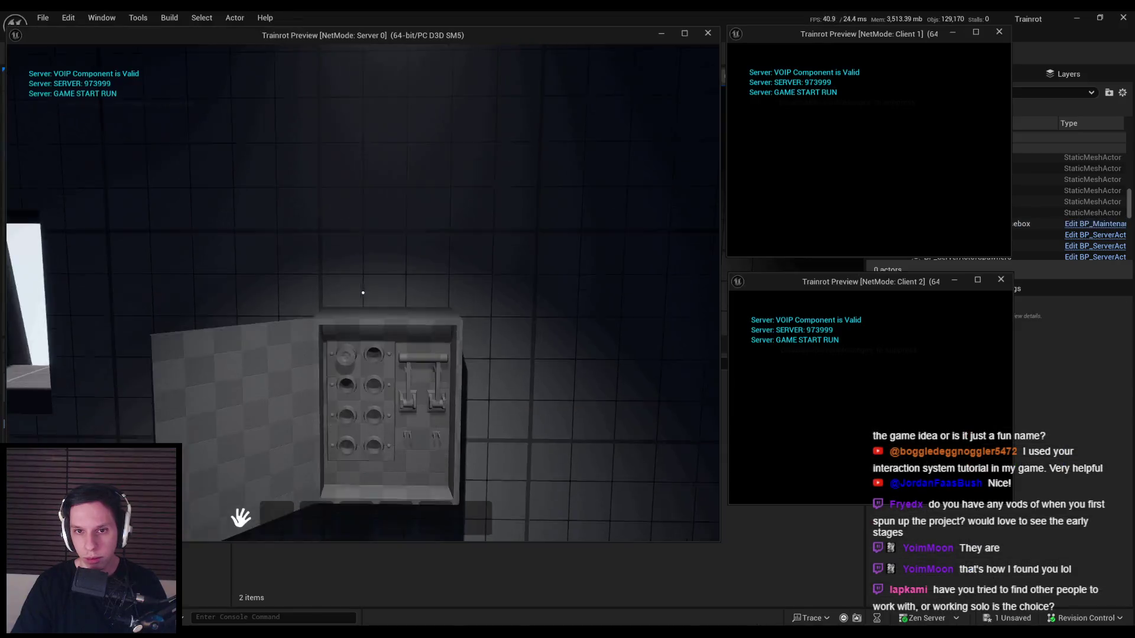
- Walk the server player up to and around the fuse box, then stop the play session
key(w)
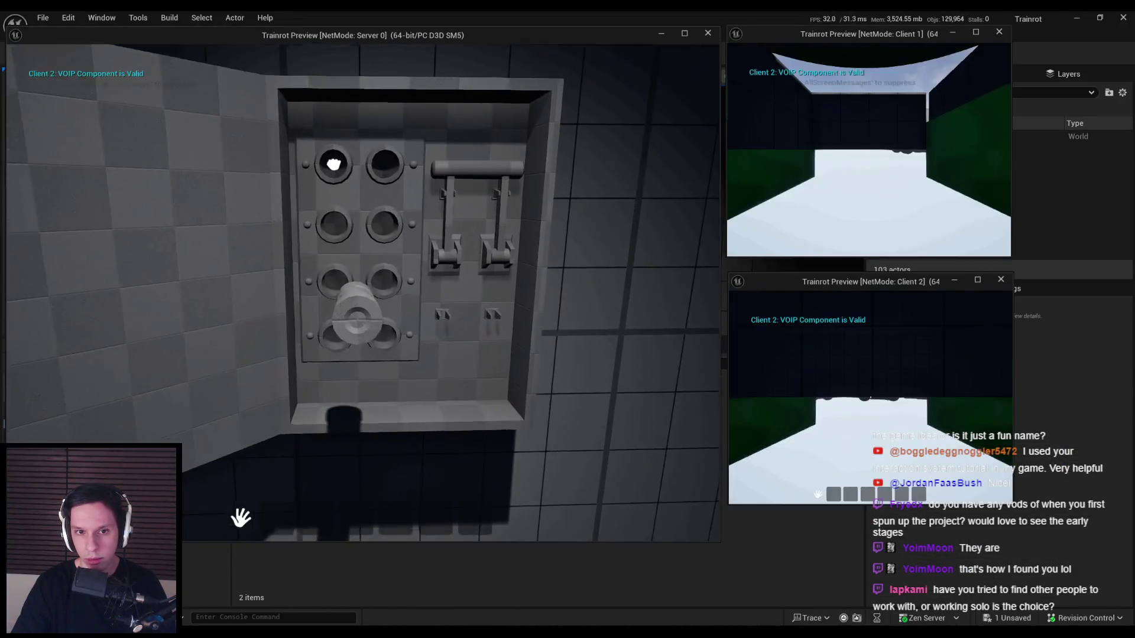
key(s)
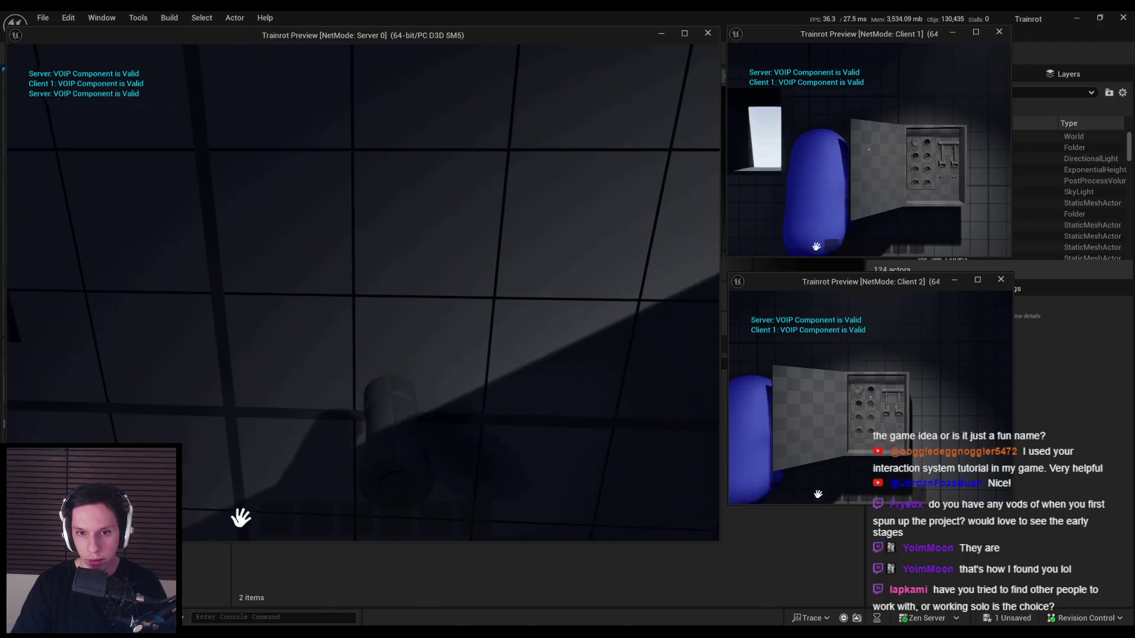
key(w)
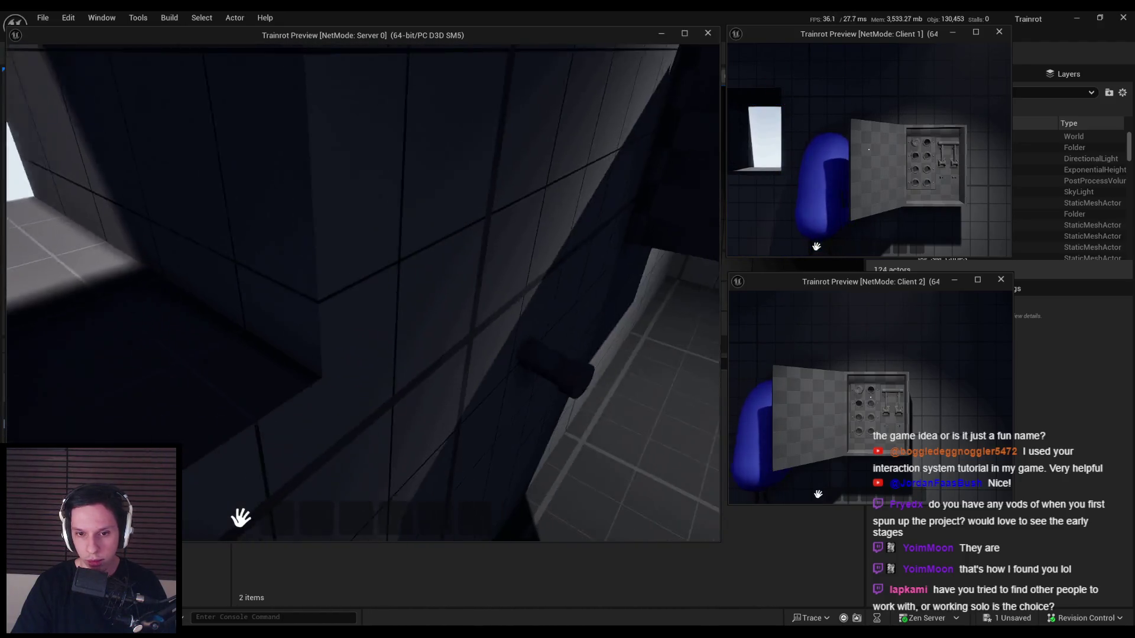
key(w)
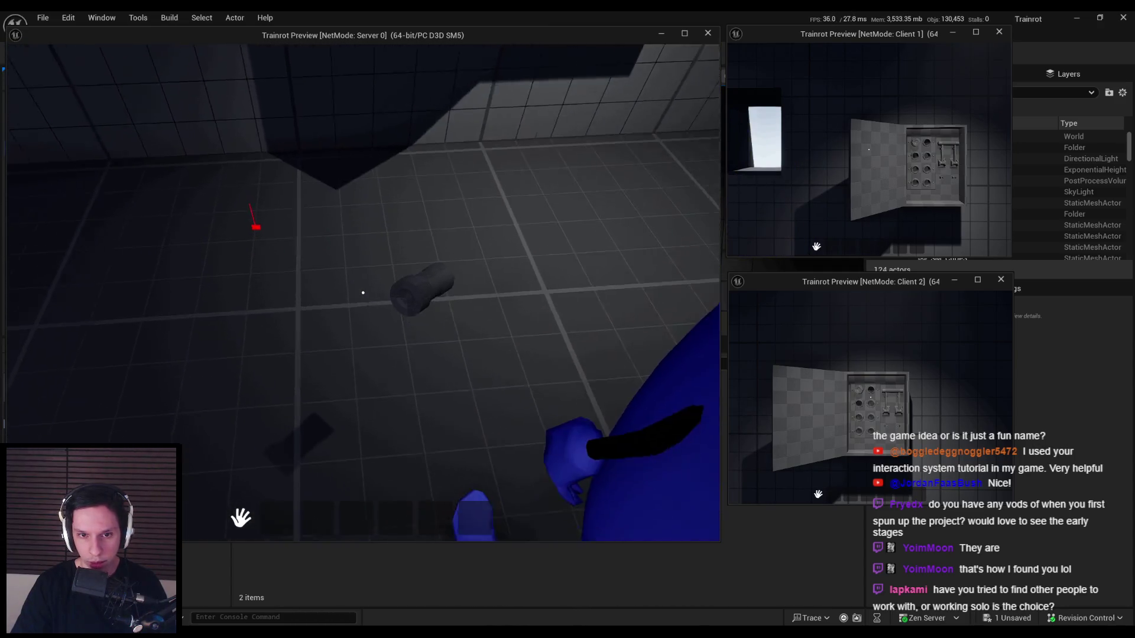
key(w)
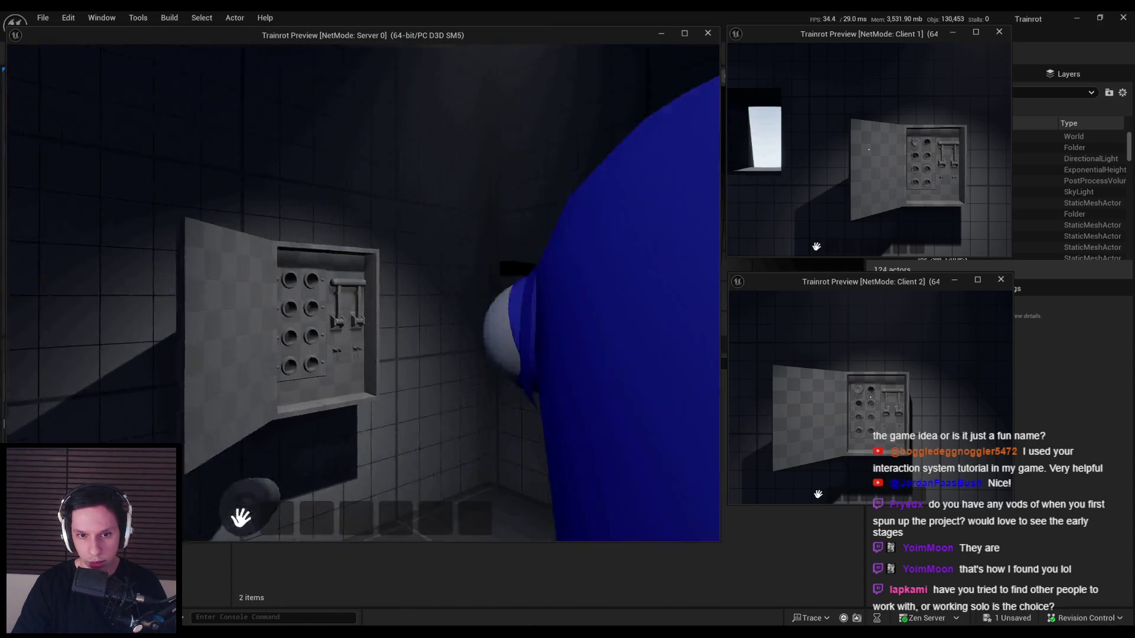
key(s)
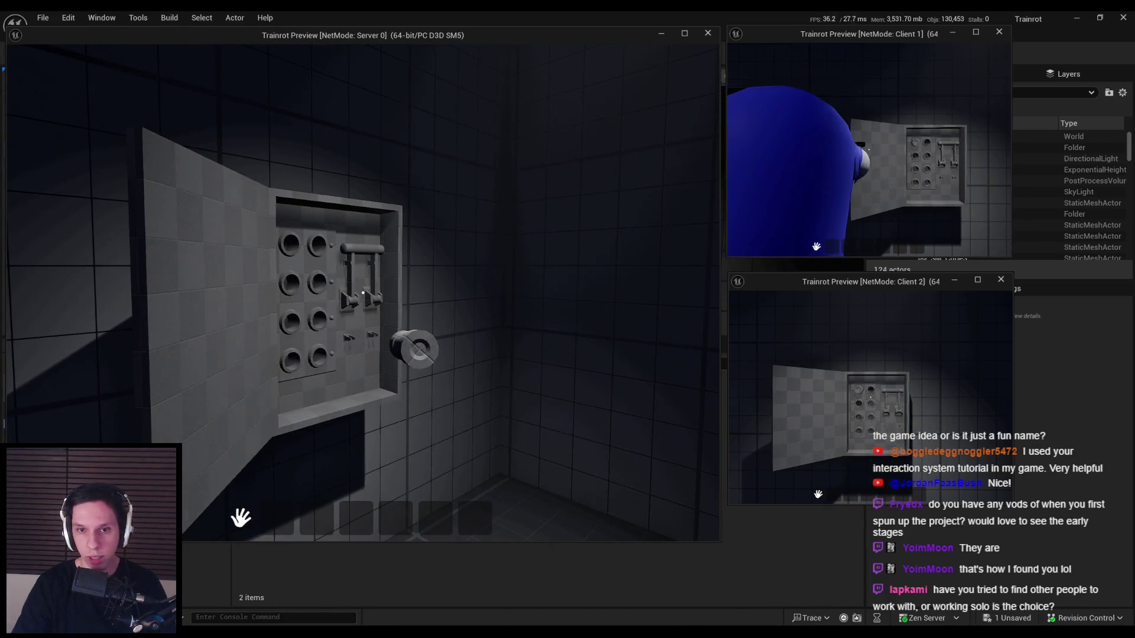
key(Escape)
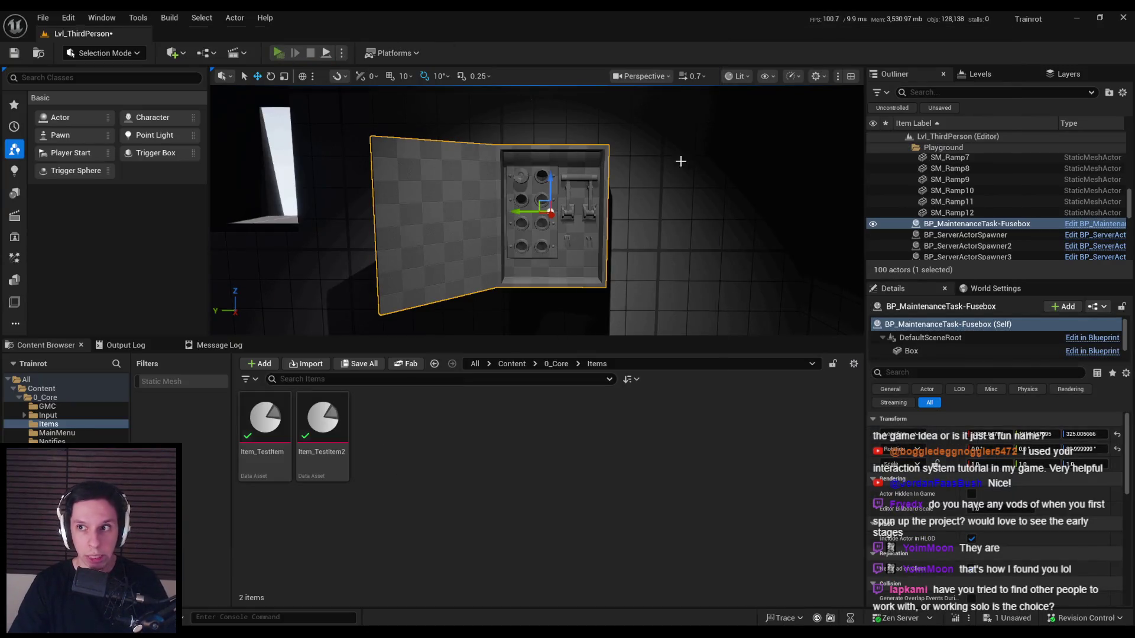
- Restart the multiplayer session, walk a client up to the fuse box, and stop play again
key(alt+p)
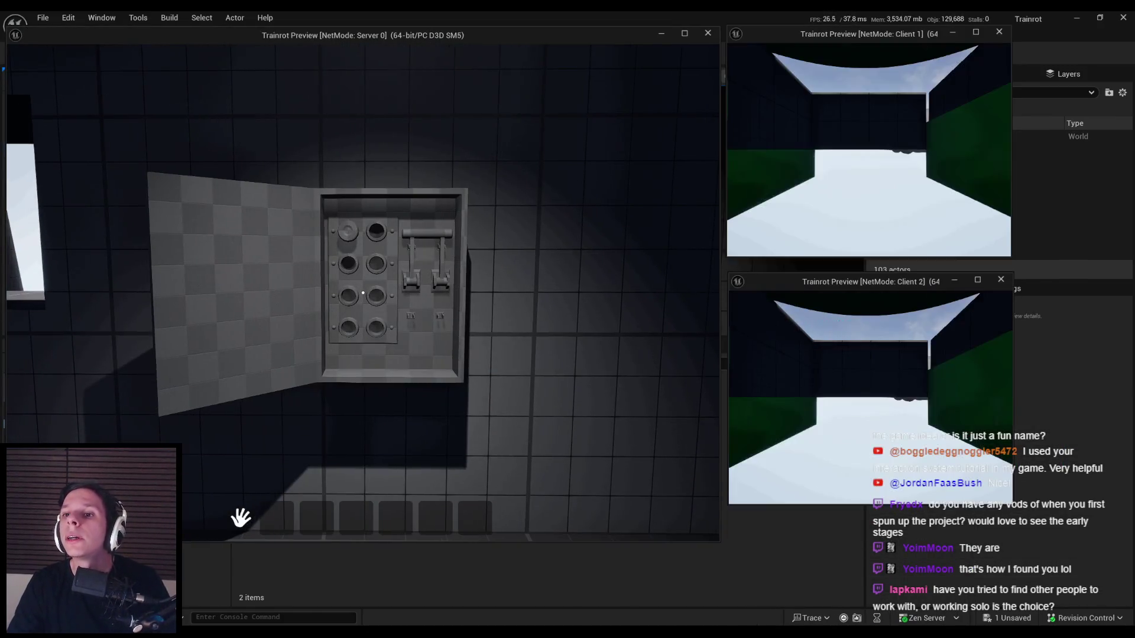
key(w)
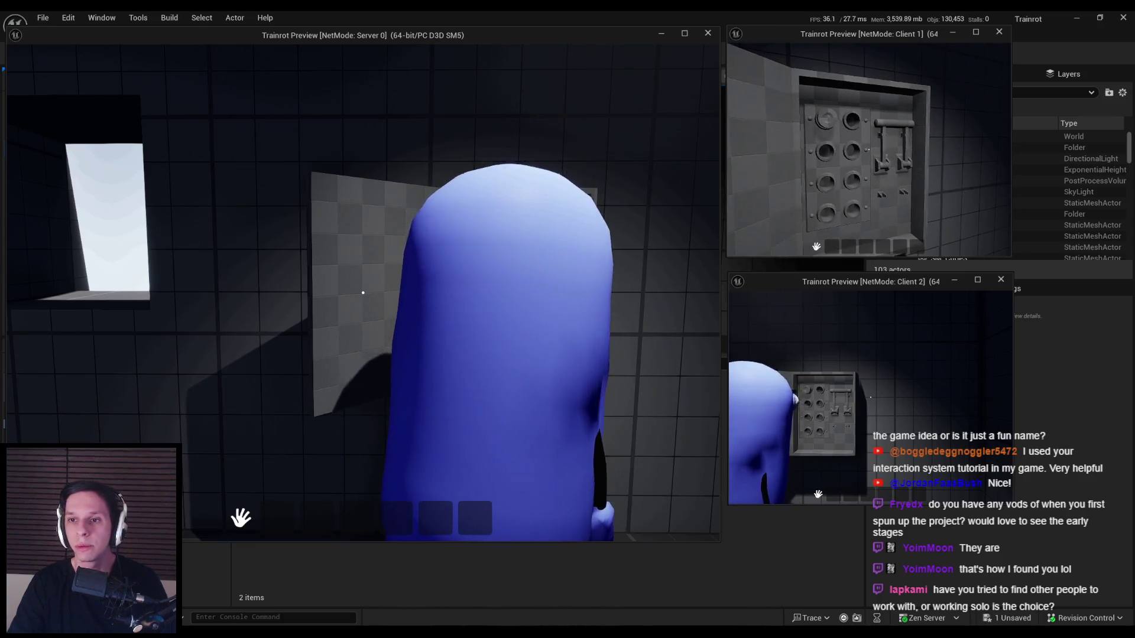
key(Escape)
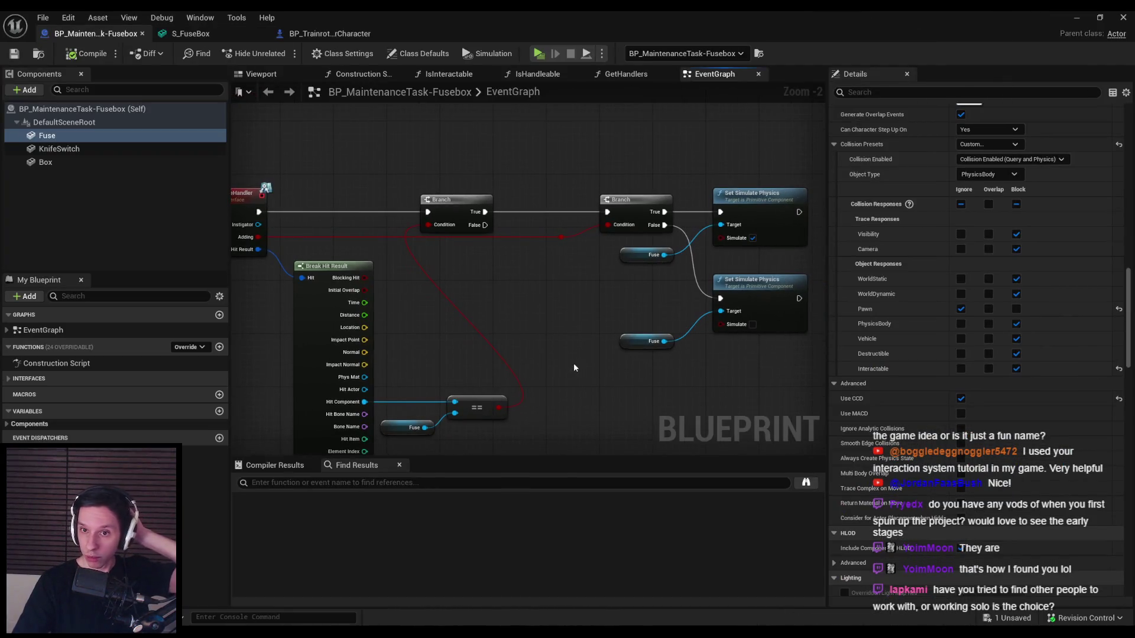
drag(573, 363, 548, 354)
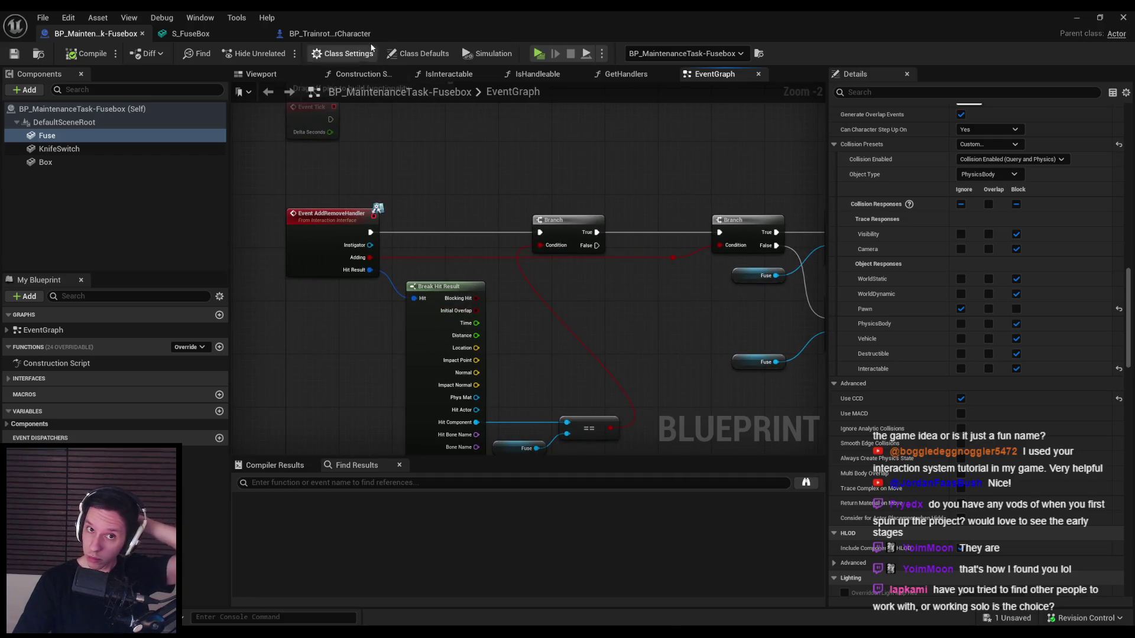
click(330, 33)
scroll(534, 300, down, 4)
drag(474, 322, 493, 349)
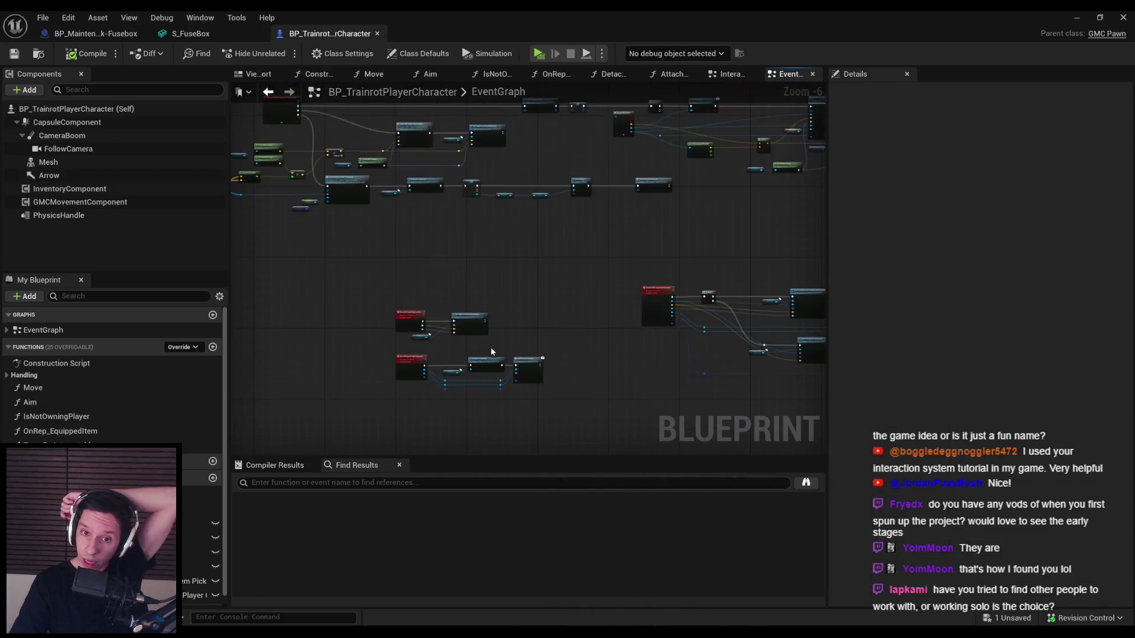
scroll(490, 349, up, 6)
scroll(480, 351, down, 2)
drag(564, 350, 585, 290)
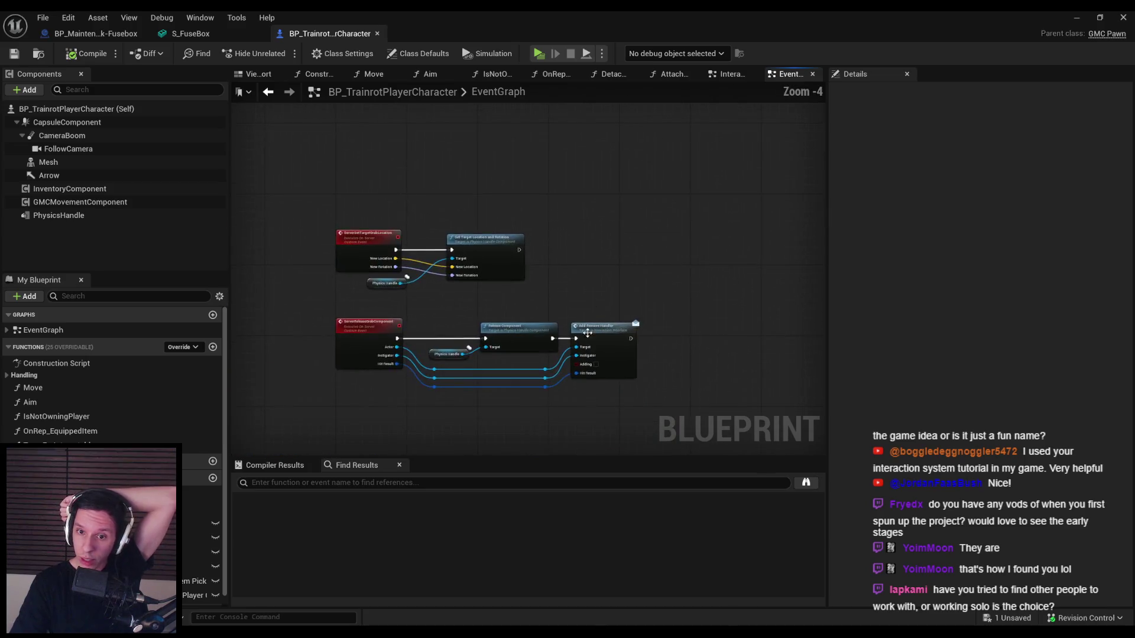
scroll(590, 286, up, 1)
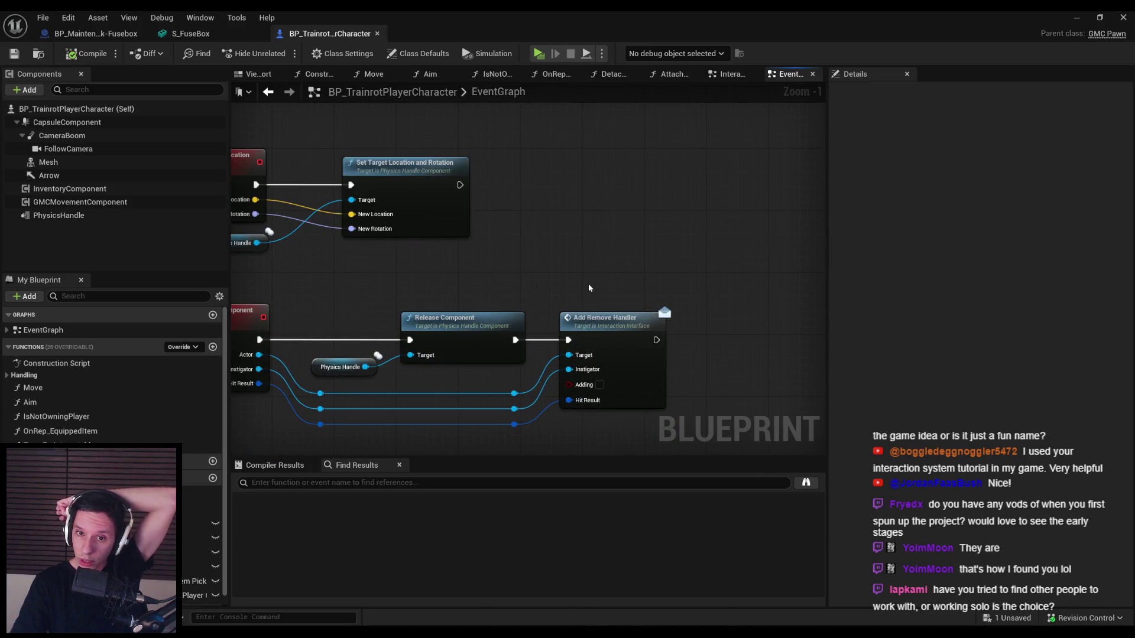
scroll(589, 287, down, 3)
scroll(279, 128, up, 2)
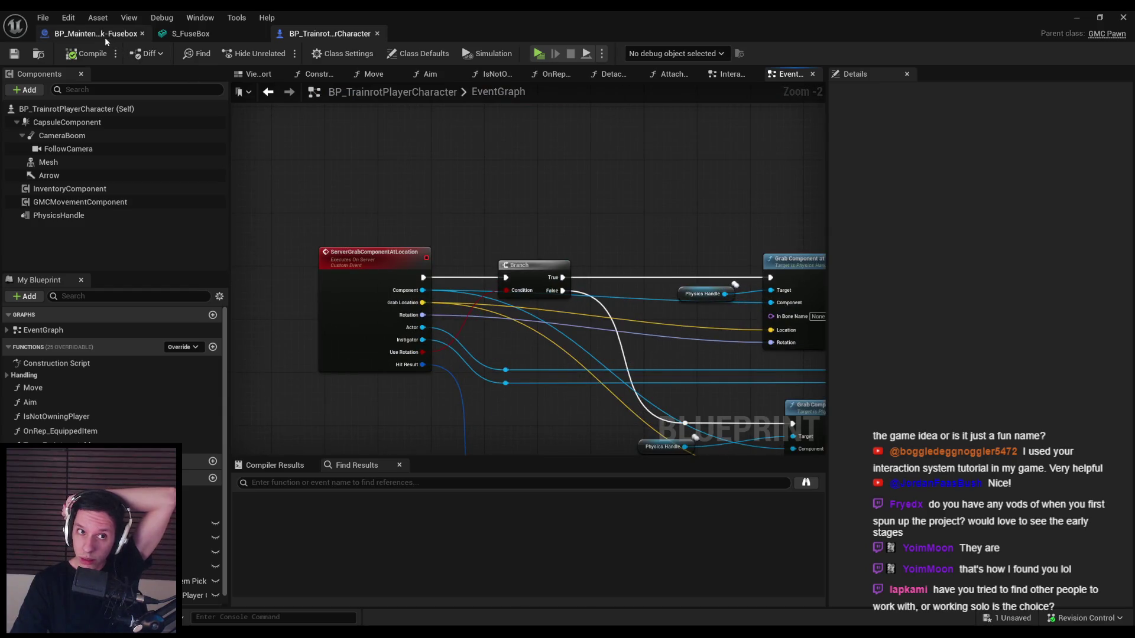
scroll(343, 202, down, 2)
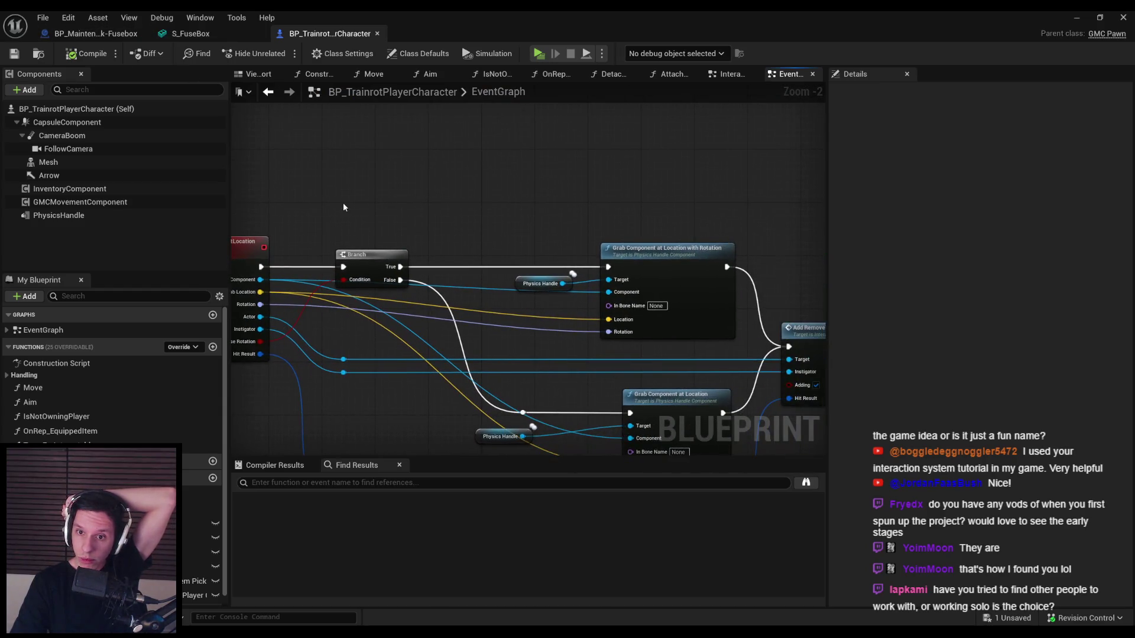
scroll(509, 234, up, 1)
drag(509, 294, 434, 233)
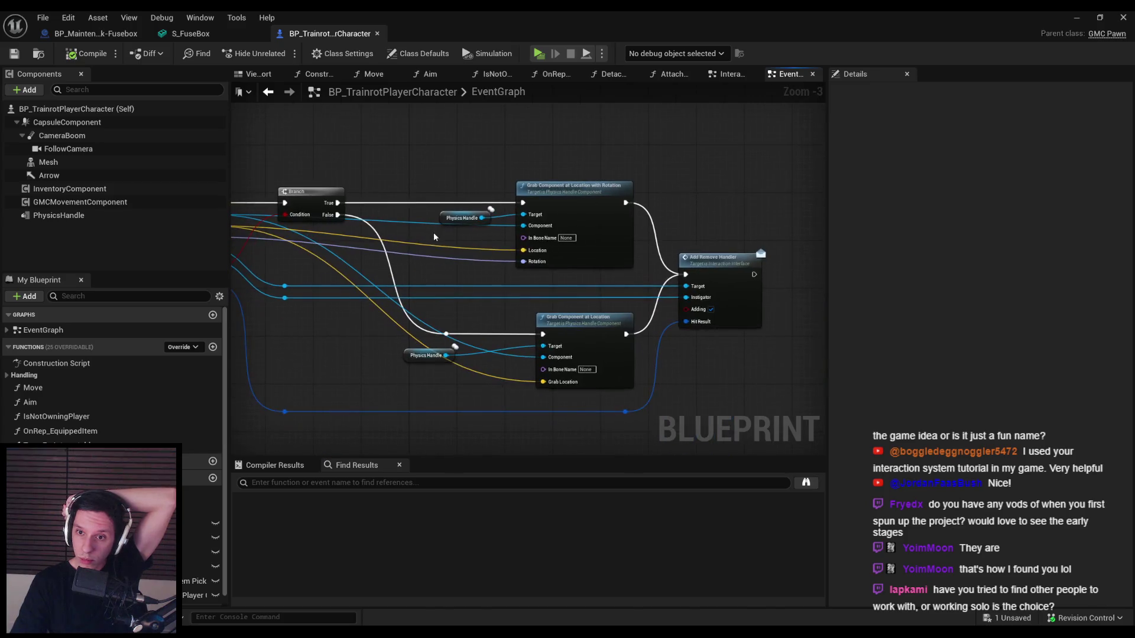
drag(437, 271, 615, 266)
scroll(615, 266, down, 1)
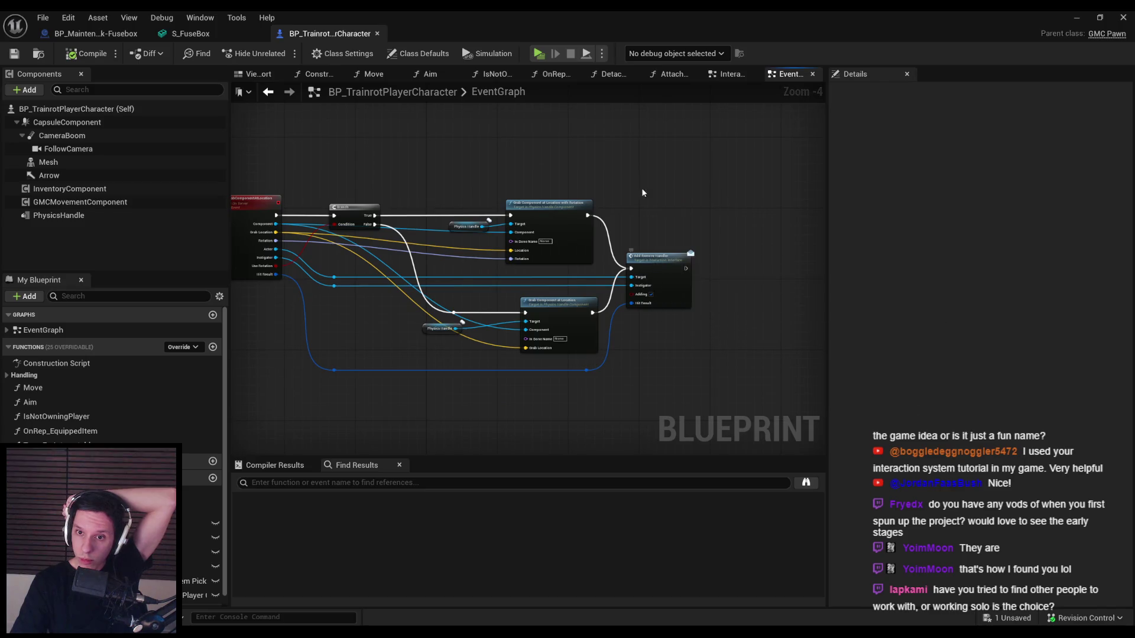
drag(644, 193, 486, 342)
scroll(641, 246, up, 2)
drag(641, 246, 494, 238)
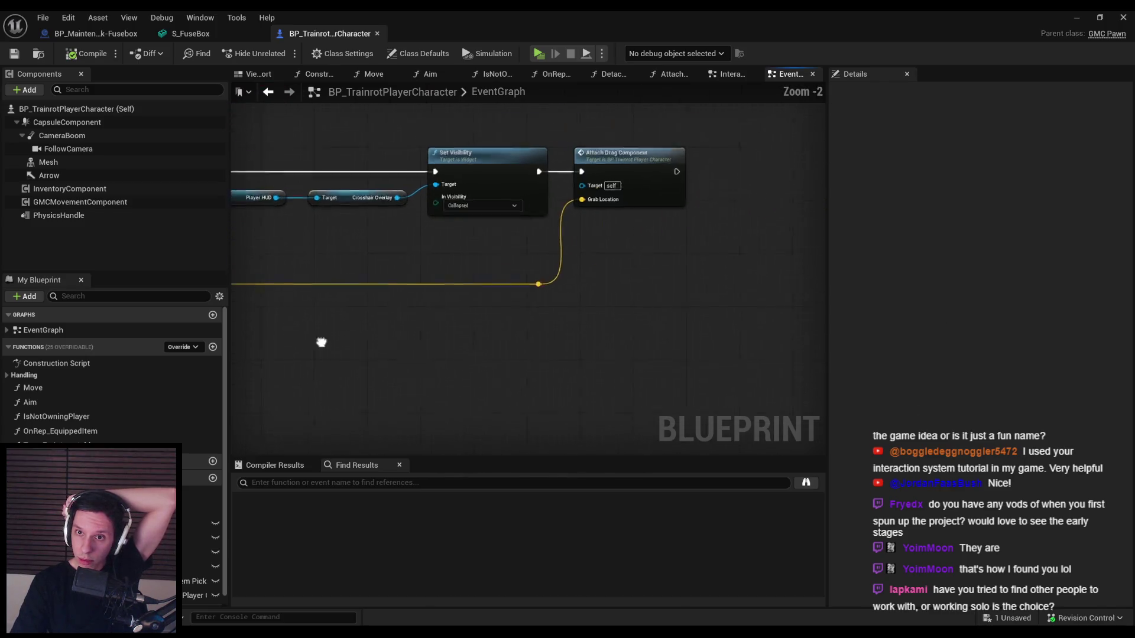
scroll(321, 339, down, 1)
drag(322, 340, 591, 247)
scroll(422, 369, down, 1)
drag(422, 369, 679, 314)
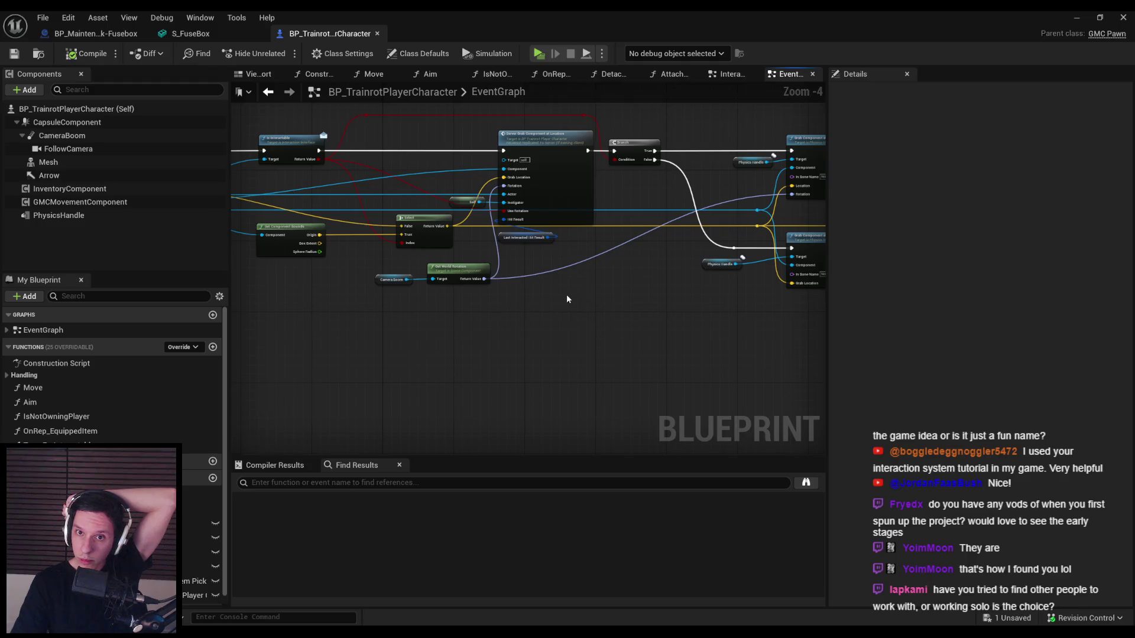
click(94, 33)
drag(641, 330, 243, 330)
scroll(485, 223, up, 1)
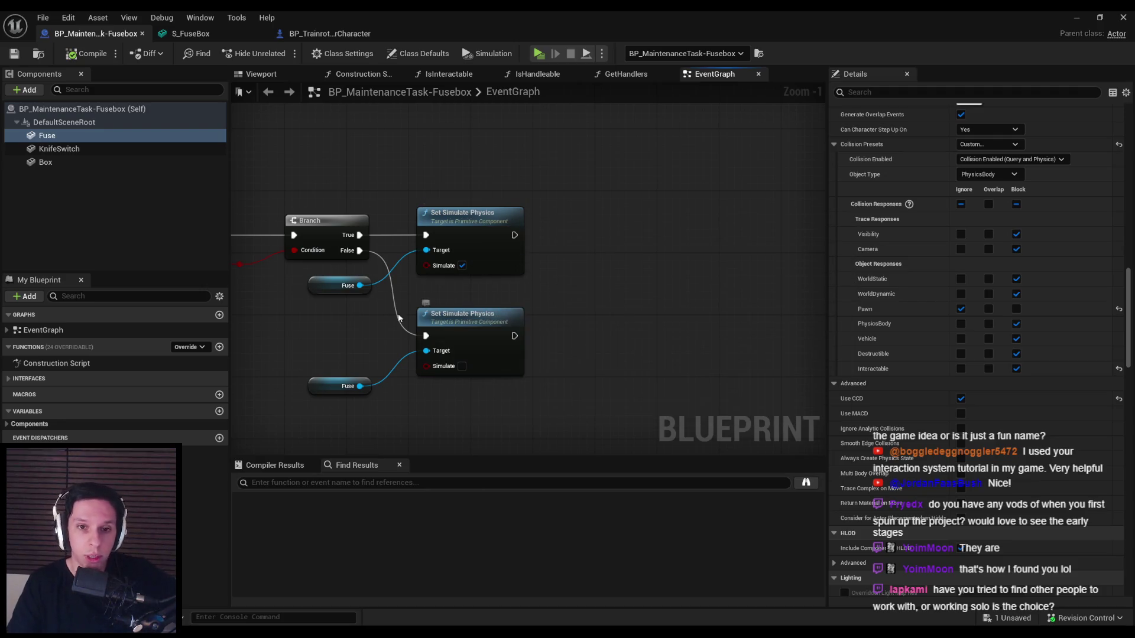
drag(333, 383, 333, 360)
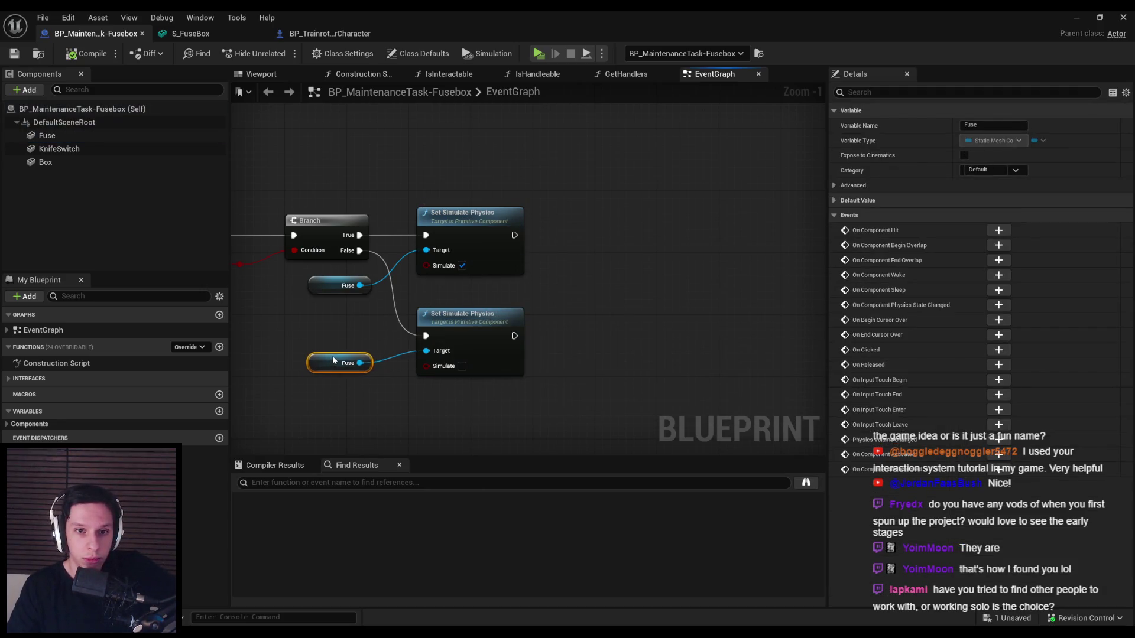
click(355, 399)
scroll(296, 346, down, 2)
click(75, 54)
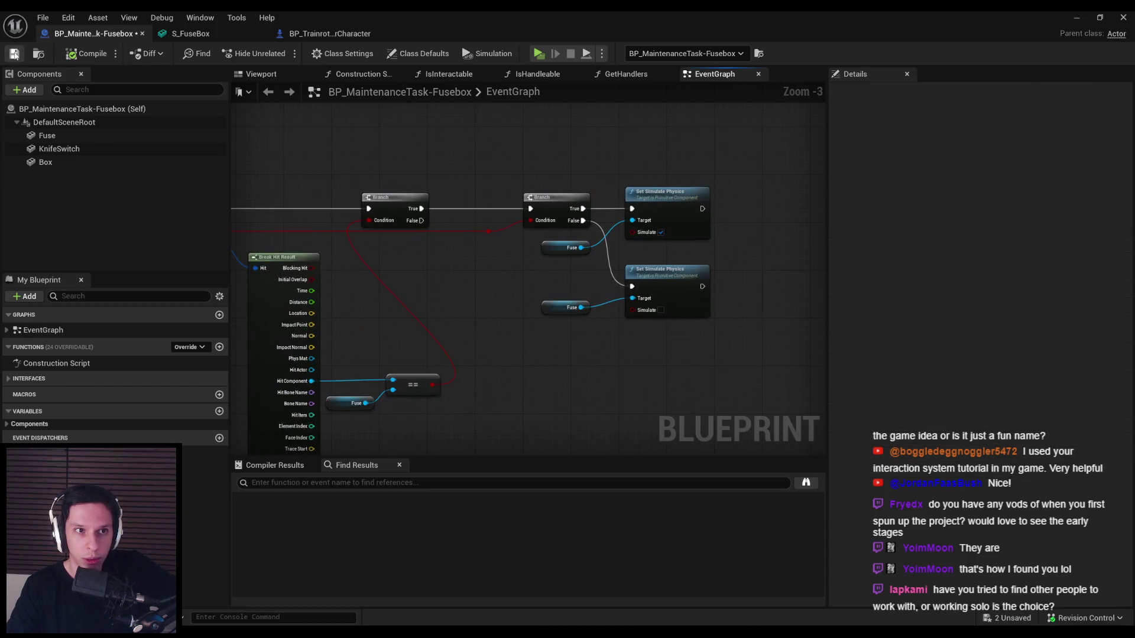
drag(356, 285, 440, 277)
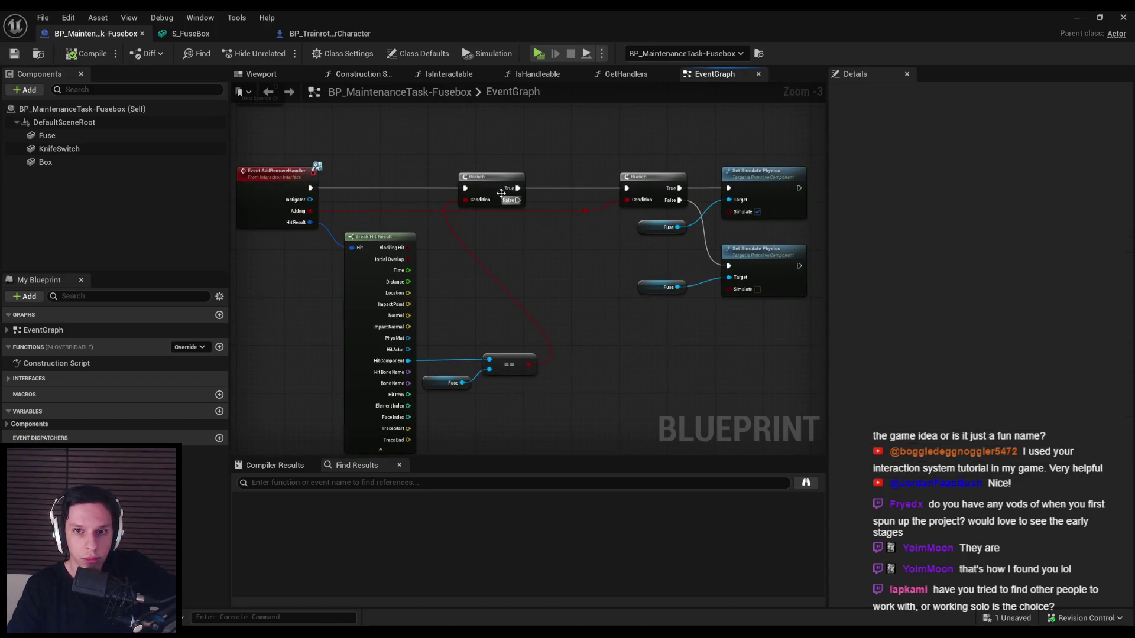
drag(501, 193, 516, 187)
click(558, 238)
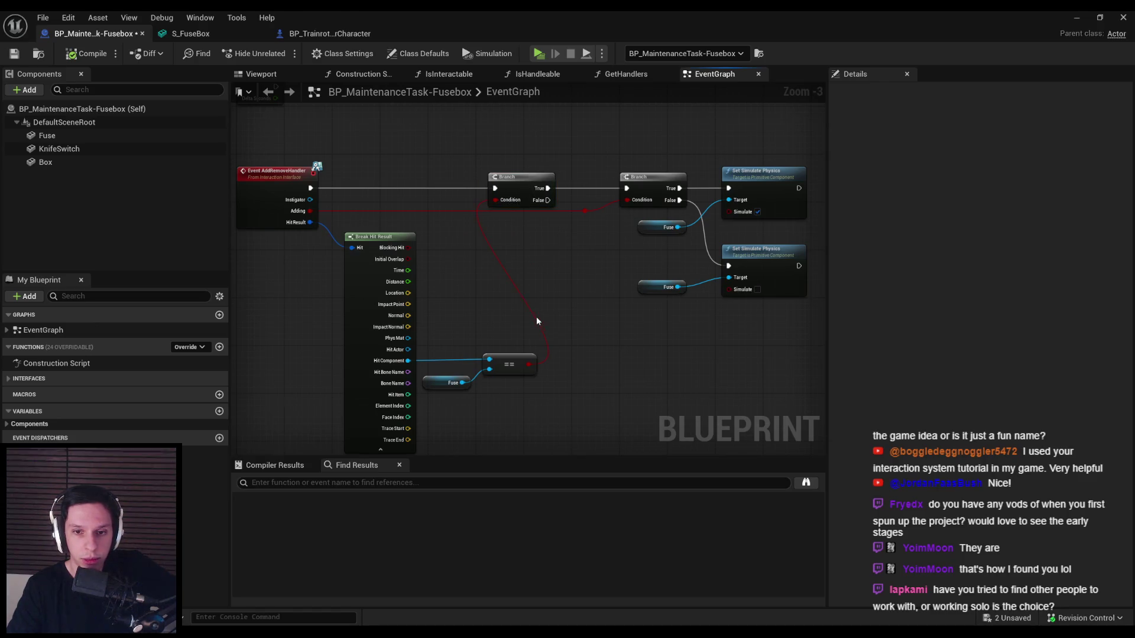
mouse_move(473, 359)
mouse_down()
mouse_move(476, 327)
mouse_move(496, 354)
mouse_move(478, 258)
mouse_move(462, 252)
mouse_up()
click(382, 415)
click(463, 282)
drag(381, 231, 383, 231)
click(381, 335)
click(14, 54)
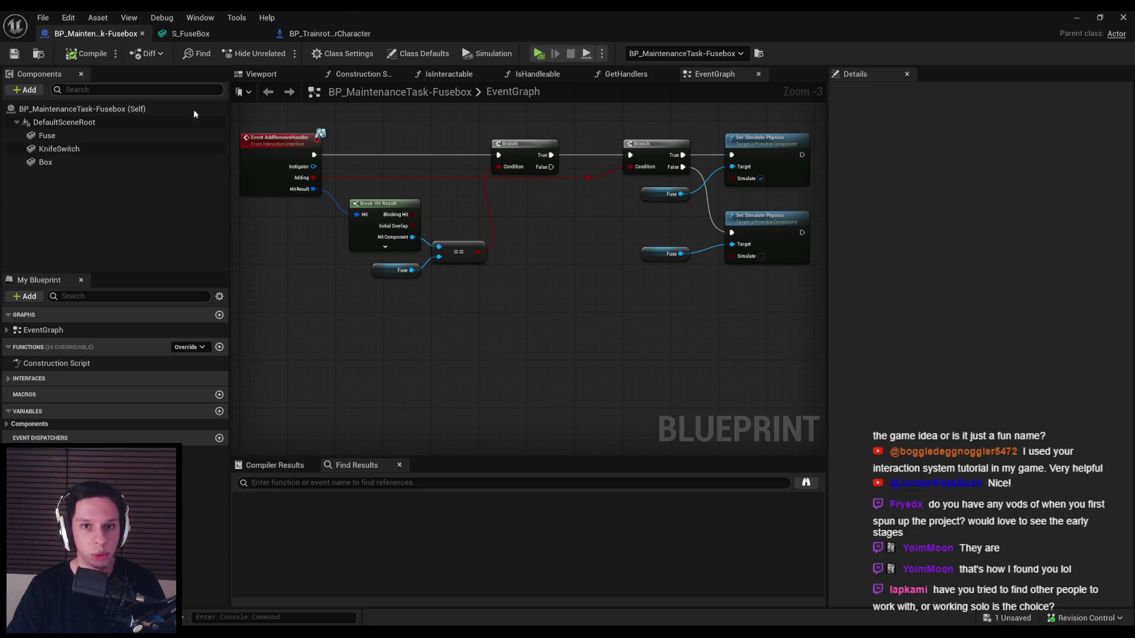
scroll(516, 212, up, 3)
drag(516, 212, 534, 212)
double_click(611, 253)
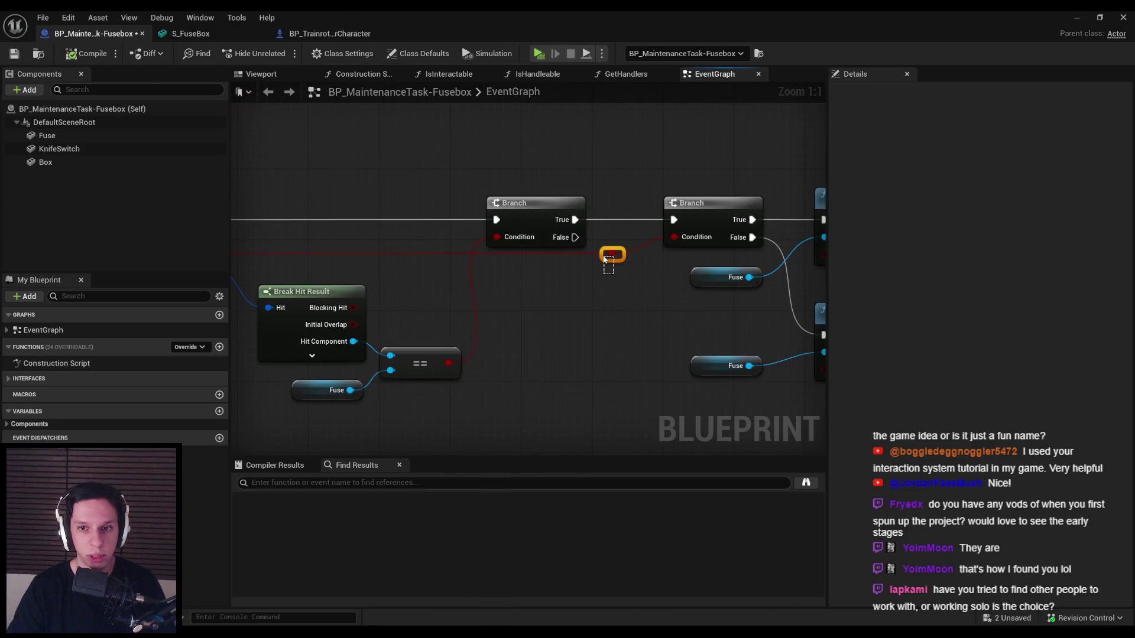
double_click(421, 232)
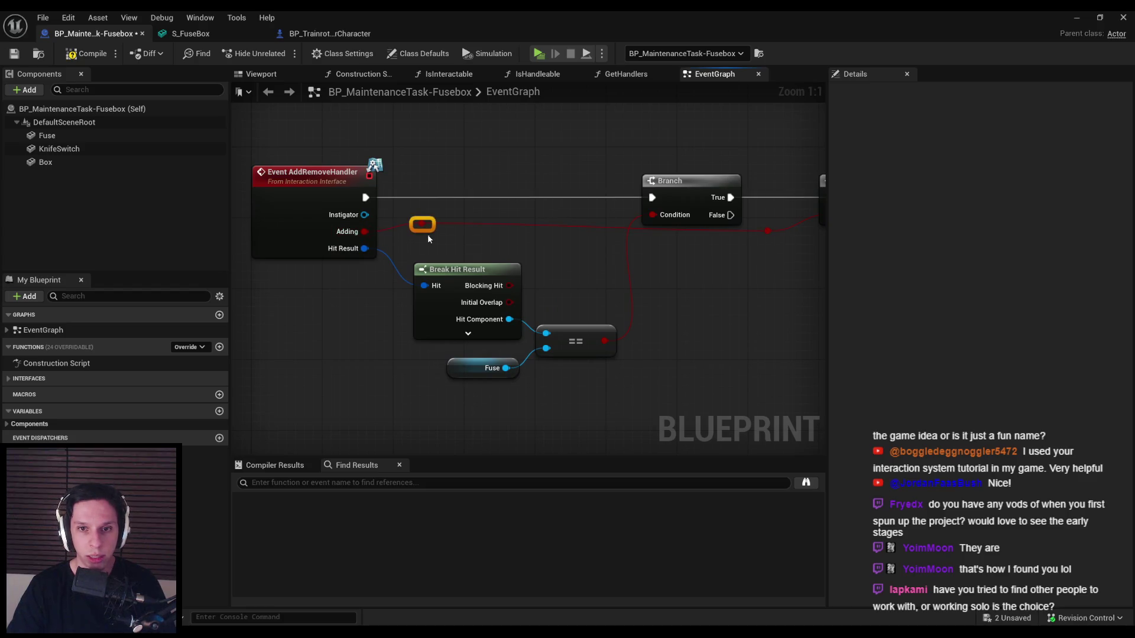
drag(779, 238, 778, 255)
mouse_move(773, 390)
mouse_down()
mouse_move(532, 323)
mouse_move(413, 260)
mouse_up()
click(675, 359)
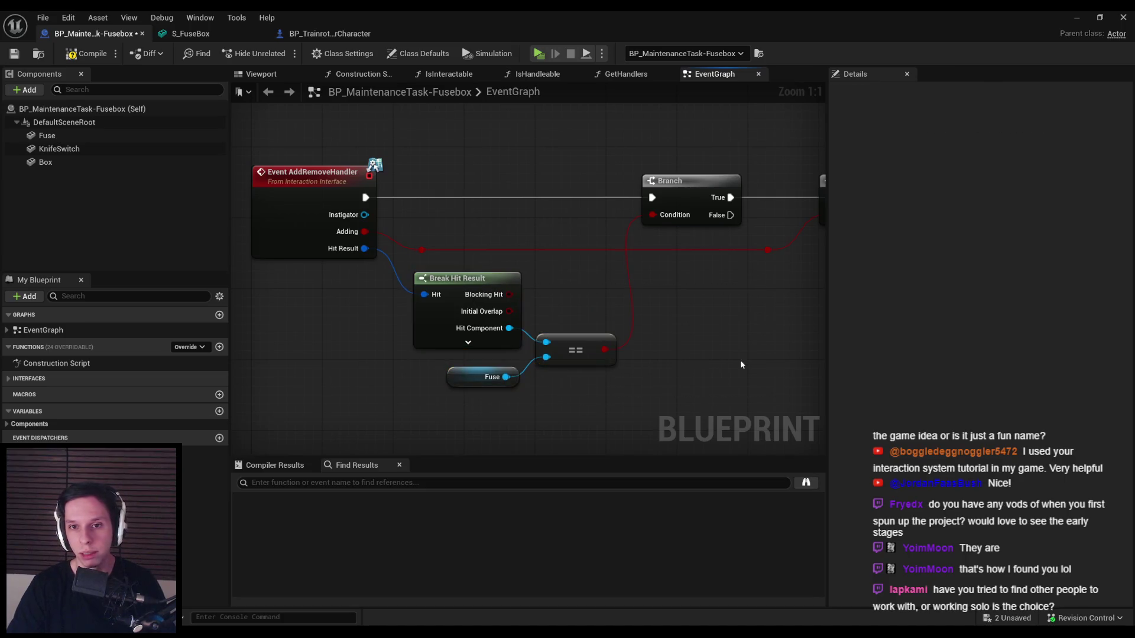
click(768, 250)
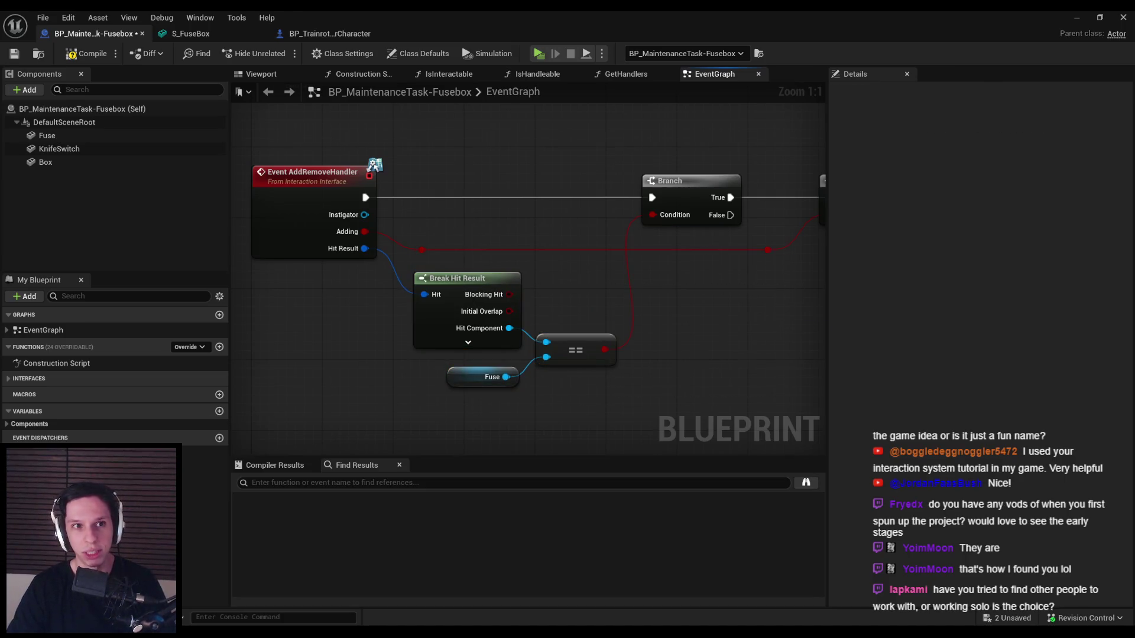
scroll(333, 404, down, 2)
key(ctrl+s)
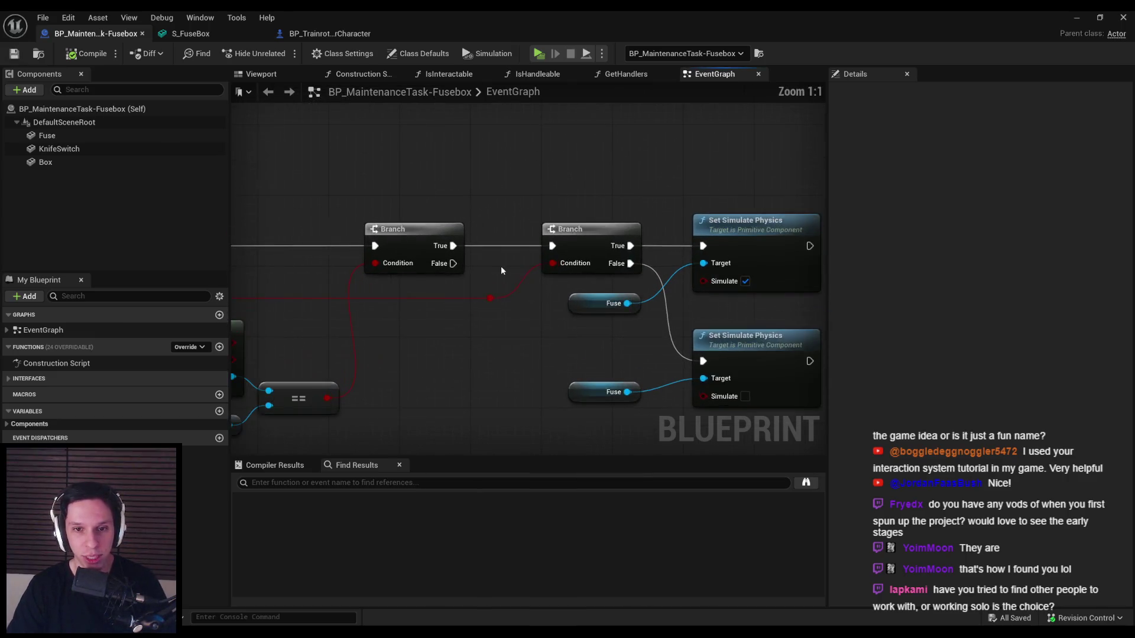
scroll(501, 266, down, 2)
scroll(513, 282, up, 4)
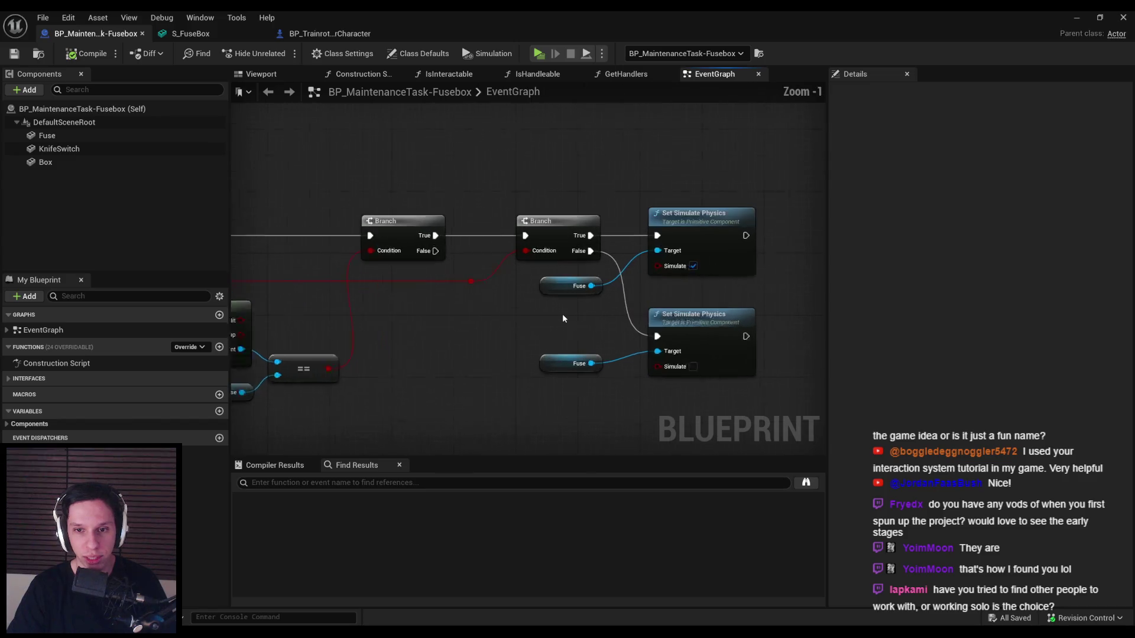
scroll(563, 318, down, 1)
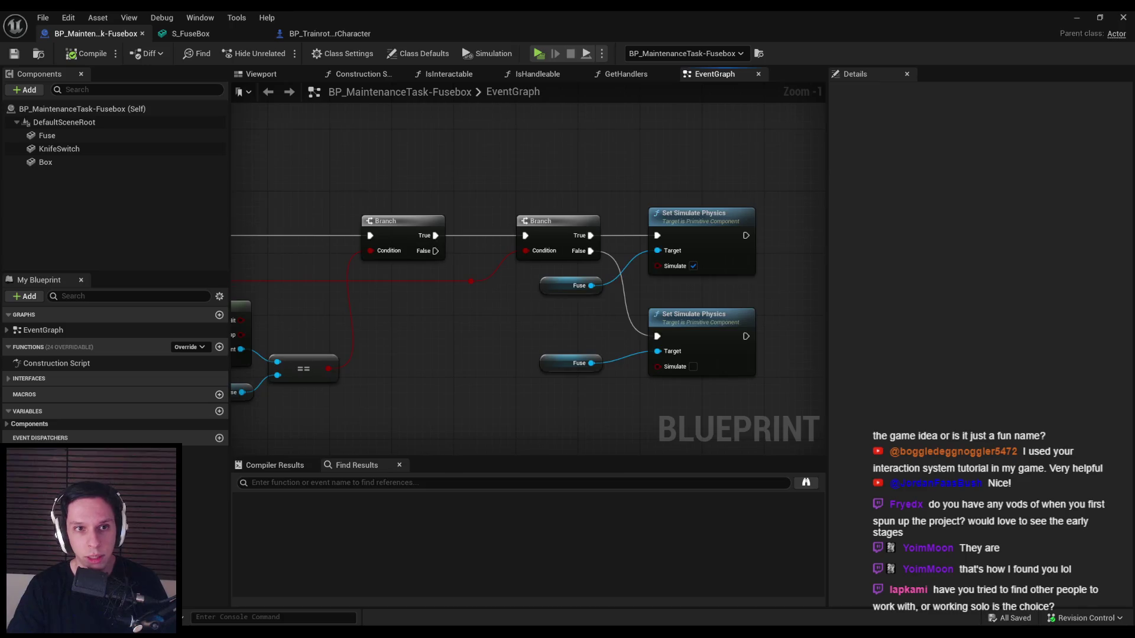
mouse_move(461, 243)
mouse_down()
mouse_move(450, 246)
mouse_move(525, 303)
mouse_move(608, 299)
mouse_move(584, 307)
mouse_up()
scroll(450, 246, down, 2)
scroll(505, 283, up, 3)
scroll(505, 282, down, 2)
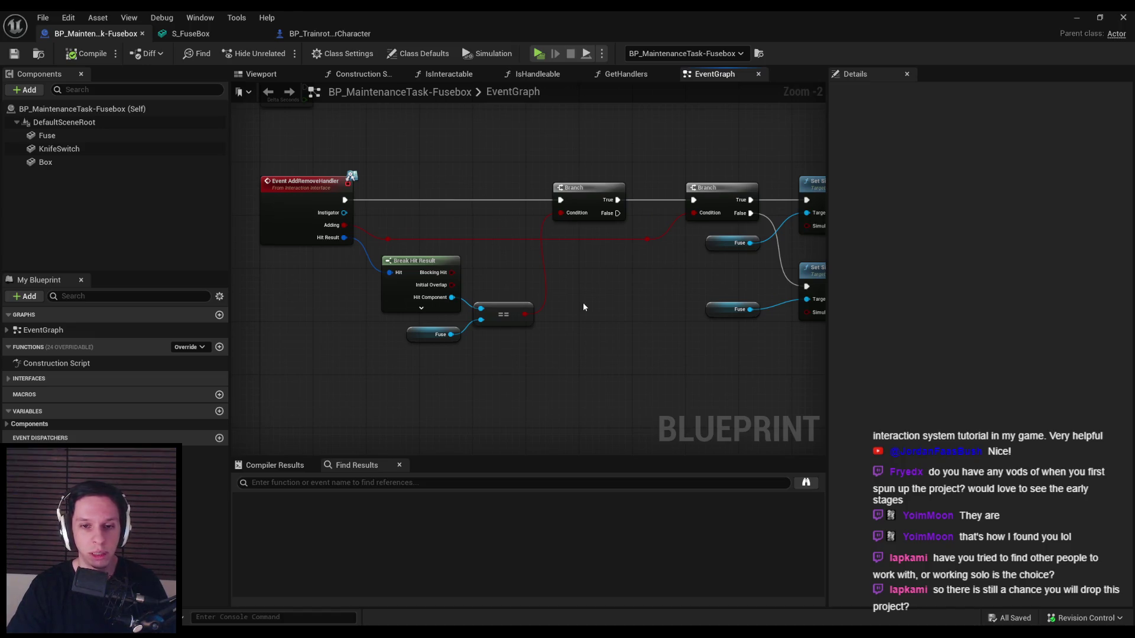
click(308, 35)
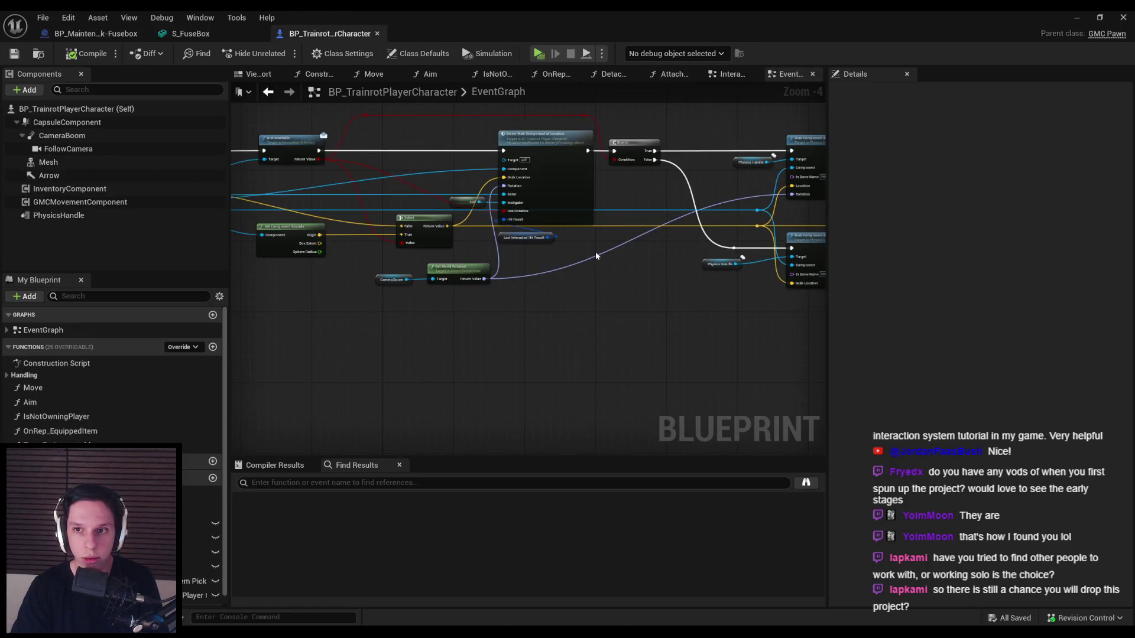
mouse_move(596, 256)
mouse_down()
mouse_move(546, 142)
mouse_move(677, 162)
mouse_move(579, 195)
mouse_move(890, 205)
mouse_up()
mouse_move(816, 237)
mouse_down()
mouse_move(249, 199)
mouse_move(346, 296)
mouse_move(610, 261)
mouse_move(418, 256)
mouse_up()
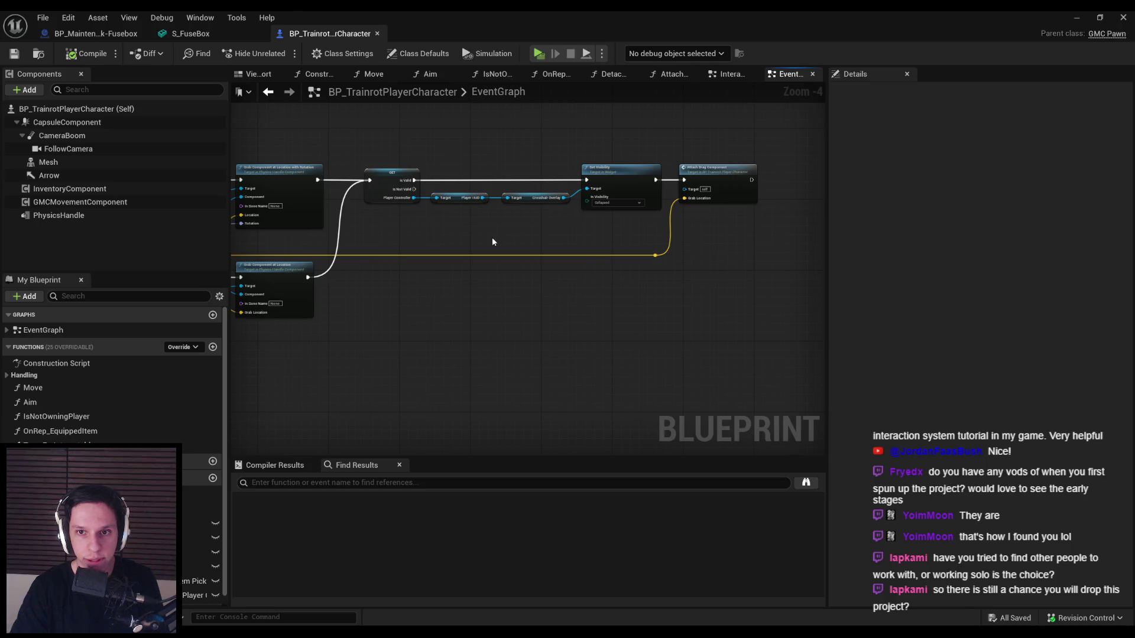
drag(356, 245, 603, 259)
scroll(399, 276, up, 1)
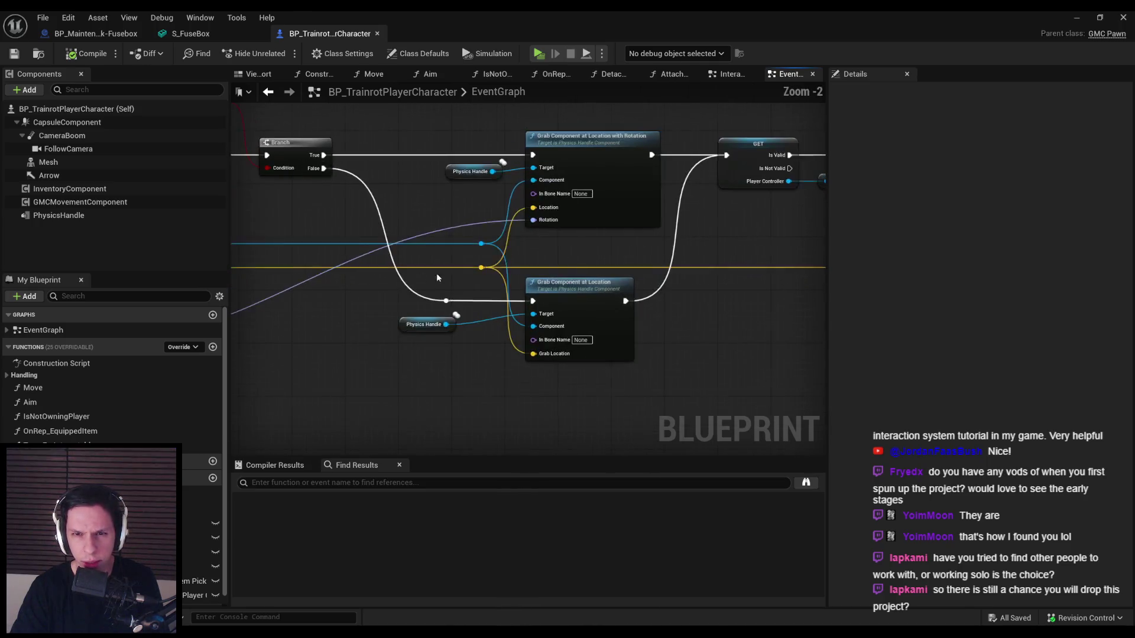
drag(498, 319, 726, 362)
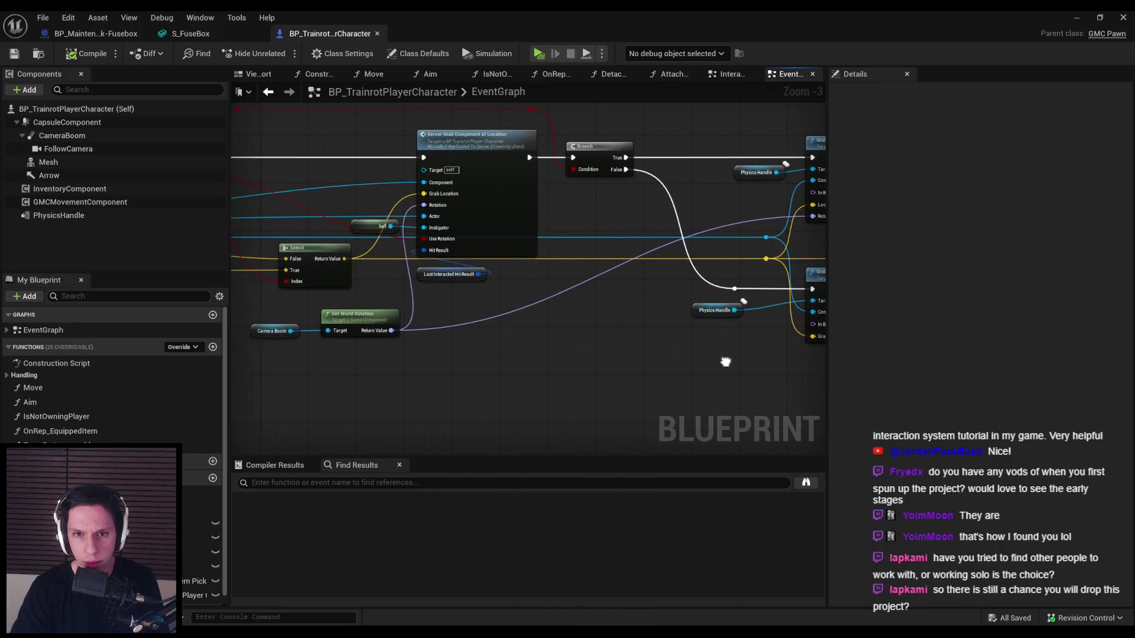
double_click(461, 137)
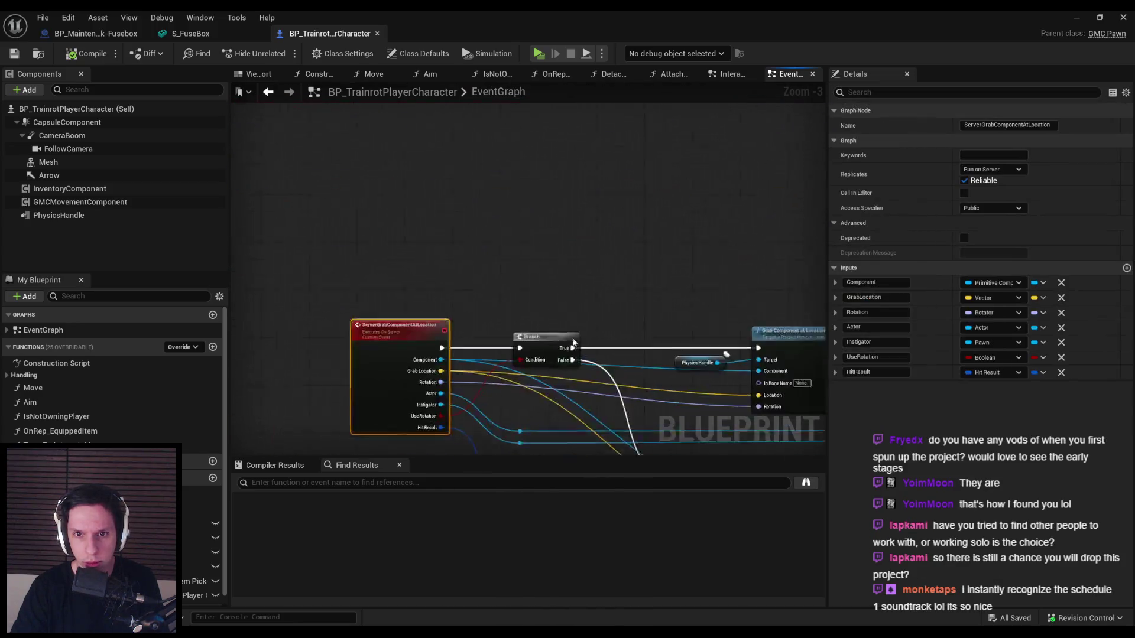
click(94, 33)
- Add a custom event named MultiSetSimulatePhysics next to the Set Simulate Physics nodes
drag(822, 191, 606, 180)
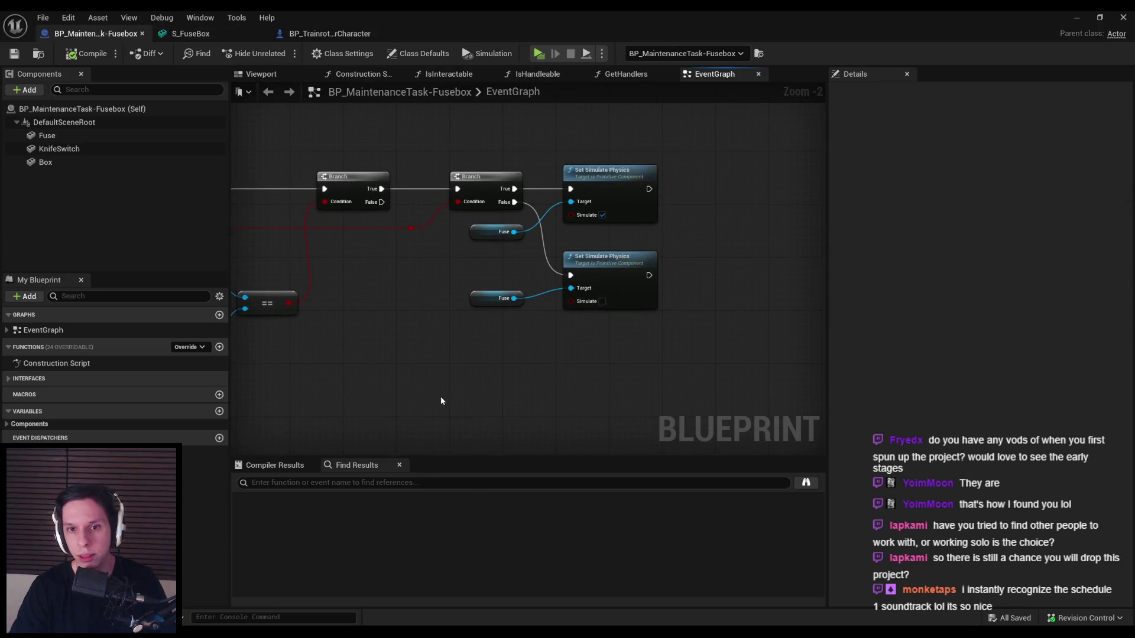
scroll(441, 401, down, 1)
right_click(436, 312)
text(custo)
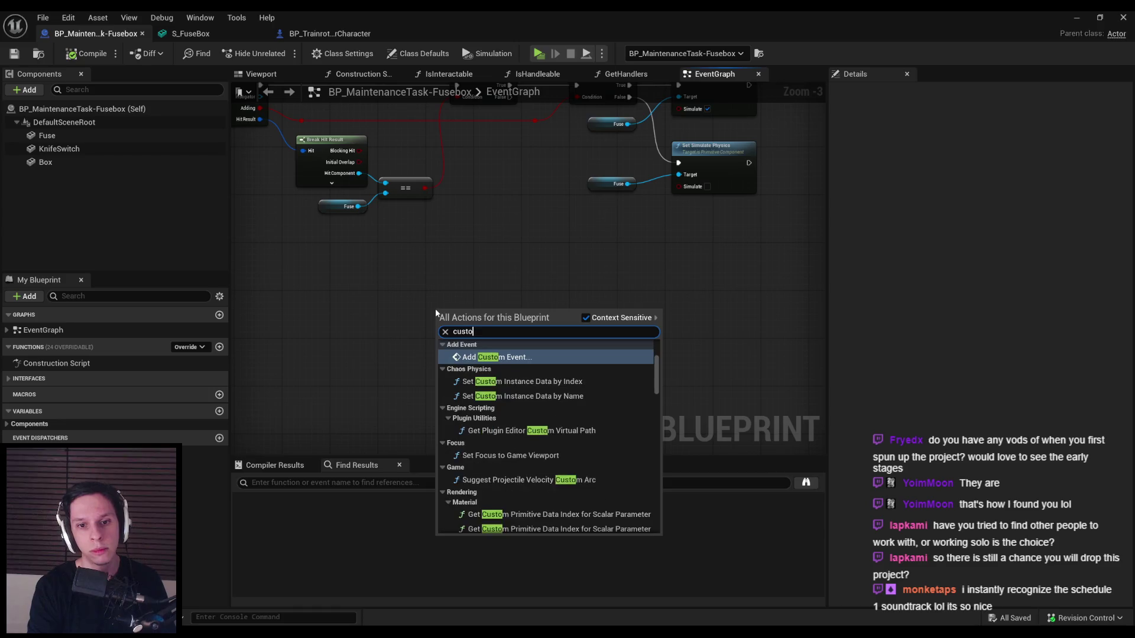
text(m eve)
key(Return)
text(Multi)
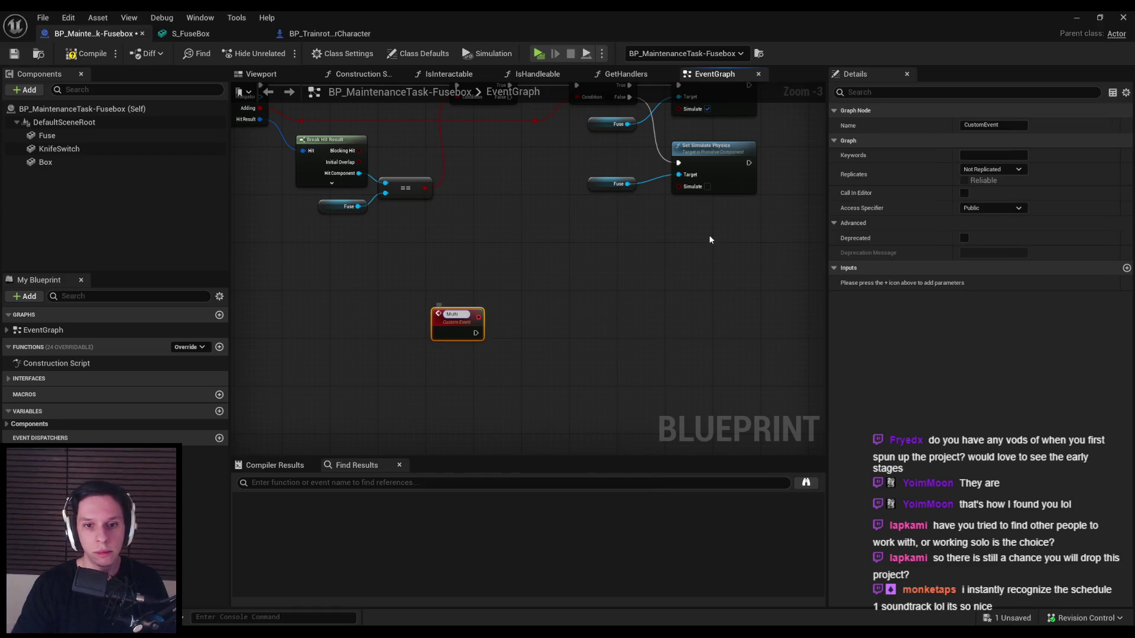
text(cast)
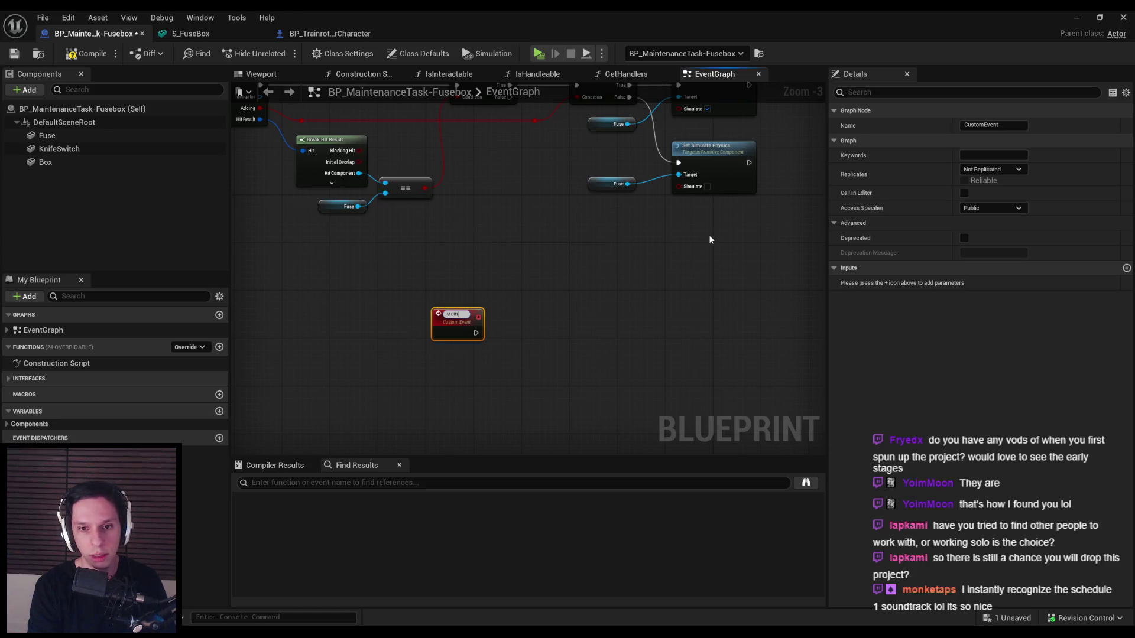
text(Simulat)
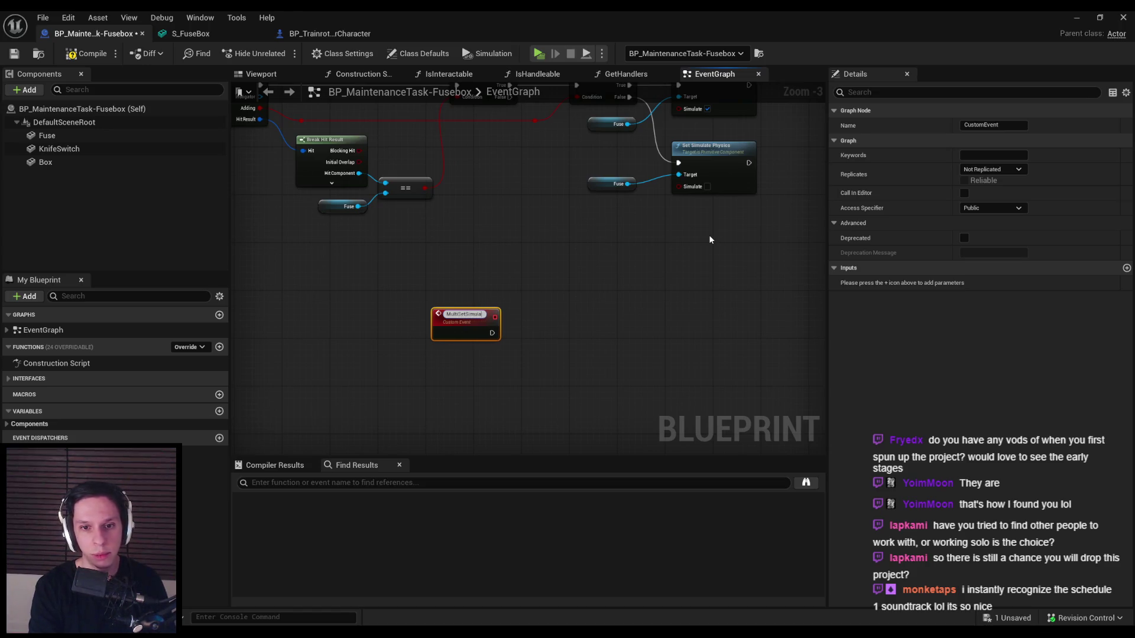
text(ePhysics)
key(Return)
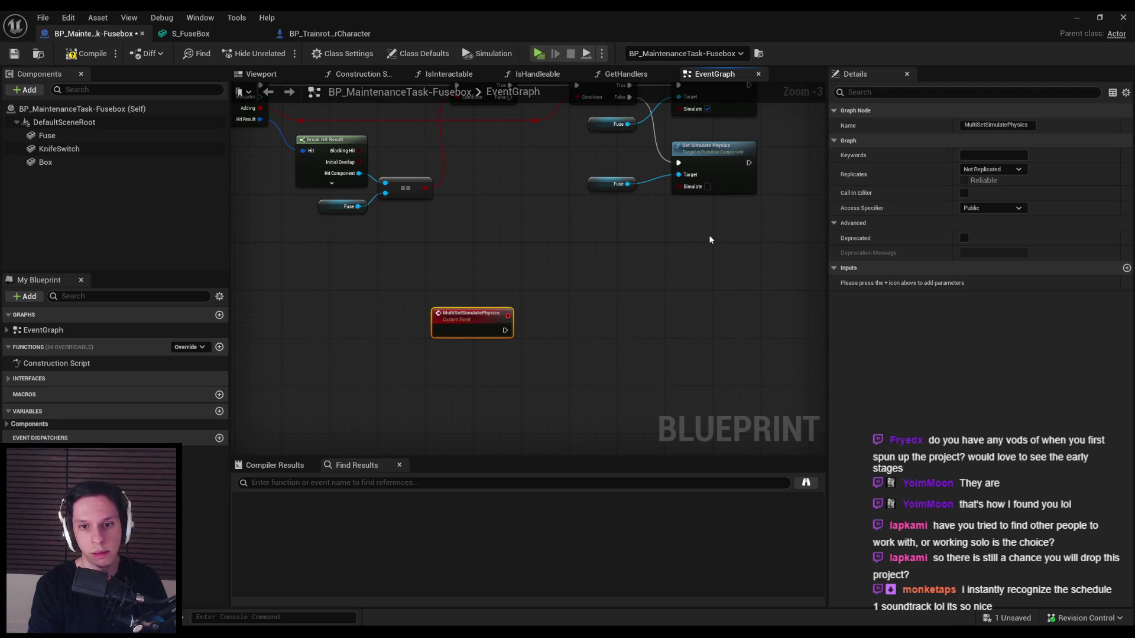
- Paste a Set Simulate Physics copy, route Target and Simulate through the event, and make it replicate as Multicast
click(712, 171)
key(ctrl+c)
key(ctrl+v)
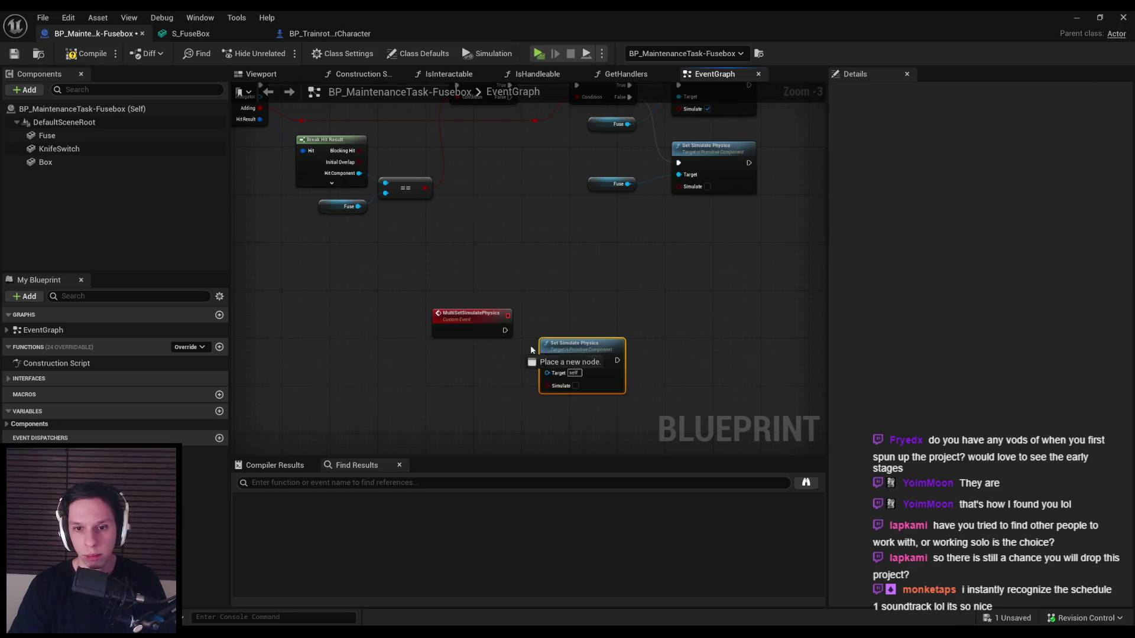
mouse_move(505, 330)
mouse_down()
mouse_move(547, 357)
mouse_move(559, 343)
mouse_move(473, 342)
mouse_up()
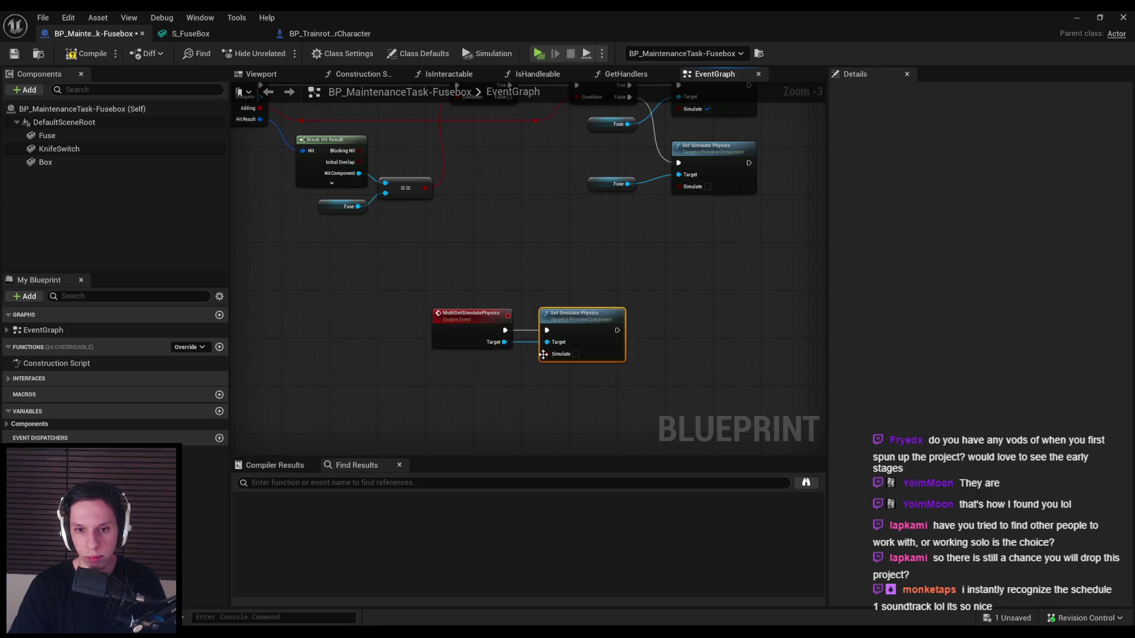
drag(547, 353, 465, 344)
click(464, 344)
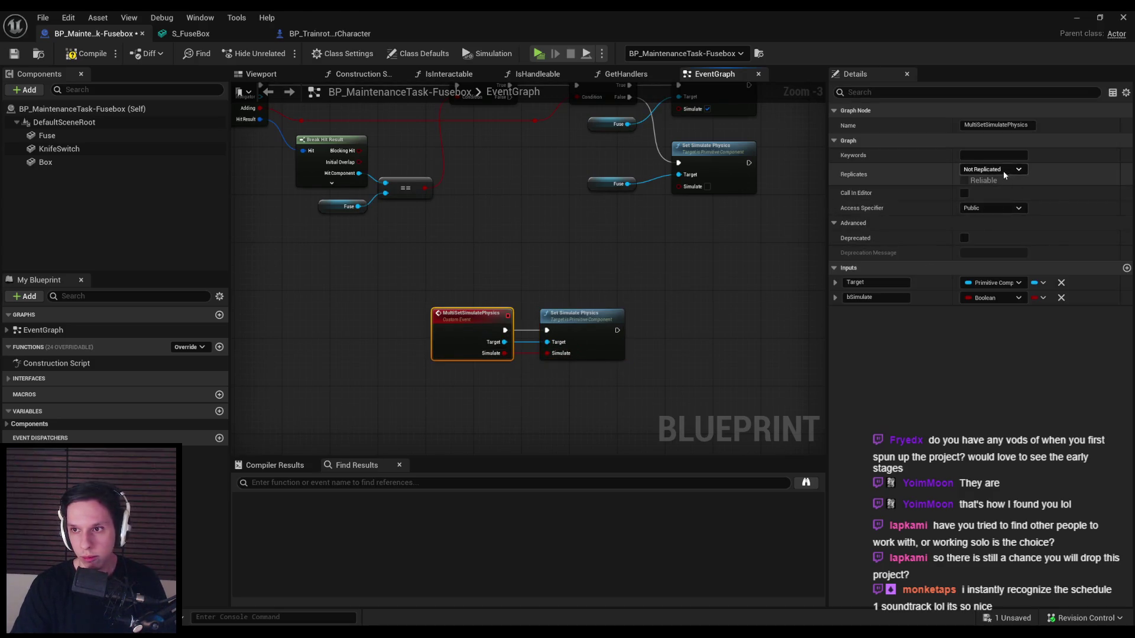
click(993, 170)
click(984, 196)
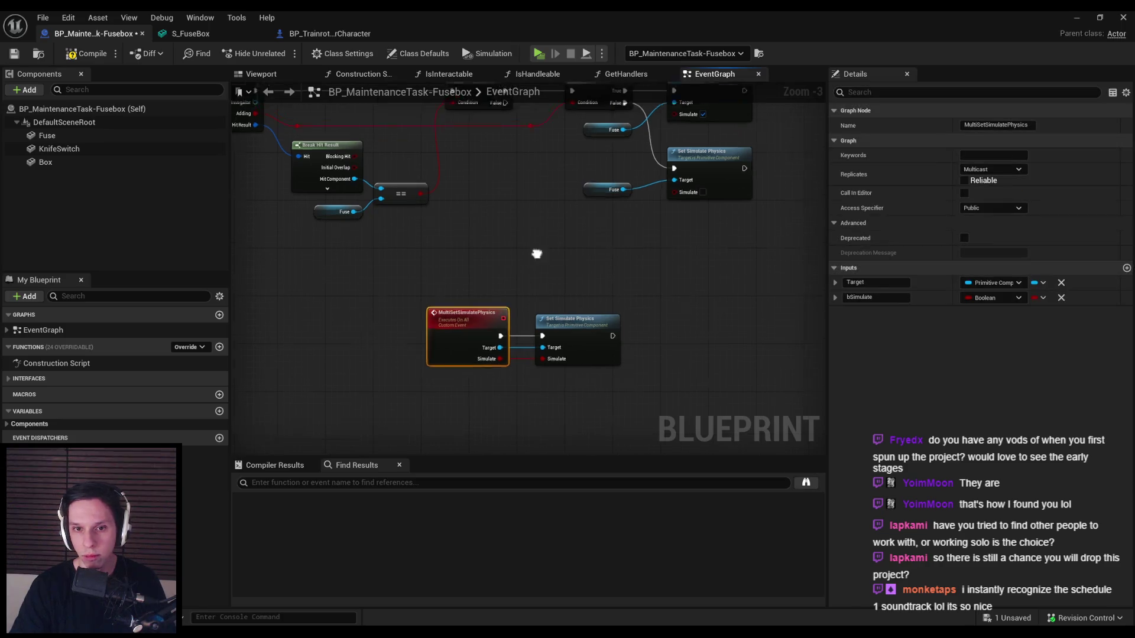
- Rename the event to MulticastSetSimulatePhysics and save the Fusebox Blueprint
drag(535, 253, 473, 315)
click(398, 375)
scroll(398, 375, up, 3)
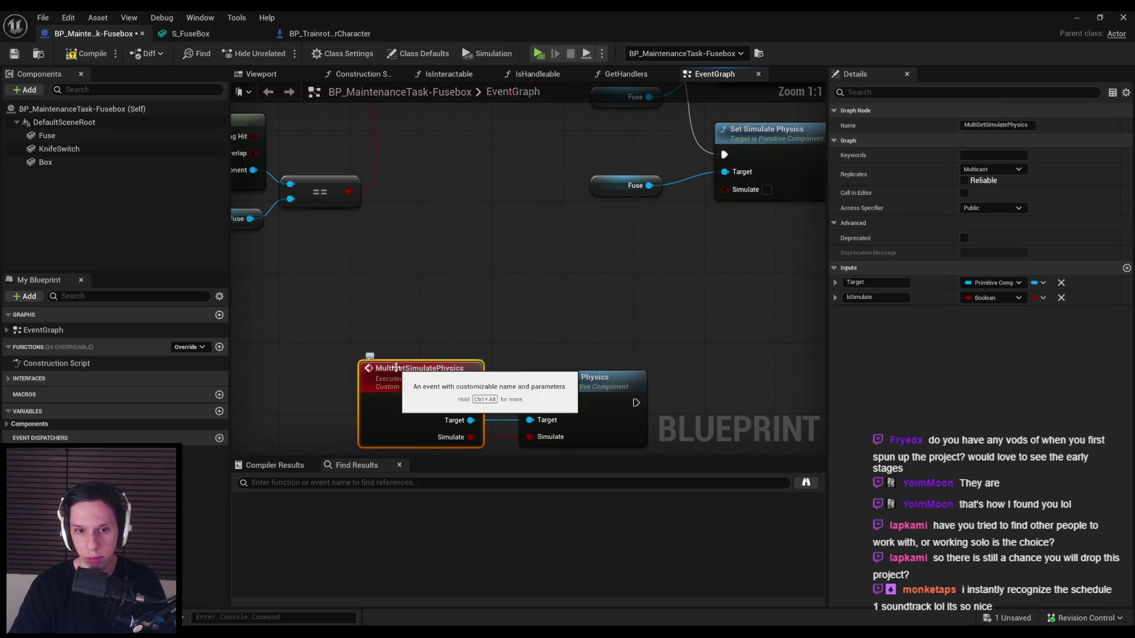
double_click(394, 369)
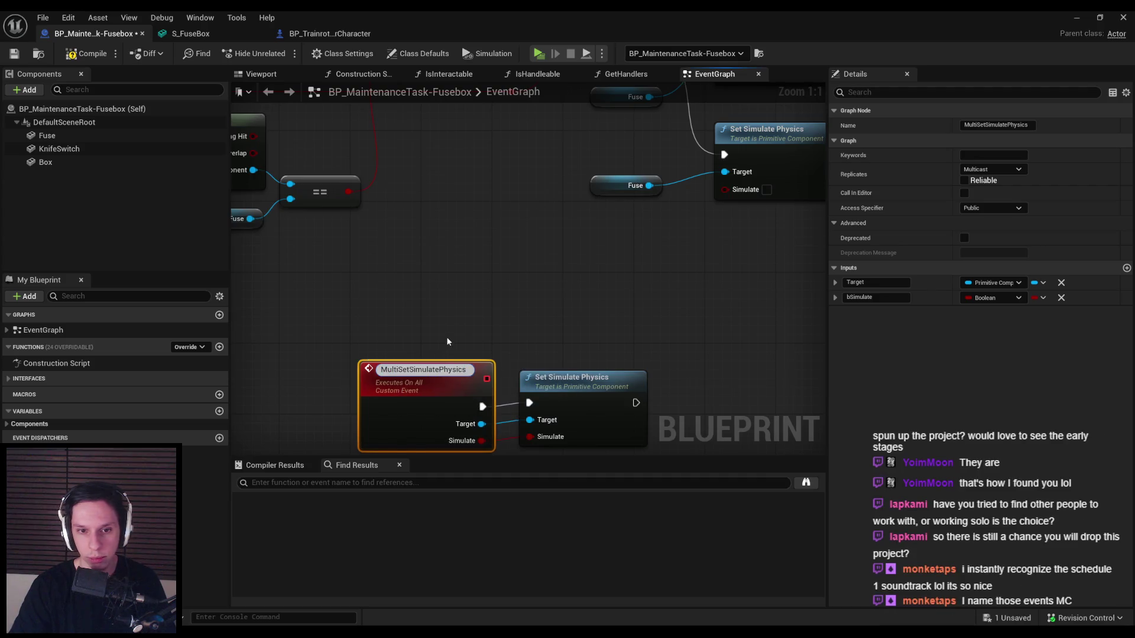
text(cast)
key(Return)
click(448, 342)
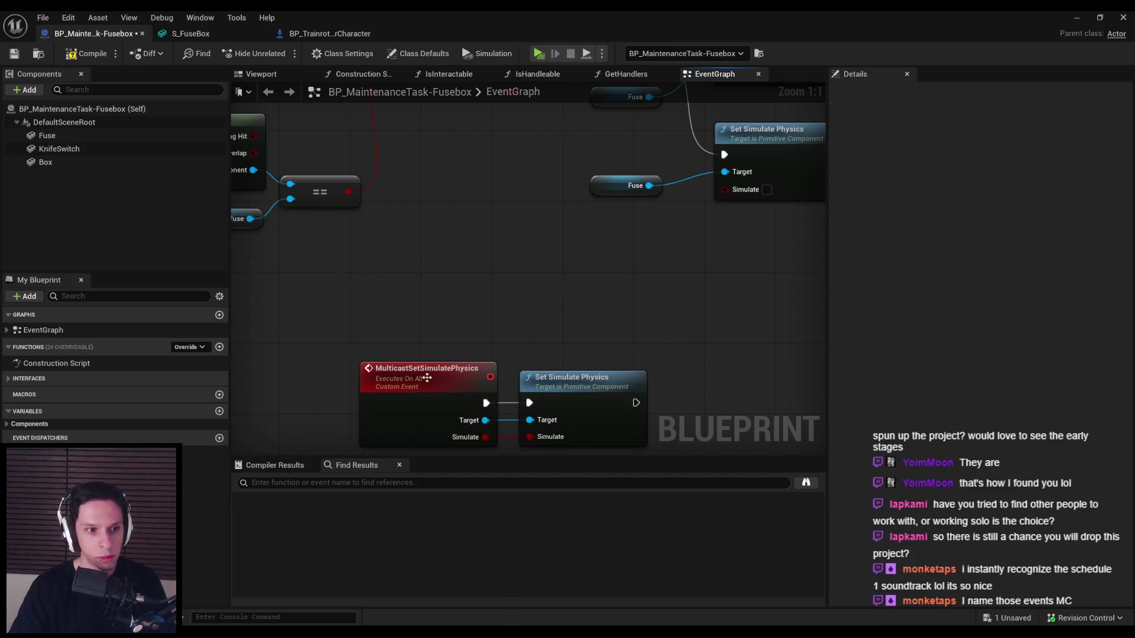
click(427, 377)
click(445, 328)
scroll(445, 328, down, 3)
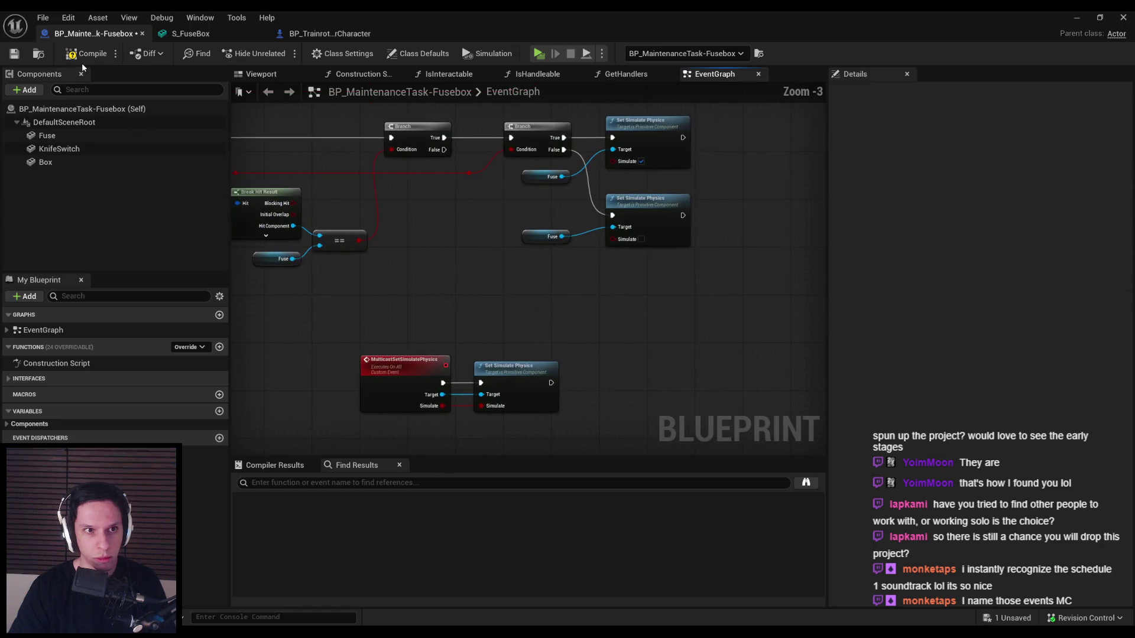
click(20, 54)
- Add a Multicast Set Simulate Physics call and delete the old Set Simulate Physics nodes and extra Fuse getter
right_click(575, 284)
text(multi)
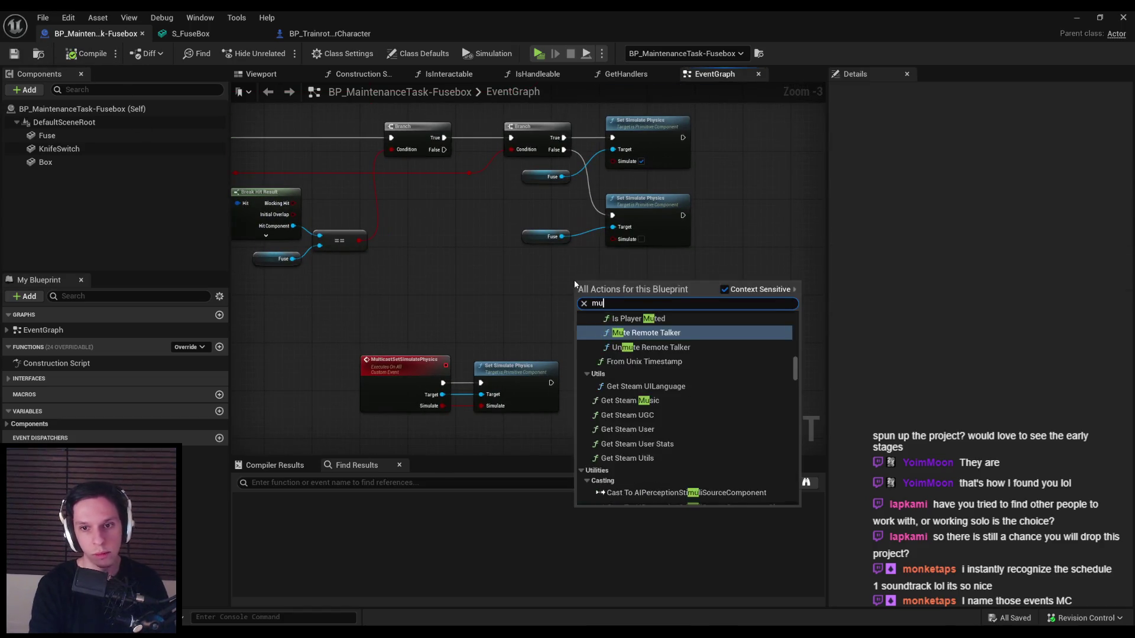
text(cast set simulate)
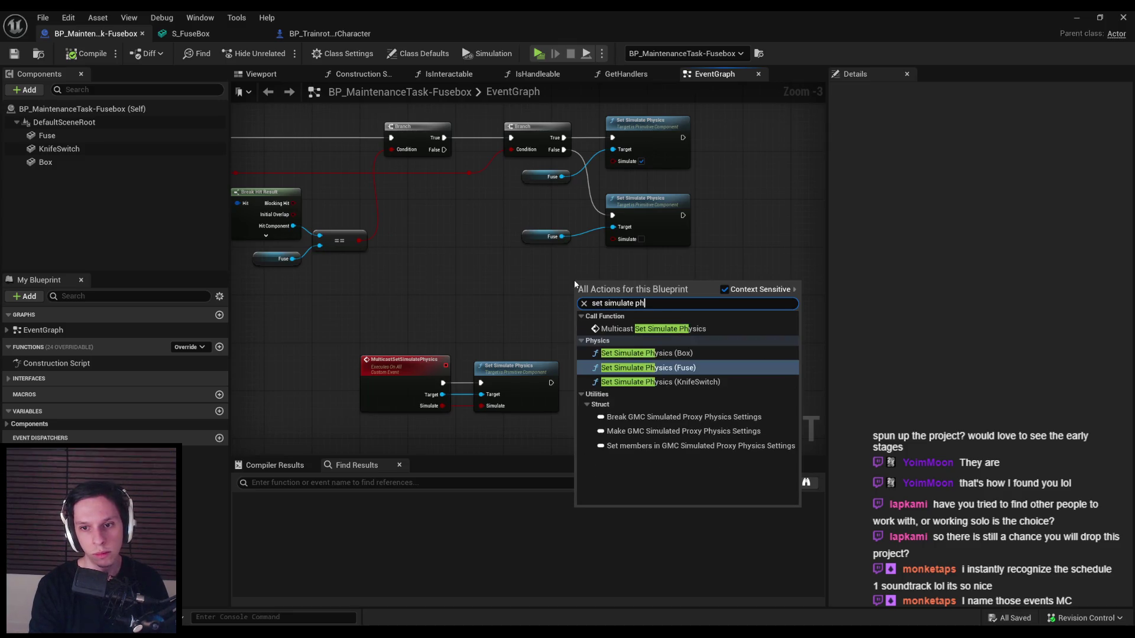
key(Return)
mouse_move(573, 281)
mouse_down()
mouse_move(591, 223)
mouse_move(485, 213)
mouse_up()
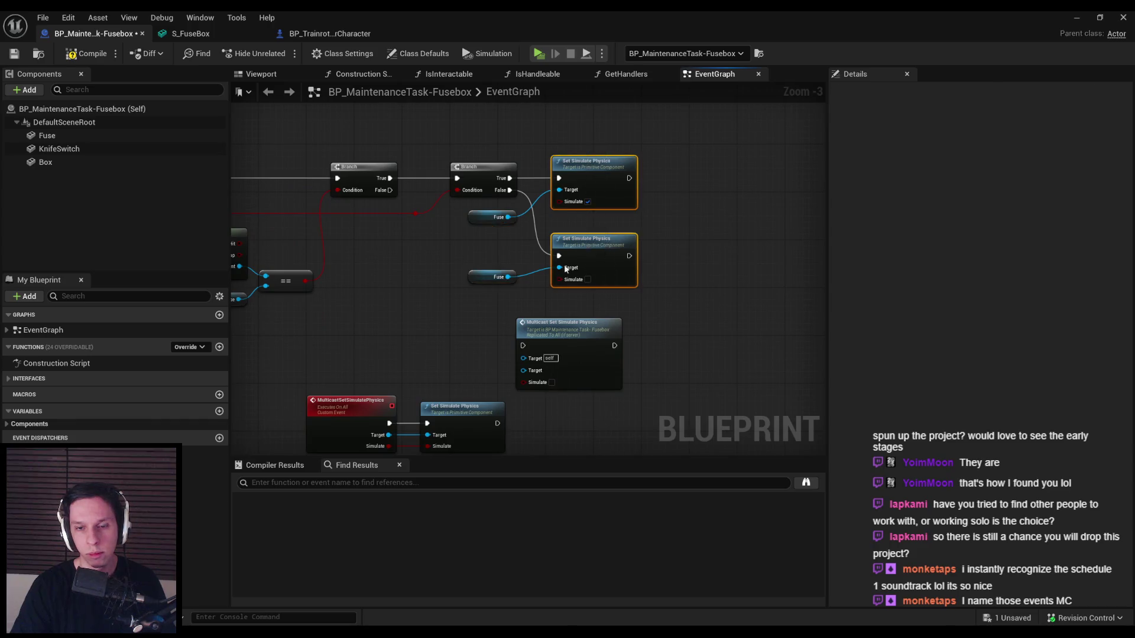
key(Delete)
click(494, 277)
key(Delete)
- Wire the second Branch's True to the multicast call with Simulate on, then duplicate it below sharing Fuse
mouse_move(548, 343)
mouse_down()
mouse_move(576, 205)
mouse_move(568, 189)
mouse_move(600, 174)
mouse_up()
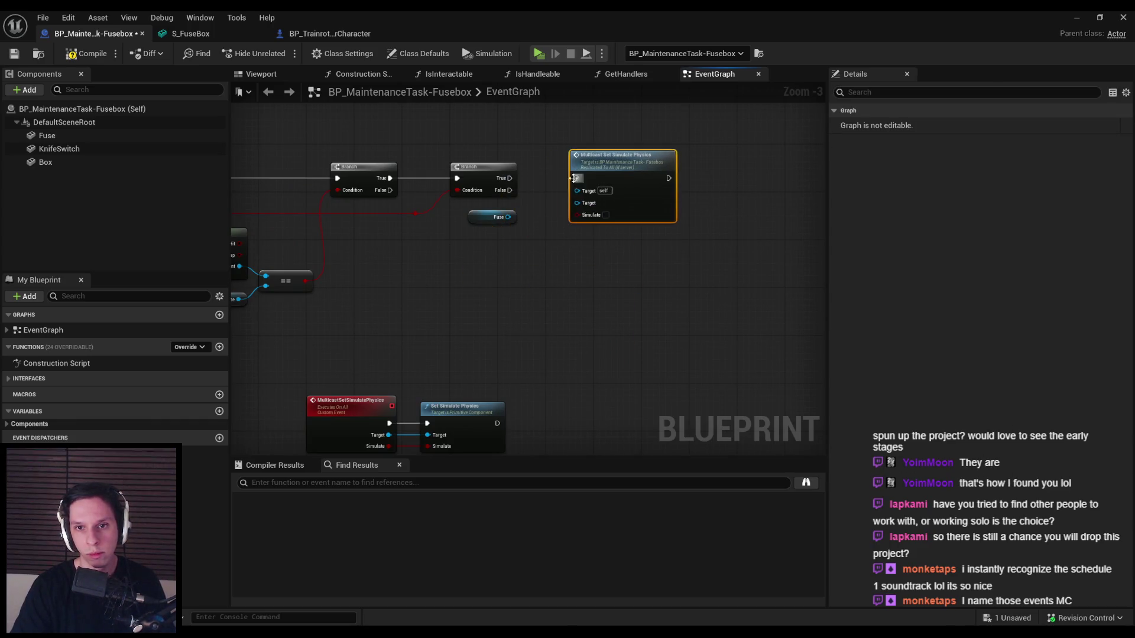
drag(510, 178, 576, 178)
click(605, 215)
key(ctrl+d)
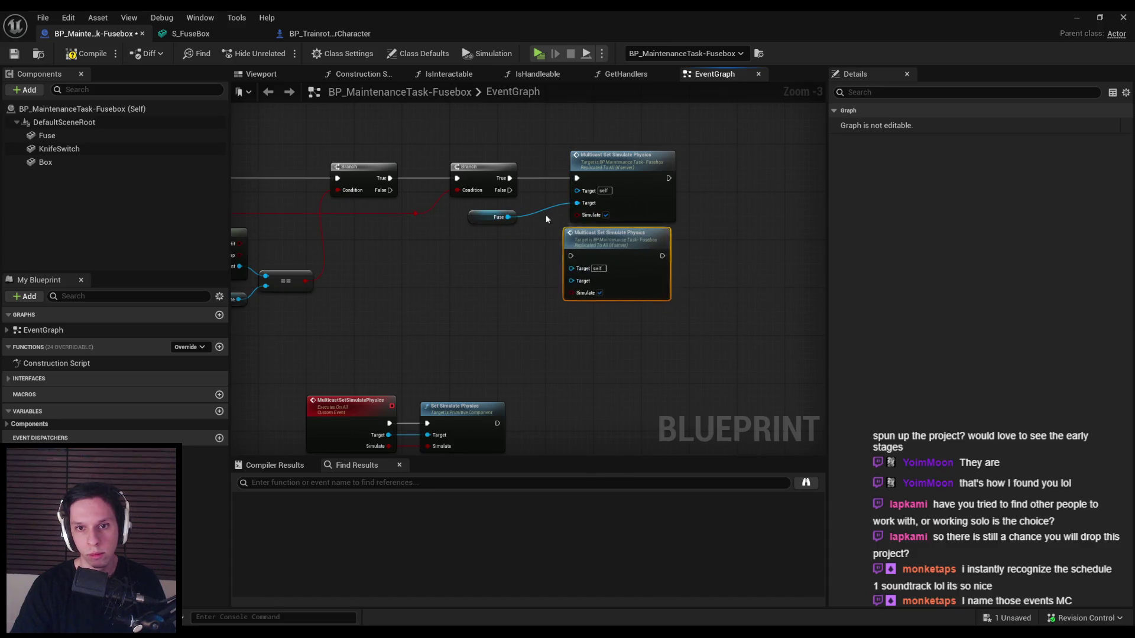
drag(572, 251, 579, 262)
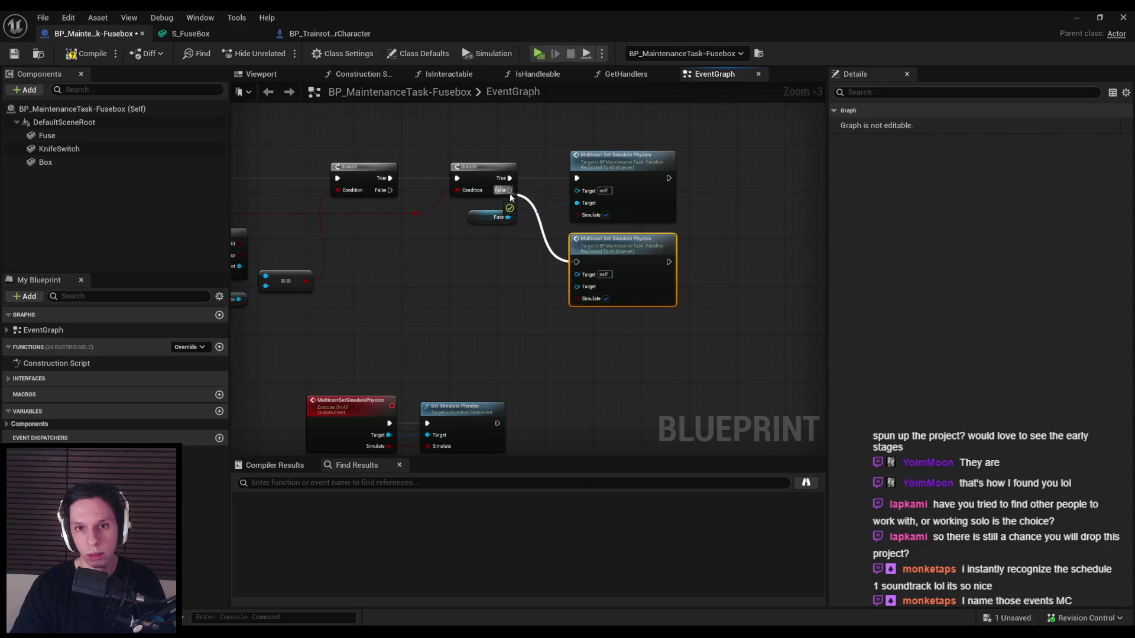
drag(492, 224, 493, 236)
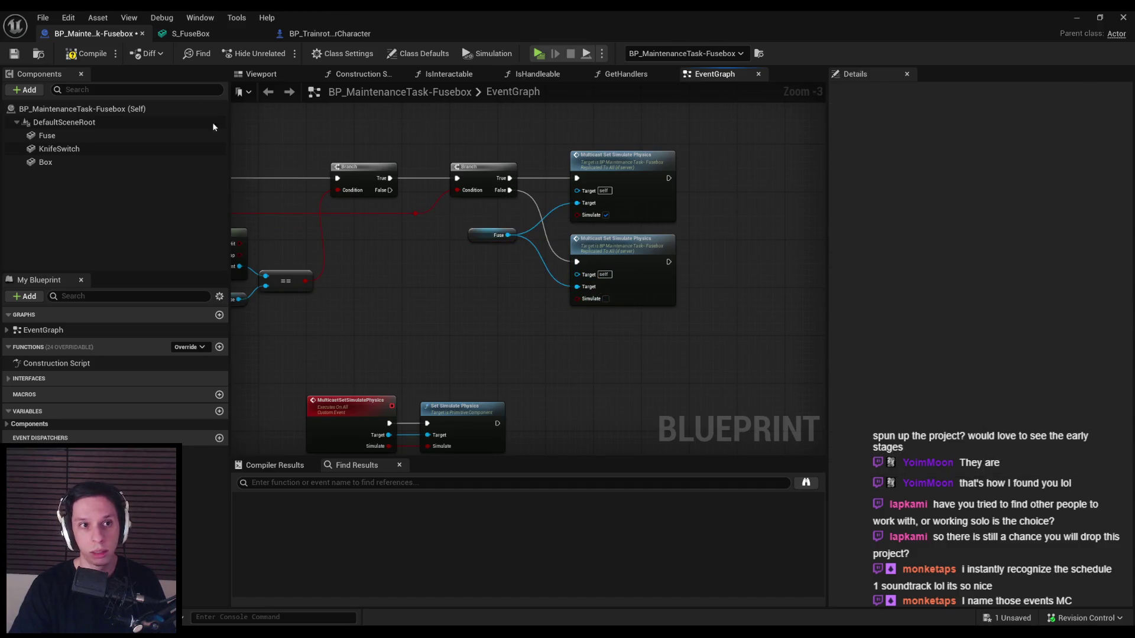
- Save the Fusebox Blueprint and start a multiplayer play test from the level editor
key(ctrl+s)
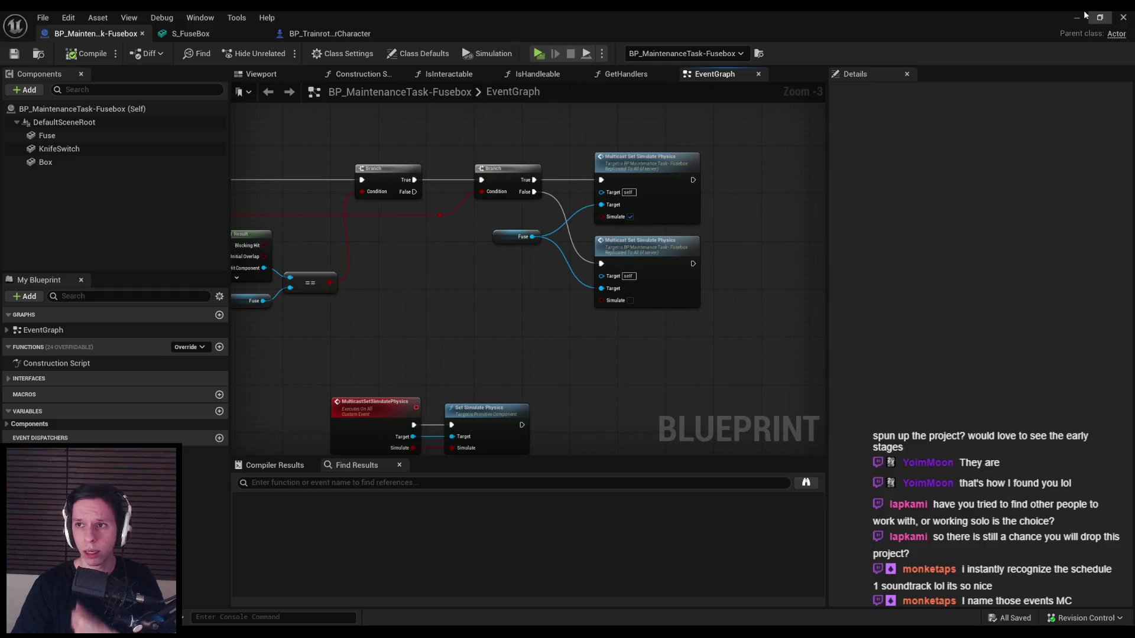
click(1077, 17)
click(278, 54)
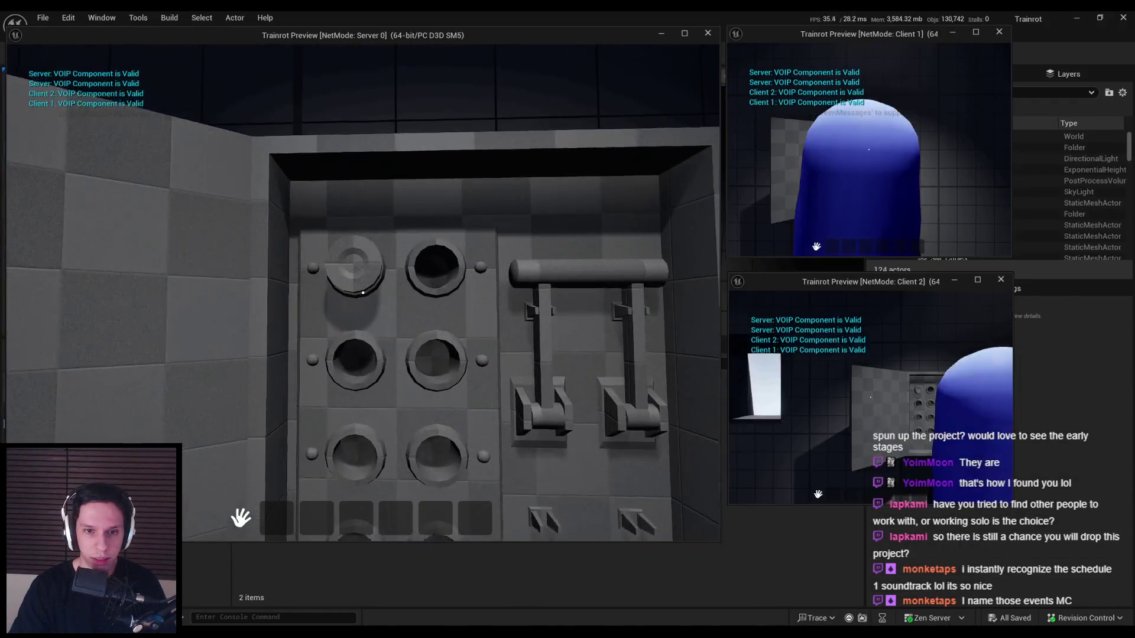
- Restart the play test, walk up to the fusebox, pull out the top-left fuse, and stop play
key(s)
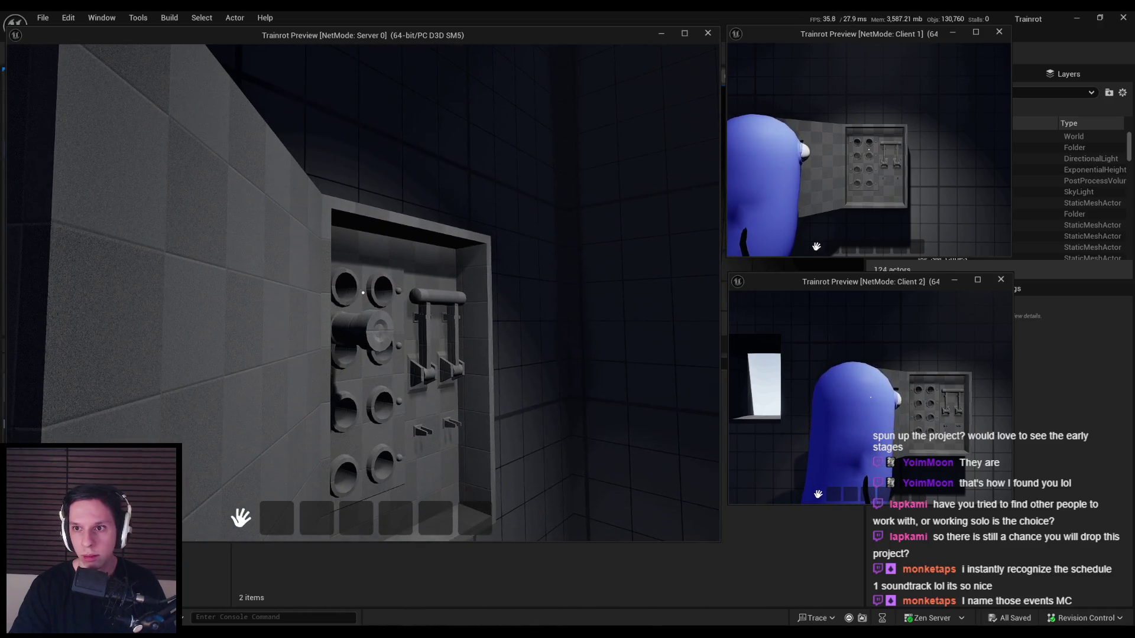
key(Escape)
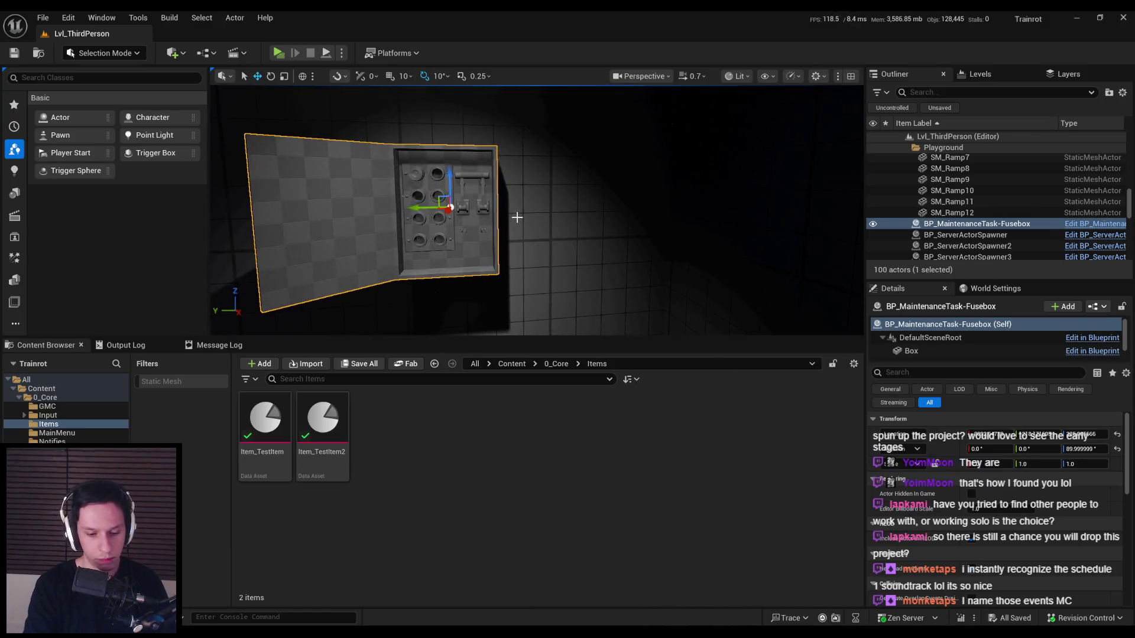
key(alt+p)
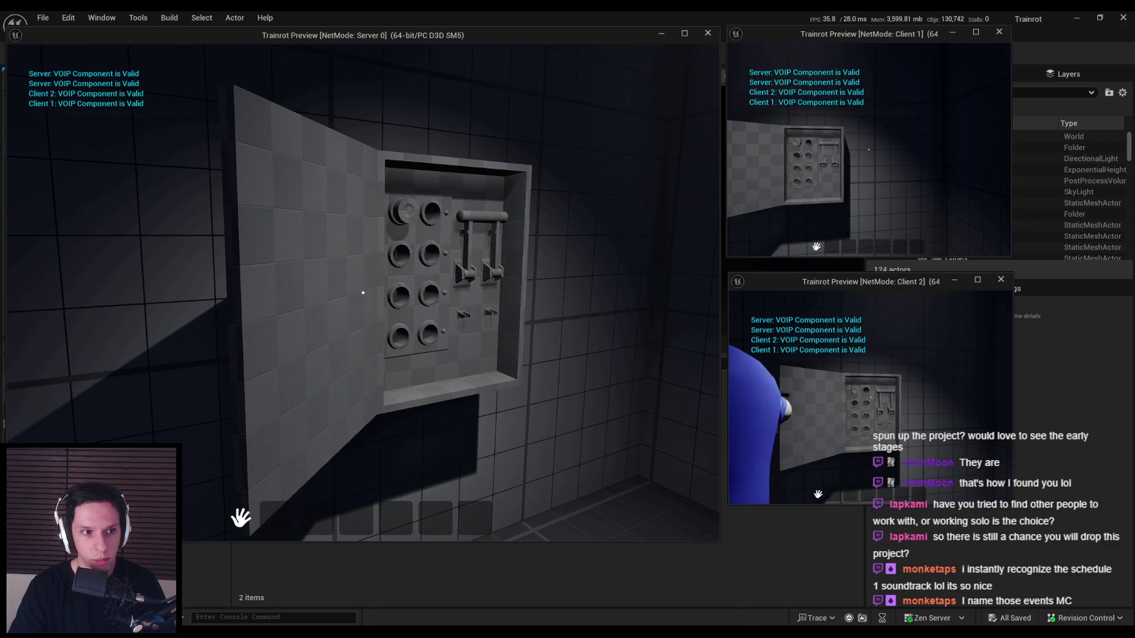
key(w)
click(363, 293)
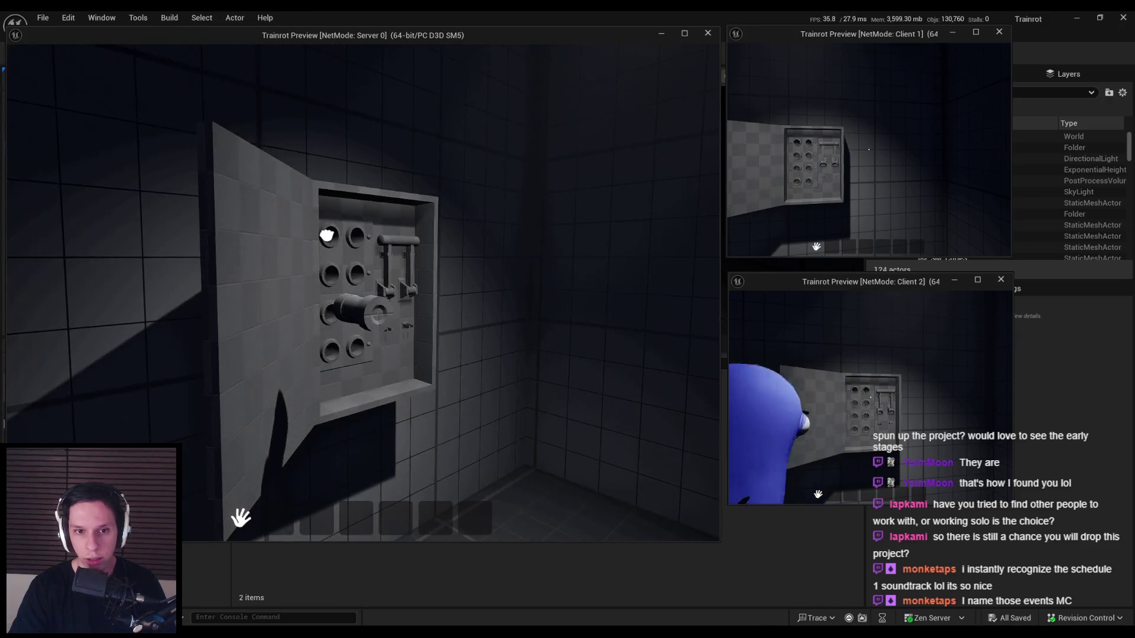
key(Escape)
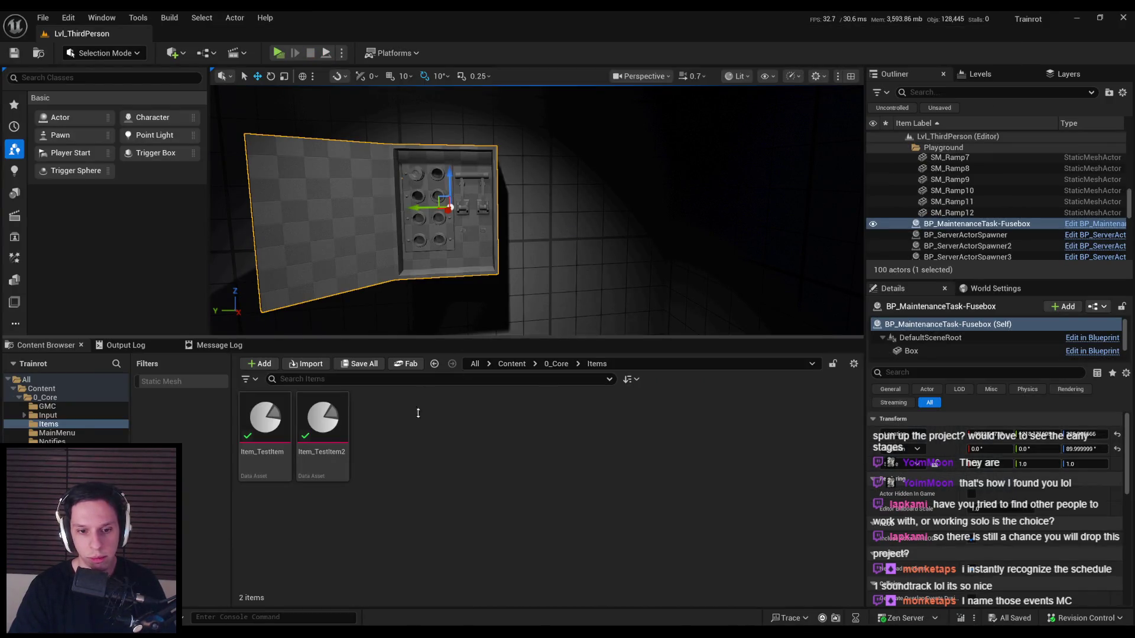
- Switch back to the Fusebox Blueprint window from the taskbar
right_click(340, 634)
mouse_move(340, 633)
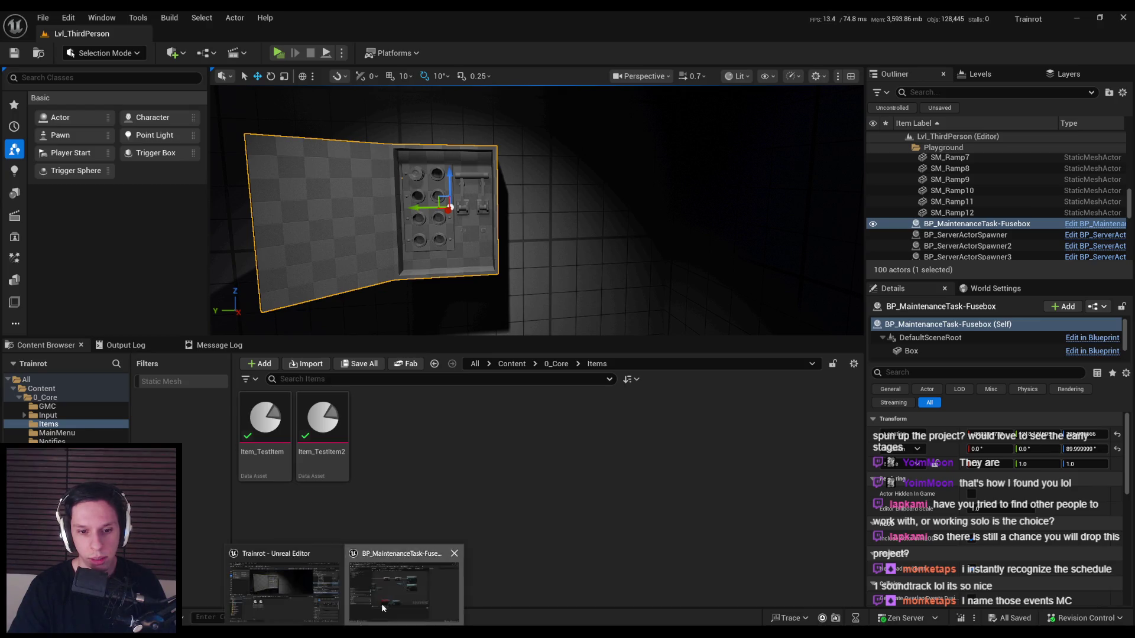
click(381, 605)
- Nudge the Fuse node and shift the two lower physics nodes down and right, saving after each
scroll(591, 255, up, 1)
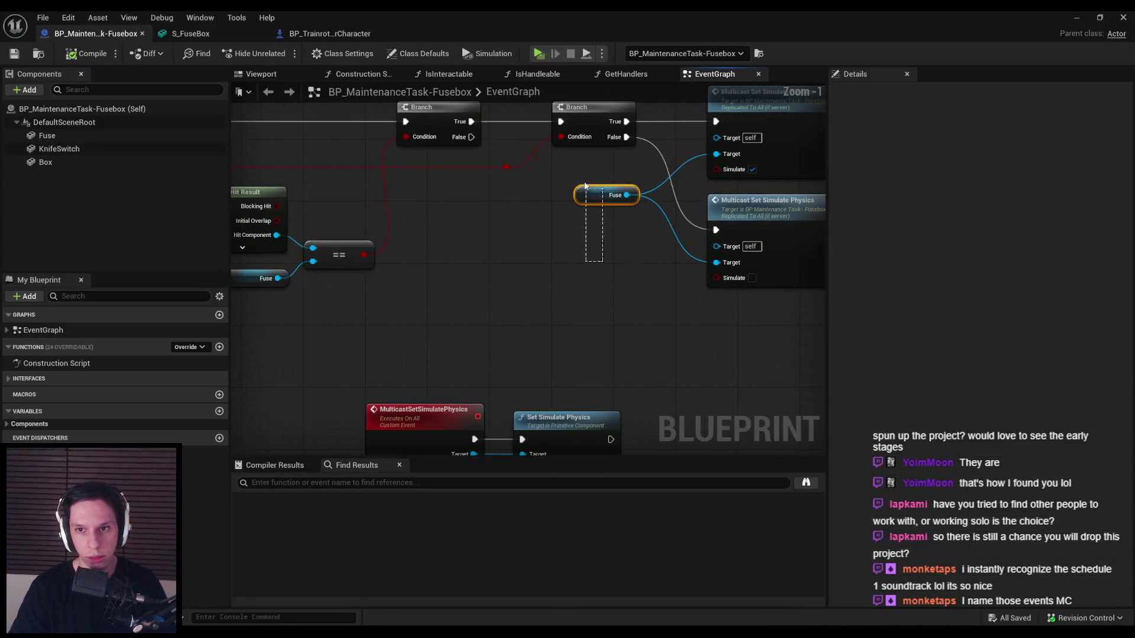
drag(609, 196, 609, 202)
click(593, 320)
key(ctrl+s)
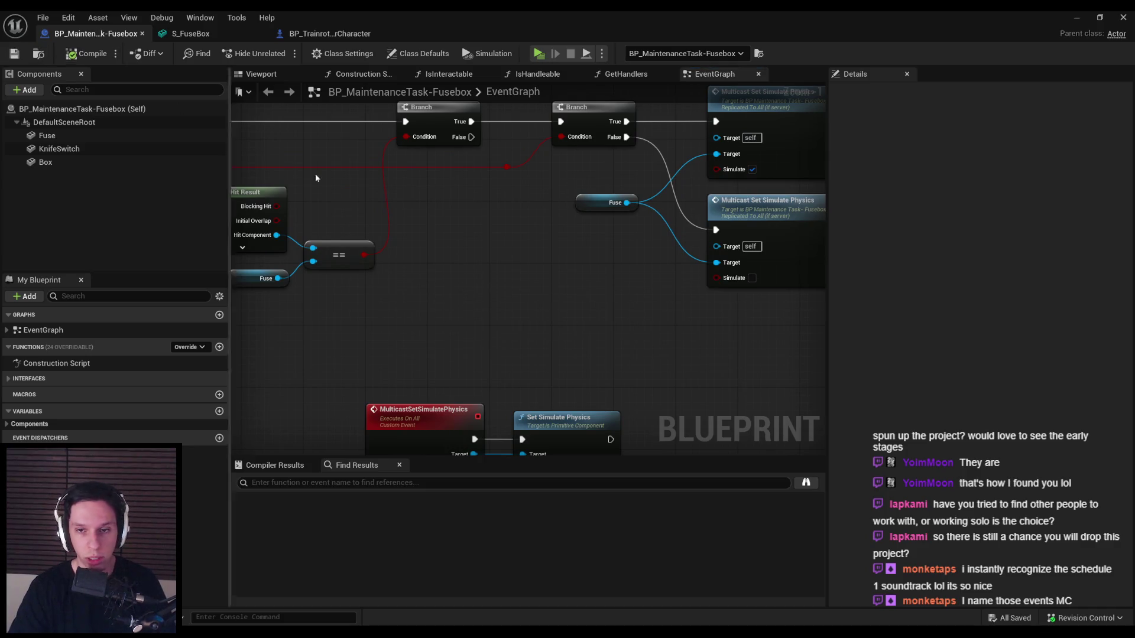
scroll(467, 222, down, 1)
drag(548, 397, 548, 397)
mouse_move(394, 340)
mouse_down()
mouse_move(450, 360)
mouse_move(442, 376)
mouse_up()
click(431, 328)
key(ctrl+s)
- Pan over the AddRemoveHandler event and Multicast/Fuse nodes, glancing at the player character Blueprint
scroll(446, 327, up, 3)
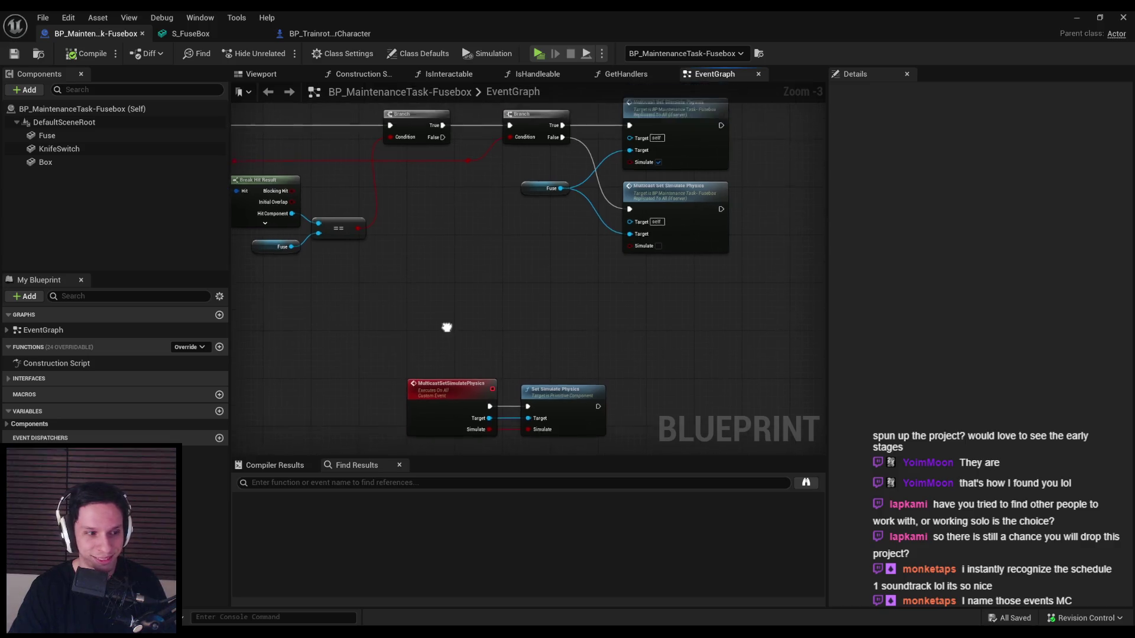
scroll(448, 247, down, 2)
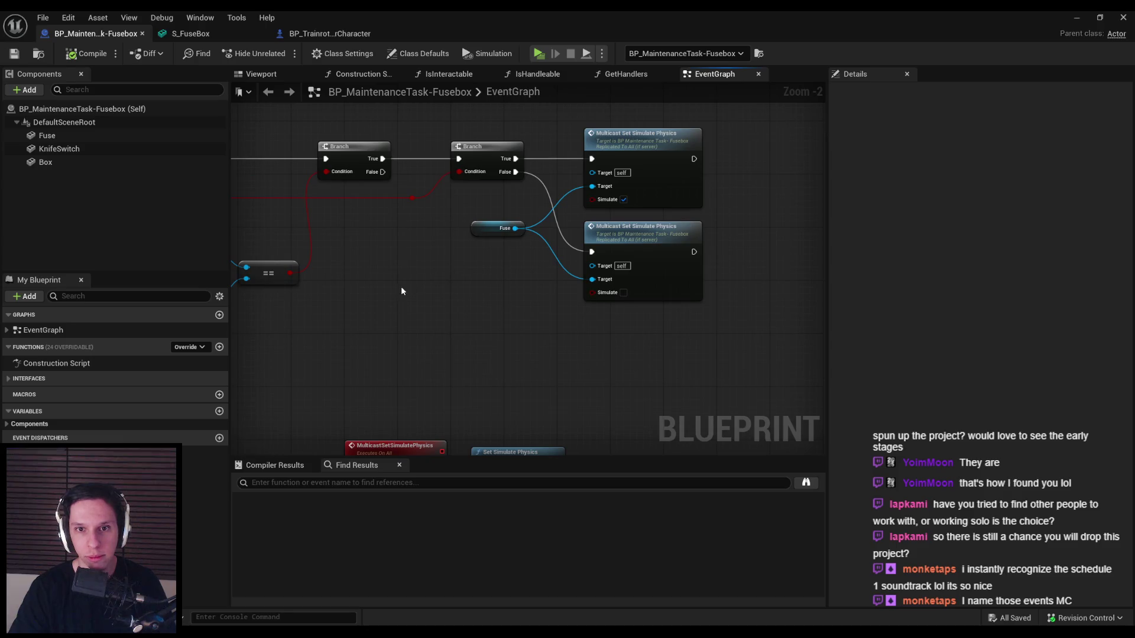
drag(401, 286, 727, 288)
mouse_move(621, 239)
mouse_down()
mouse_move(539, 271)
mouse_move(489, 269)
mouse_up()
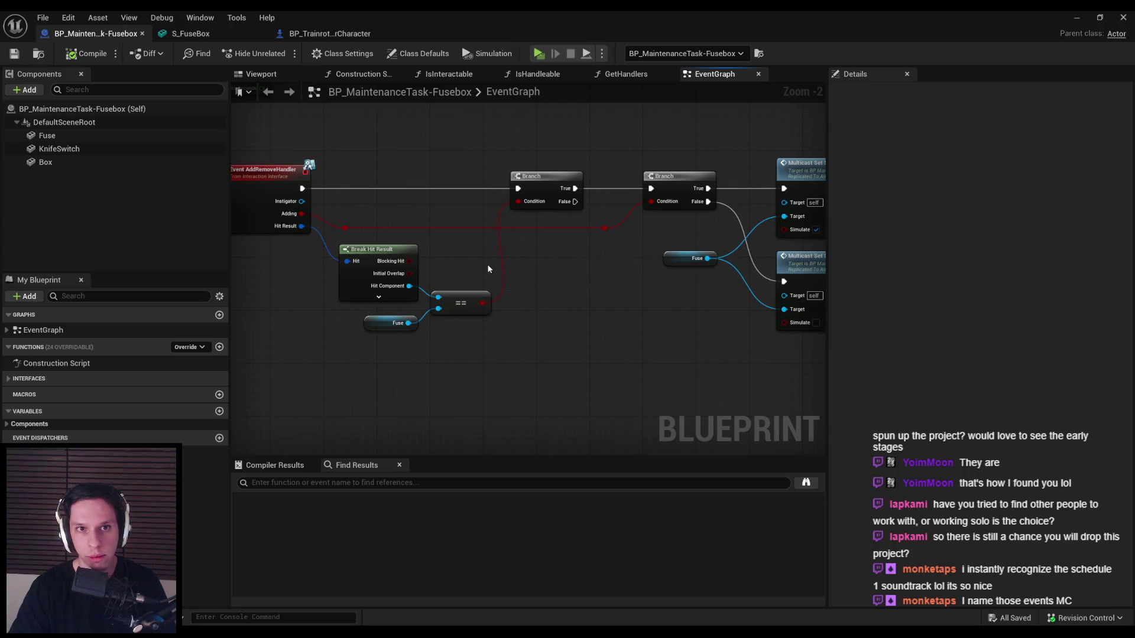
click(330, 34)
click(115, 35)
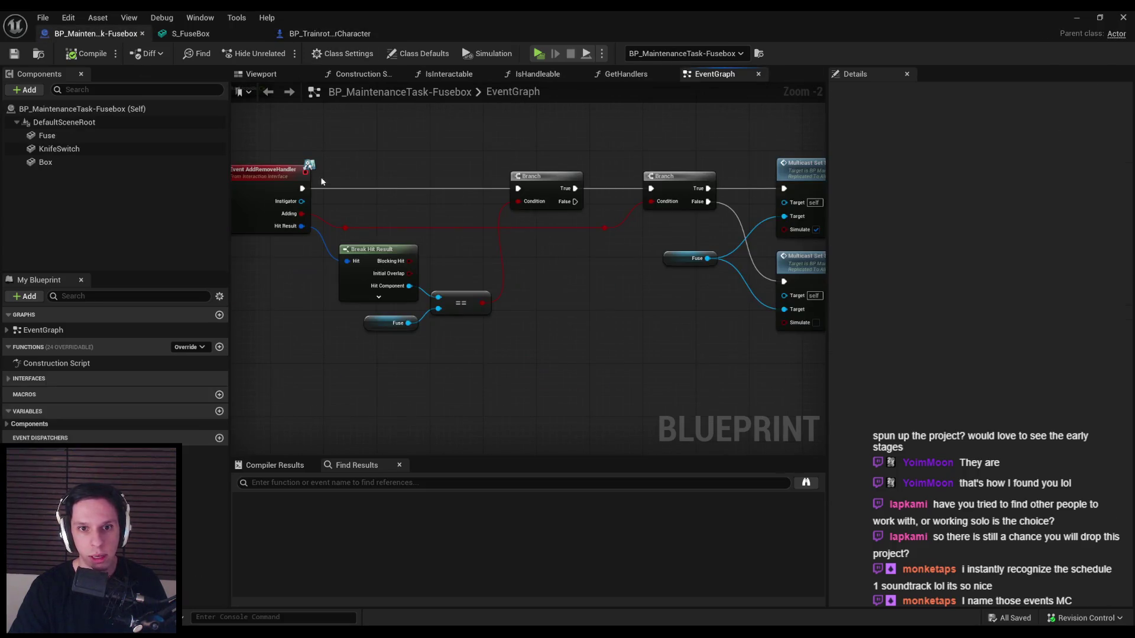
click(25, 90)
- Add a SmoothSync component with Sync Ownership Change ticked, then compile and save
text(smooth sync)
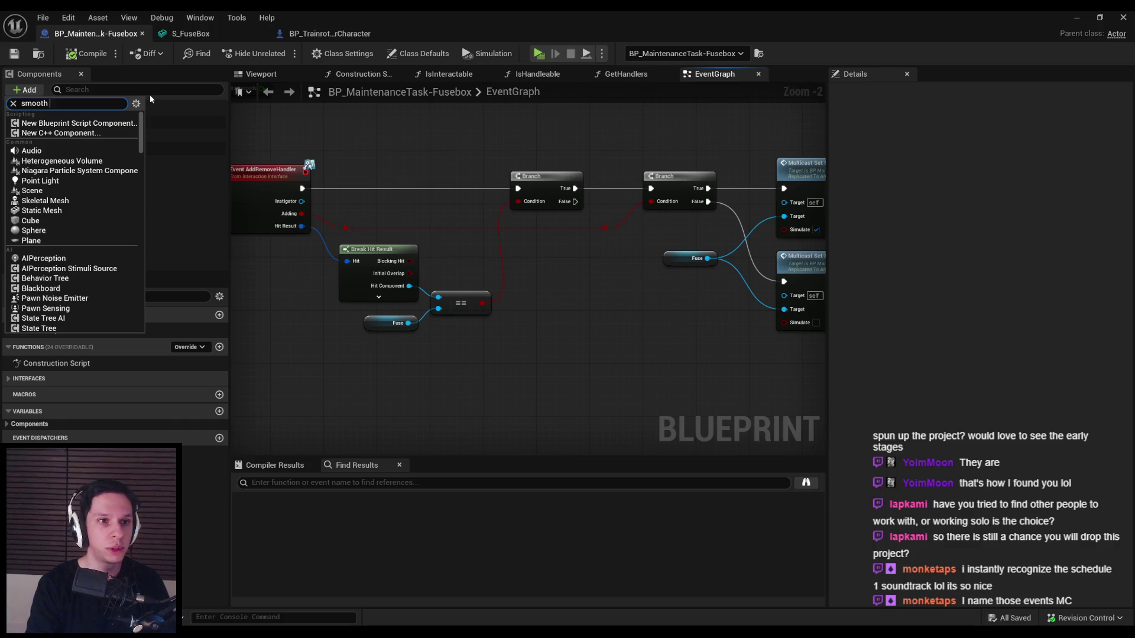
key(Return)
key(Return)
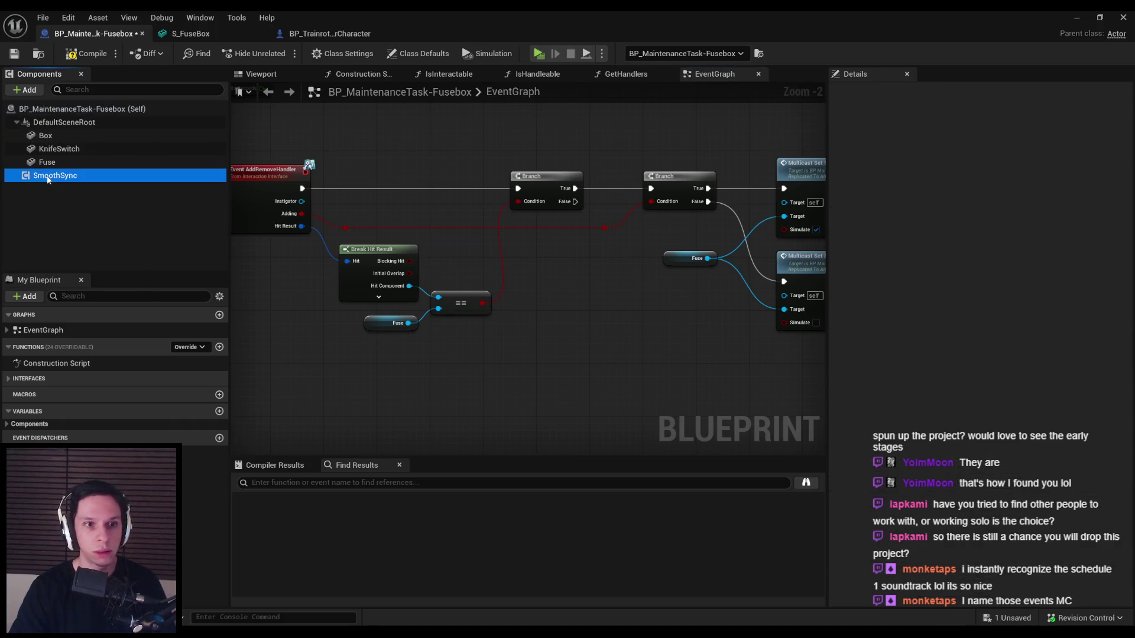
drag(632, 263, 457, 228)
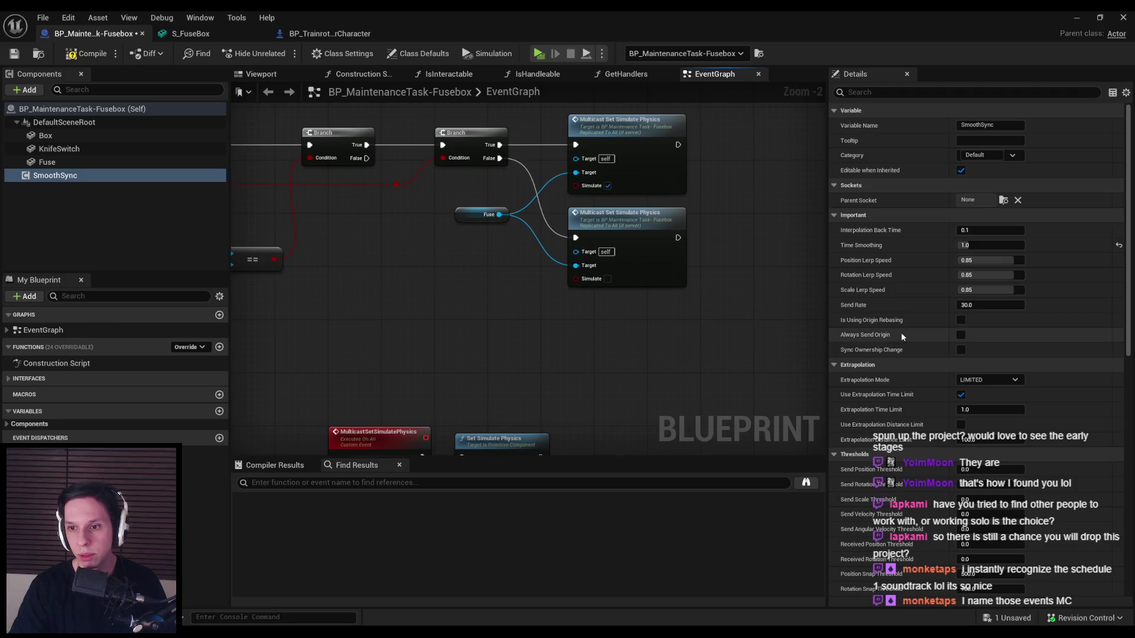
click(960, 349)
click(70, 55)
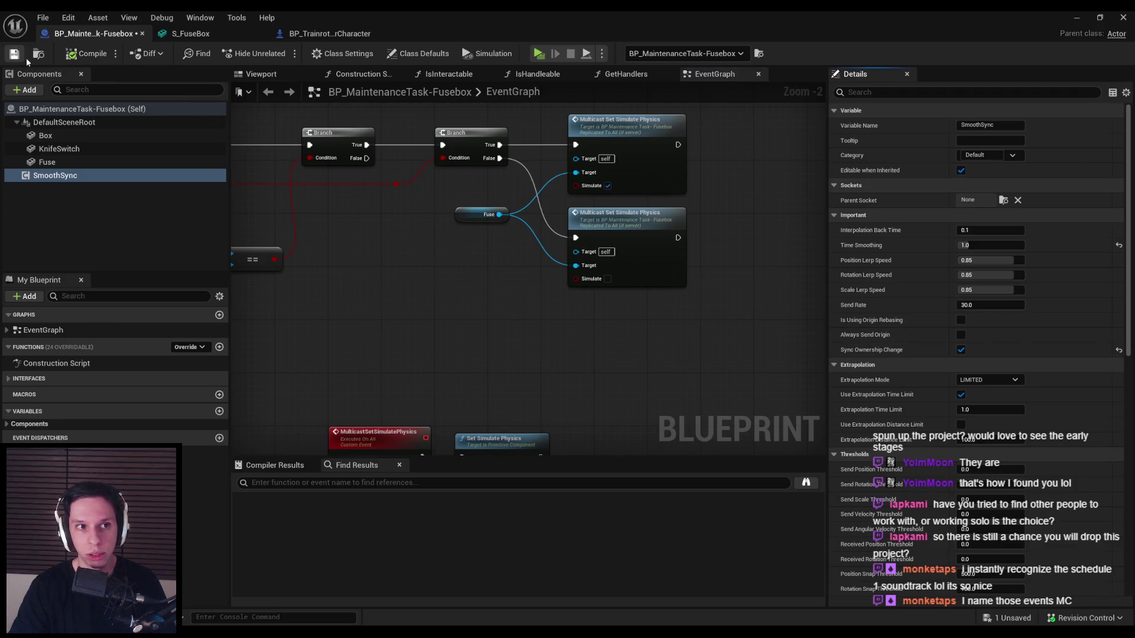
key(ctrl+s)
- Drop a Smooth Sync reference node into the event graph
scroll(352, 296, down, 1)
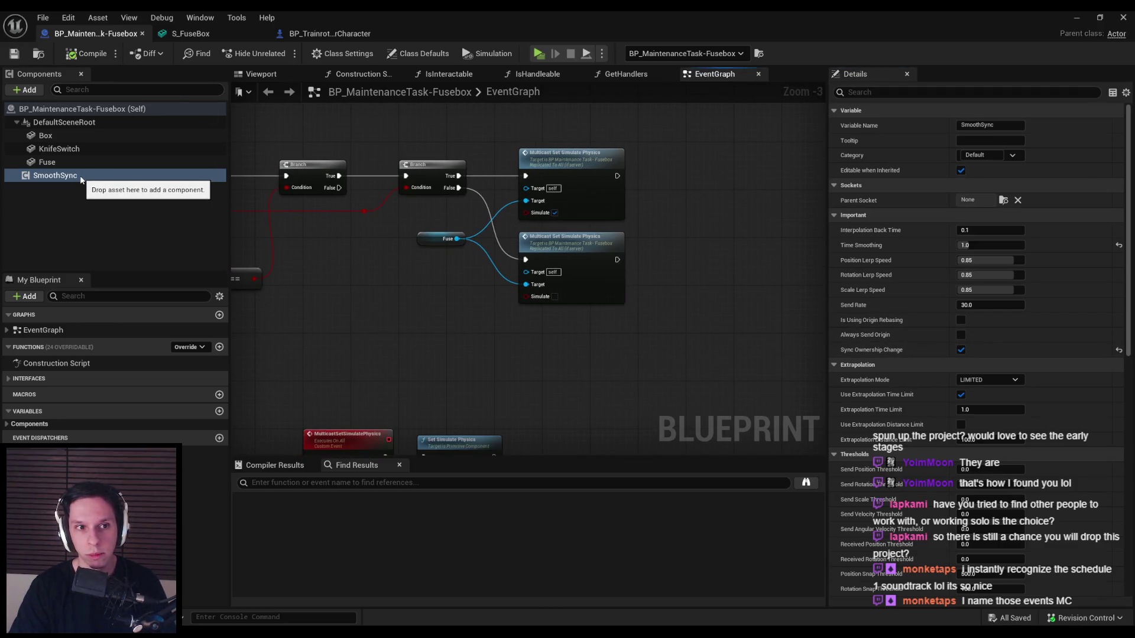
click(81, 176)
drag(648, 240, 666, 245)
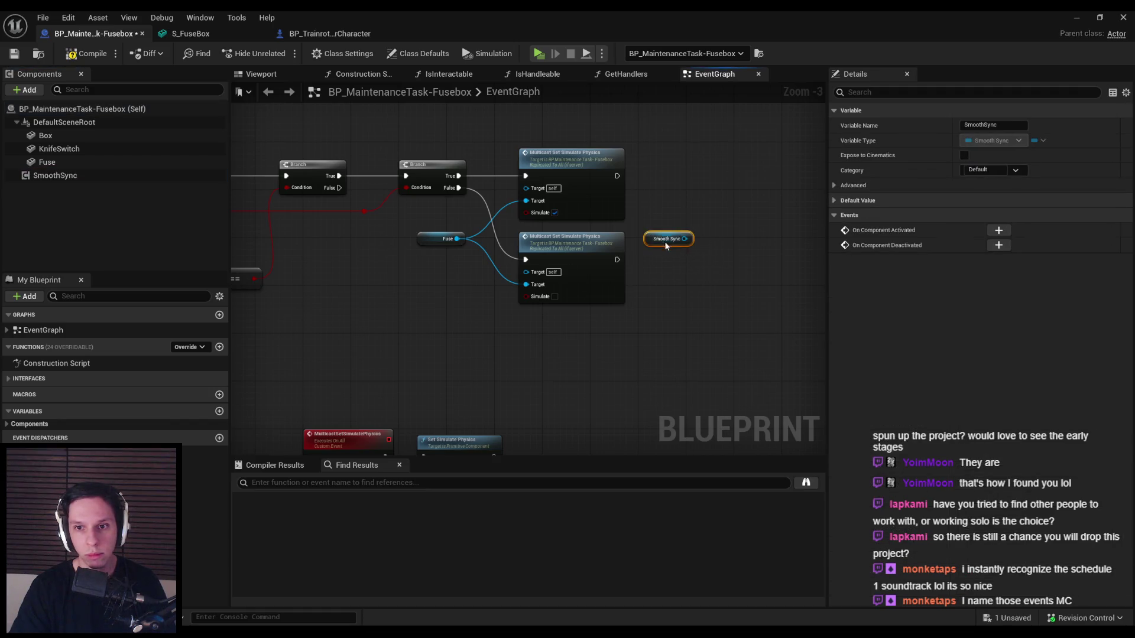
- Add a Set Scene Component to Sync node from Smooth Sync and paste a Fuse node copy beside it
drag(712, 204, 711, 205)
text(set component)
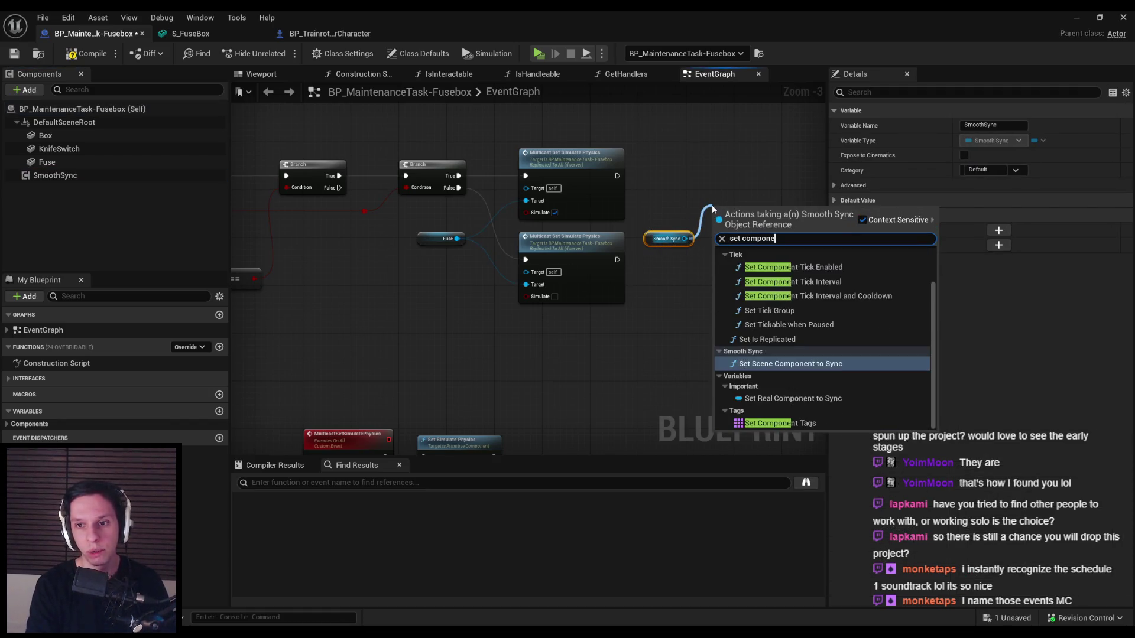
click(778, 363)
scroll(758, 303, up, 3)
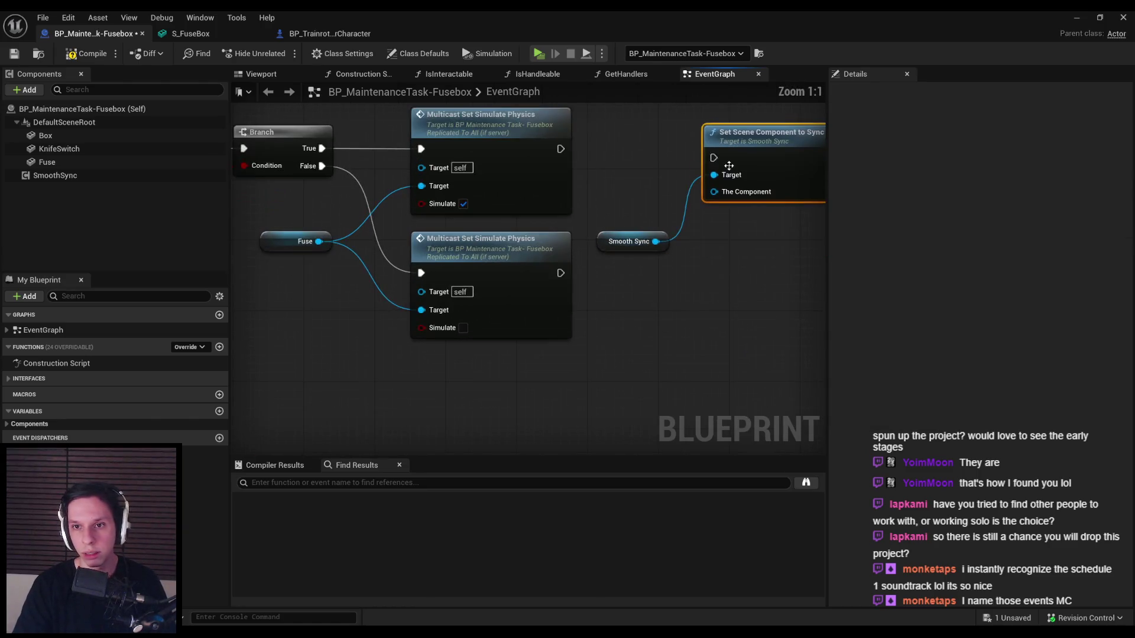
drag(610, 239, 619, 186)
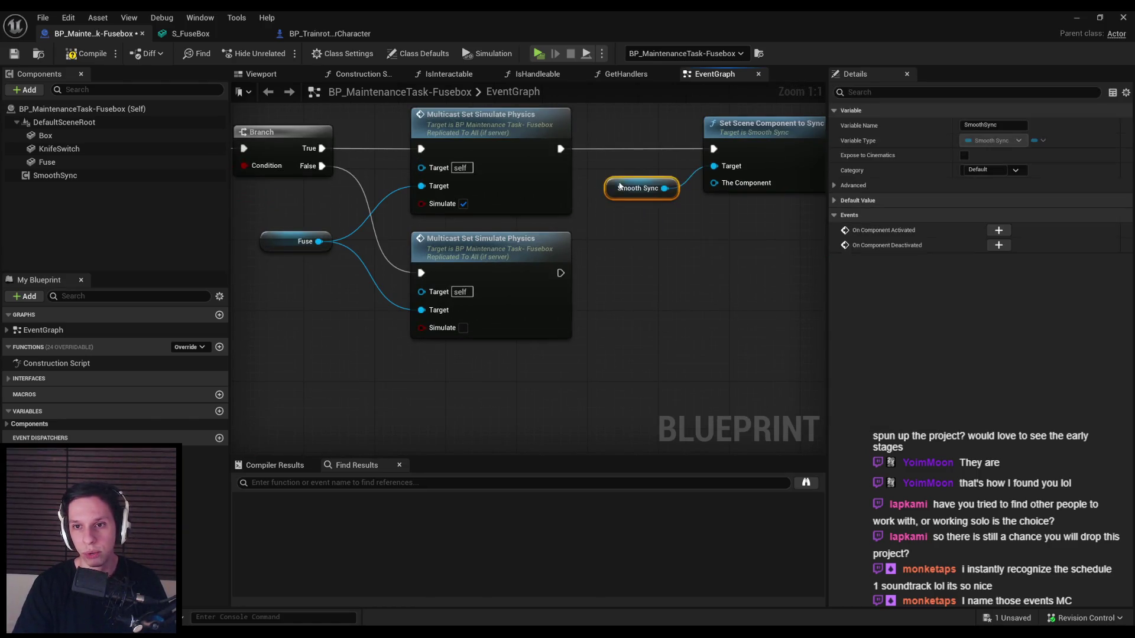
click(304, 241)
key(ctrl+c)
key(ctrl+v)
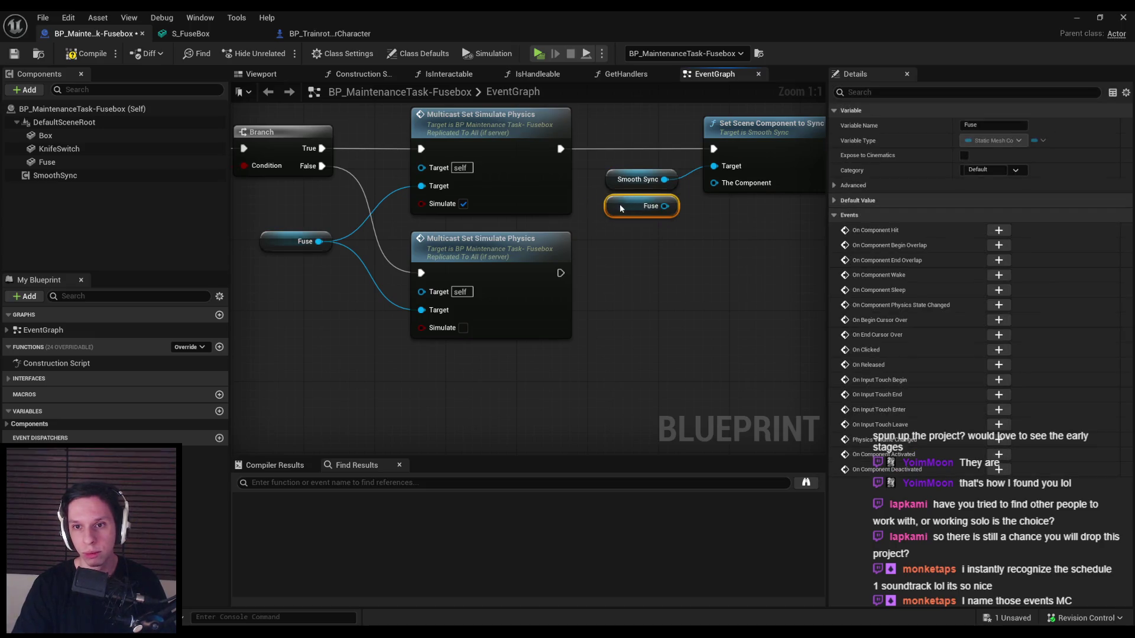
click(706, 230)
- Cut the sync nodes, shift the Fuse and physics nodes right, add a False-wire reroute, and paste them back
scroll(667, 254, down, 2)
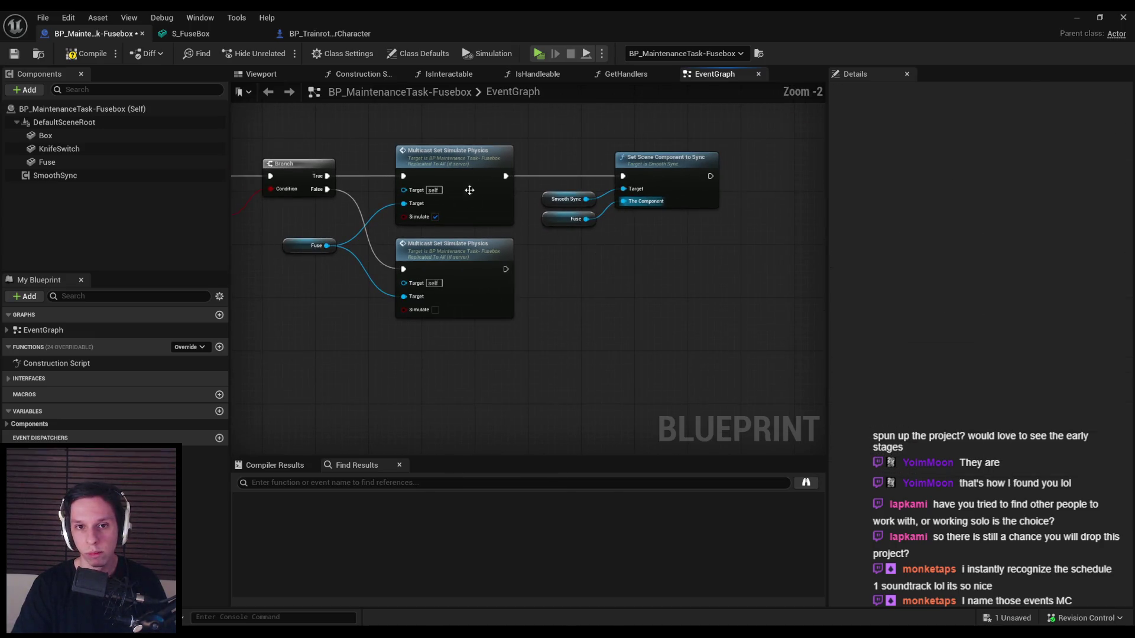
drag(655, 239, 535, 141)
key(Delete)
drag(464, 179, 658, 175)
click(456, 227)
double_click(459, 228)
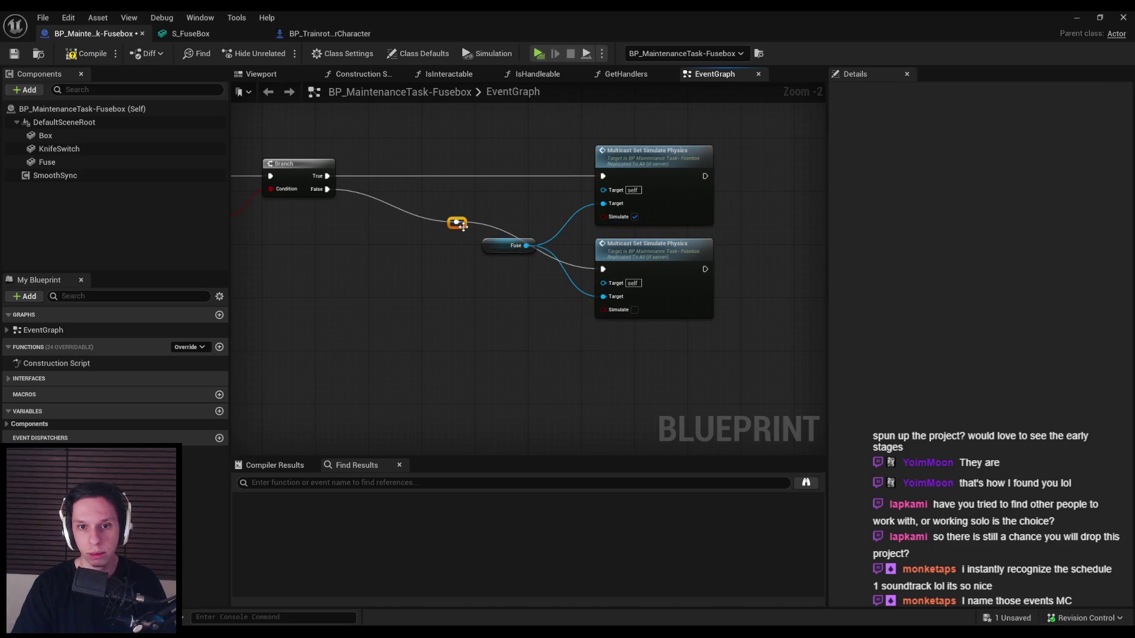
drag(395, 286, 400, 272)
key(ctrl+v)
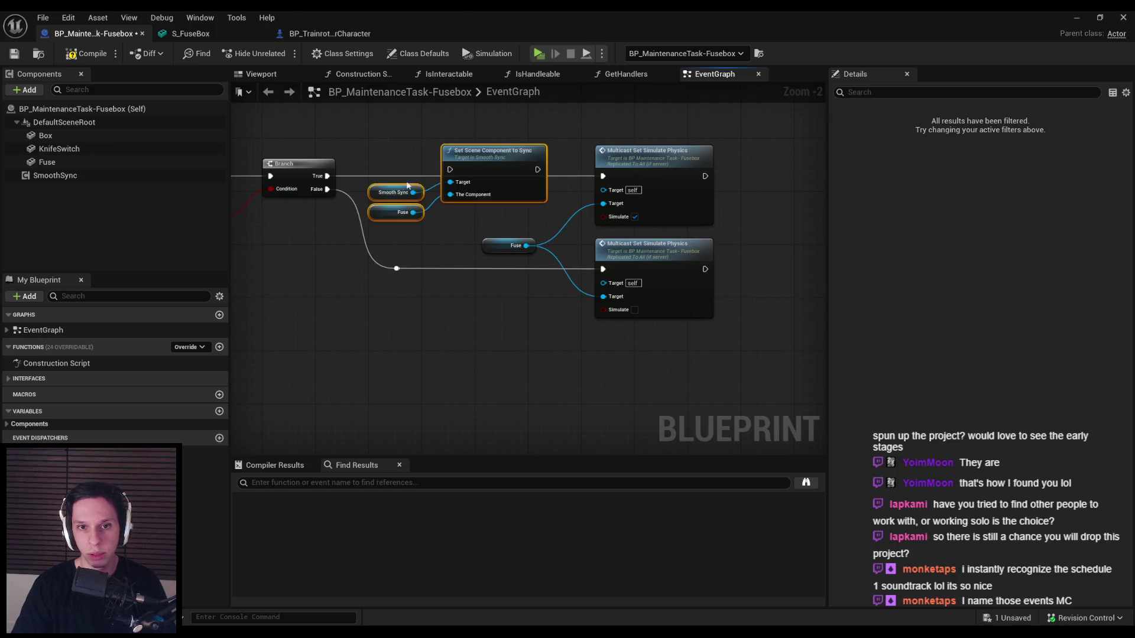
- Connect Branch True into Set Scene Component to Sync and review the SmoothSync settings
scroll(476, 188, up, 1)
drag(451, 174, 301, 176)
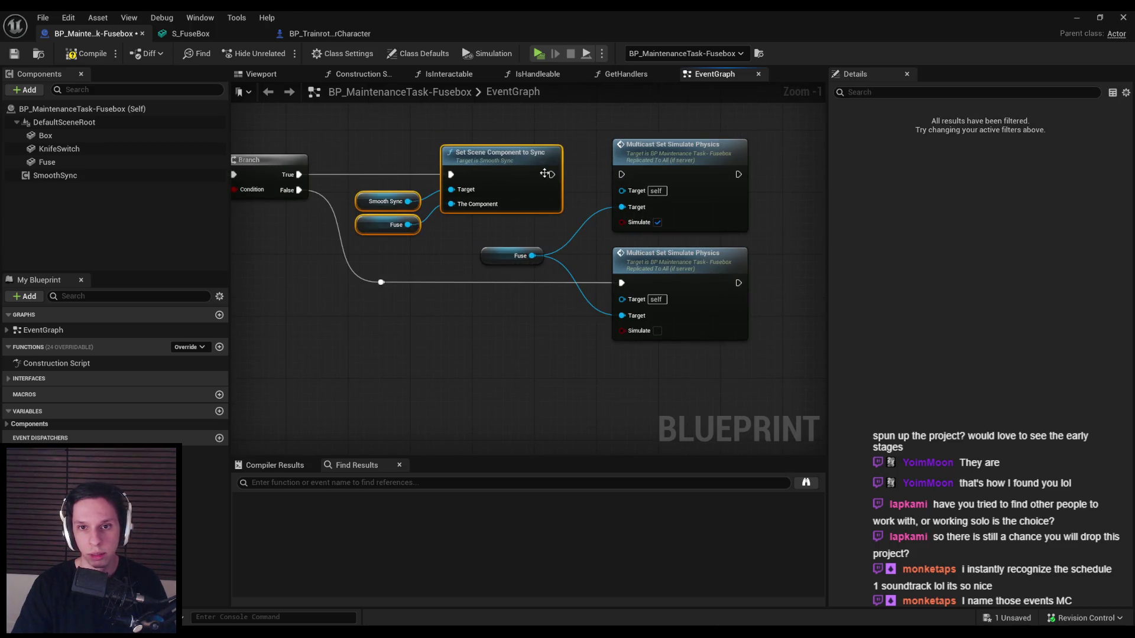
click(507, 230)
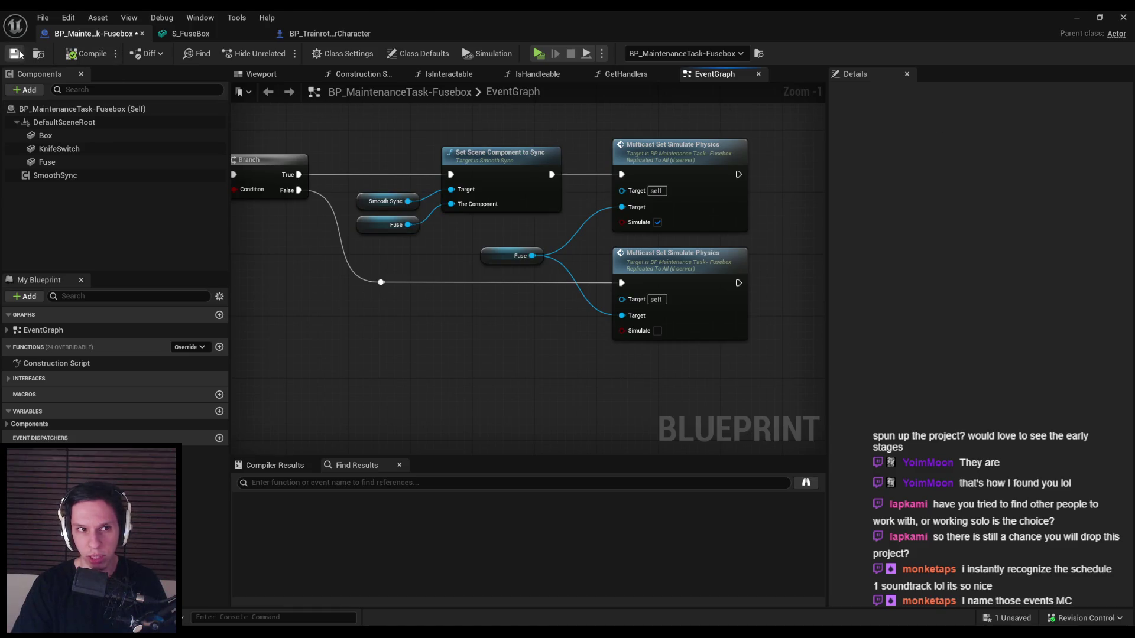
click(83, 176)
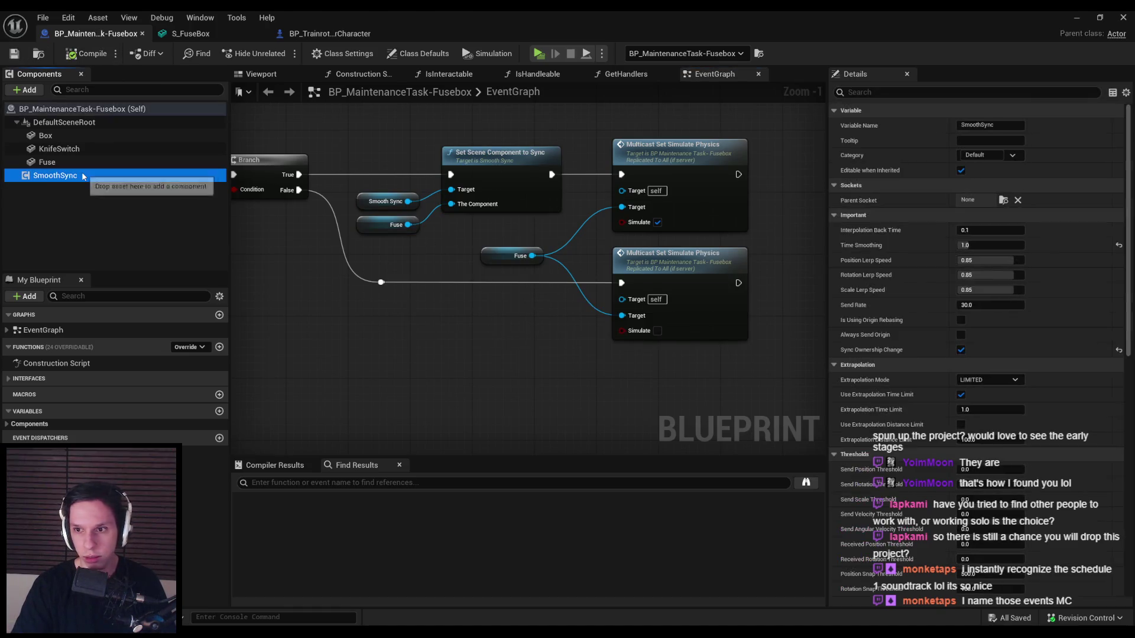
click(1081, 18)
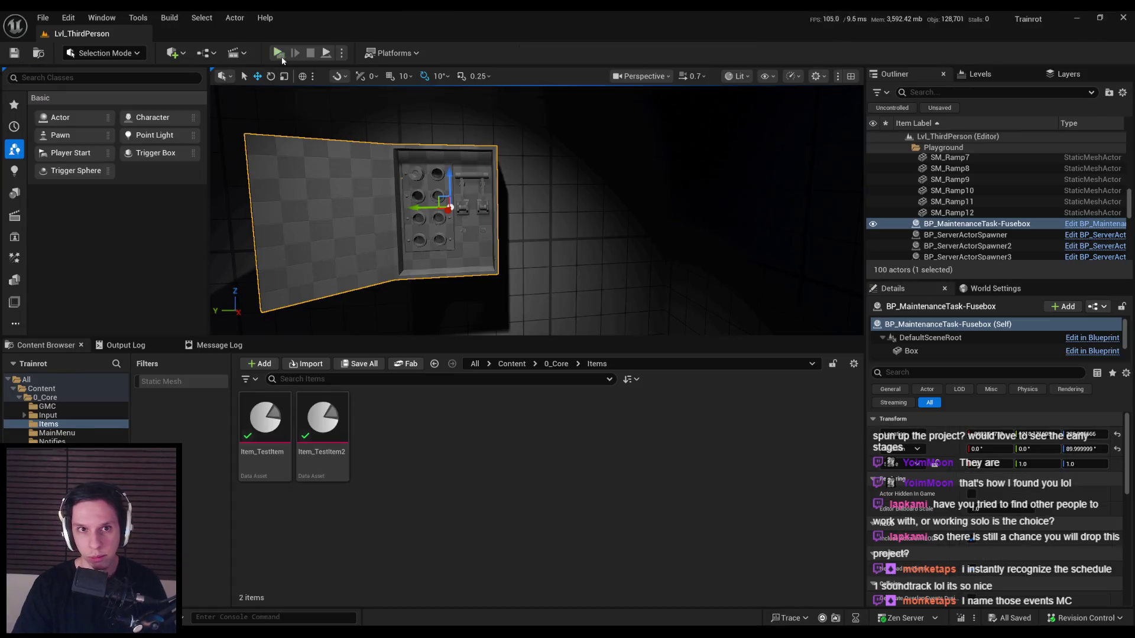
- Run a three-player play test, walk the server player to the fusebox to grab the fuse, then stop
key(alt+p)
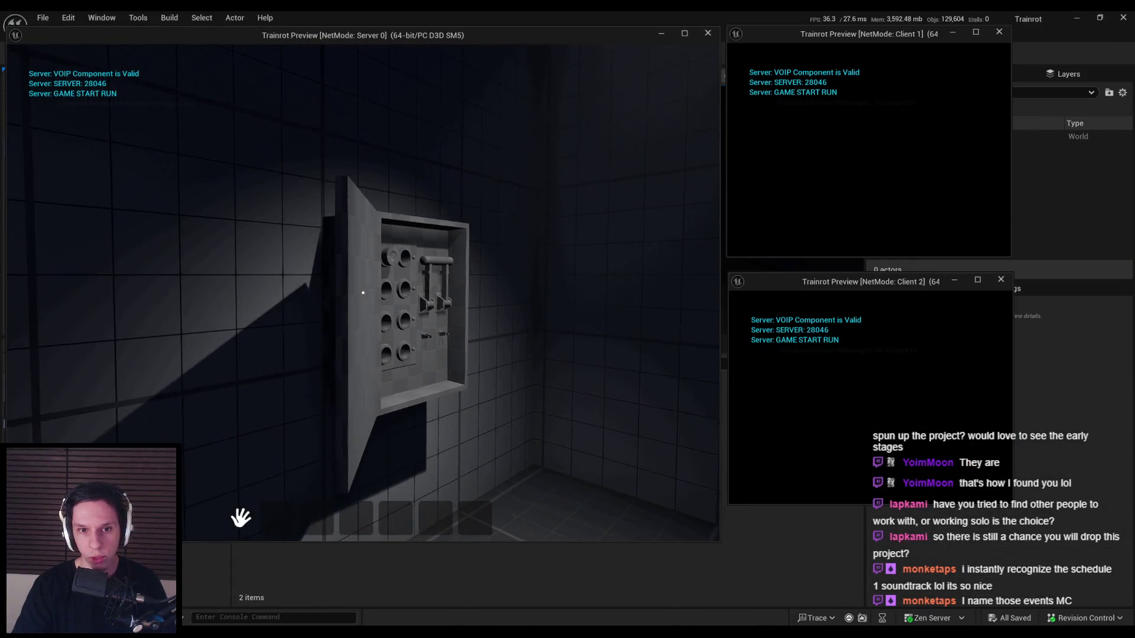
key(w)
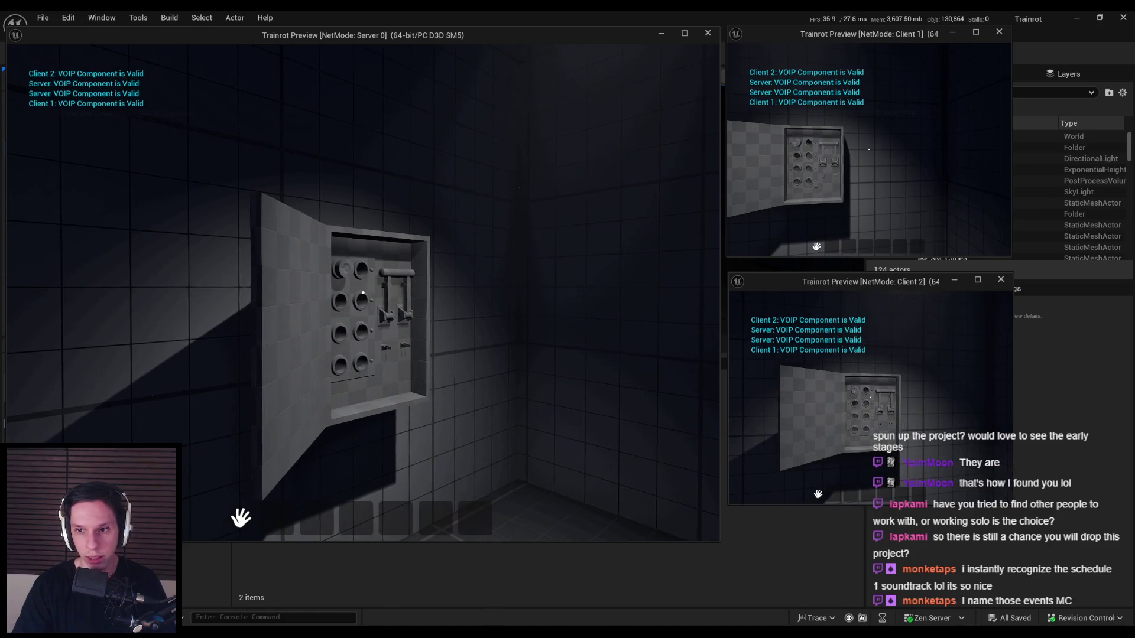
click(363, 292)
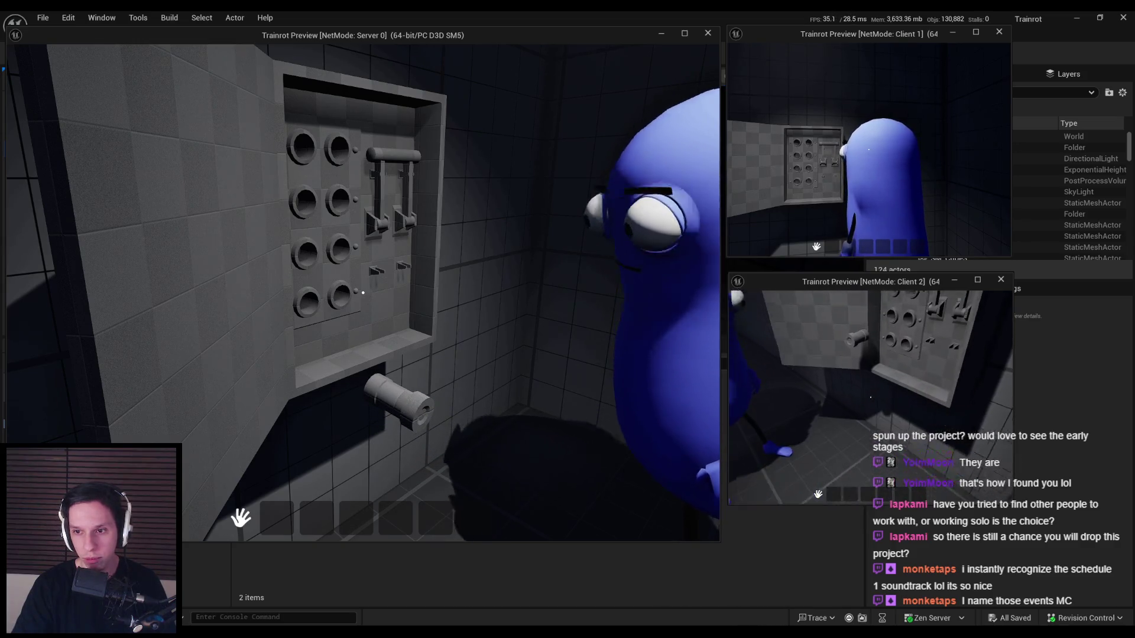
key(Escape)
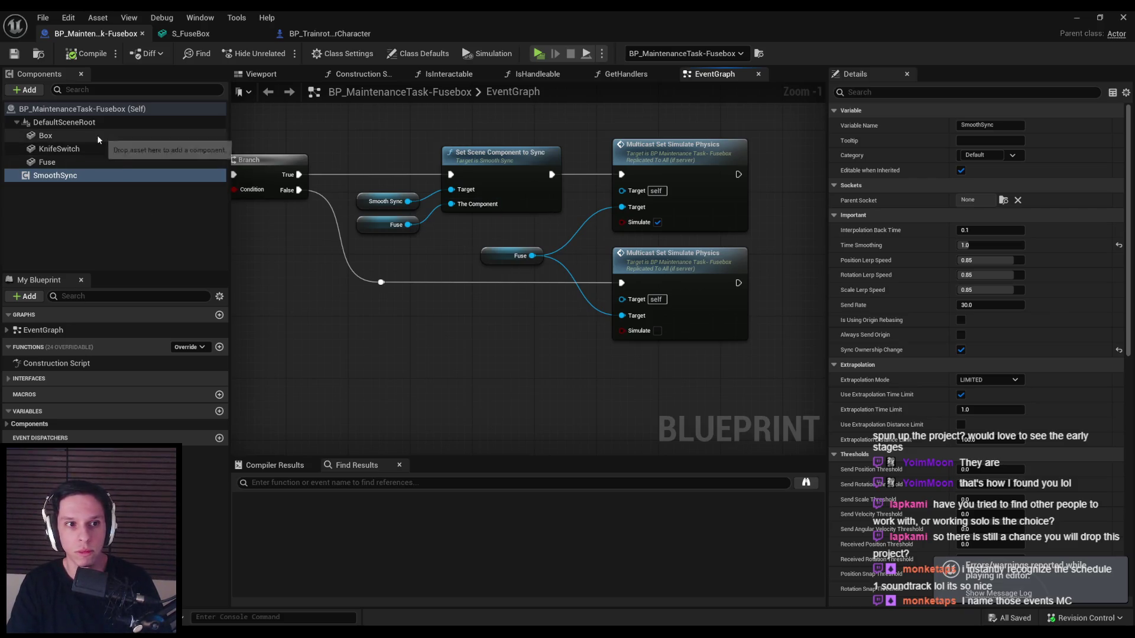
- Inspect the Fuse component's properties and the Blueprint's Class Defaults
click(80, 162)
scroll(1131, 185, down, 10)
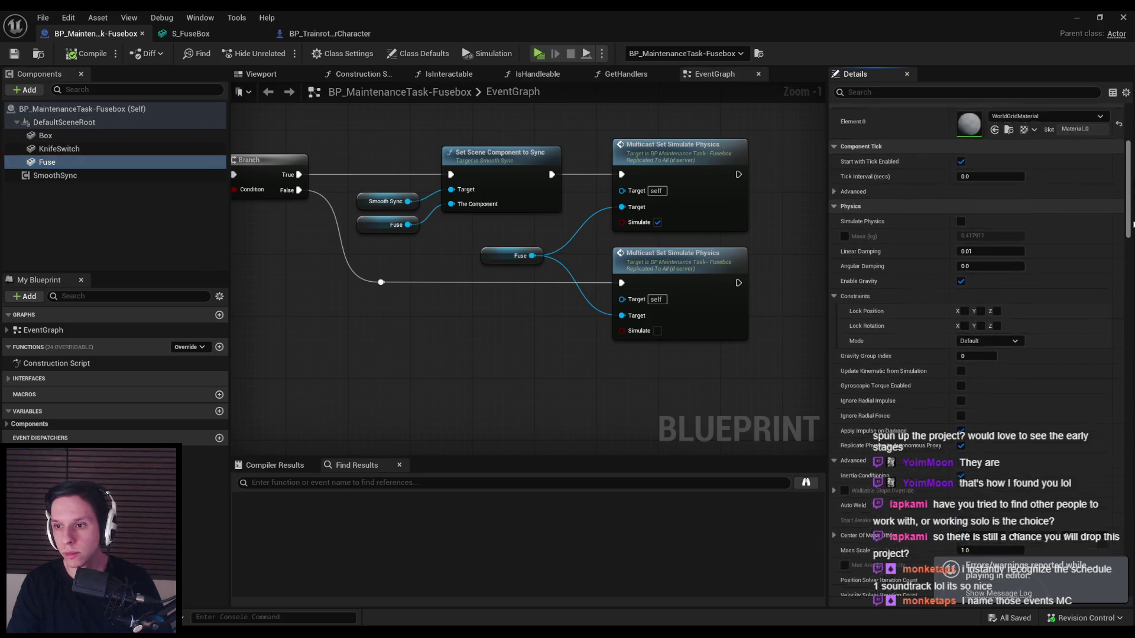
scroll(1132, 324, down, 1)
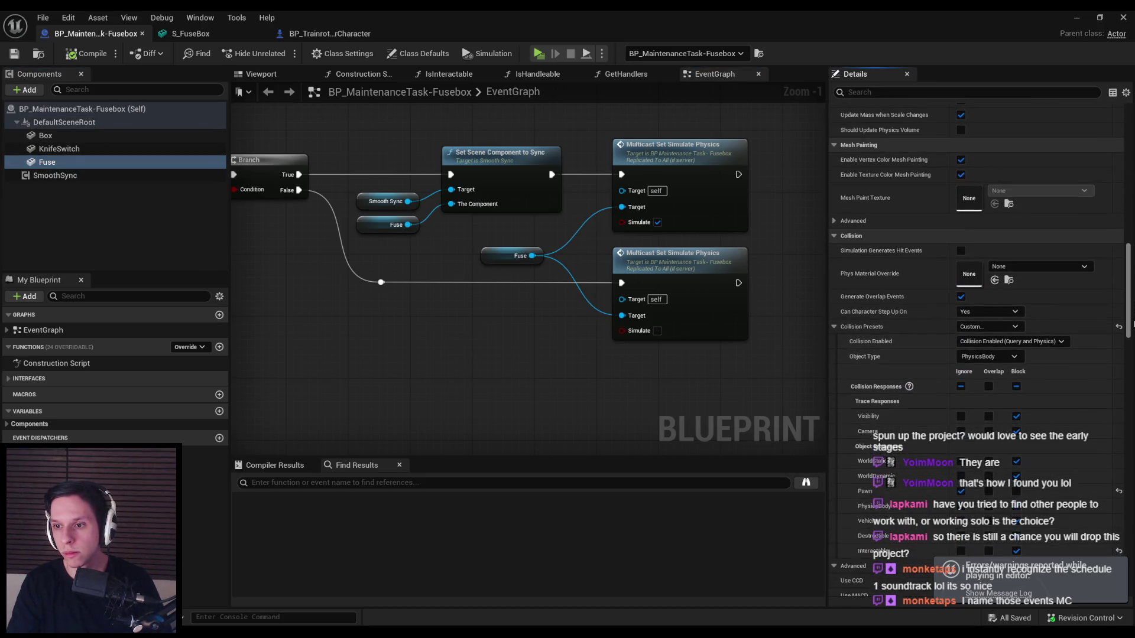
click(405, 55)
scroll(1044, 206, up, 6)
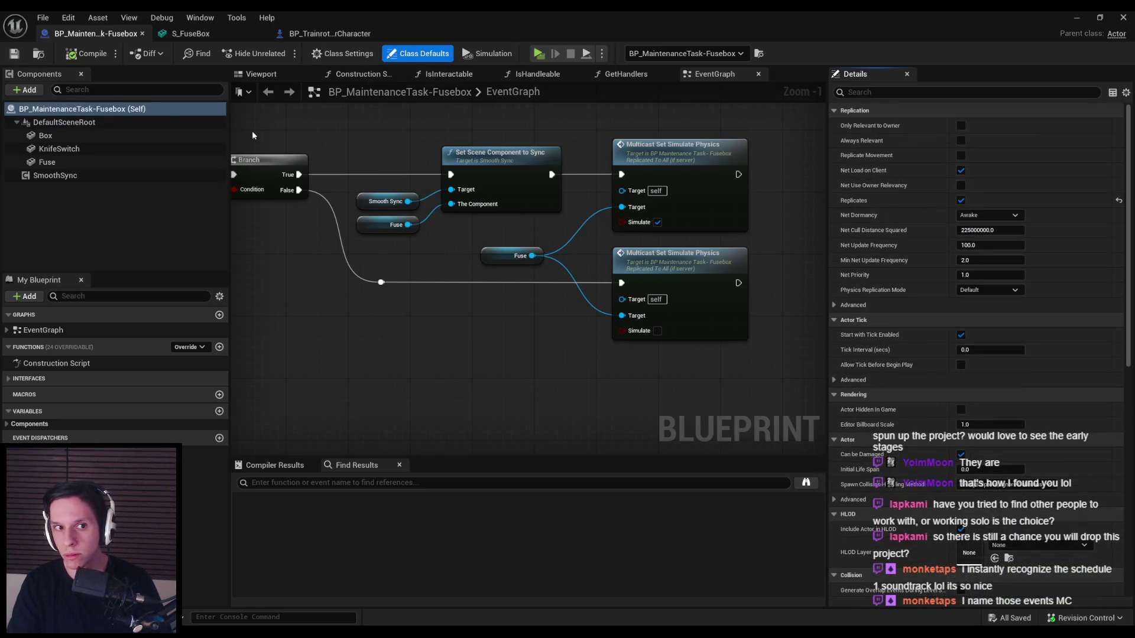
- Filter the Fuse component's Details for 'replic', then launch a server-plus-two-client play session
click(47, 162)
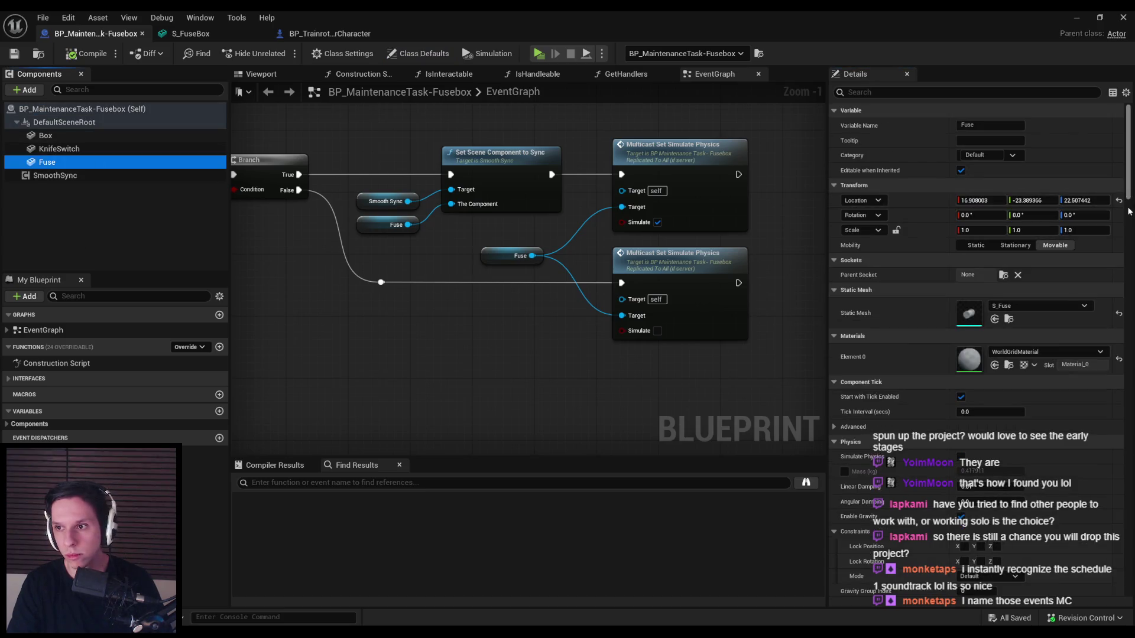
scroll(1132, 572, down, 10)
scroll(1133, 571, down, 5)
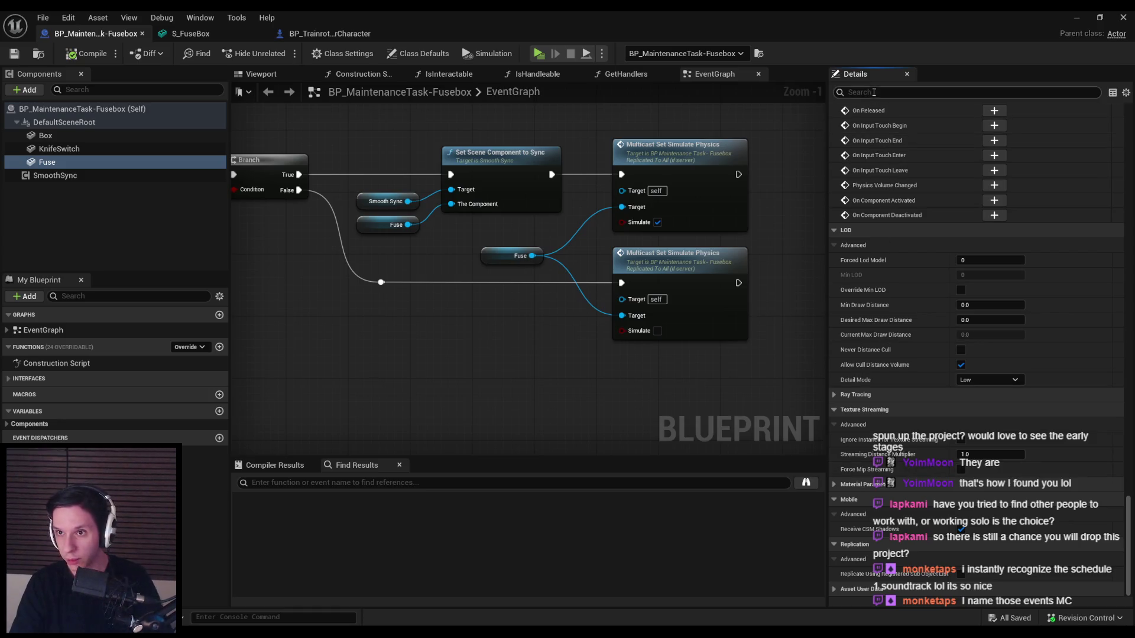
text(replic)
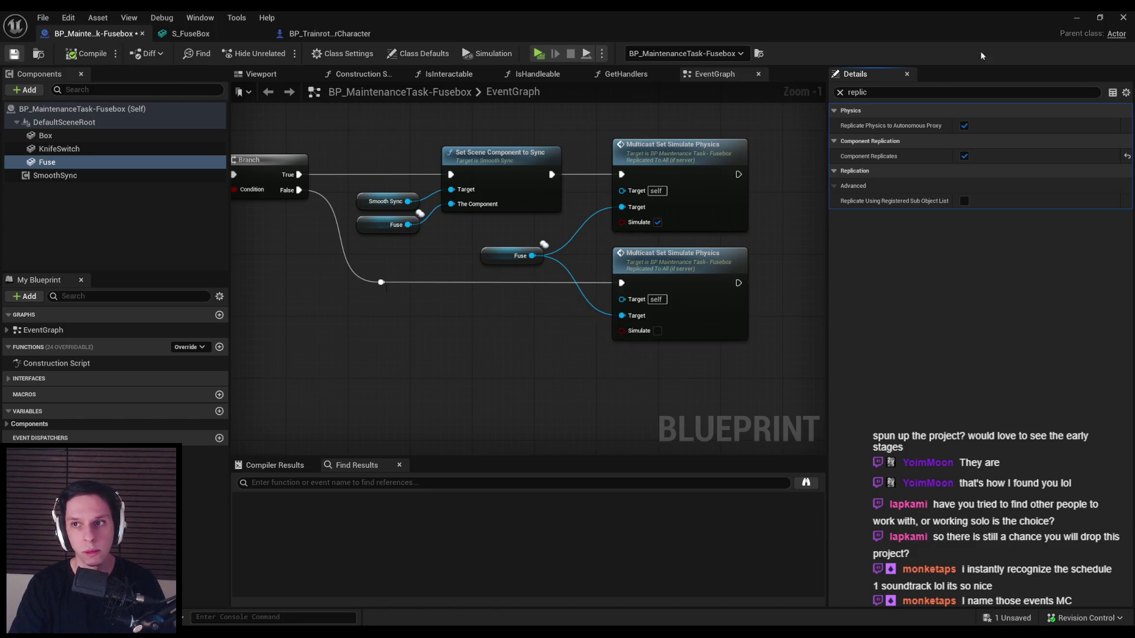
click(1075, 16)
click(279, 54)
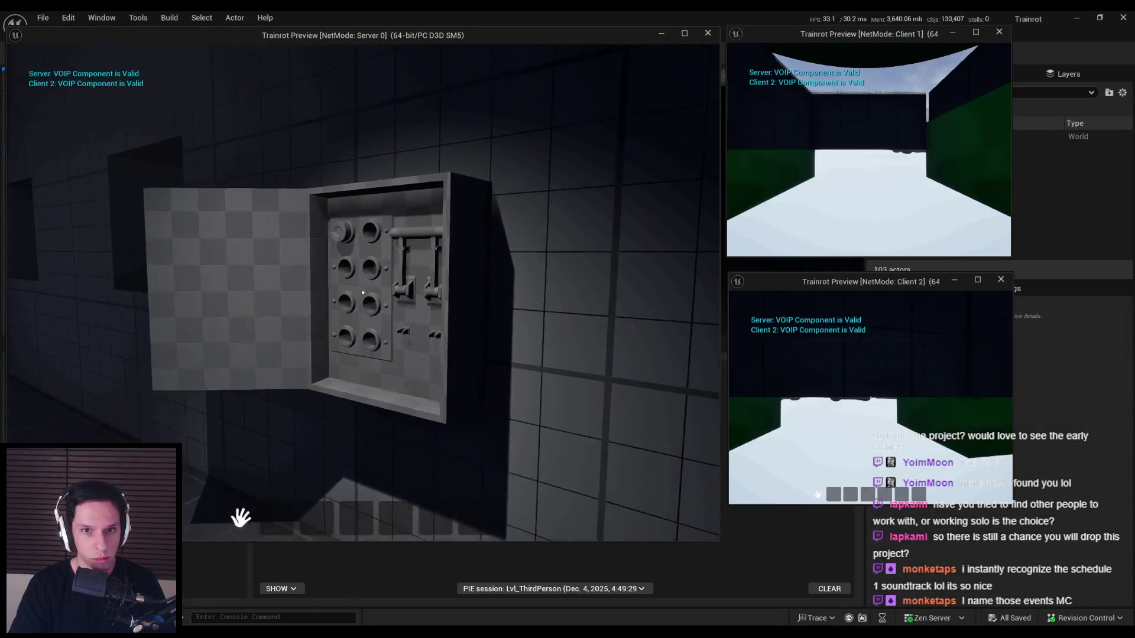
- Pull the fuse out of the panel and carry a cube from the next room toward the fusebox
key(w)
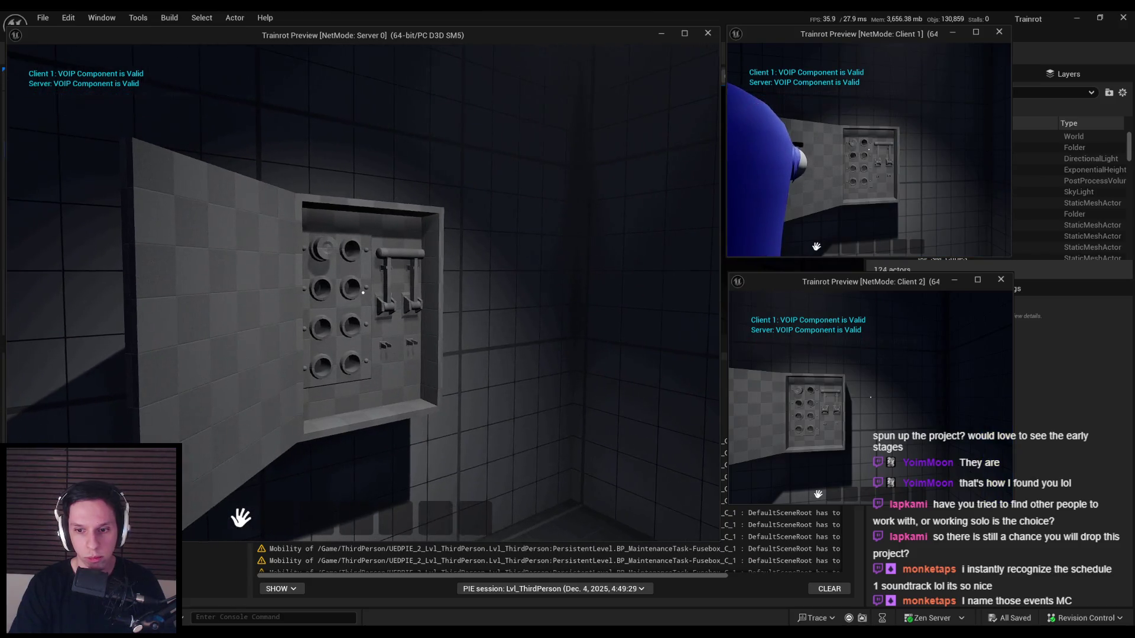
click(363, 292)
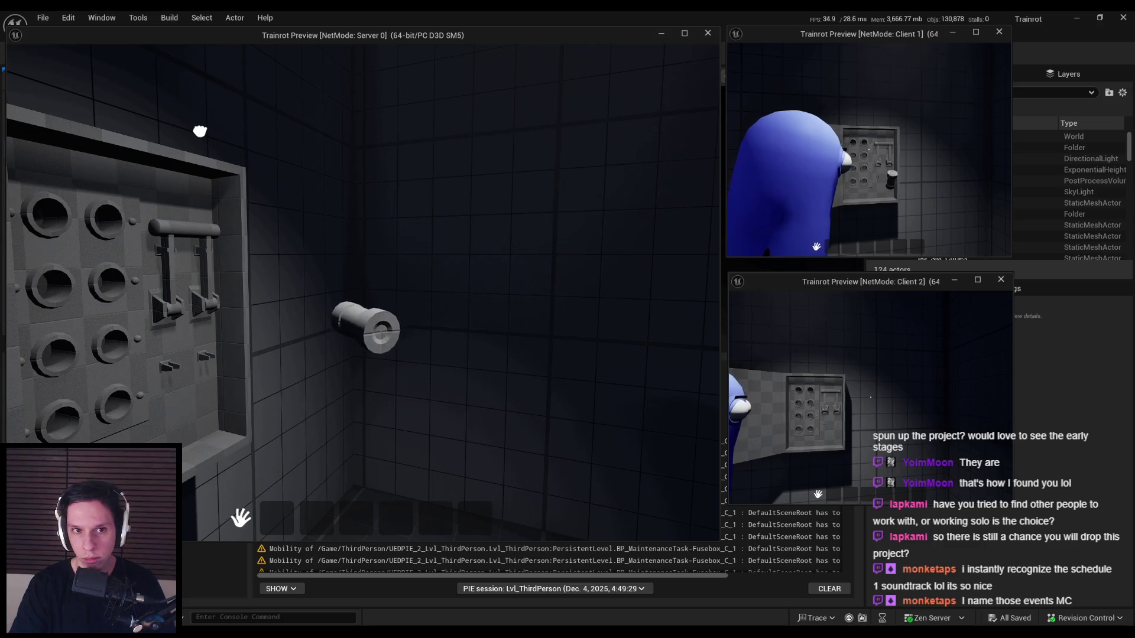
key(w)
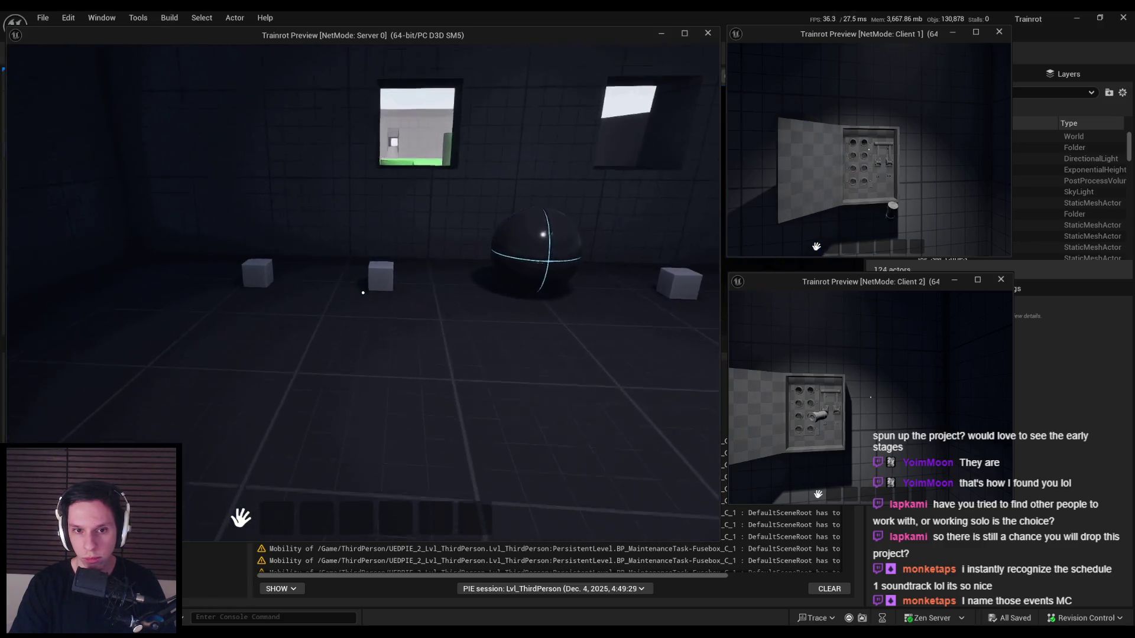
key(w)
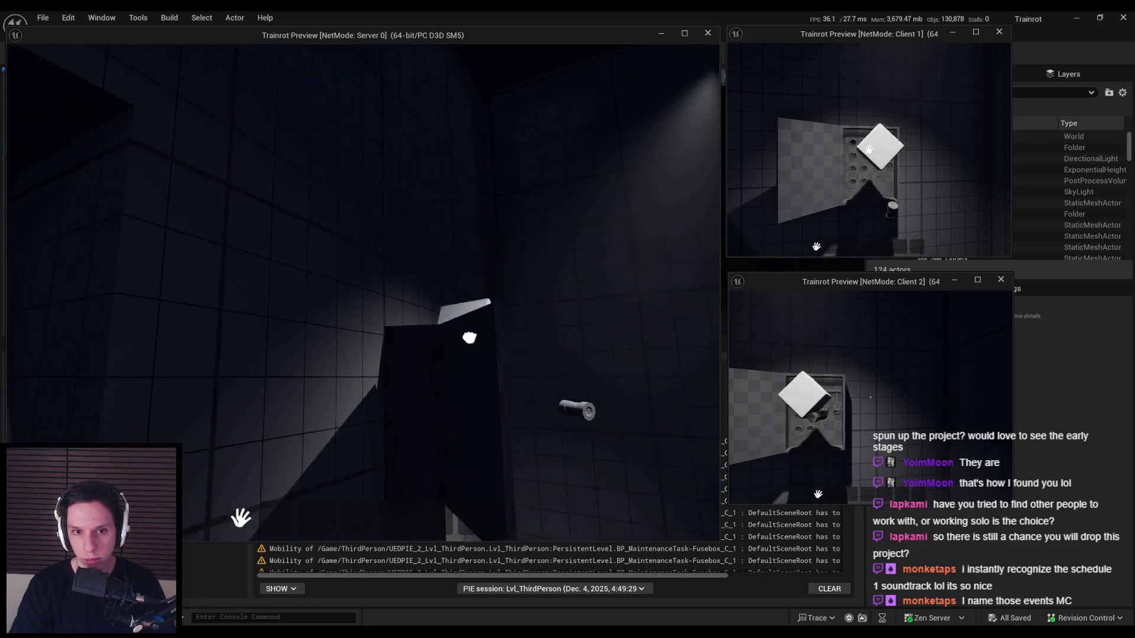
- Set the cube on top of the fusebox, end play, and bring back the Fusebox Blueprint editor
click(363, 293)
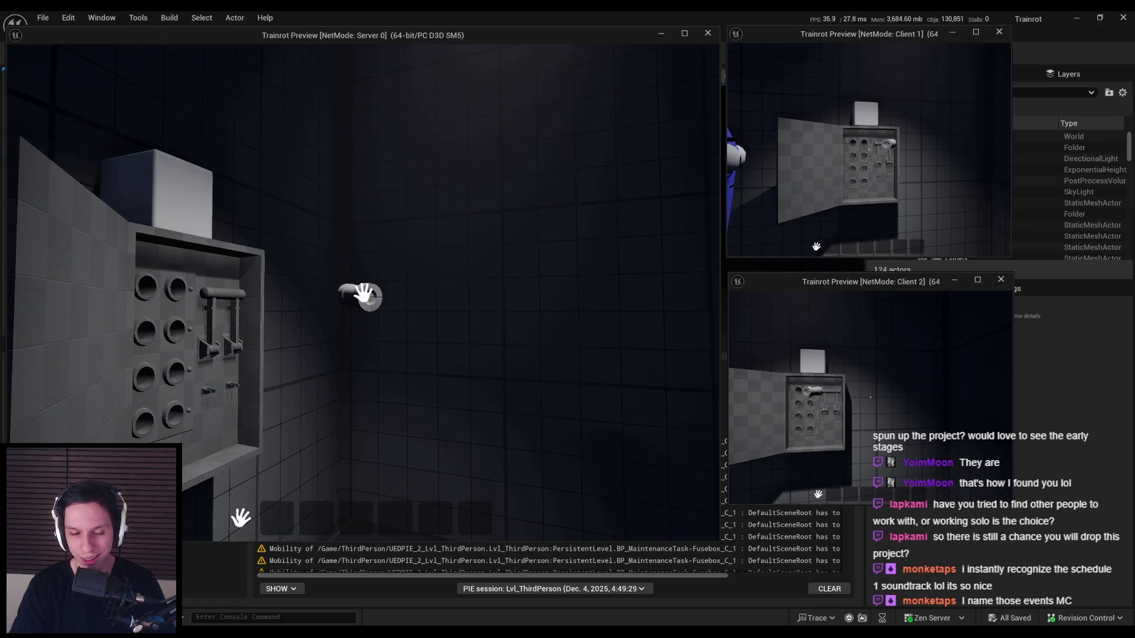
key(Escape)
click(374, 621)
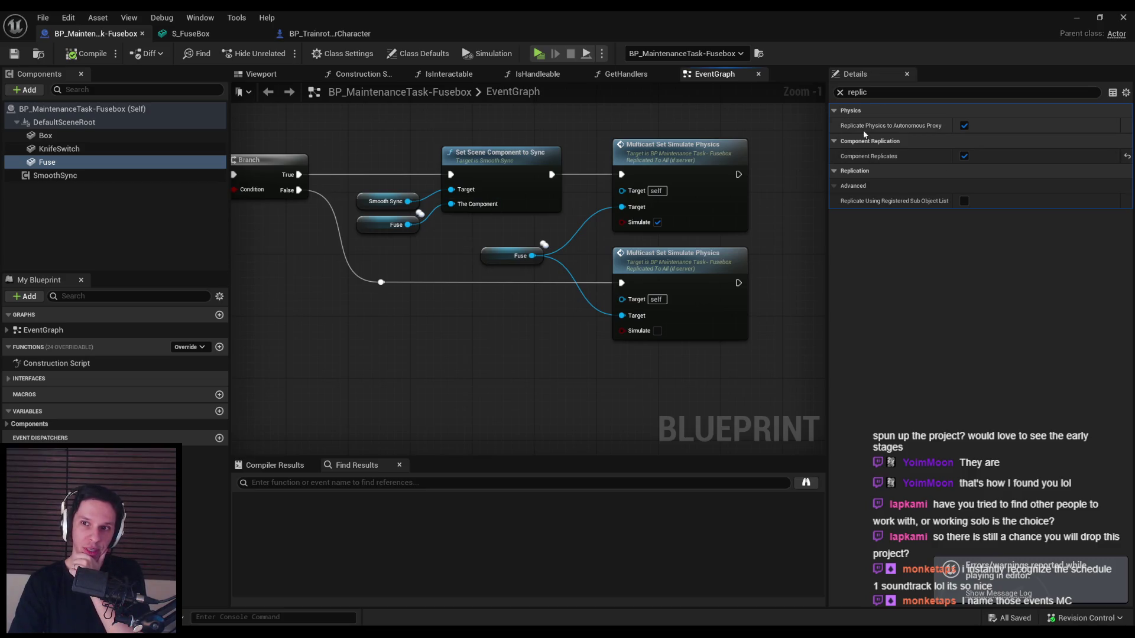
- Turn off Replicate Physics to Autonomous Proxy on Fuse and compile the Fusebox Blueprint
mouse_move(864, 131)
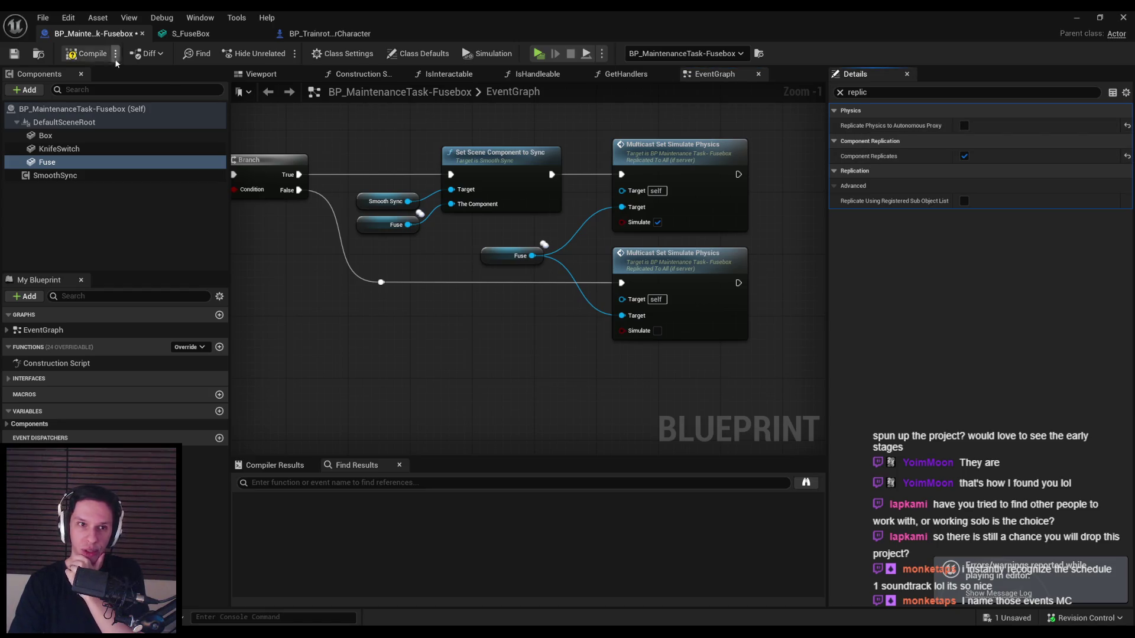
click(86, 53)
click(14, 54)
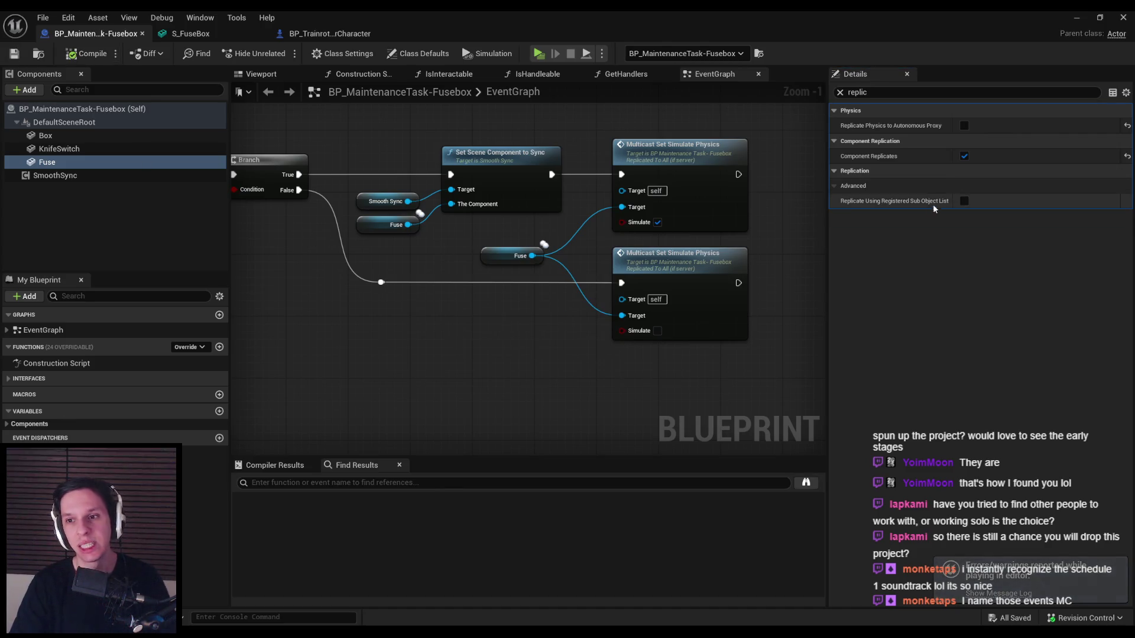
- Run a three-player preview, pick up and carry the fuse, then end the session
click(1079, 18)
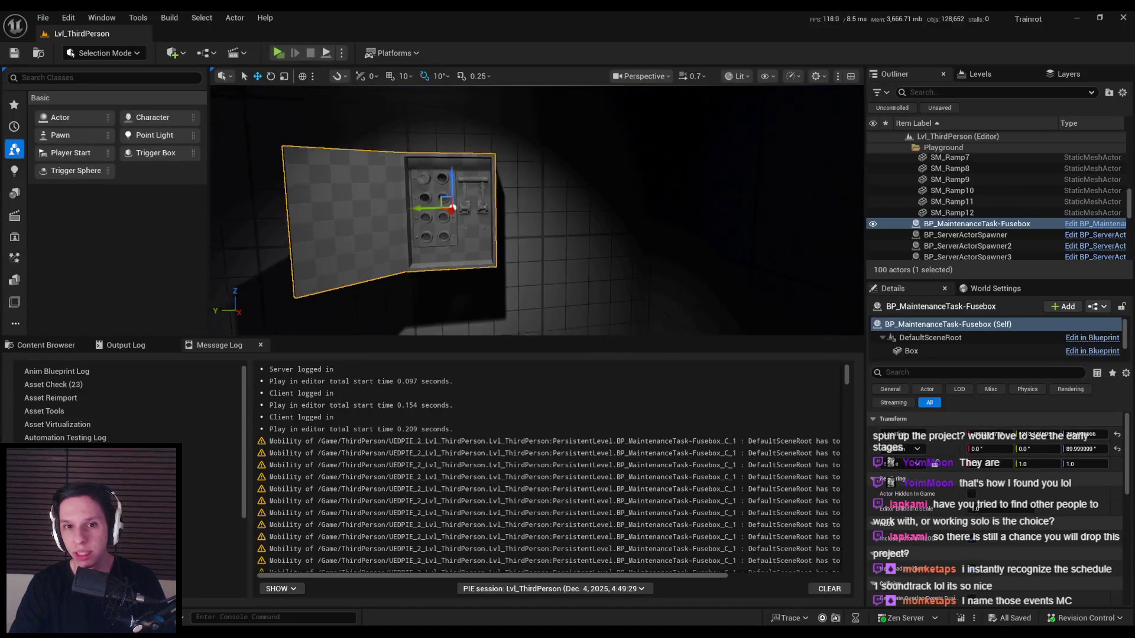
click(279, 53)
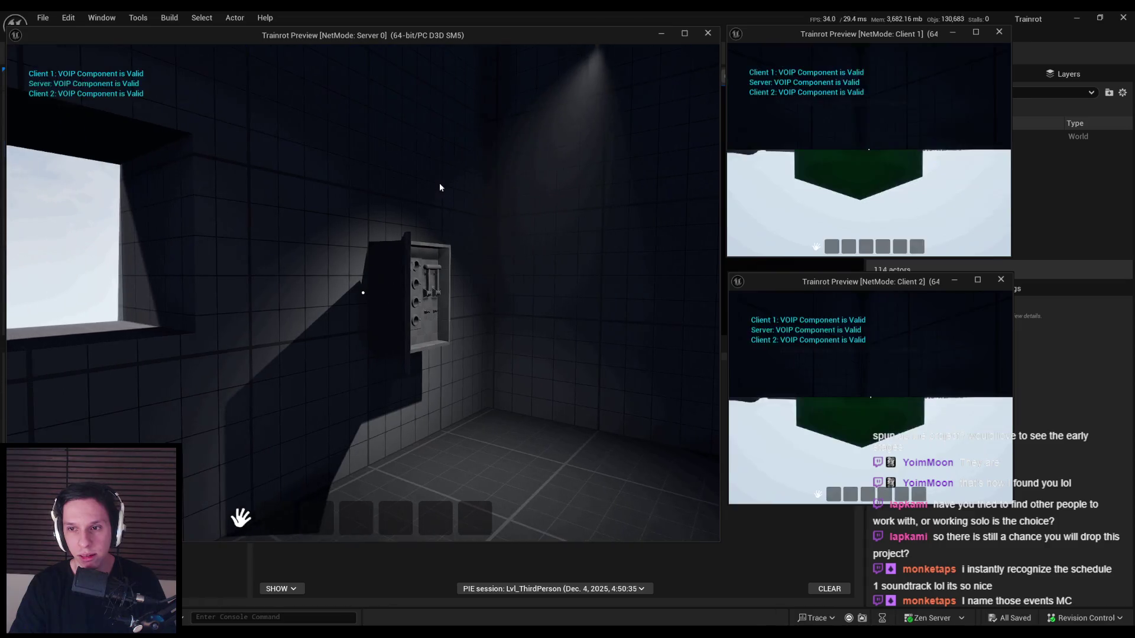
click(440, 187)
key(w)
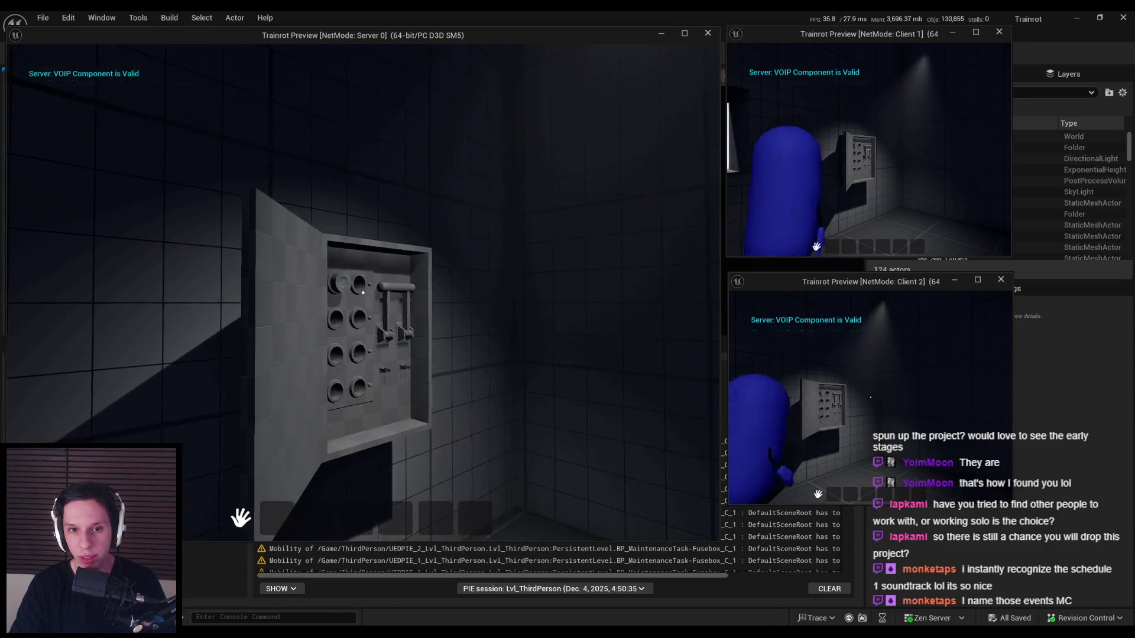
key(d)
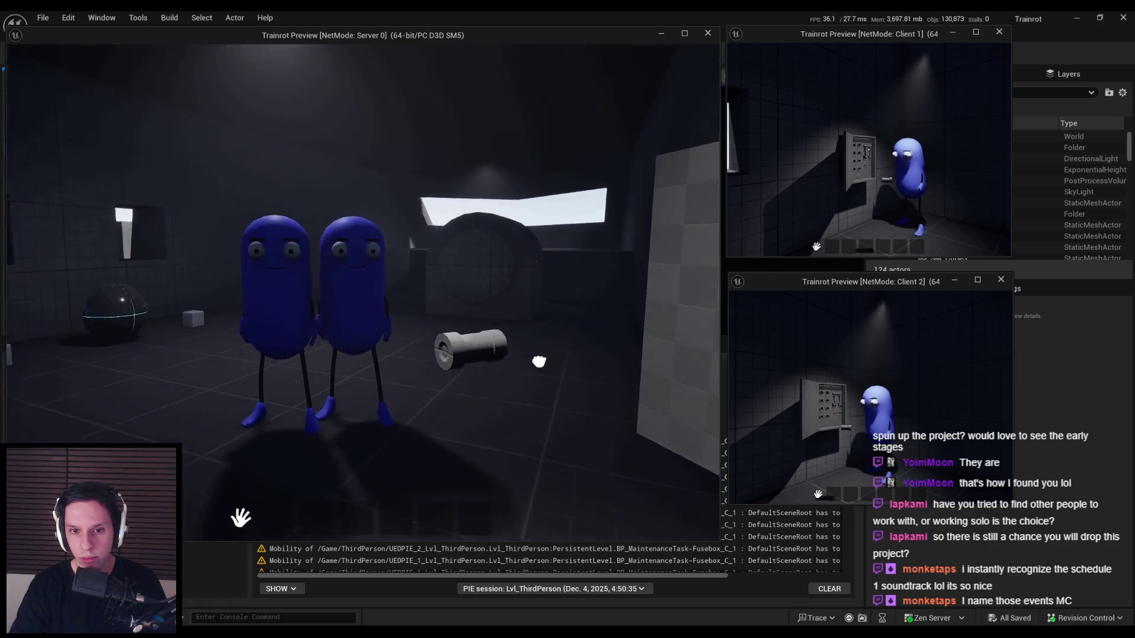
key(e)
key(super)
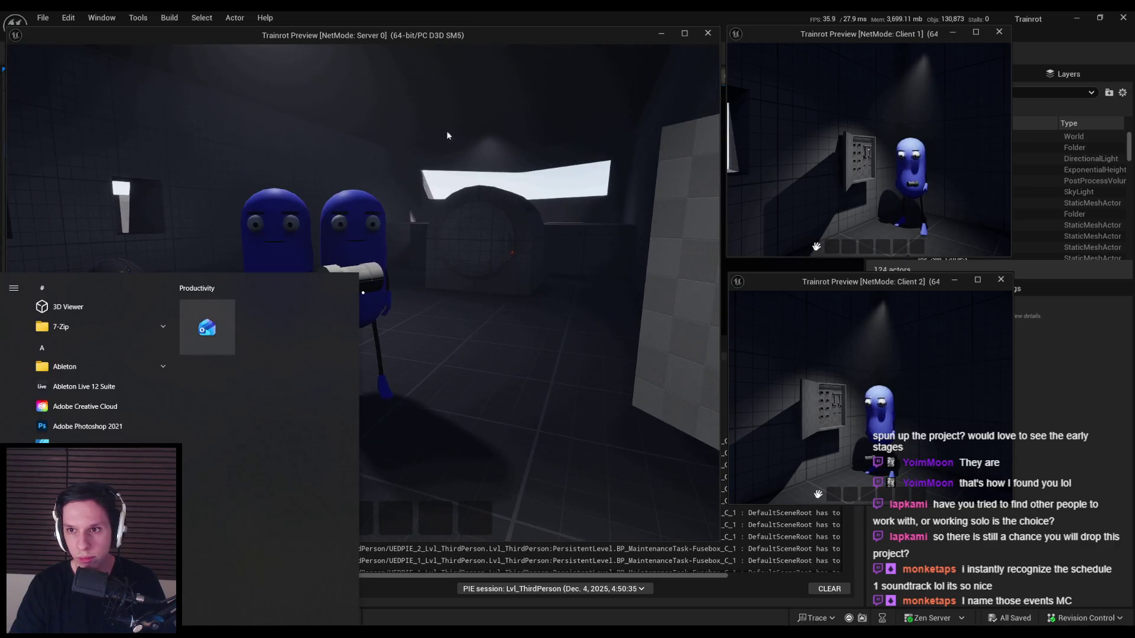
key(super)
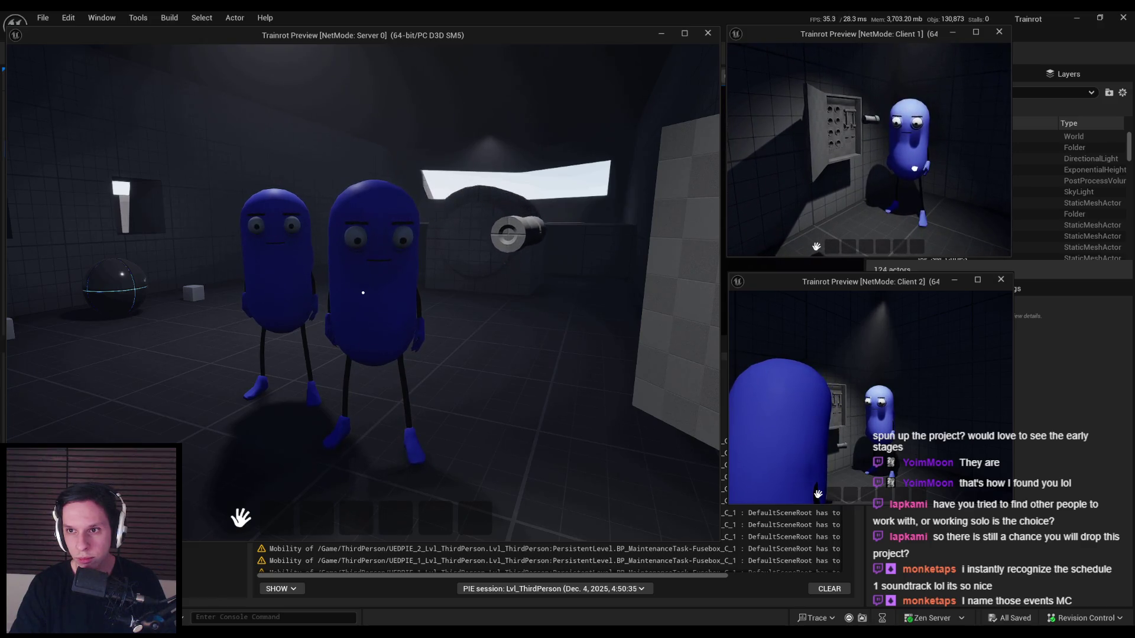
key(w)
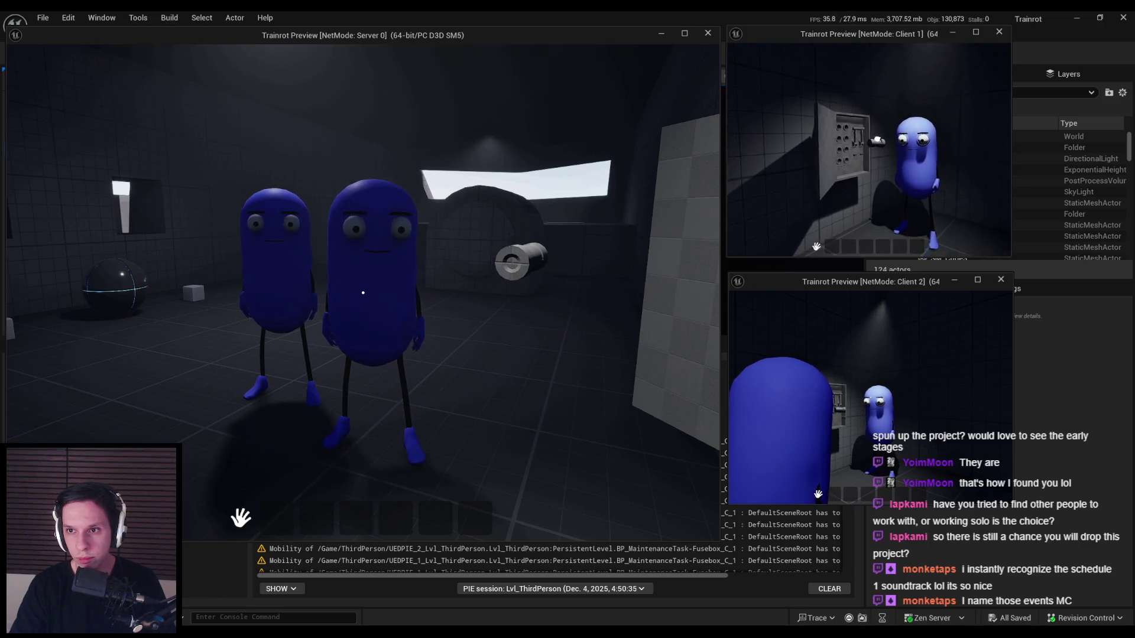
key(s)
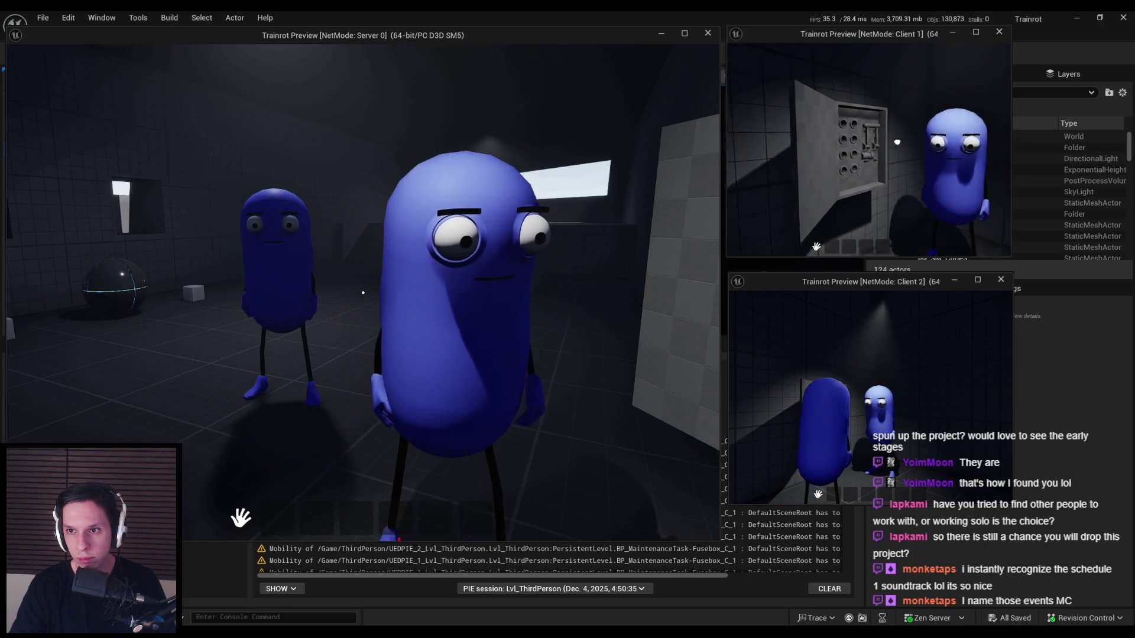
key(d)
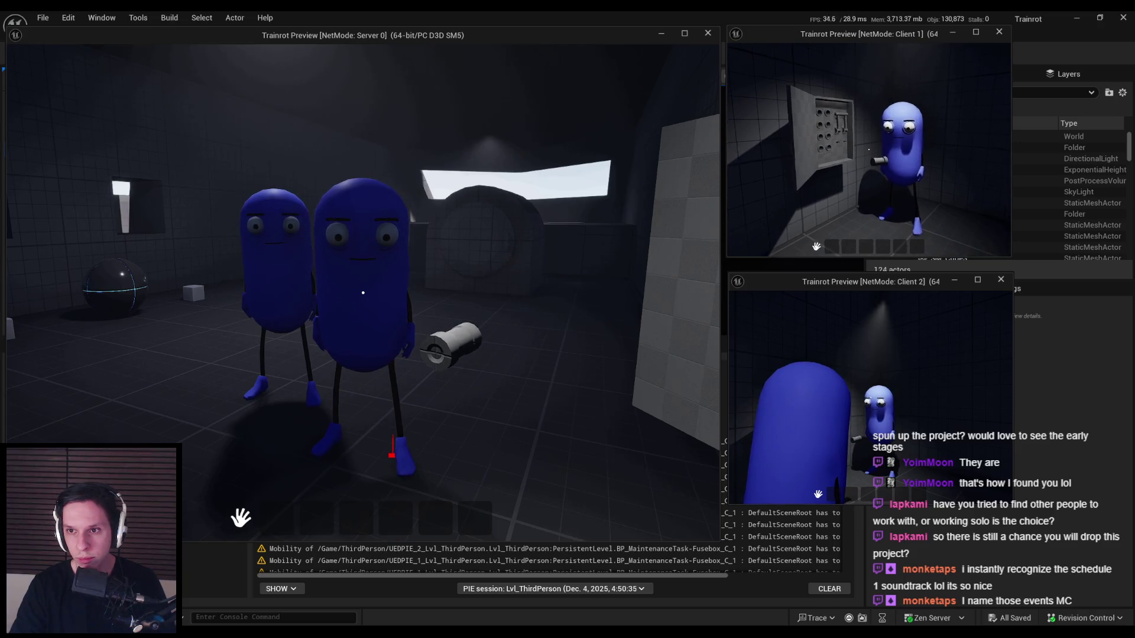
key(Escape)
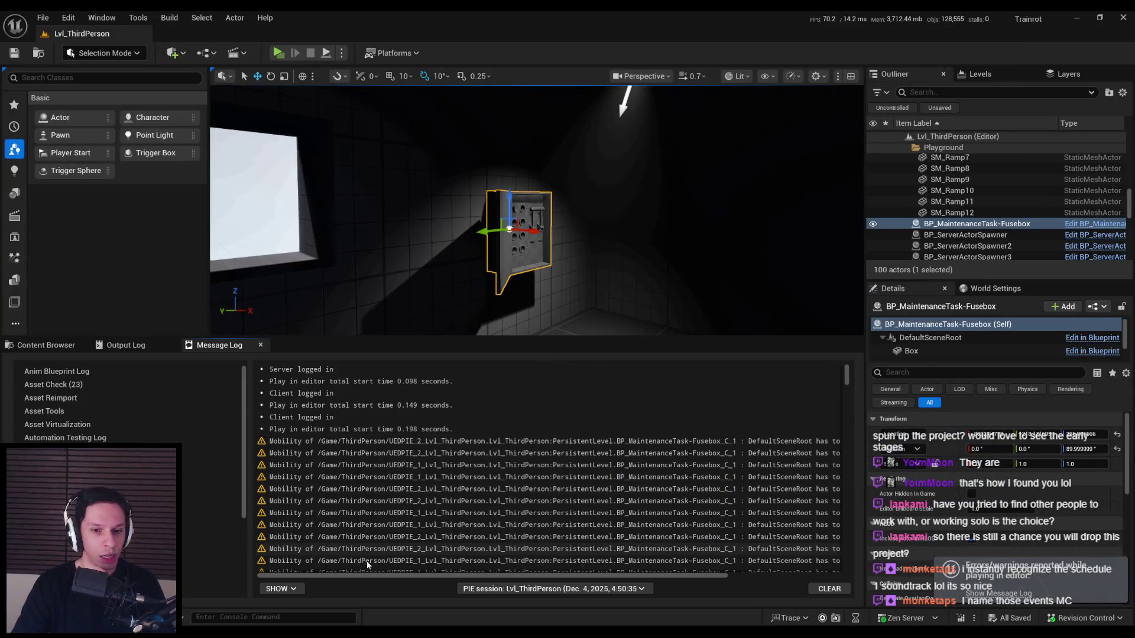
- Review the Message Log's Mobility warnings, then bring the Fusebox Blueprint editor back
scroll(844, 379, down, 10)
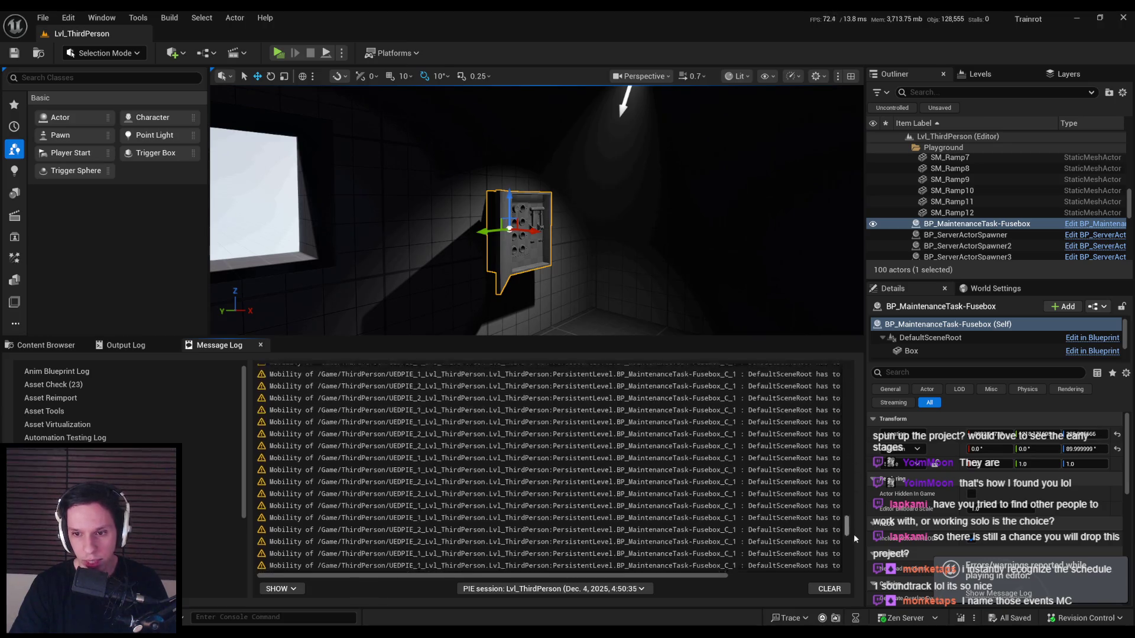
scroll(844, 379, up, 10)
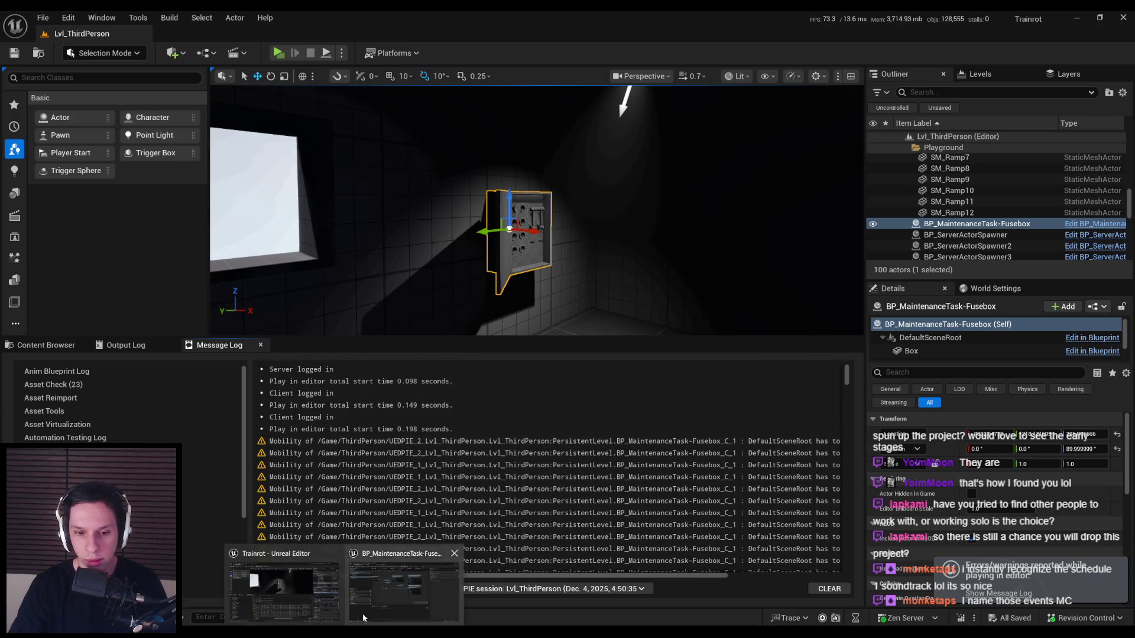
click(354, 576)
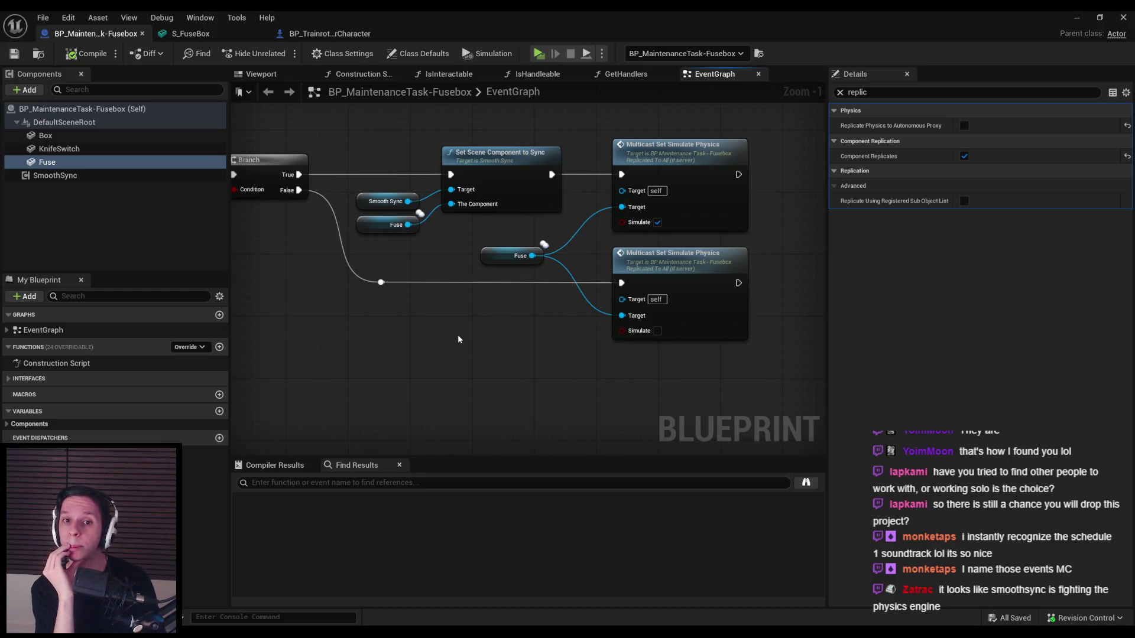
- Turn off Component Replicates on Fuse and pan to the Multicast and Set Simulate Physics nodes
mouse_move(502, 170)
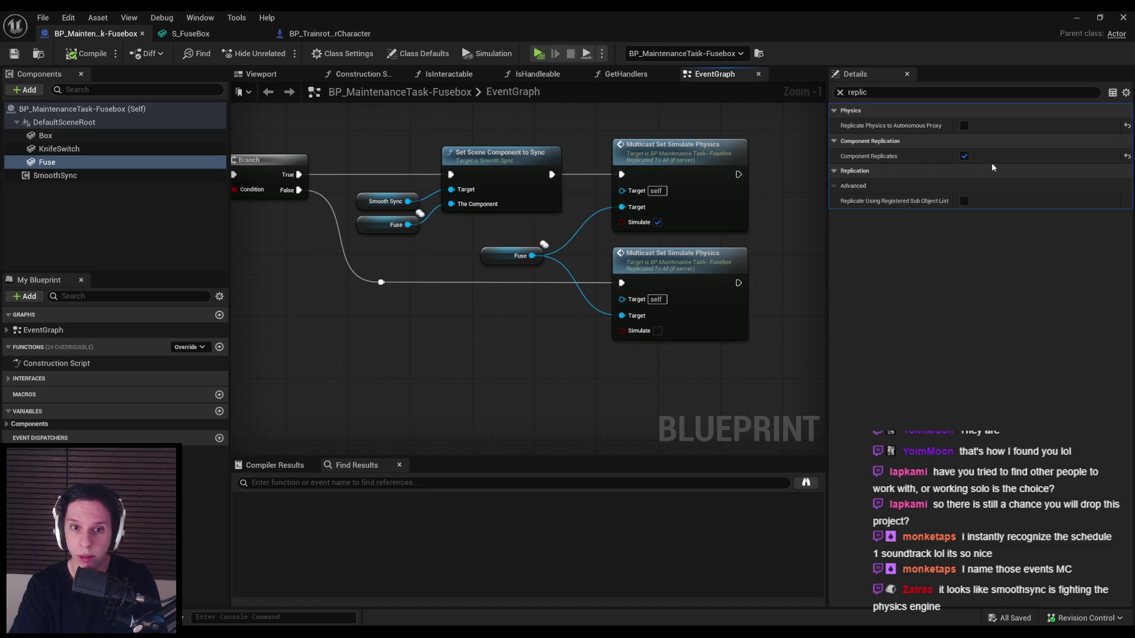
click(964, 156)
scroll(473, 254, down, 2)
drag(468, 253, 783, 251)
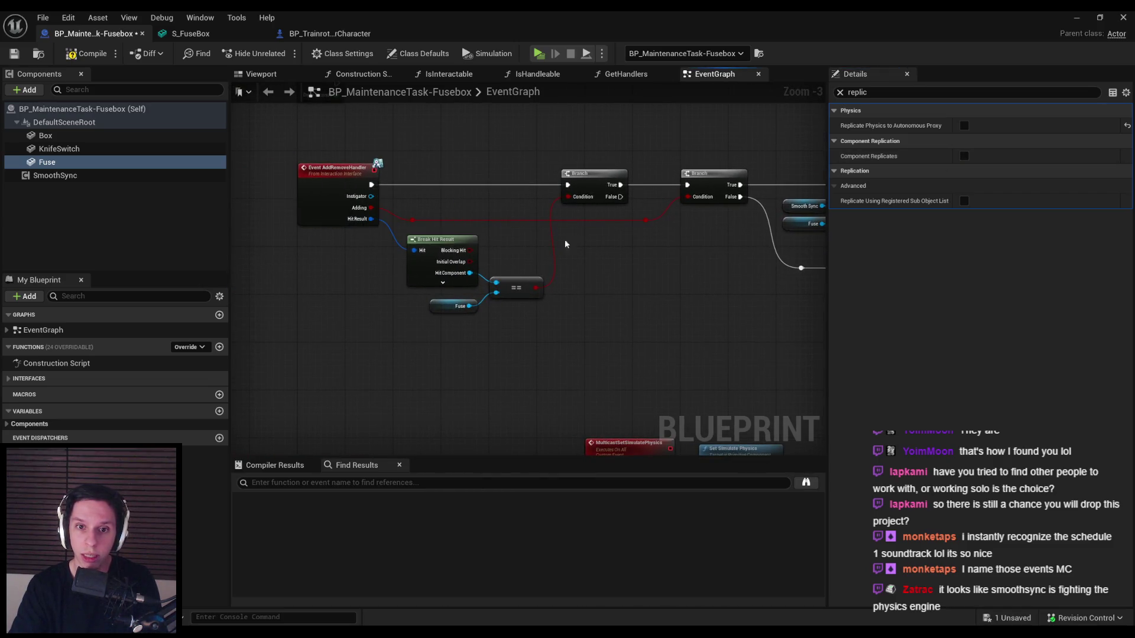
mouse_move(648, 267)
mouse_down()
mouse_move(433, 248)
mouse_move(408, 180)
mouse_up()
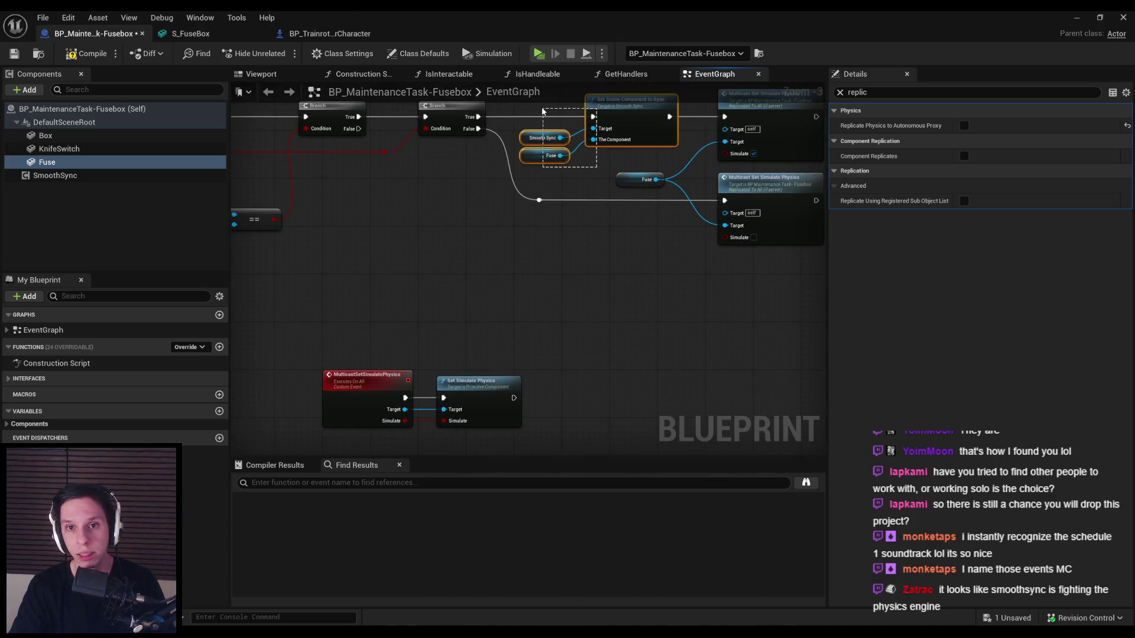
- Paste the Smooth Sync and Set Scene Component to Sync nodes after the Multicast event
drag(506, 172, 486, 234)
drag(478, 161, 715, 158)
drag(588, 442, 603, 269)
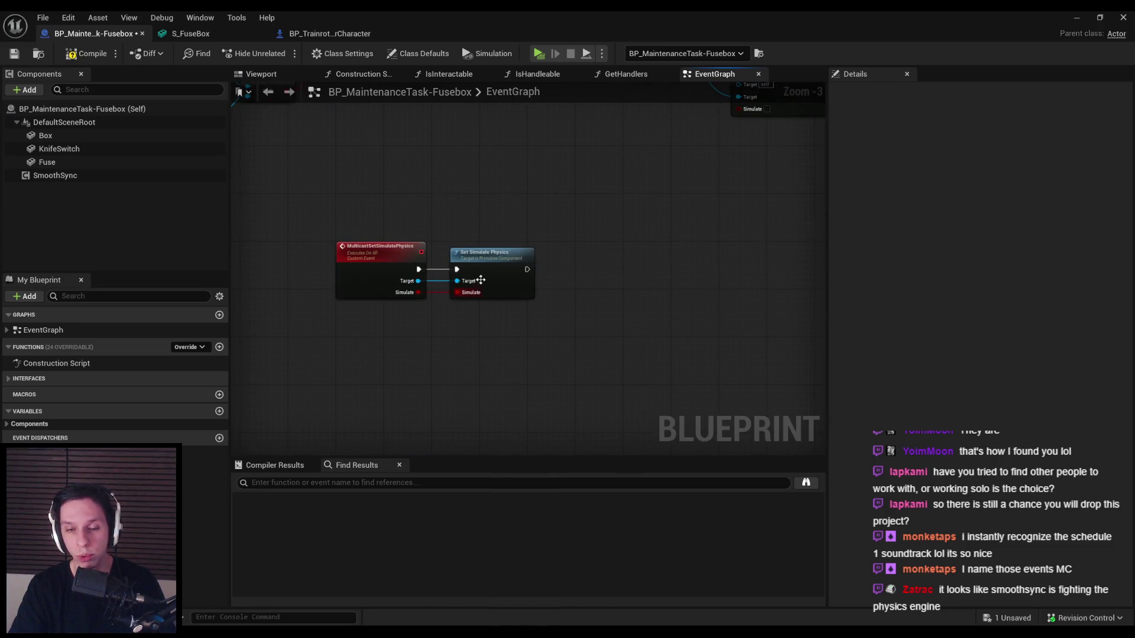
drag(476, 276, 734, 277)
key(ctrl+v)
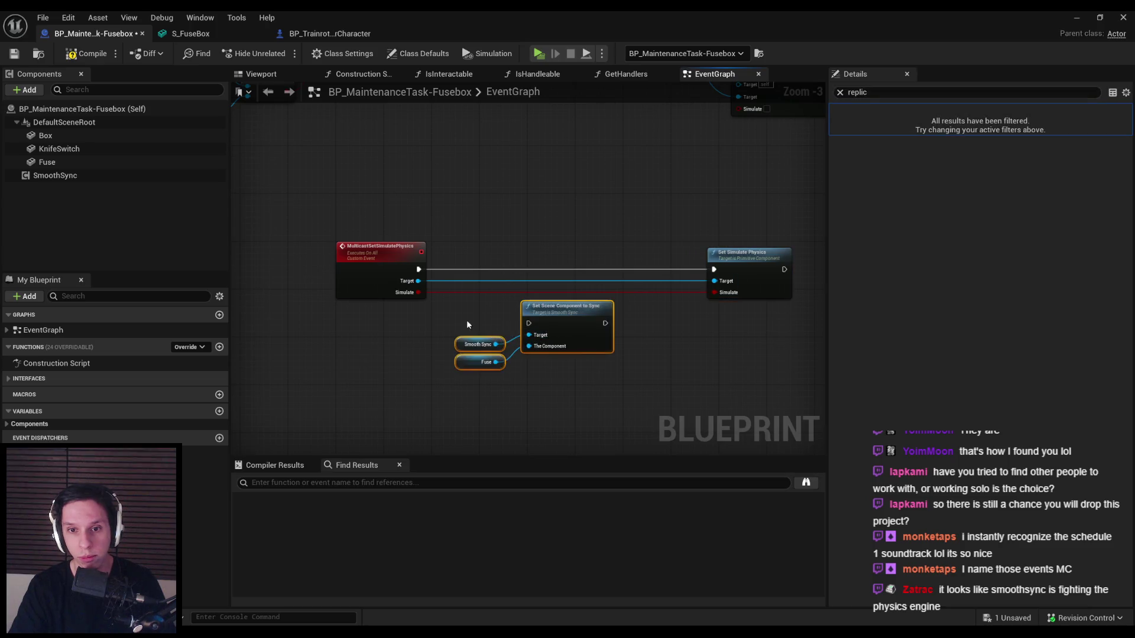
scroll(467, 364, up, 2)
mouse_move(458, 368)
mouse_down()
mouse_move(584, 349)
mouse_move(545, 253)
mouse_up()
mouse_move(371, 278)
mouse_down()
mouse_move(546, 243)
mouse_move(753, 278)
mouse_up()
- Chain Set Scene Component into Set Simulate Physics with reroutes, feeding Target into The Component
click(406, 275)
double_click(406, 275)
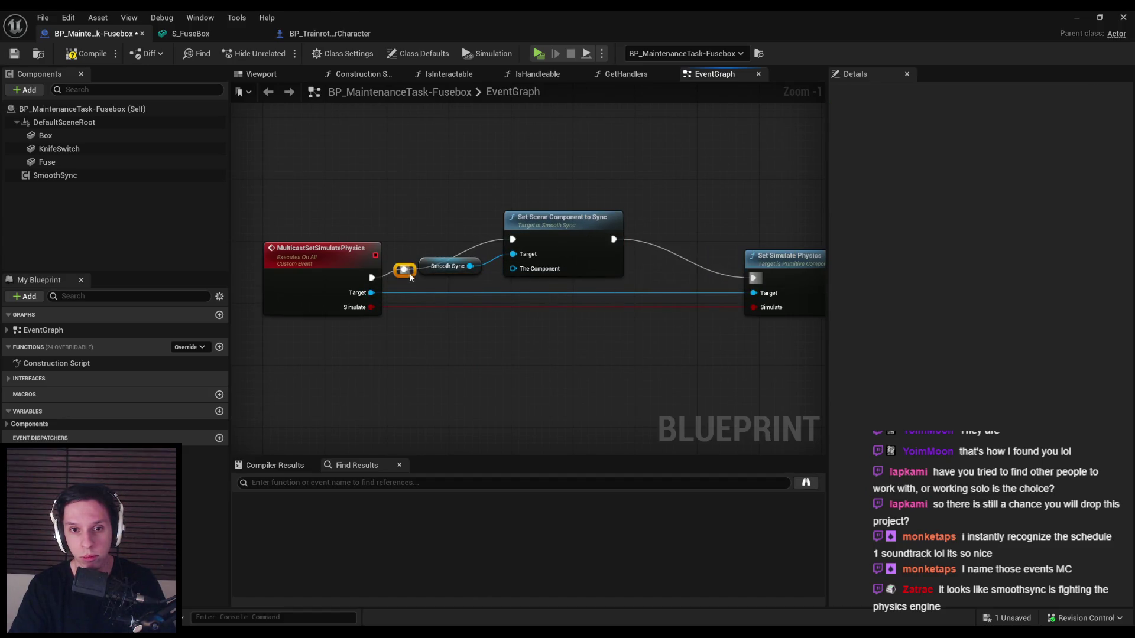
drag(405, 276, 434, 239)
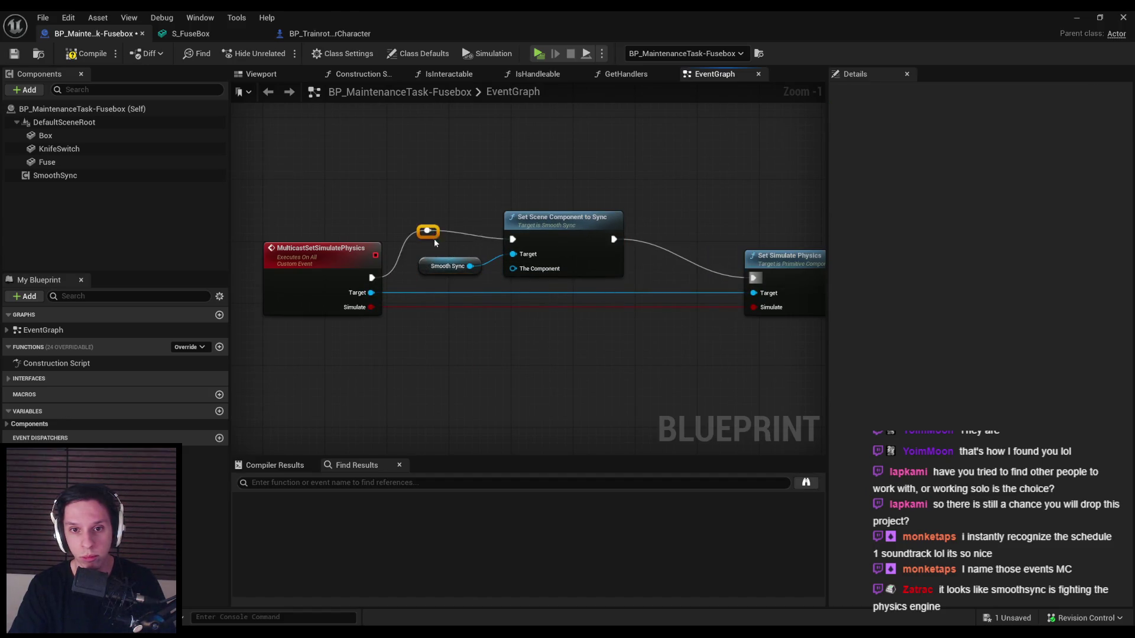
double_click(698, 263)
drag(697, 263, 720, 243)
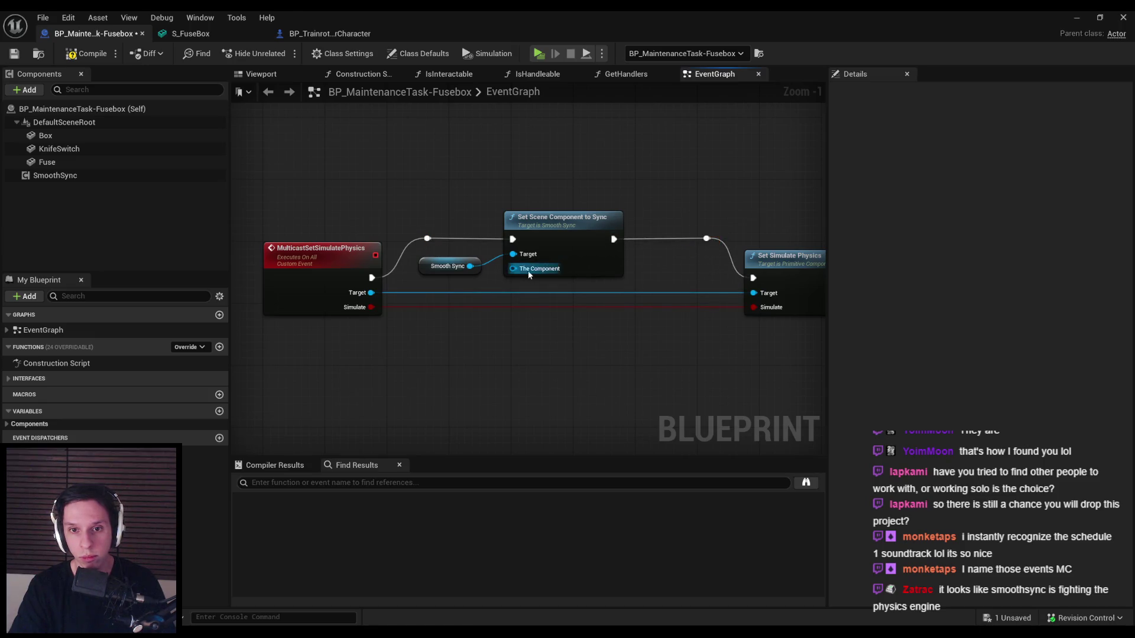
drag(529, 275, 372, 293)
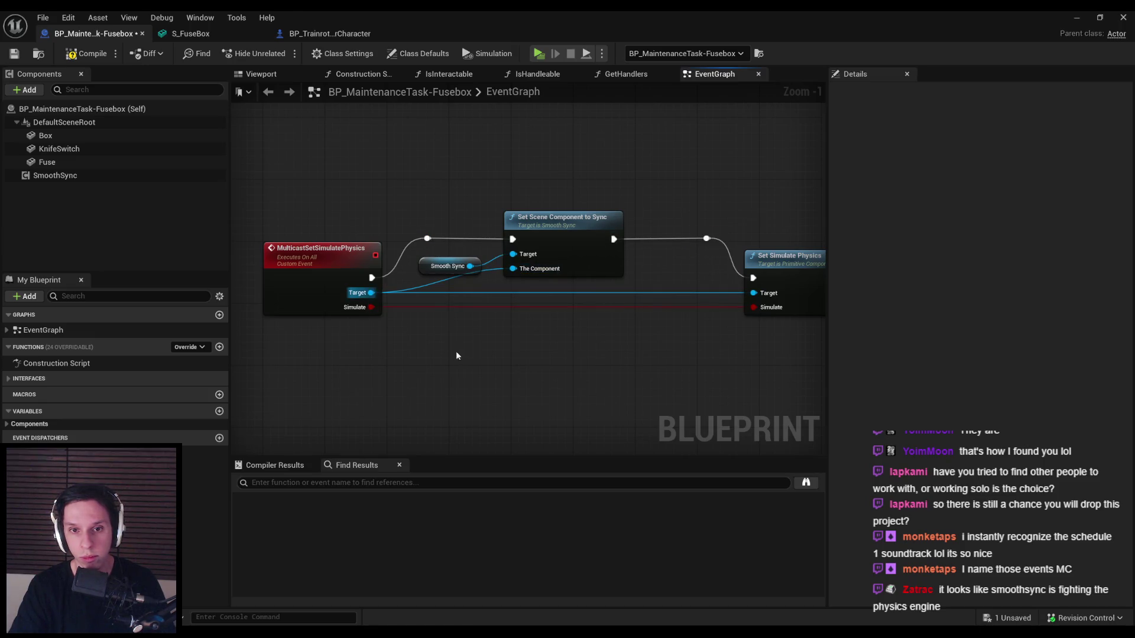
- Compile, tidy the Smooth Sync node, and save the Fusebox Blueprint
click(83, 56)
scroll(587, 193, down, 2)
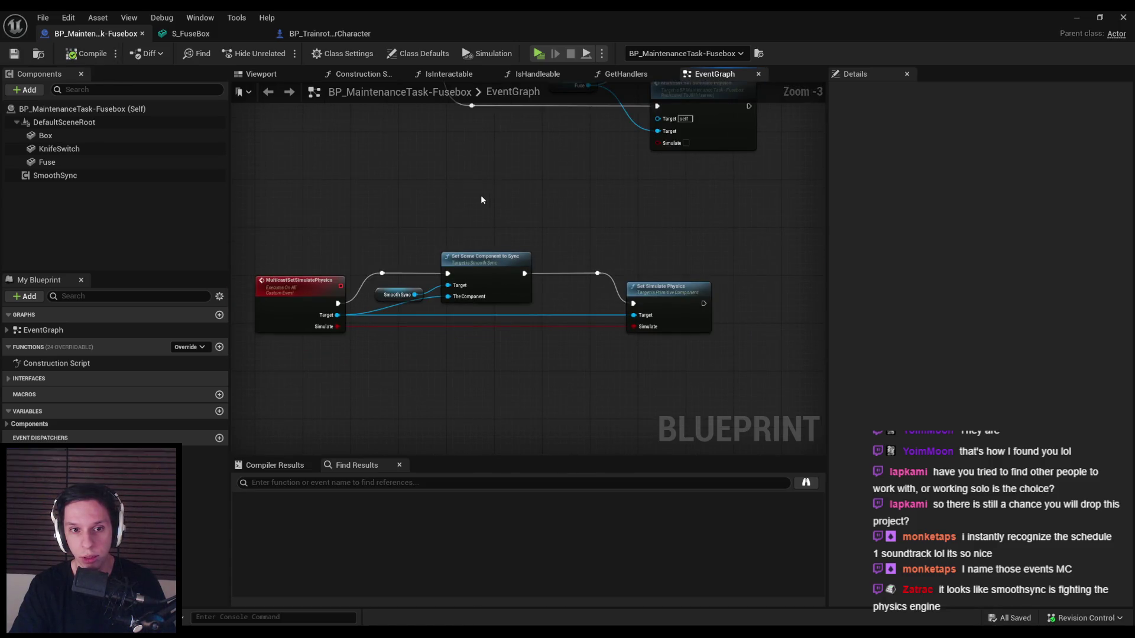
mouse_move(481, 200)
mouse_down()
mouse_move(460, 256)
mouse_move(516, 272)
mouse_move(599, 208)
mouse_up()
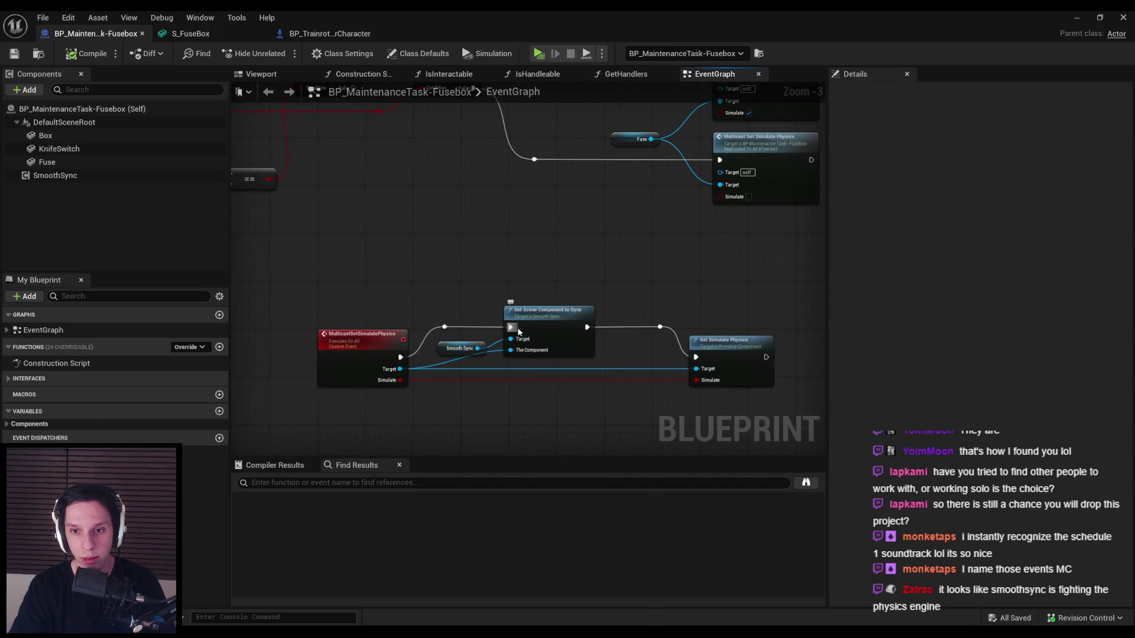
drag(452, 352, 458, 346)
click(496, 424)
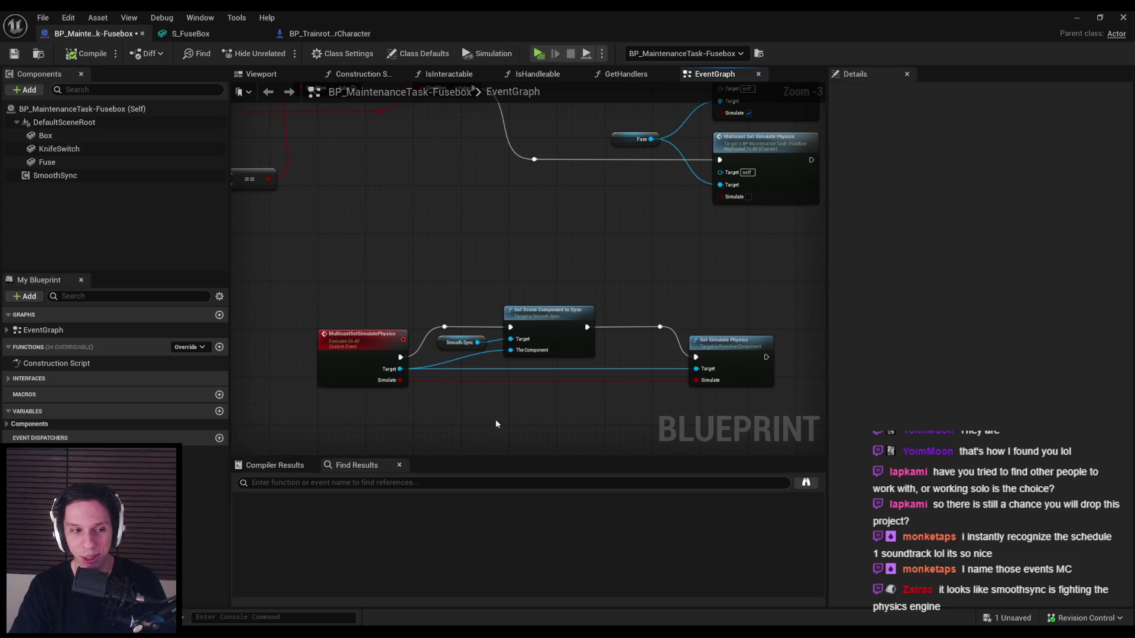
key(ctrl+s)
click(1075, 17)
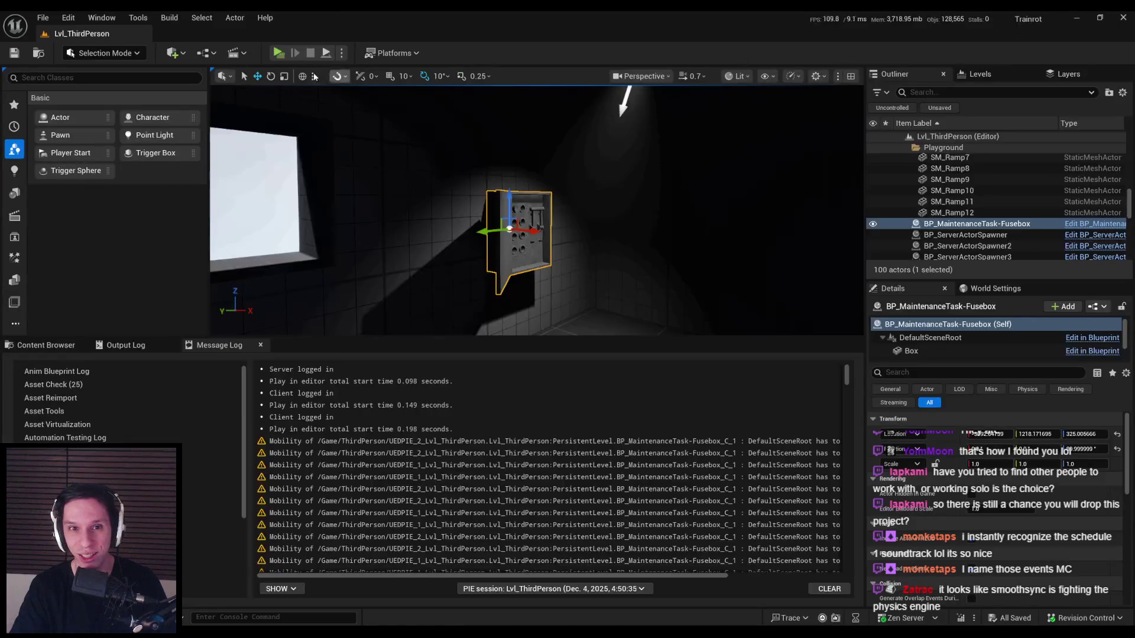
- Play a server-plus-two-clients session, walk up to the fusebox and back, then stop
click(276, 53)
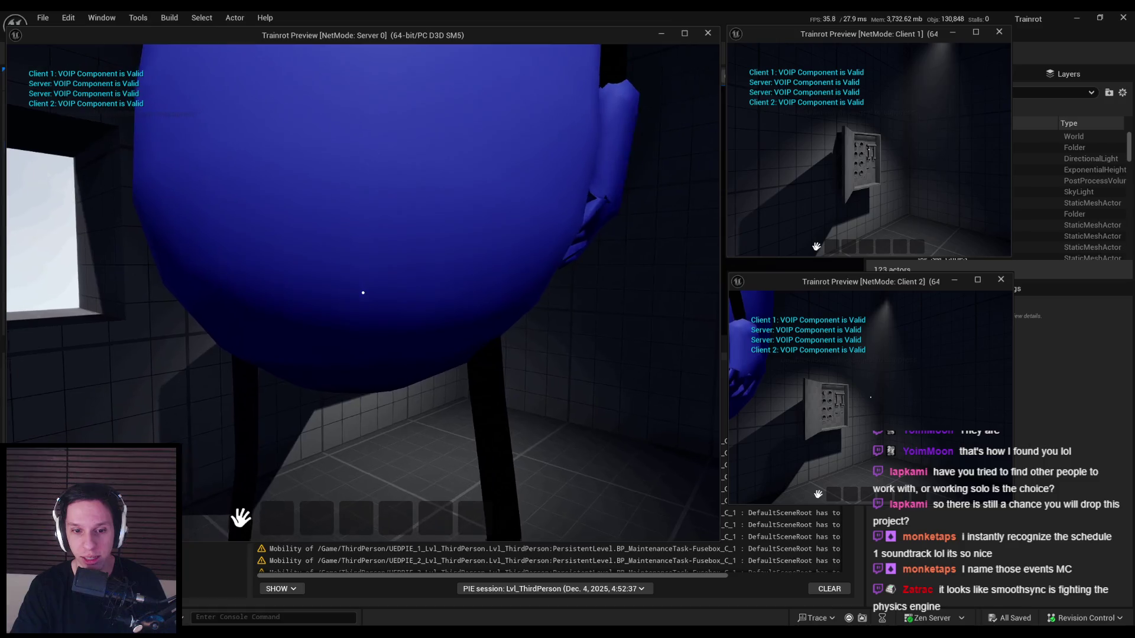
key(w)
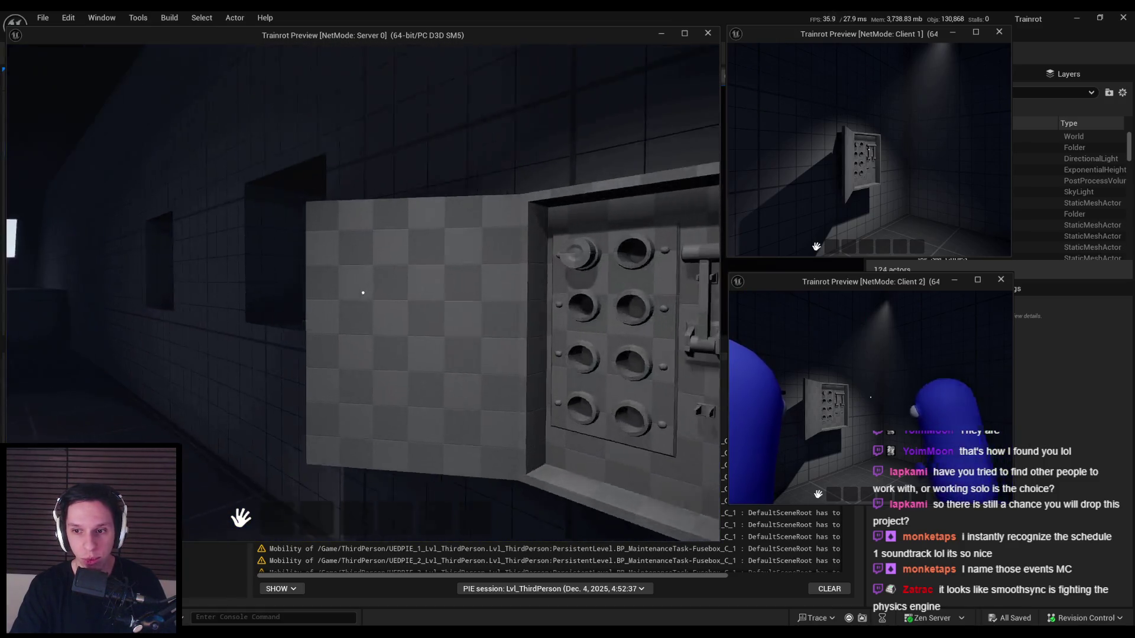
key(s)
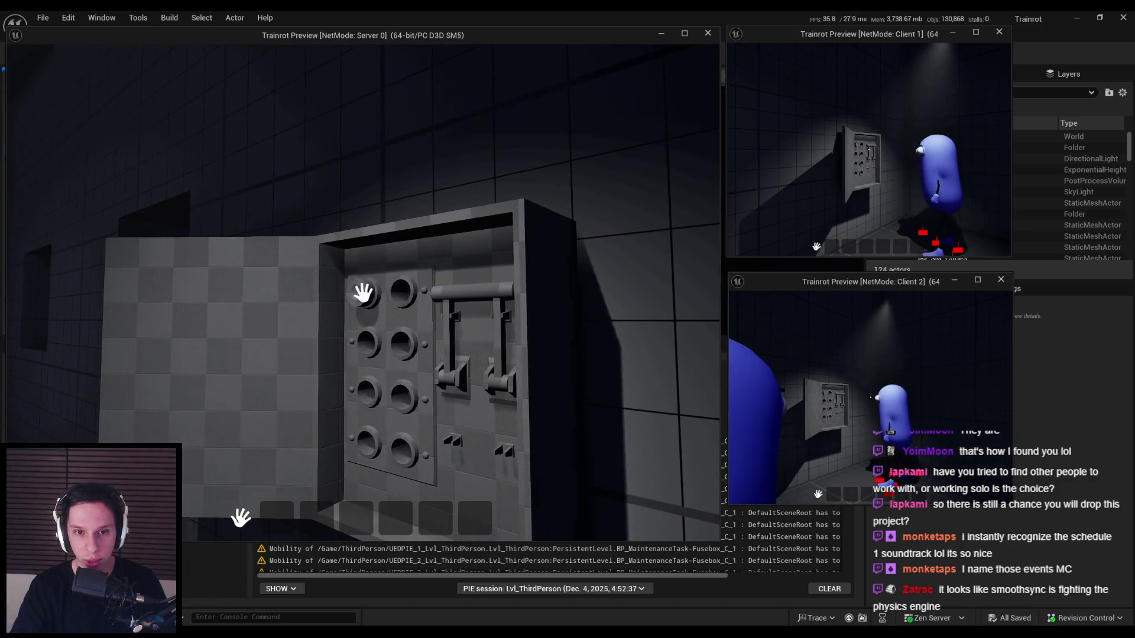
mouse_move(363, 293)
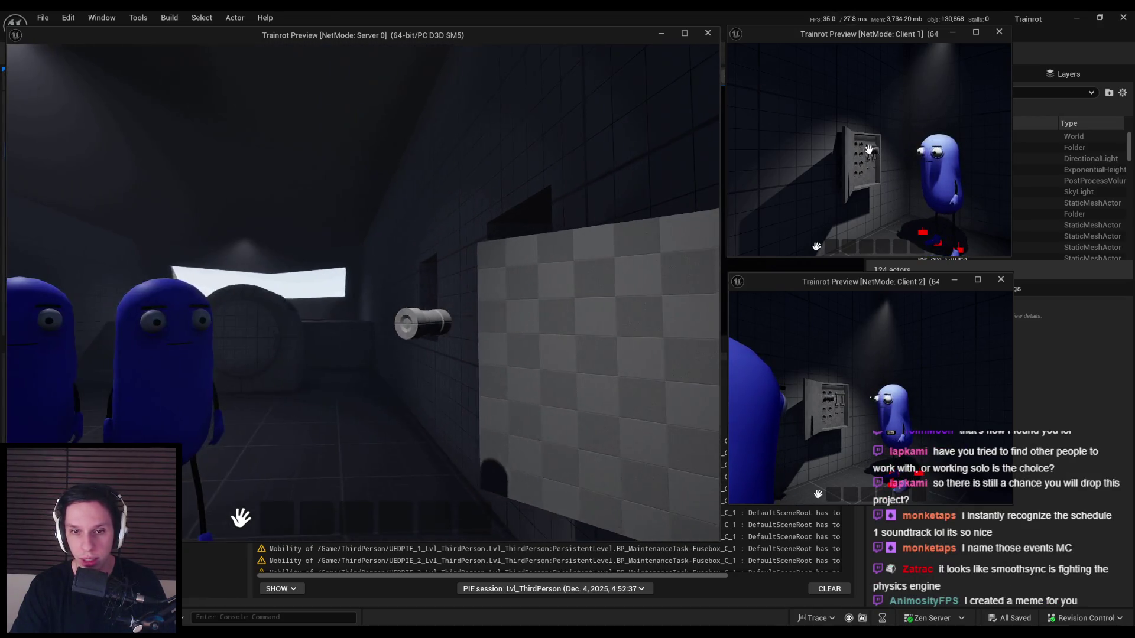
key(super)
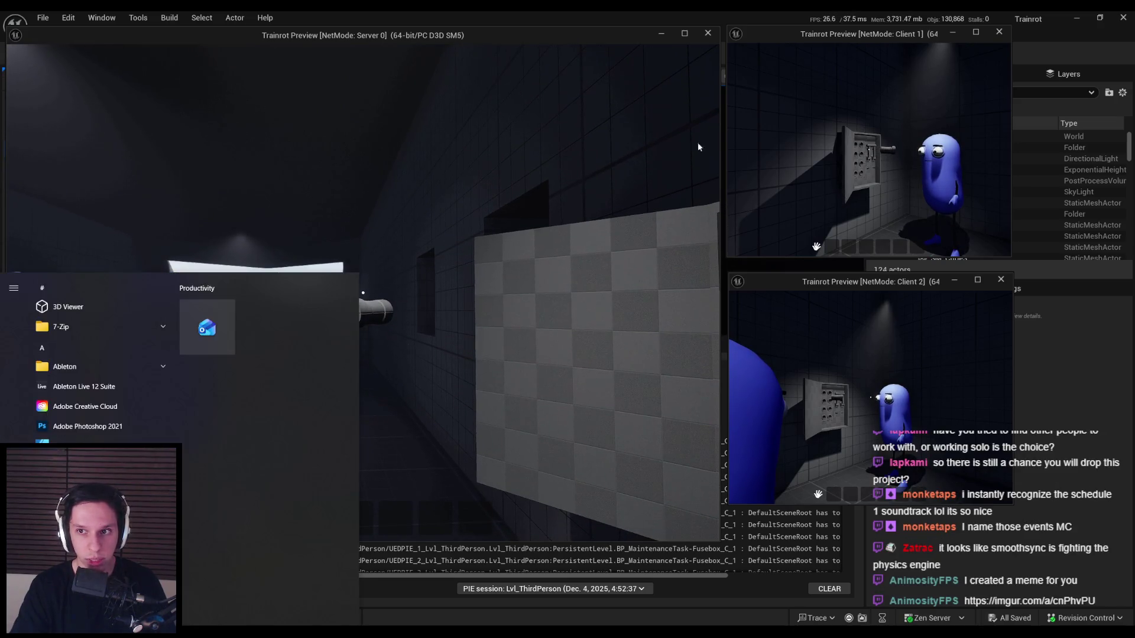
key(super)
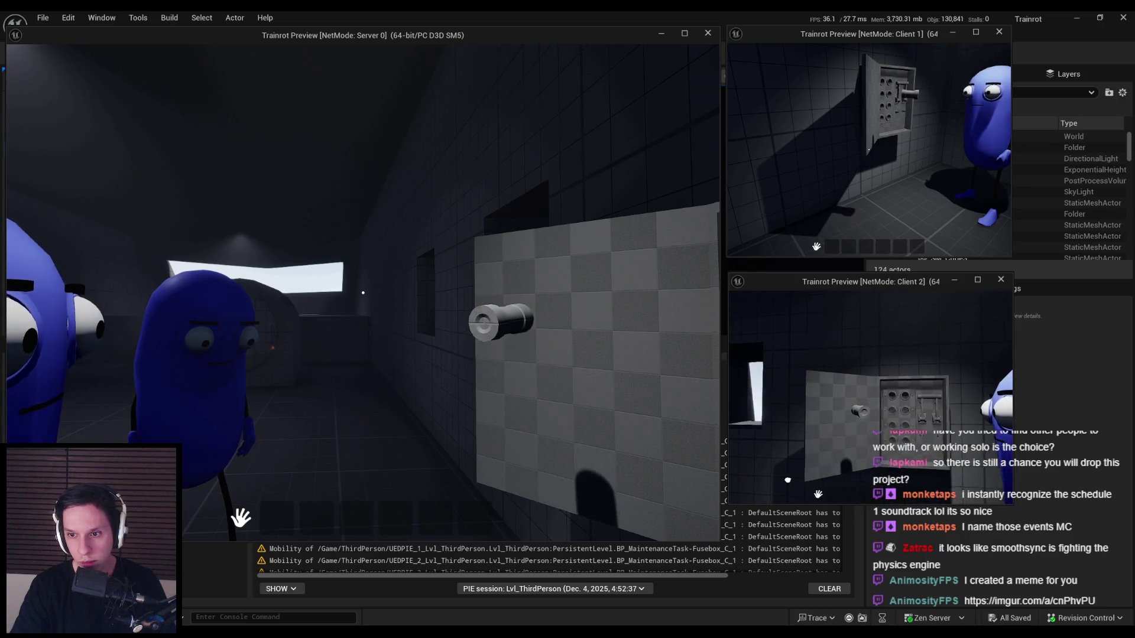
key(Escape)
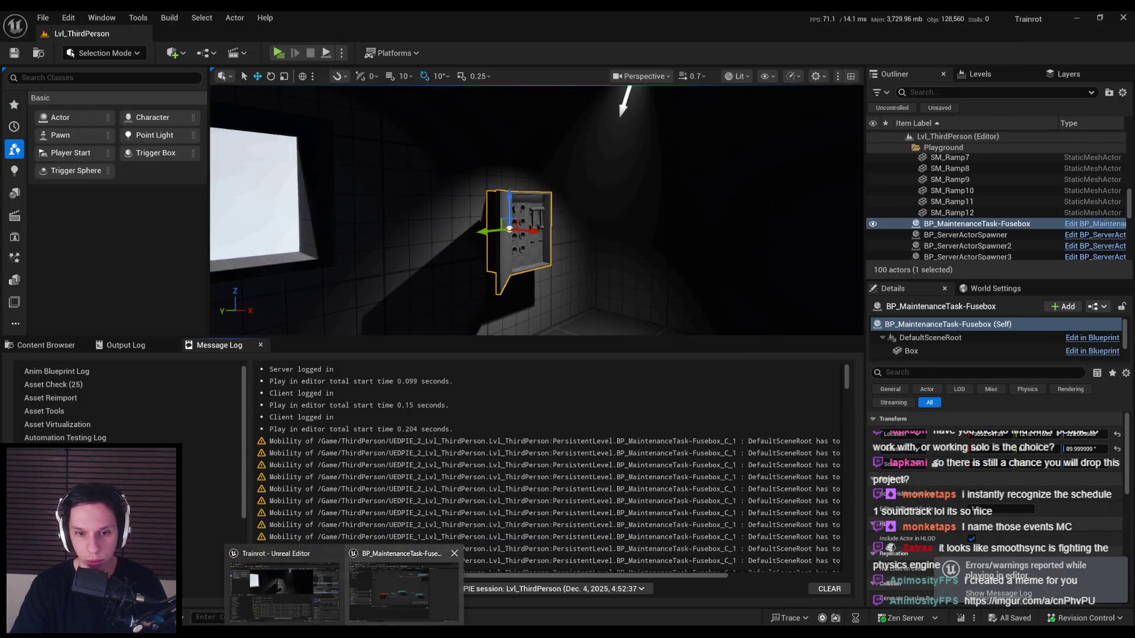
- Open BP_TrainrotPlayerCharacter's AttachDragComponent function and view its Attach Actor To Actor node
click(404, 592)
click(330, 33)
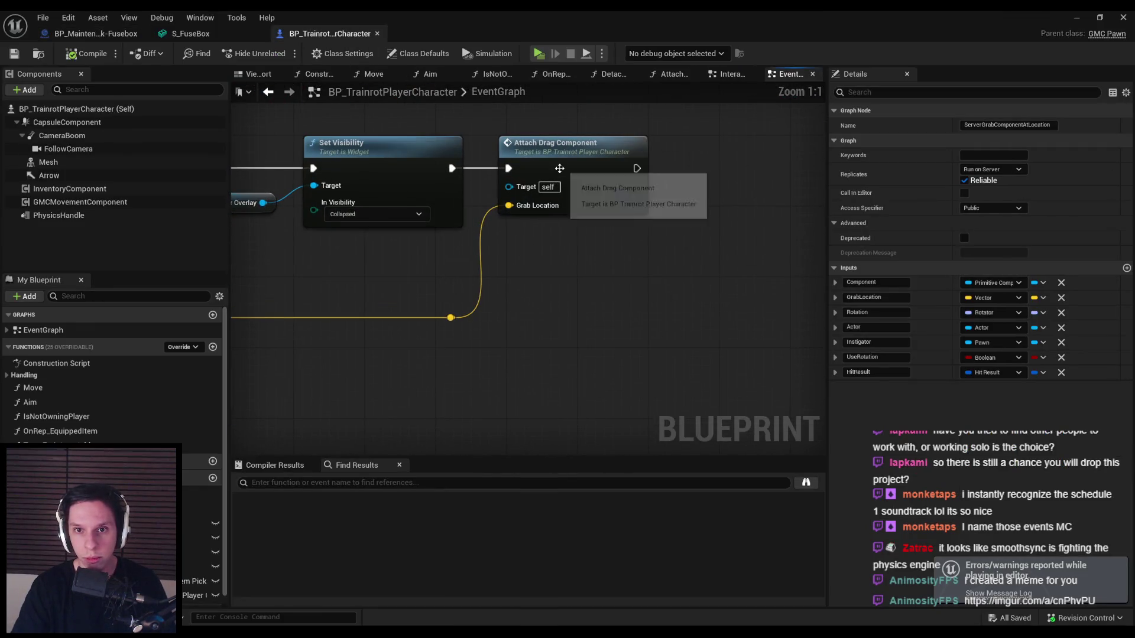
double_click(559, 168)
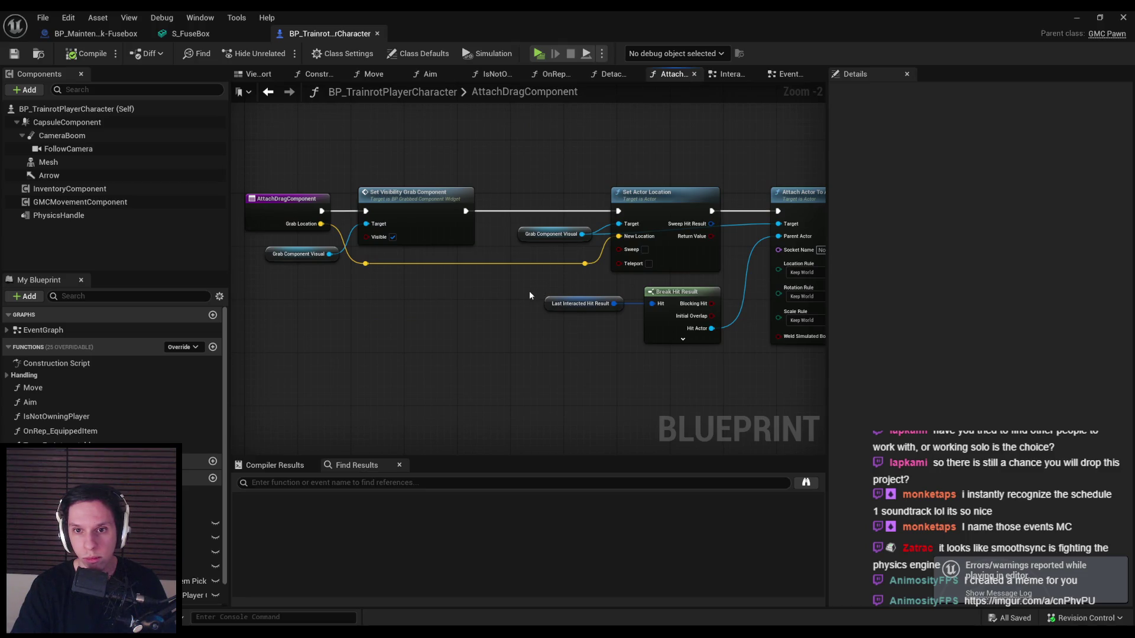
drag(530, 293, 423, 294)
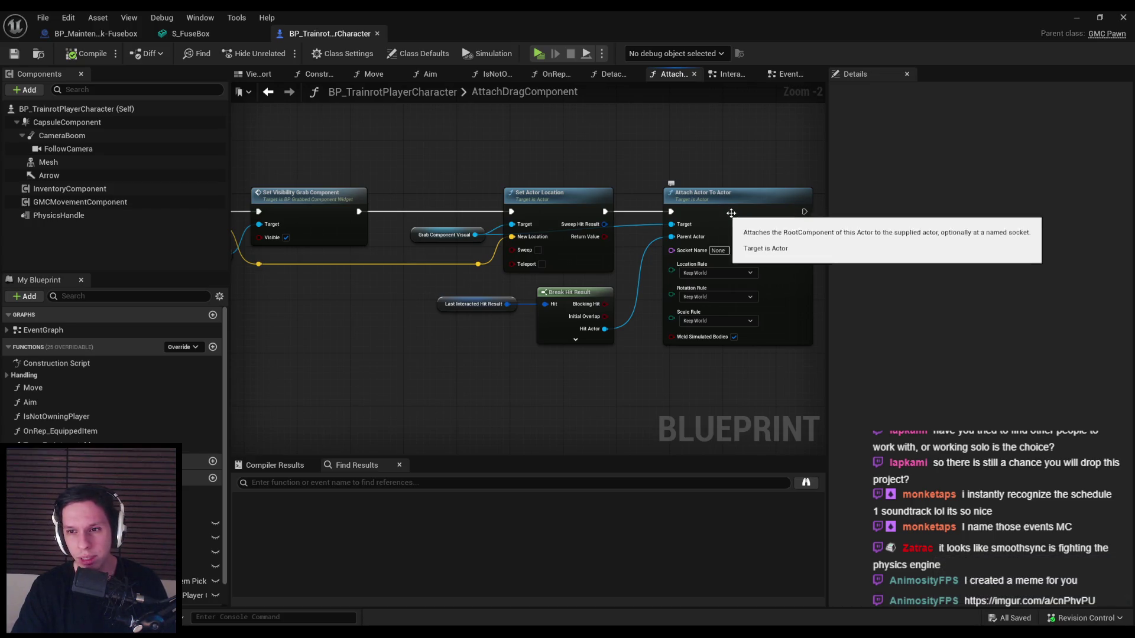
- Run and stop another multiplayer test, briefly view a browser link, and return
click(1077, 17)
click(279, 53)
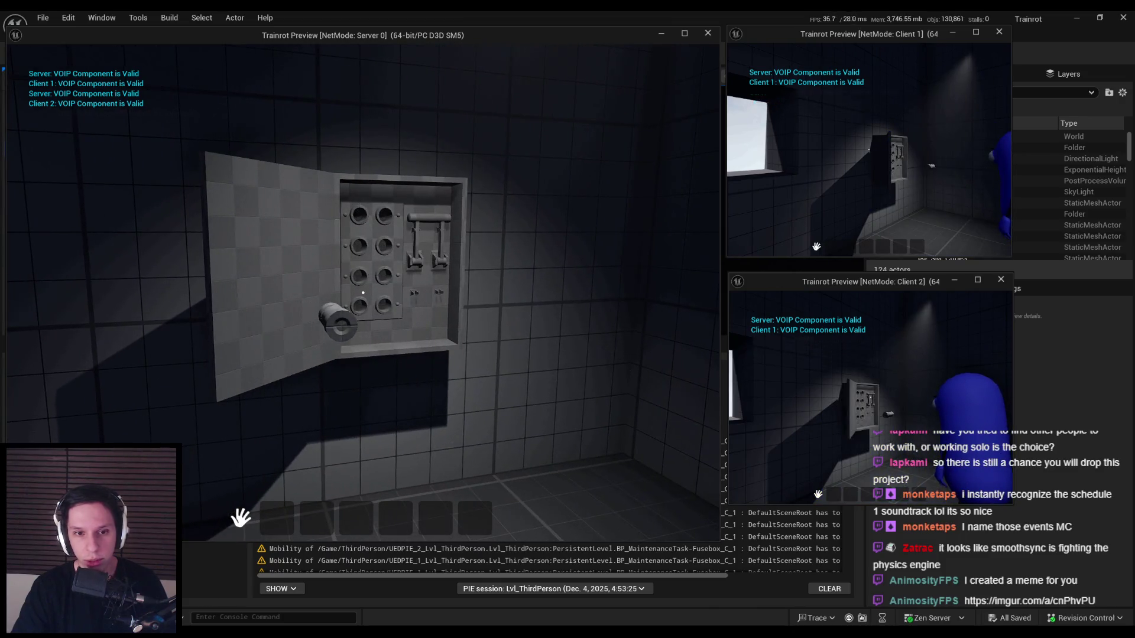
key(Escape)
key(alt+Tab)
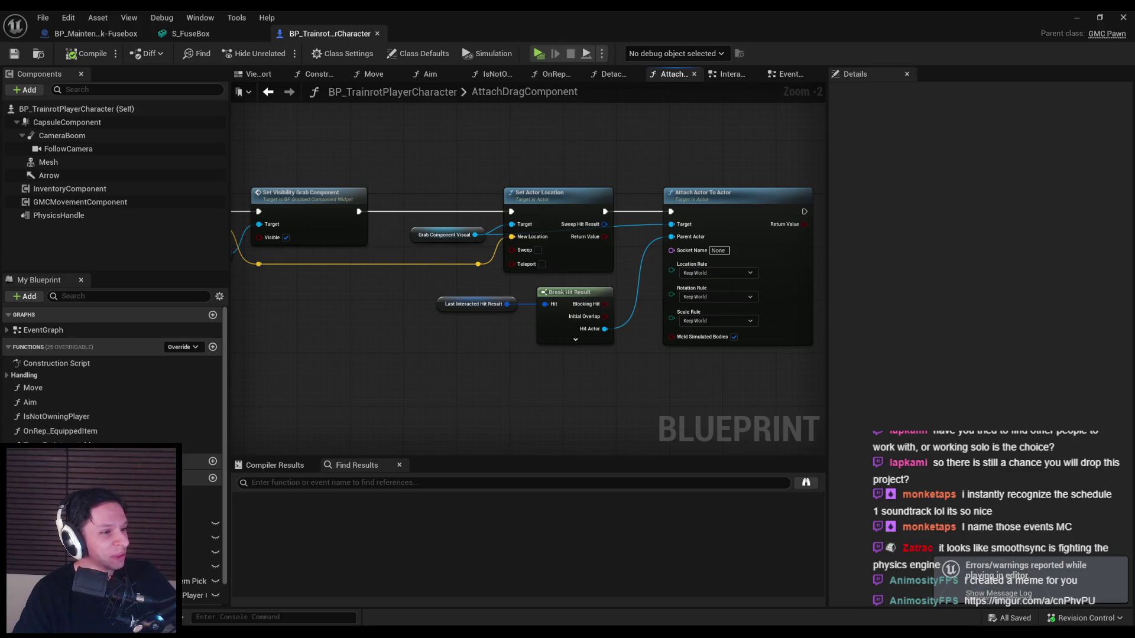
key(super+Up)
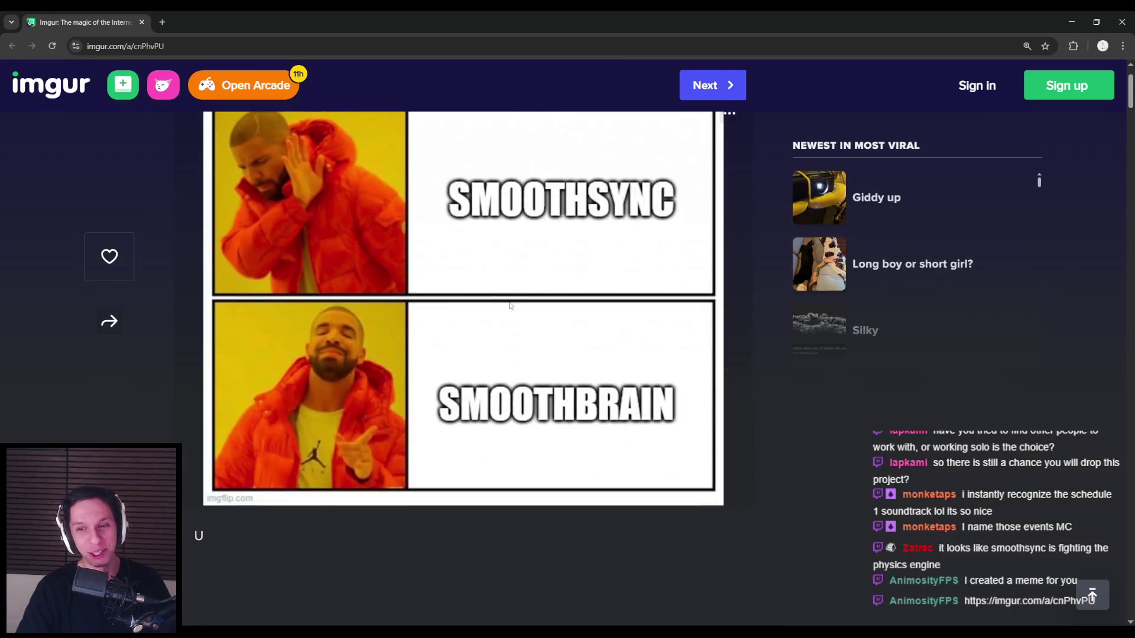
key(ctrl+0)
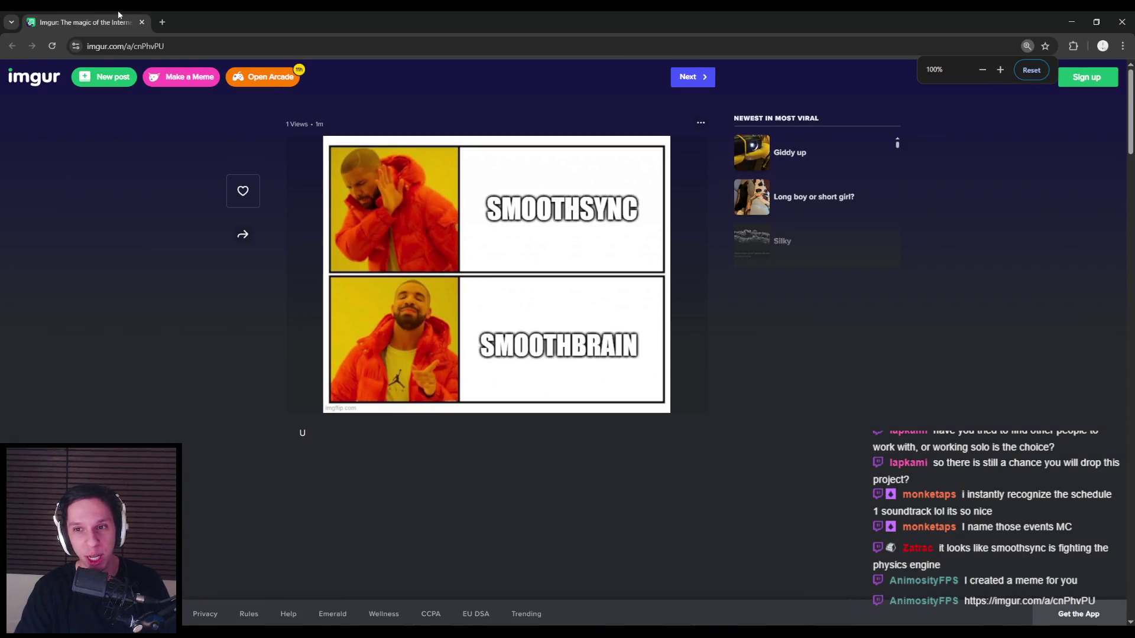
key(ctrl+w)
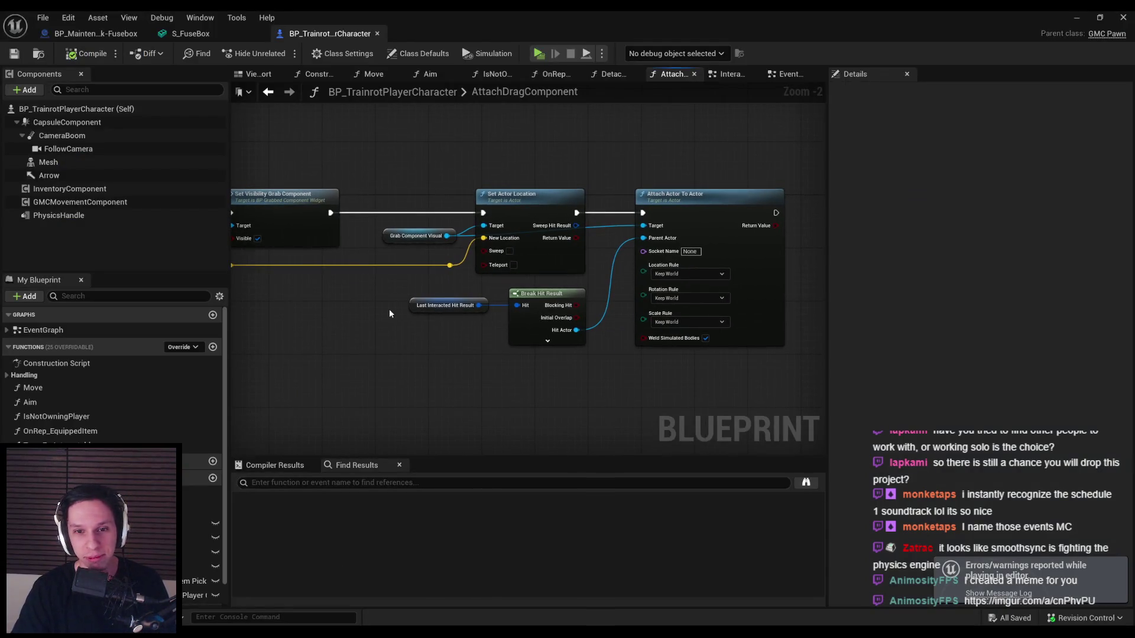
- Replace Attach Actor To Actor with Attach Actor To Component, chained after Set Actor Location
scroll(374, 346, up, 1)
scroll(331, 331, down, 1)
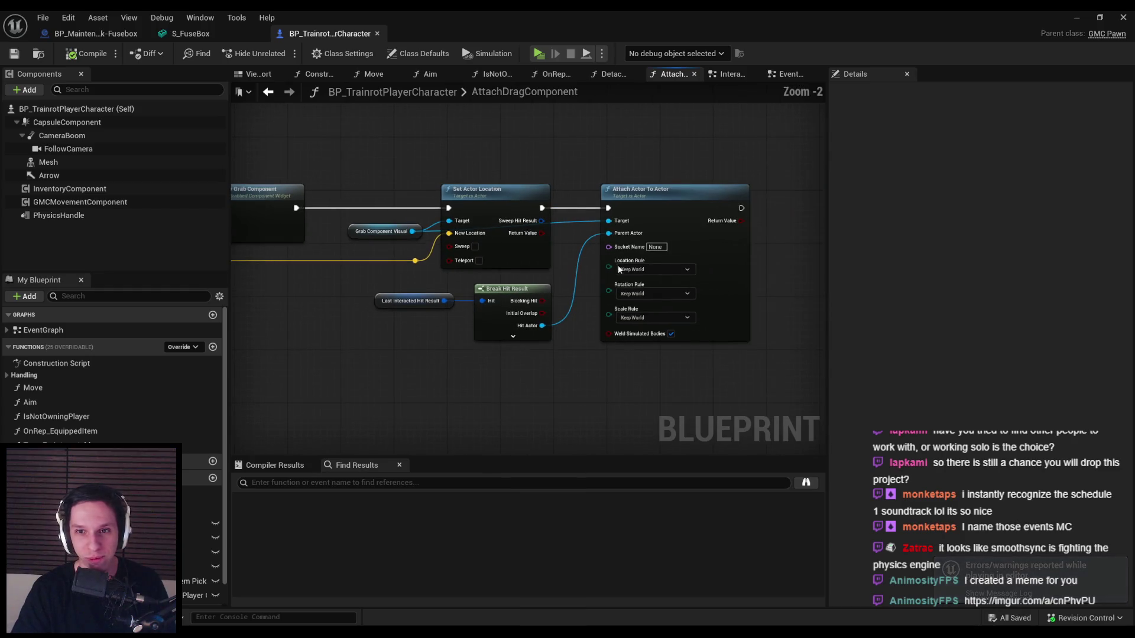
scroll(564, 261, up, 1)
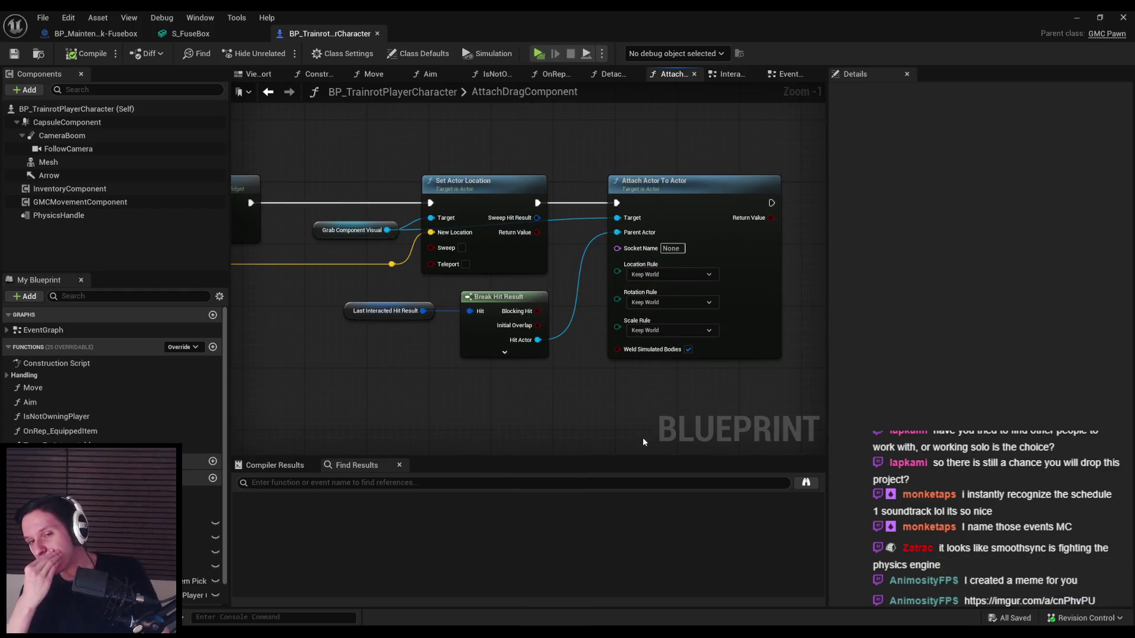
drag(387, 230, 568, 385)
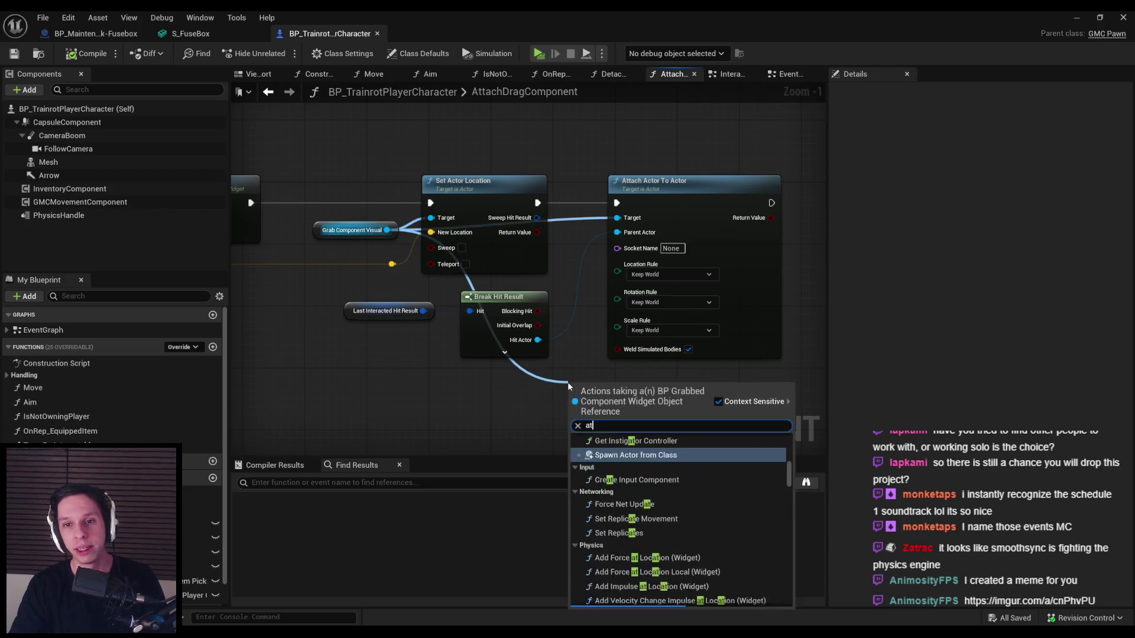
text(attach actor to com)
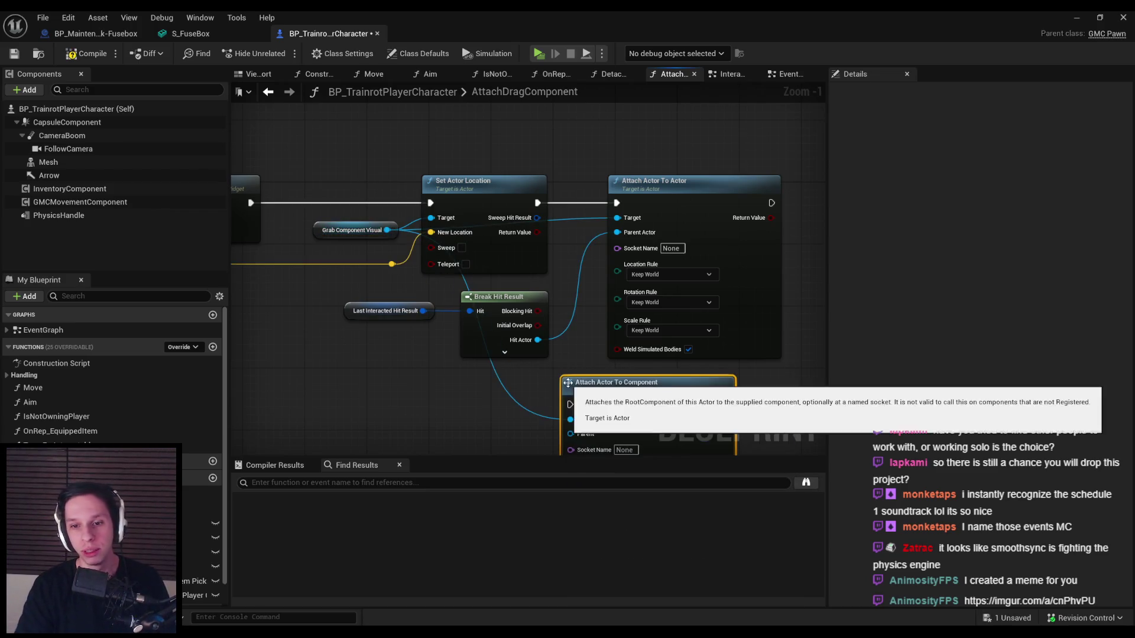
click(642, 451)
click(634, 156)
key(Delete)
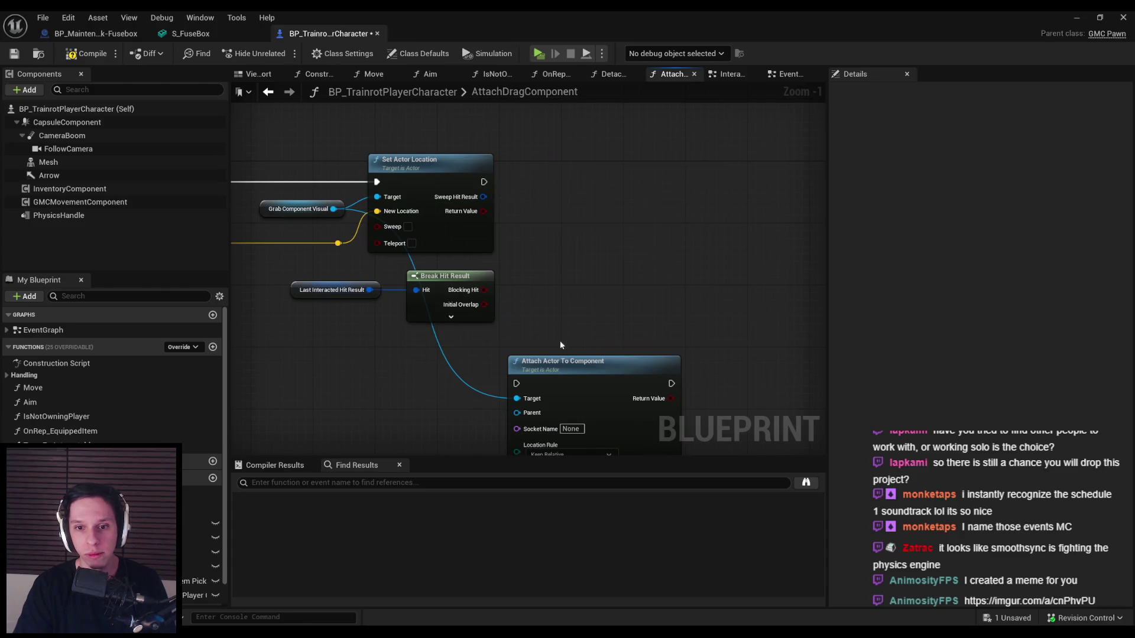
mouse_move(561, 362)
mouse_down()
mouse_move(596, 181)
mouse_move(484, 182)
mouse_up()
drag(612, 219, 630, 190)
- Wire Hit Component to Parent, set Location and Rotation Rule to Keep World, then start a test
click(451, 317)
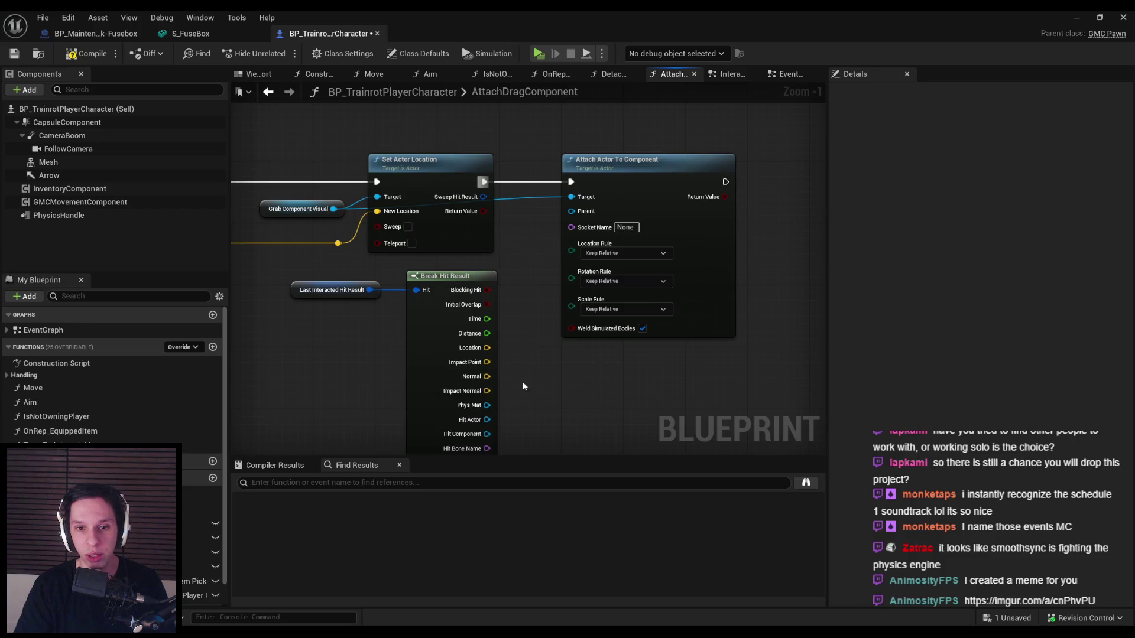
scroll(586, 394, down, 5)
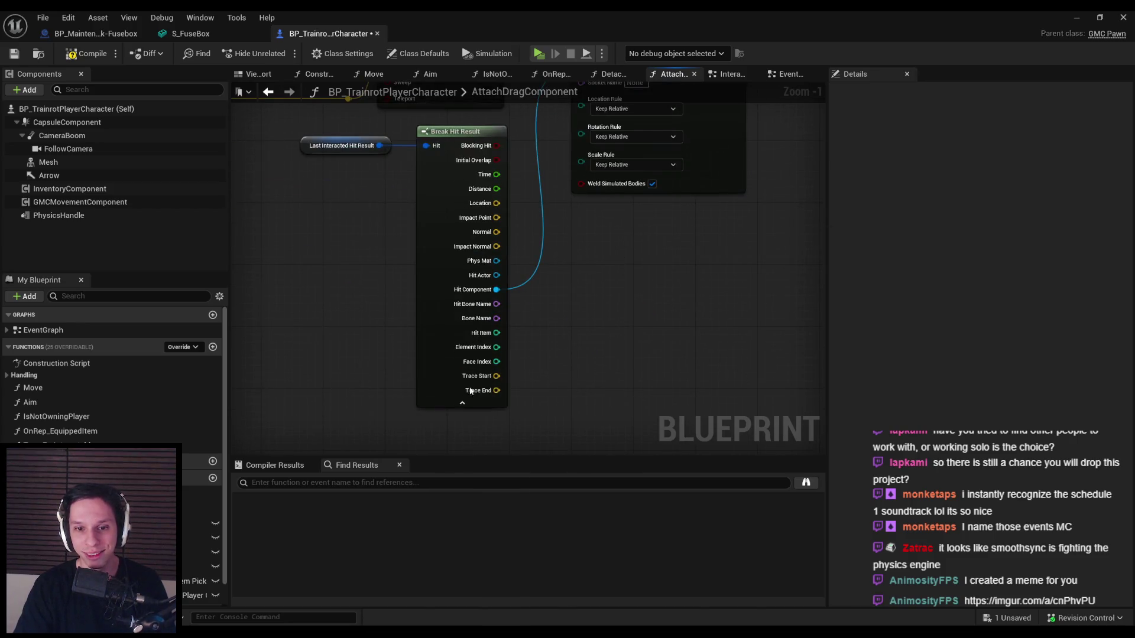
click(472, 391)
scroll(561, 257, up, 5)
click(577, 239)
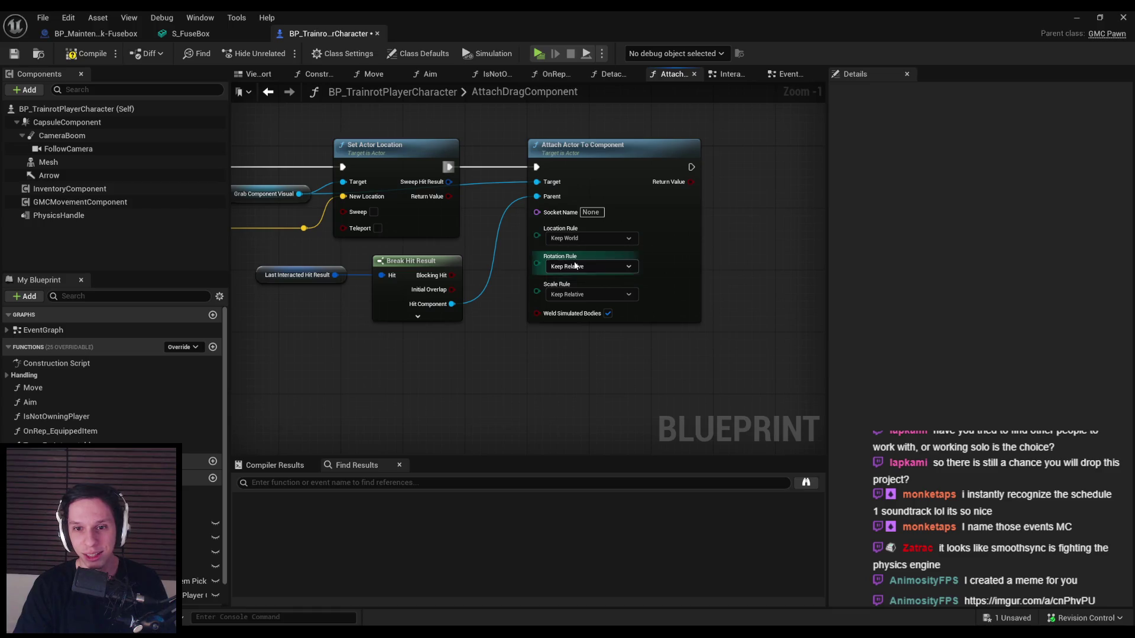
click(576, 266)
click(572, 267)
click(565, 289)
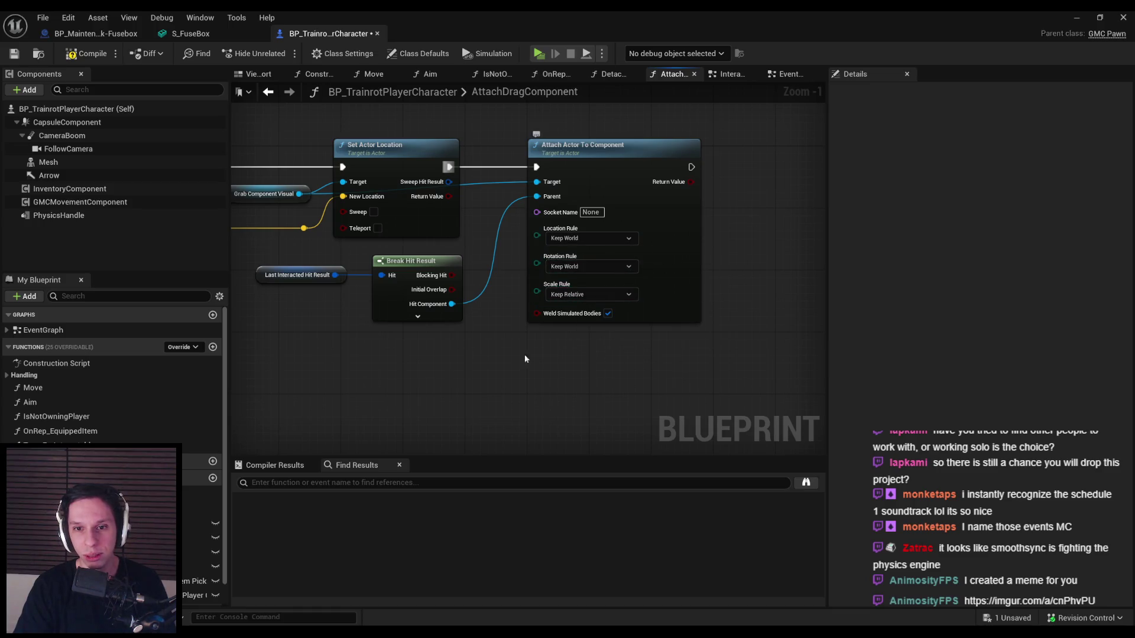
drag(449, 342, 654, 360)
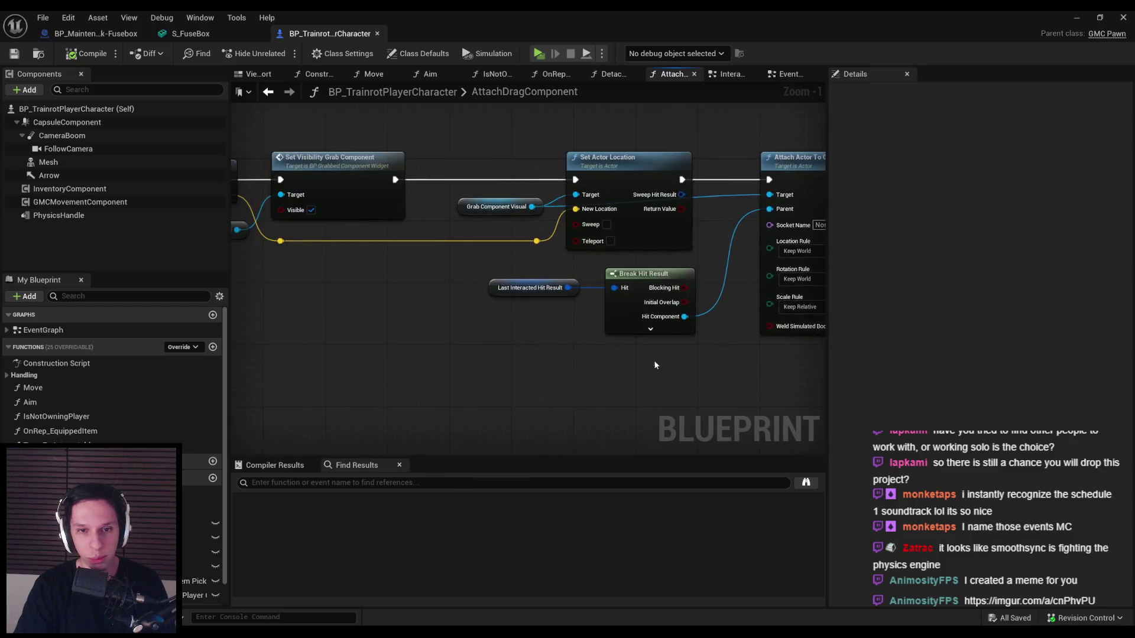
scroll(654, 360, down, 1)
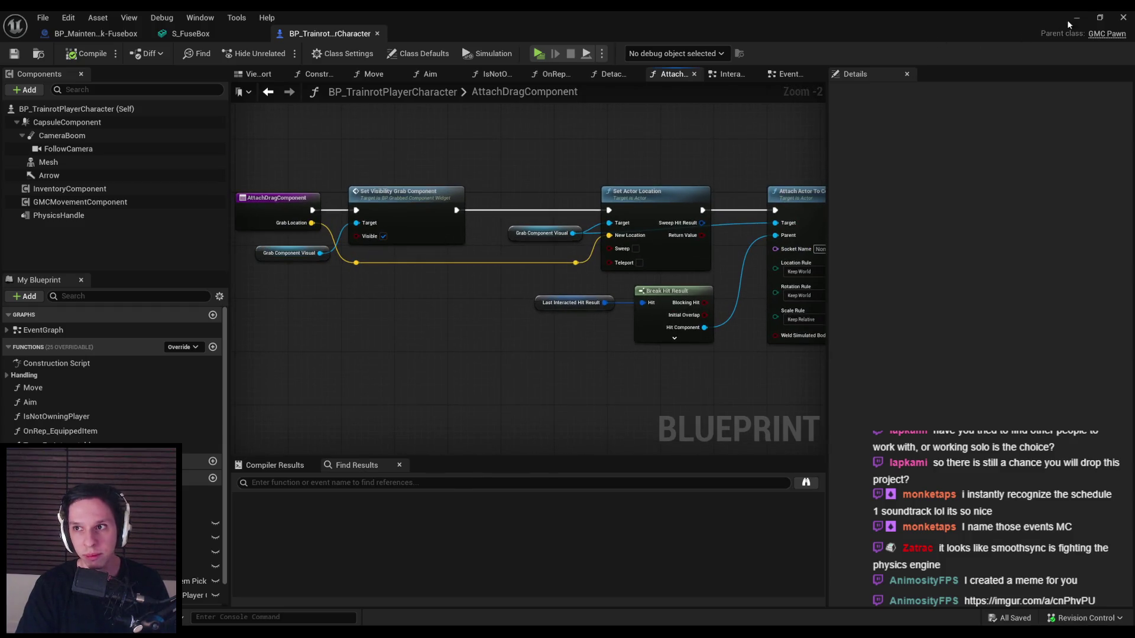
click(1075, 18)
key(alt+p)
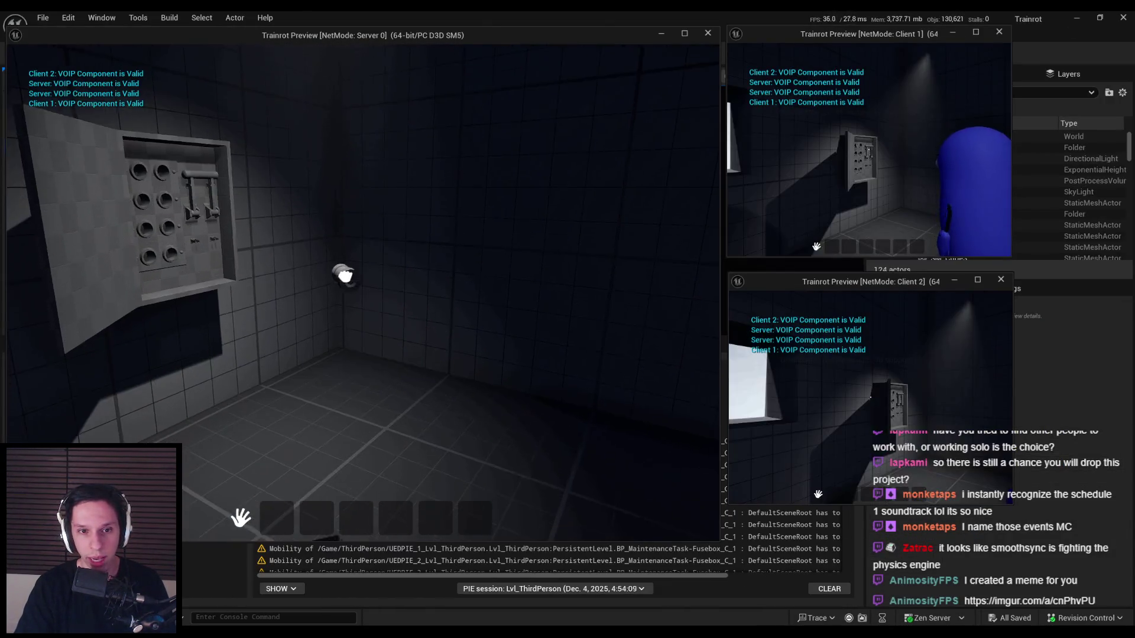
- End the multiplayer test, then open BP_ItemPickup from 0_Core > Objects in the Content Browser
key(super)
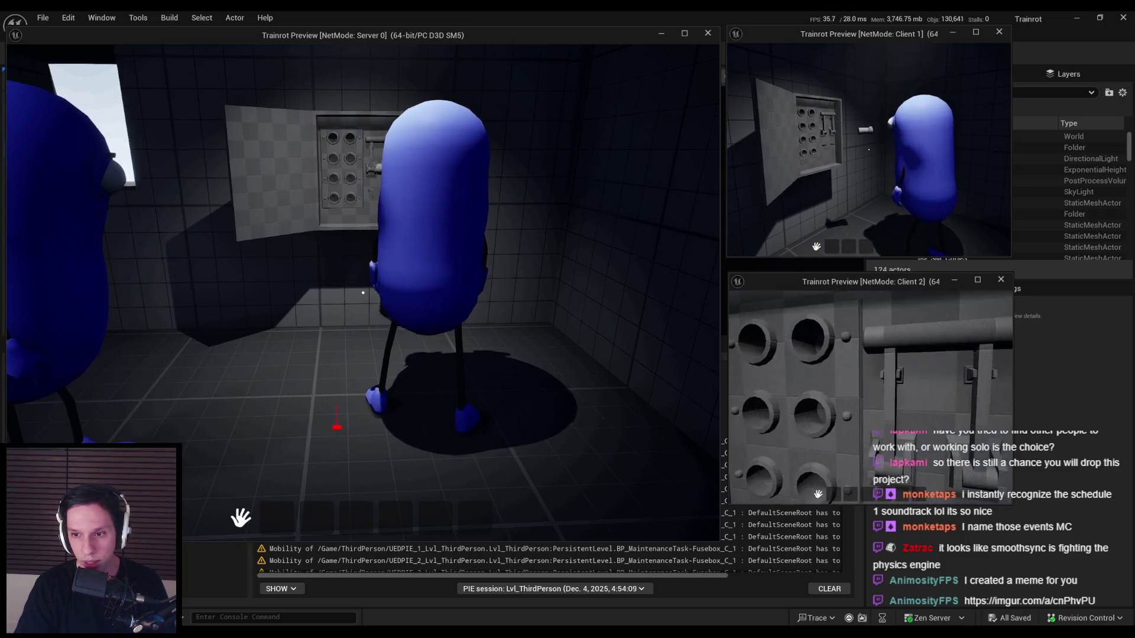
key(Escape)
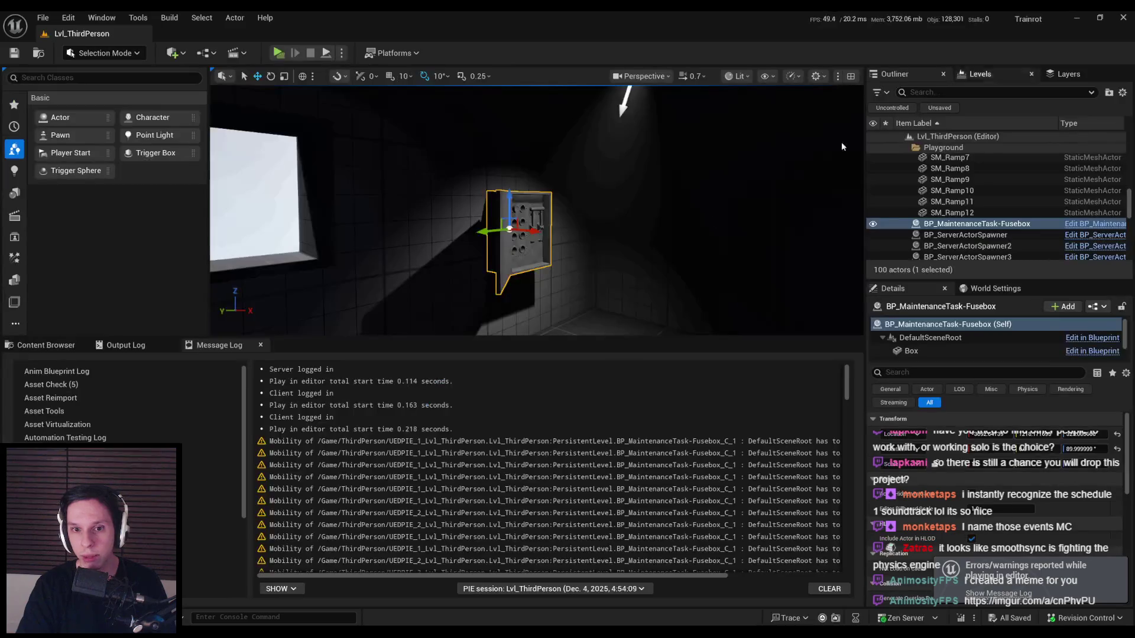
click(46, 345)
click(553, 363)
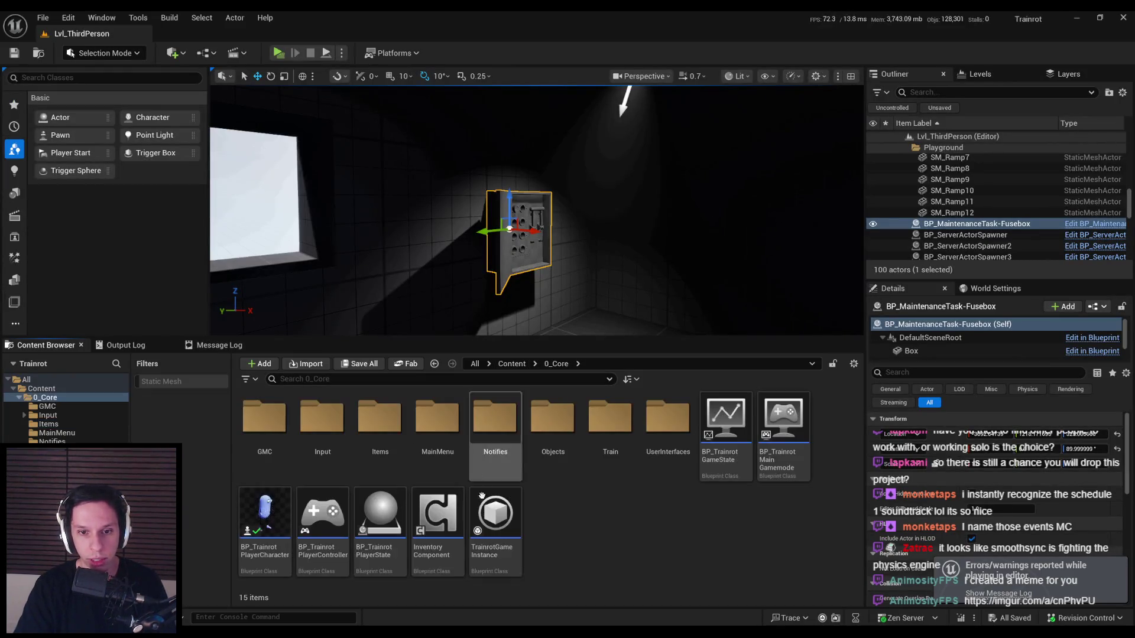
double_click(387, 438)
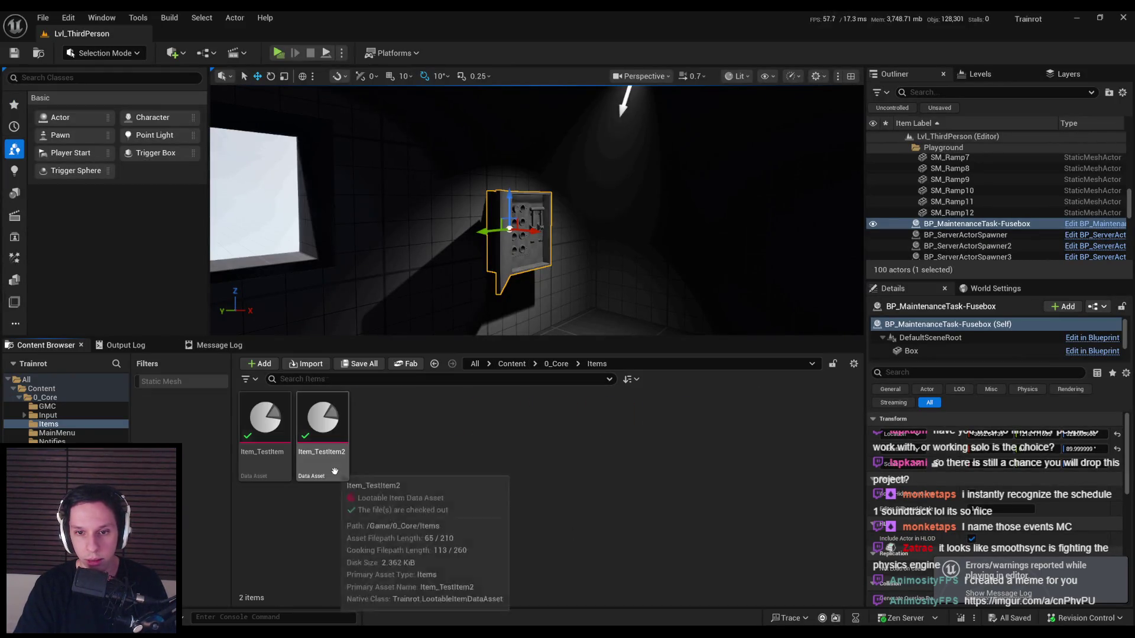
click(553, 364)
click(567, 421)
double_click(566, 420)
double_click(392, 431)
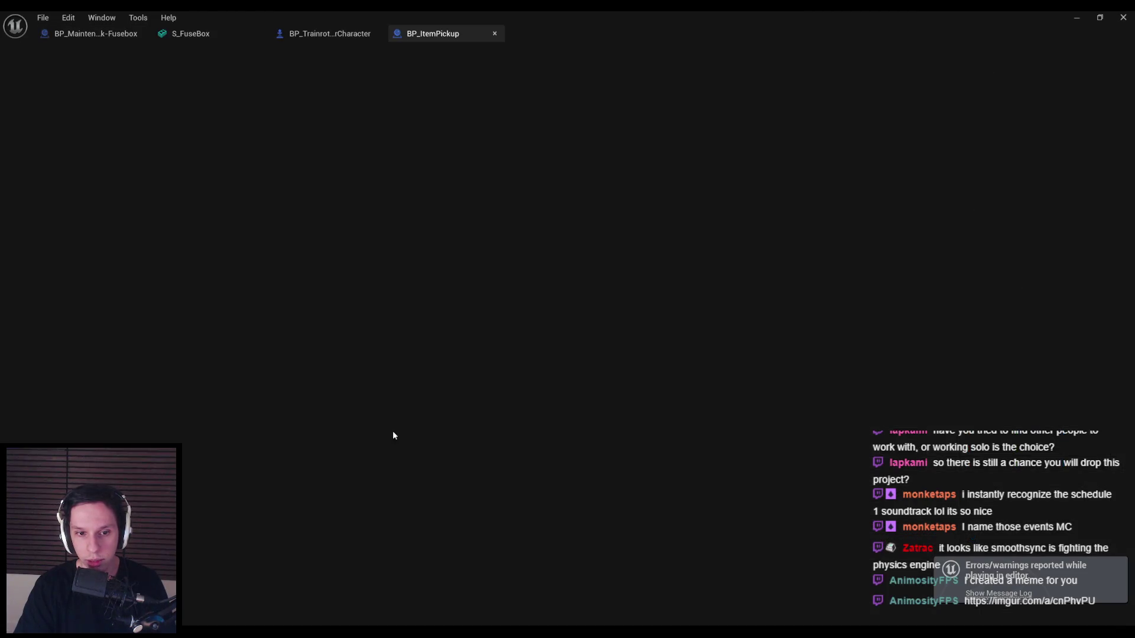
- Select and copy the Set Owner node in BP_ItemPickup's EventGraph, then return to the Fusebox tab
scroll(482, 325, down, 1)
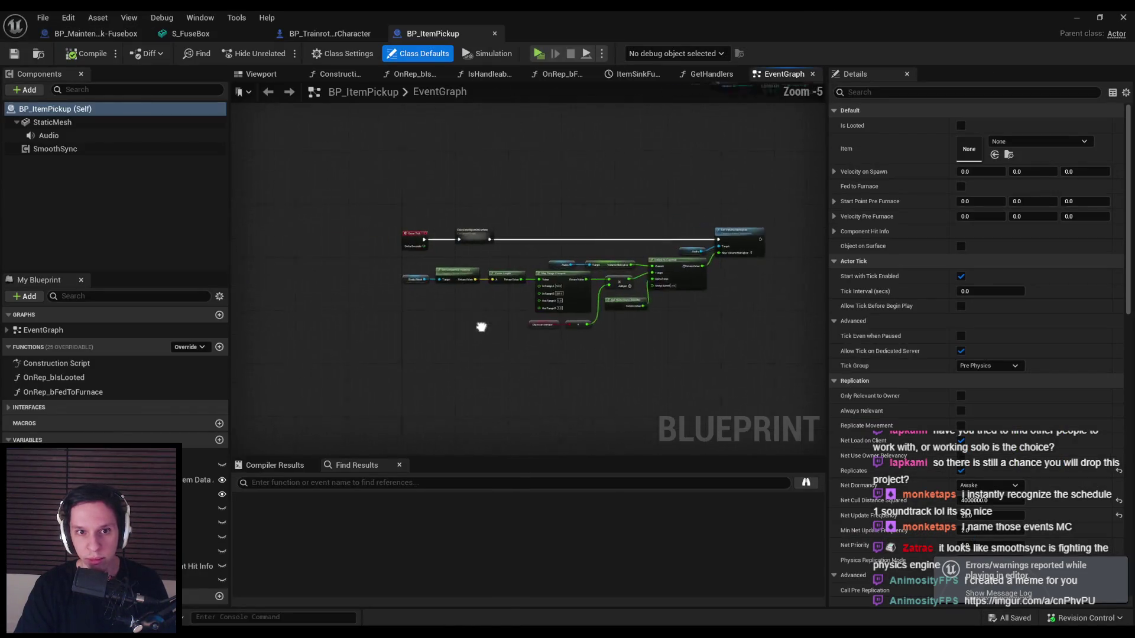
scroll(503, 240, up, 3)
scroll(503, 244, down, 7)
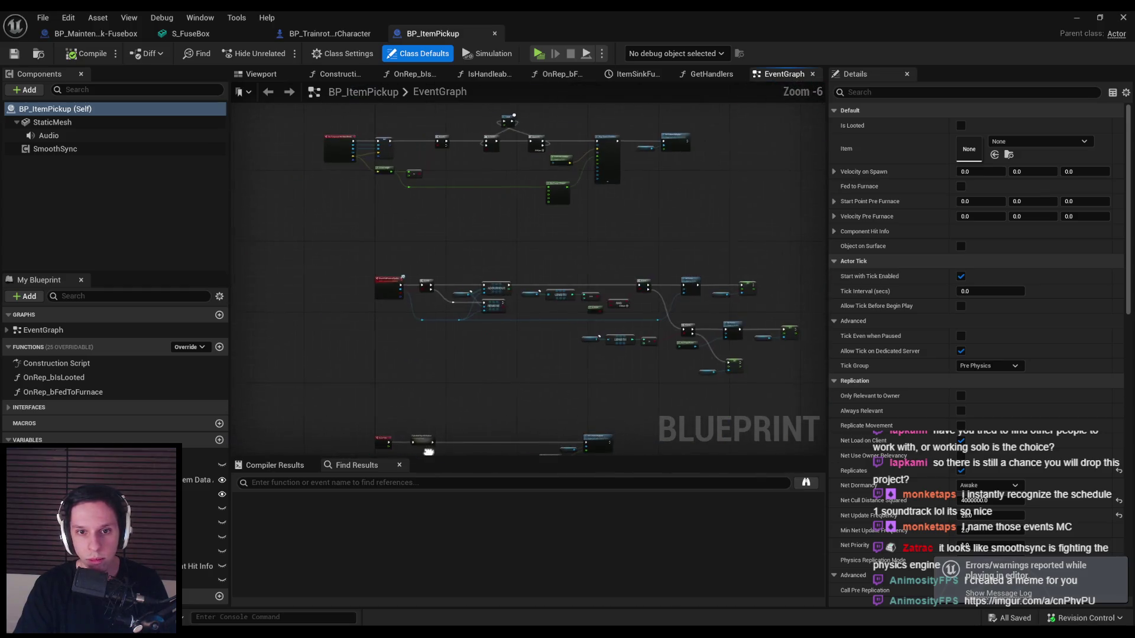
scroll(419, 311, up, 4)
scroll(564, 324, up, 3)
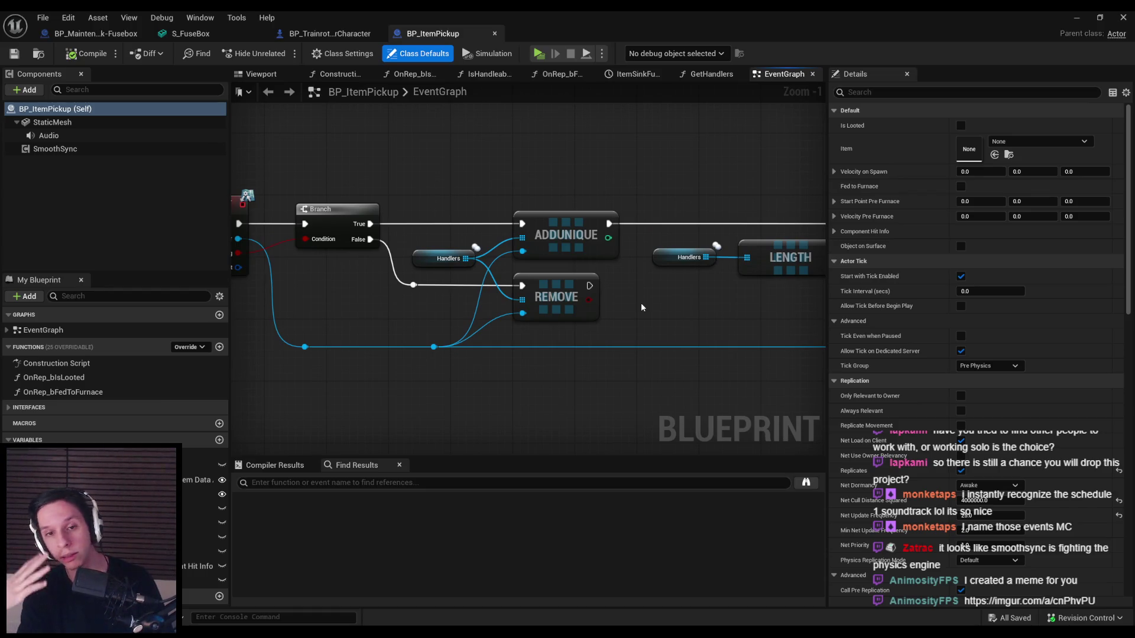
scroll(641, 303, down, 1)
mouse_move(602, 306)
mouse_down()
mouse_move(349, 286)
mouse_move(541, 236)
mouse_move(414, 237)
mouse_move(502, 240)
mouse_move(471, 231)
mouse_up()
scroll(503, 241, down, 1)
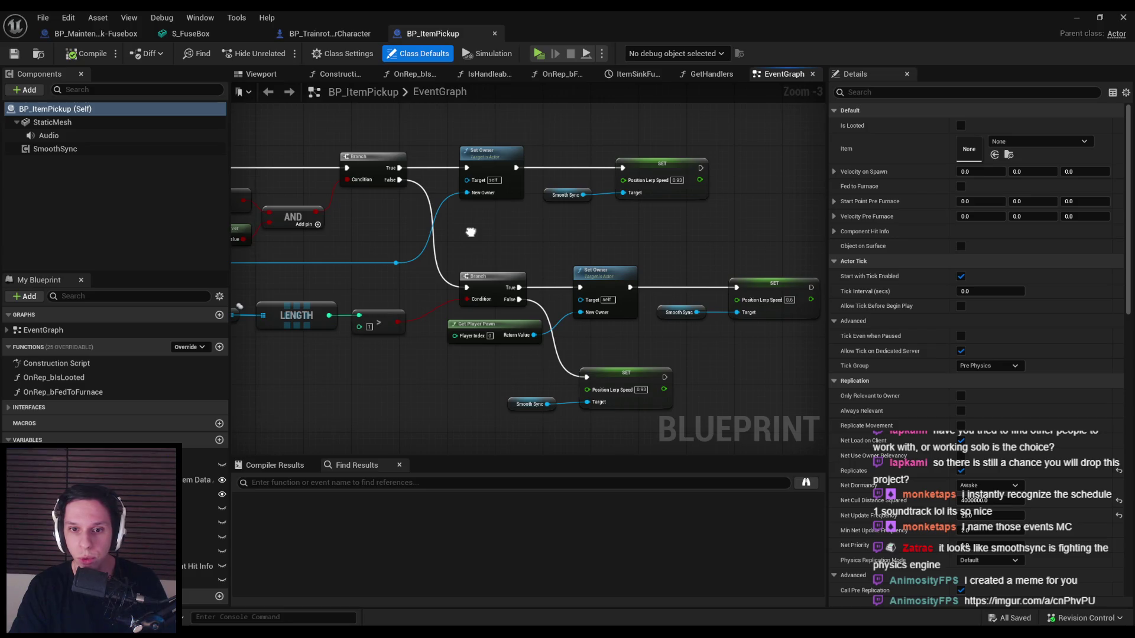
drag(471, 231, 470, 232)
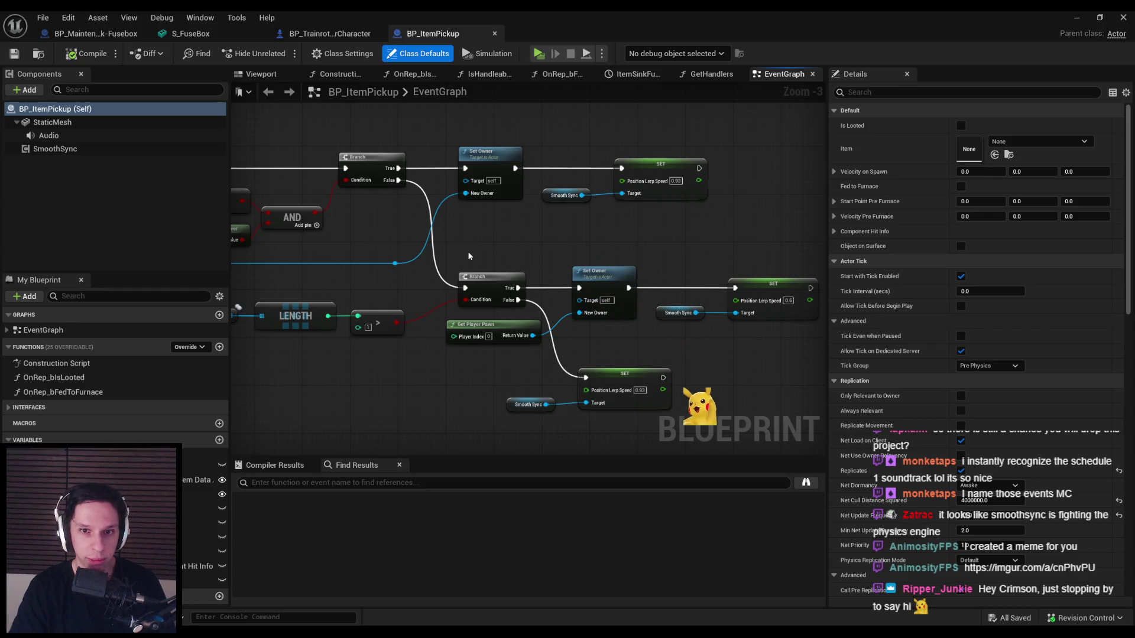
mouse_move(470, 258)
mouse_down()
mouse_move(432, 200)
mouse_move(413, 197)
mouse_move(379, 247)
mouse_up()
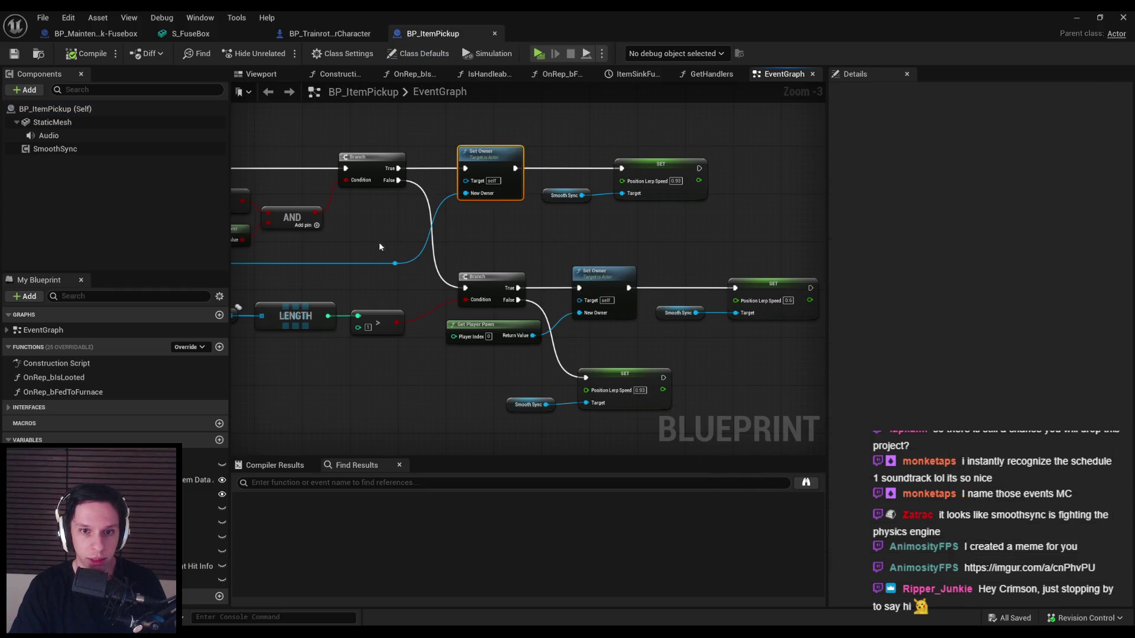
click(103, 35)
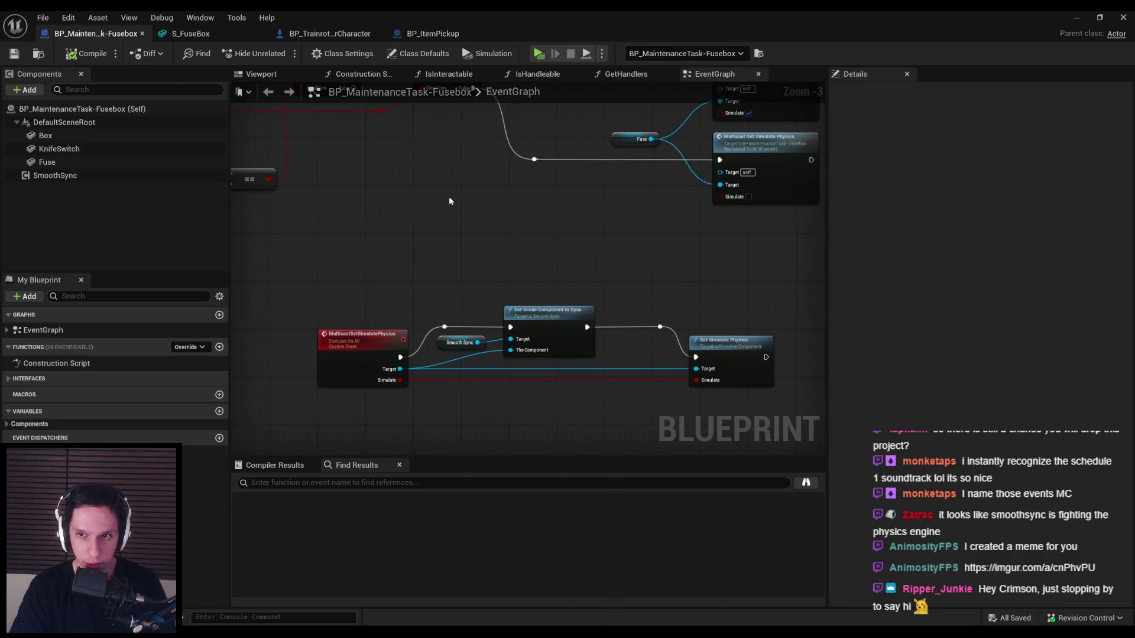
- Paste the copied Set Owner nodes into the Fusebox EventGraph beside the Branch
click(434, 34)
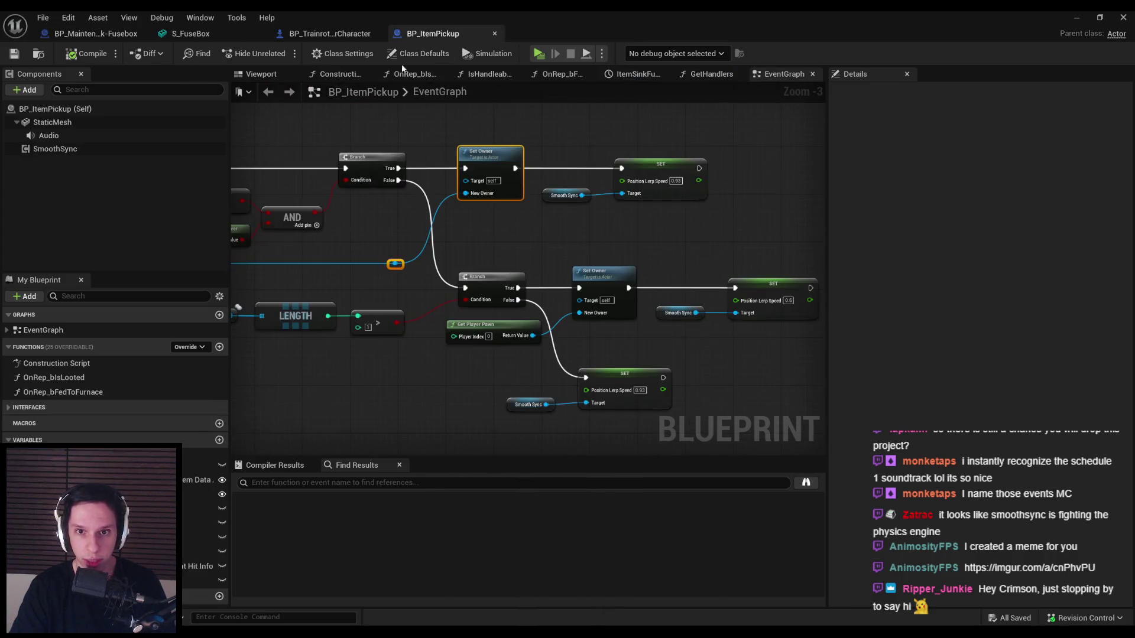
mouse_move(818, 232)
mouse_down()
mouse_move(908, 239)
mouse_move(557, 249)
mouse_move(537, 307)
mouse_move(490, 267)
mouse_move(714, 297)
mouse_move(413, 304)
mouse_up()
click(112, 35)
key(ctrl+v)
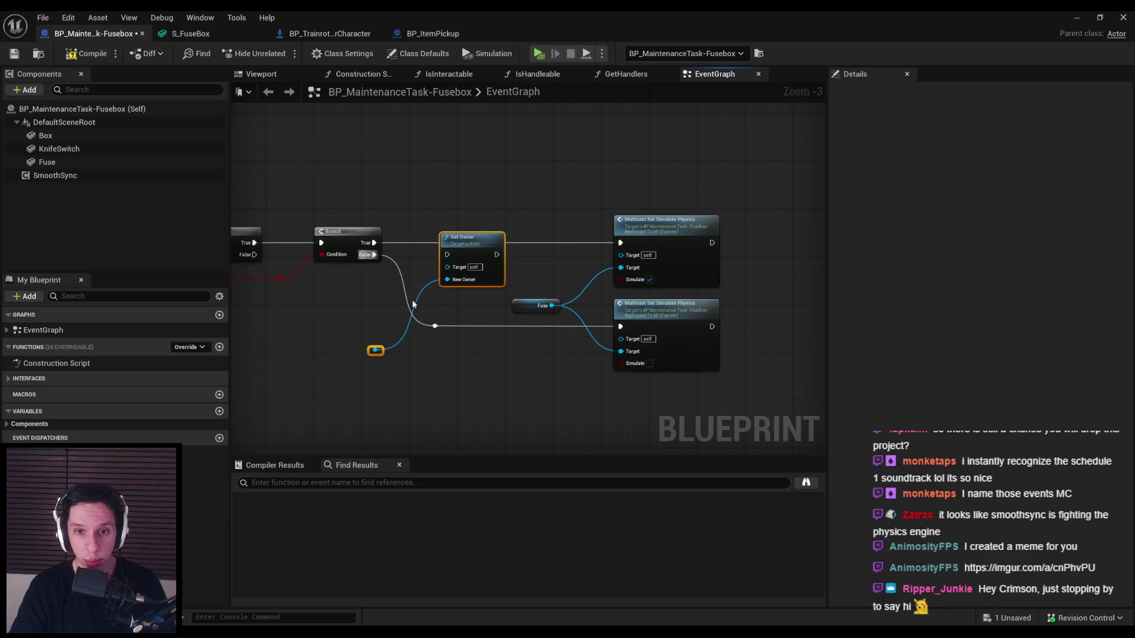
drag(478, 249, 503, 238)
click(407, 341)
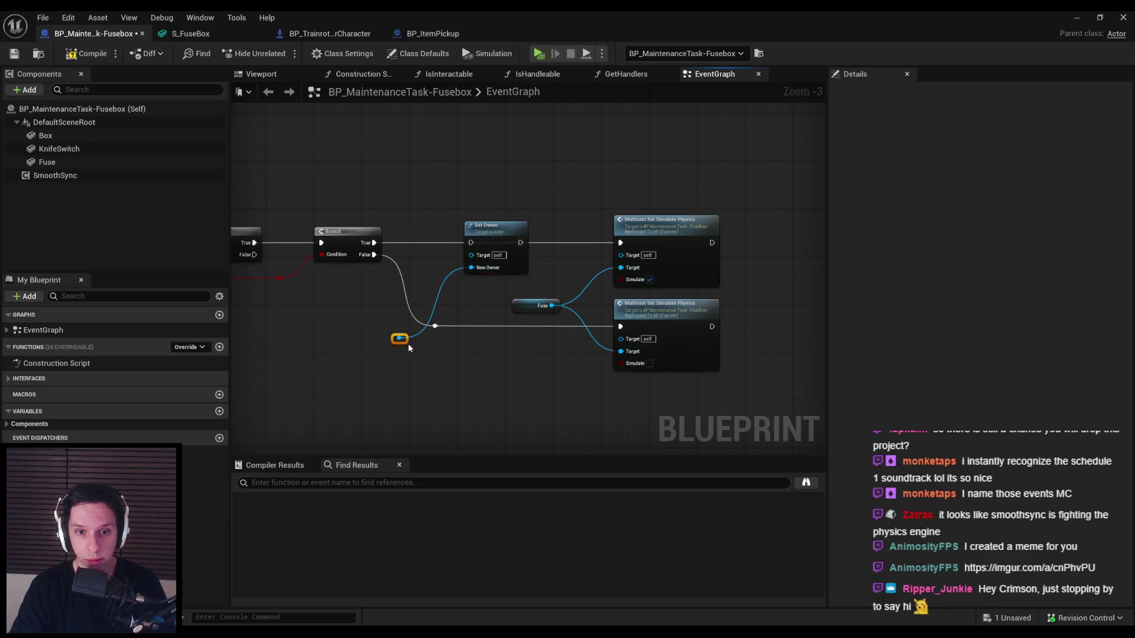
mouse_move(402, 341)
mouse_down()
mouse_move(384, 300)
mouse_move(718, 301)
mouse_up()
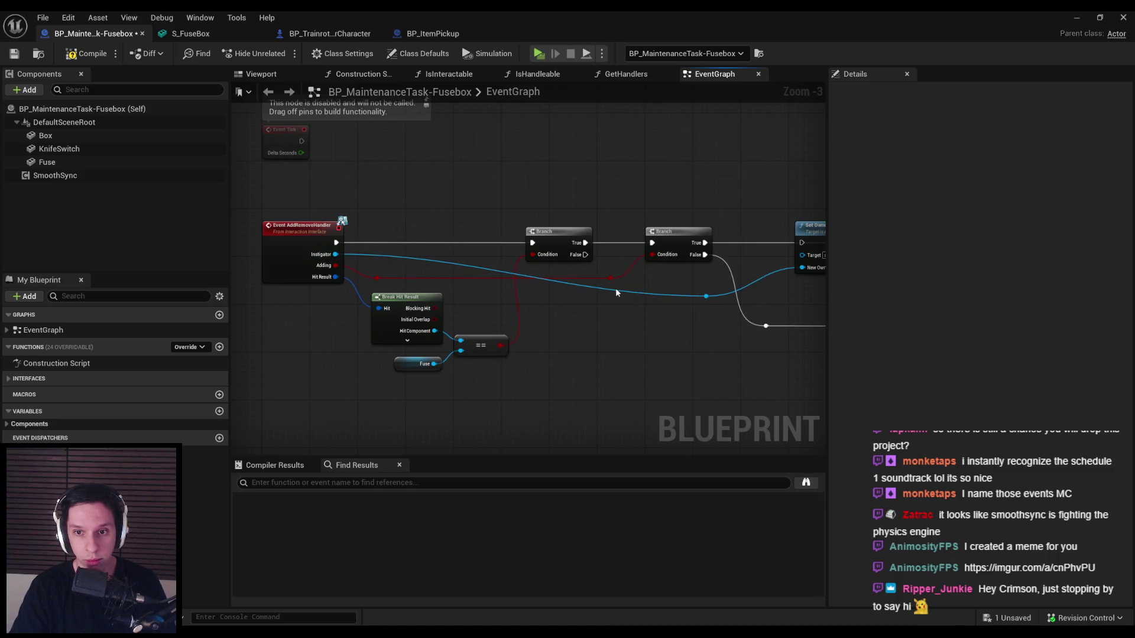
- Route Instigator to New Owner through a reroute point, tidy the nodes, and compile
double_click(616, 290)
drag(609, 288, 523, 300)
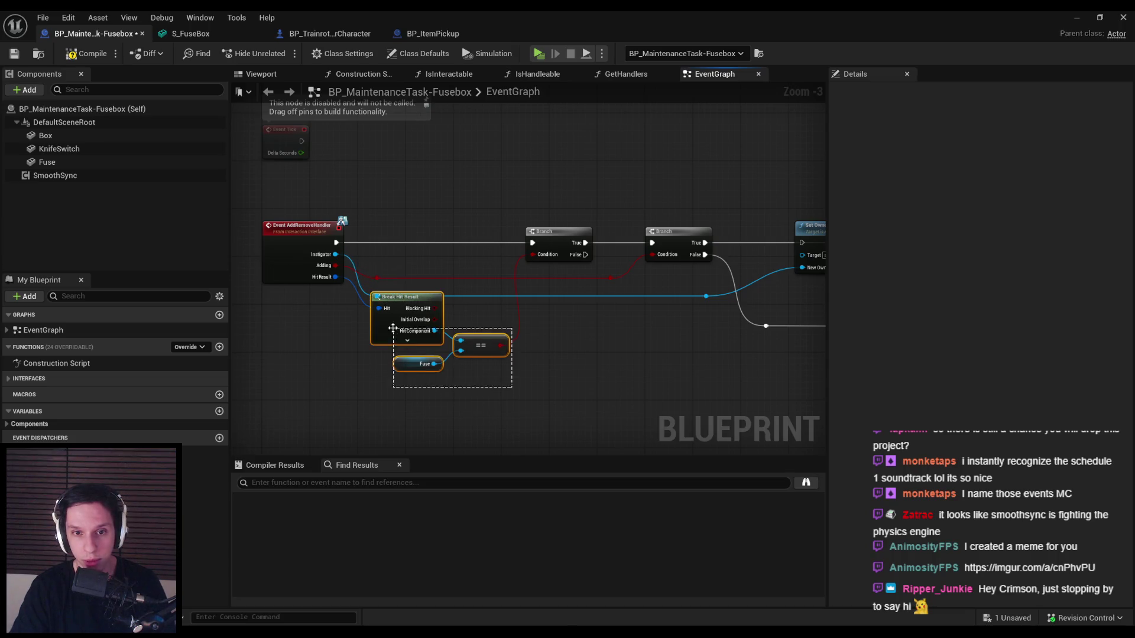
drag(393, 328, 393, 347)
click(354, 414)
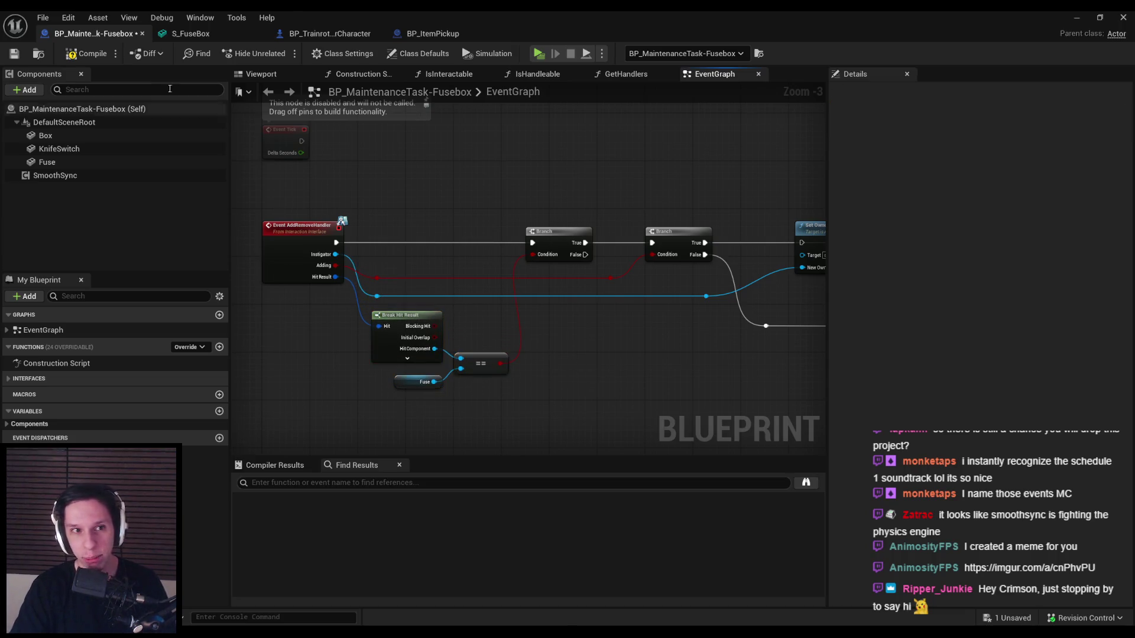
click(14, 53)
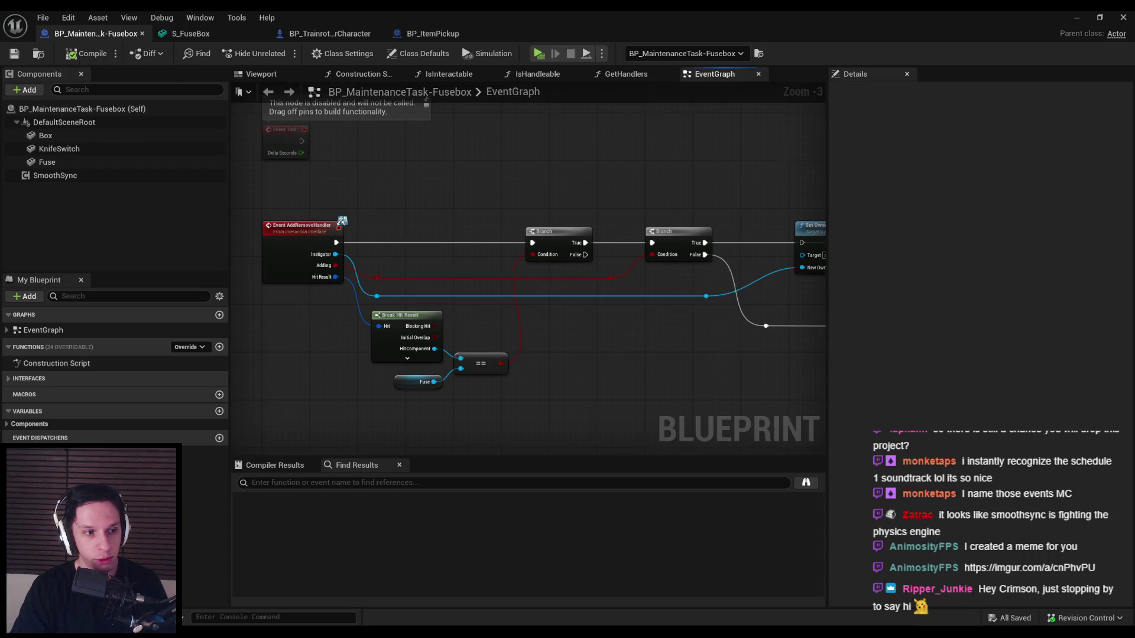
- Wire the Branch's True output through Set Owner into the physics multicast
scroll(414, 350, up, 1)
scroll(417, 324, up, 2)
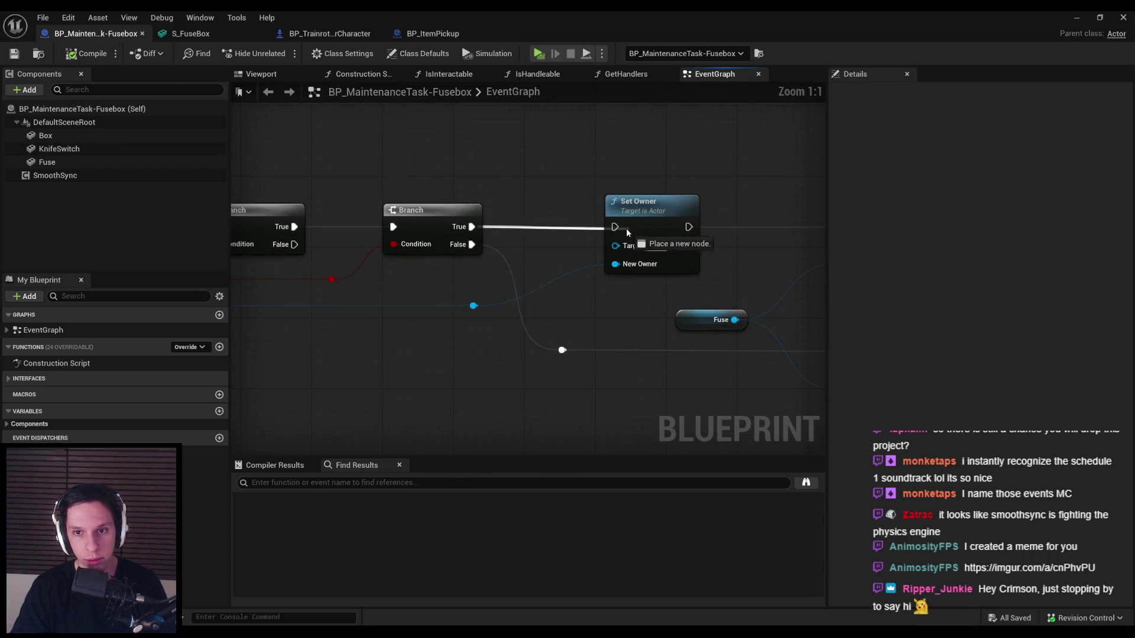
drag(626, 231, 615, 228)
scroll(614, 229, down, 2)
mouse_move(525, 233)
mouse_down()
mouse_move(535, 246)
mouse_move(642, 235)
mouse_up()
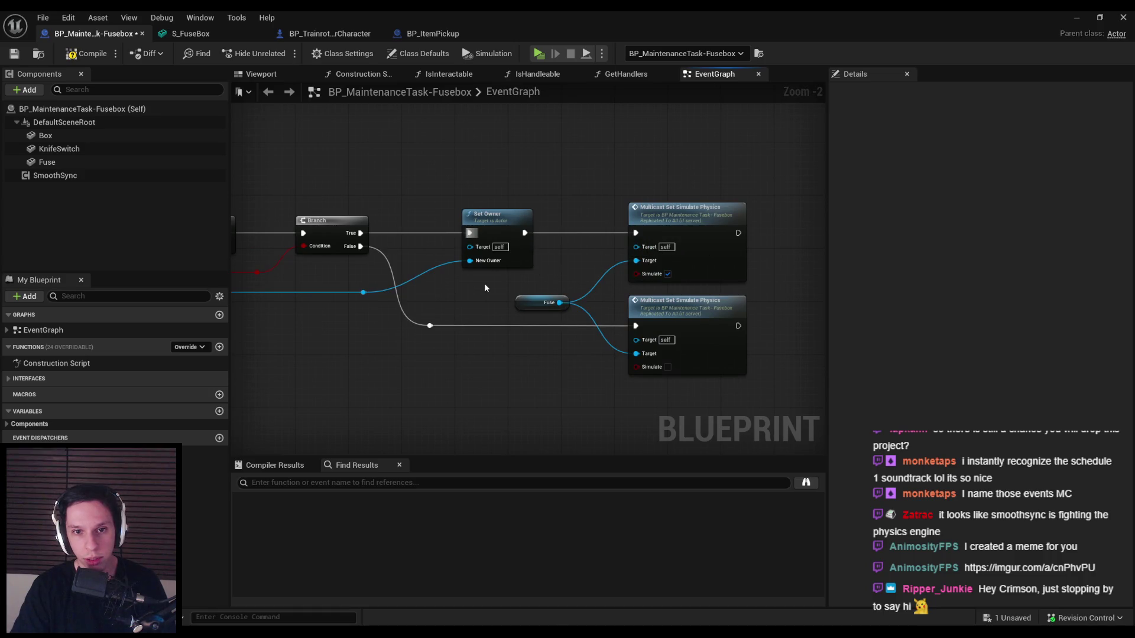
click(1076, 18)
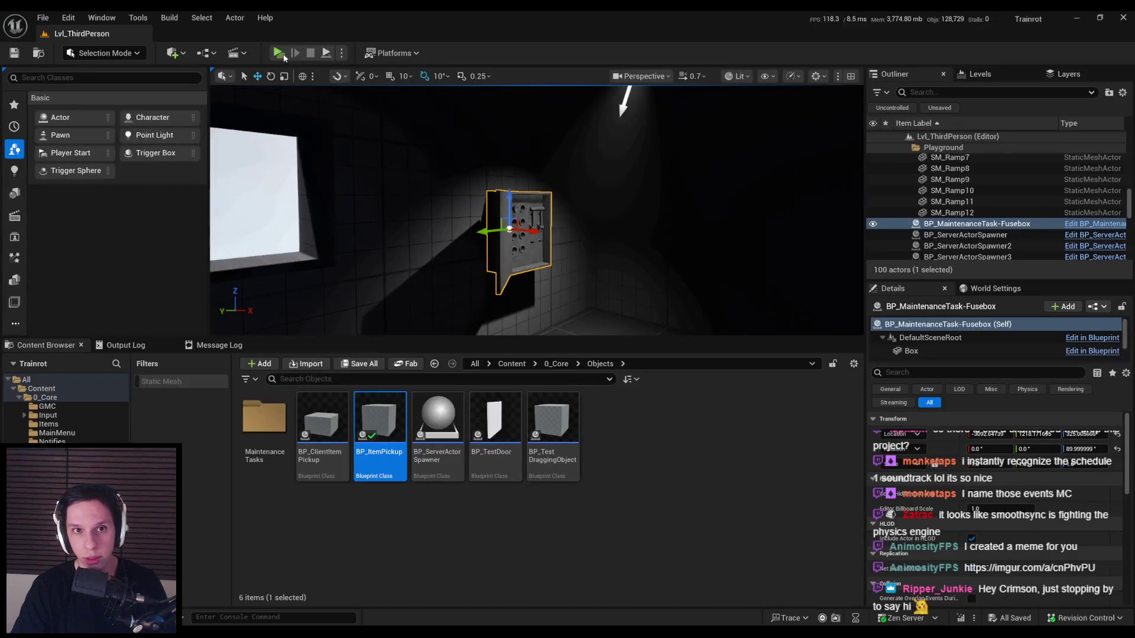
- Run a quick play session, walking the server player toward the wall panel, then stop it
click(281, 56)
key(w)
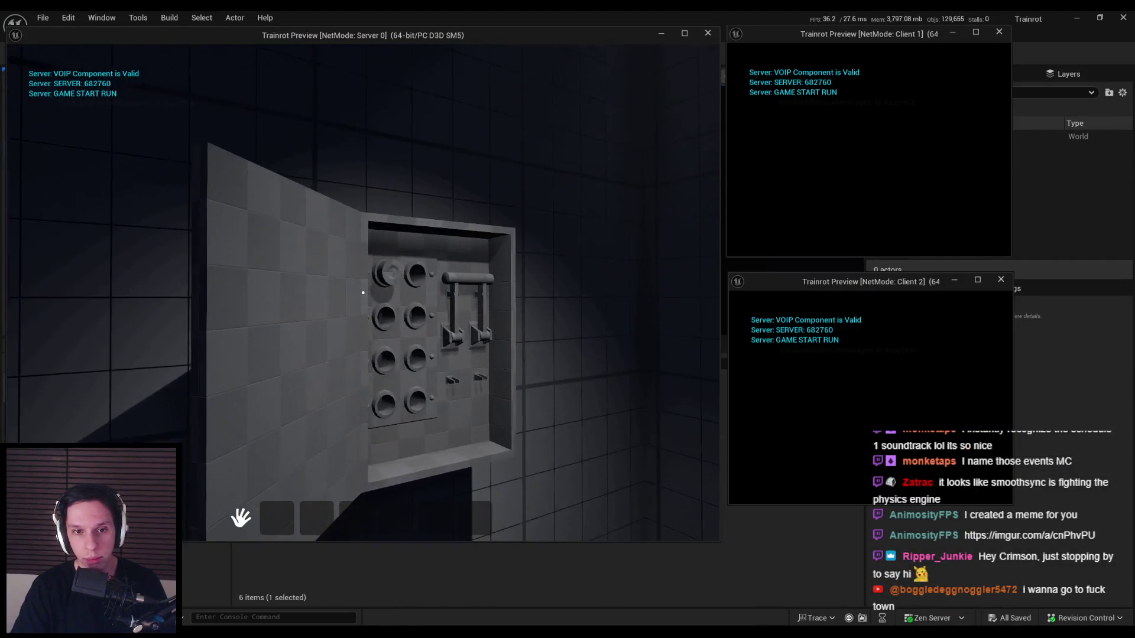
key(w)
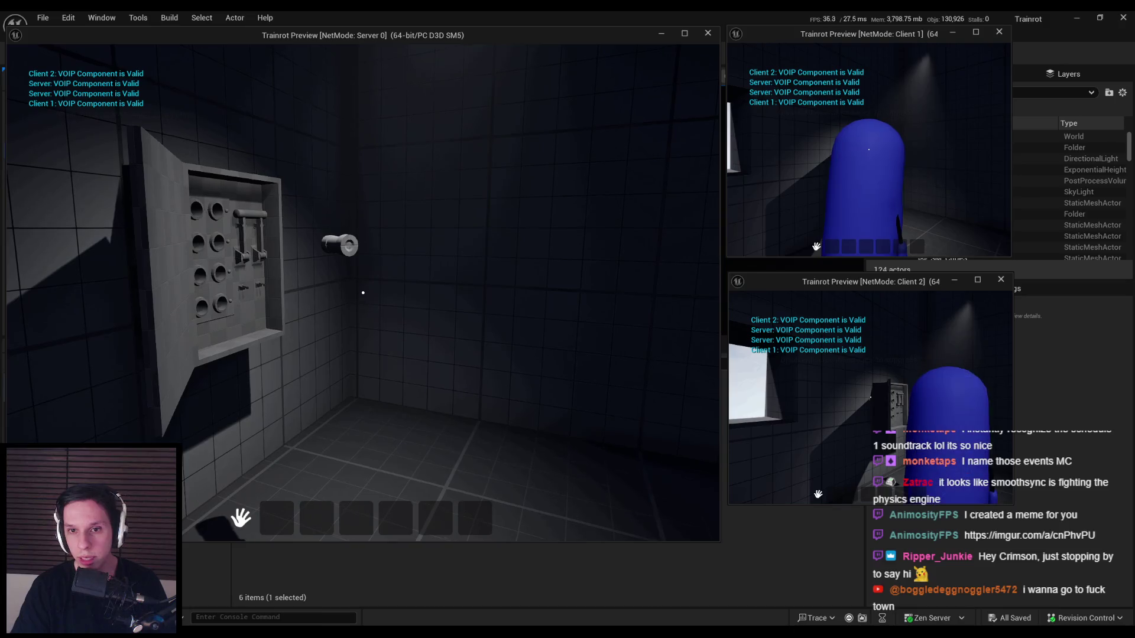
key(Escape)
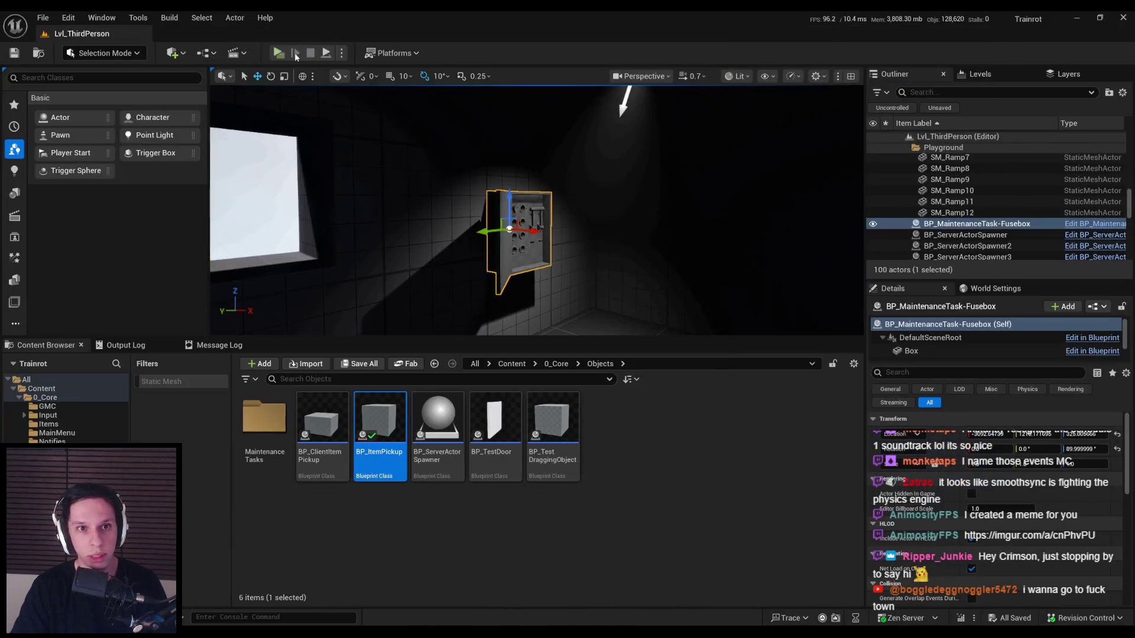
- Start a server-plus-two-client session and walk Client 2's player up to the fusebox panel
key(alt+p)
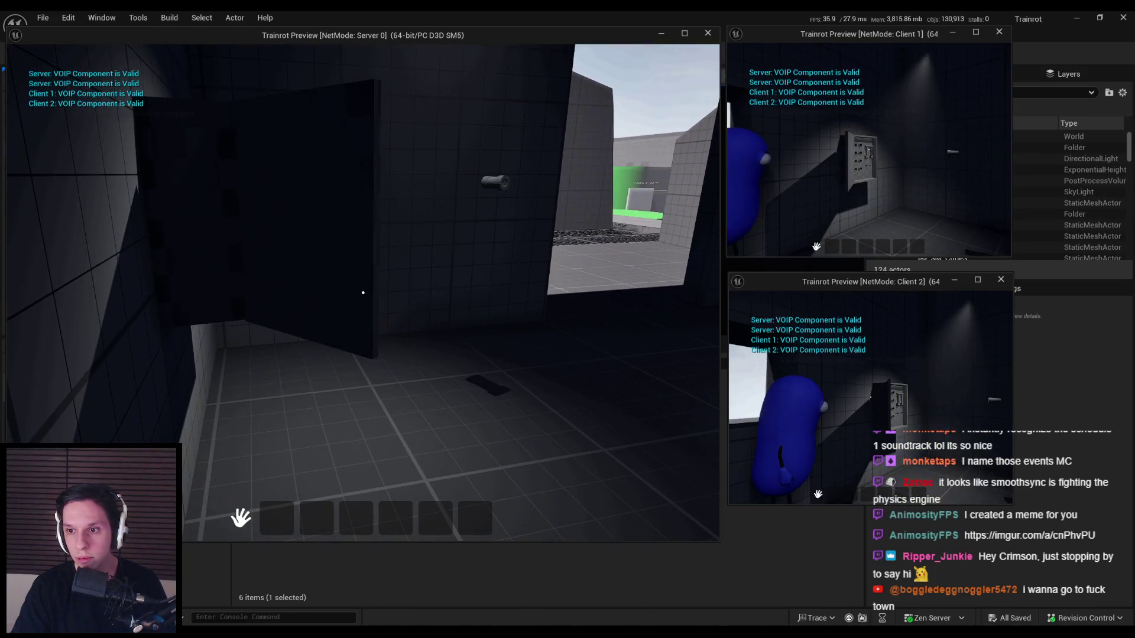
key(w)
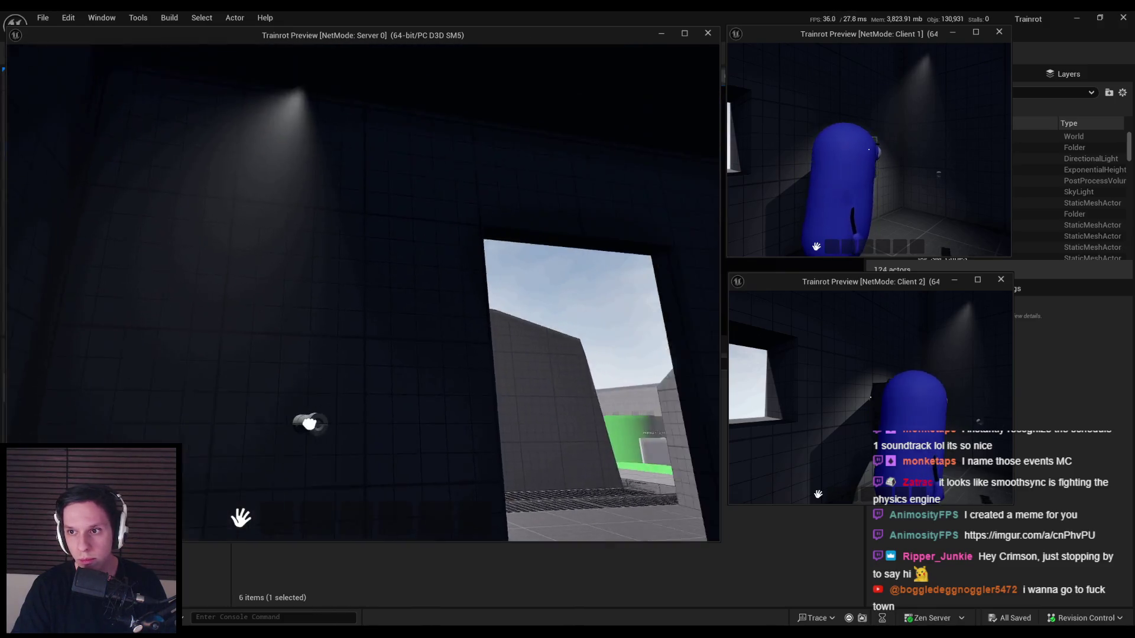
mouse_move(401, 288)
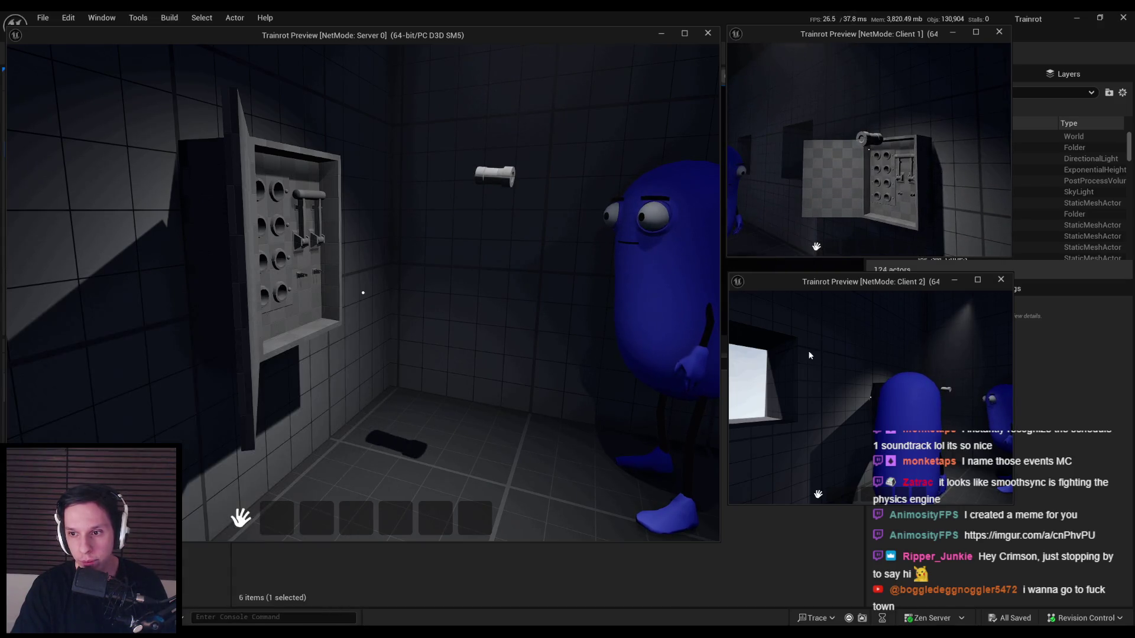
click(809, 355)
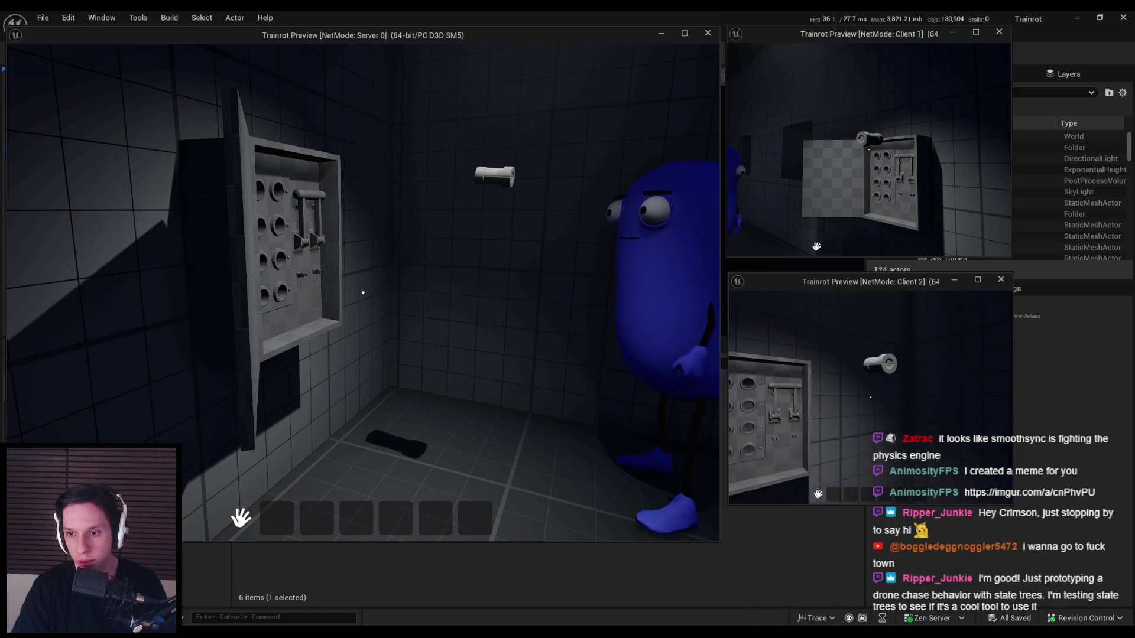
key(w)
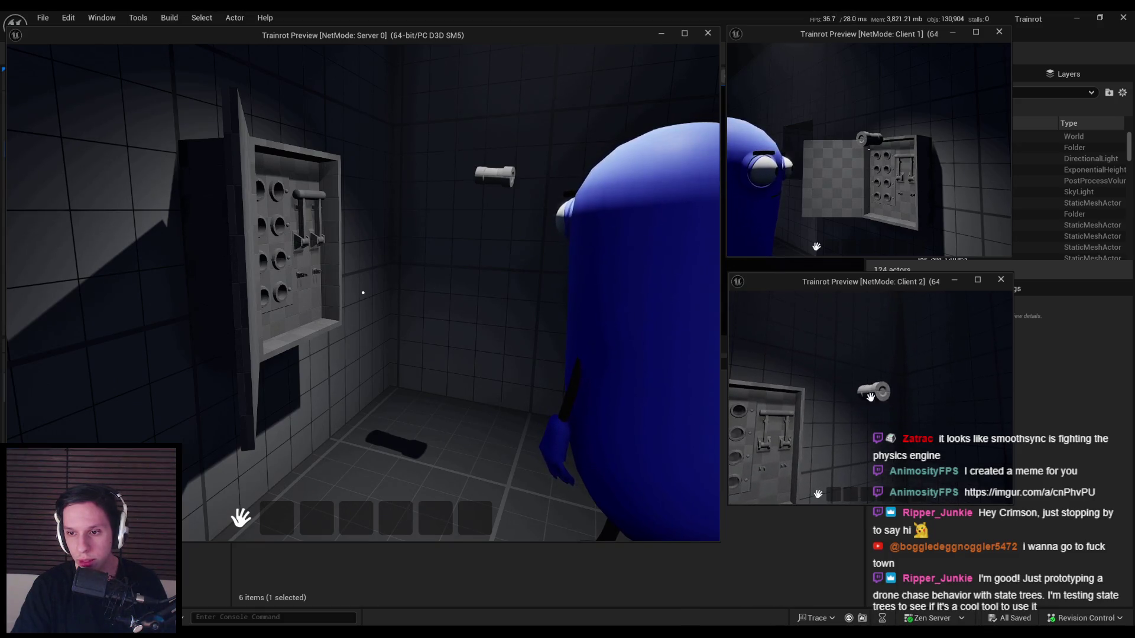
key(w)
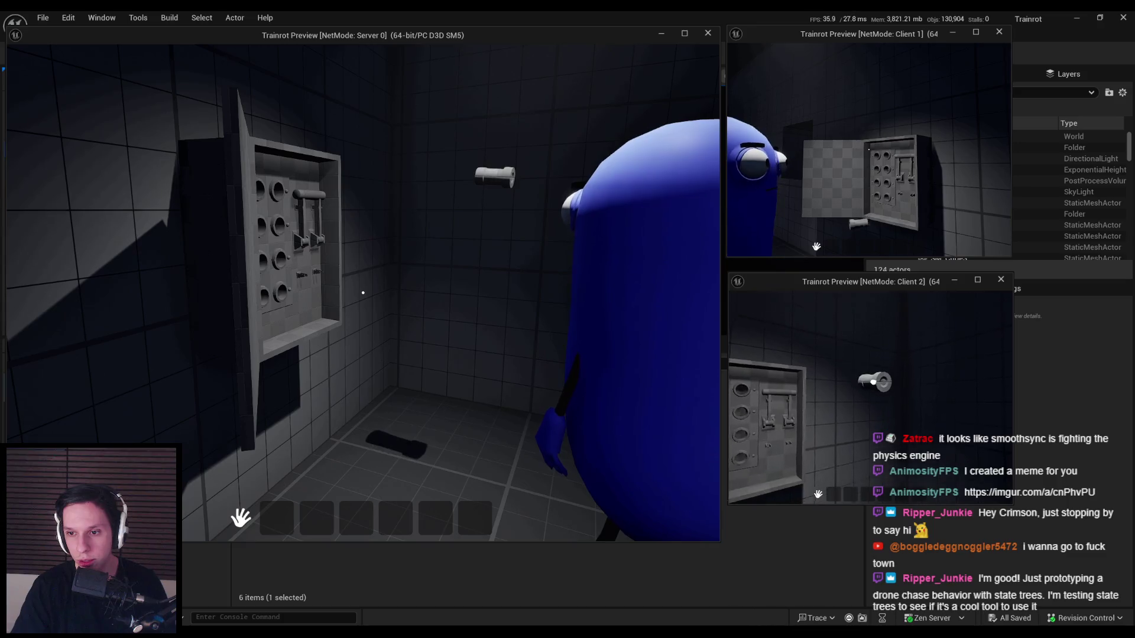
- As Client 2, drop the pipe, pick it back up, approach the panel, then end the session
key(q)
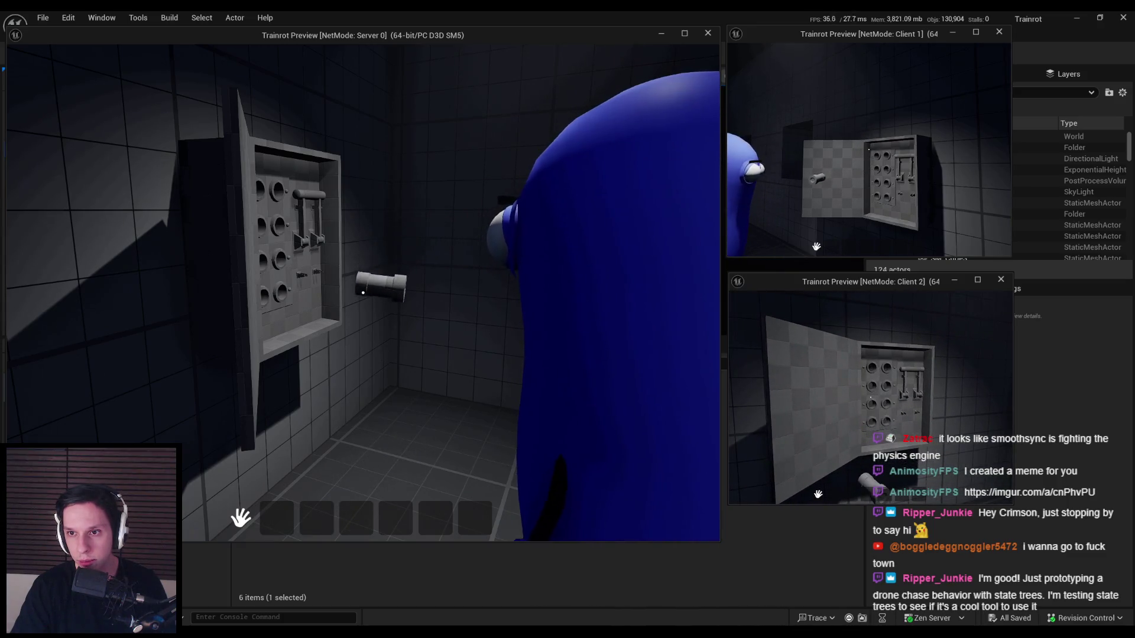
key(w)
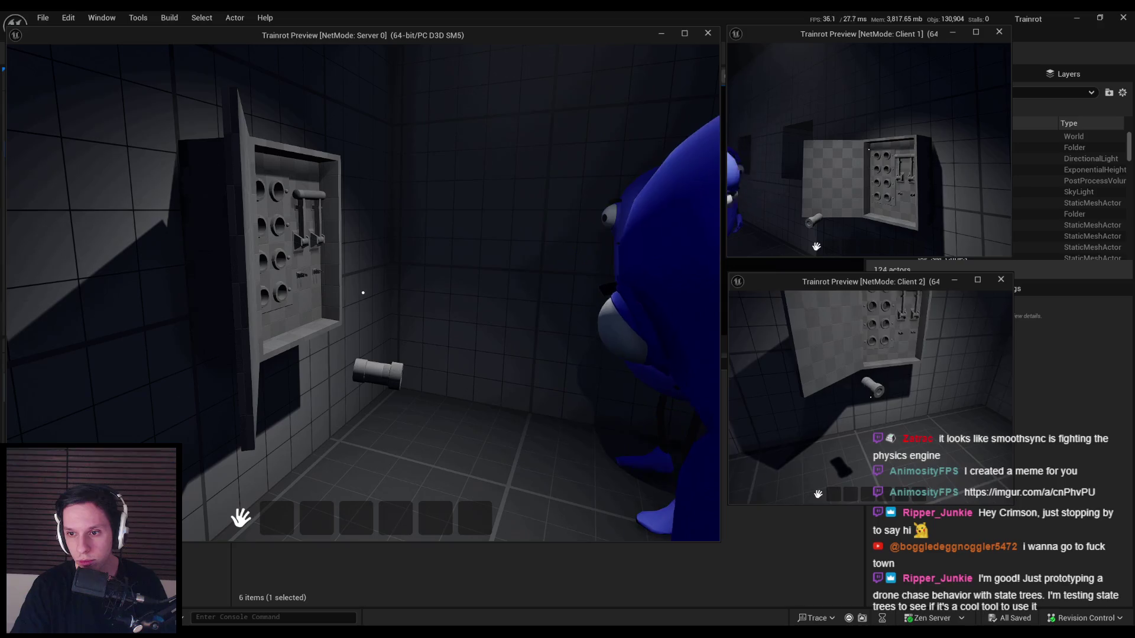
key(e)
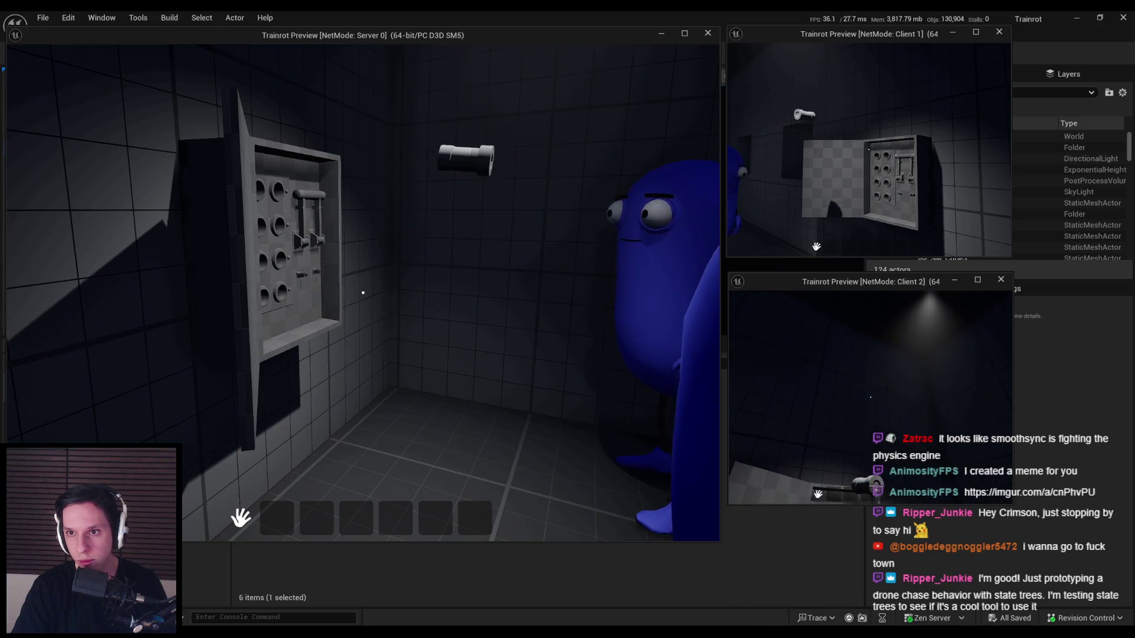
key(s)
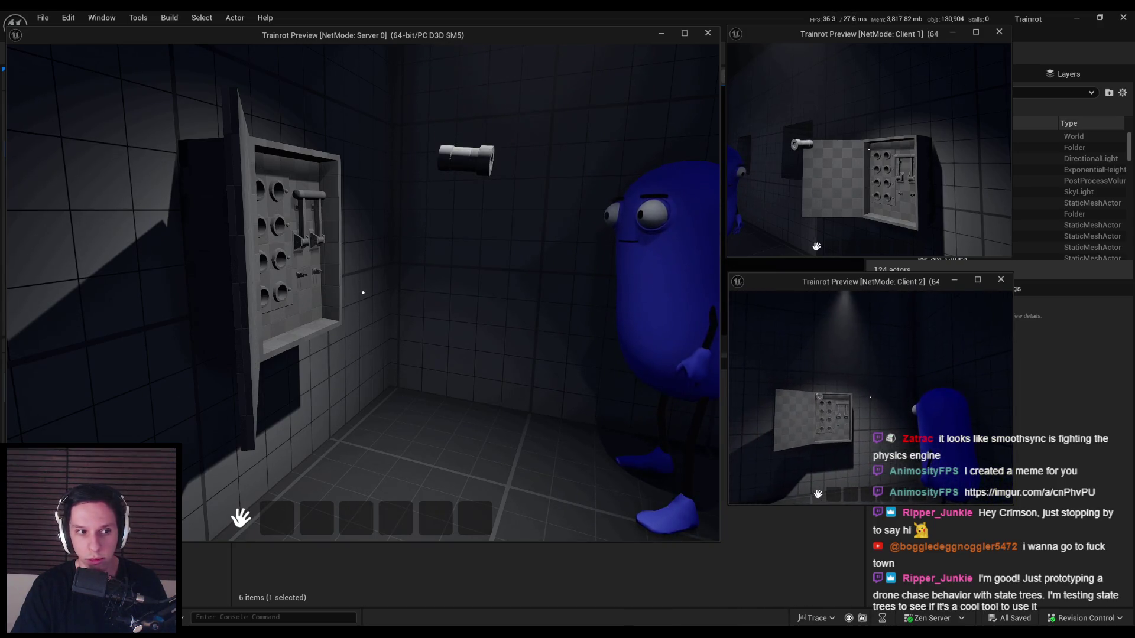
key(w)
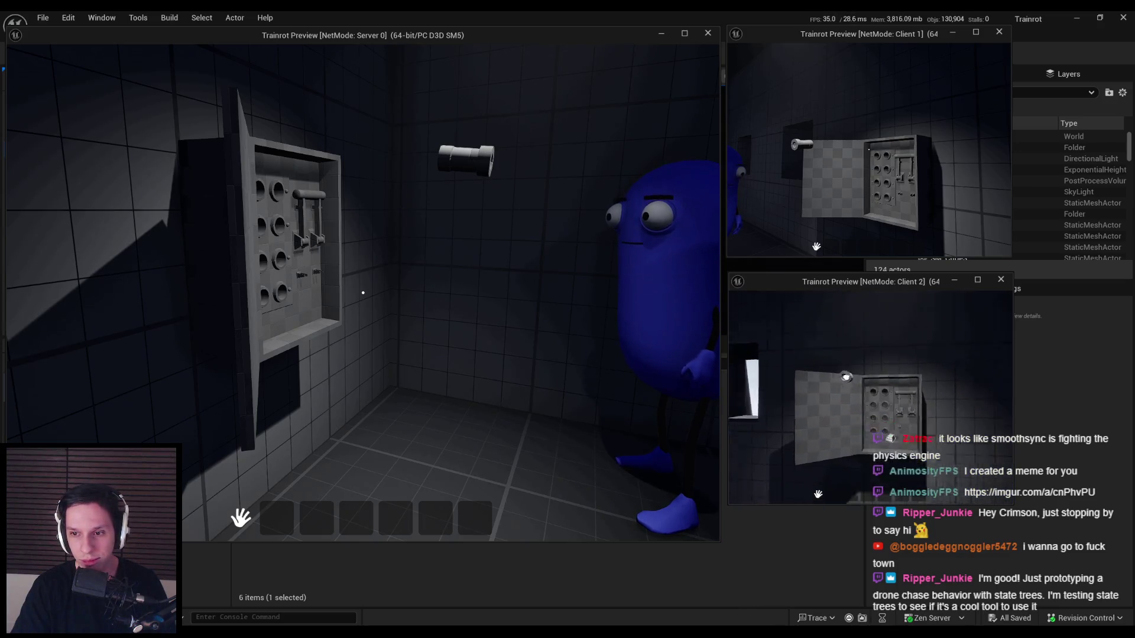
key(w)
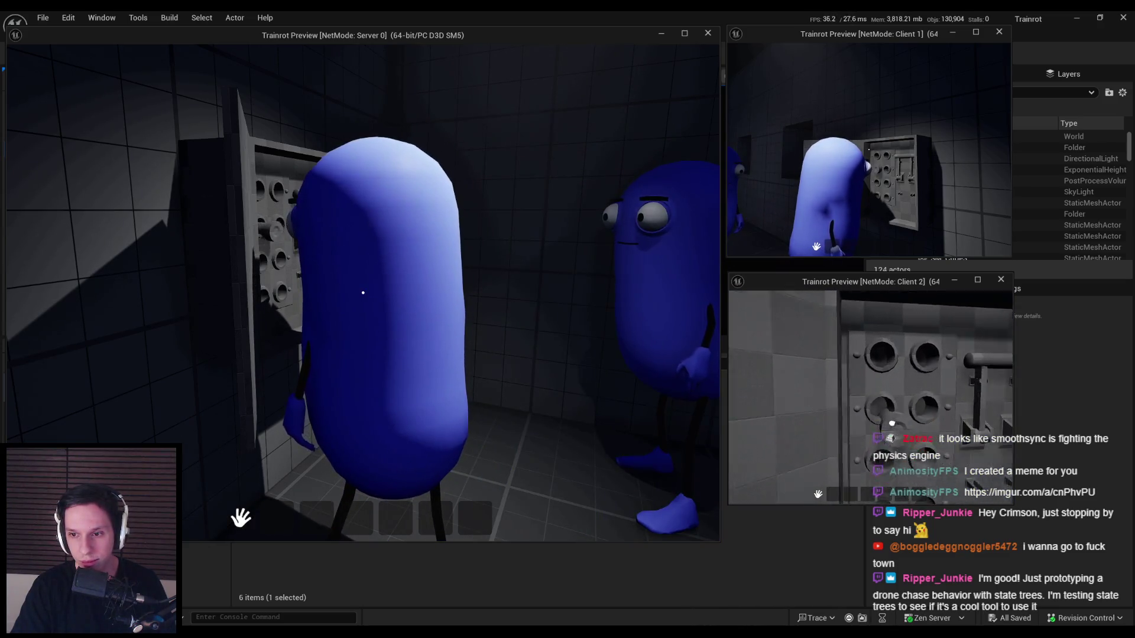
key(s)
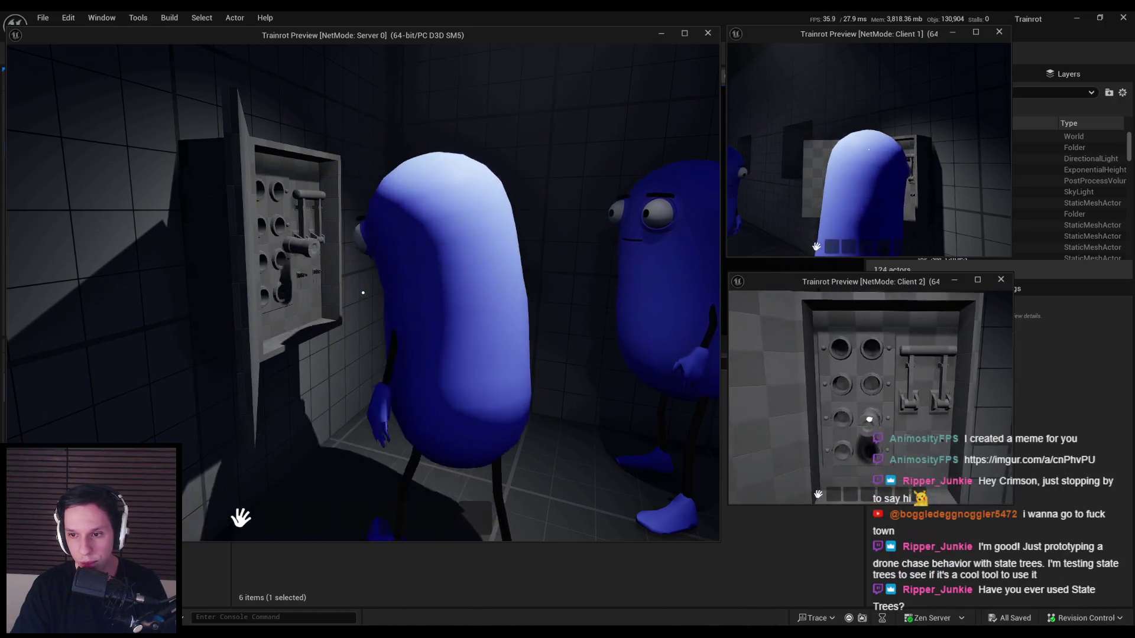
key(w)
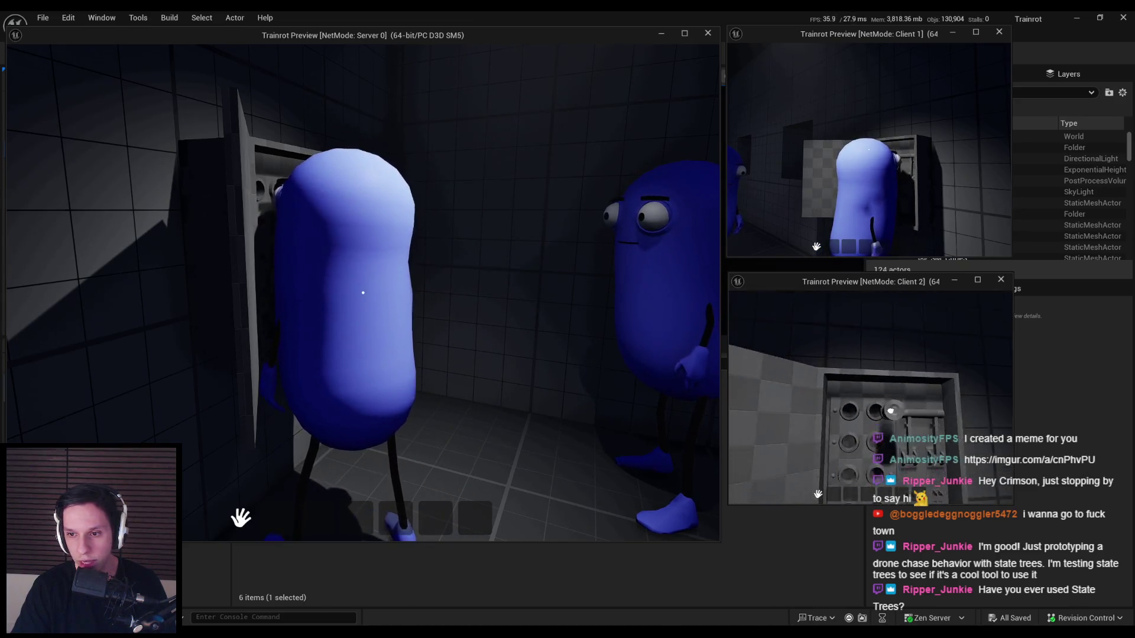
key(w)
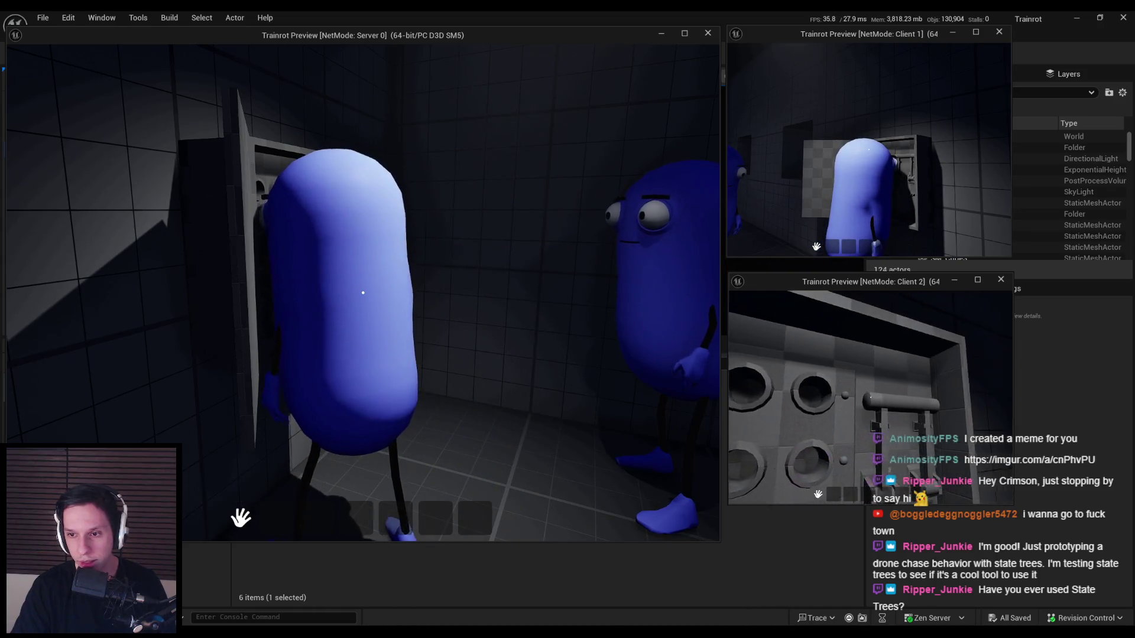
key(Escape)
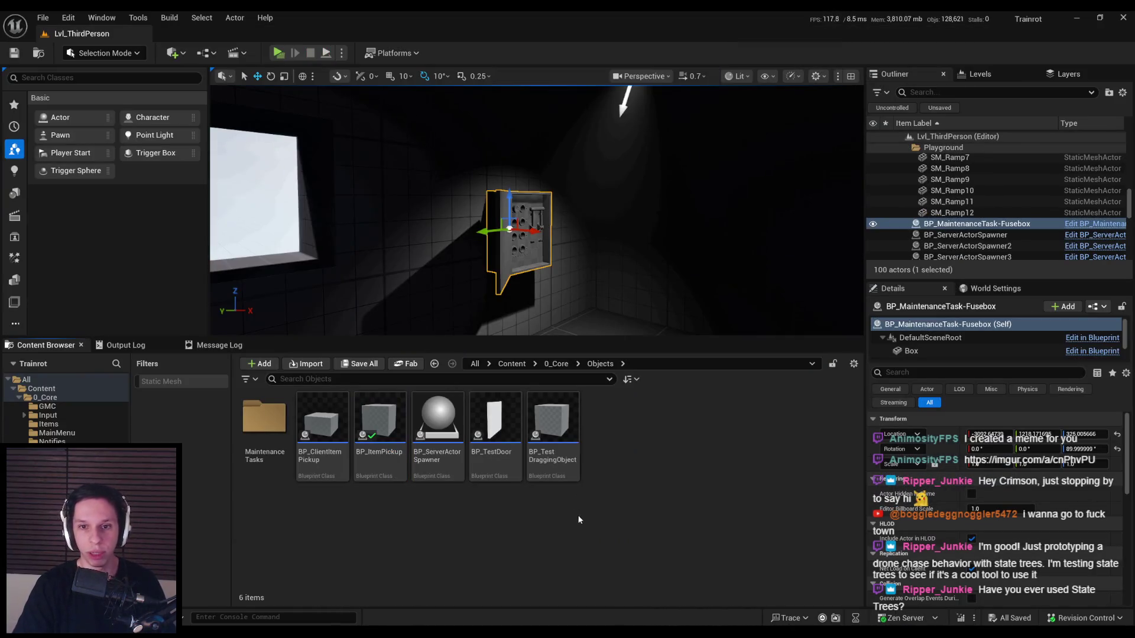
- Open the Fusebox Blueprint's event graph and select the Set Owner node
key(ctrl+e)
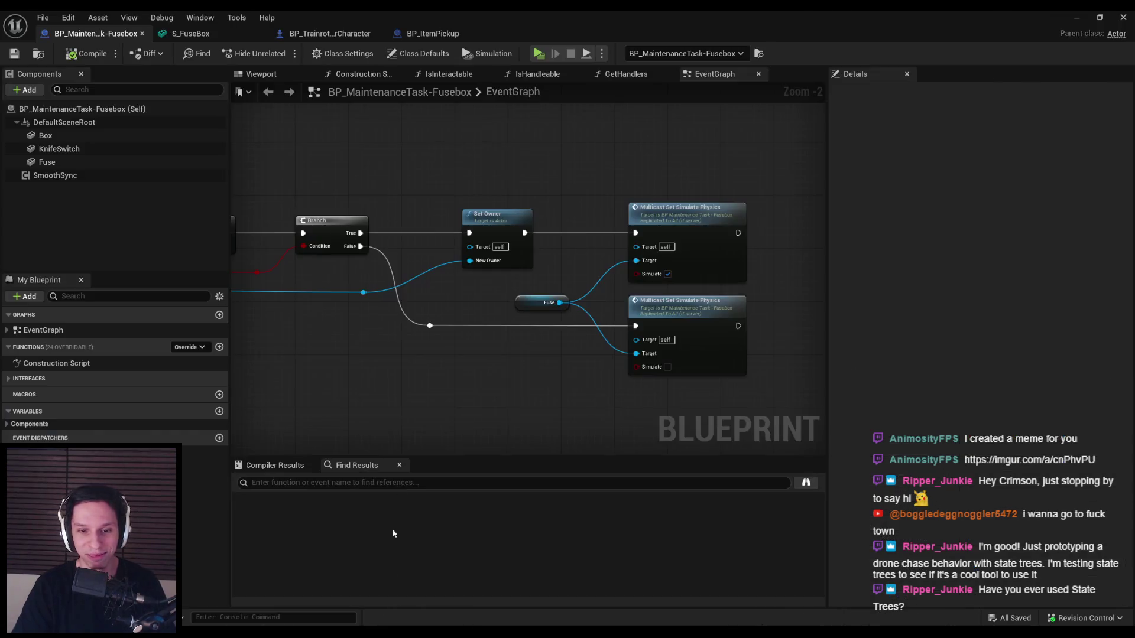
scroll(482, 418, down, 2)
scroll(487, 321, up, 1)
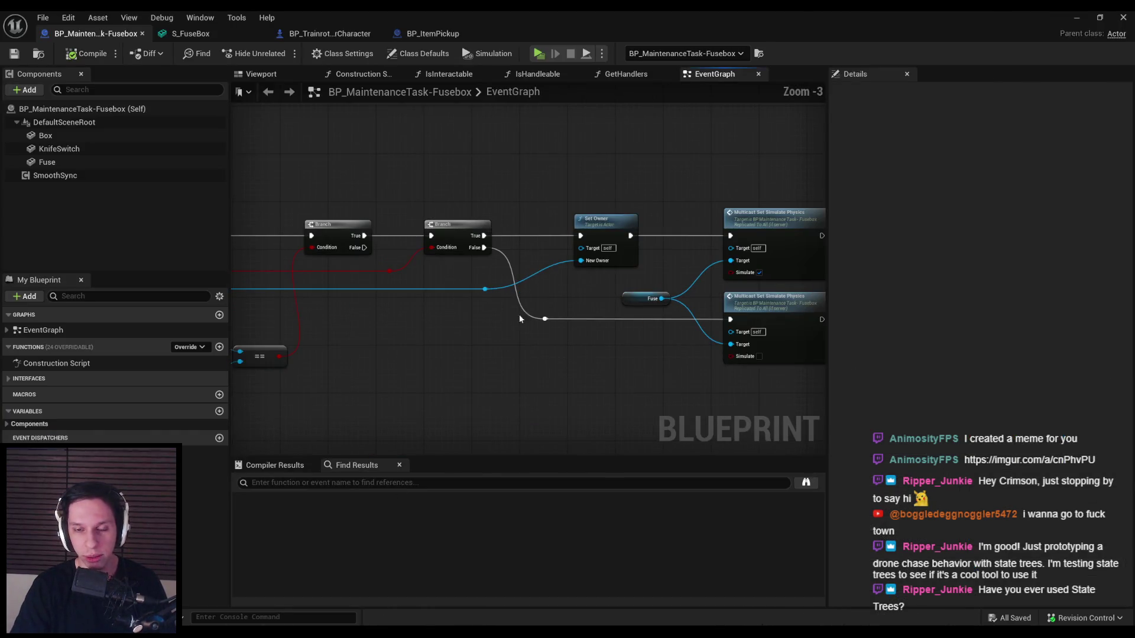
click(604, 234)
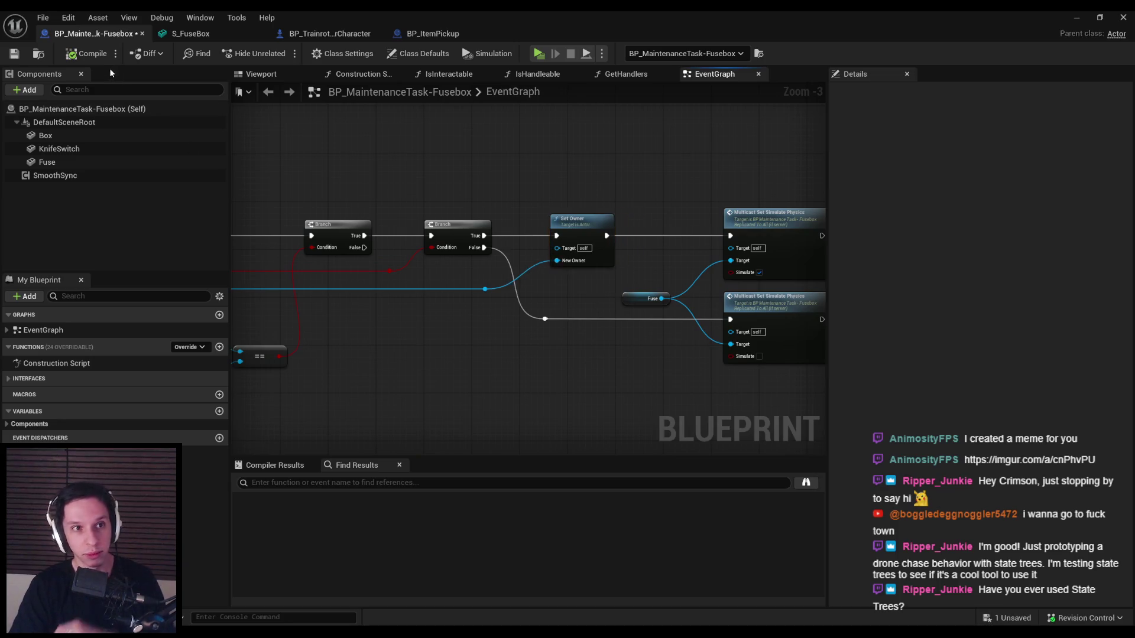
- Compile and save the Blueprint, then select the KnifeSwitch component in the Viewport
click(13, 55)
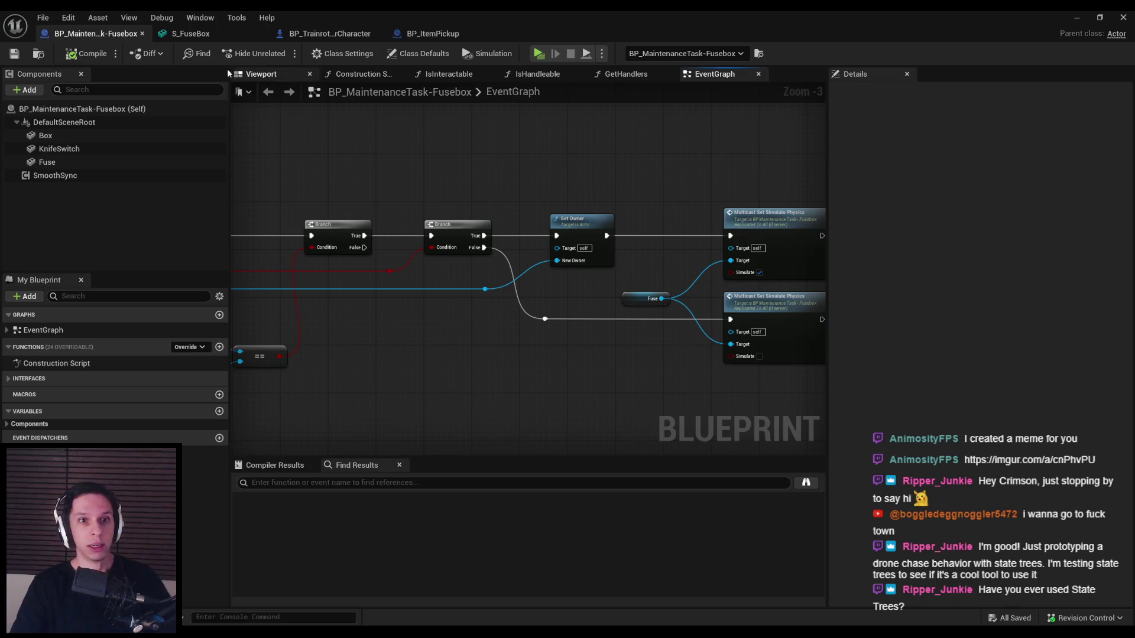
click(83, 148)
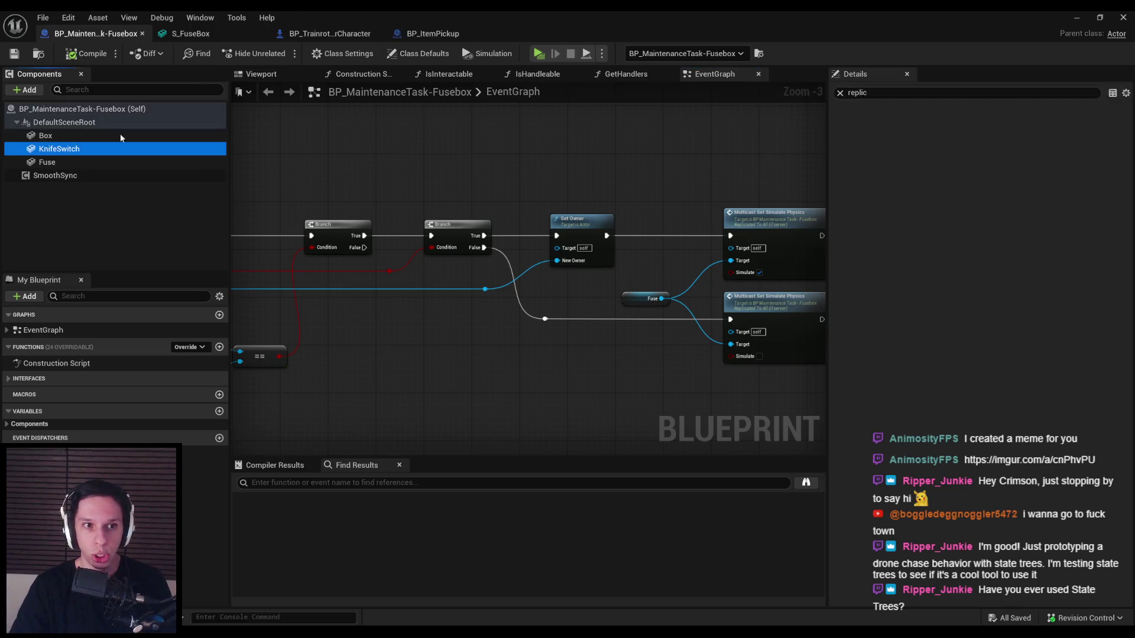
click(273, 73)
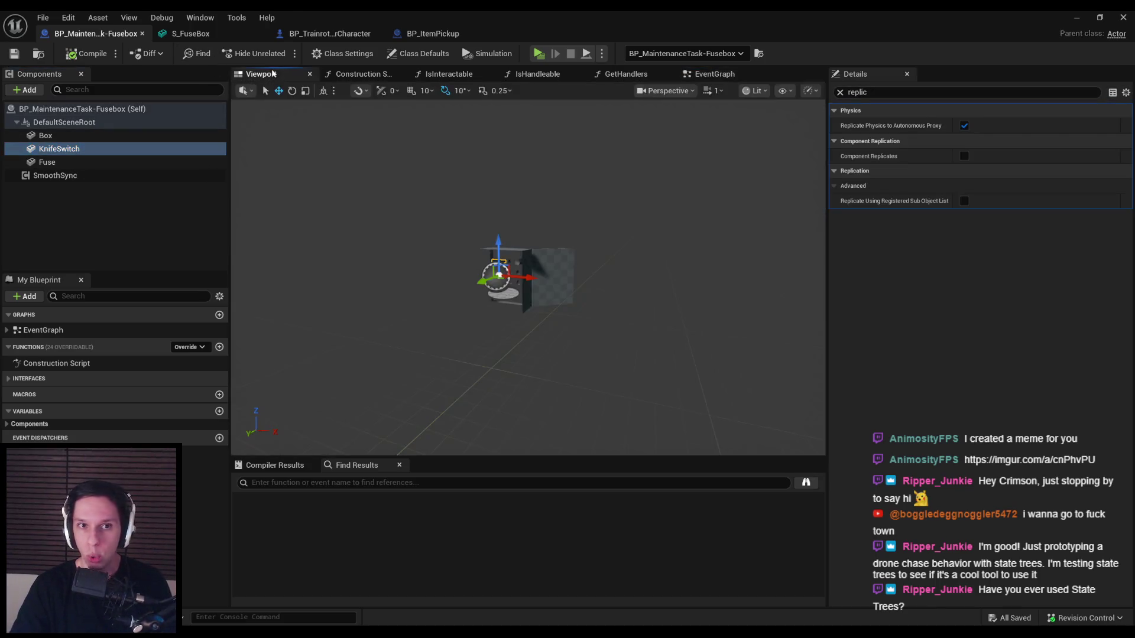
- After comparing with Fuse, uncheck KnifeSwitch's Replicate Physics to Autonomous Proxy, clear the filter, and return to EventGraph
click(46, 163)
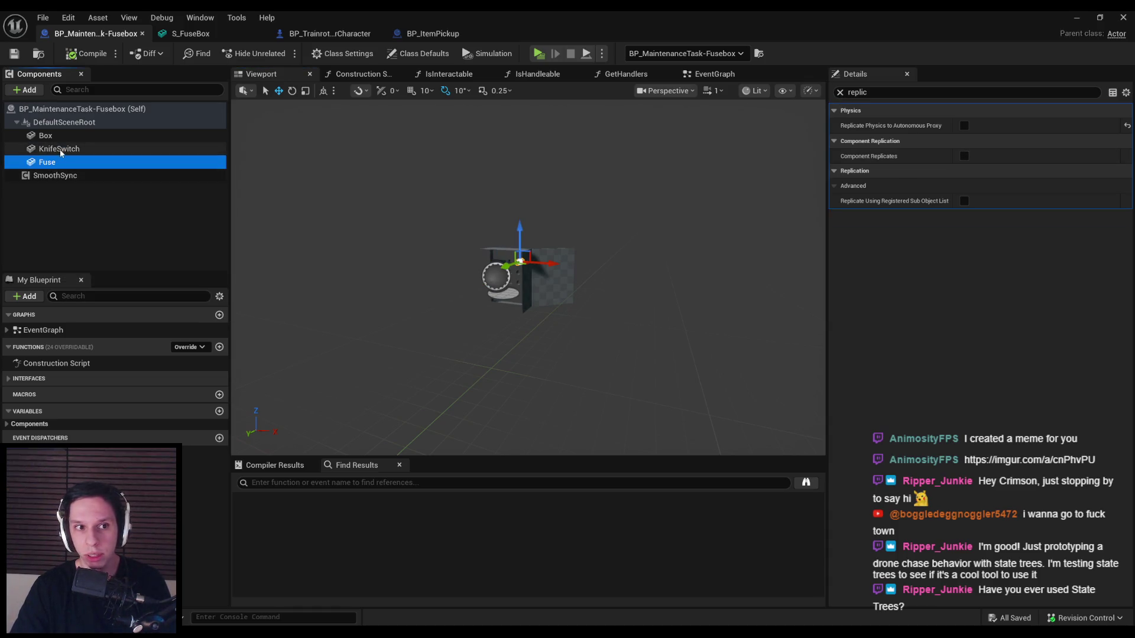
mouse_move(874, 129)
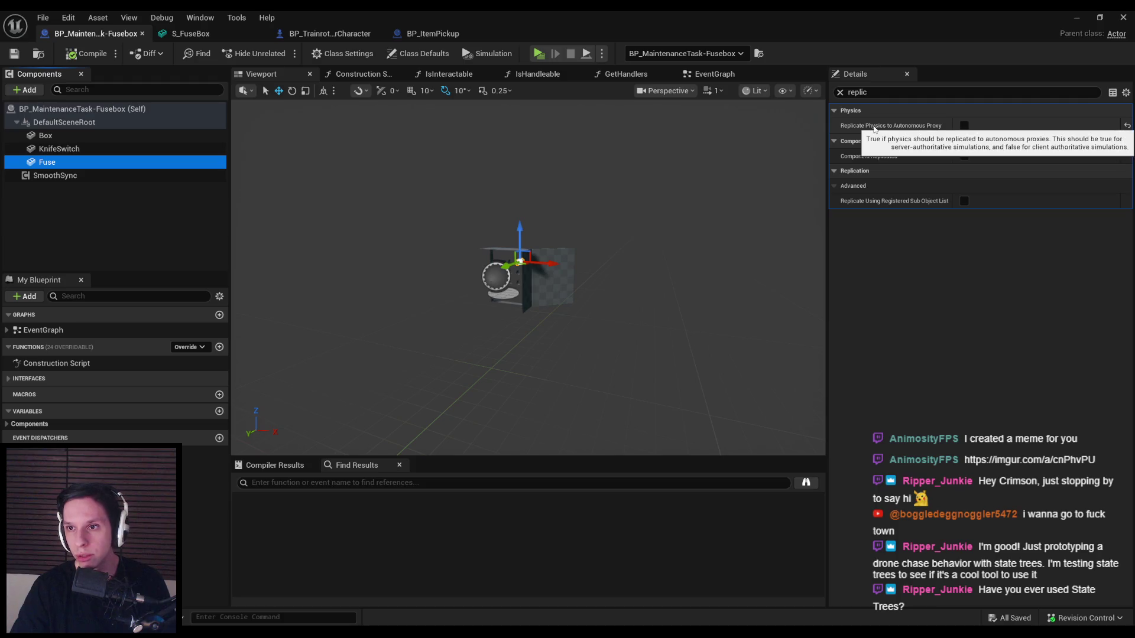
click(59, 149)
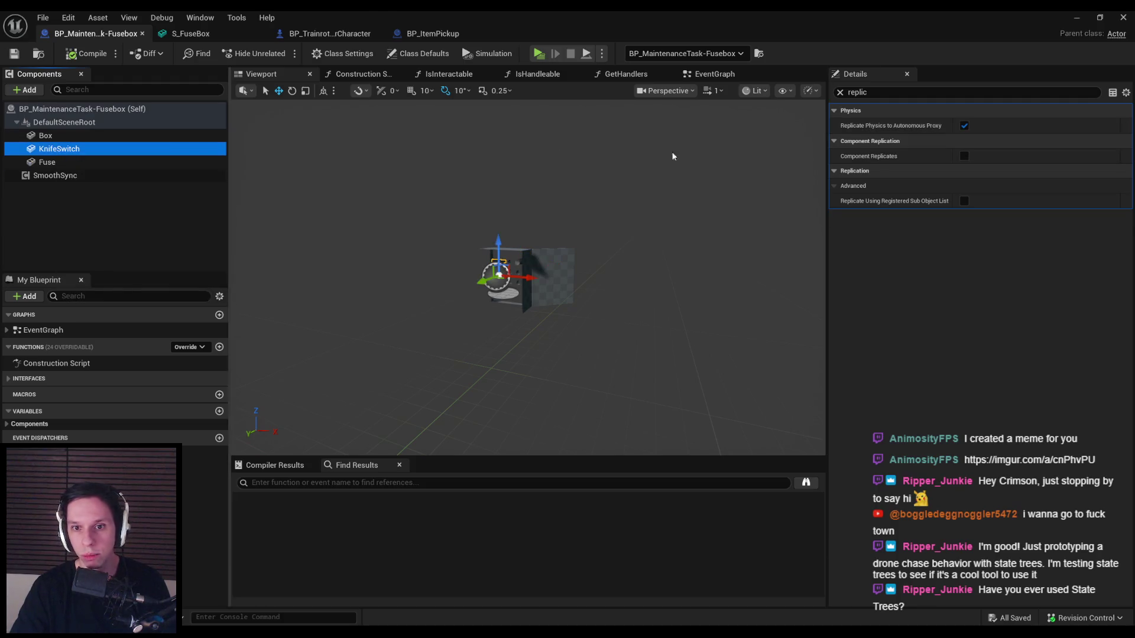
click(971, 127)
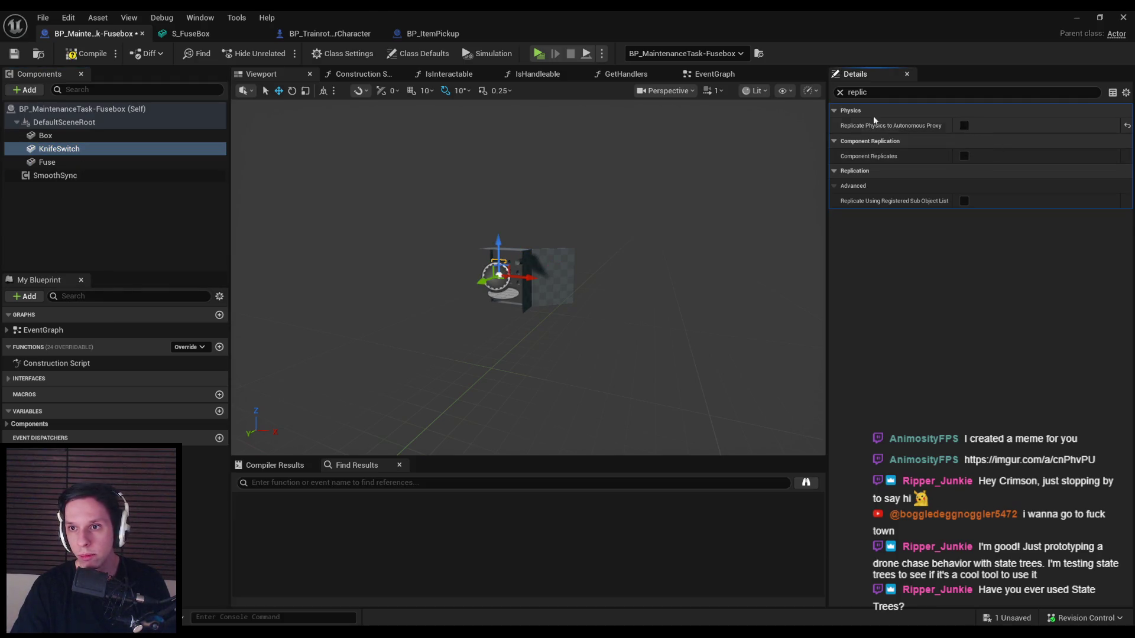
click(840, 92)
scroll(866, 299, down, 3)
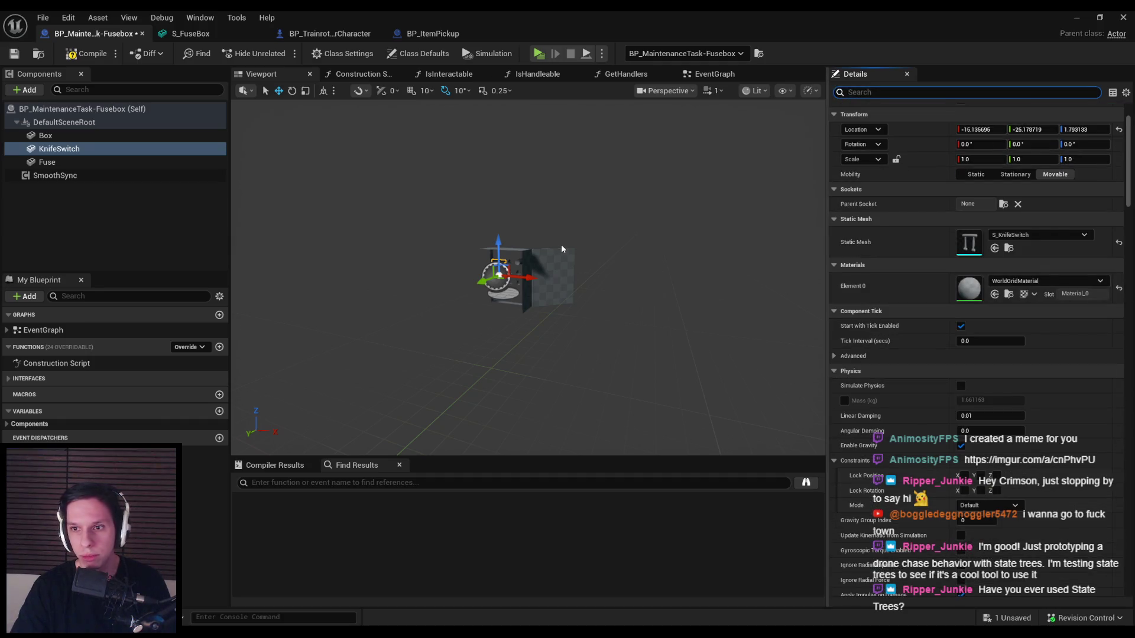
click(702, 75)
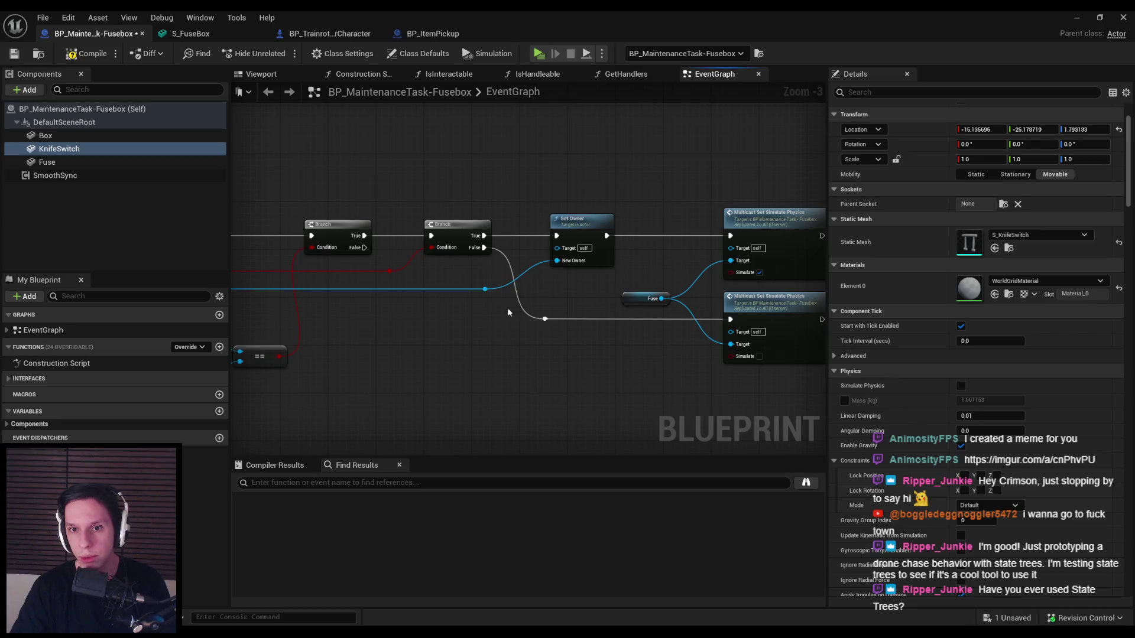
- Compile the Fusebox Blueprint
mouse_move(458, 337)
mouse_down()
mouse_move(626, 185)
mouse_move(495, 266)
mouse_up()
click(86, 54)
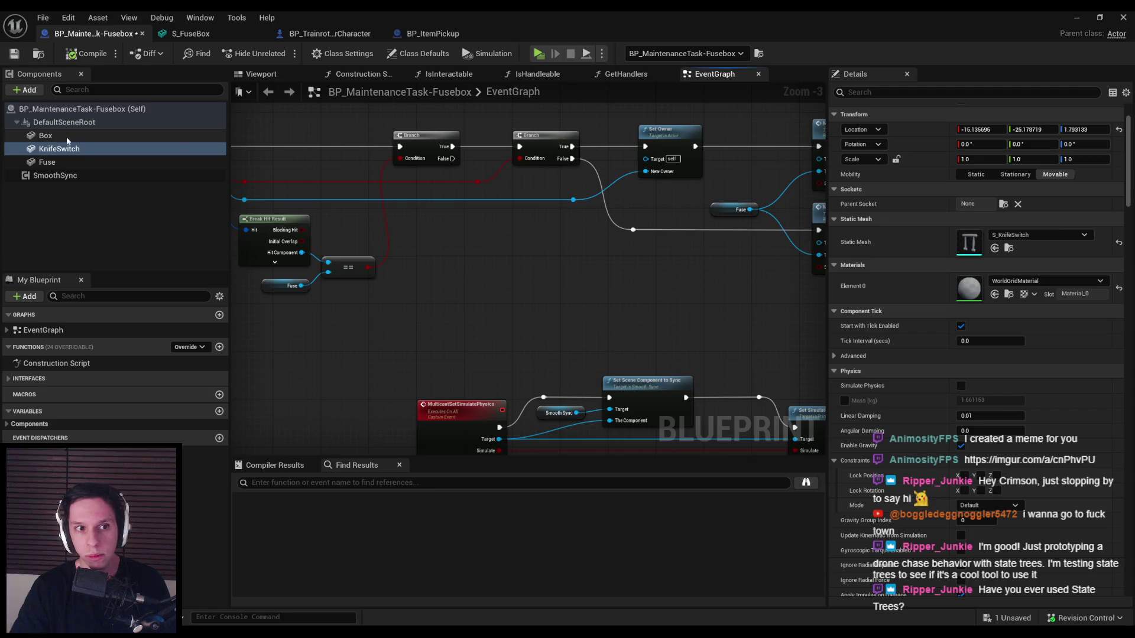
drag(1131, 189, 1116, 318)
- Copy the Fuse component's Collision Presets and paste them onto KnifeSwitch
click(65, 162)
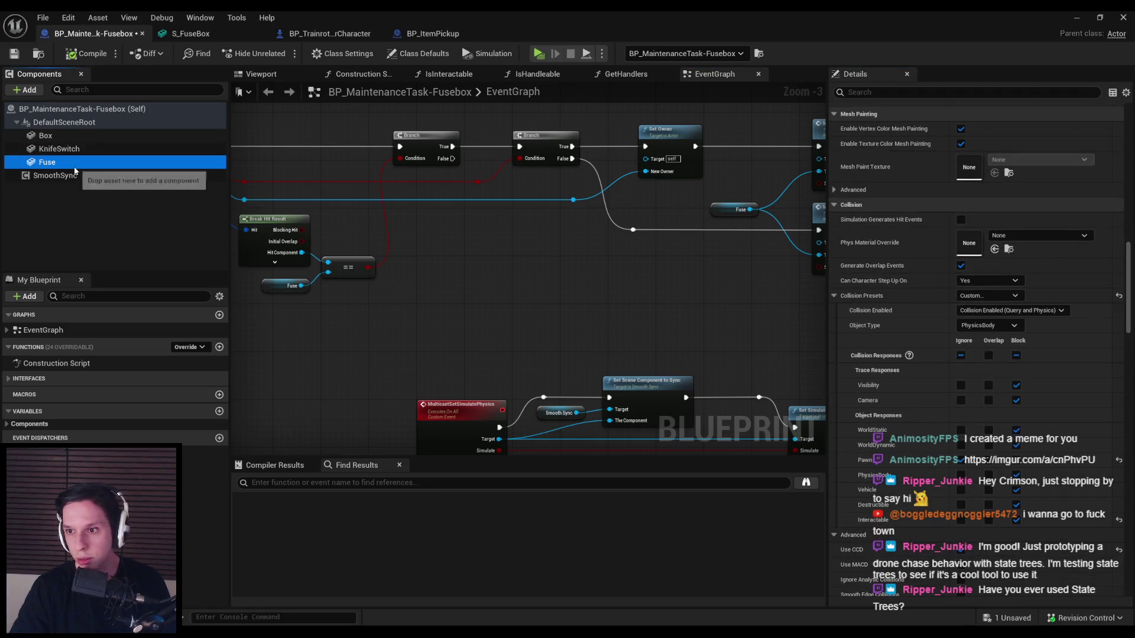
right_click(901, 298)
click(937, 356)
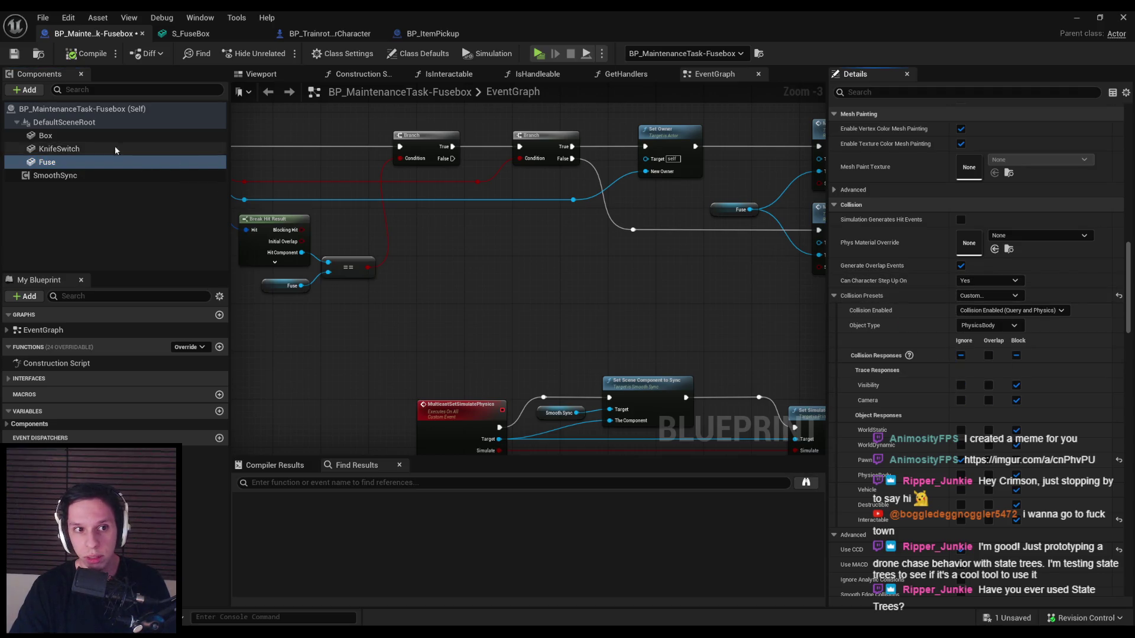
click(59, 148)
right_click(930, 304)
click(965, 373)
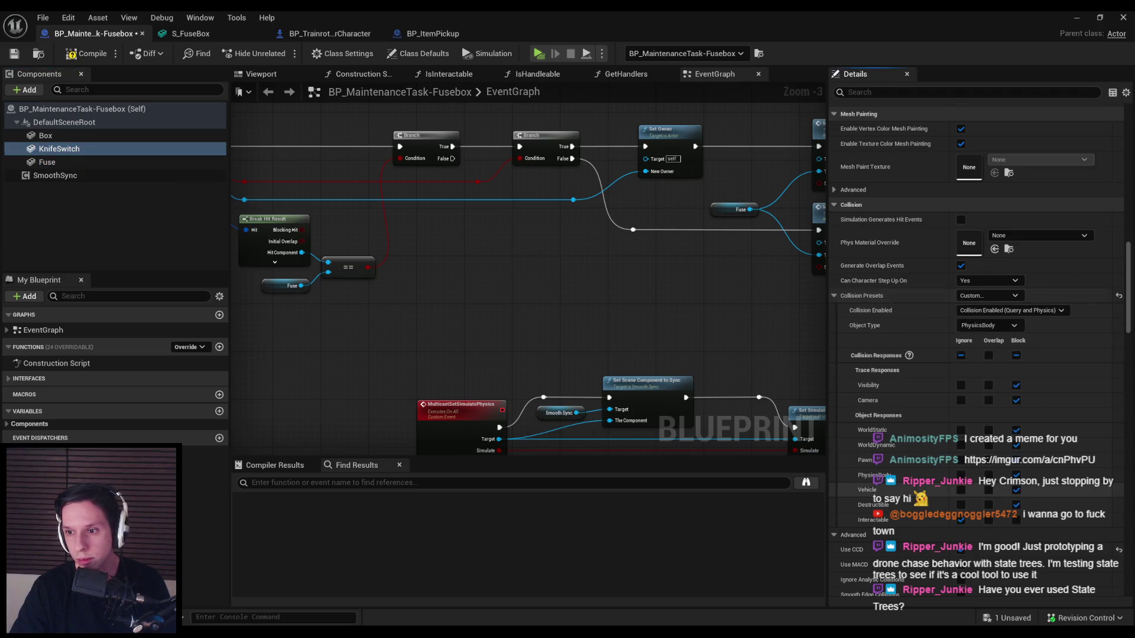
- Toggle KnifeSwitch's Interactable channel blocking after comparing with Fuse, and save the Blueprint
click(83, 165)
click(83, 149)
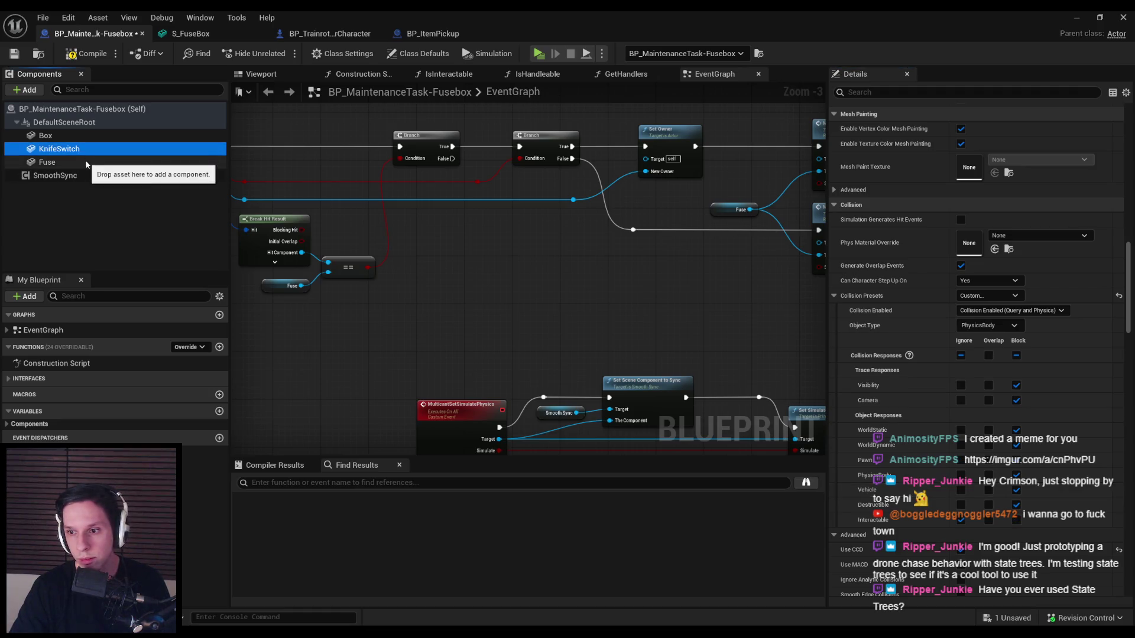
click(83, 162)
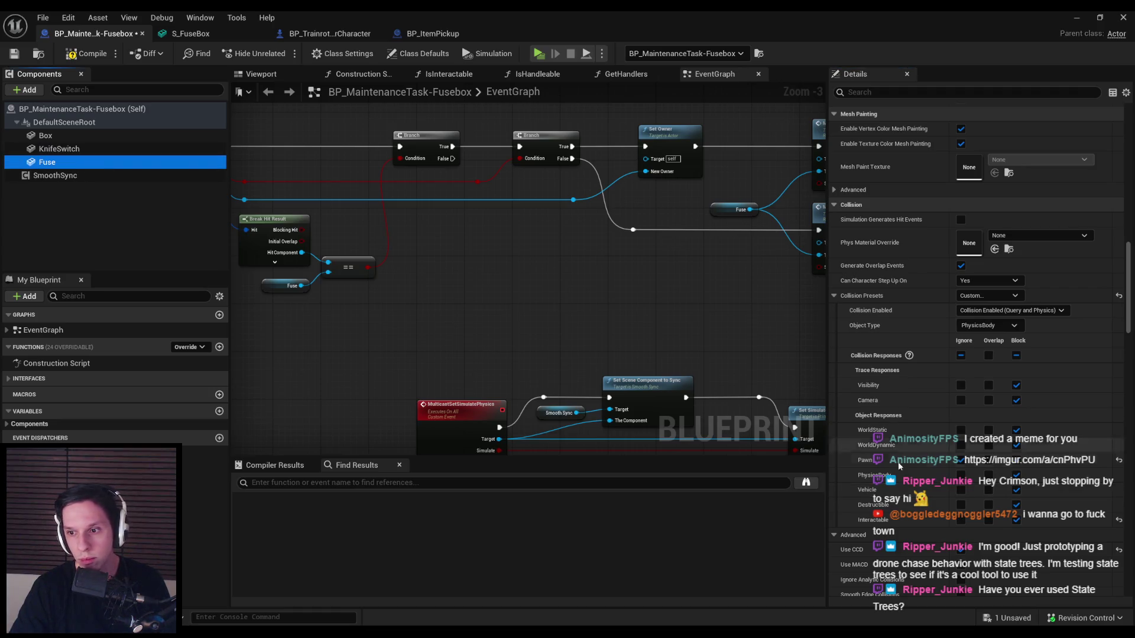
click(83, 148)
click(1016, 519)
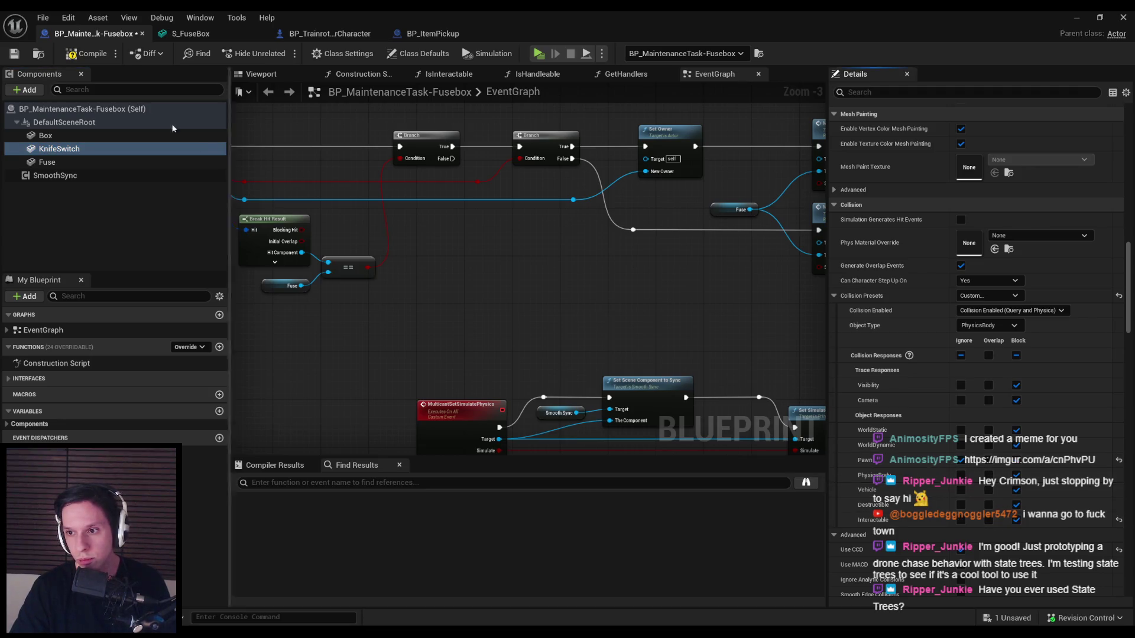
click(14, 53)
click(89, 148)
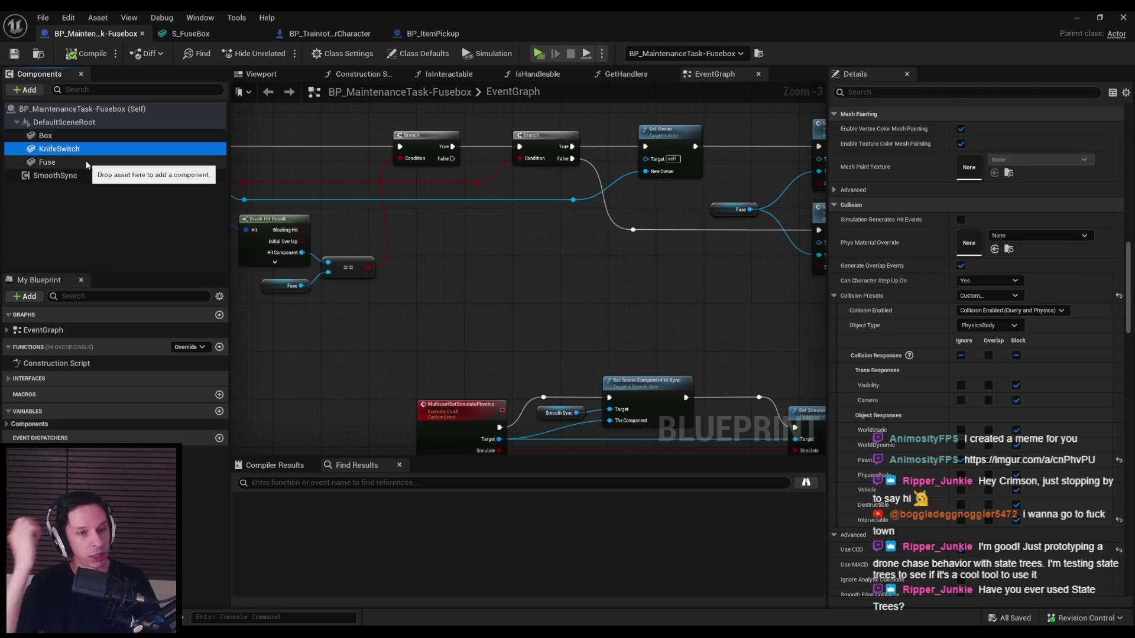
scroll(946, 267, up, 10)
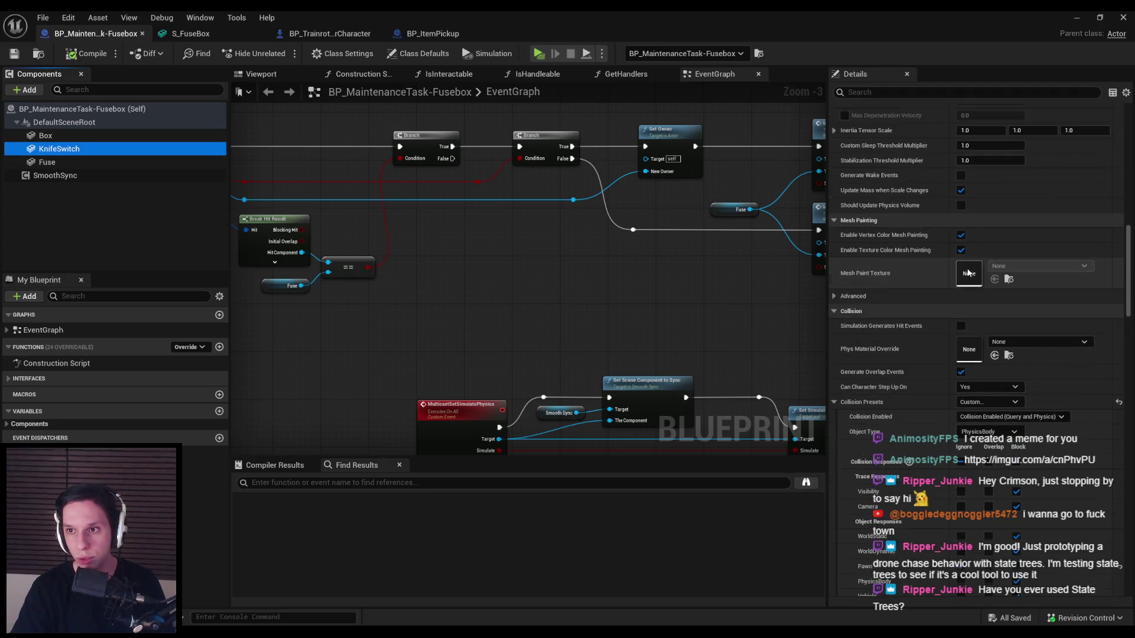
- Lock KnifeSwitch's position on X/Y/Z and rotation on Y and Z, then compile
scroll(946, 267, up, 10)
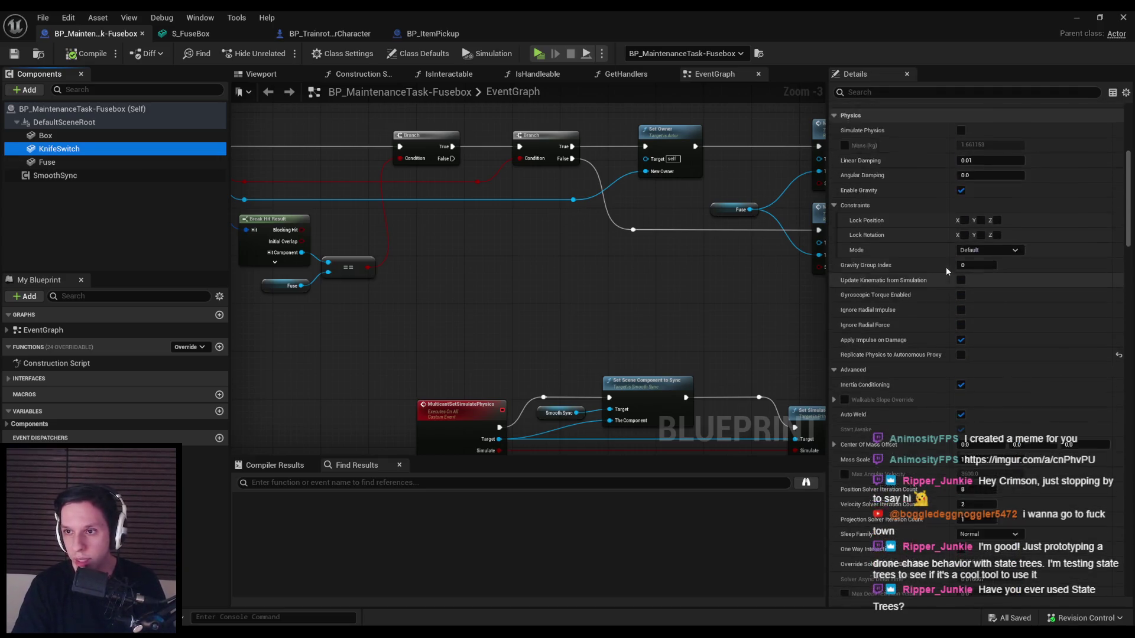
click(964, 291)
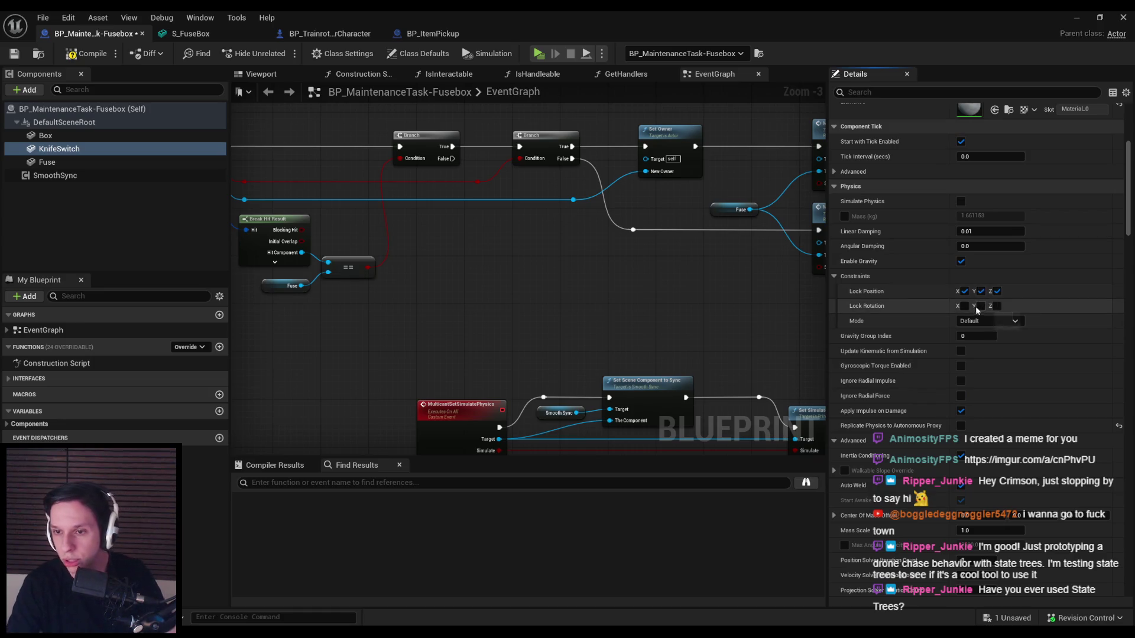
click(261, 74)
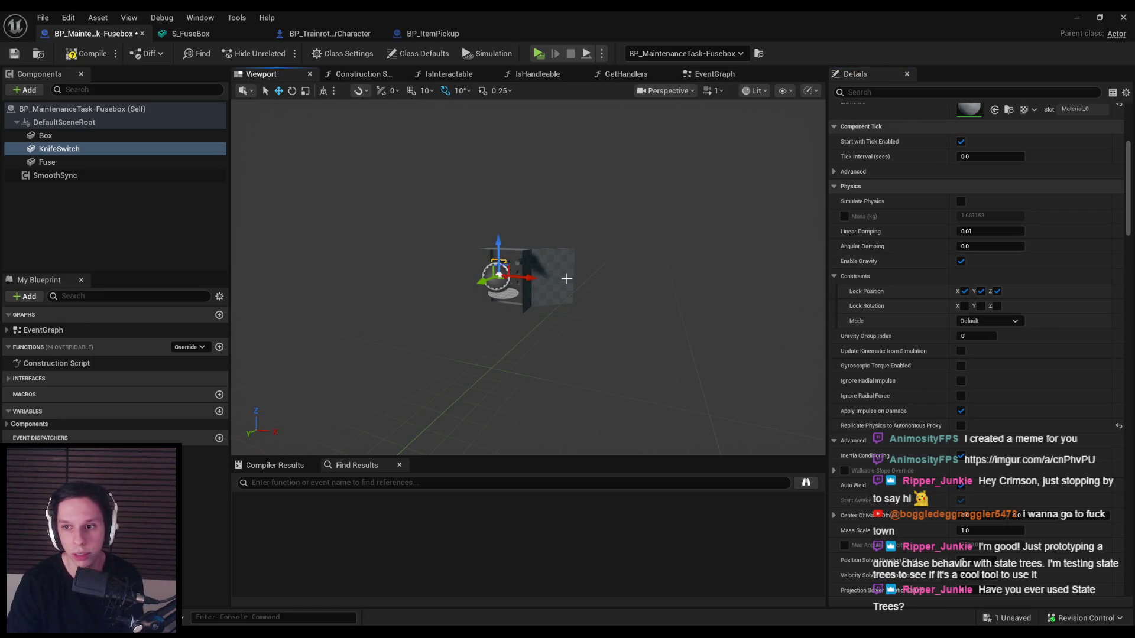
drag(565, 280, 587, 289)
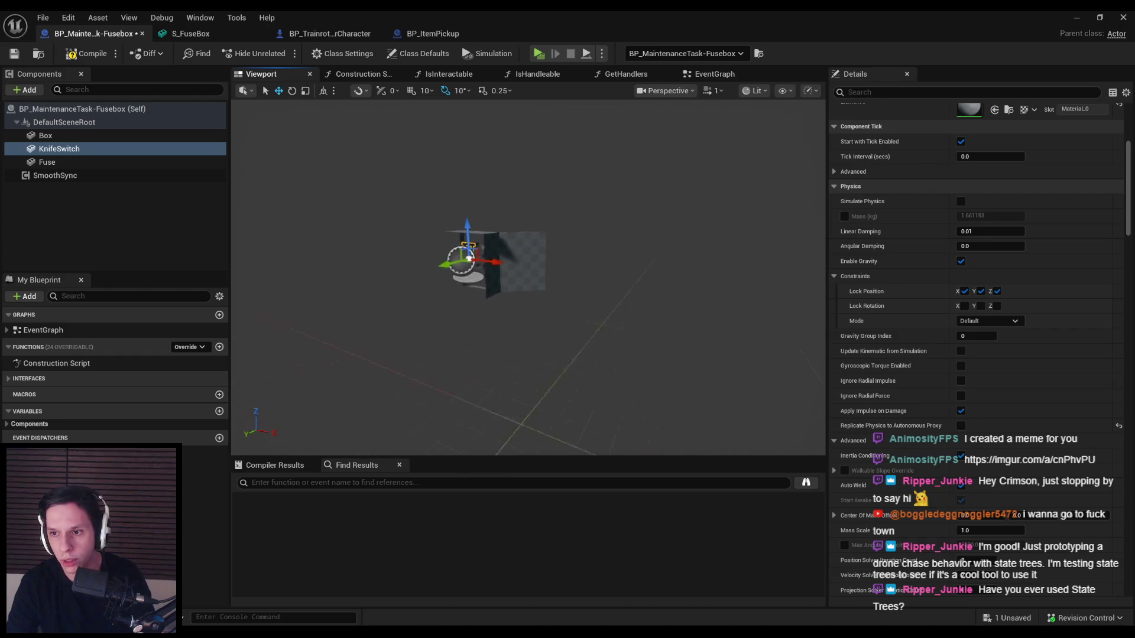
click(981, 306)
click(998, 306)
click(86, 53)
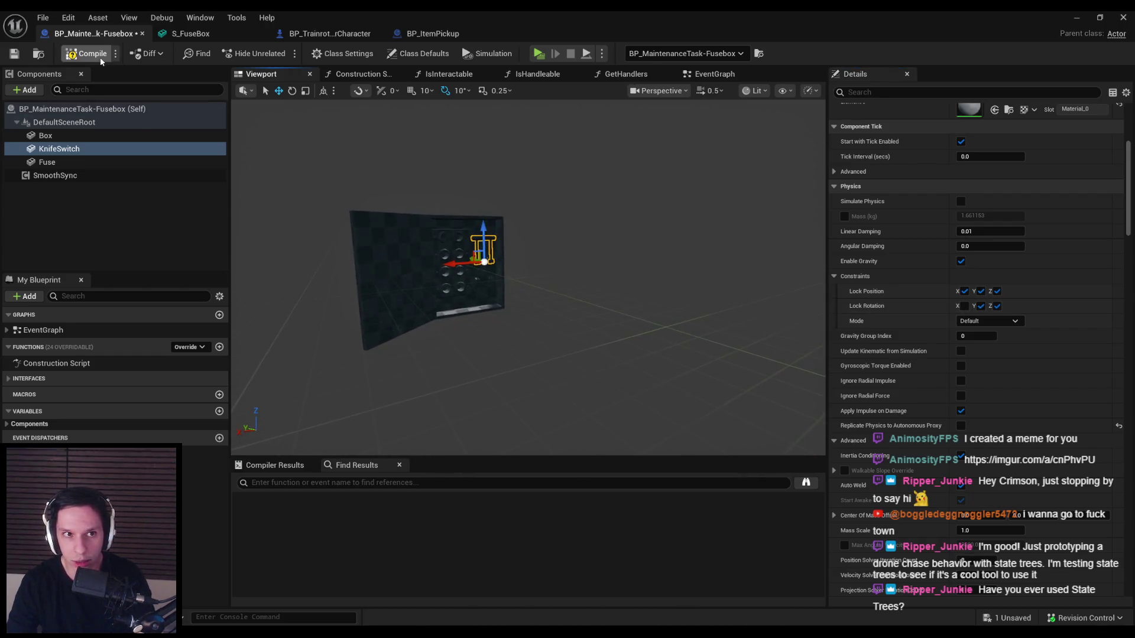
- Return to the EventGraph and select the first Branch node
scroll(633, 195, up, 5)
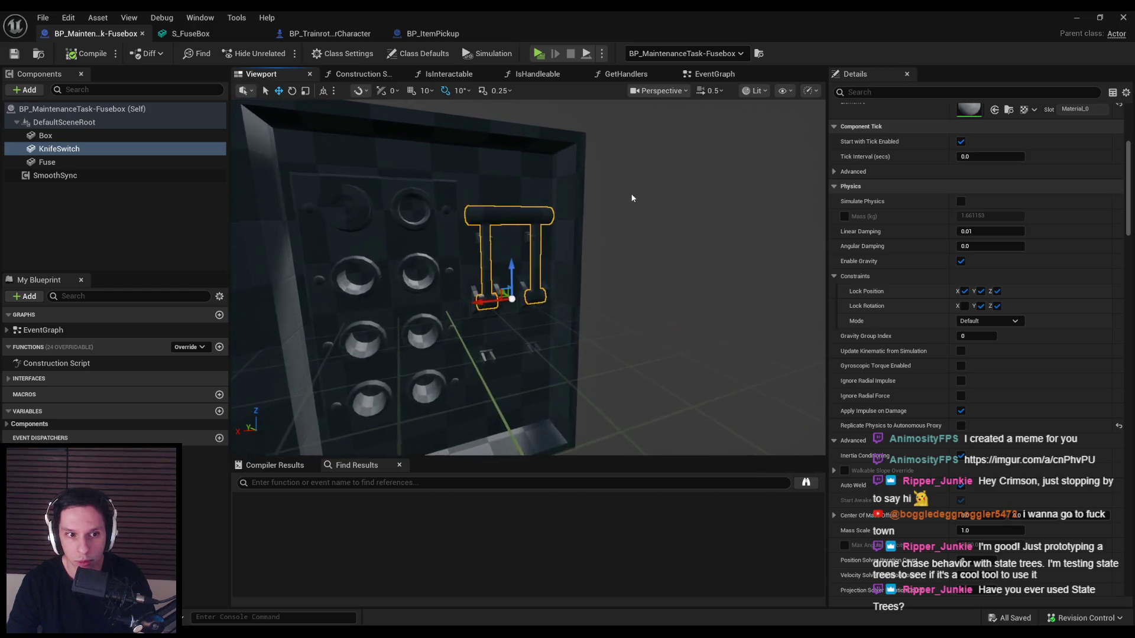
click(714, 74)
scroll(641, 255, up, 1)
mouse_move(449, 237)
mouse_down()
mouse_move(502, 221)
mouse_move(556, 161)
mouse_up()
click(553, 142)
- Duplicate the Branch node and wire the first Branch's False output into it
key(ctrl+c)
key(ctrl+v)
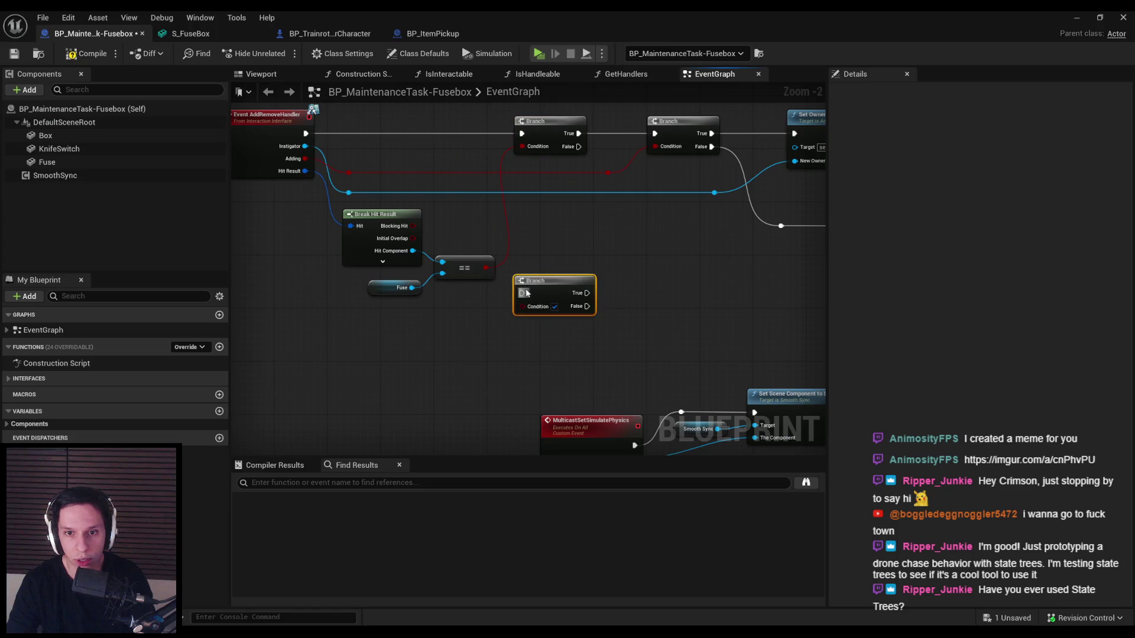
mouse_move(515, 300)
mouse_down()
mouse_move(583, 174)
mouse_move(578, 147)
mouse_up()
drag(544, 288, 544, 301)
- Add a second == node comparing Hit Component with a KnifeSwitch getter, feeding the new Branch's condition
click(464, 269)
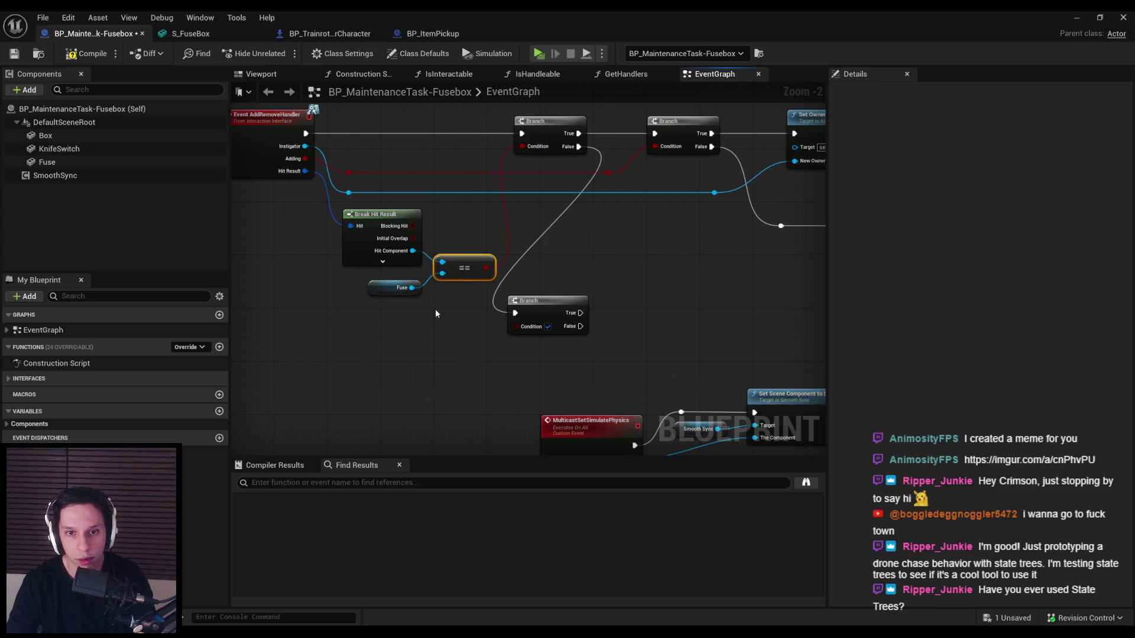
key(ctrl+c)
key(ctrl+v)
drag(529, 347, 516, 327)
drag(413, 250, 435, 336)
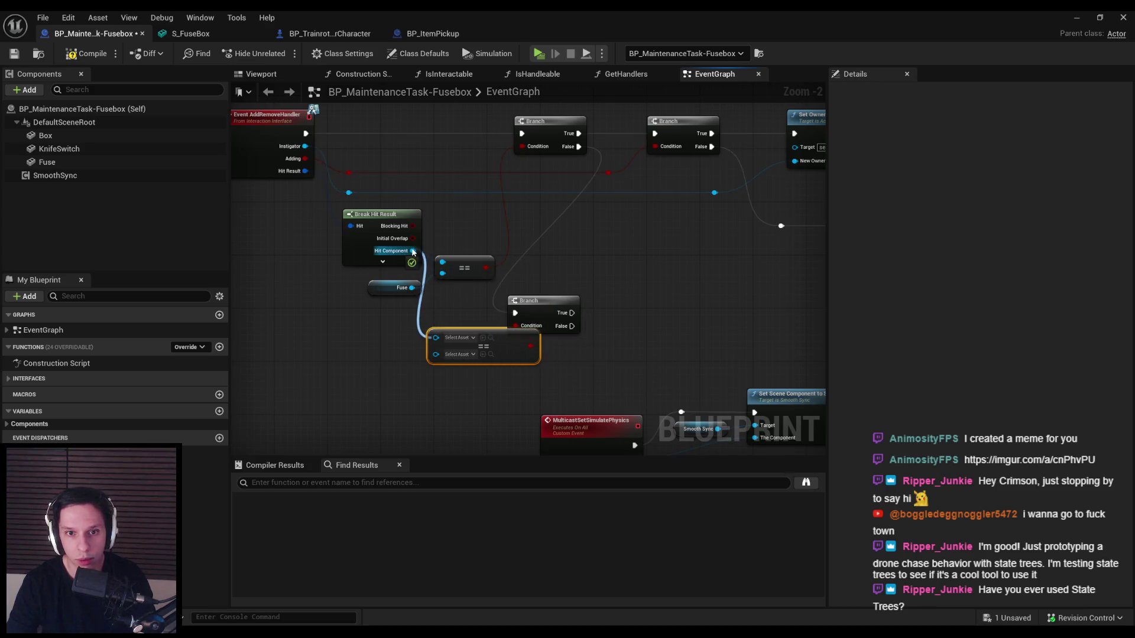
mouse_move(60, 148)
mouse_down()
mouse_move(378, 361)
mouse_move(363, 358)
mouse_move(441, 354)
mouse_move(464, 327)
mouse_up()
click(468, 349)
click(464, 341)
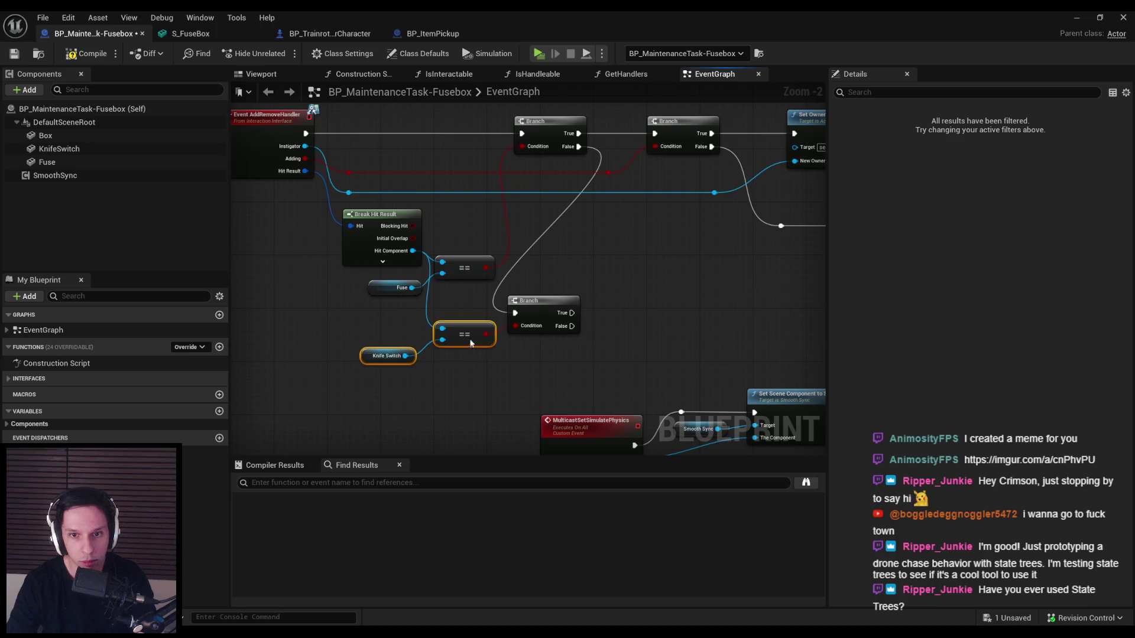
drag(387, 363, 387, 349)
click(584, 355)
- Move the three physics nodes down and left, and save the Blueprint
scroll(585, 355, down, 3)
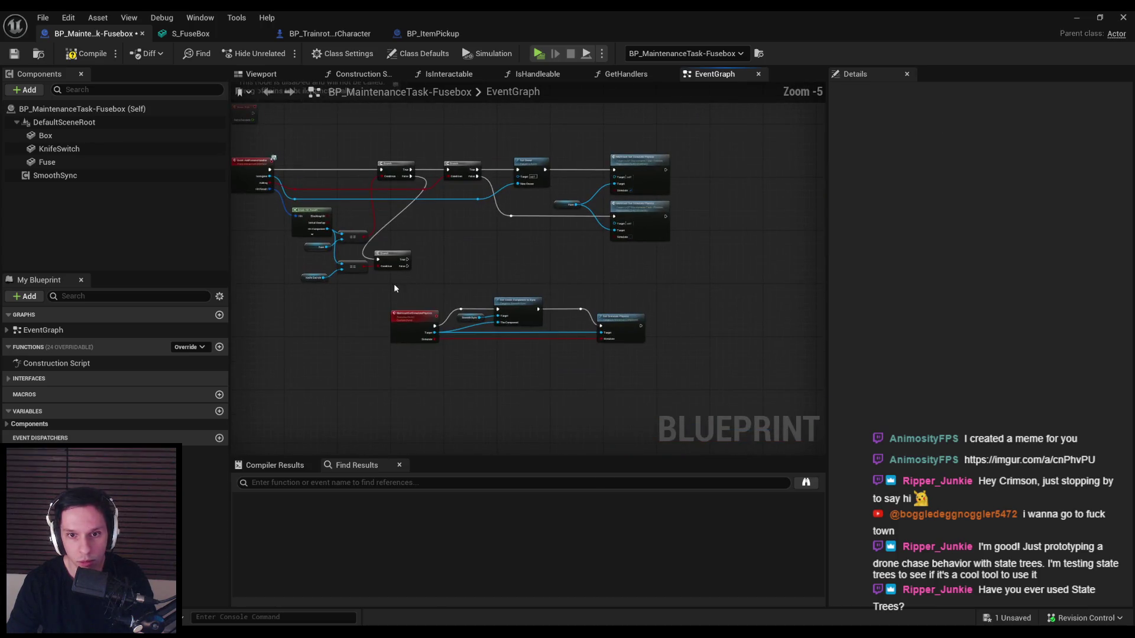
drag(394, 284, 704, 355)
mouse_move(561, 329)
mouse_down()
mouse_move(406, 363)
mouse_move(428, 385)
mouse_up()
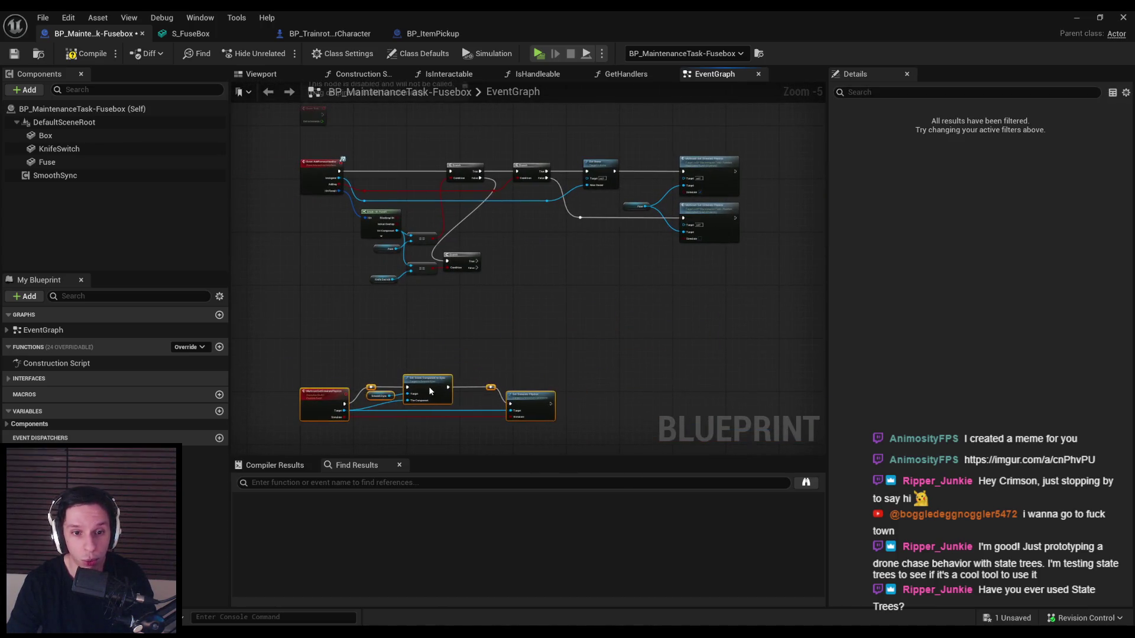
click(345, 317)
click(14, 54)
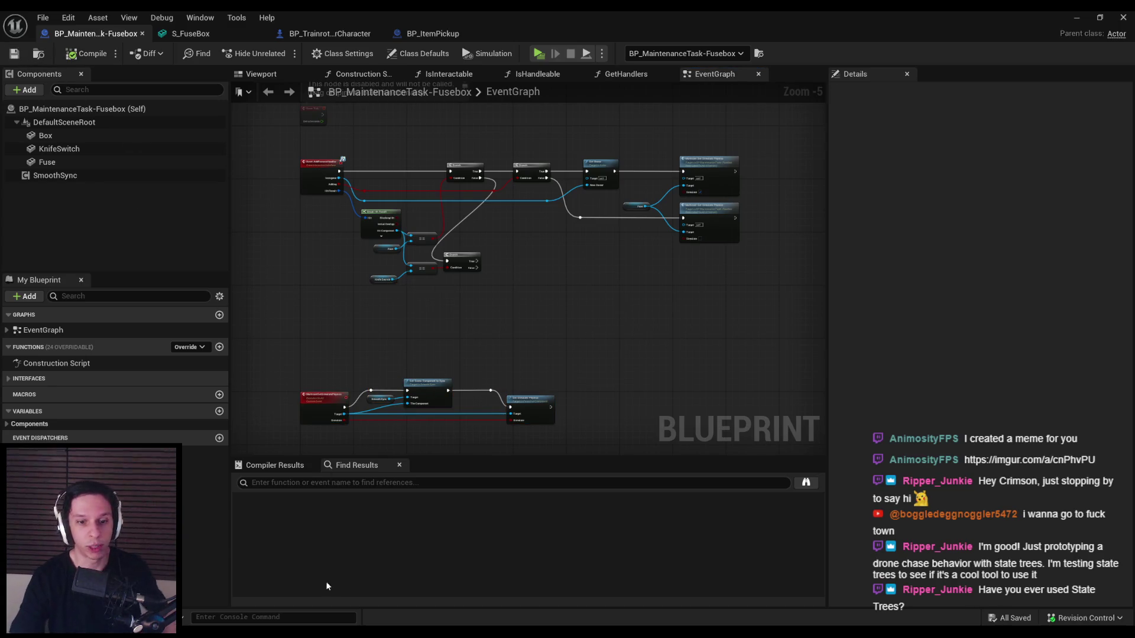
click(198, 35)
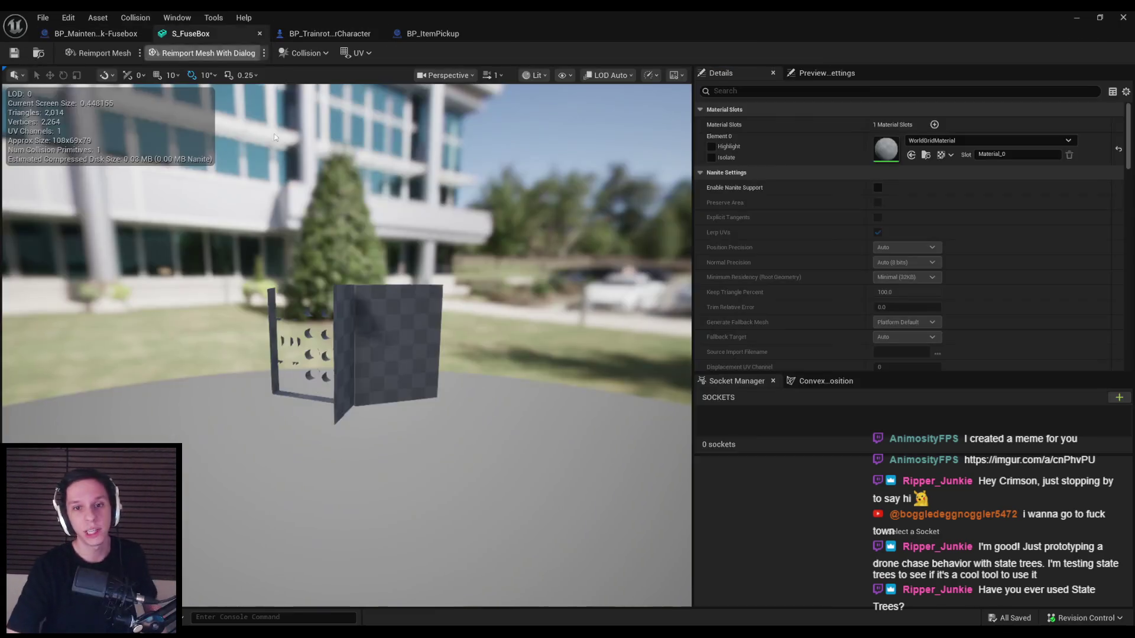
- Orbit and zoom around the S_FuseBox mesh to inspect its front-panel switches
mouse_move(346, 346)
mouse_down()
mouse_move(355, 331)
mouse_move(378, 331)
mouse_move(354, 331)
mouse_move(355, 271)
mouse_up()
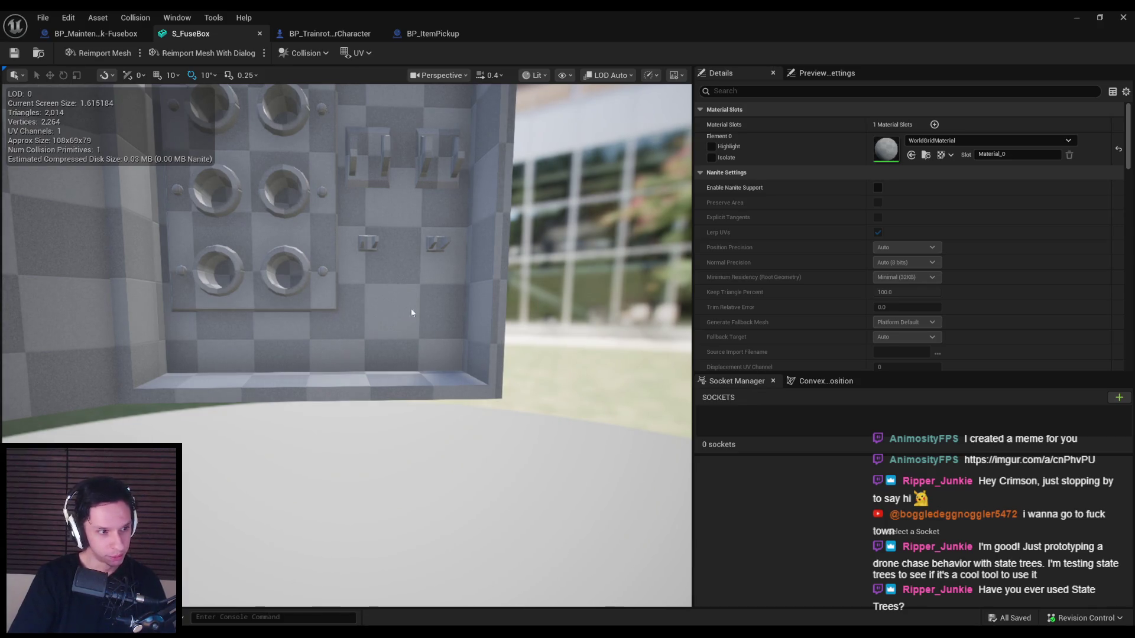
drag(368, 328, 368, 328)
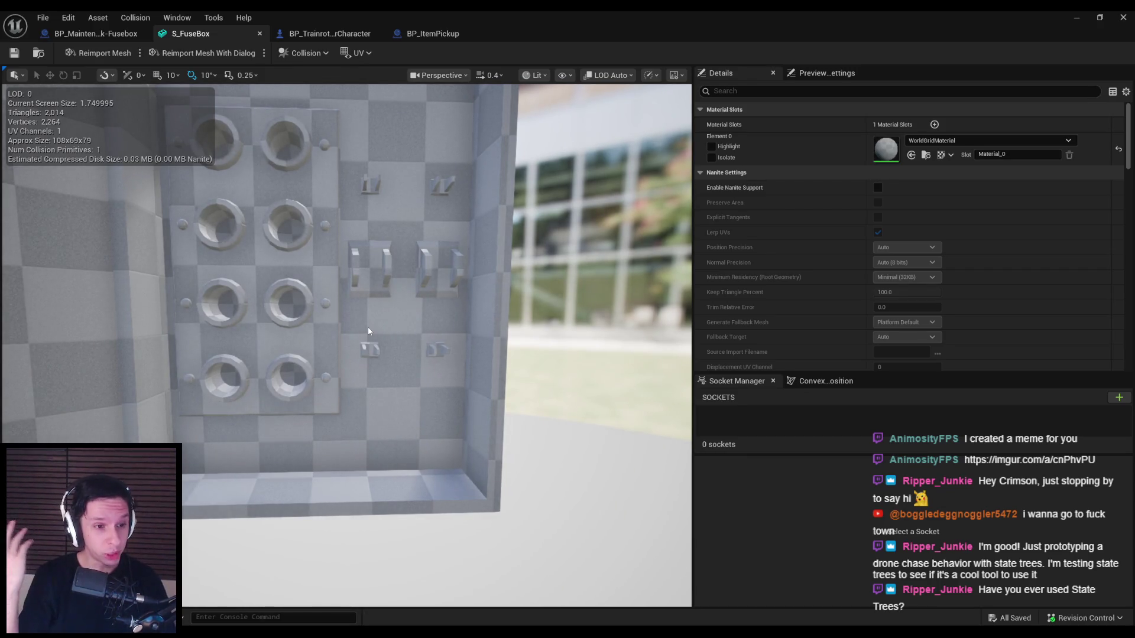
drag(368, 326, 398, 351)
scroll(388, 437, up, 3)
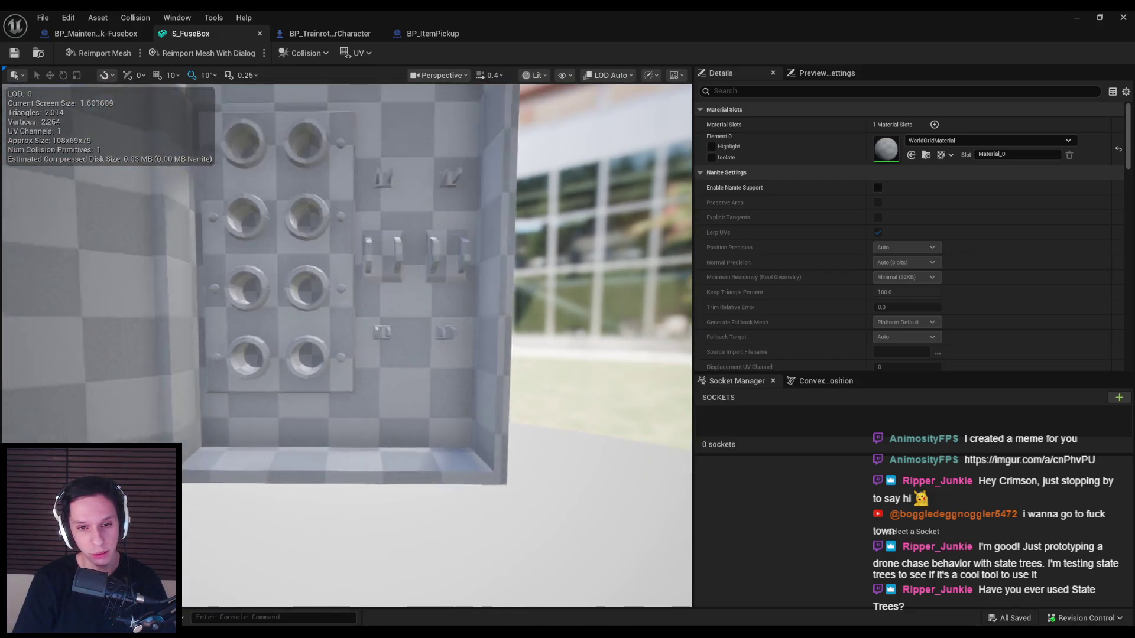
drag(418, 443, 418, 442)
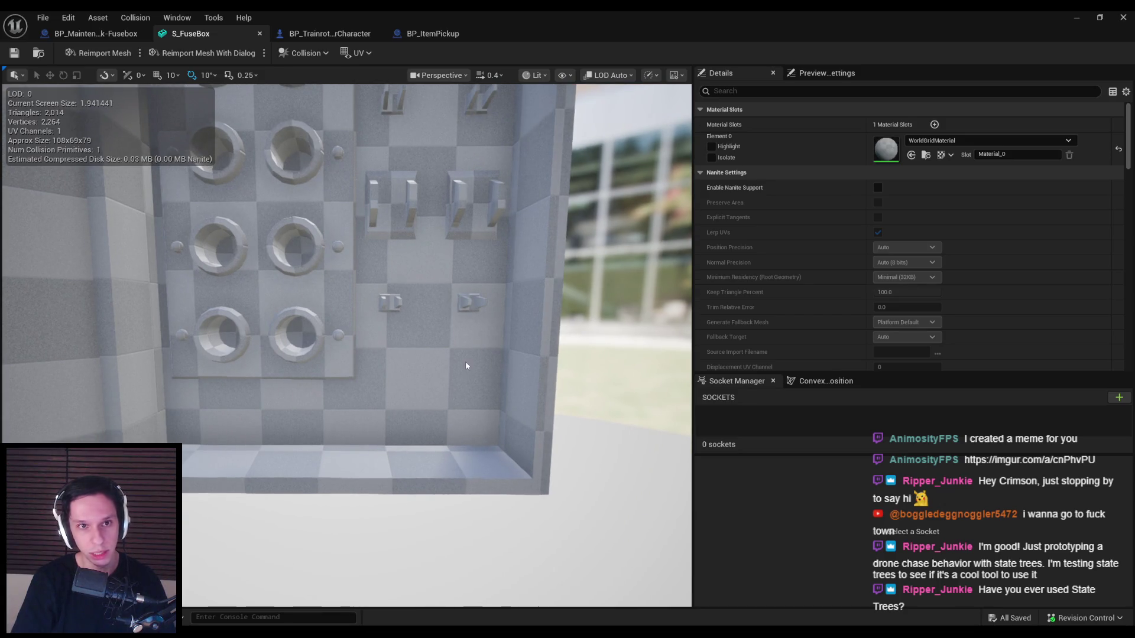
click(96, 35)
- Move the three MulticastSetSimulatePhysics nodes up near the branch logic, then compile and save
drag(296, 357, 516, 428)
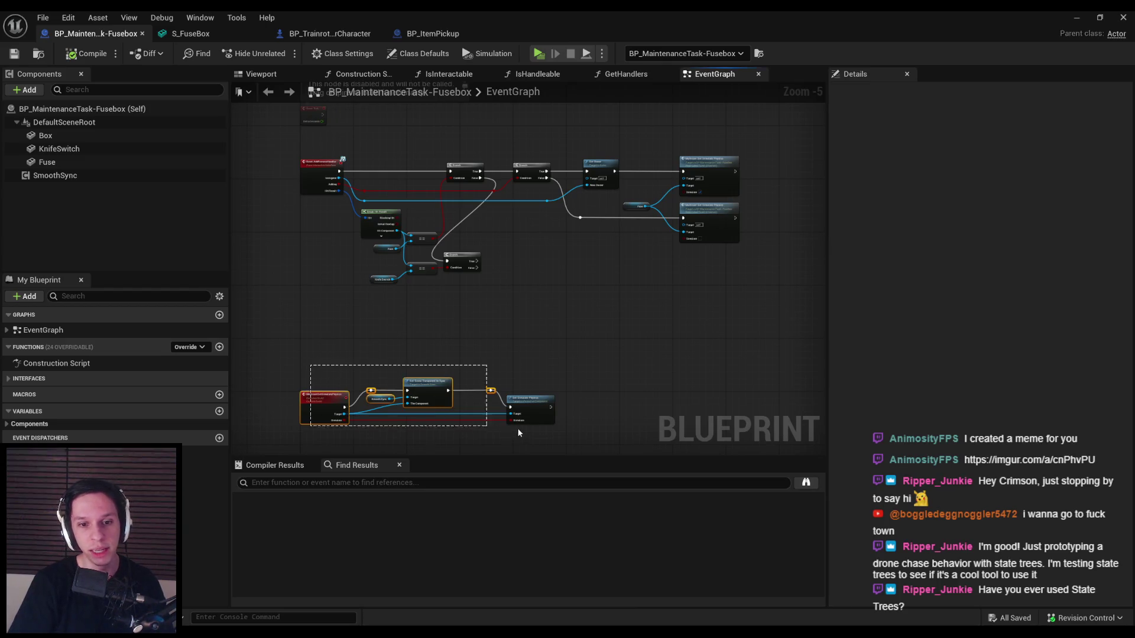
drag(324, 407, 321, 346)
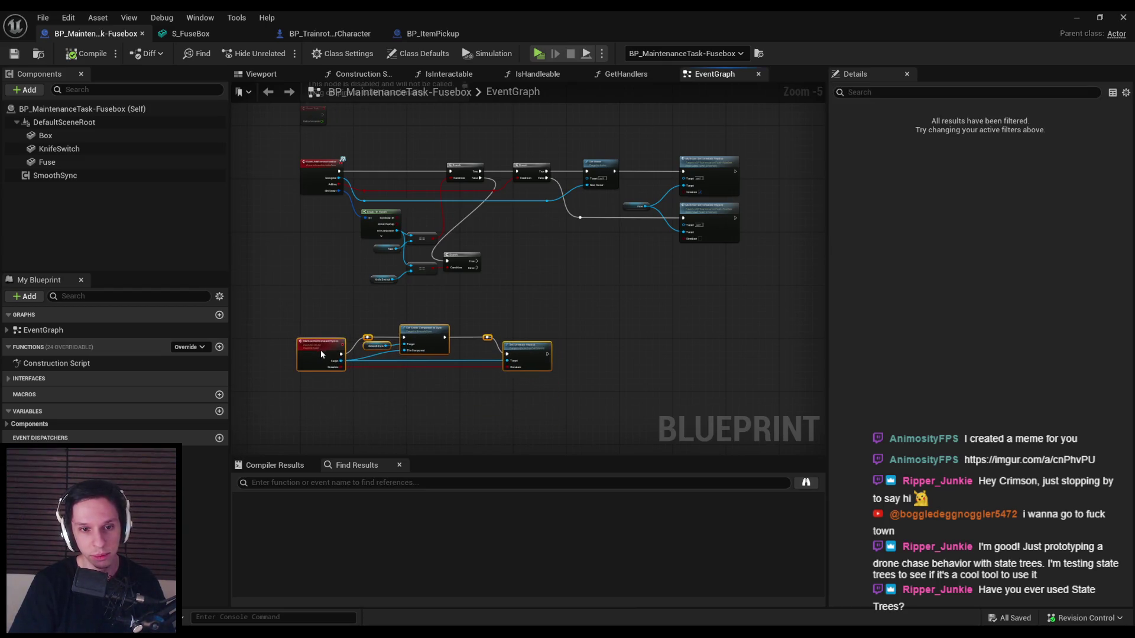
click(321, 324)
key(ctrl+s)
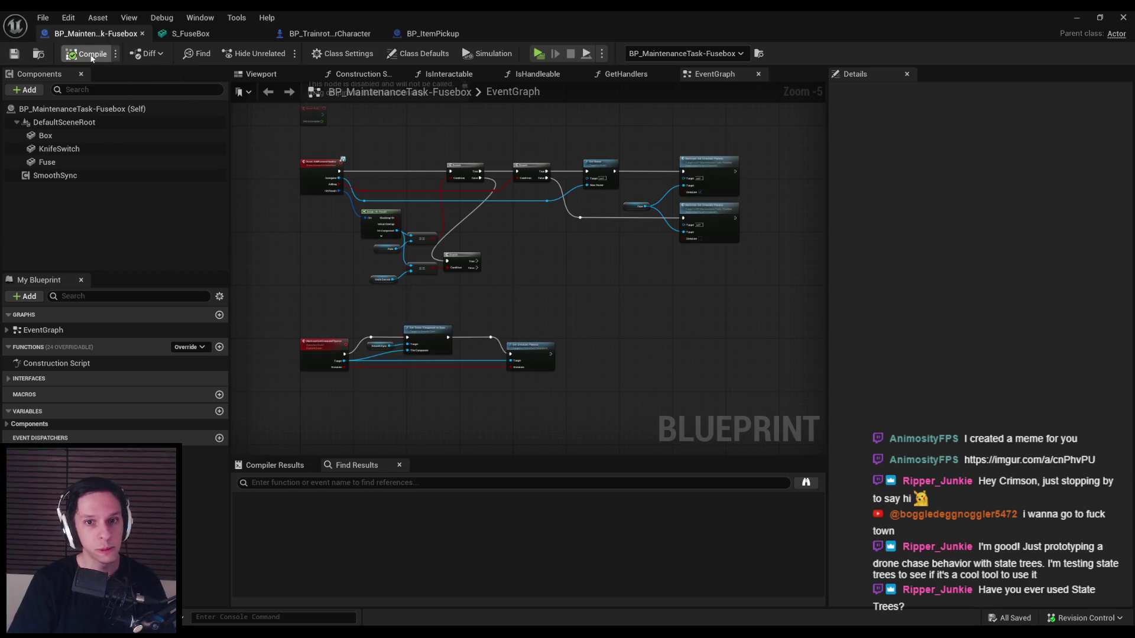
scroll(503, 248, up, 3)
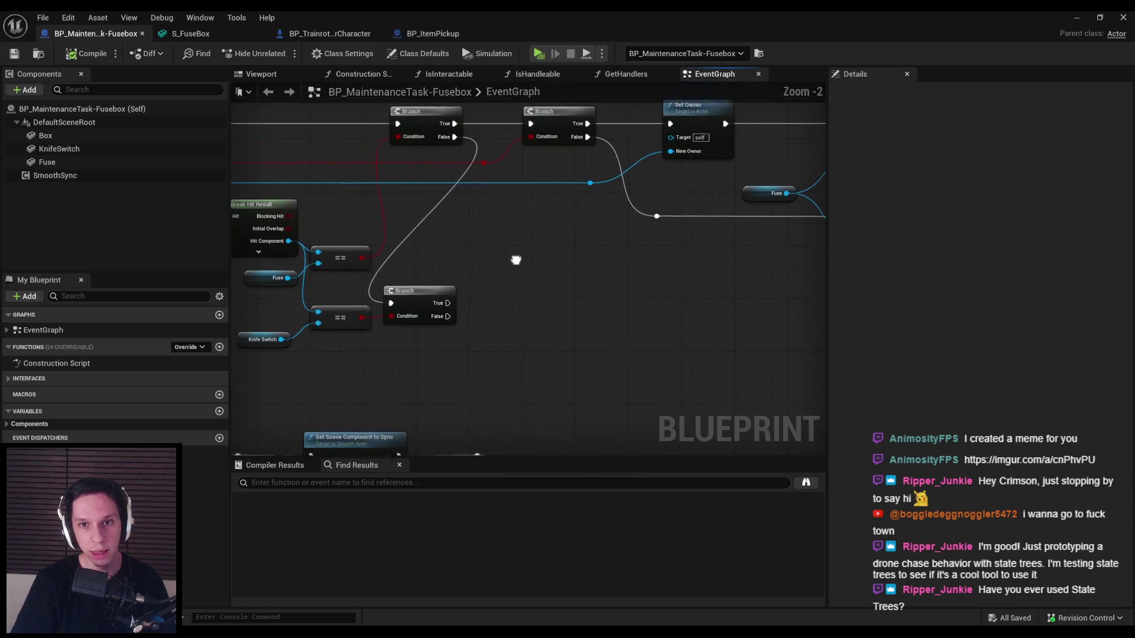
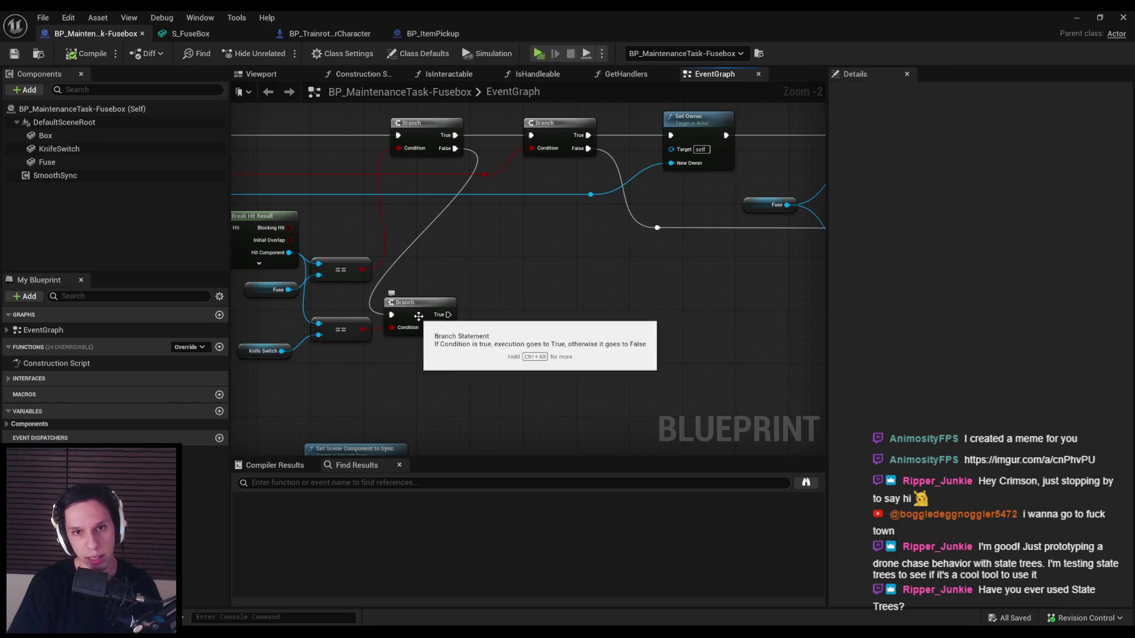
- Copy and paste the Branch, Set Owner, Fuse and Multicast node chain
scroll(461, 277, down, 2)
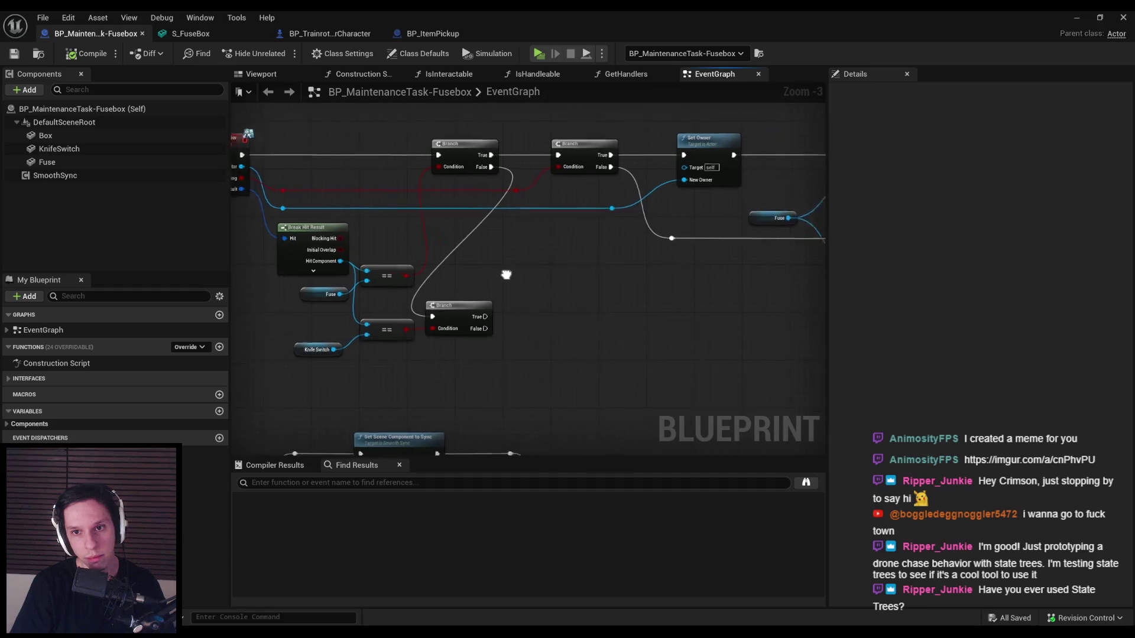
scroll(444, 264, up, 1)
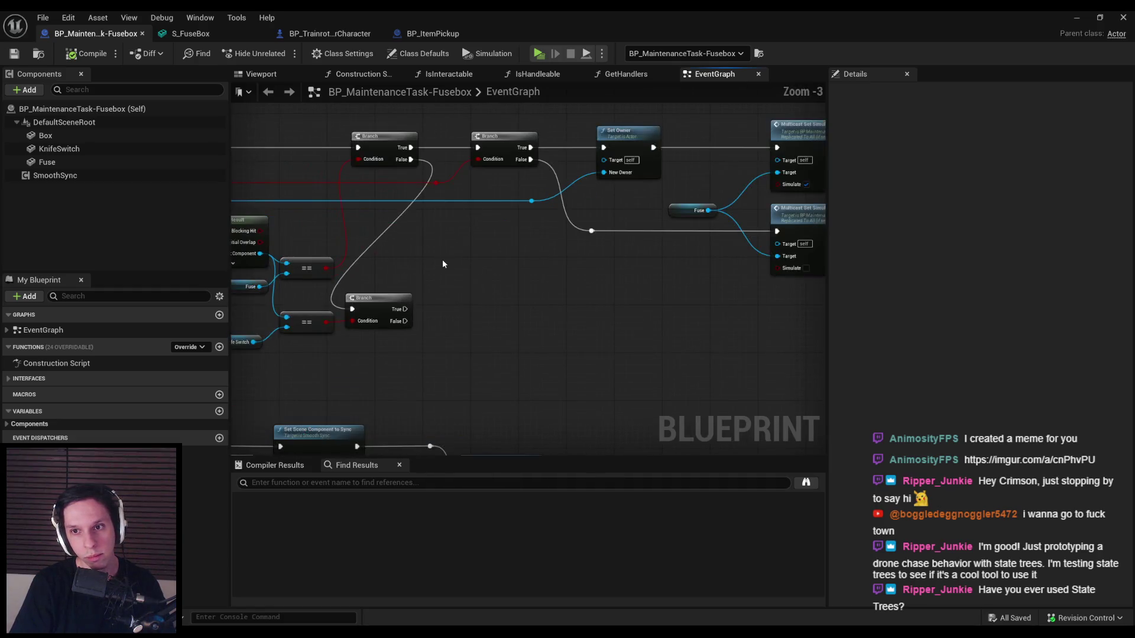
scroll(615, 276, down, 1)
scroll(716, 283, up, 1)
mouse_move(405, 301)
mouse_down()
mouse_move(539, 291)
mouse_move(396, 310)
mouse_up()
drag(802, 341, 397, 135)
scroll(443, 236, down, 2)
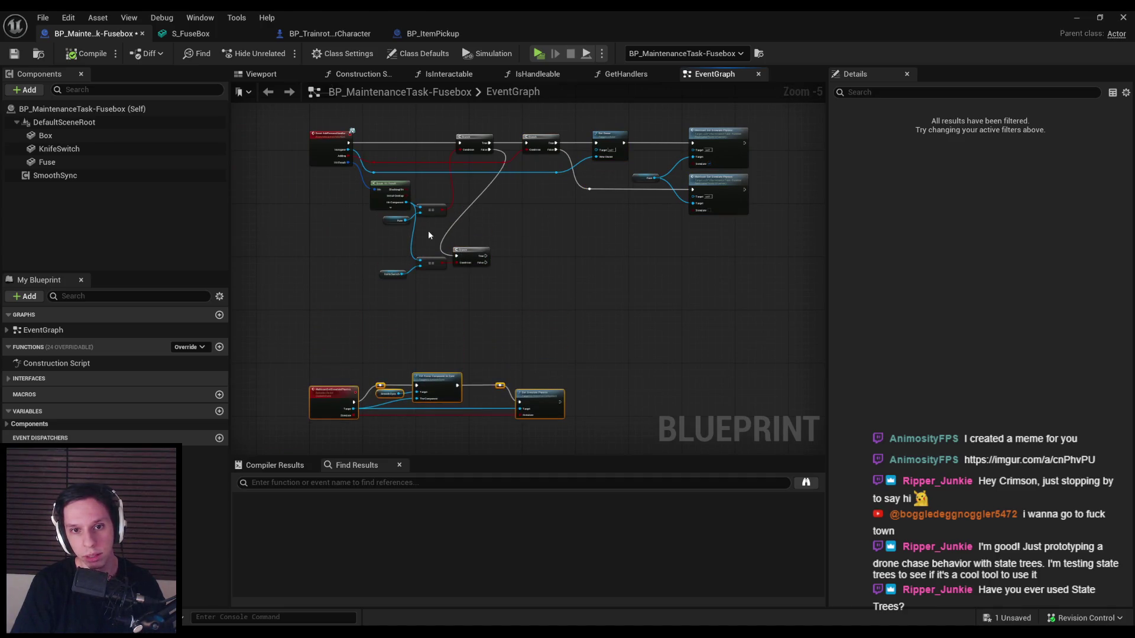
scroll(425, 232, up, 3)
scroll(424, 235, down, 2)
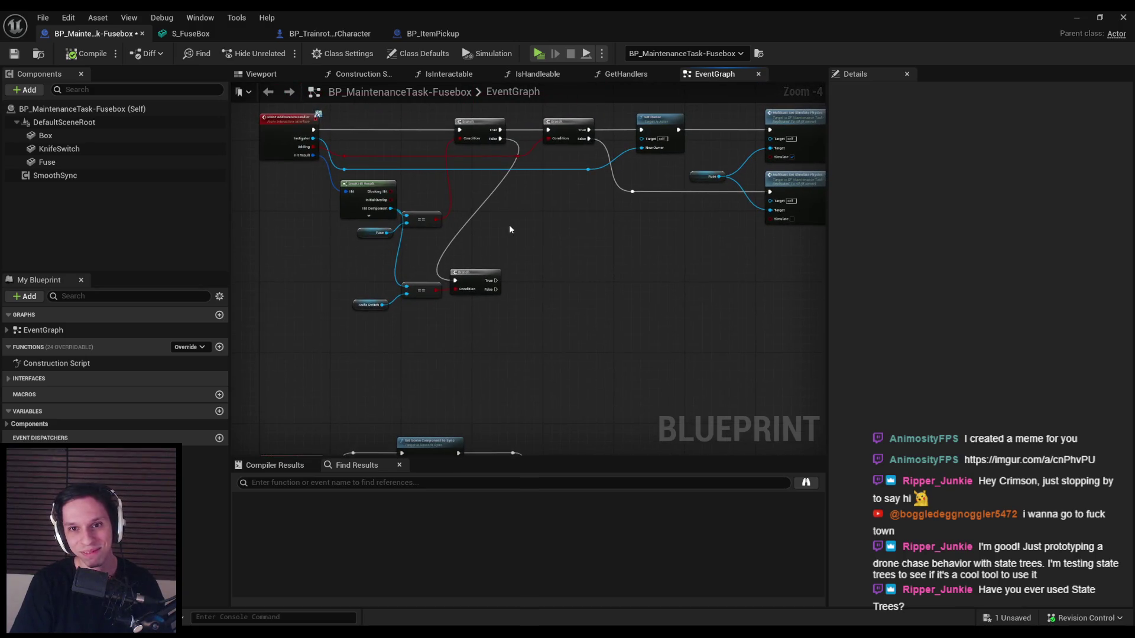
drag(764, 271, 431, 137)
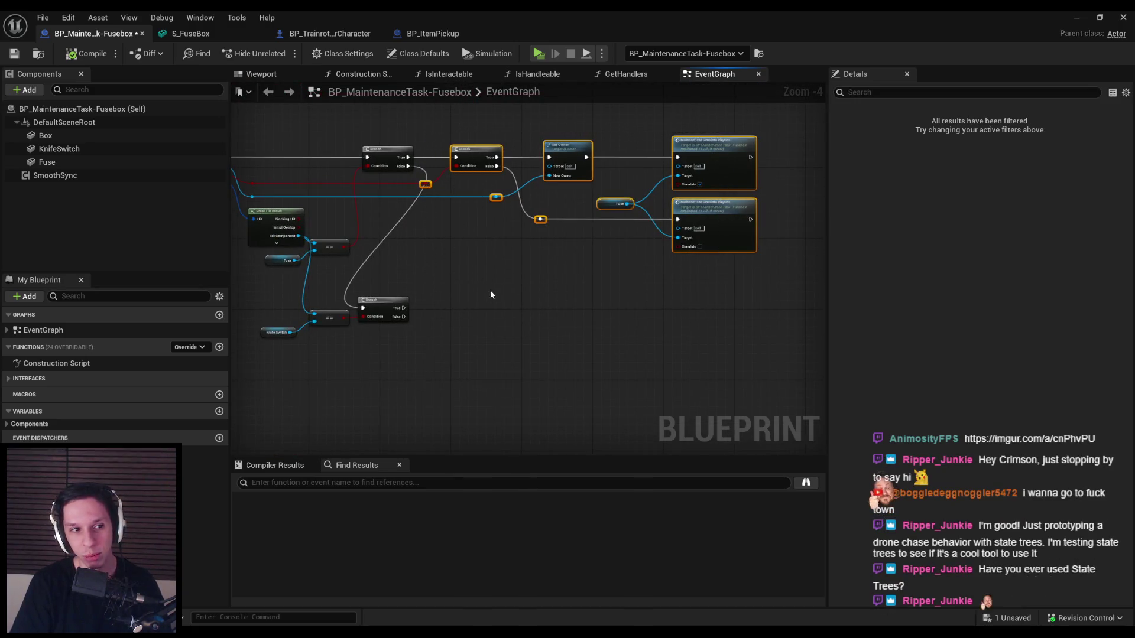
key(ctrl+c)
key(ctrl+v)
- Place the copy below the original and wire the Knife Switch == result into its Branch Condition
drag(478, 319, 571, 319)
scroll(479, 313, up, 3)
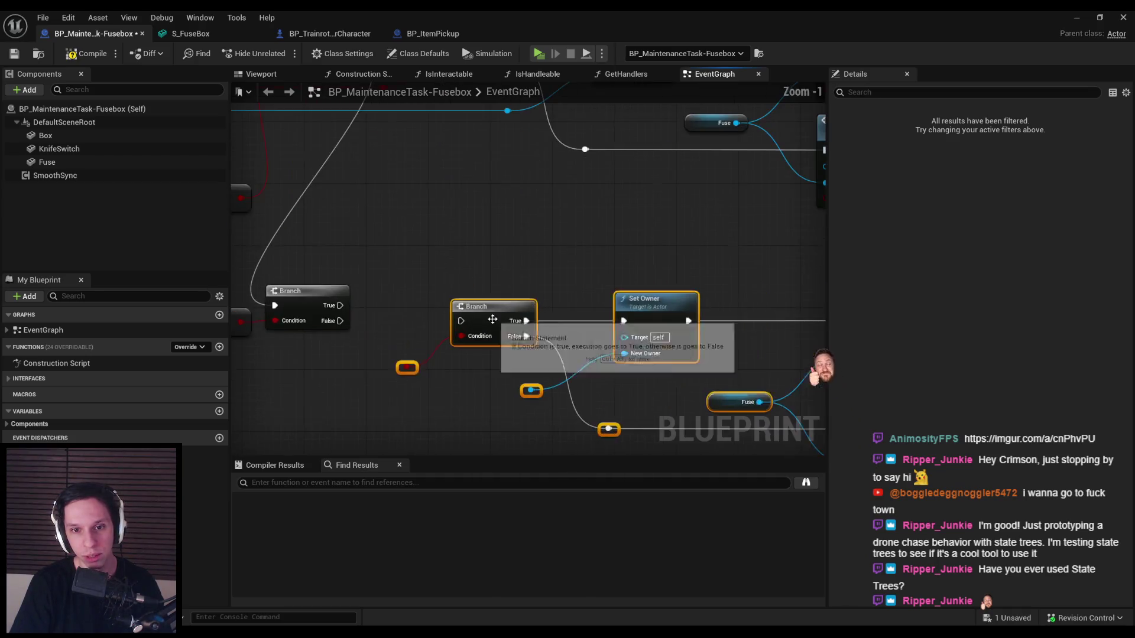
scroll(474, 306, down, 1)
mouse_move(475, 306)
mouse_down()
mouse_move(569, 326)
mouse_move(543, 356)
mouse_move(542, 346)
mouse_move(576, 370)
mouse_up()
scroll(542, 346, down, 1)
click(575, 382)
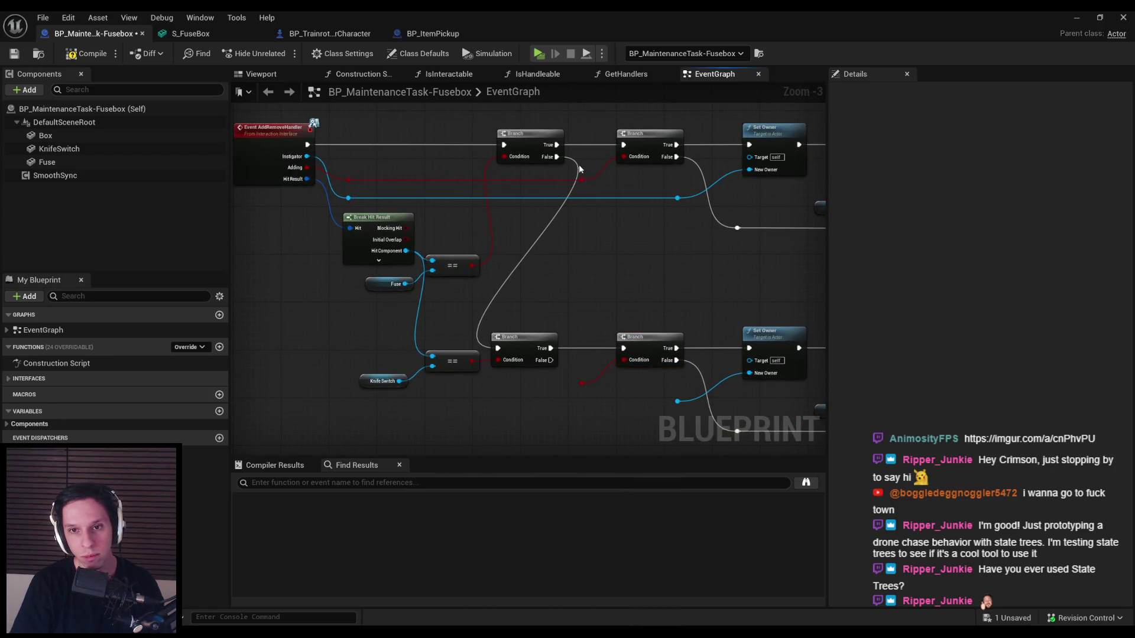
mouse_move(582, 179)
mouse_down()
mouse_move(613, 360)
mouse_move(626, 362)
mouse_move(523, 378)
mouse_move(494, 370)
mouse_move(532, 307)
mouse_move(588, 379)
mouse_up()
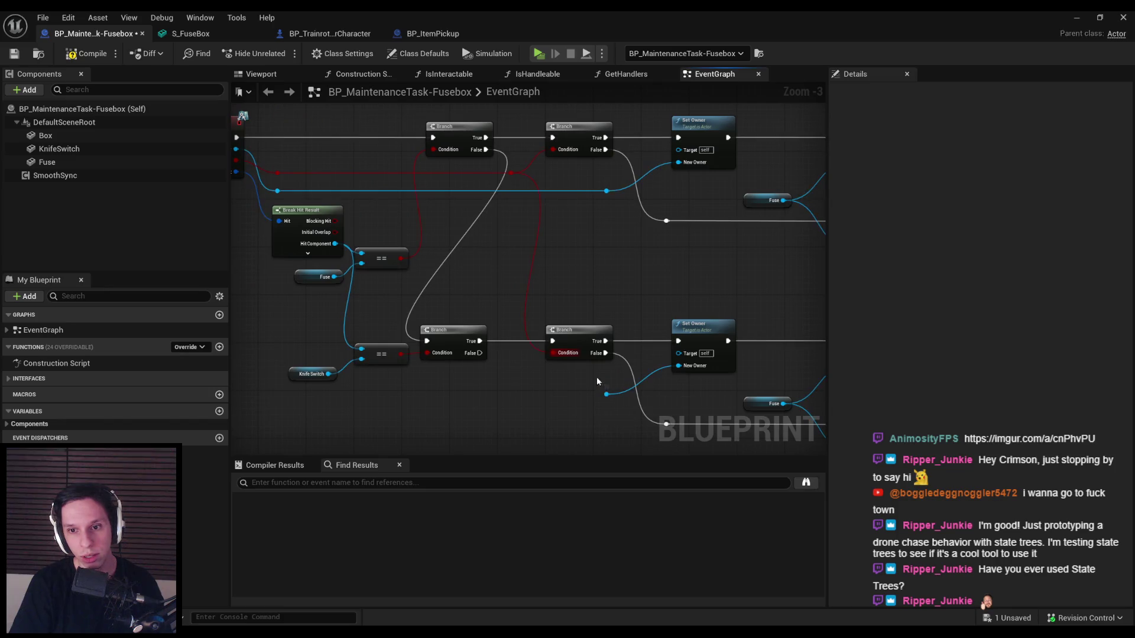
mouse_move(688, 353)
mouse_down()
mouse_move(495, 311)
mouse_move(532, 283)
mouse_move(574, 195)
mouse_move(589, 249)
mouse_up()
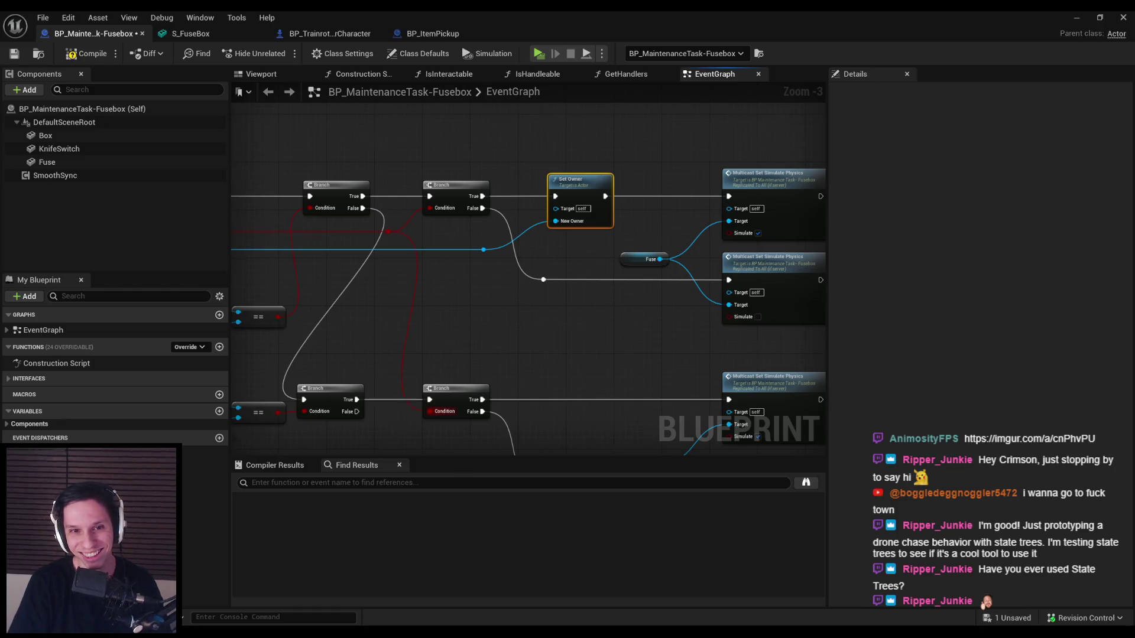
- Run Set Owner right after the AddRemoveHandler event, with Instigator as New Owner
drag(579, 179, 364, 211)
drag(440, 237, 364, 224)
drag(402, 258, 723, 274)
- Add a Knife Switch reference as the target of the lower Branch's Simulate Physics nodes
mouse_move(736, 212)
mouse_down()
mouse_move(371, 220)
mouse_move(654, 218)
mouse_move(614, 218)
mouse_up()
scroll(583, 290, down, 1)
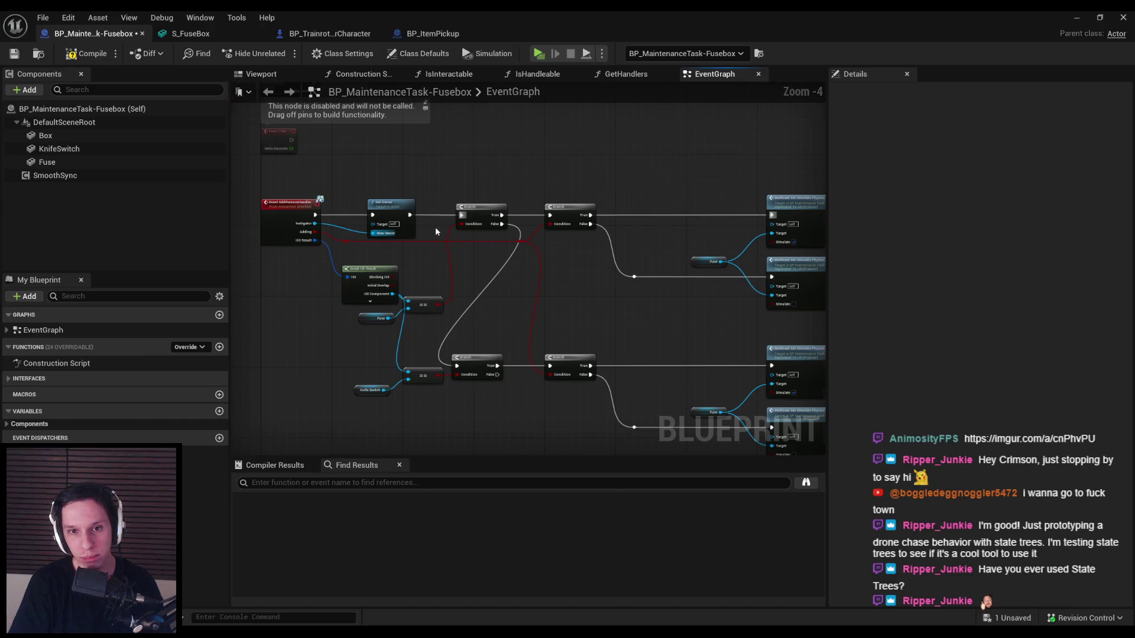
scroll(436, 232, up, 2)
scroll(416, 205, down, 1)
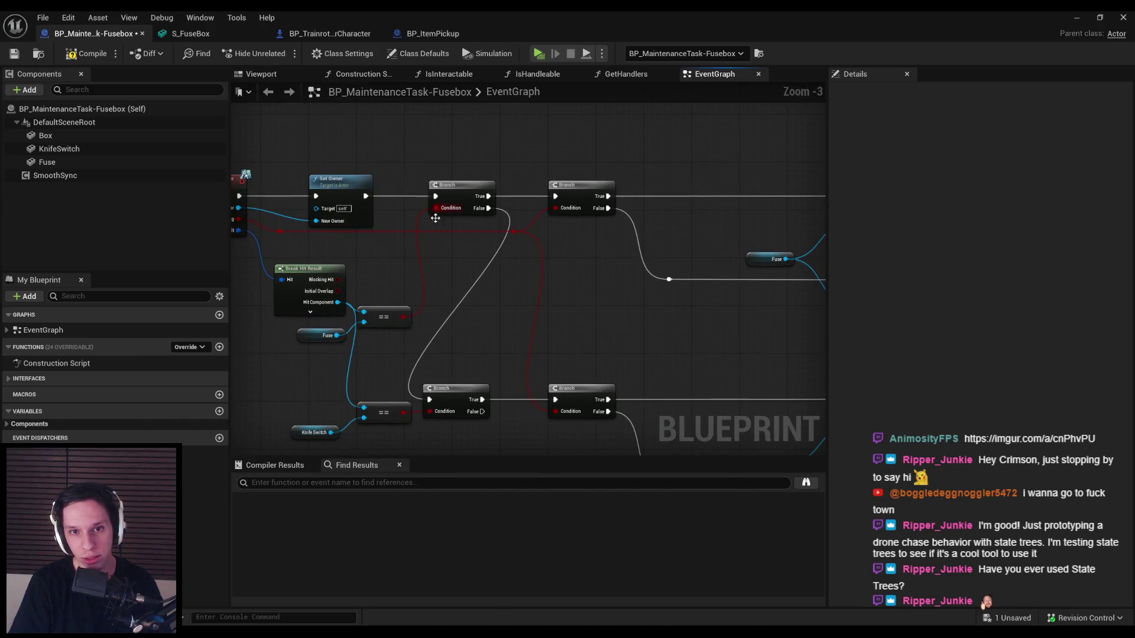
drag(436, 218, 428, 247)
scroll(423, 242, down, 1)
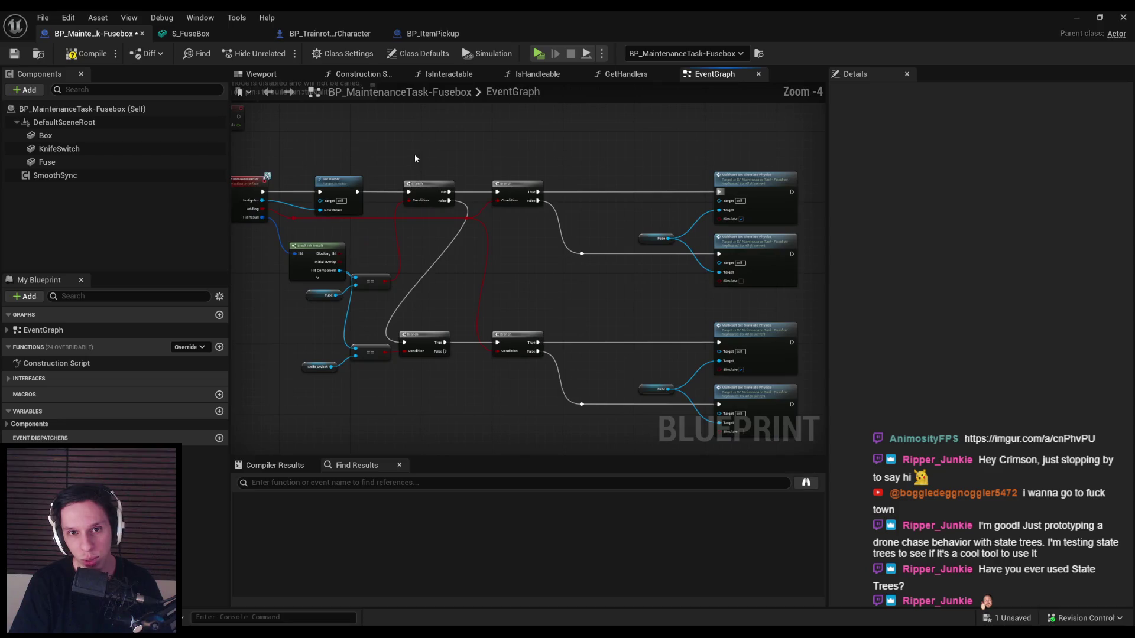
mouse_move(414, 153)
mouse_down()
mouse_move(787, 428)
mouse_move(628, 343)
mouse_up()
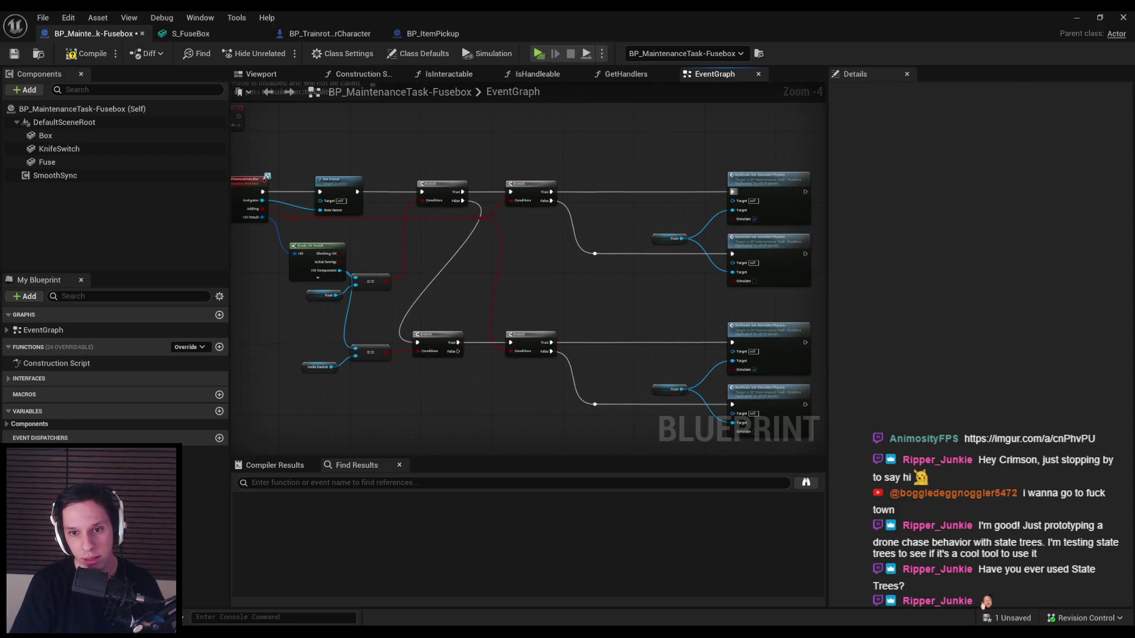
scroll(527, 307, up, 1)
mouse_move(56, 149)
mouse_down()
mouse_move(598, 372)
mouse_move(552, 351)
mouse_up()
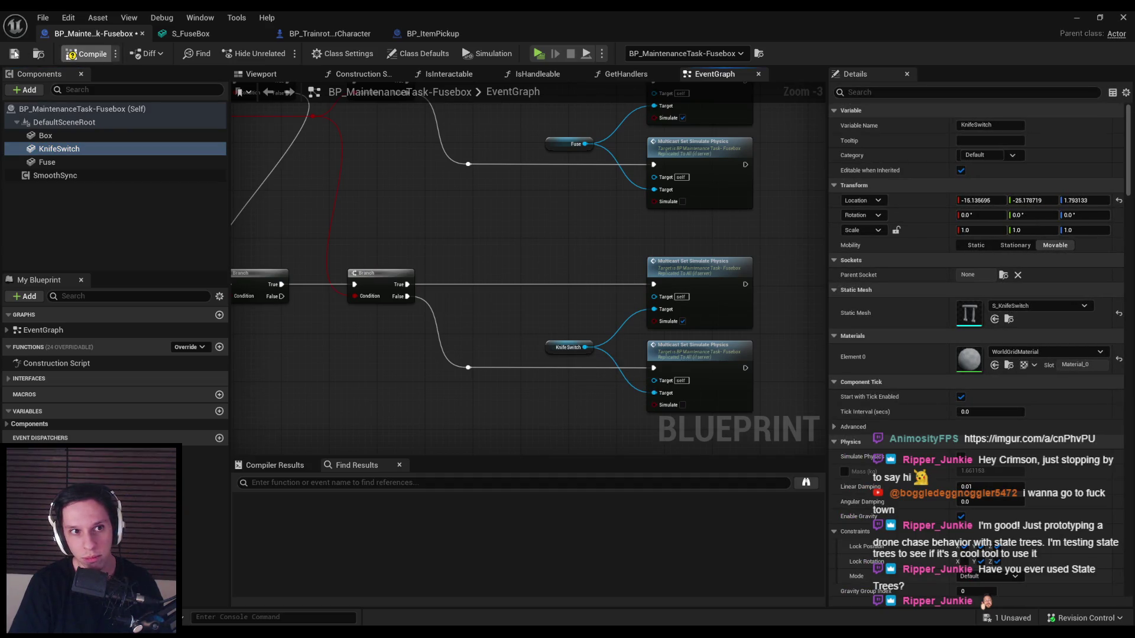
scroll(497, 310, down, 1)
mouse_move(468, 336)
mouse_down()
mouse_move(468, 364)
mouse_move(550, 290)
mouse_up()
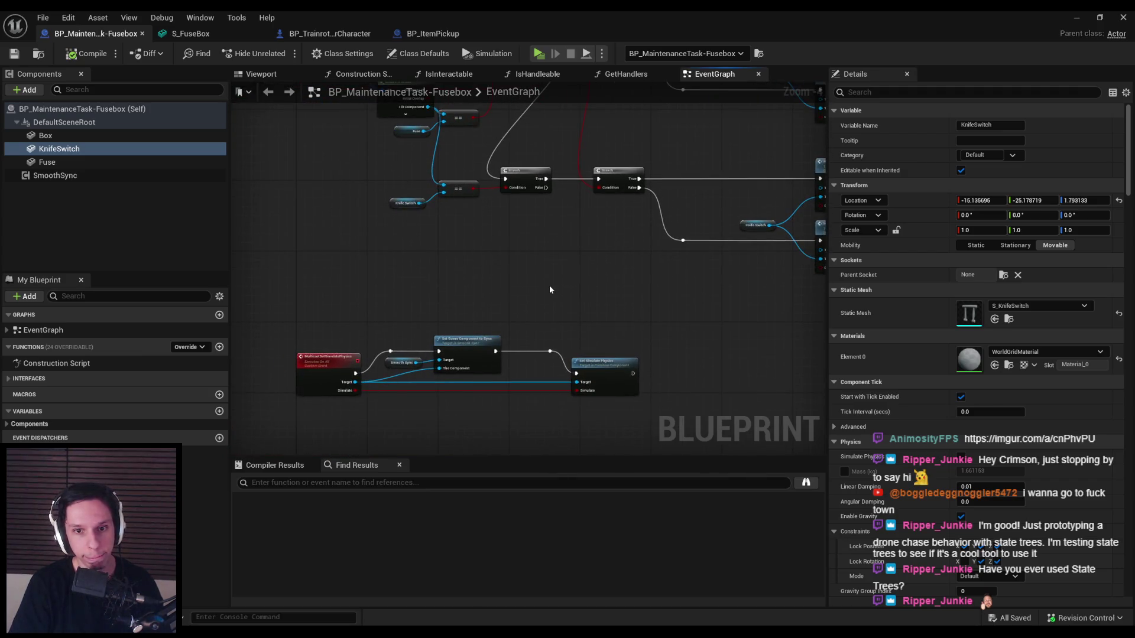
click(1074, 18)
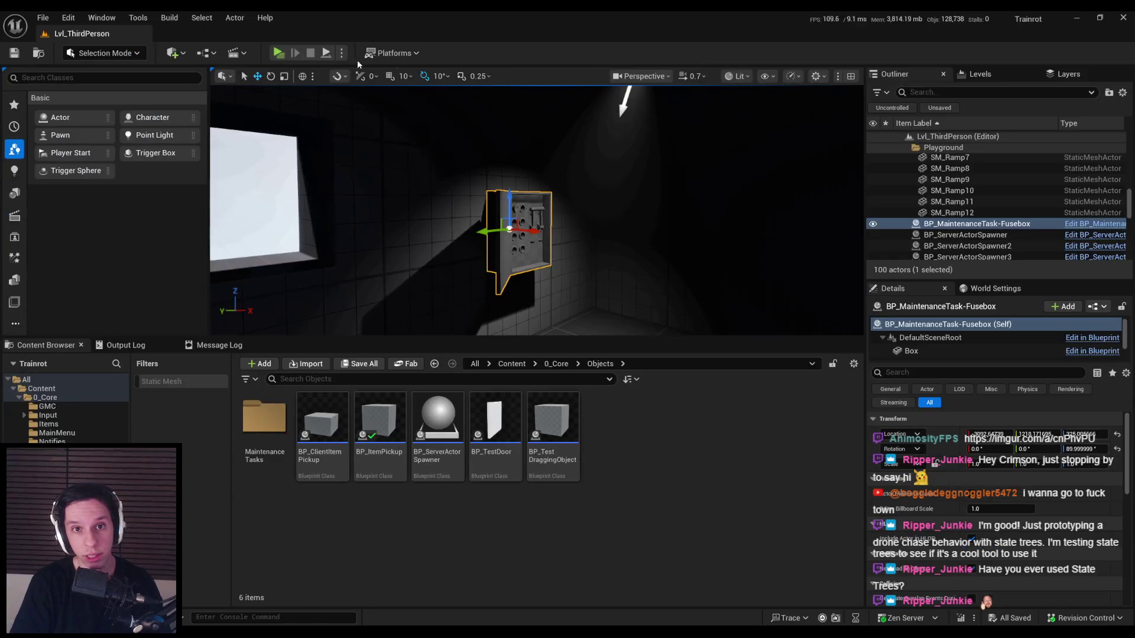
- Play-test with a server and two clients up to the fusebox, then browse to the 0_Core folder
click(279, 54)
key(w)
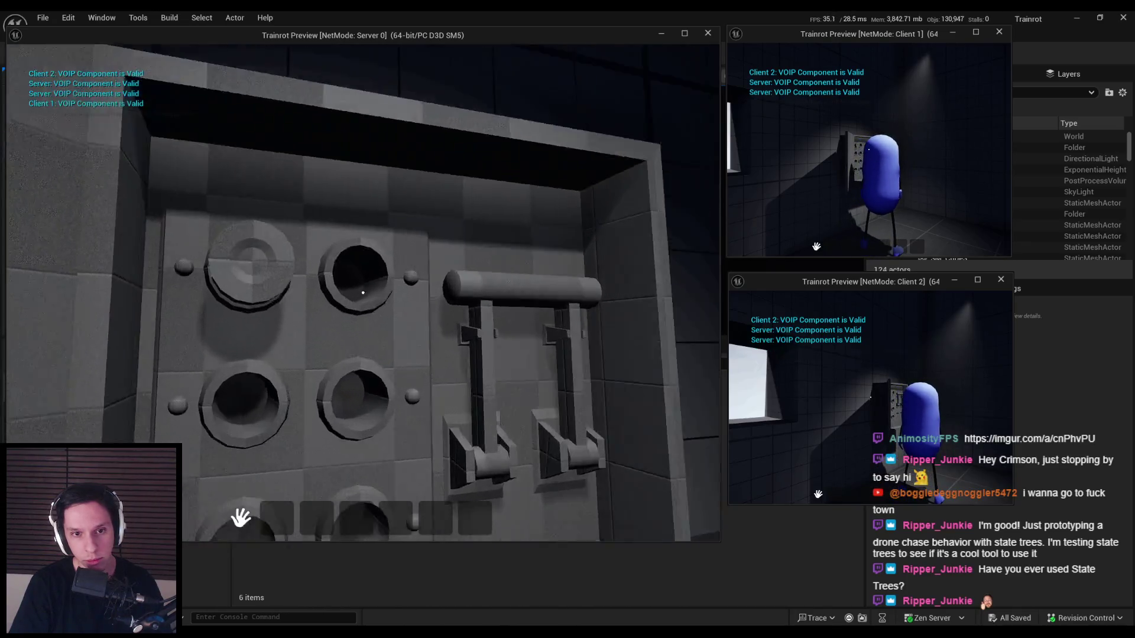
mouse_move(363, 292)
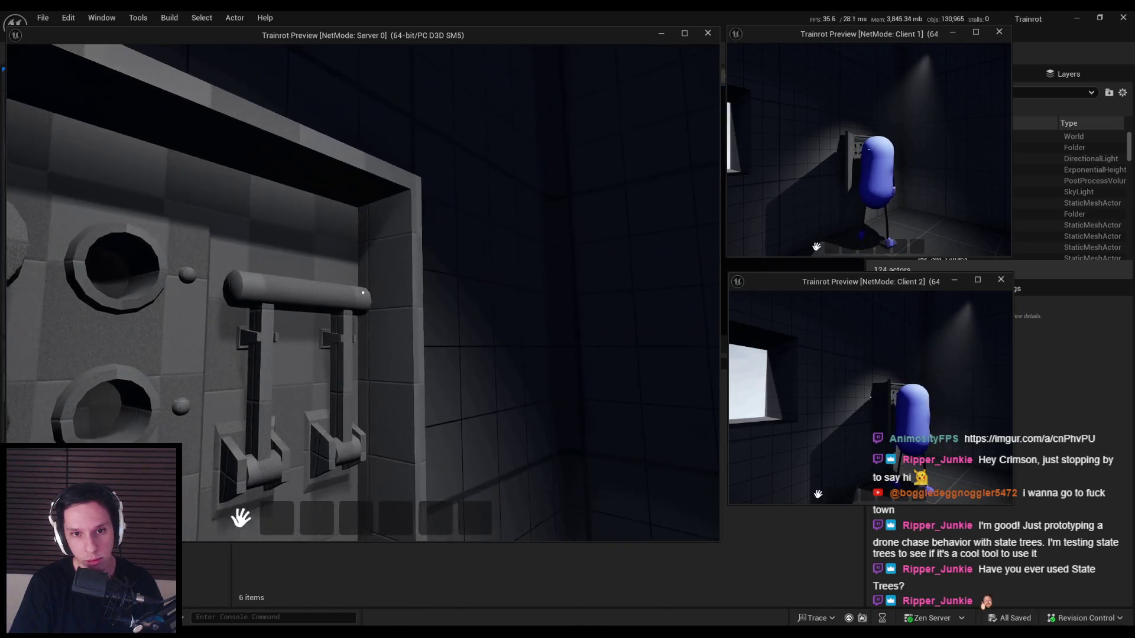
key(Escape)
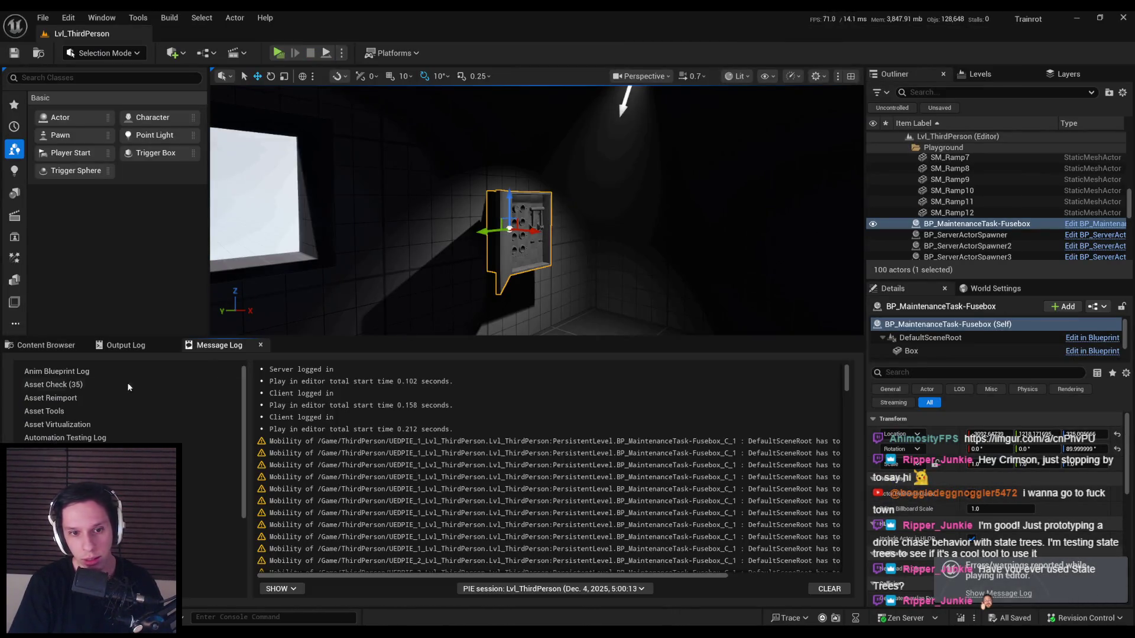
click(39, 346)
click(560, 364)
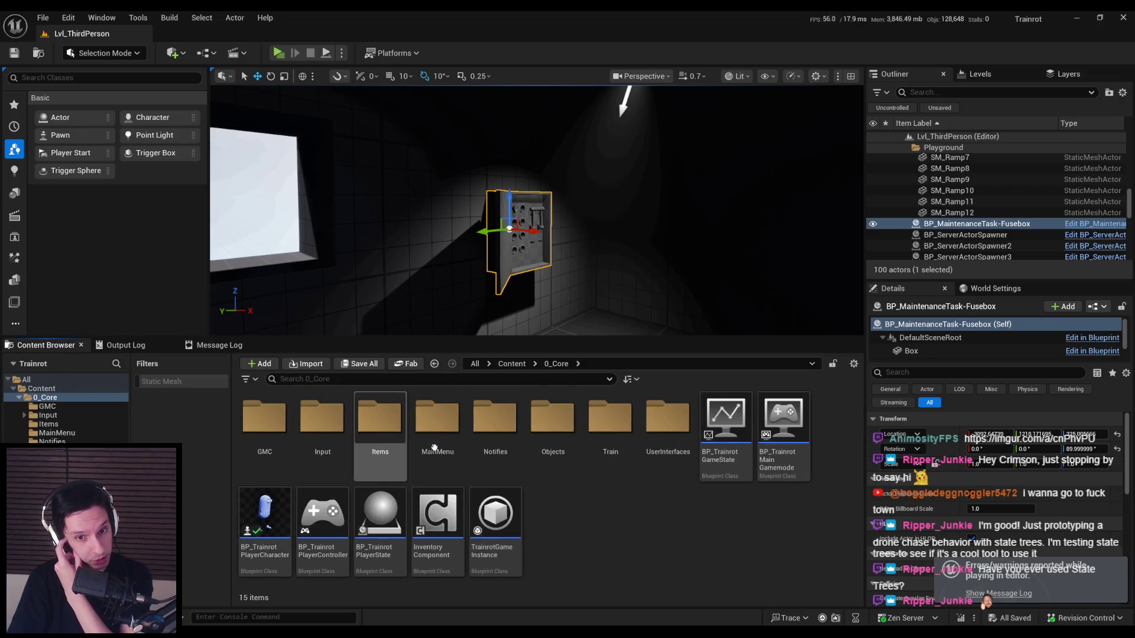
- Open the S_KnifeSwitch mesh from Objects > MaintenanceTasks
click(550, 434)
double_click(550, 433)
double_click(265, 416)
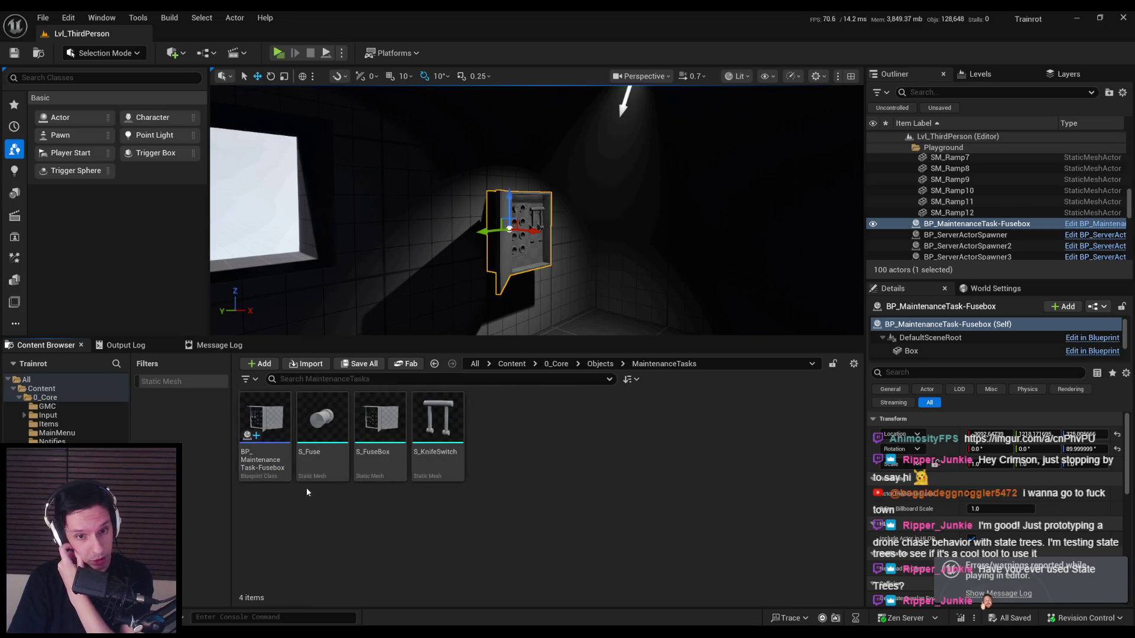
click(437, 423)
double_click(437, 423)
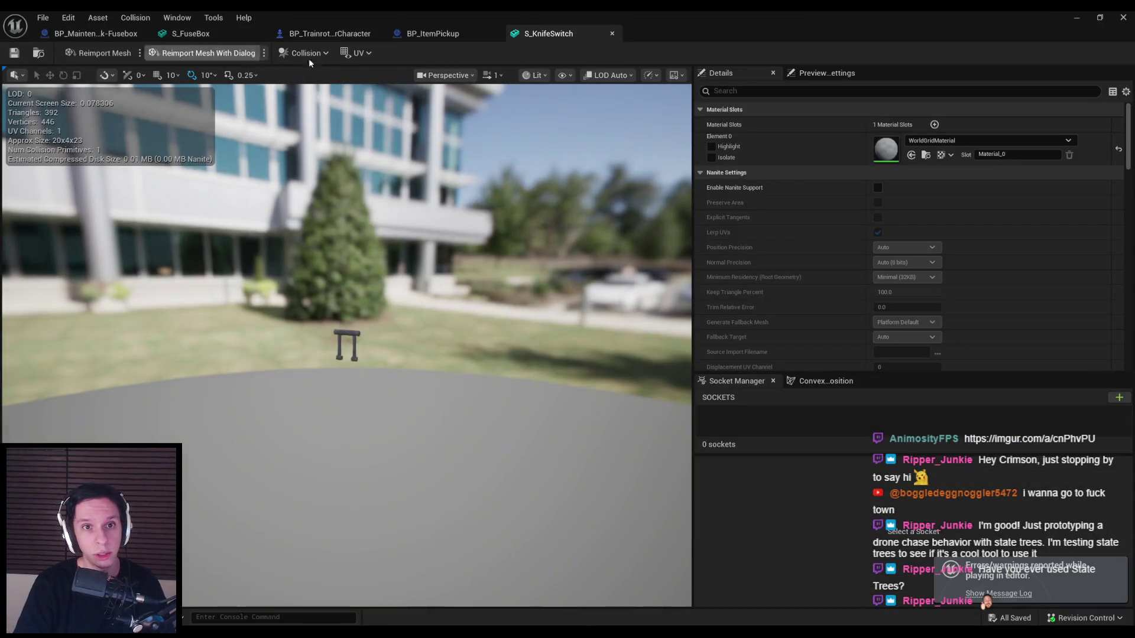
- Show simple collision, replace the old shape with a box collision, save and close the mesh
click(601, 75)
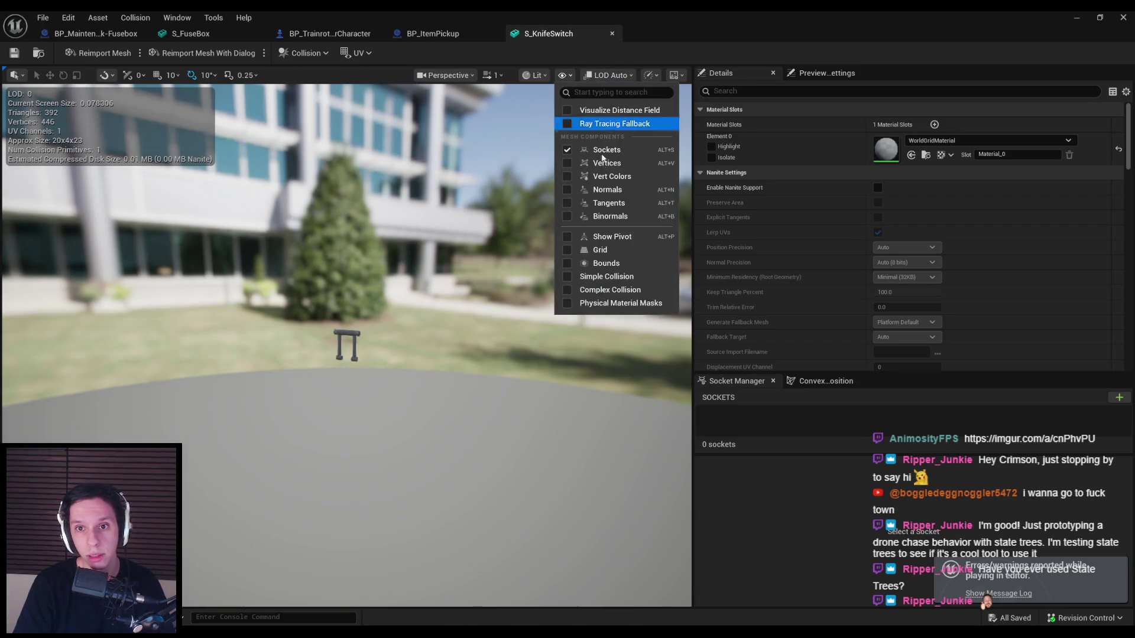
click(606, 277)
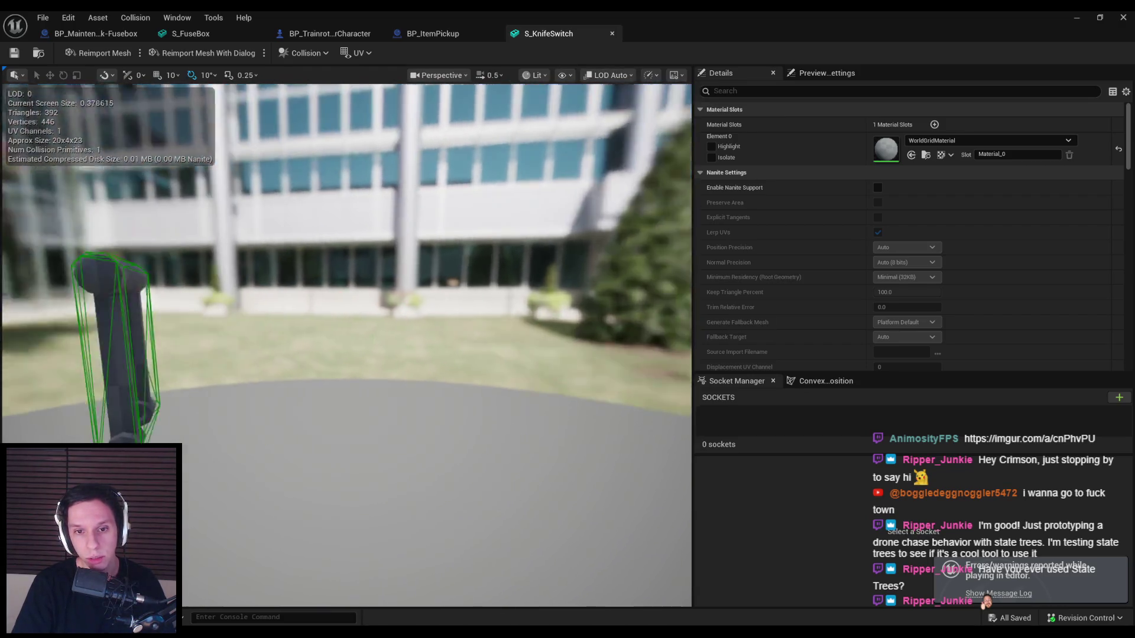
key(ctrl+z)
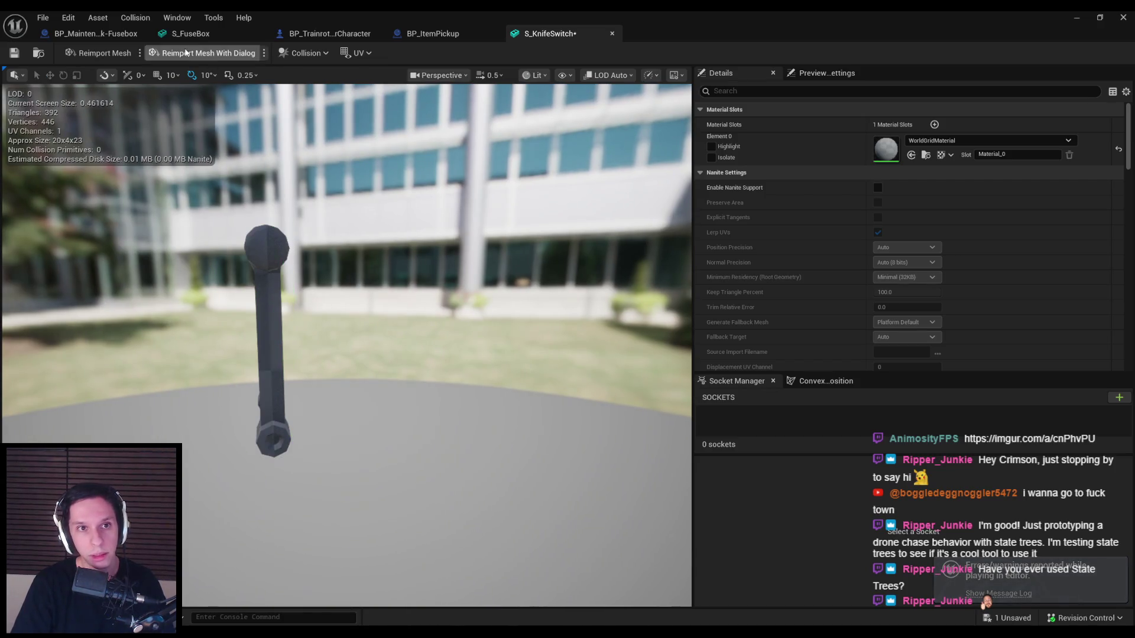
click(173, 18)
click(178, 89)
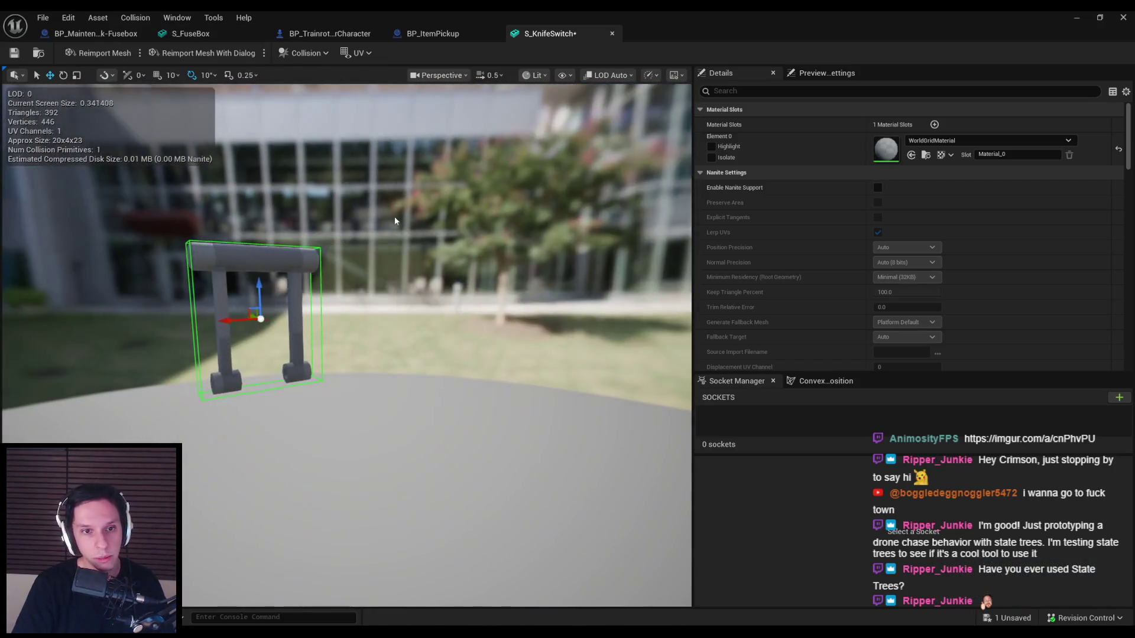
key(ctrl+s)
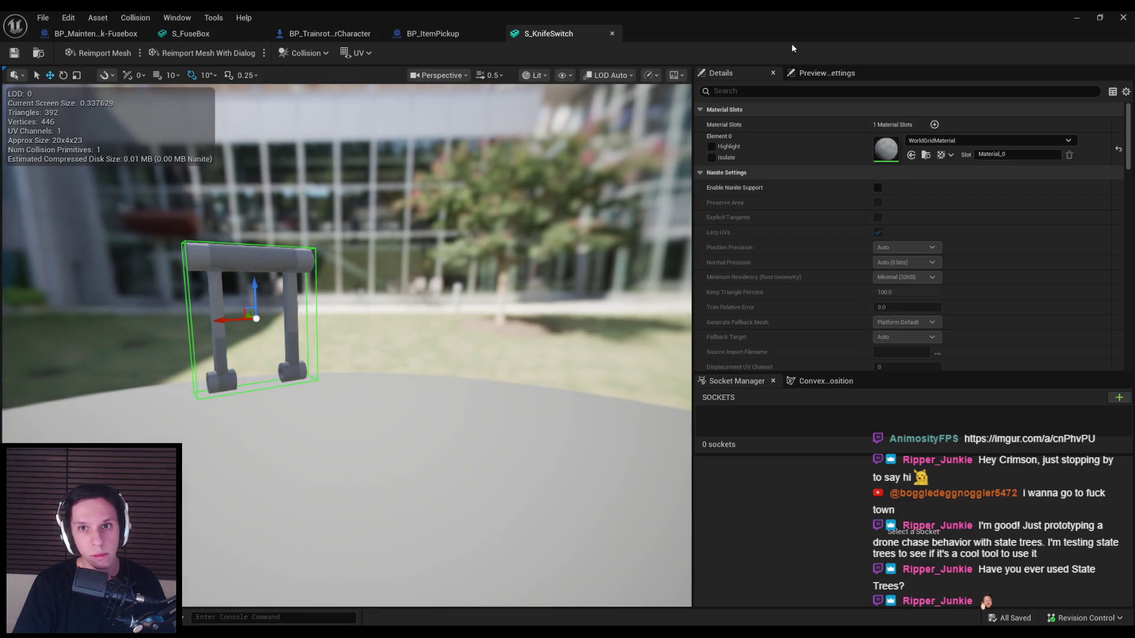
click(612, 33)
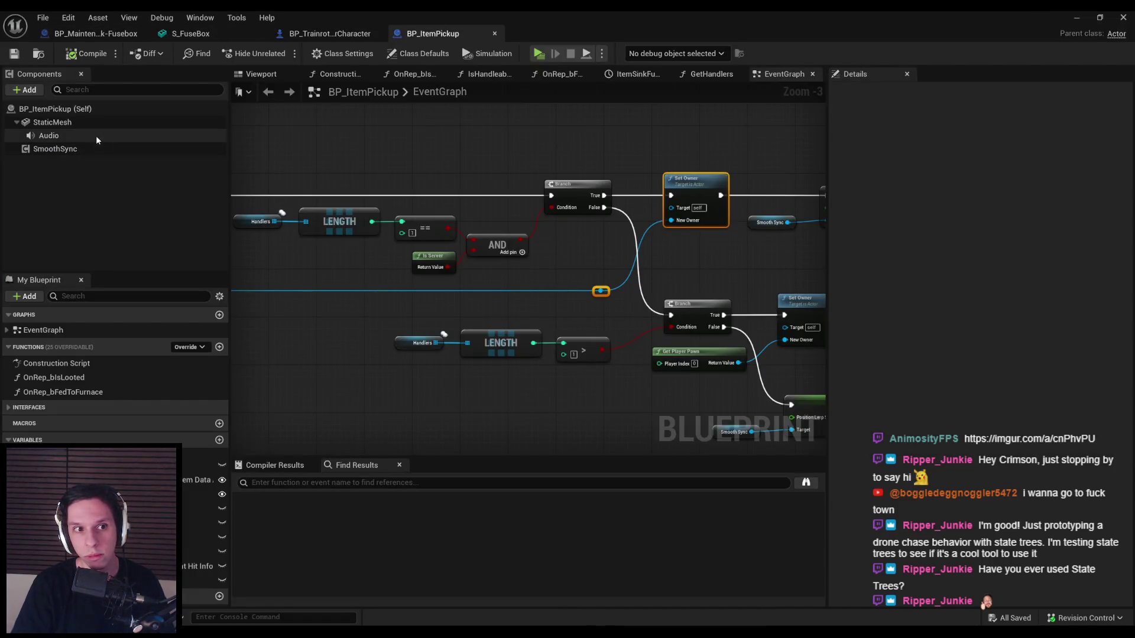
- Compare the Box, KnifeSwitch and Fuse components' collision settings in the Fusebox Blueprint
click(89, 34)
scroll(903, 383, down, 10)
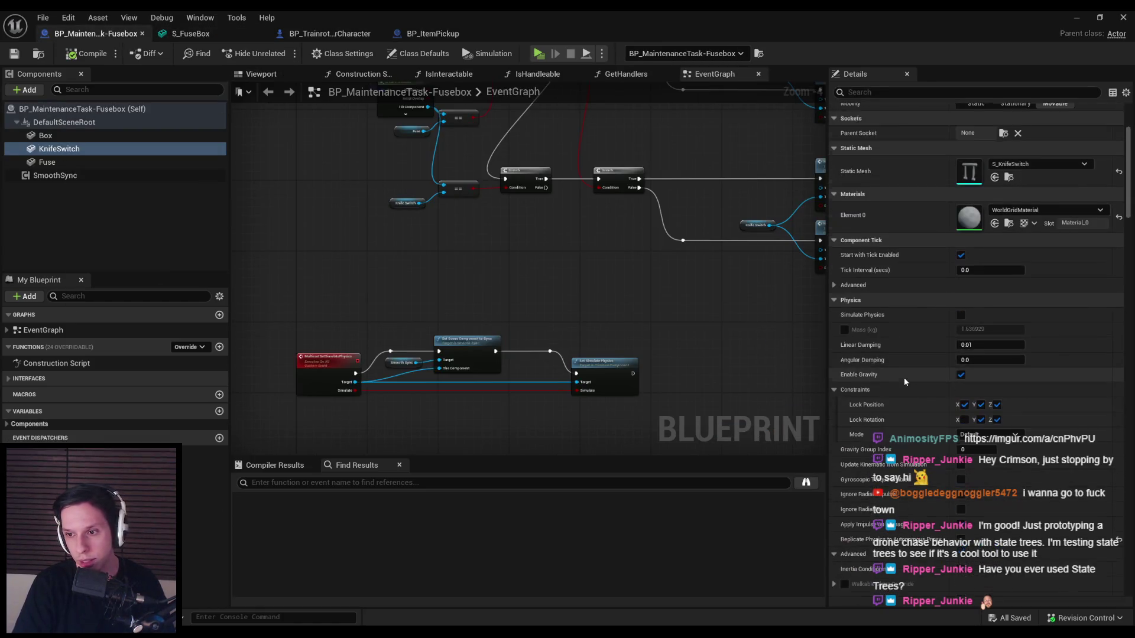
drag(1131, 251, 1130, 325)
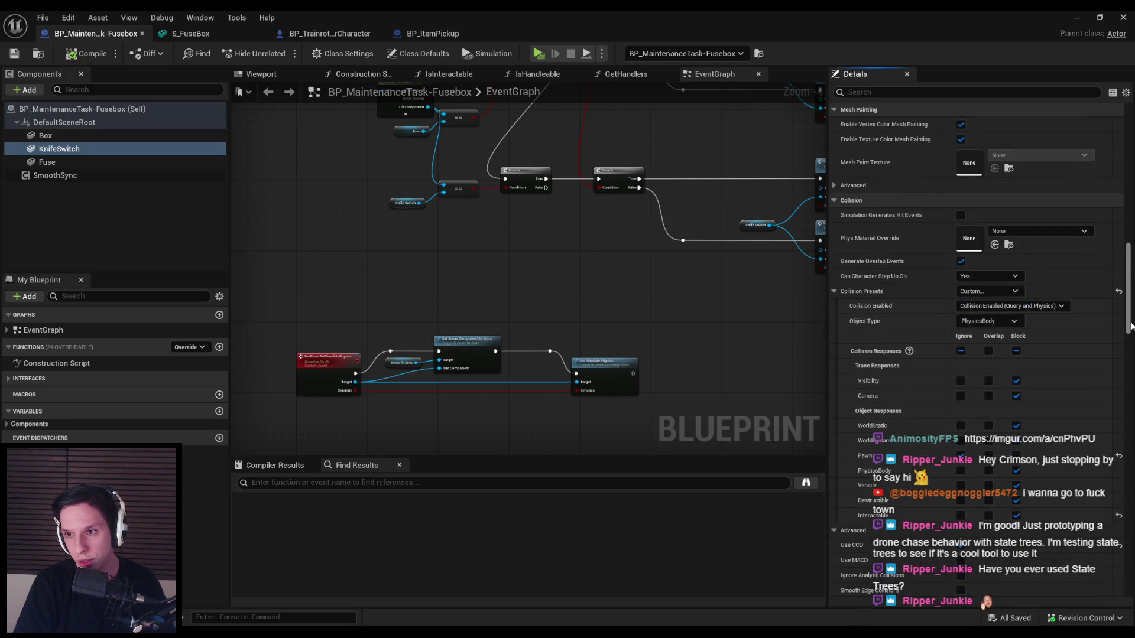
click(76, 163)
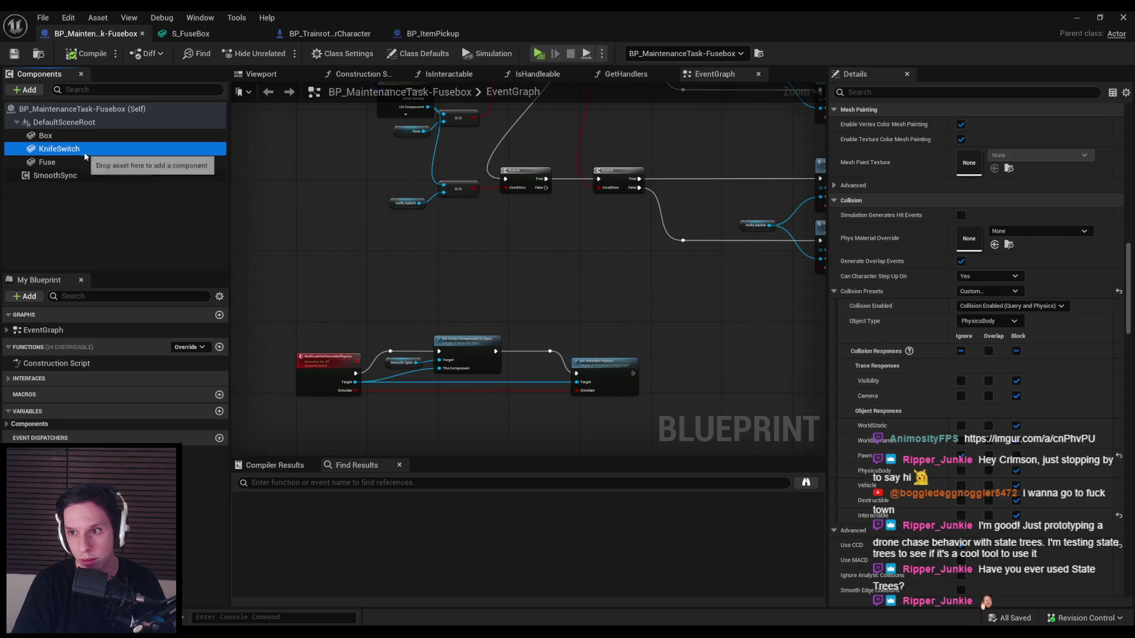
click(83, 162)
click(80, 151)
click(80, 163)
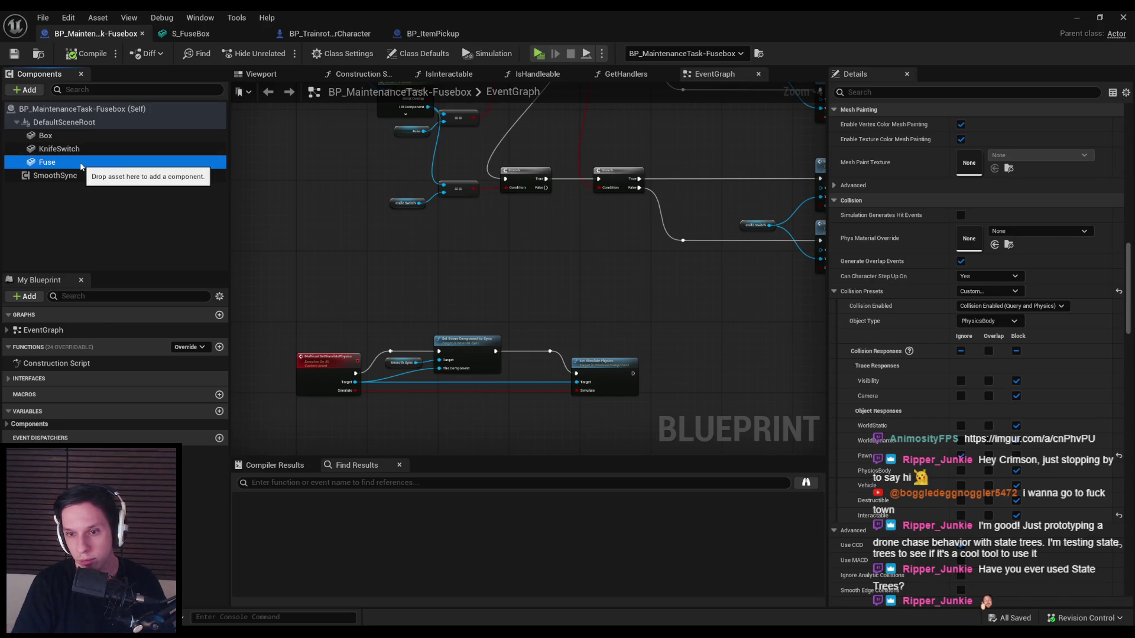
click(82, 150)
click(84, 135)
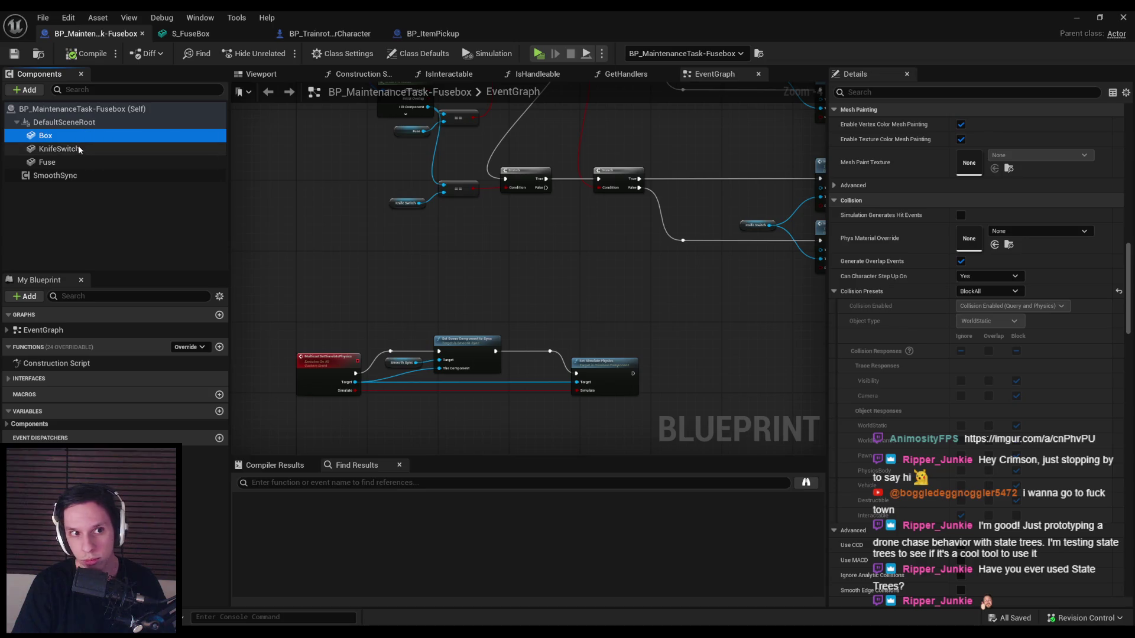
click(79, 150)
click(79, 163)
click(79, 152)
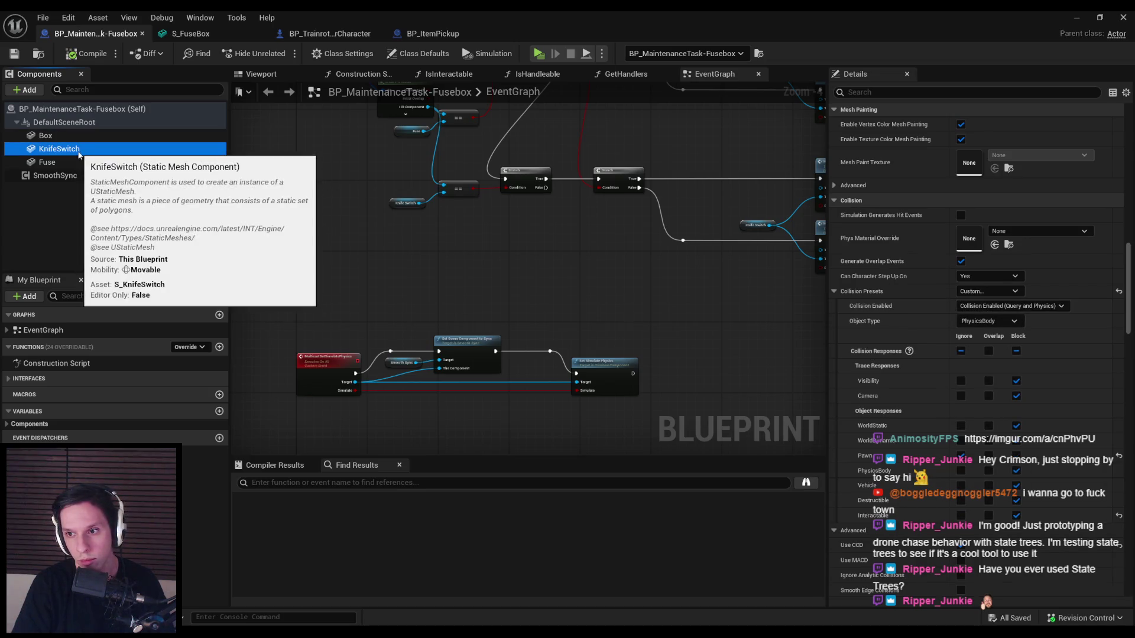
- Keep KnifeSwitch's object type as PhysicsBody, compile the Blueprint and return to the level
click(981, 321)
click(975, 332)
click(976, 325)
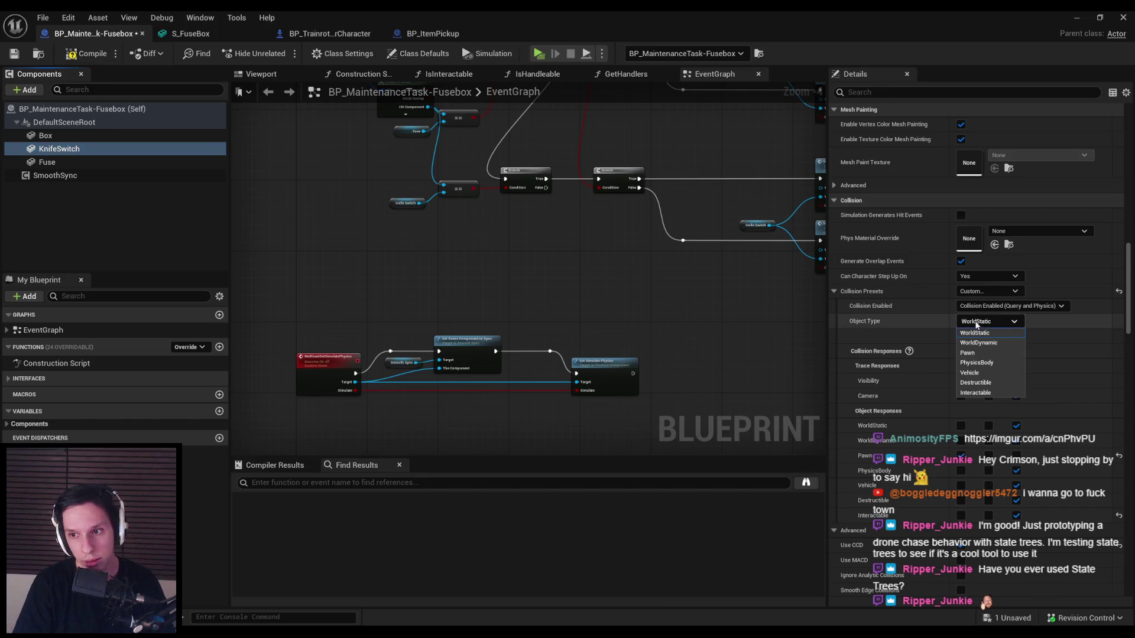
click(978, 363)
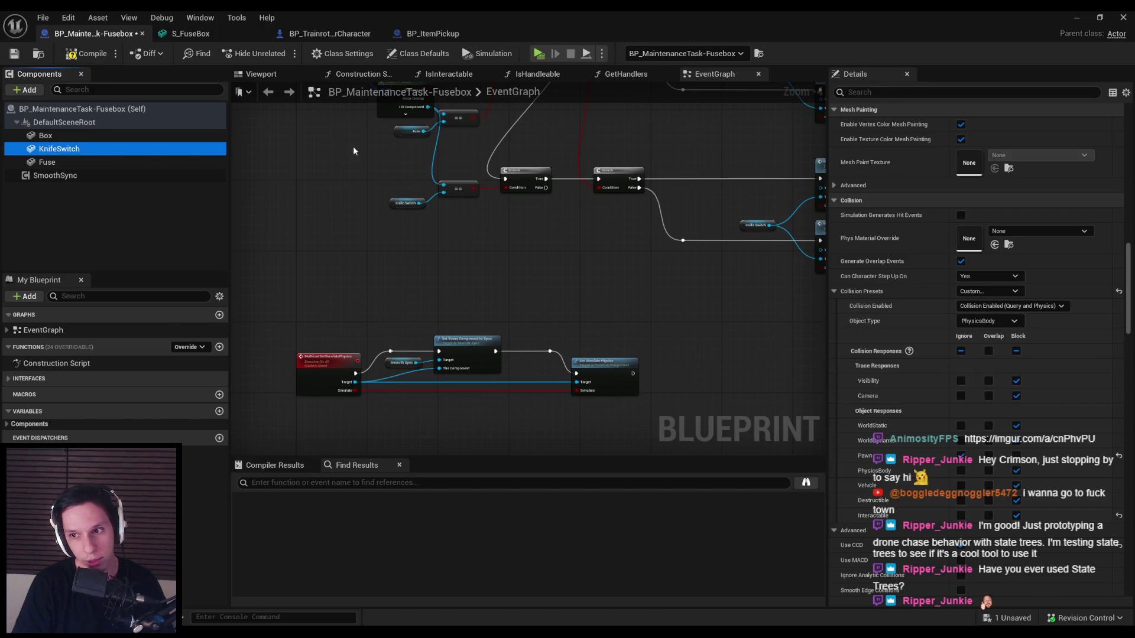
click(85, 53)
click(1071, 16)
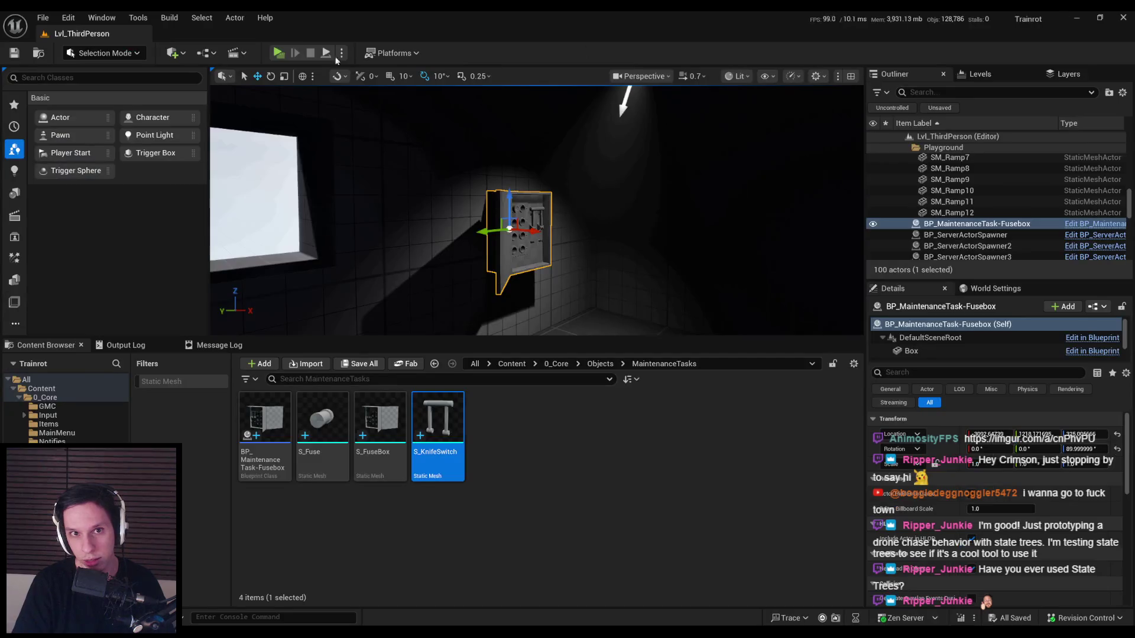
- Run a multiplayer playtest, walking forward and back to face the fusebox, then stop it
click(279, 54)
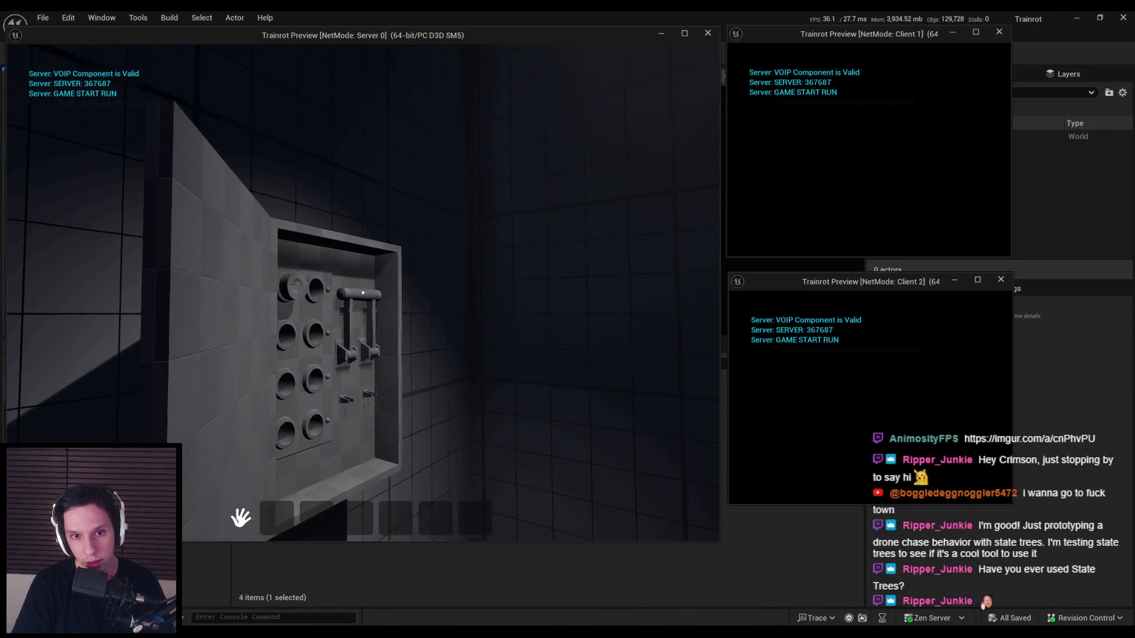
key(w)
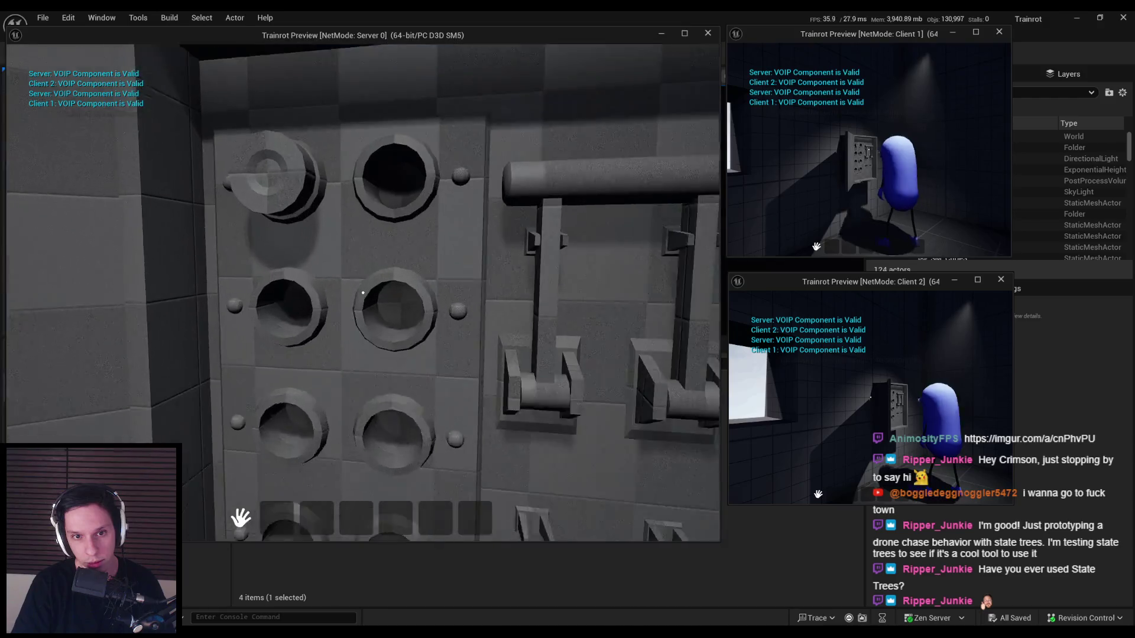
key(s)
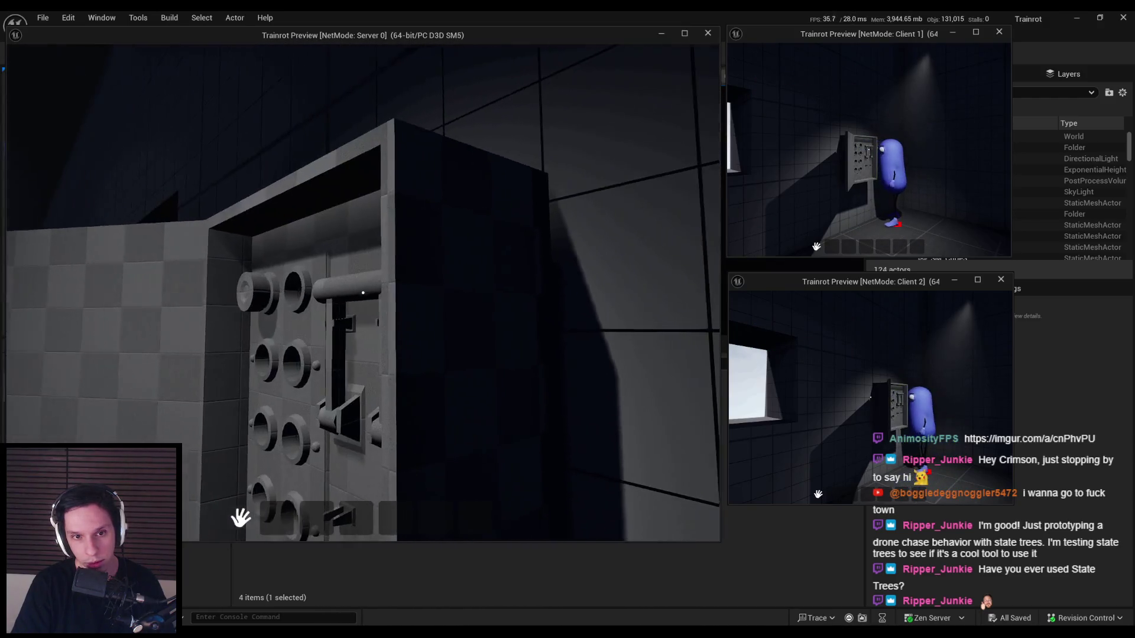
mouse_move(363, 292)
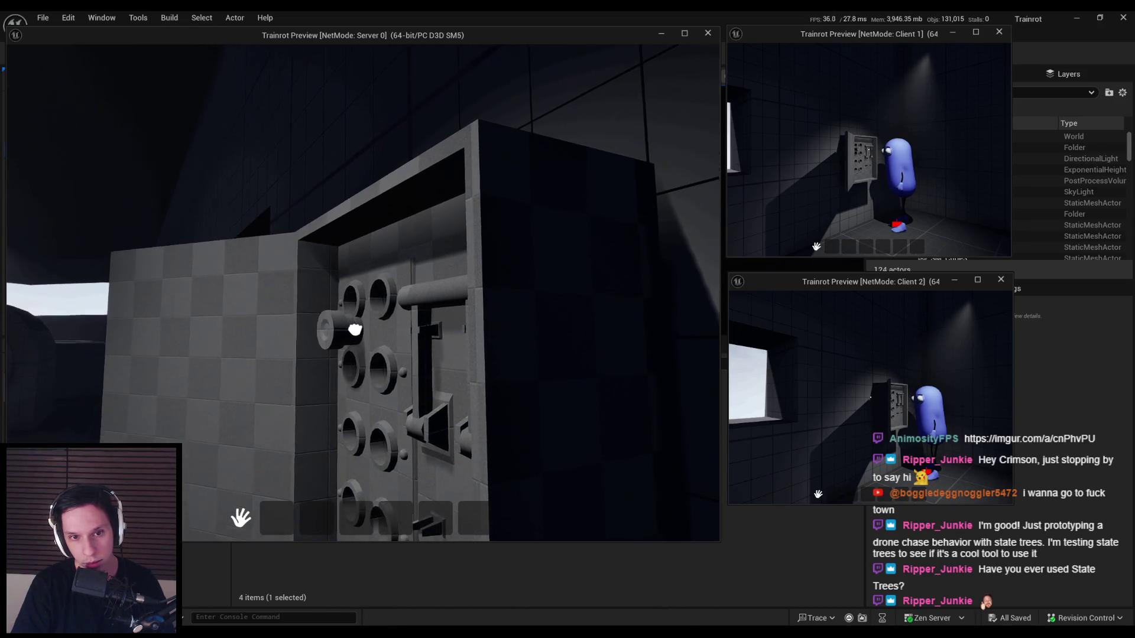
key(w)
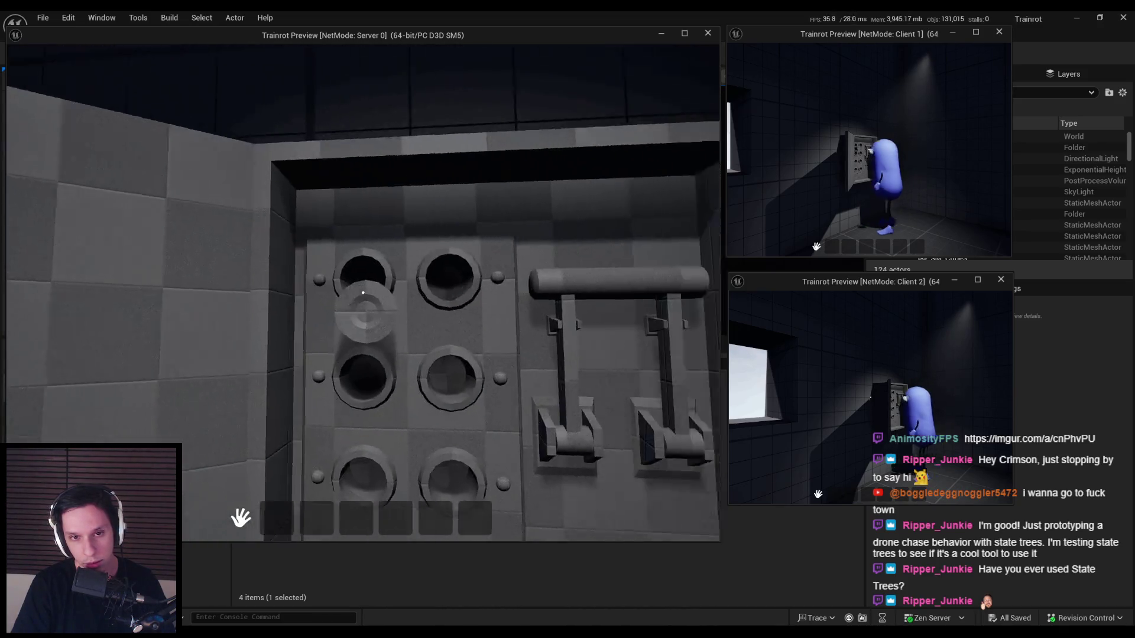
key(Escape)
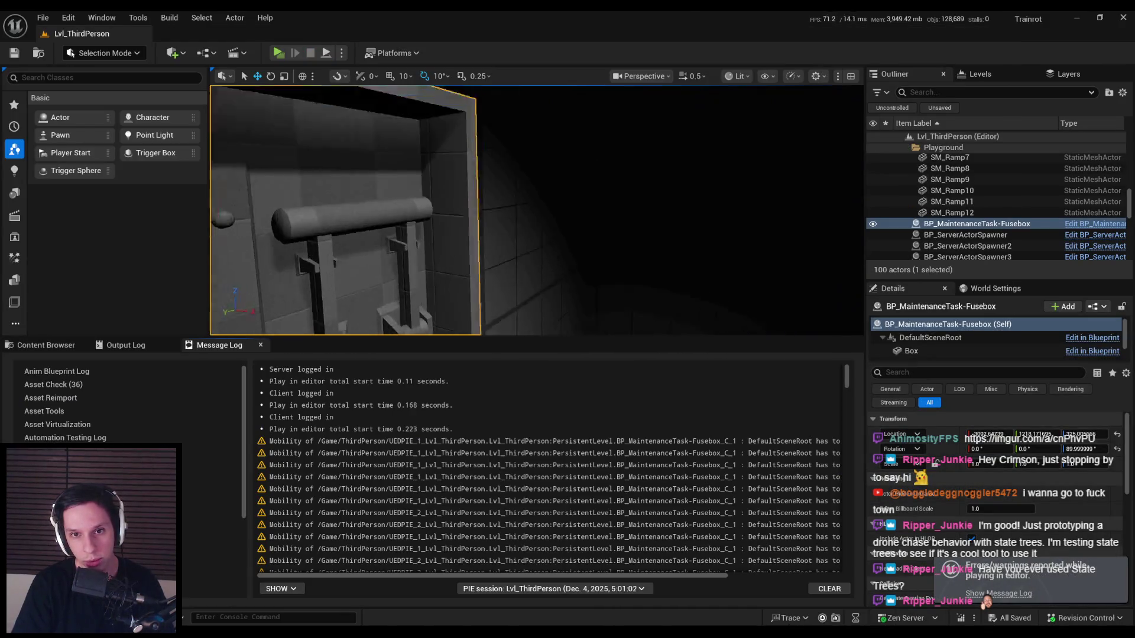
- Frame the fusebox and view it in Player Collision mode, then back in Lit
key(f)
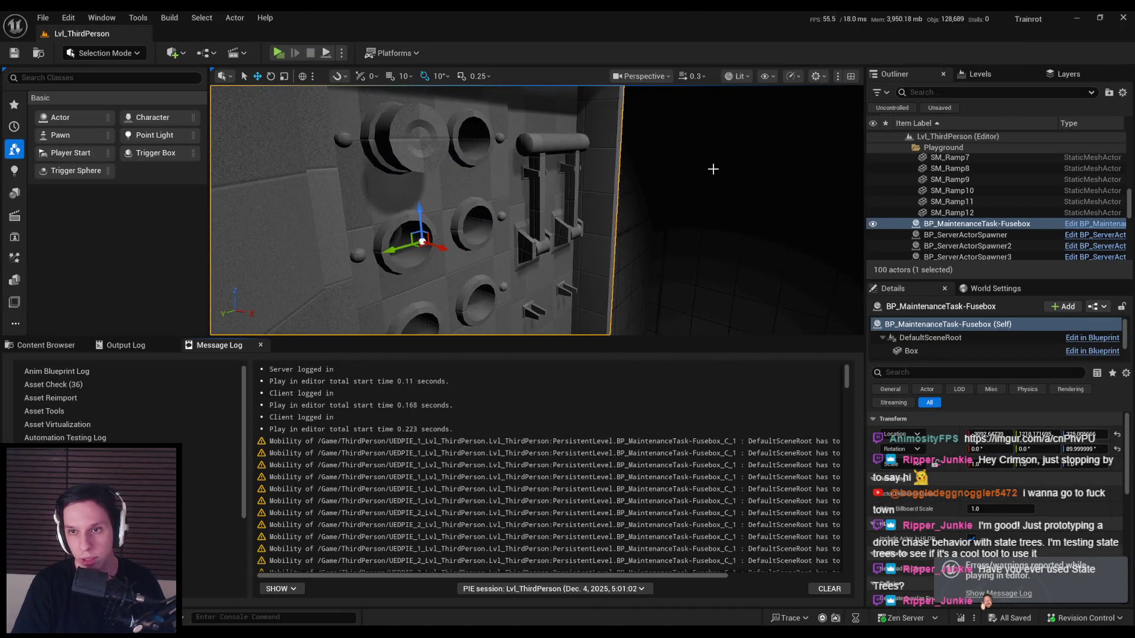
click(767, 76)
click(737, 76)
click(737, 76)
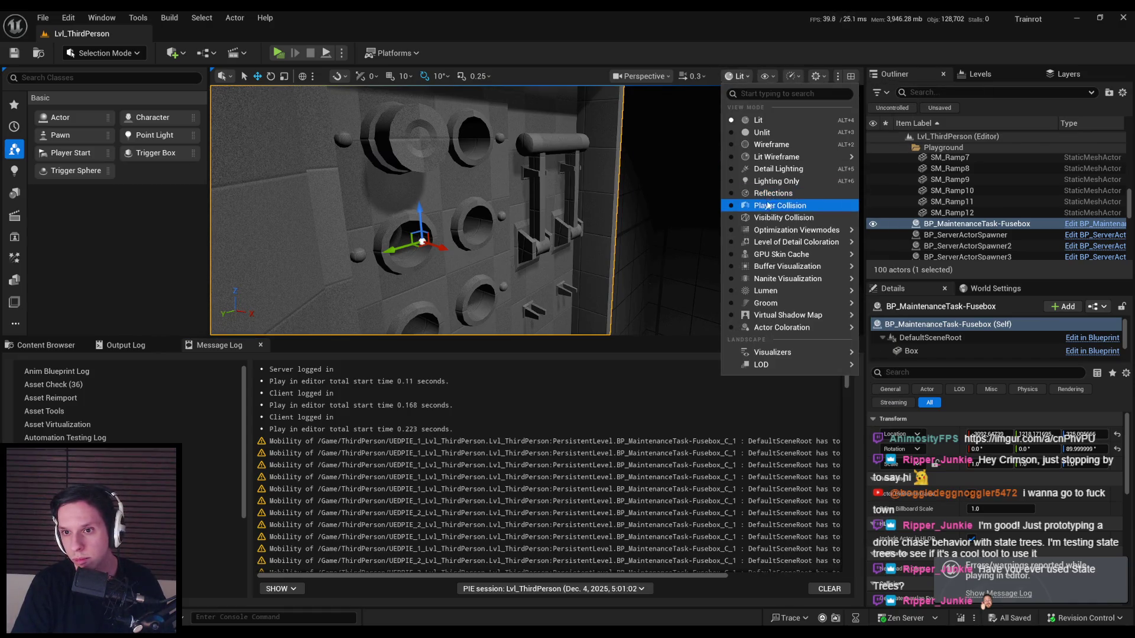
click(767, 205)
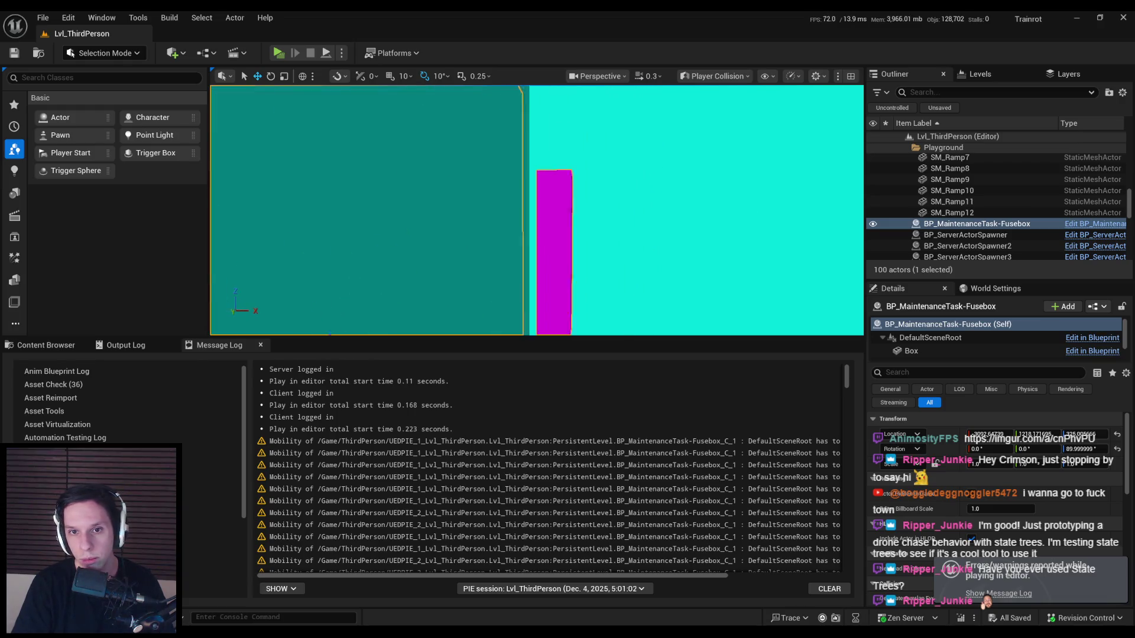
click(714, 76)
click(714, 105)
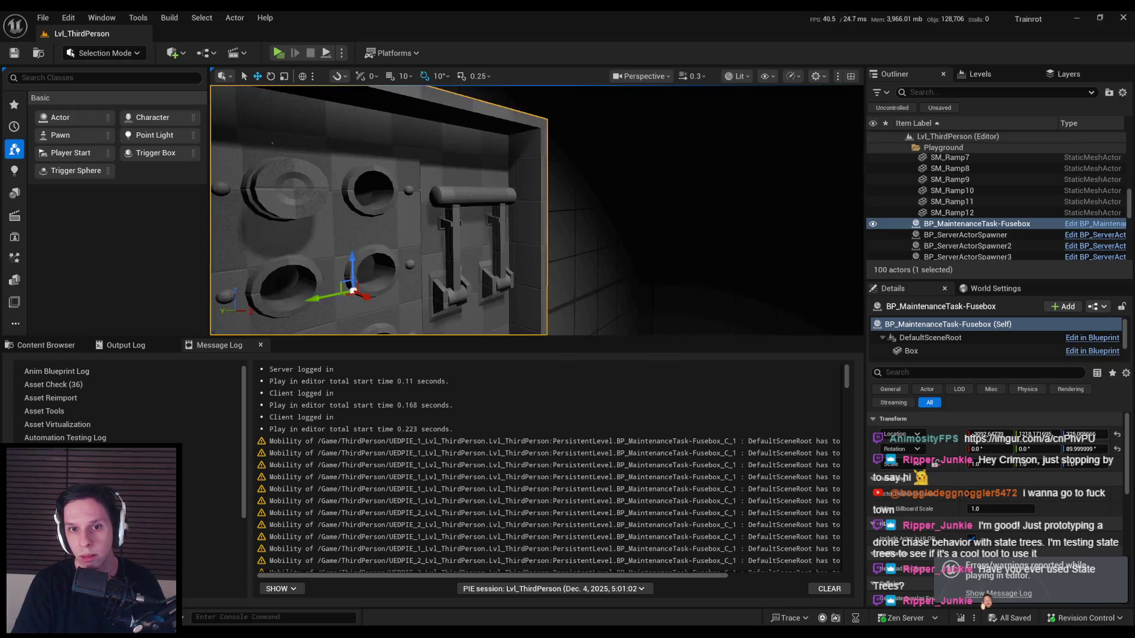
- Recheck the fusebox's player collision, restore Lit view, and reopen the Fusebox Blueprint
scroll(677, 194, down, 5)
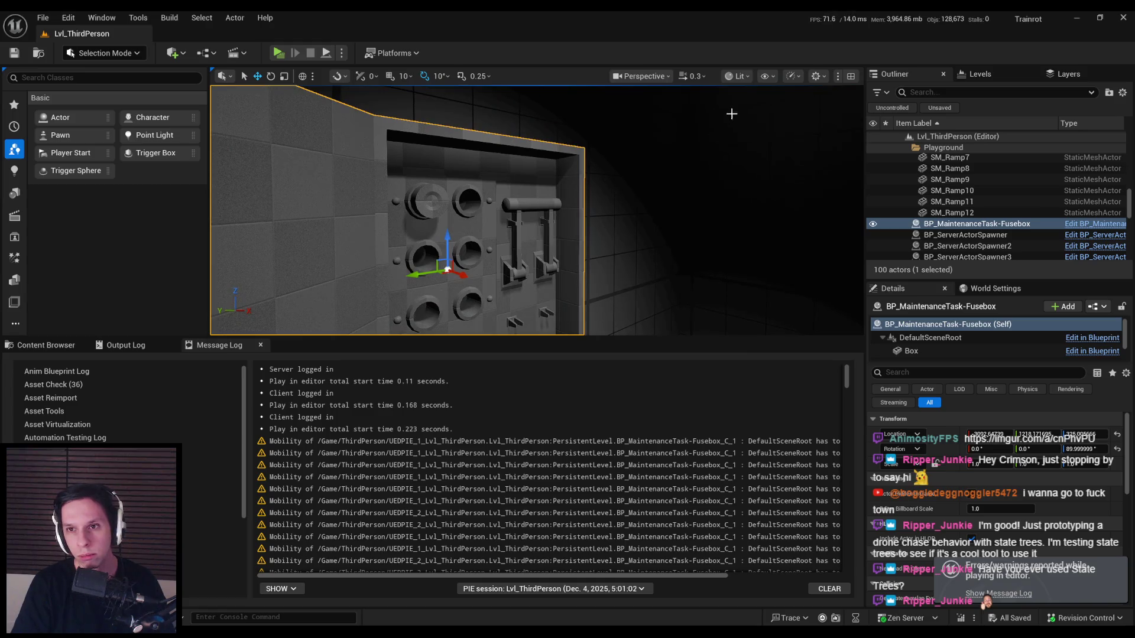
click(738, 76)
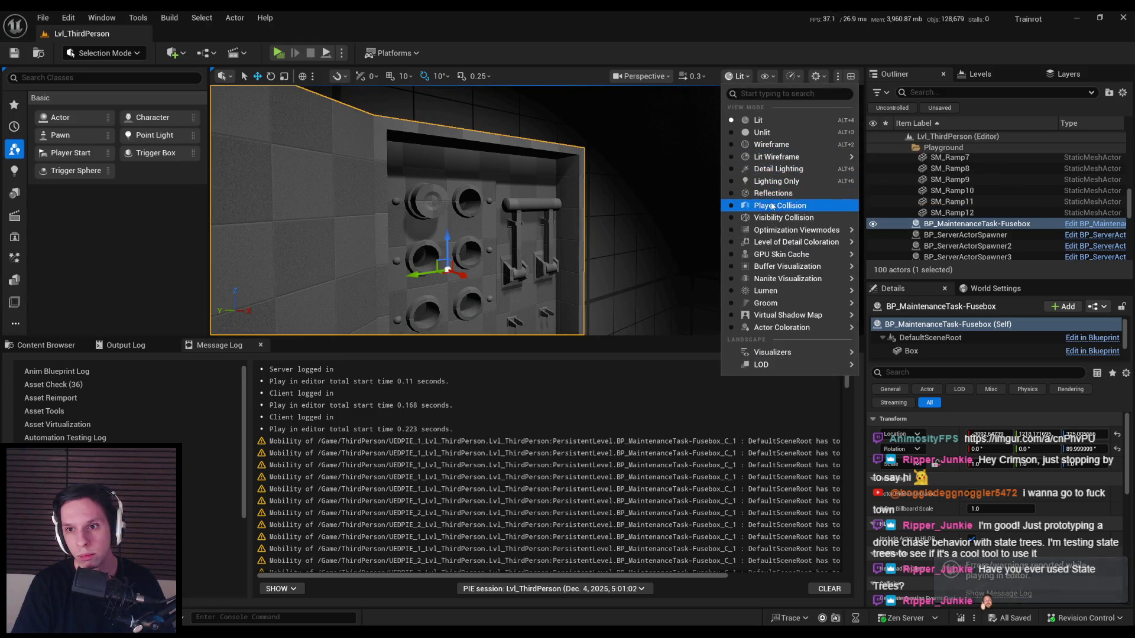
click(772, 207)
click(716, 77)
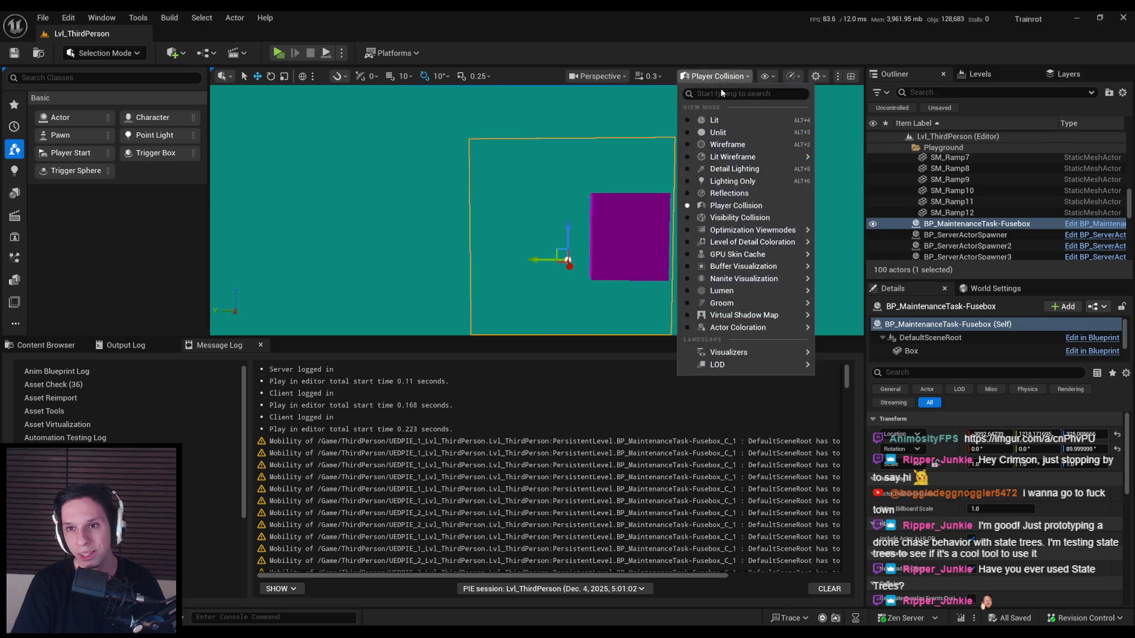
click(716, 121)
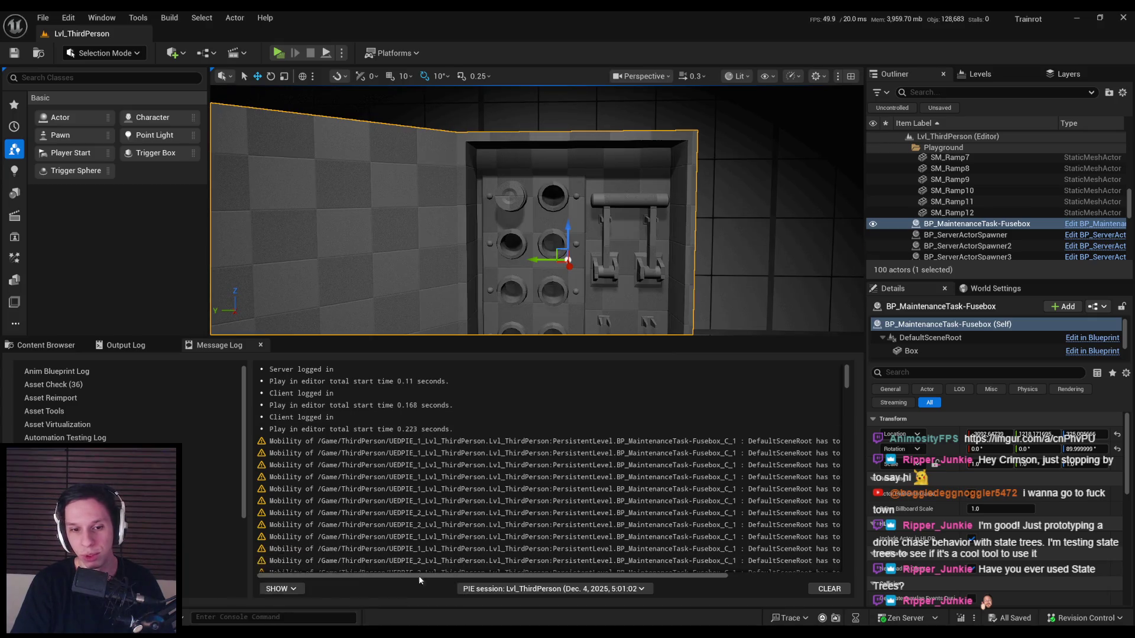
key(ctrl+e)
click(47, 162)
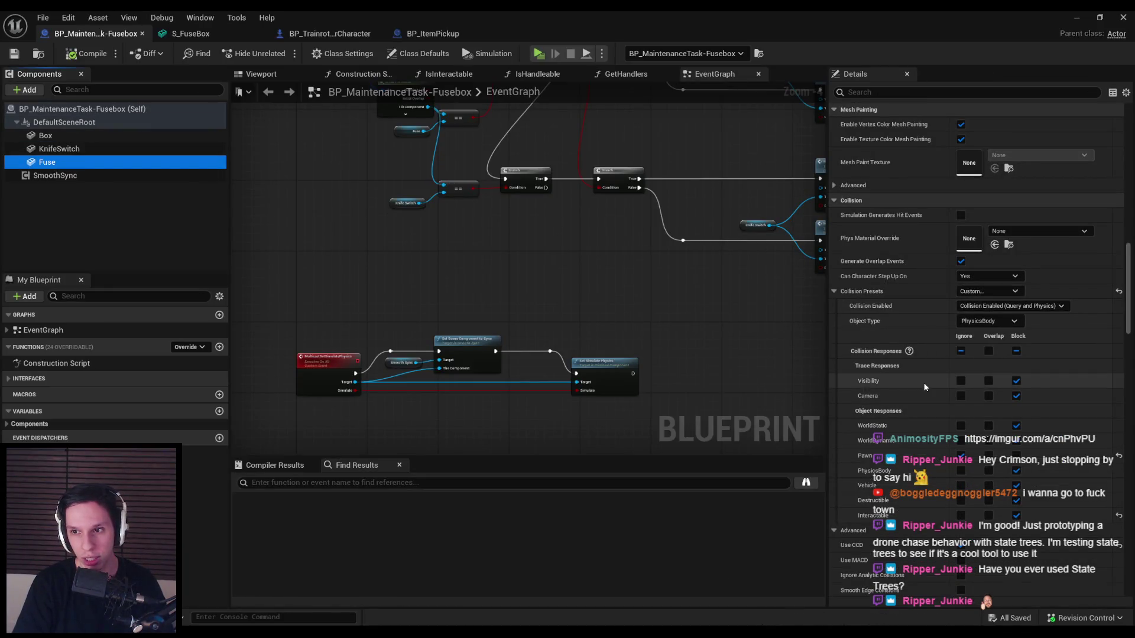
- Compare KnifeSwitch's settings with the Fuse component's physics settings
mouse_move(1129, 285)
mouse_down()
mouse_move(1131, 351)
mouse_move(1101, 150)
mouse_up()
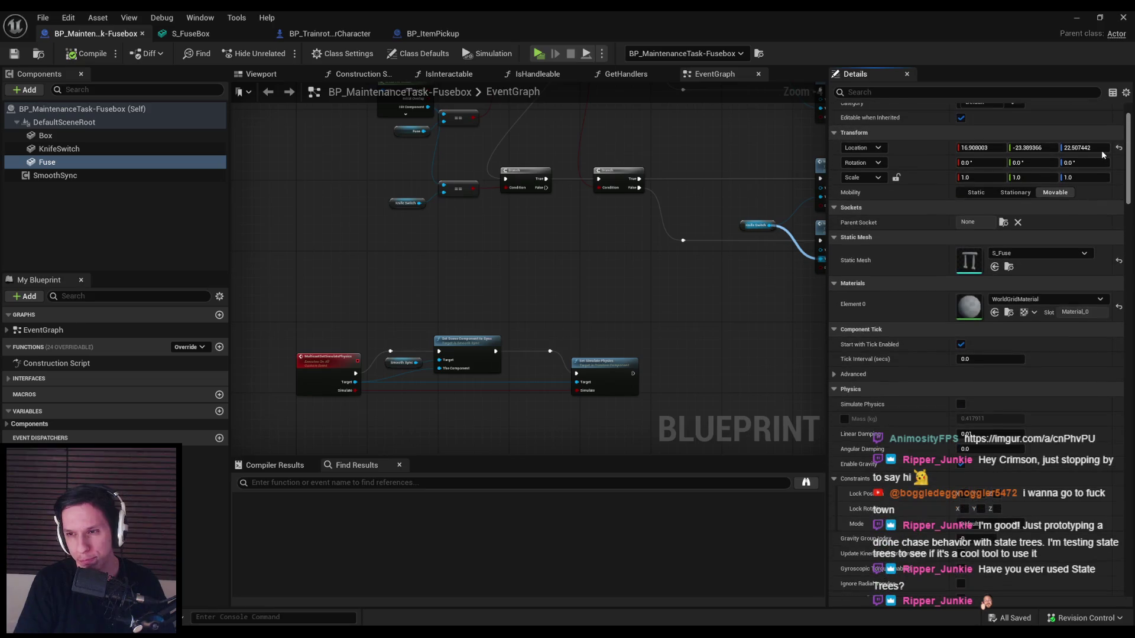
click(82, 153)
click(78, 162)
click(82, 154)
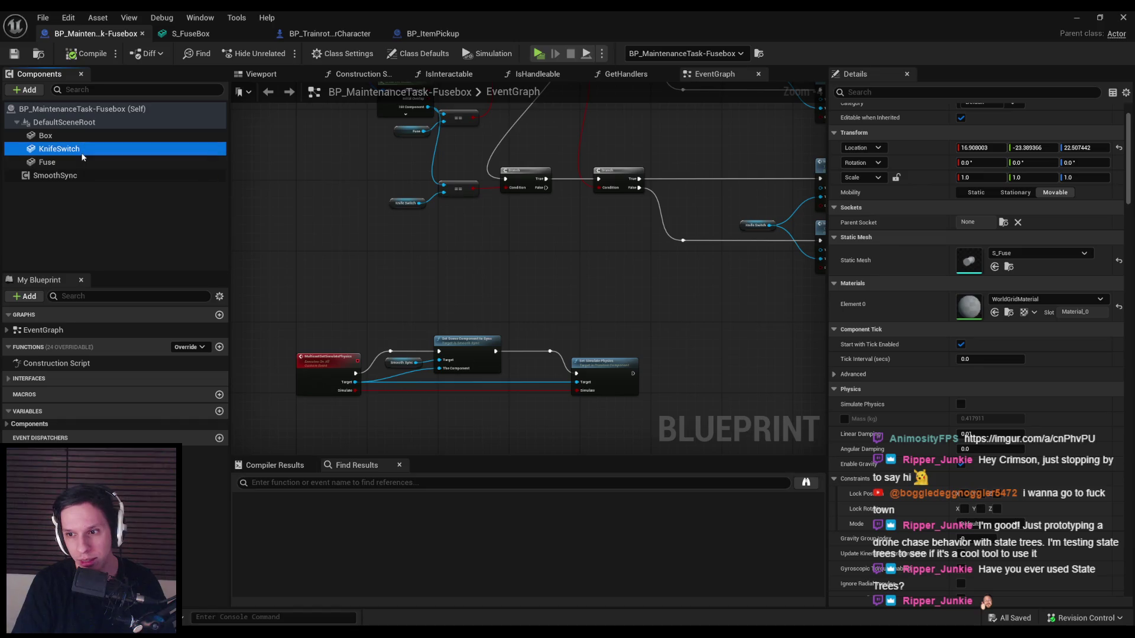
scroll(1124, 187, down, 3)
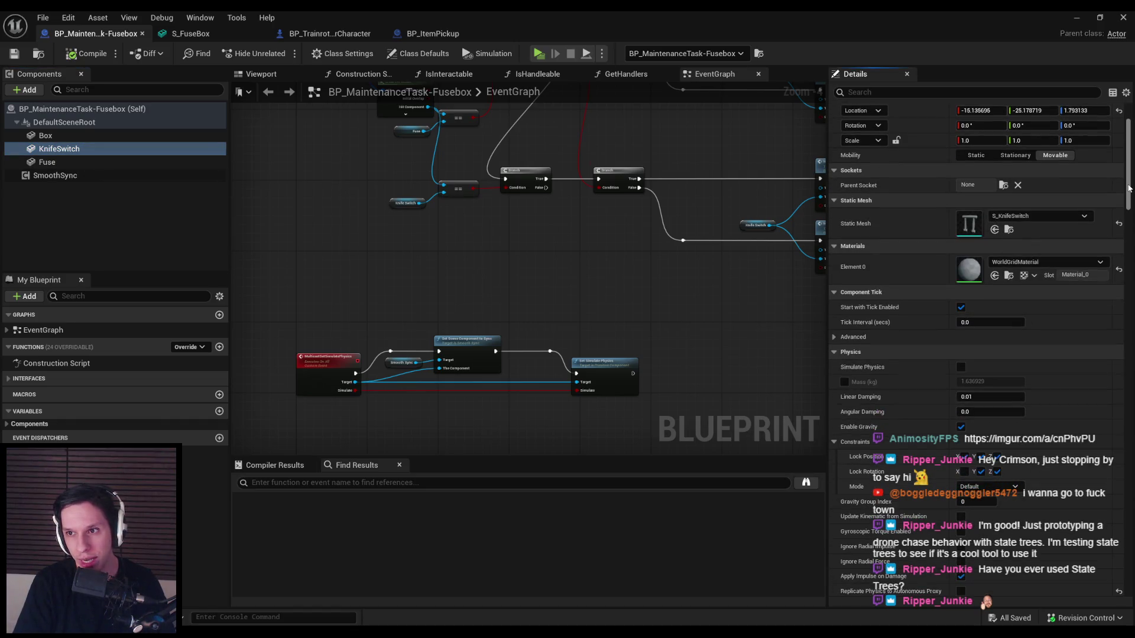
drag(1129, 188, 1128, 226)
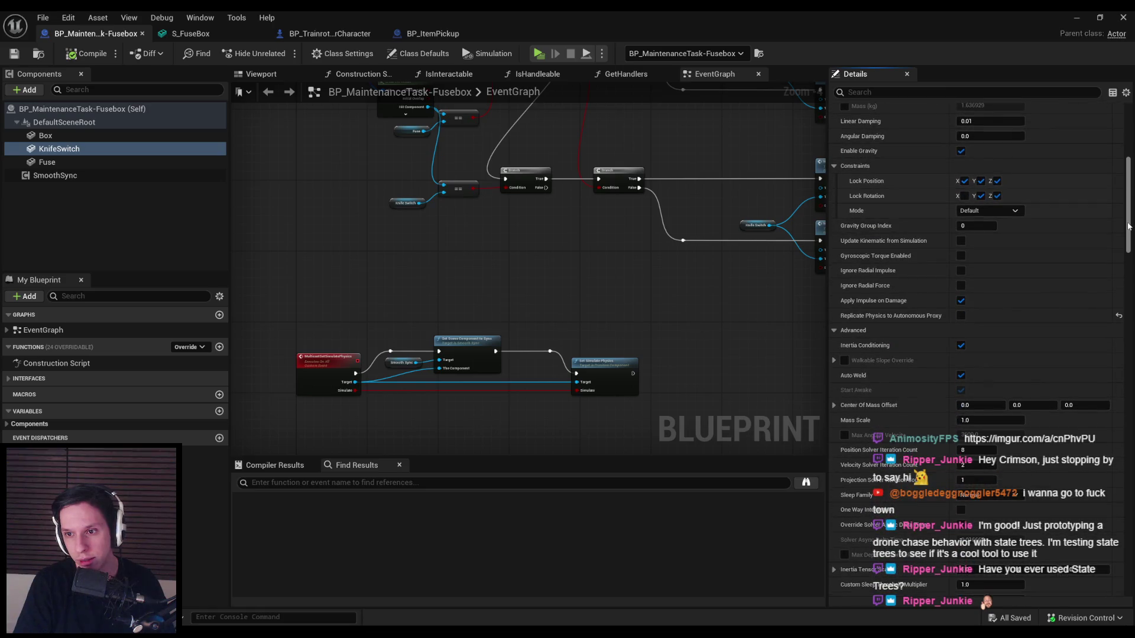
click(82, 148)
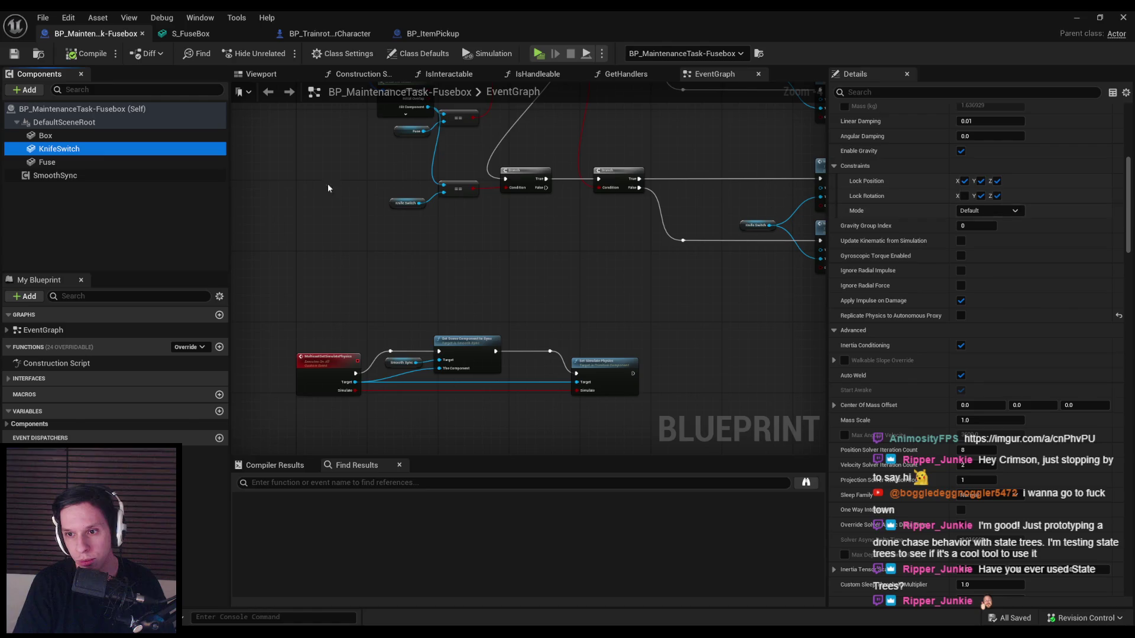
click(48, 162)
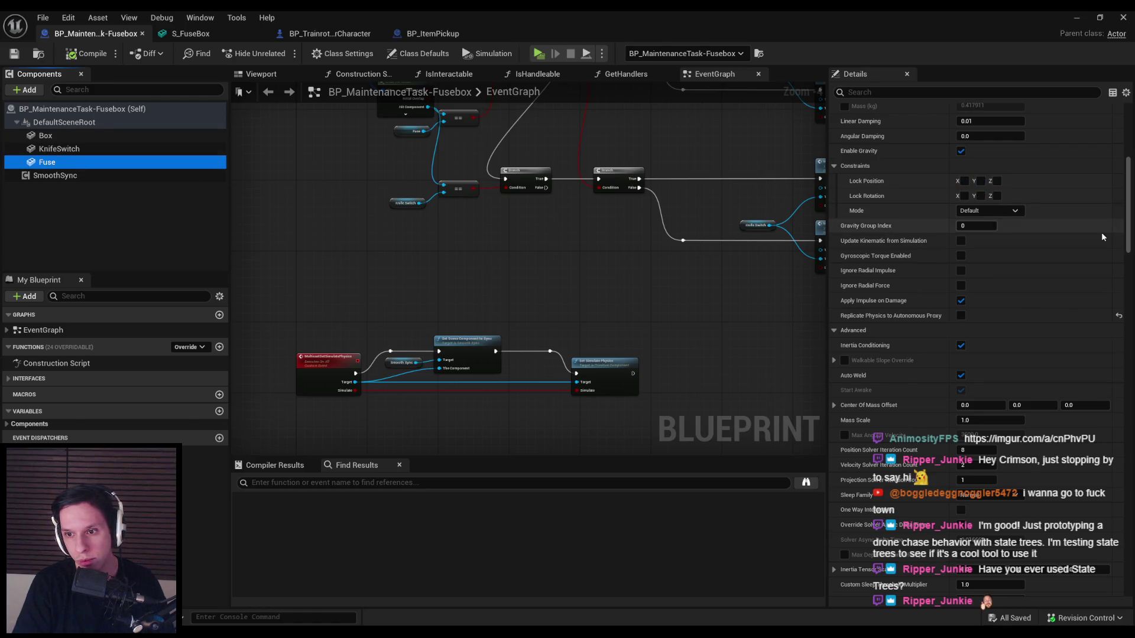
- Switch between Fuse and KnifeSwitch again, ending on KnifeSwitch's Details
drag(1126, 234, 1126, 529)
scroll(885, 275, up, 15)
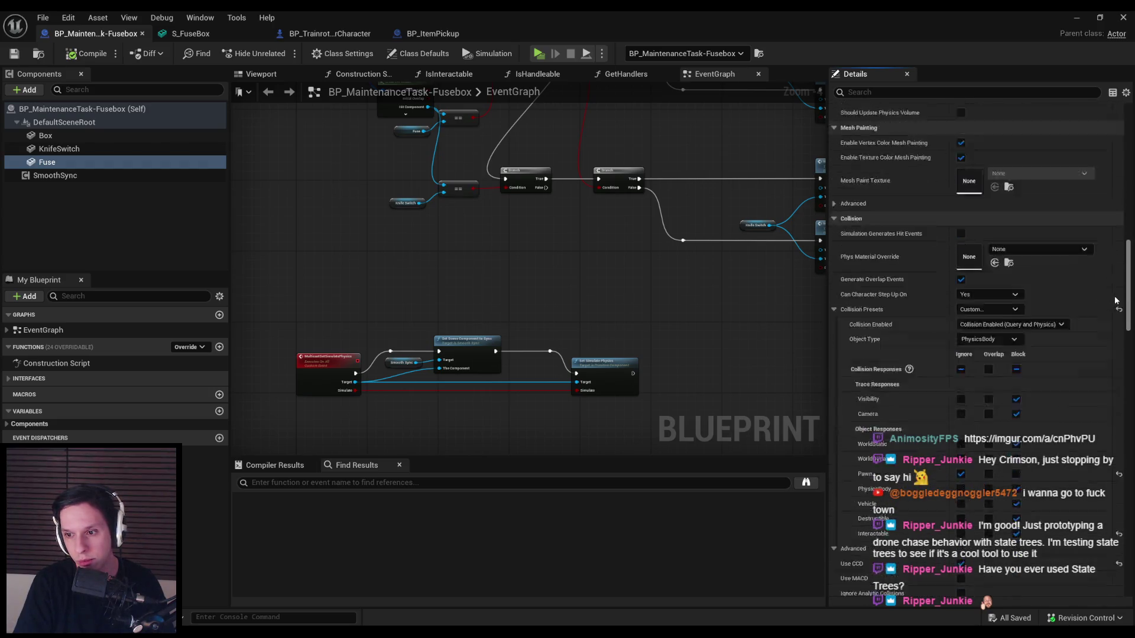
click(65, 162)
click(70, 150)
click(69, 160)
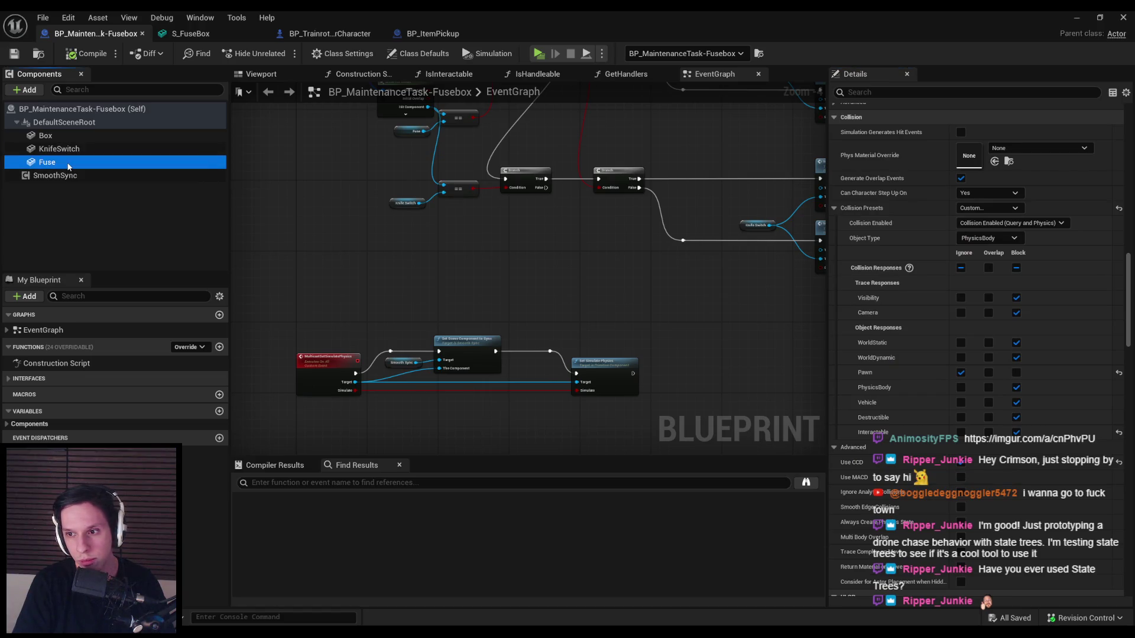
click(71, 152)
click(70, 162)
click(71, 149)
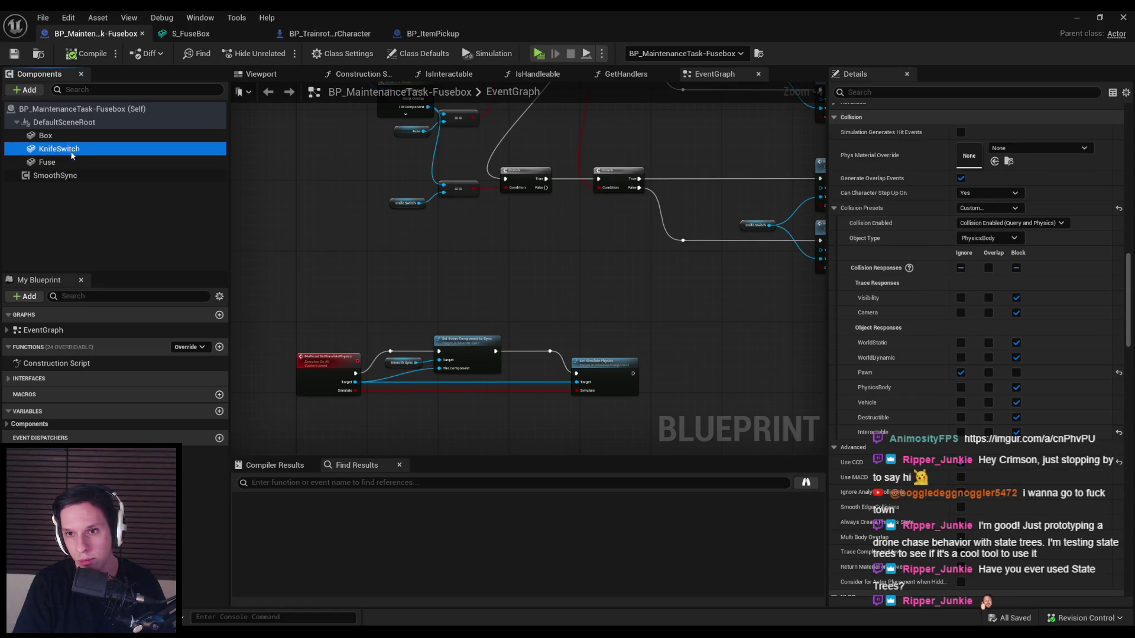
- Set KnifeSwitch to Query and Physics, ignoring WorldDynamic and blocking Vehicle, then return to the level
click(1031, 225)
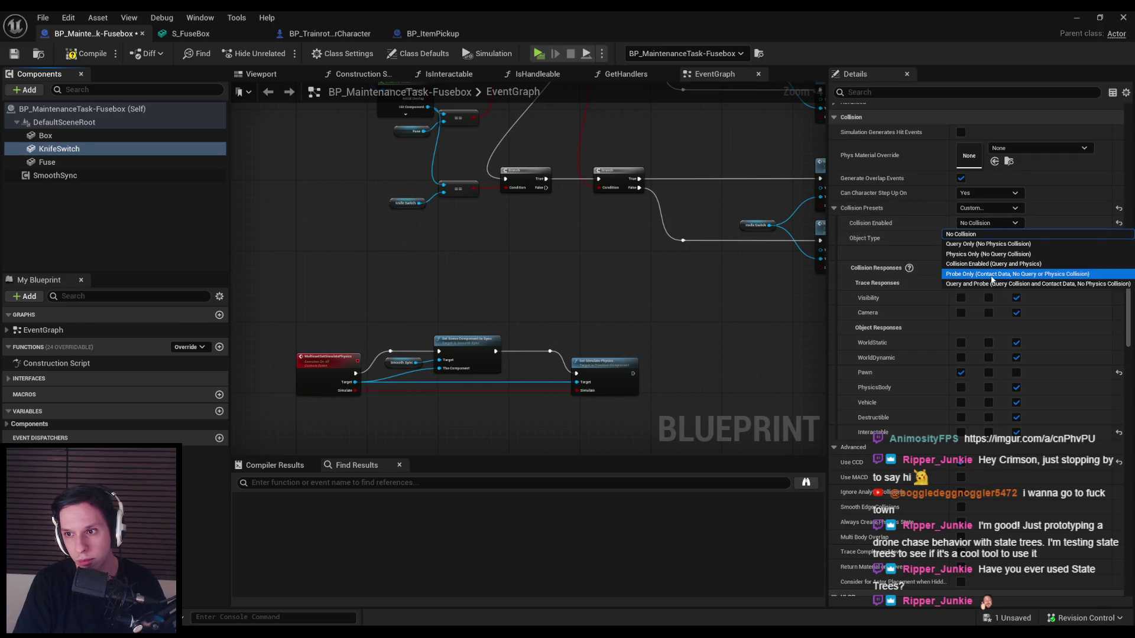
click(989, 276)
click(961, 358)
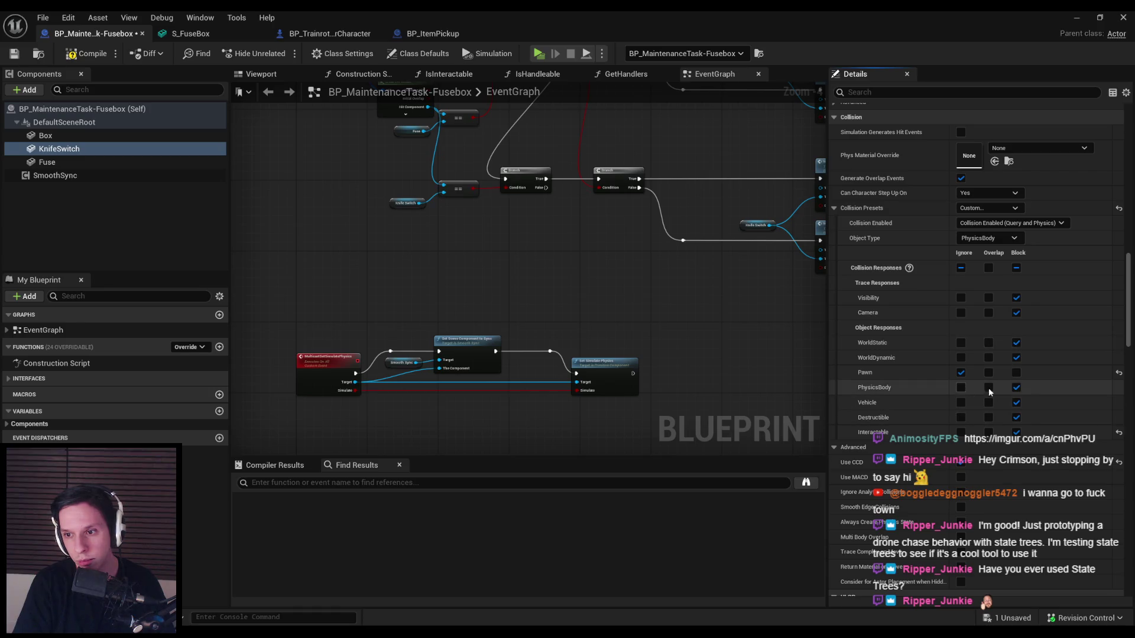
click(1017, 403)
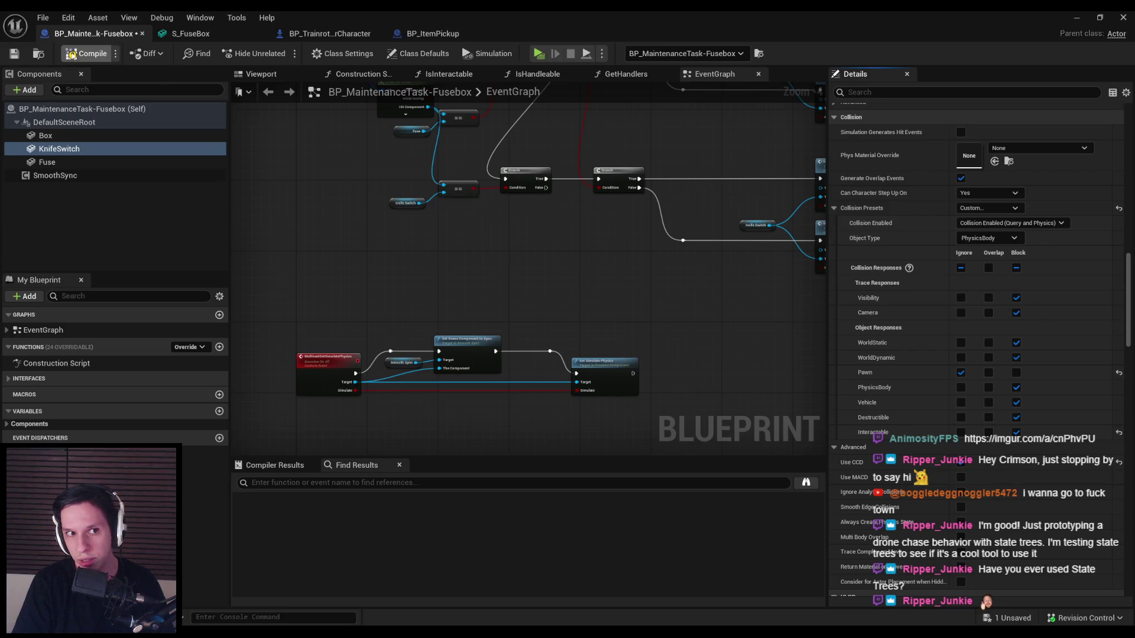
click(82, 163)
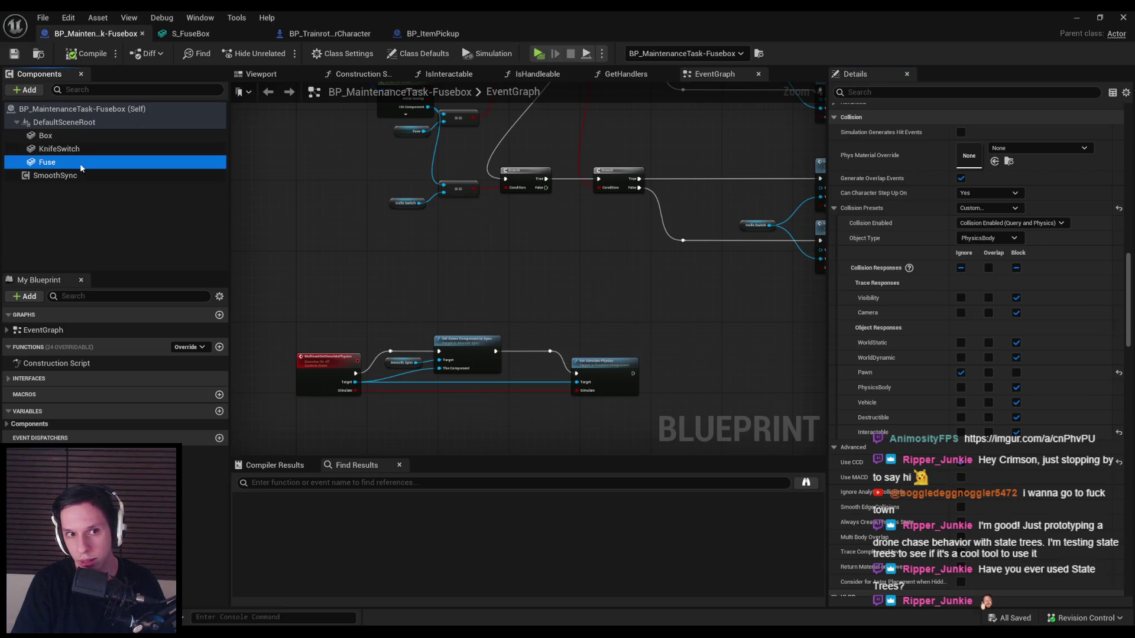
scroll(983, 435, down, 5)
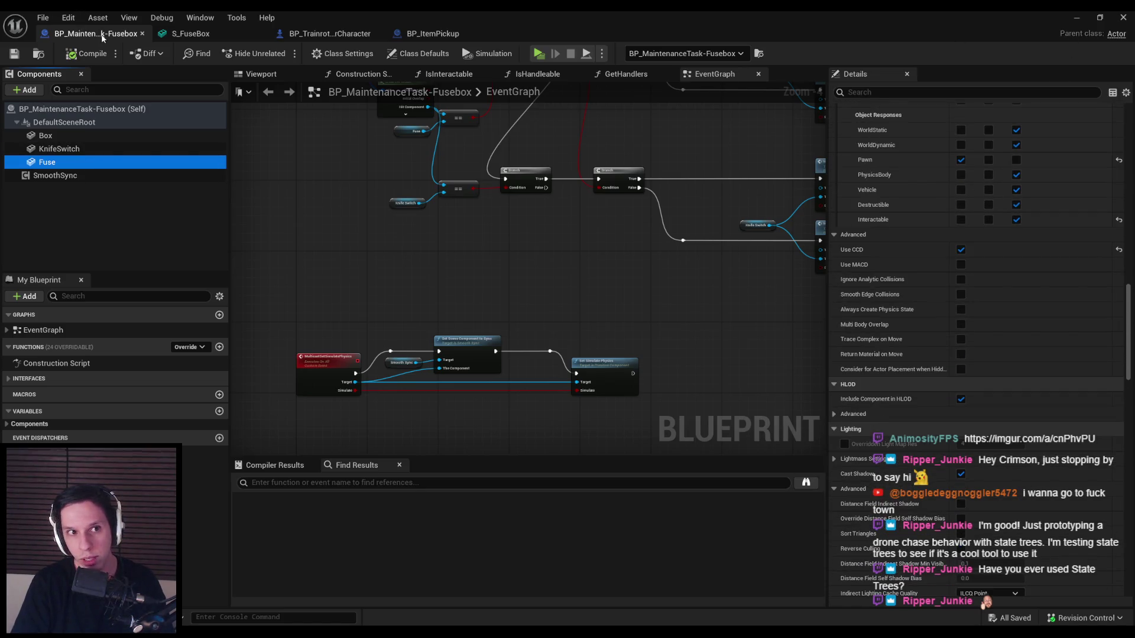
key(alt+Tab)
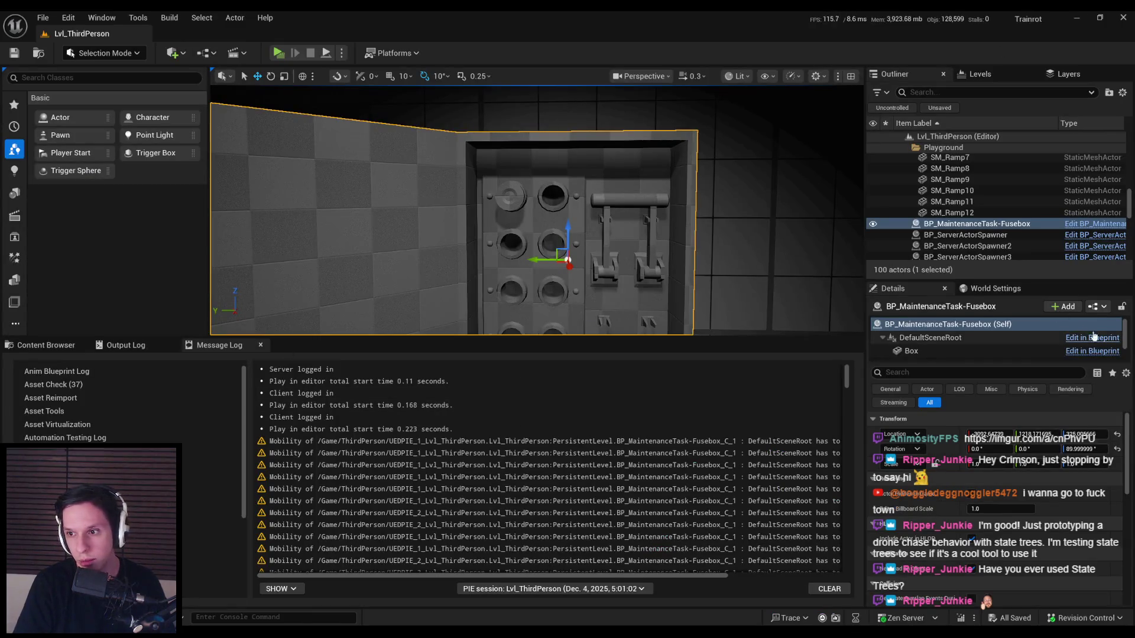
click(1094, 338)
click(1081, 330)
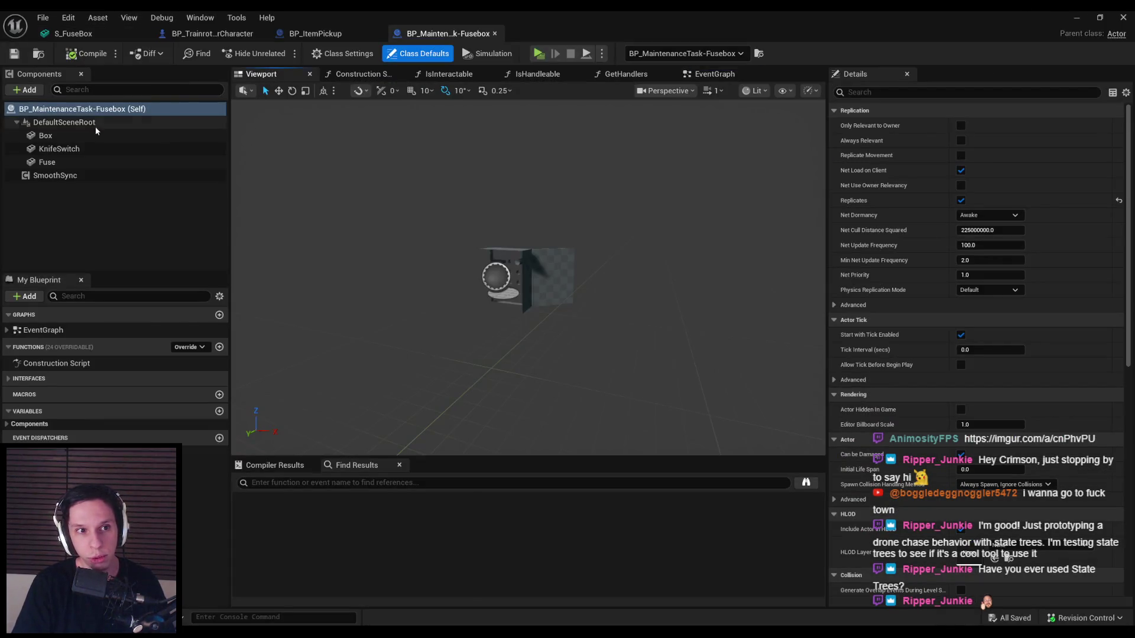
click(59, 148)
scroll(1133, 274, down, 10)
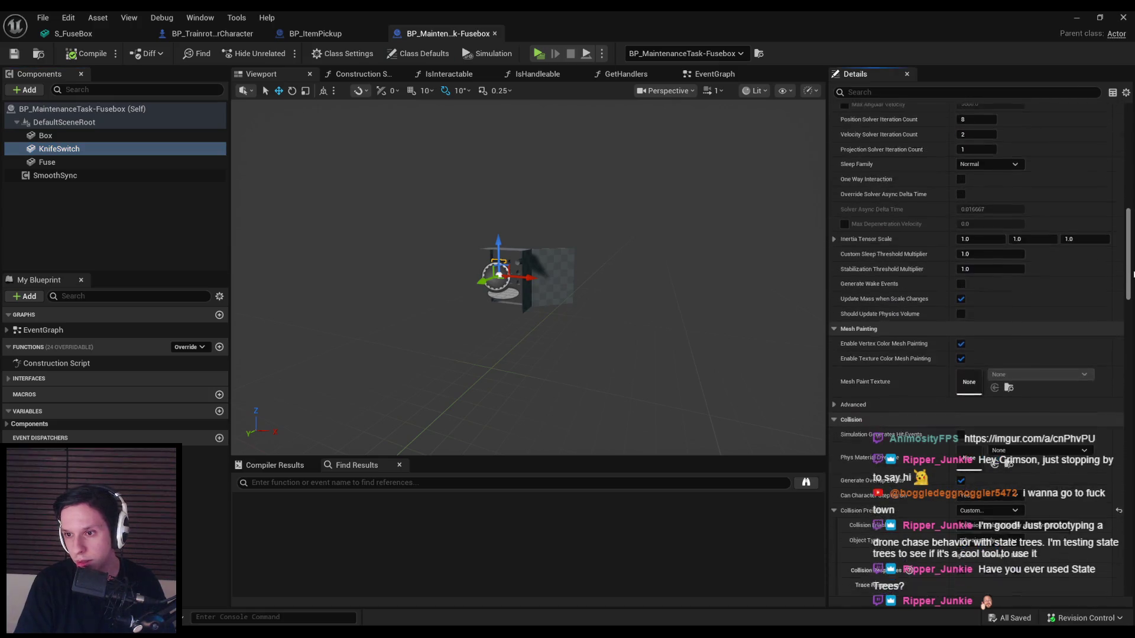
scroll(1134, 274, down, 5)
click(75, 164)
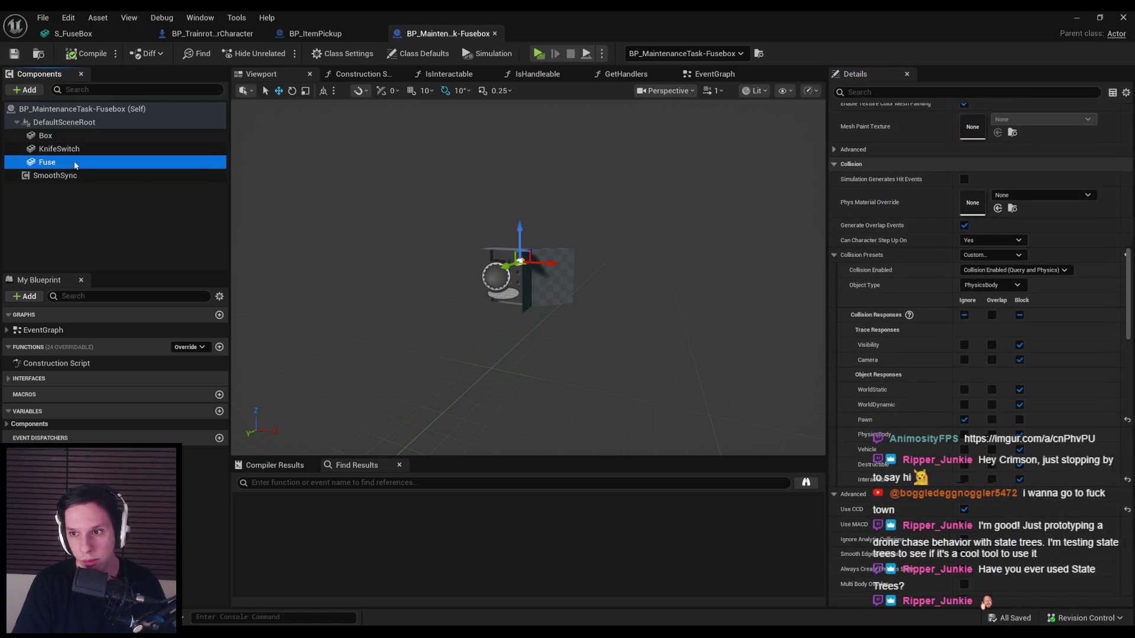
key(Up)
click(78, 153)
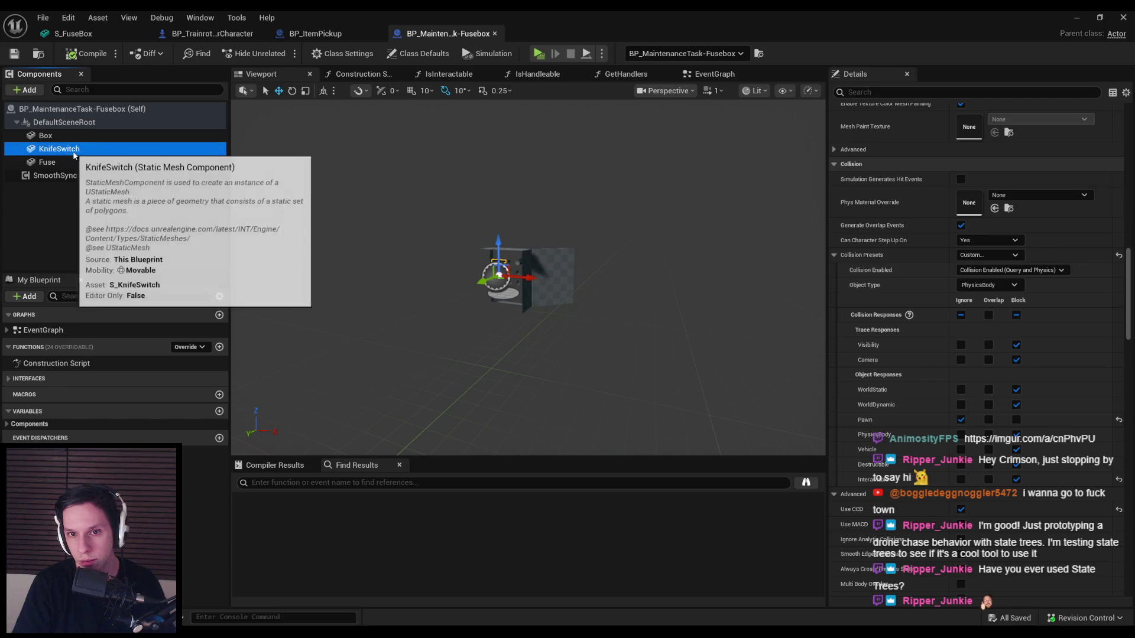
key(f)
click(1082, 21)
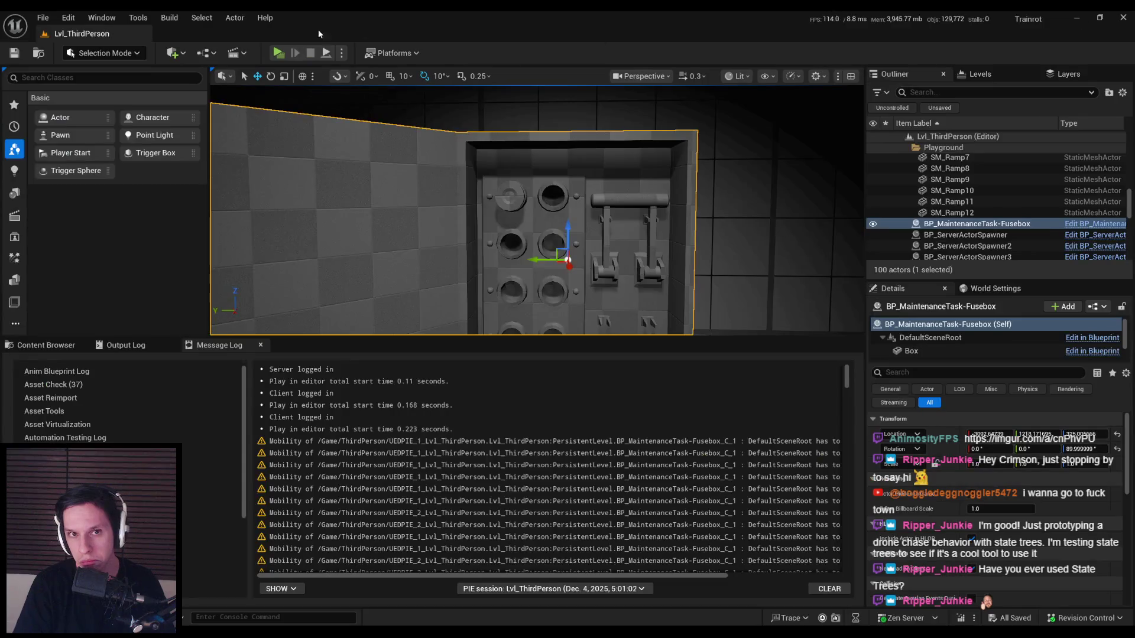
click(279, 53)
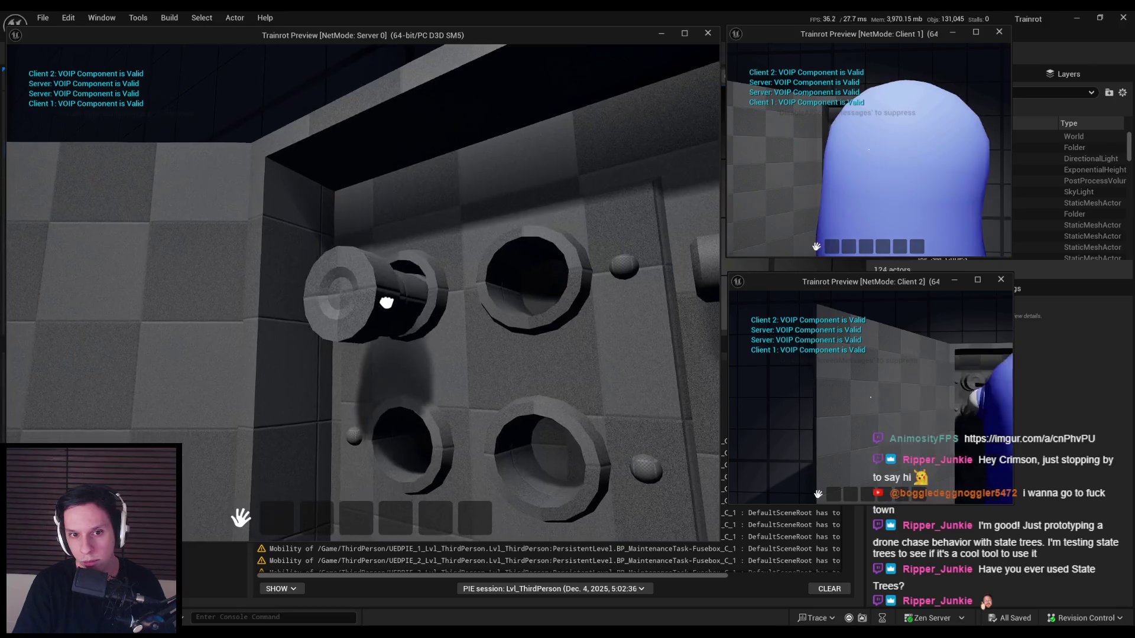
key(d)
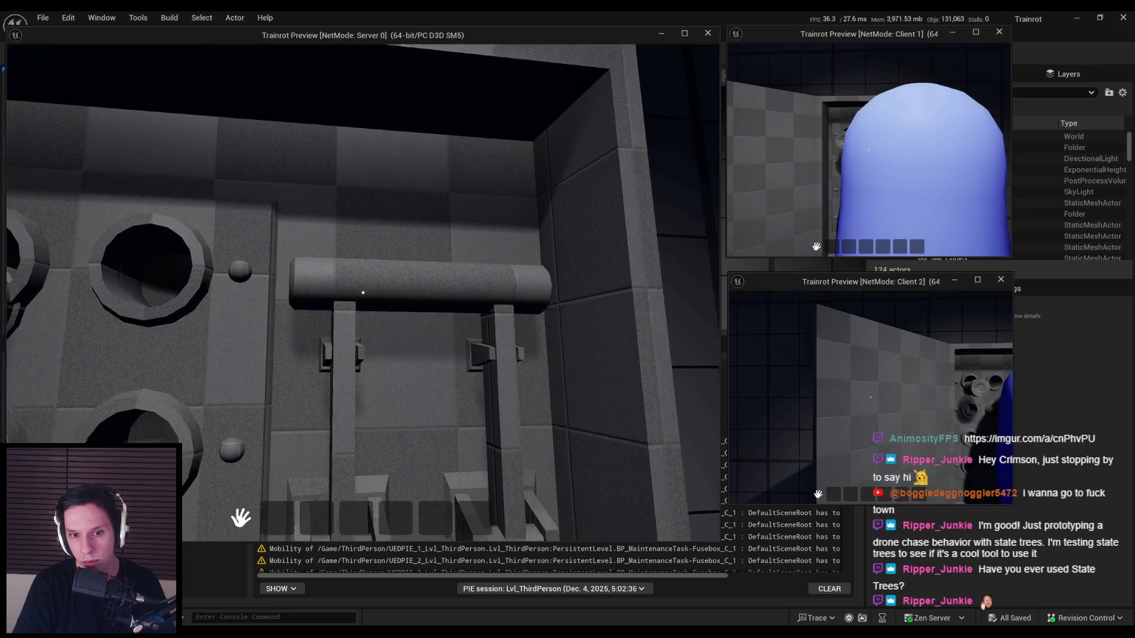
key(e)
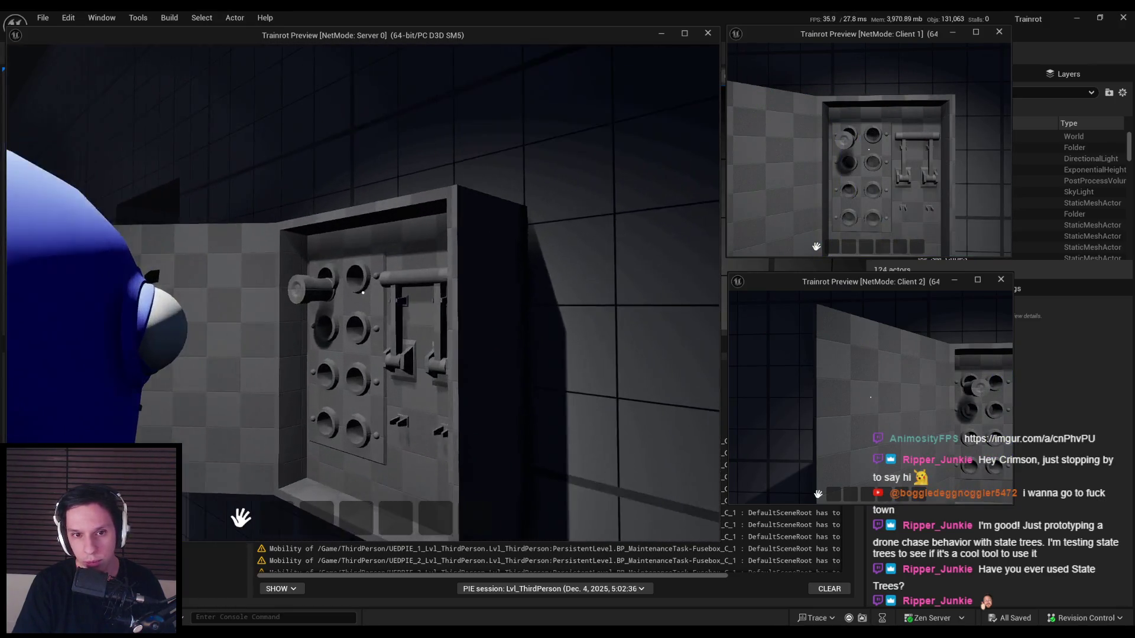
key(w)
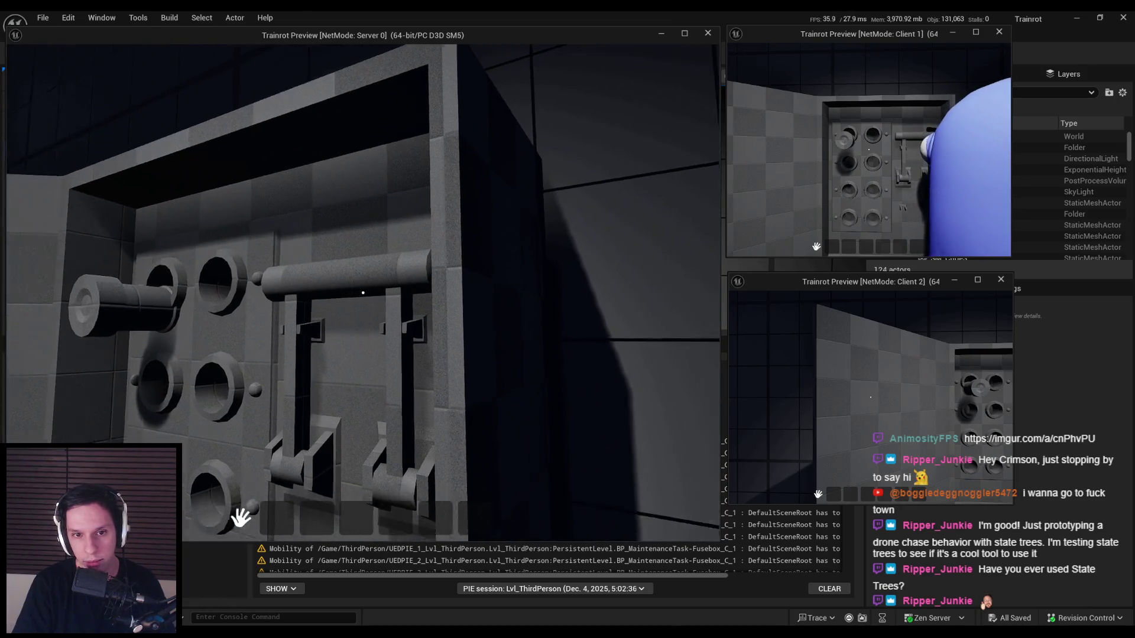
key(Escape)
click(438, 359)
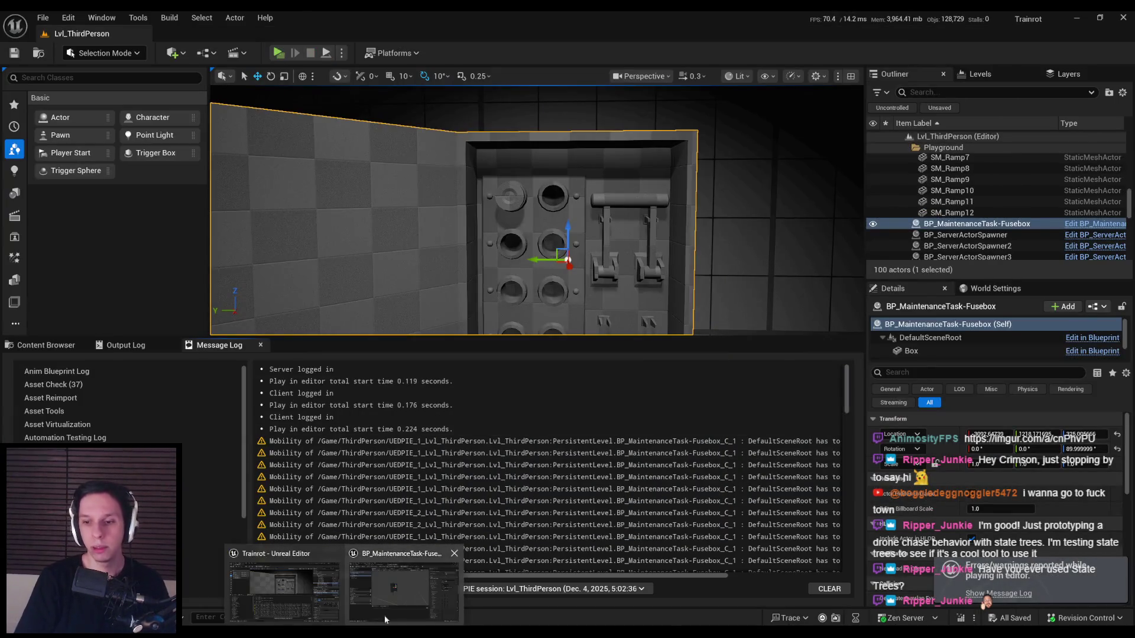
- Reopen the Fusebox Blueprint, focus the fuse area, and compare its Fuse and KnifeSwitch components
key(ctrl+e)
key(f)
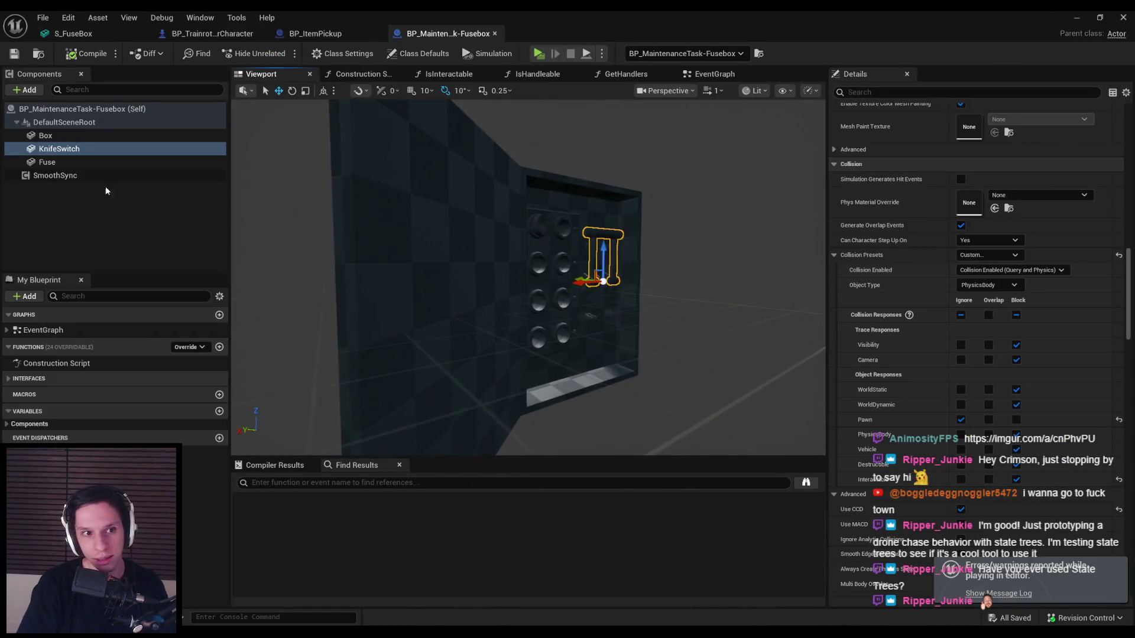
click(50, 160)
click(56, 149)
click(51, 162)
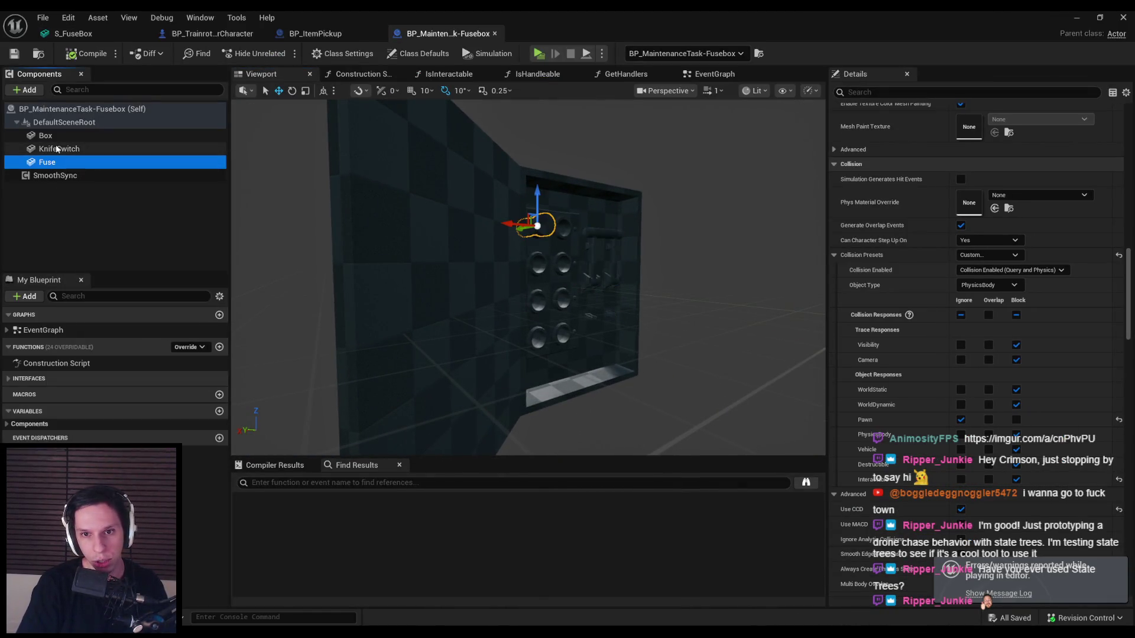
click(56, 150)
click(55, 162)
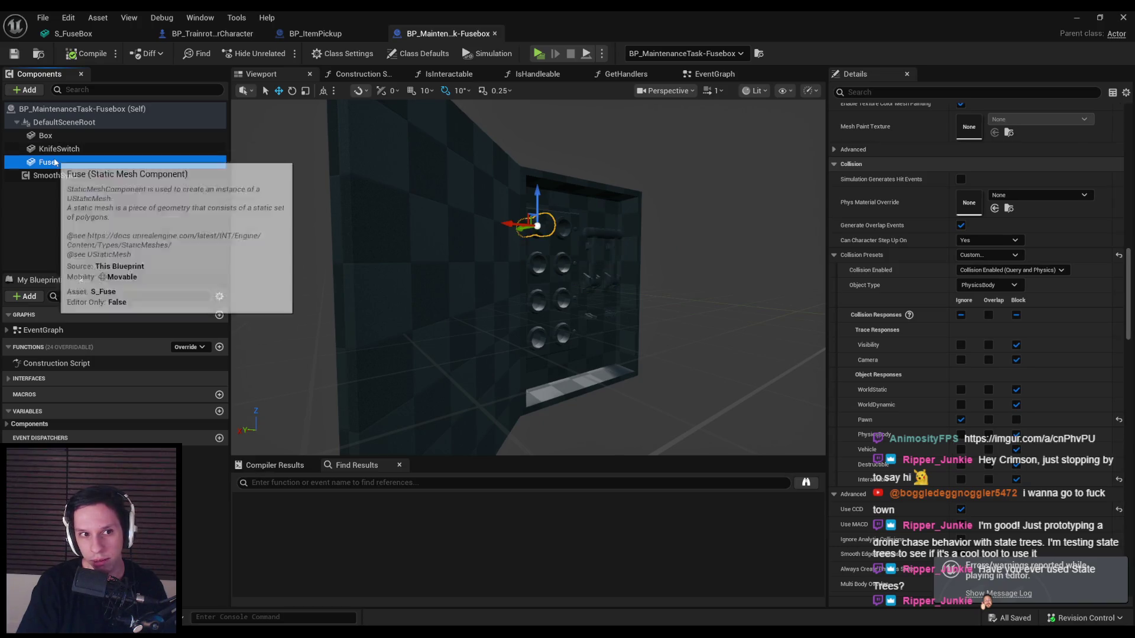
click(1085, 21)
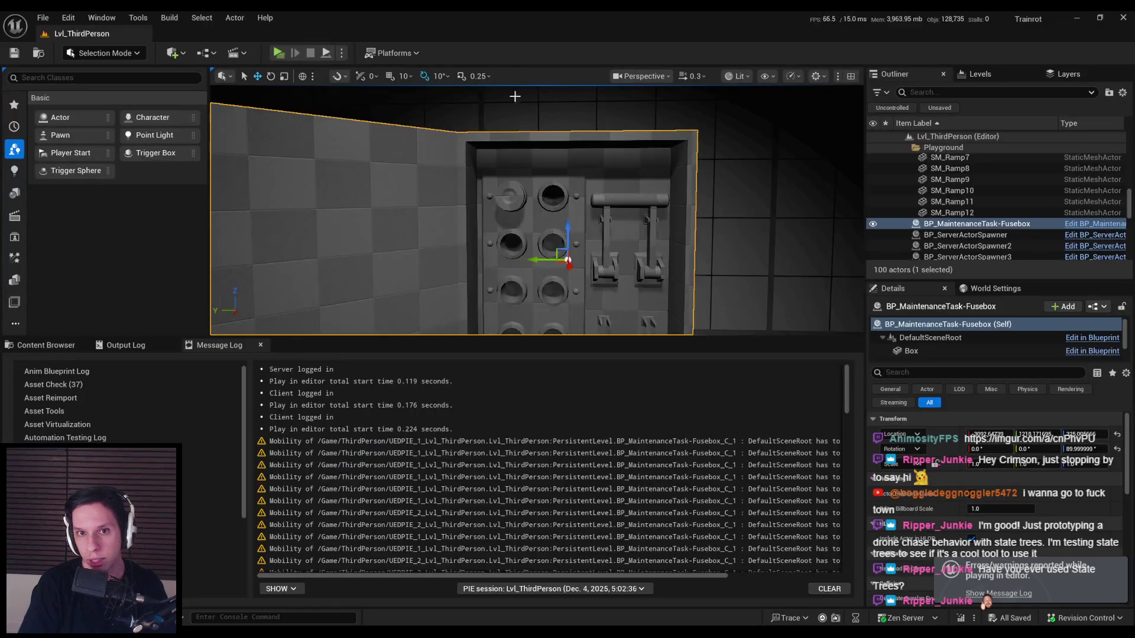
click(661, 77)
key(alt+Tab)
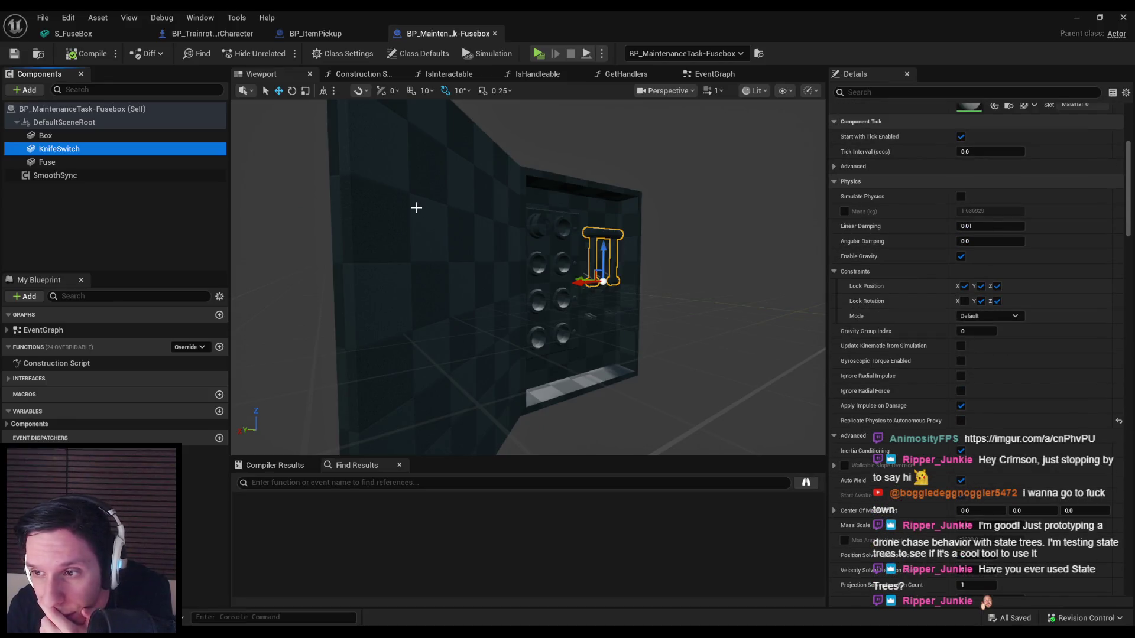
- Find the trace-for-interactables nodes in BP_TrainrotPlayerCharacter's EventGraph
click(207, 35)
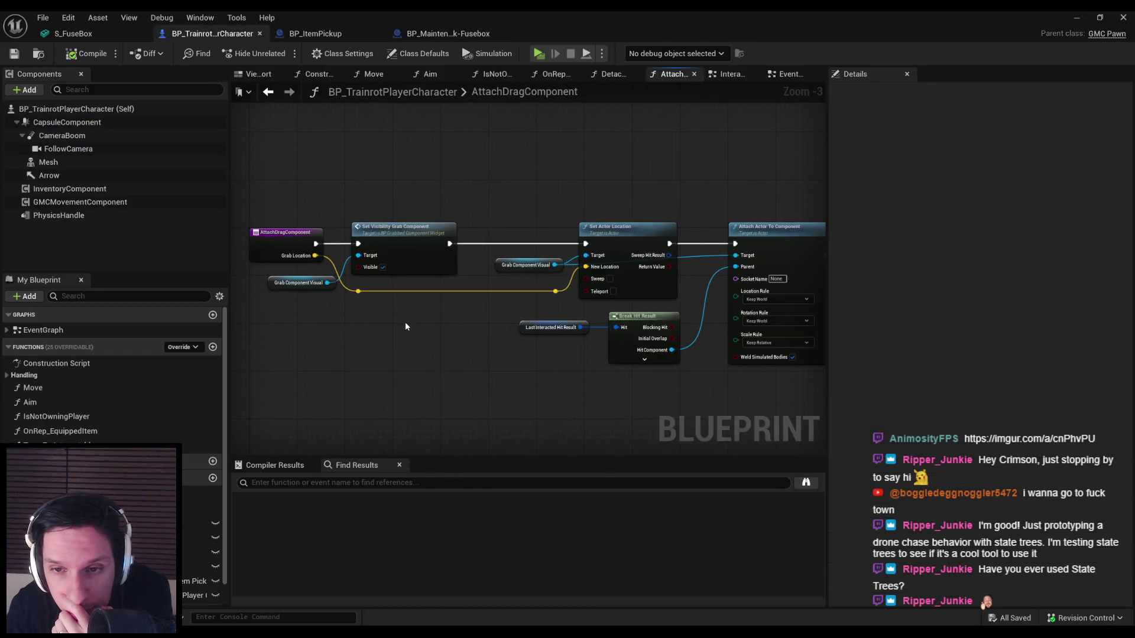
key(alt+Left)
key(alt+Left)
key(alt+Left)
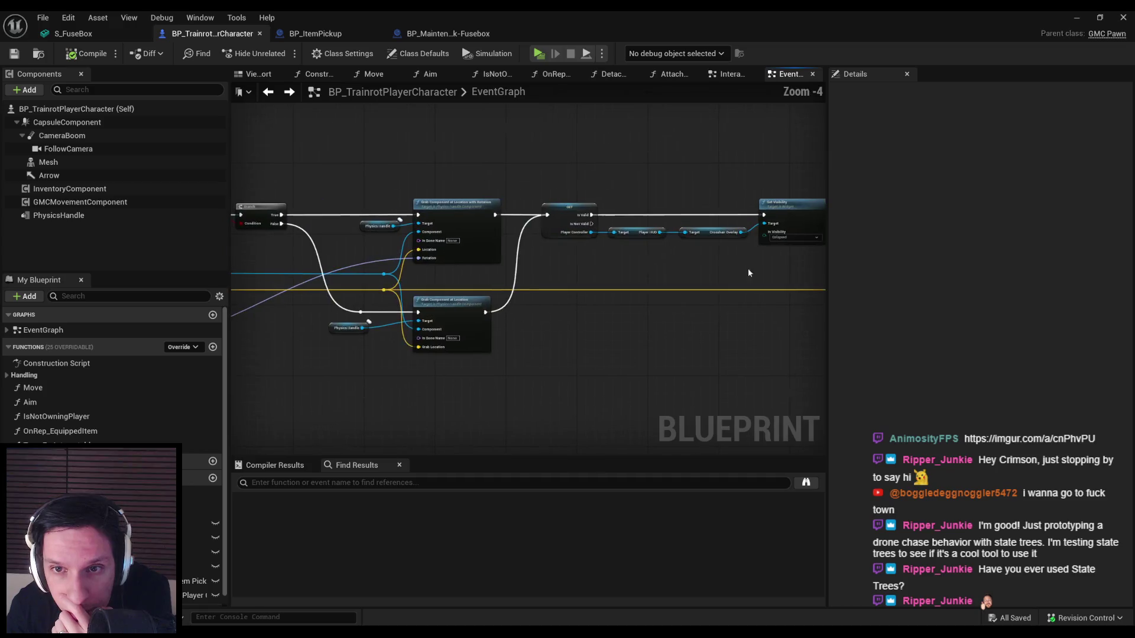
scroll(339, 199, up, 1)
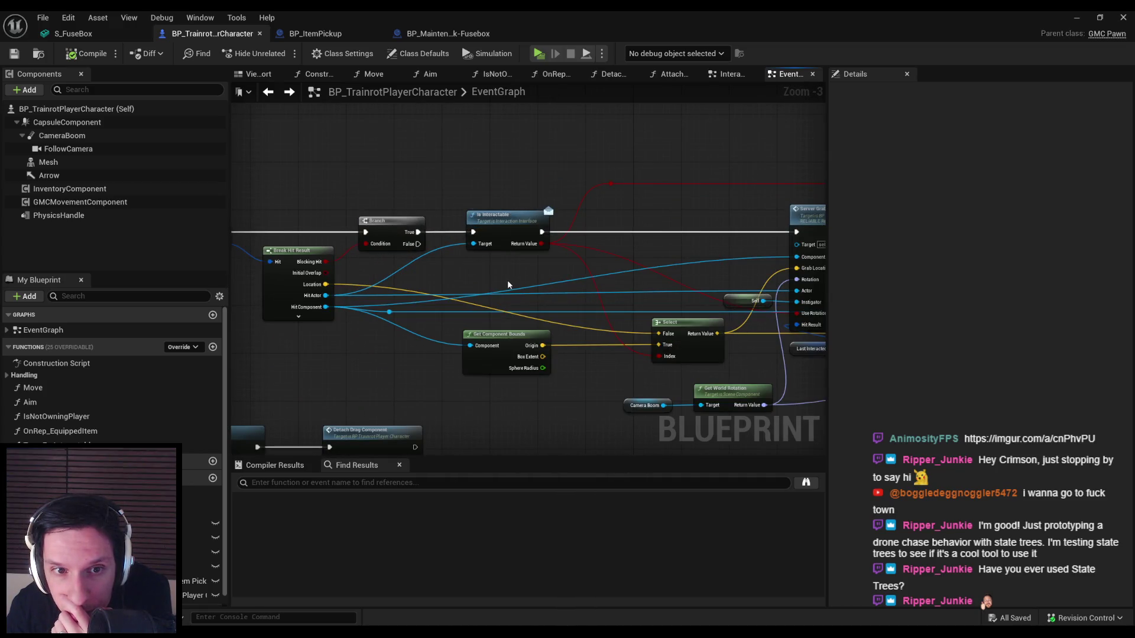
drag(509, 281, 703, 281)
drag(537, 248, 608, 251)
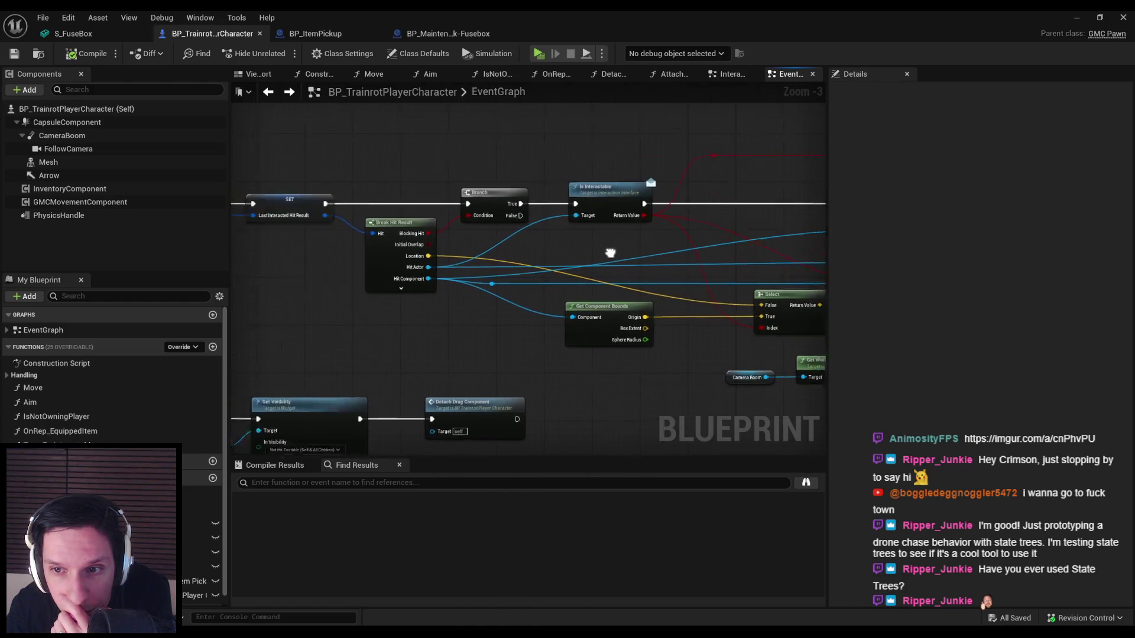
- Review the Trace for Interactables function, then start a play-in-editor session
double_click(614, 225)
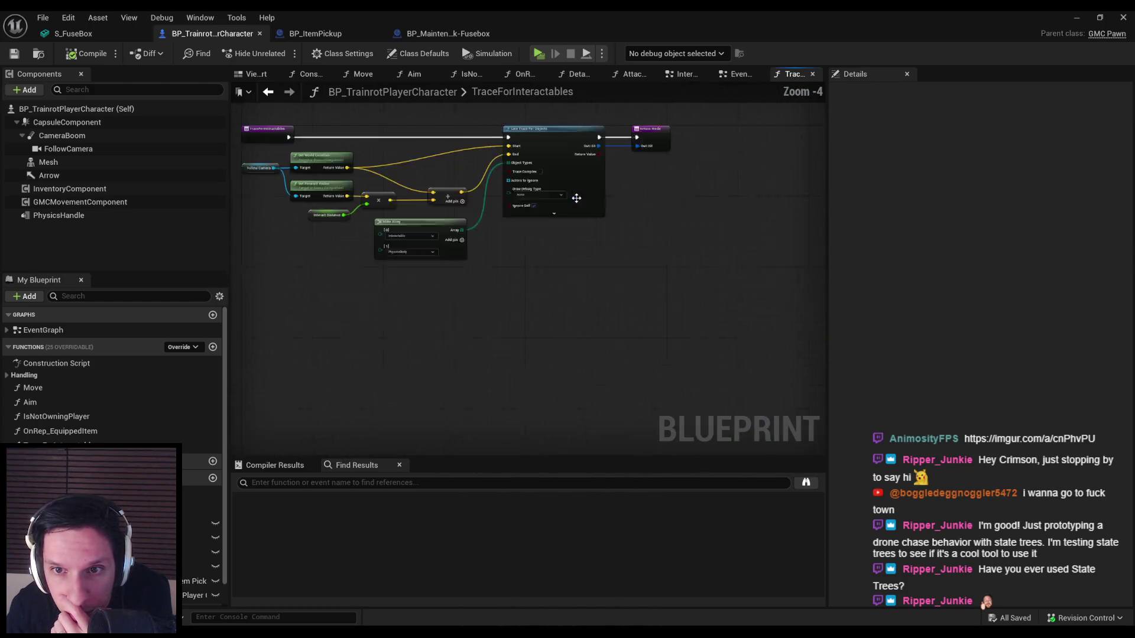
scroll(473, 284, up, 2)
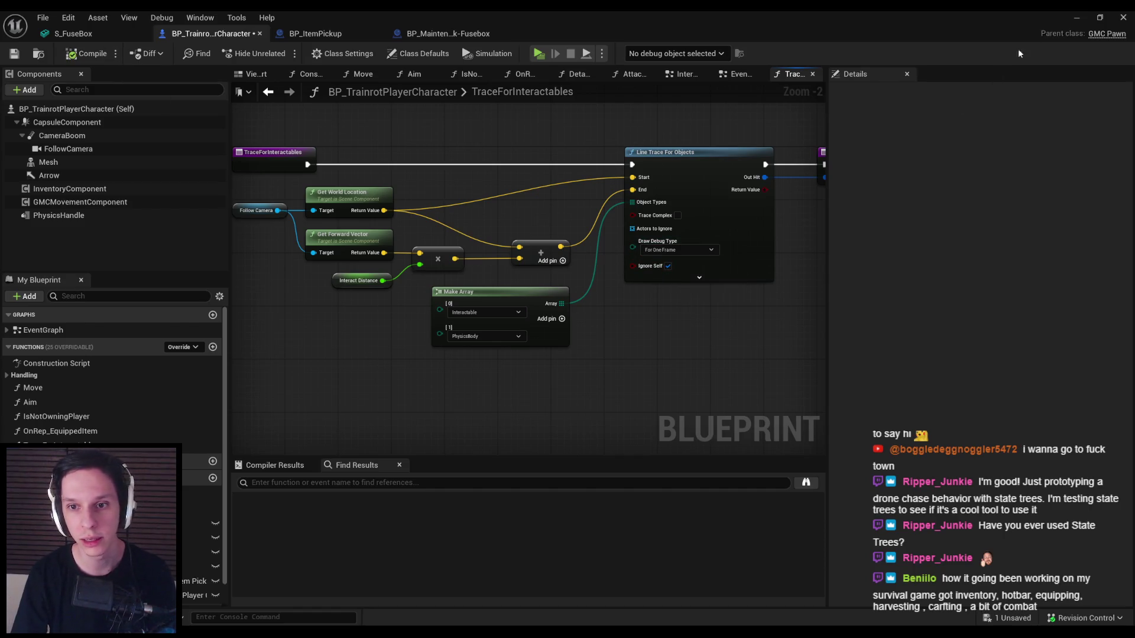
click(1077, 19)
click(278, 53)
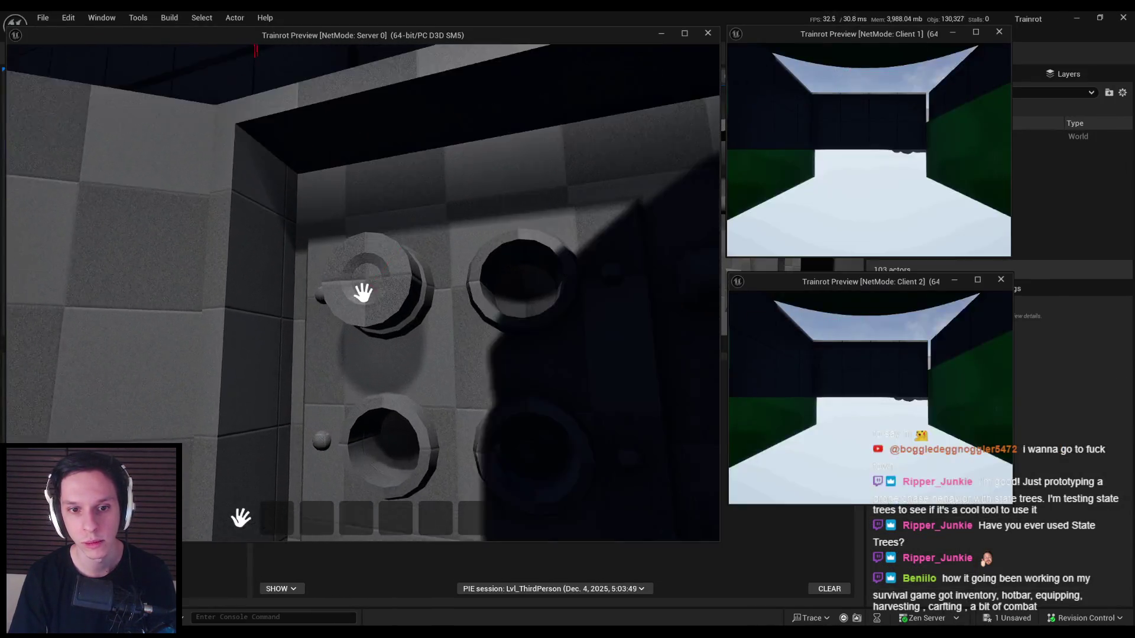
- Walk the character up to the fusebox lever handle in the play session, then end it
key(w)
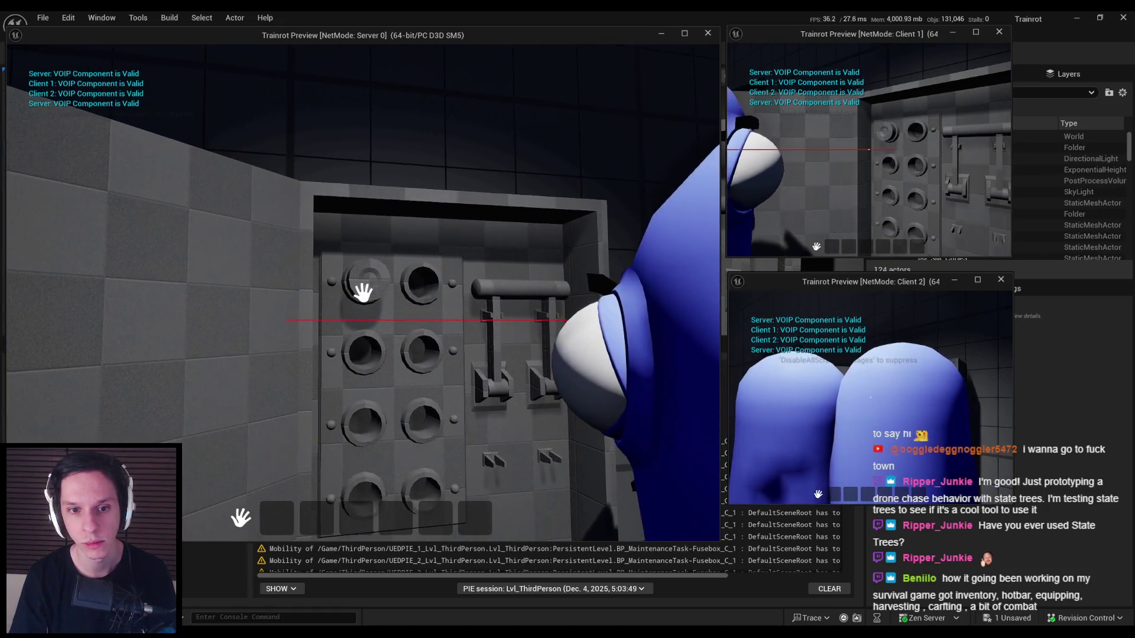
key(w)
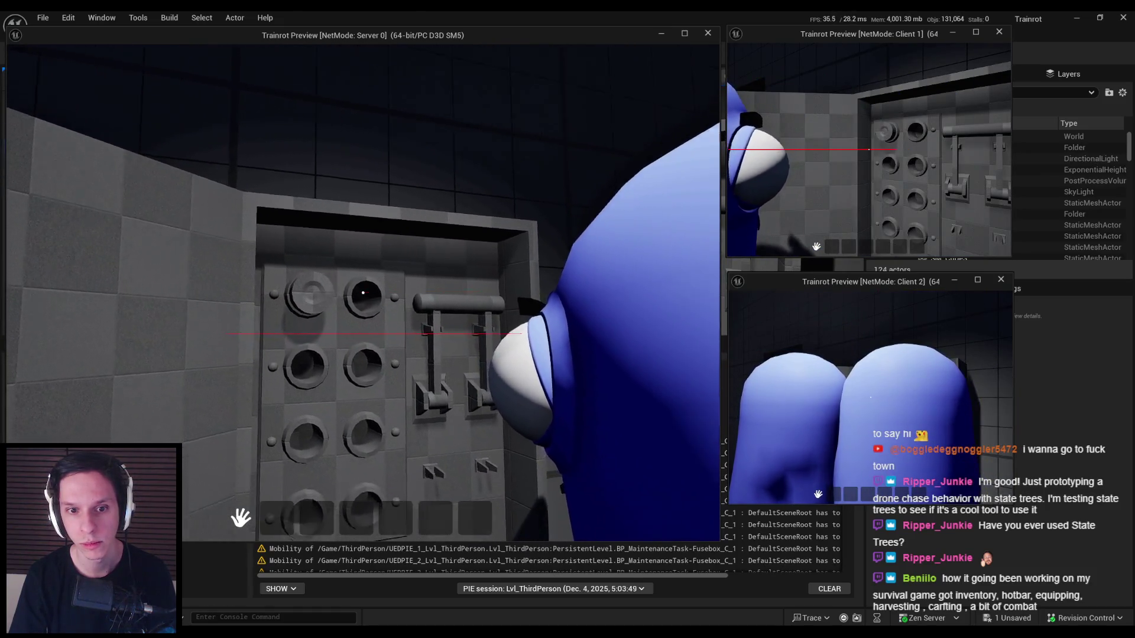
key(w)
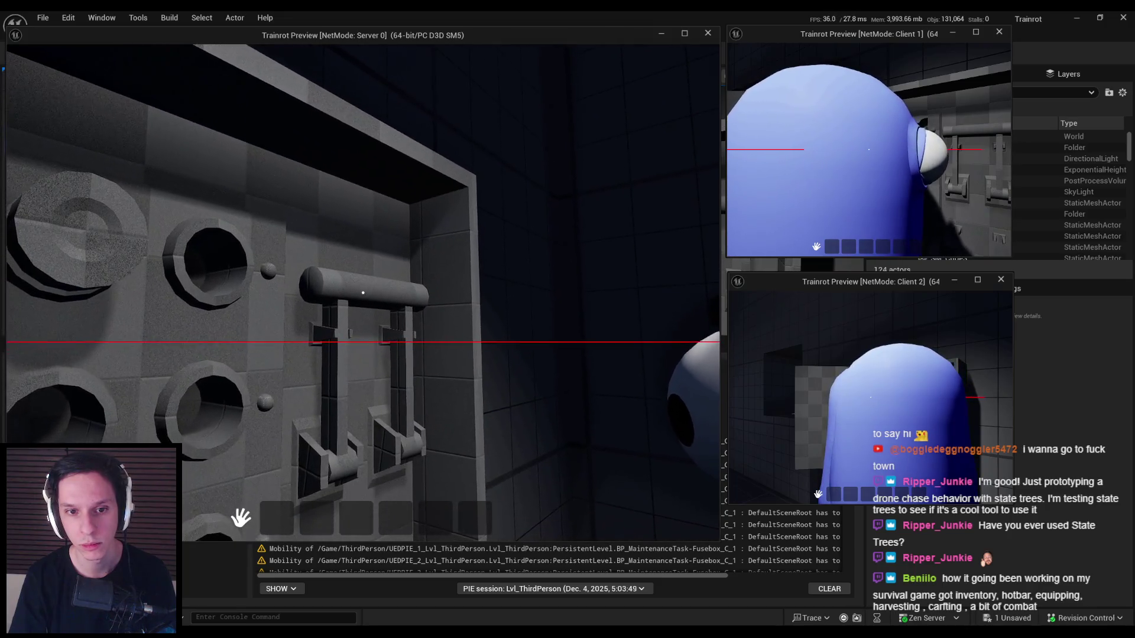
key(w)
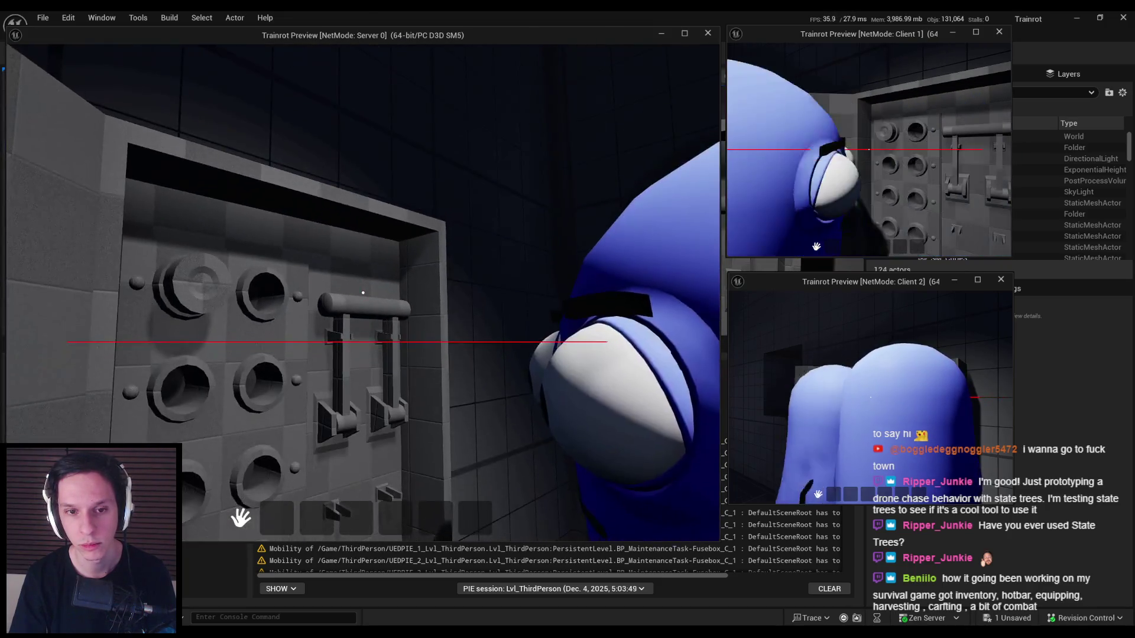
key(Escape)
- Compile and save BP_TrainrotPlayerCharacter with TraceForInteractables' debug draw reset to None
key(alt+Tab)
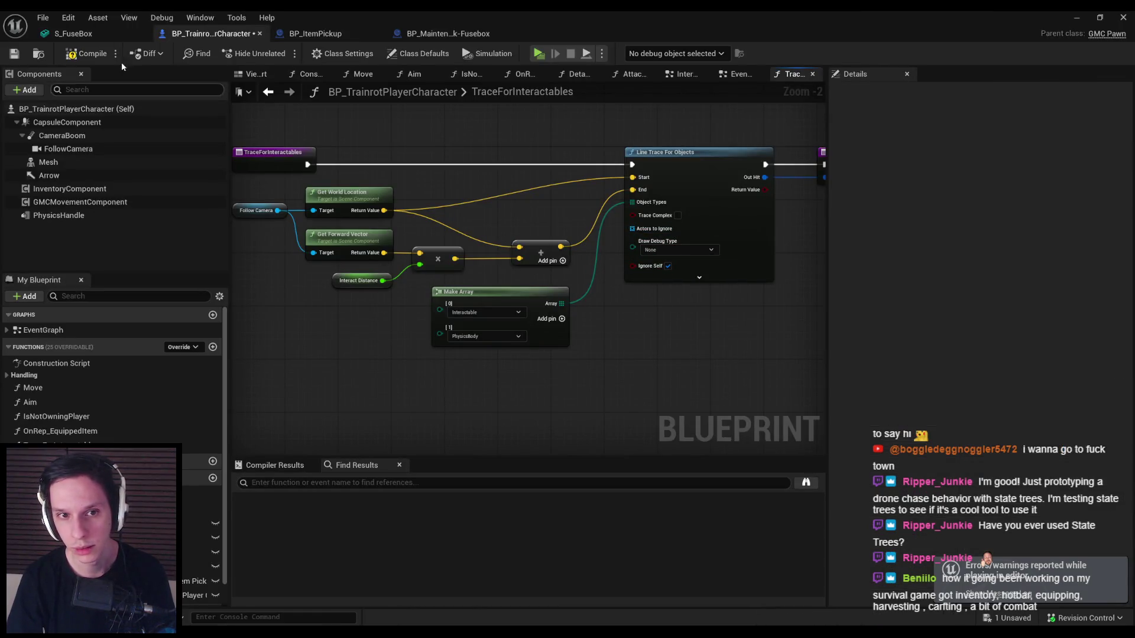
click(86, 53)
click(14, 53)
drag(428, 224, 424, 236)
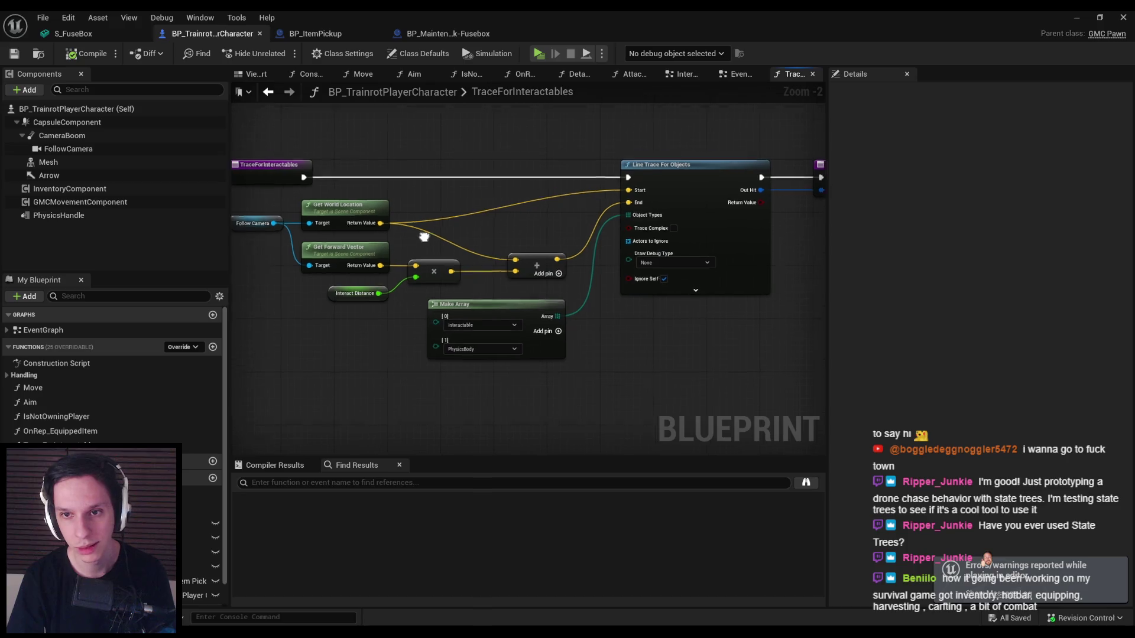
click(79, 36)
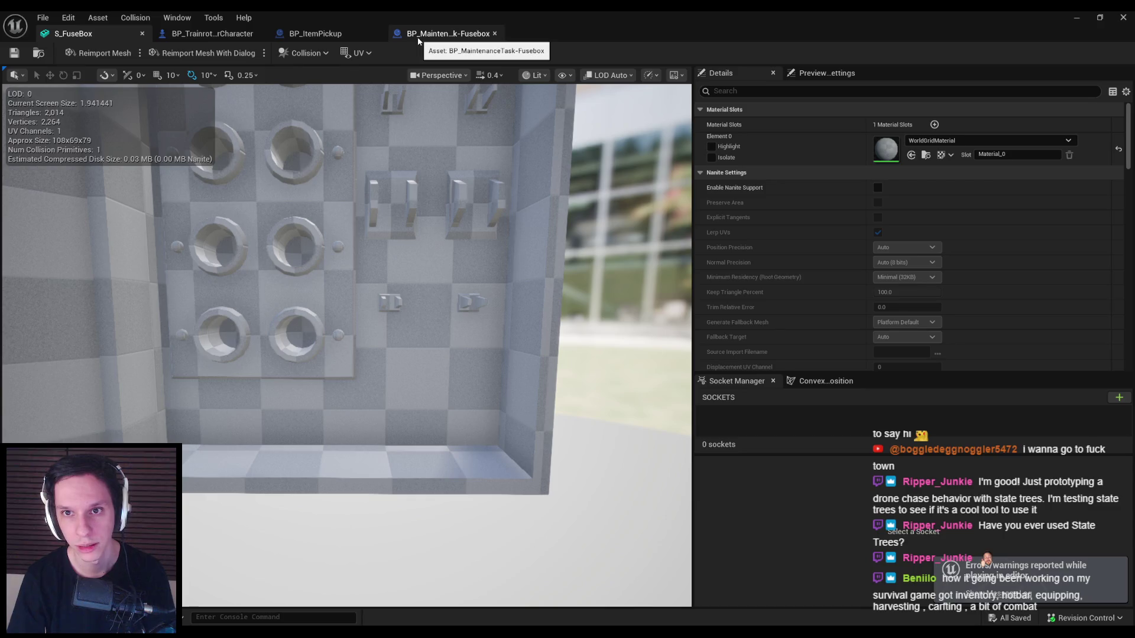
- Shift the KnifeSwitch component along its Y axis in the Fusebox Blueprint
drag(373, 190, 337, 193)
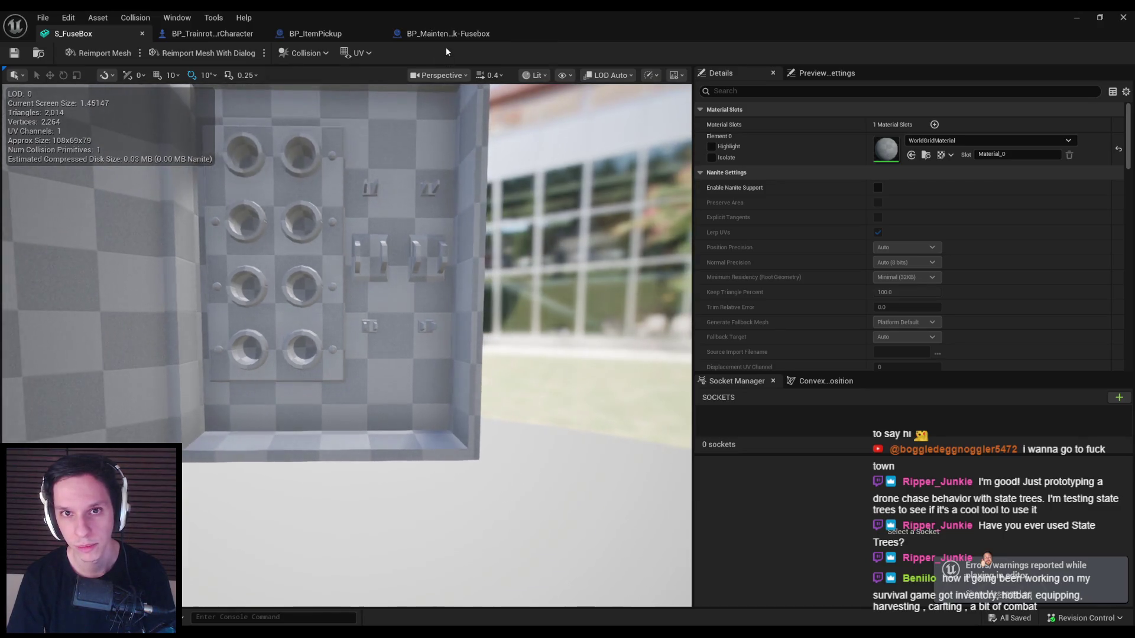
click(443, 34)
scroll(529, 277, down, 3)
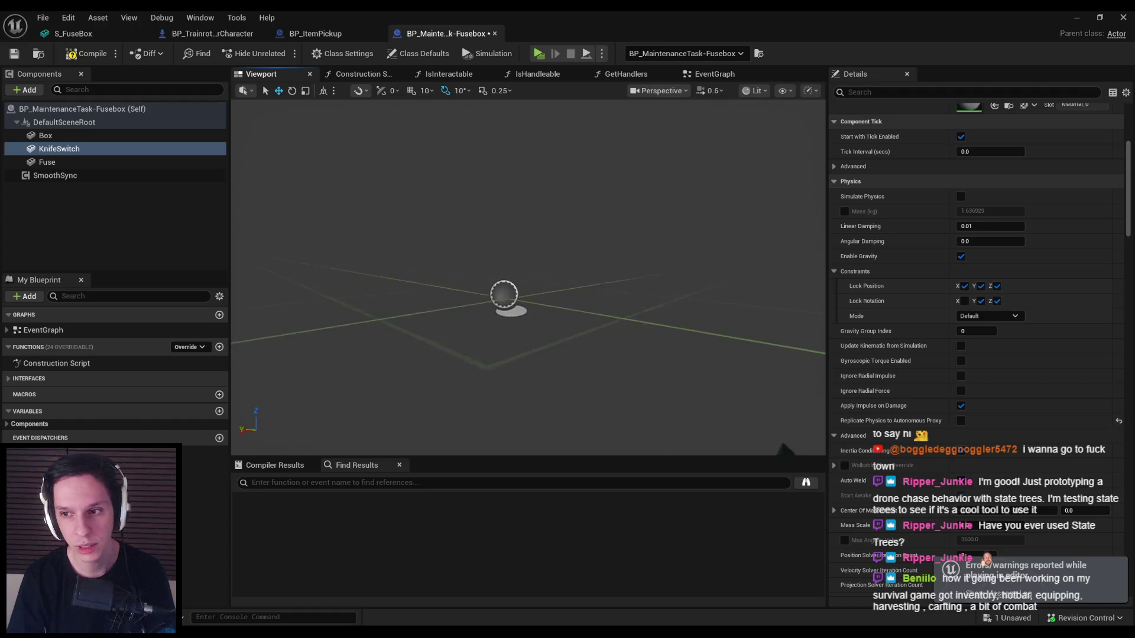
scroll(568, 273, up, 2)
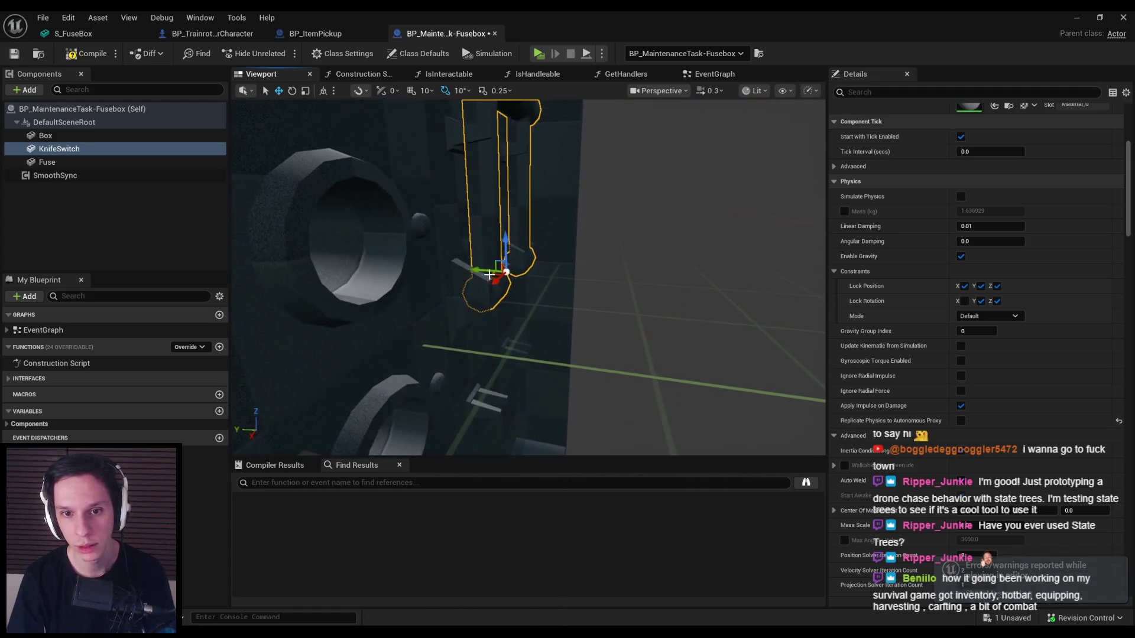
drag(535, 273, 501, 263)
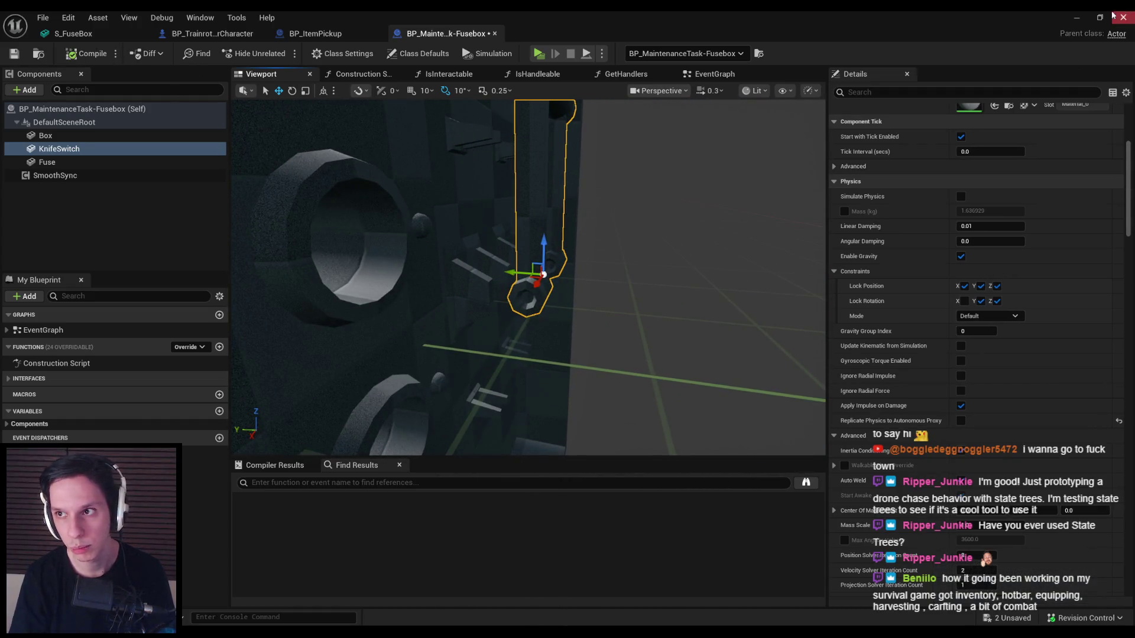
- Playtest the level, then undo the KnifeSwitch move and save BP_MaintenanceTask-Fusebox
click(1077, 18)
click(285, 55)
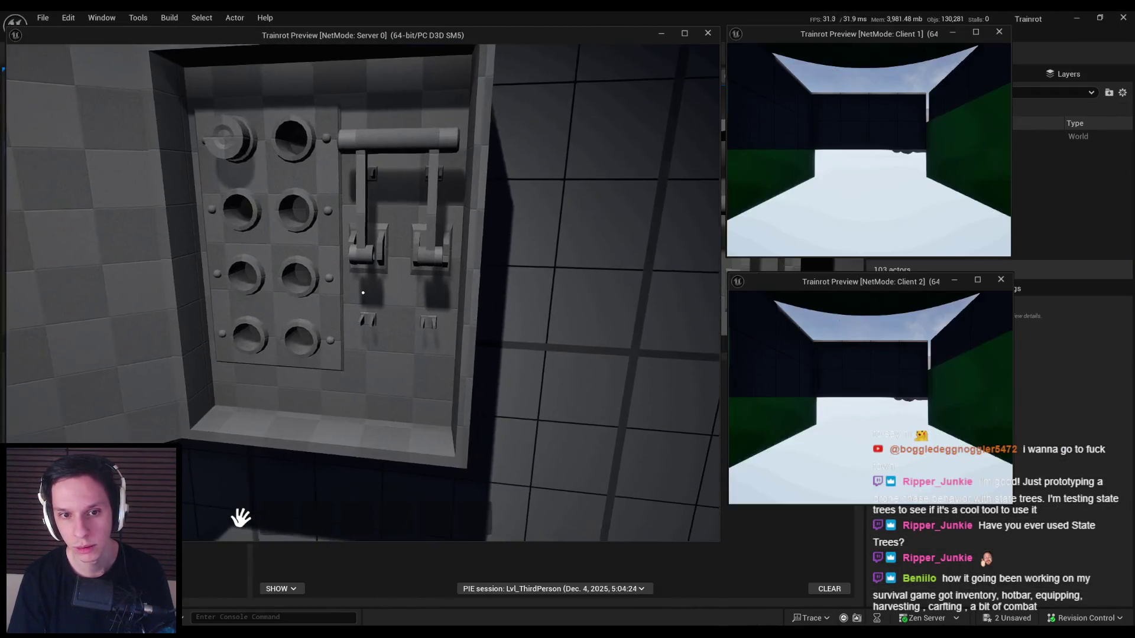
key(Escape)
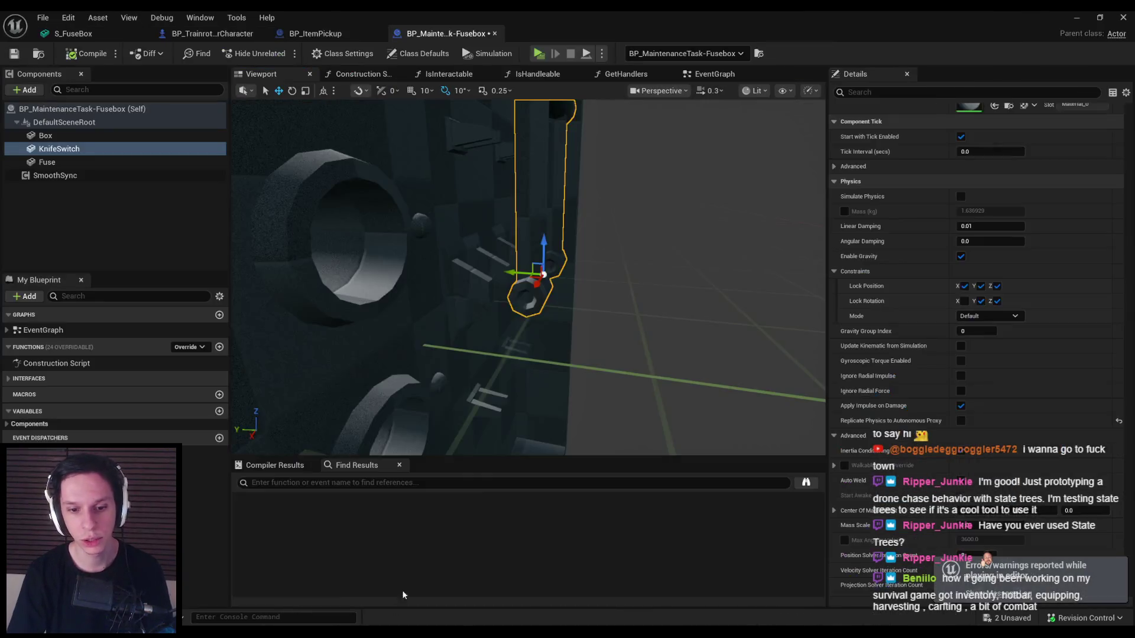
key(ctrl+z)
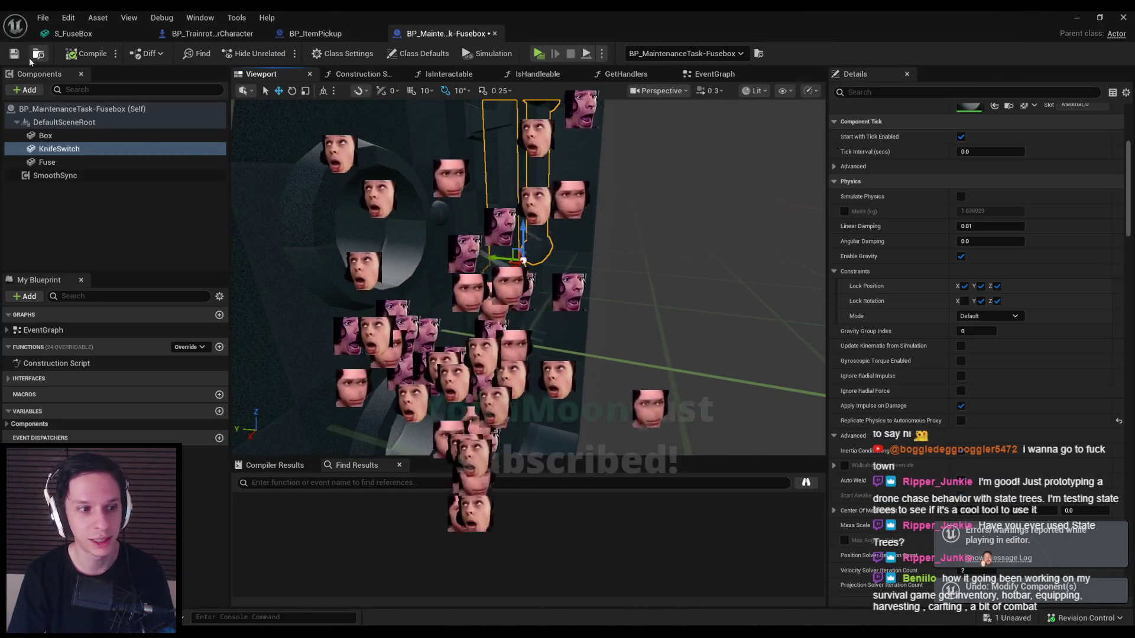
click(15, 55)
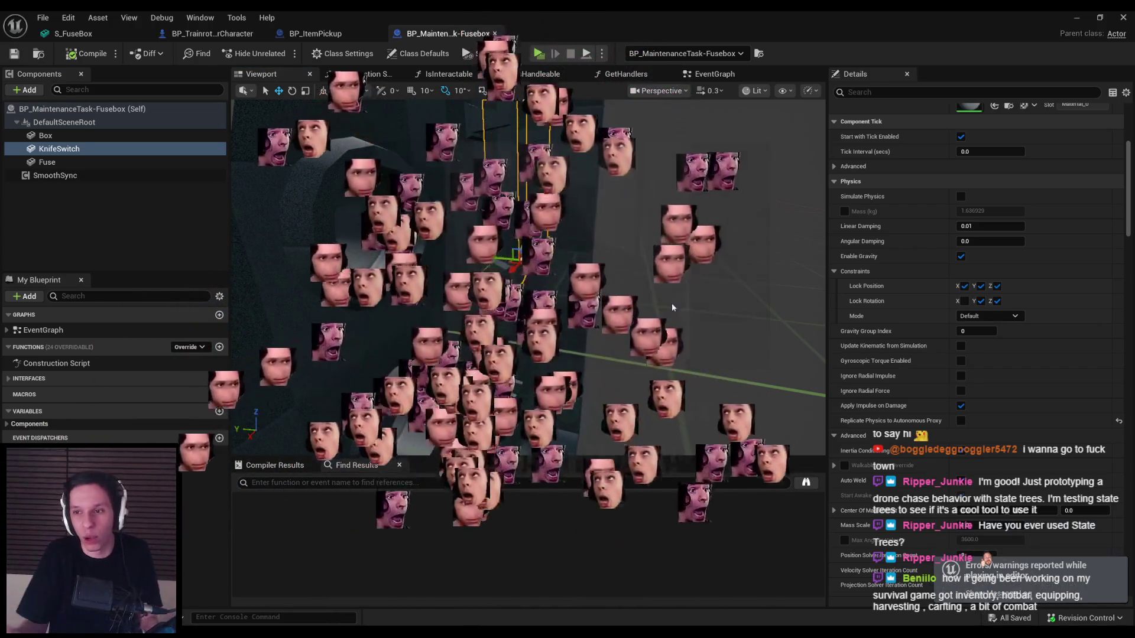
- Minimize the Blueprint window to bring the Lvl_ThirdPerson level back into view
scroll(1055, 250, down, 5)
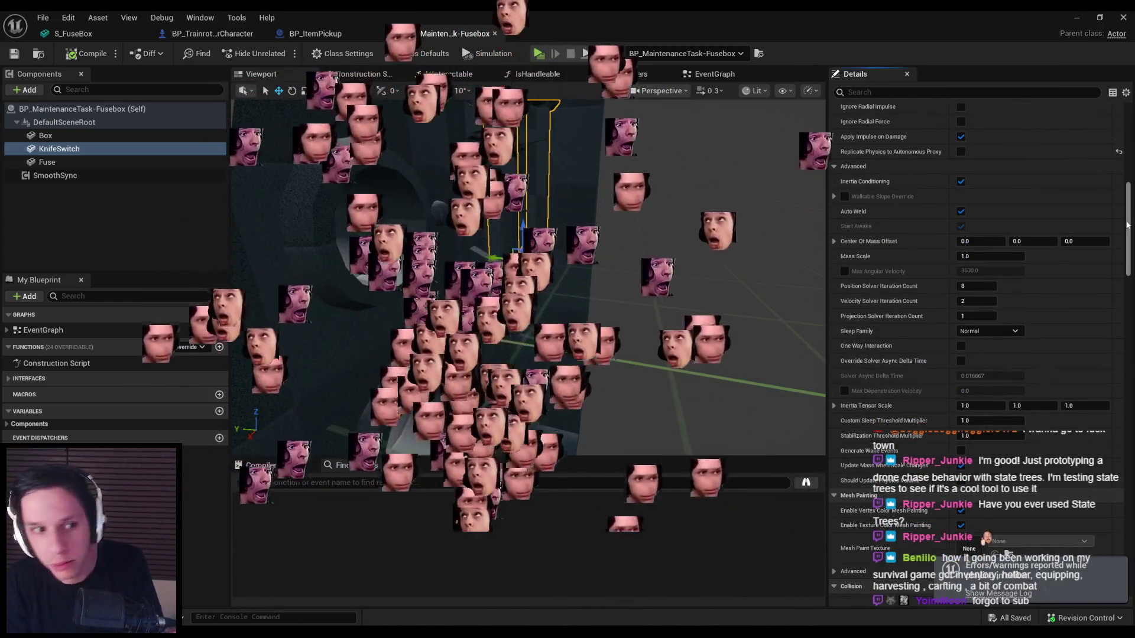
mouse_move(1129, 216)
mouse_down()
mouse_move(1117, 294)
mouse_move(1117, 282)
mouse_up()
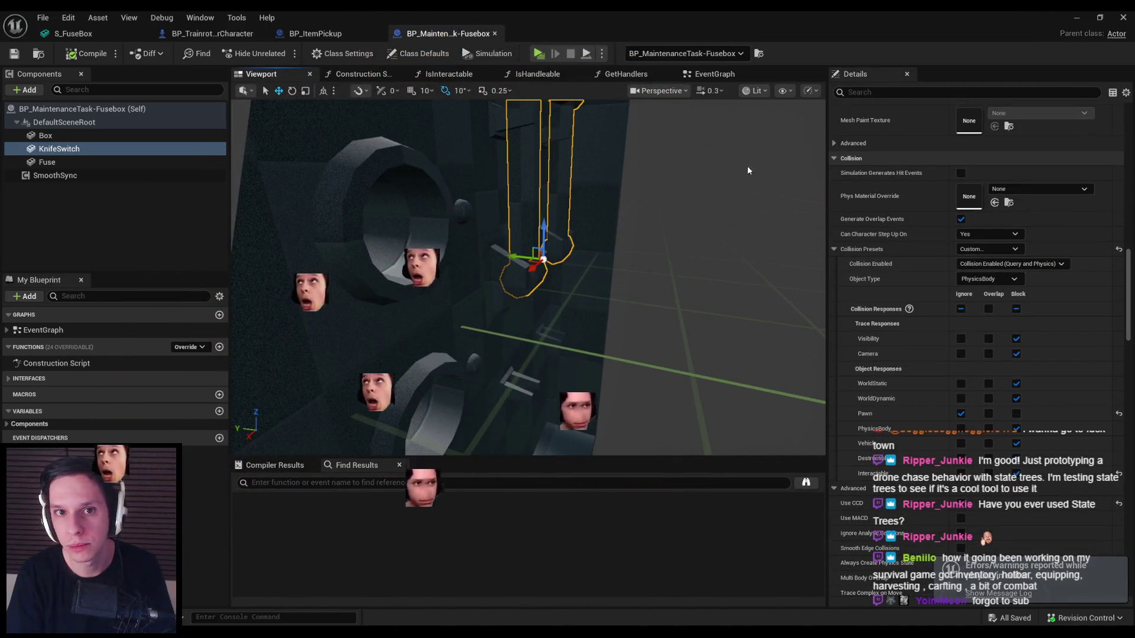
click(1076, 17)
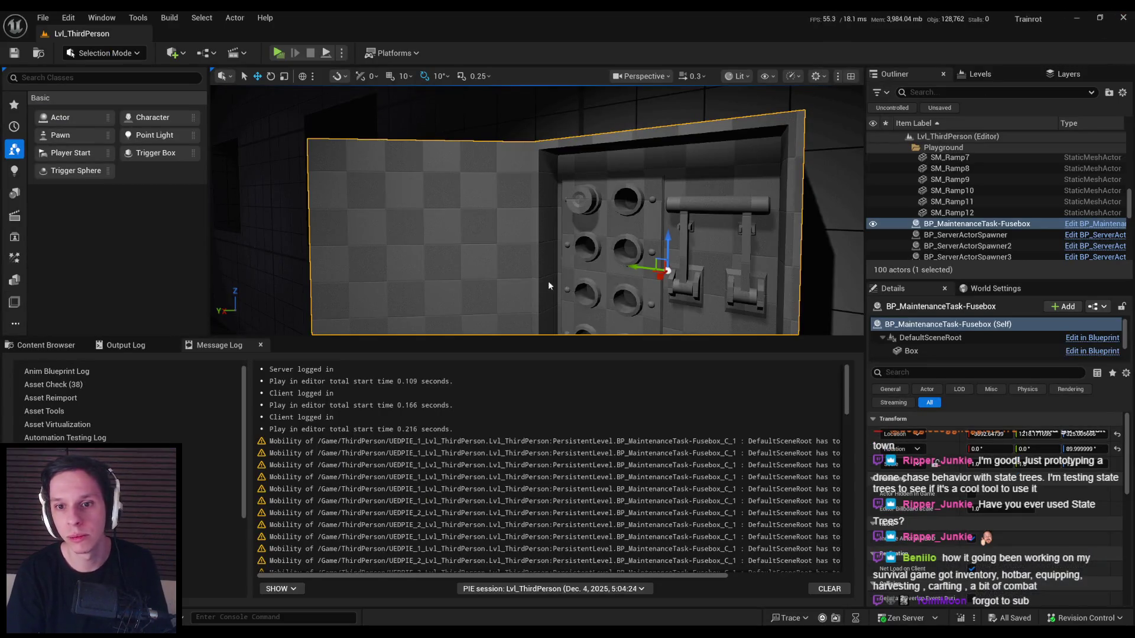
- Minimize the Unreal editor to get to TrainrotStructs.h in Rider
click(1076, 17)
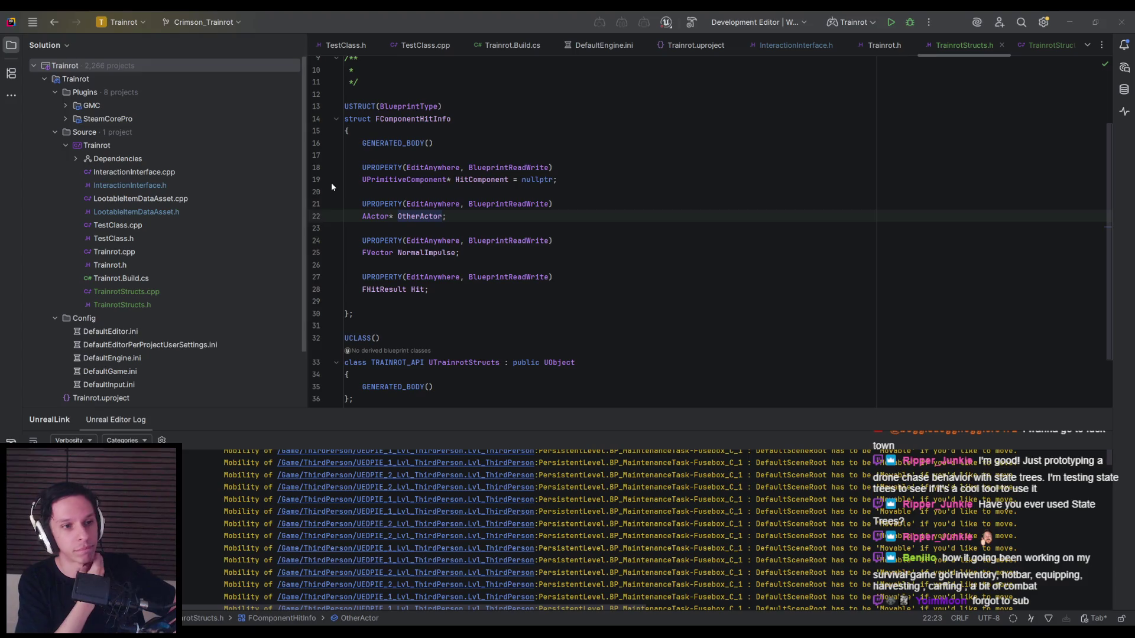
- Run the Trainrot project from Rider to build it and relaunch Unreal into Lvl_ThirdPerson
click(893, 26)
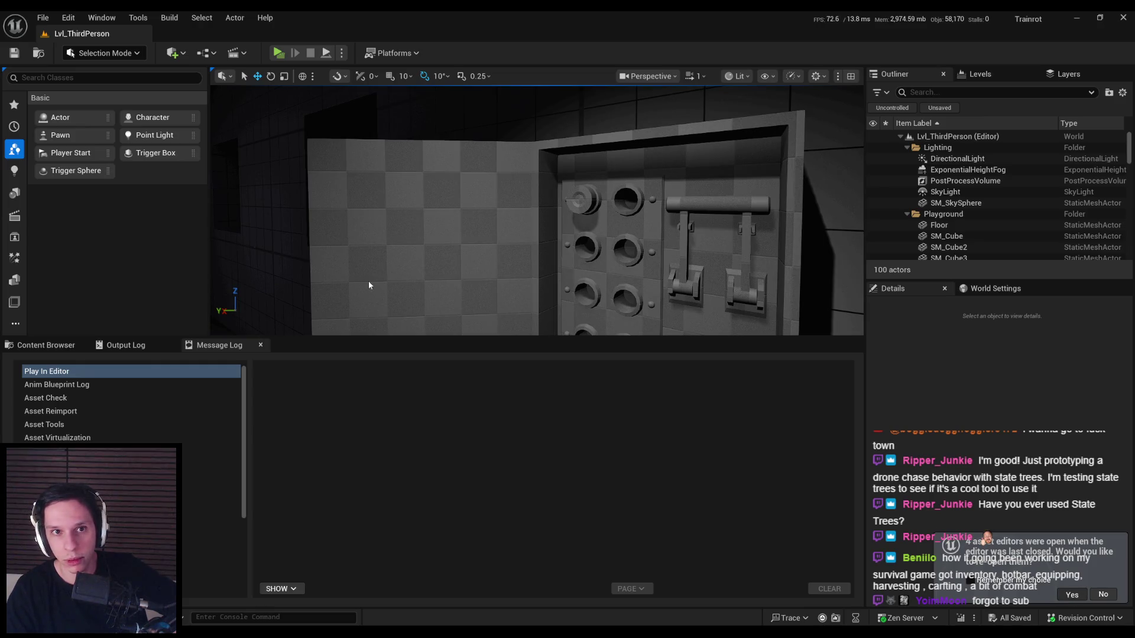
- Restore the previous asset editors and compare KnifeSwitch and Fuse collision settings in the Fusebox Blueprint
click(1072, 595)
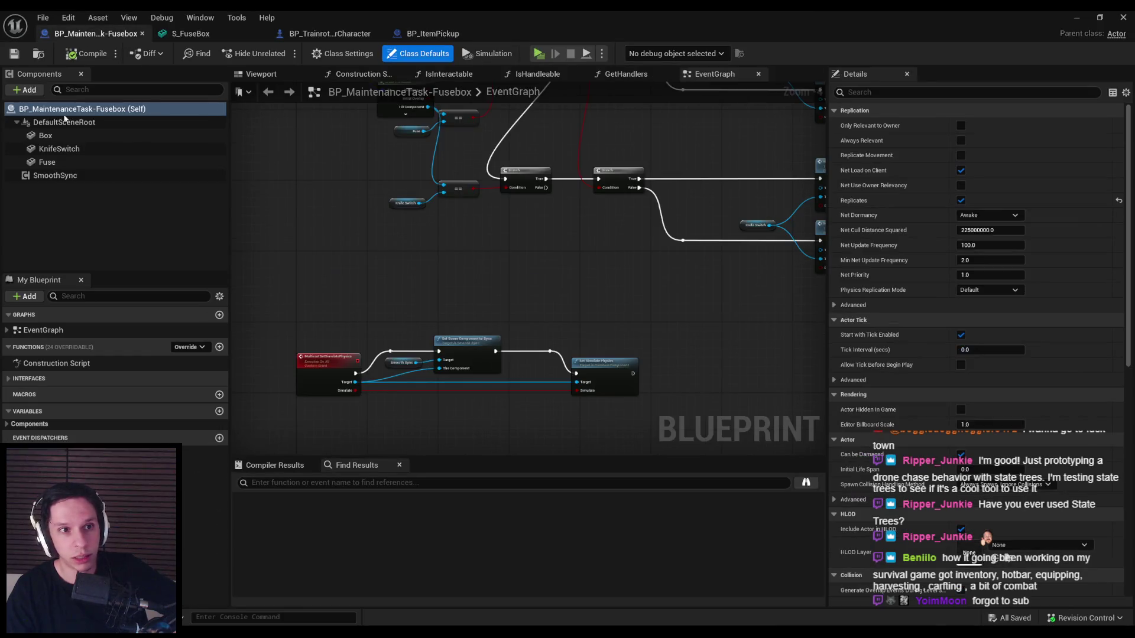
click(59, 148)
scroll(1117, 311, down, 10)
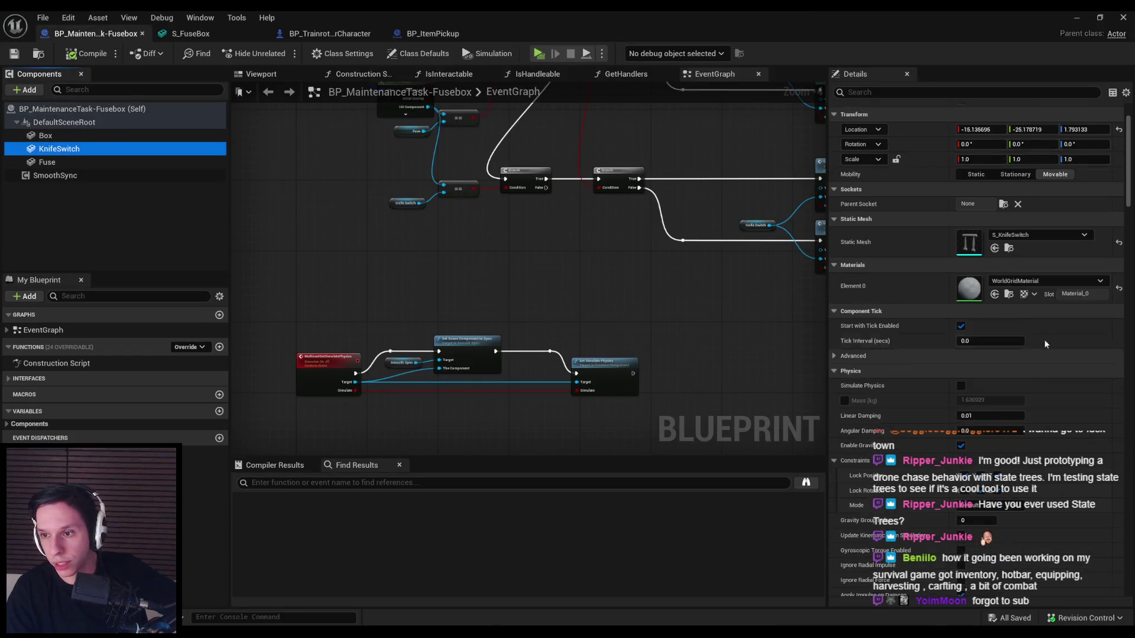
scroll(1118, 312, up, 2)
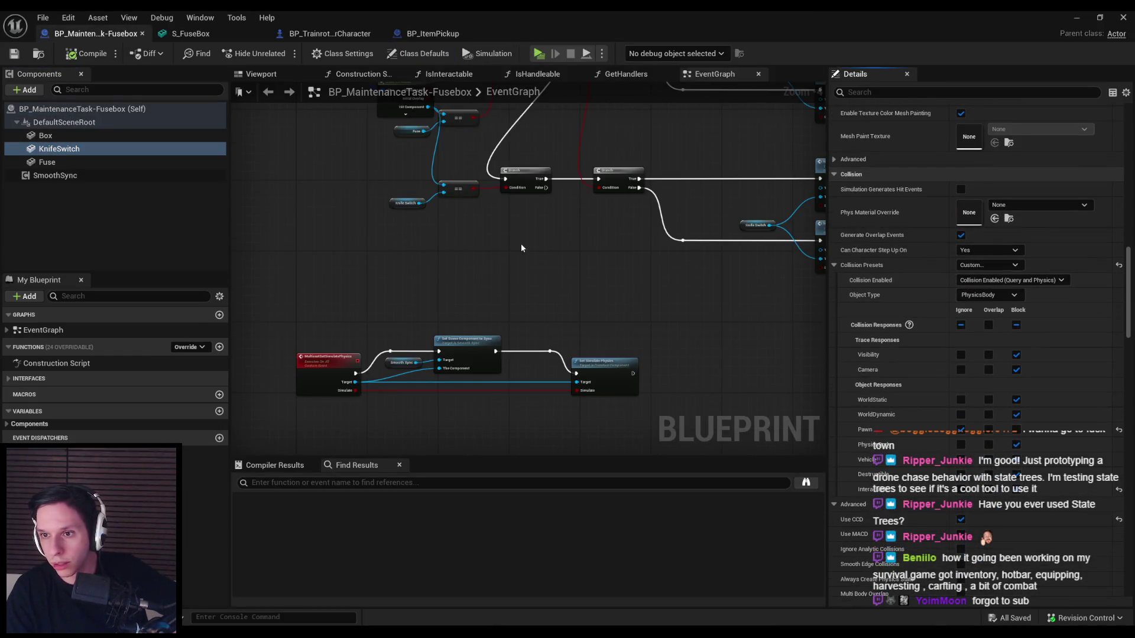
click(97, 165)
click(101, 152)
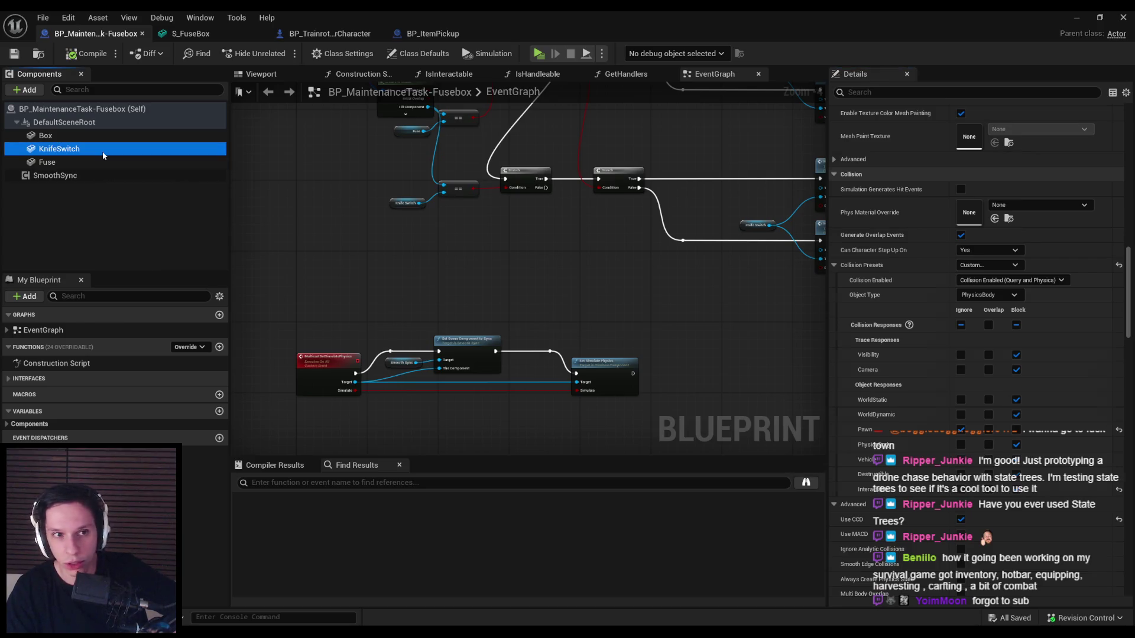
click(99, 158)
click(104, 145)
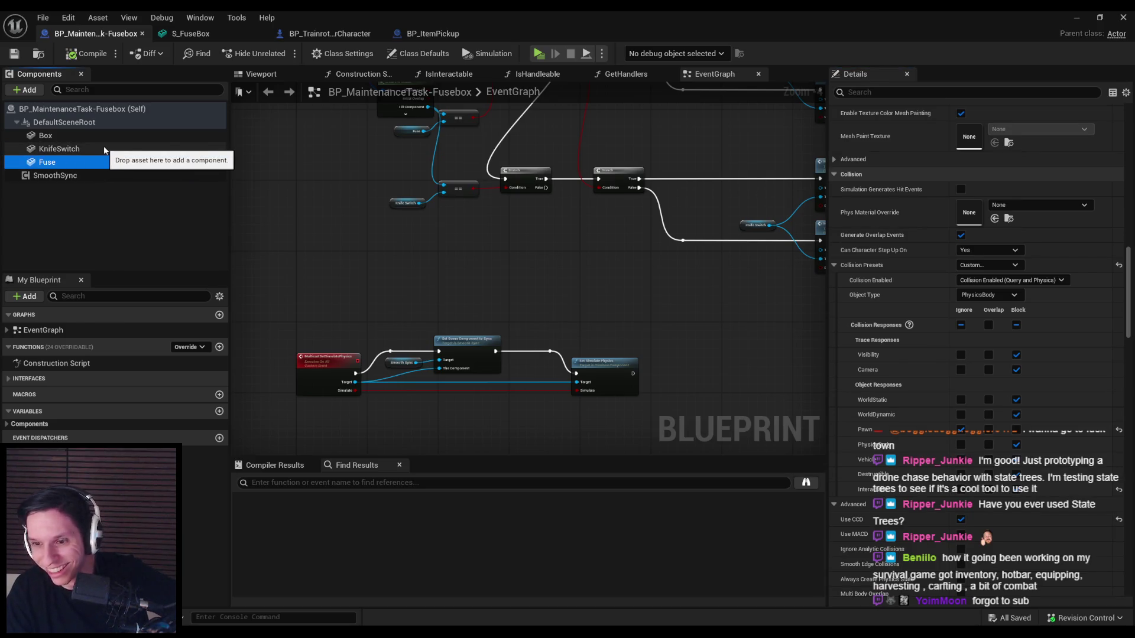
key(alt+Tab)
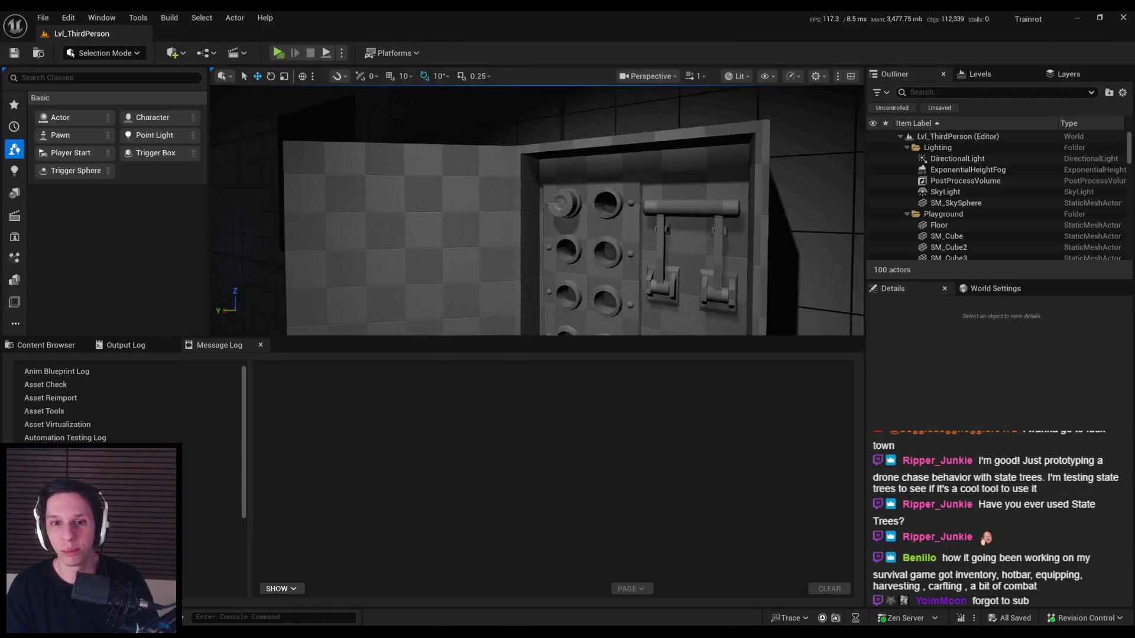
- Playtest with Alt+P, walk to the fusebox and drag its lever down, then stop play
key(alt+p)
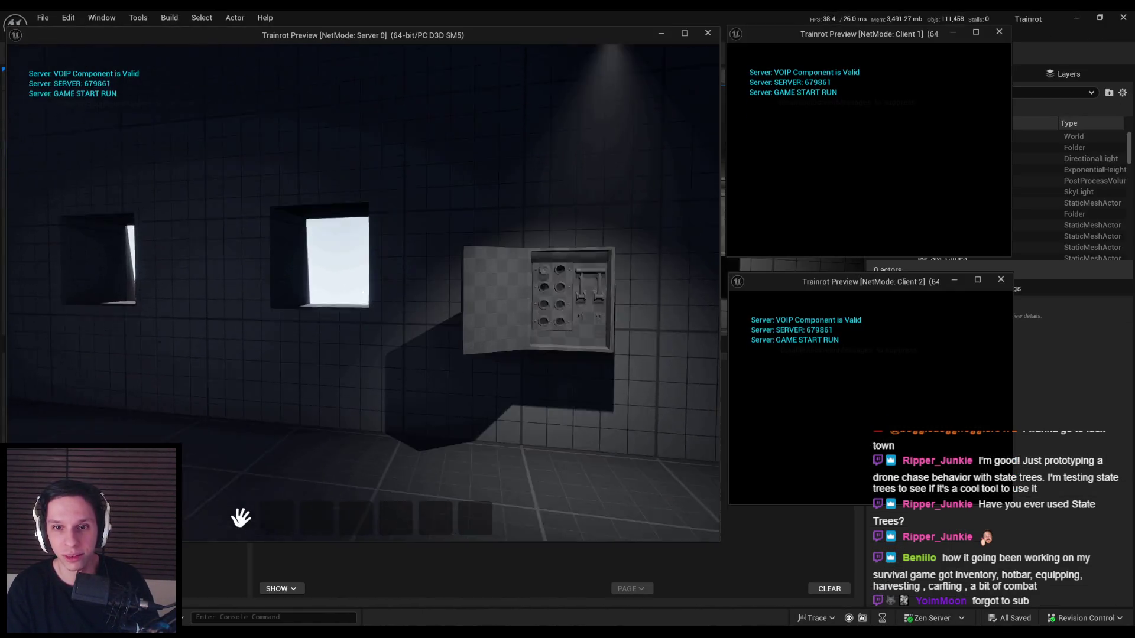
key(w)
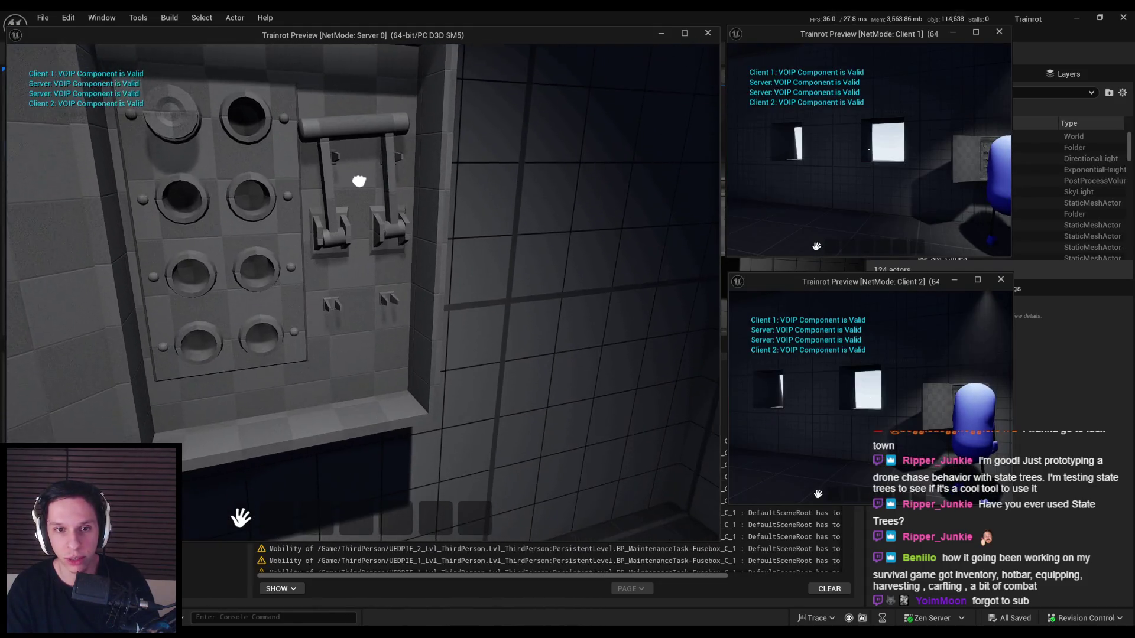
mouse_move(359, 181)
mouse_down()
mouse_move(445, 197)
mouse_move(456, 132)
mouse_move(385, 68)
mouse_move(240, 211)
mouse_move(178, 88)
mouse_move(152, 147)
mouse_move(280, 273)
mouse_move(278, 253)
mouse_move(99, 250)
mouse_move(38, 233)
mouse_up()
mouse_move(363, 293)
mouse_down()
mouse_move(354, 260)
mouse_move(246, 392)
mouse_move(278, 515)
mouse_move(532, 400)
mouse_move(497, 263)
mouse_move(246, 304)
mouse_move(236, 390)
mouse_move(307, 496)
mouse_move(537, 488)
mouse_move(641, 317)
mouse_move(562, 228)
mouse_move(342, 246)
mouse_move(256, 398)
mouse_move(413, 509)
mouse_move(640, 392)
mouse_move(546, 242)
mouse_move(491, 304)
mouse_up()
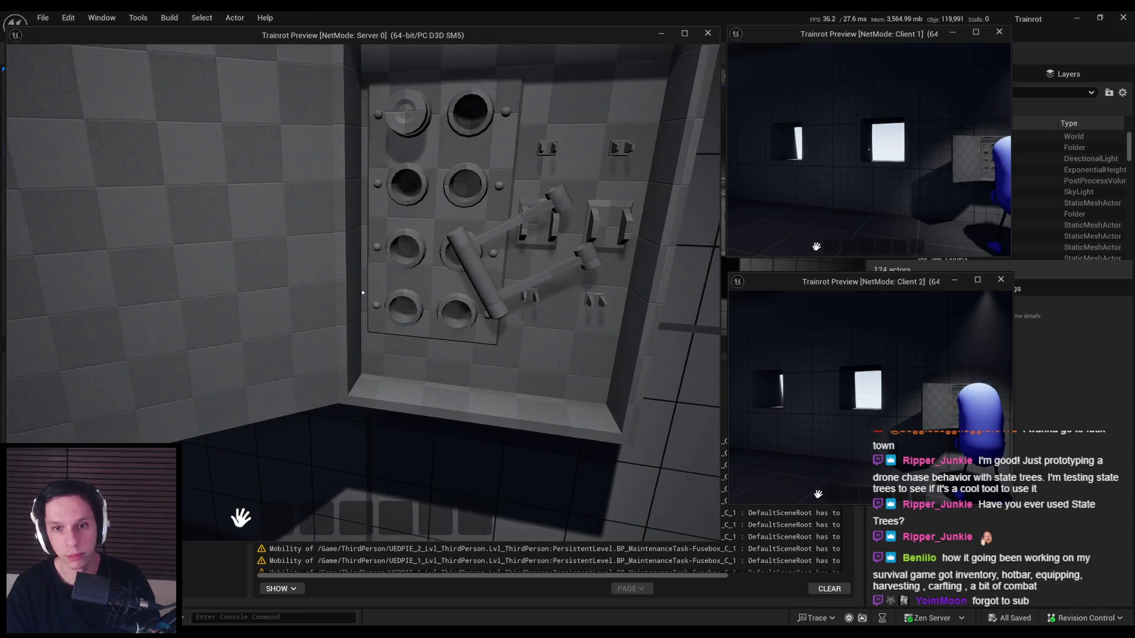
key(Escape)
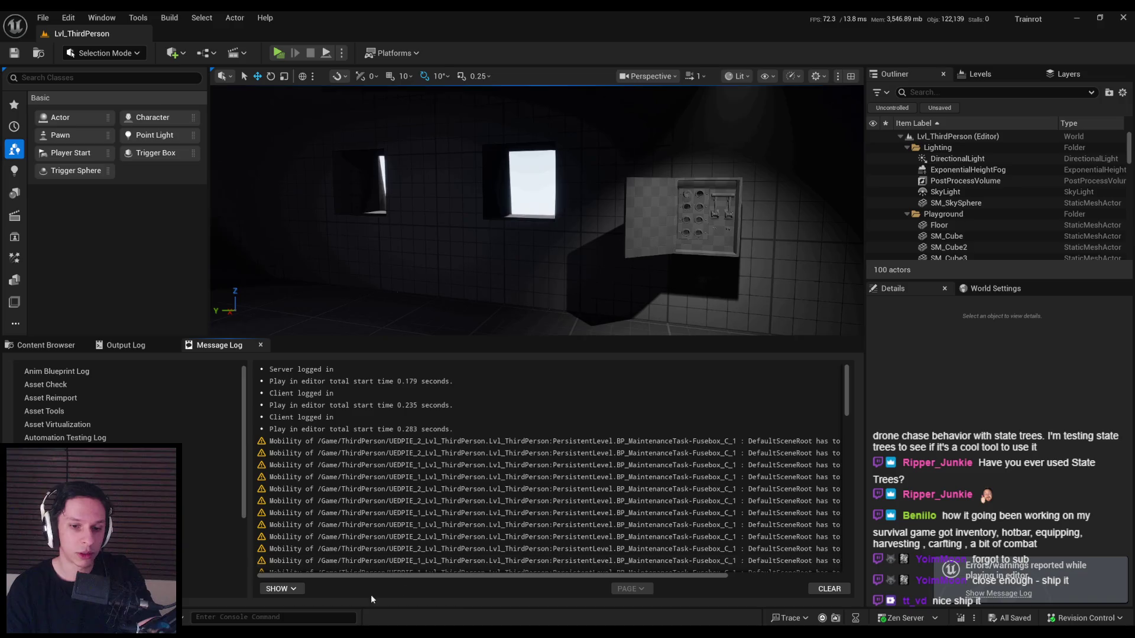
mouse_move(346, 631)
click(408, 574)
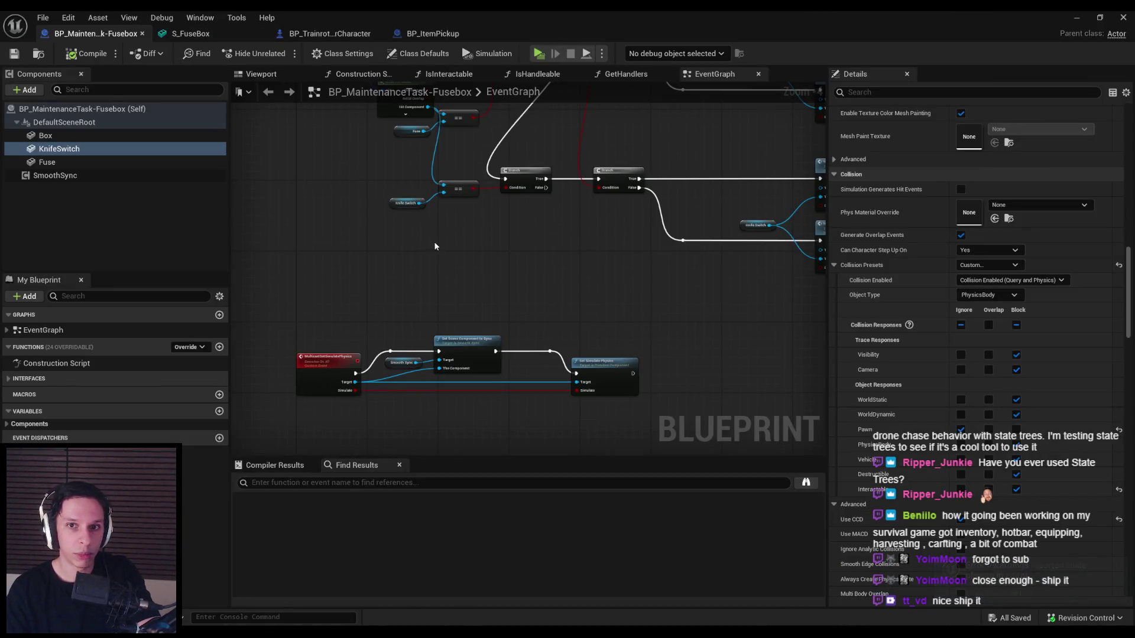
- Open the S_KnifeSwitch mesh and turn on its Bounds display
click(232, 32)
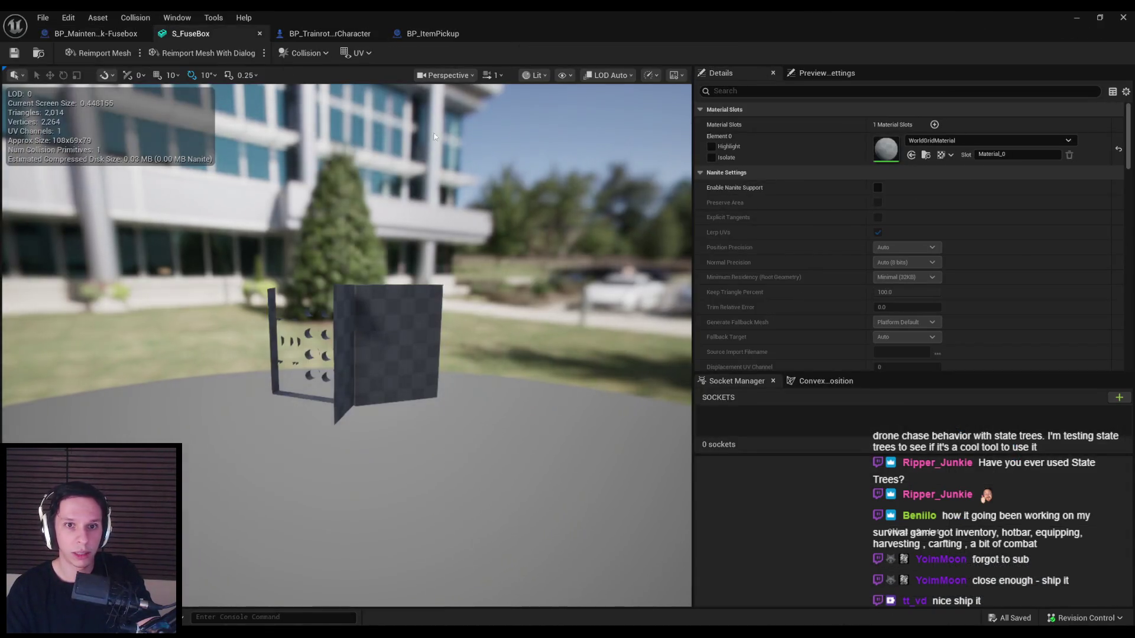
click(1076, 17)
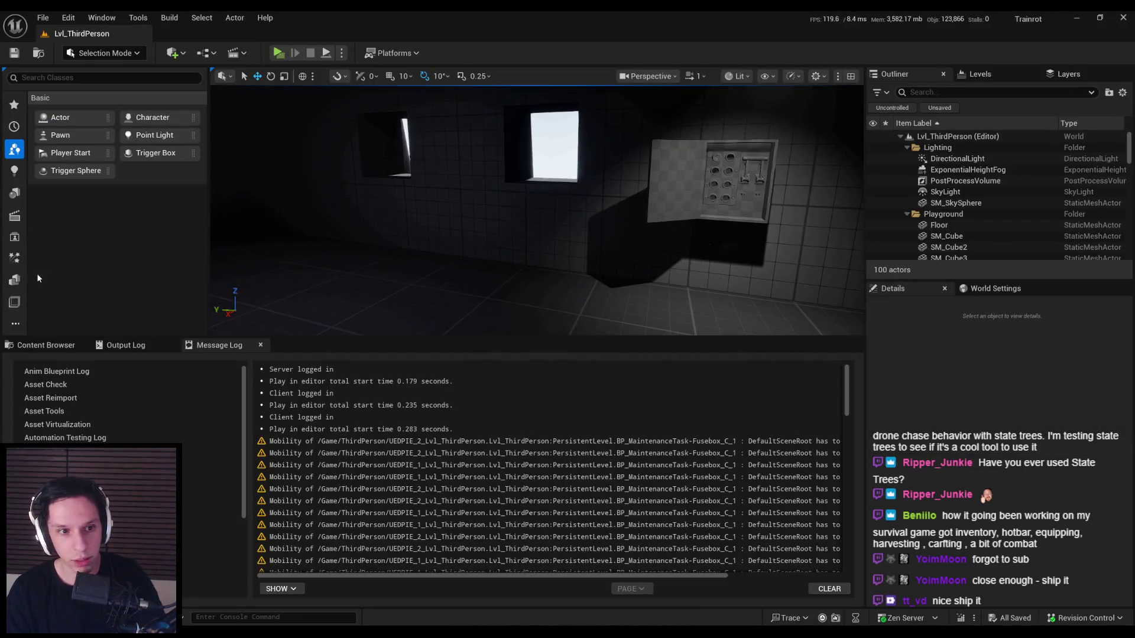
click(51, 349)
double_click(438, 429)
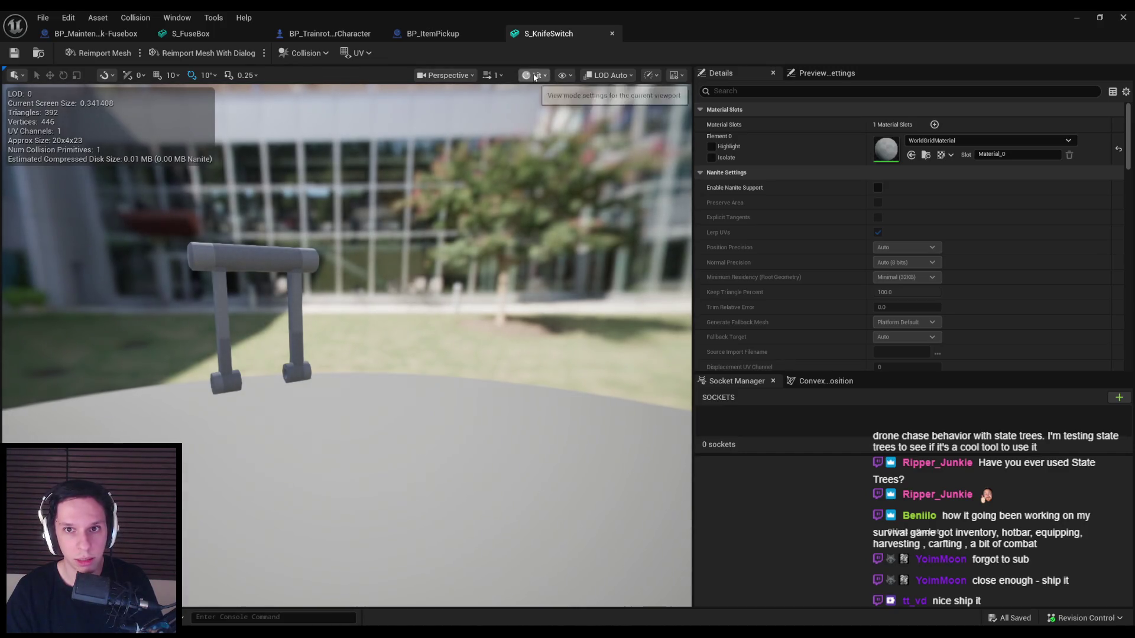
click(534, 75)
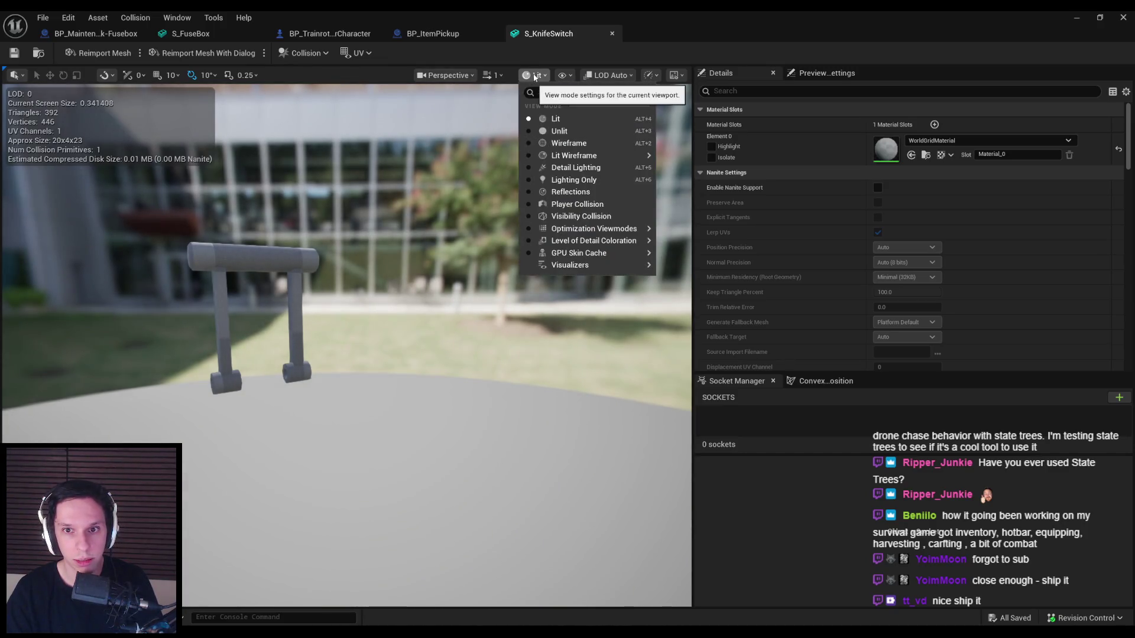
mouse_move(528, 228)
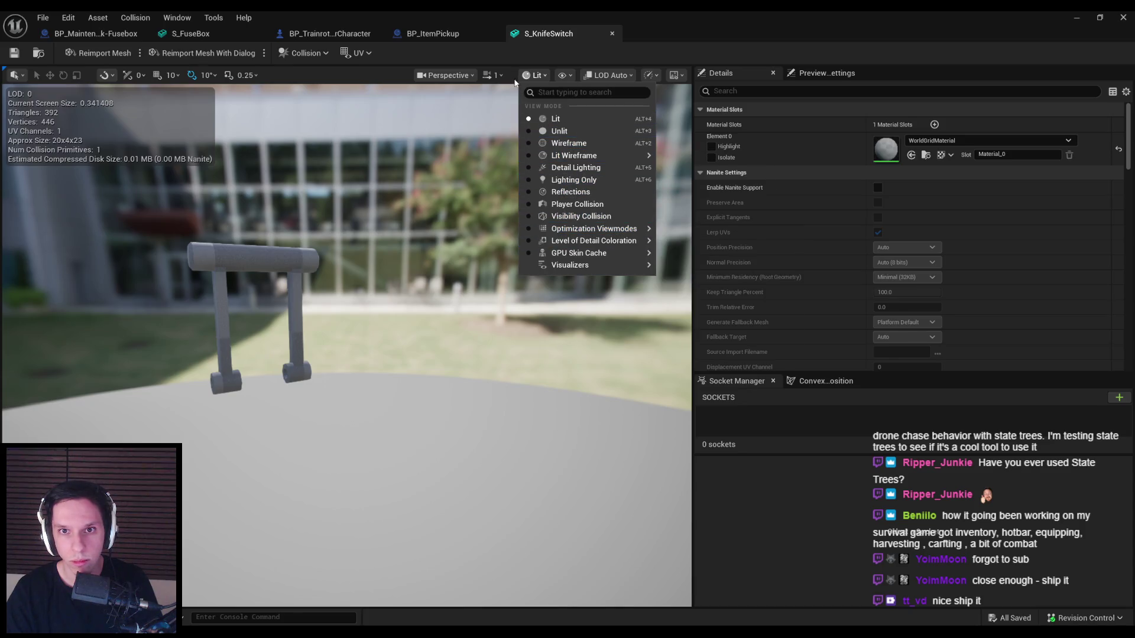
click(569, 75)
click(570, 75)
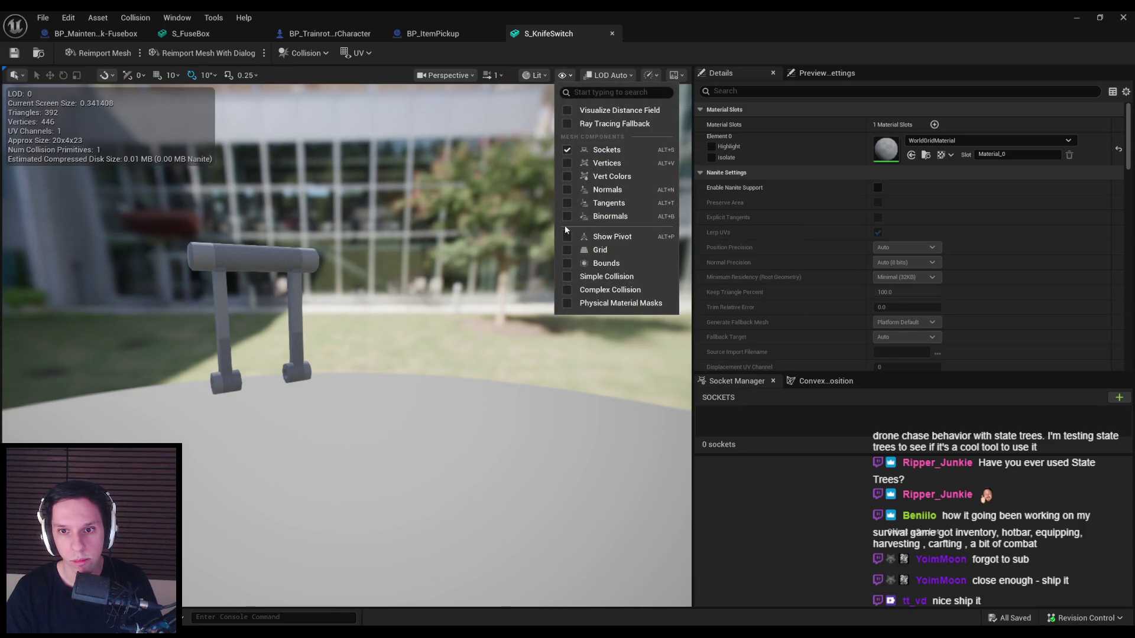
click(568, 263)
mouse_move(545, 264)
mouse_down()
mouse_move(325, 266)
mouse_move(352, 288)
mouse_move(378, 261)
mouse_up()
scroll(337, 277, up, 2)
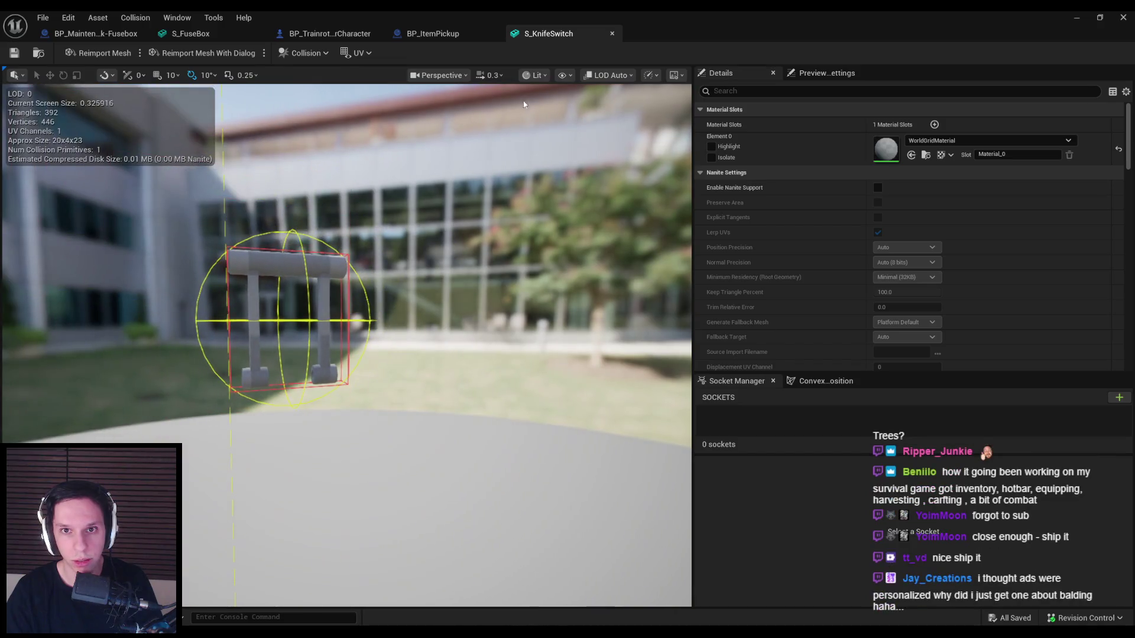
- Try resizing the knife switch collision box, undo it, and close the mesh editor
click(540, 76)
click(569, 76)
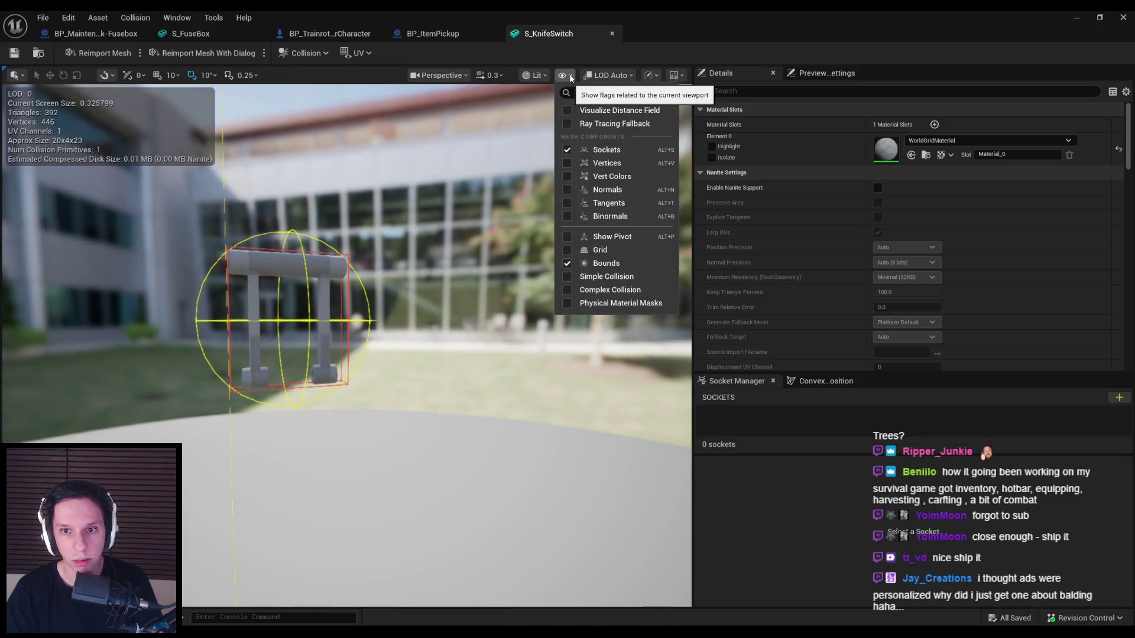
click(283, 254)
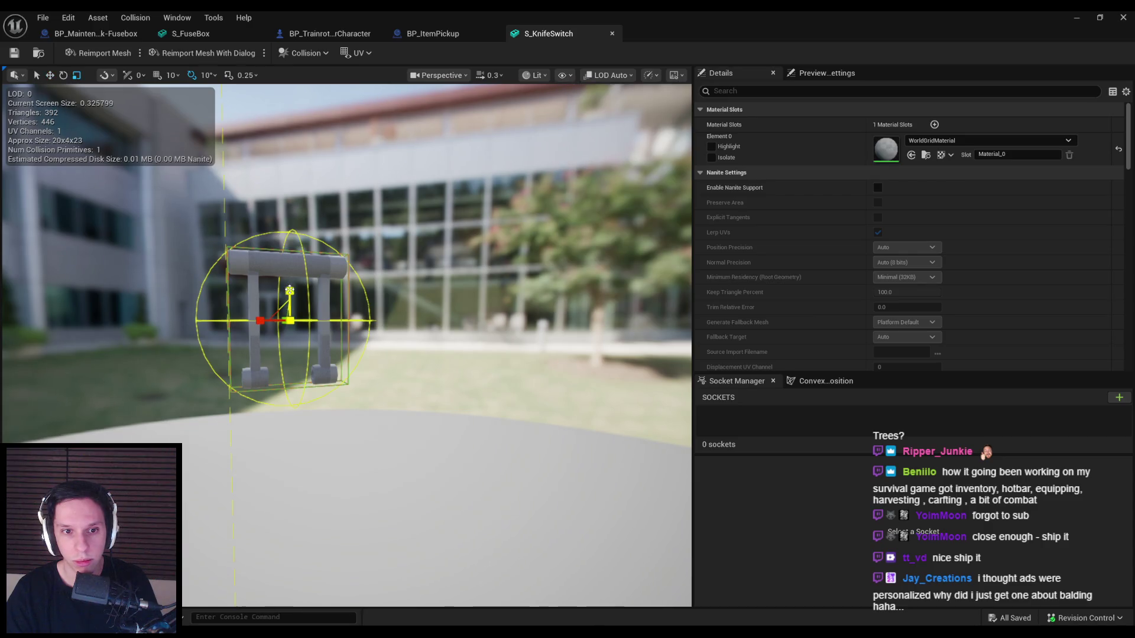
click(290, 290)
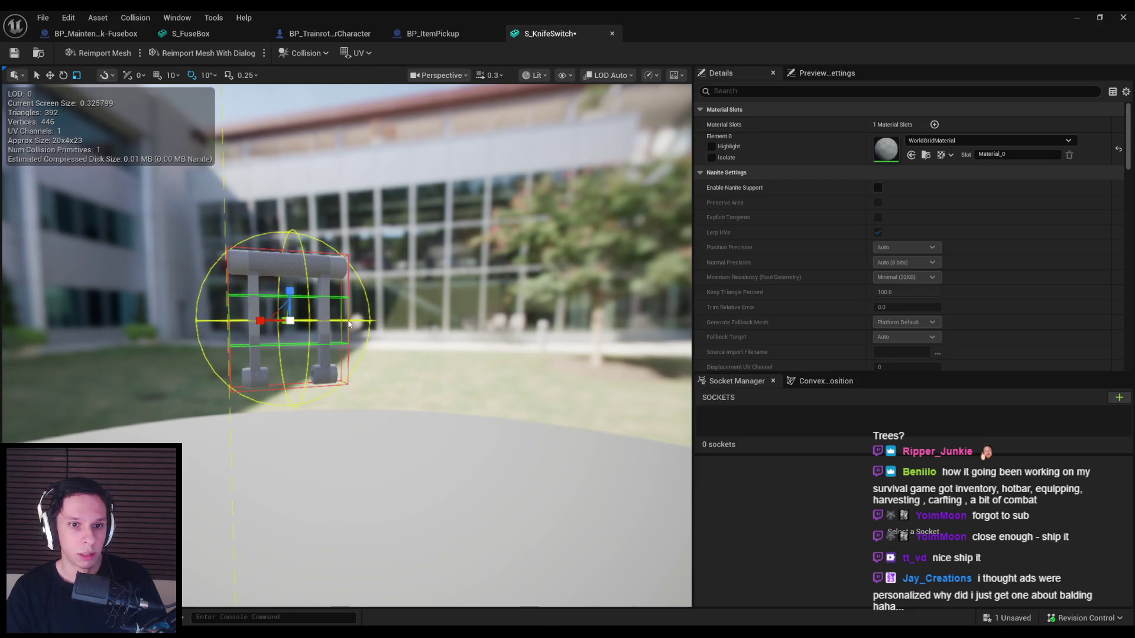
key(ctrl+z)
click(407, 218)
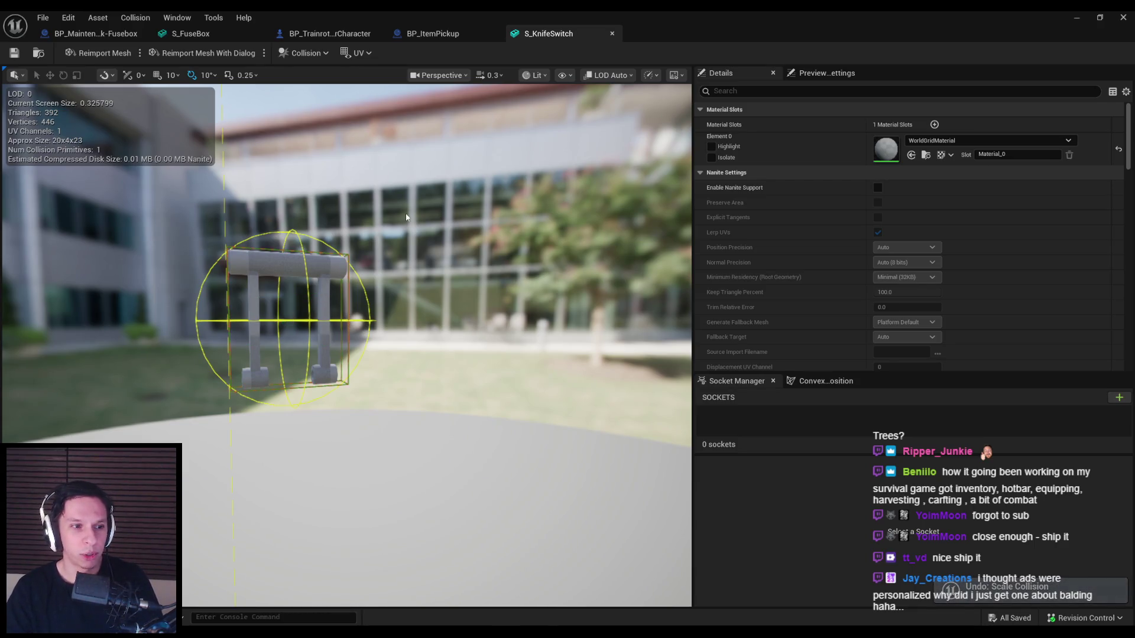
middle_click(563, 37)
click(320, 34)
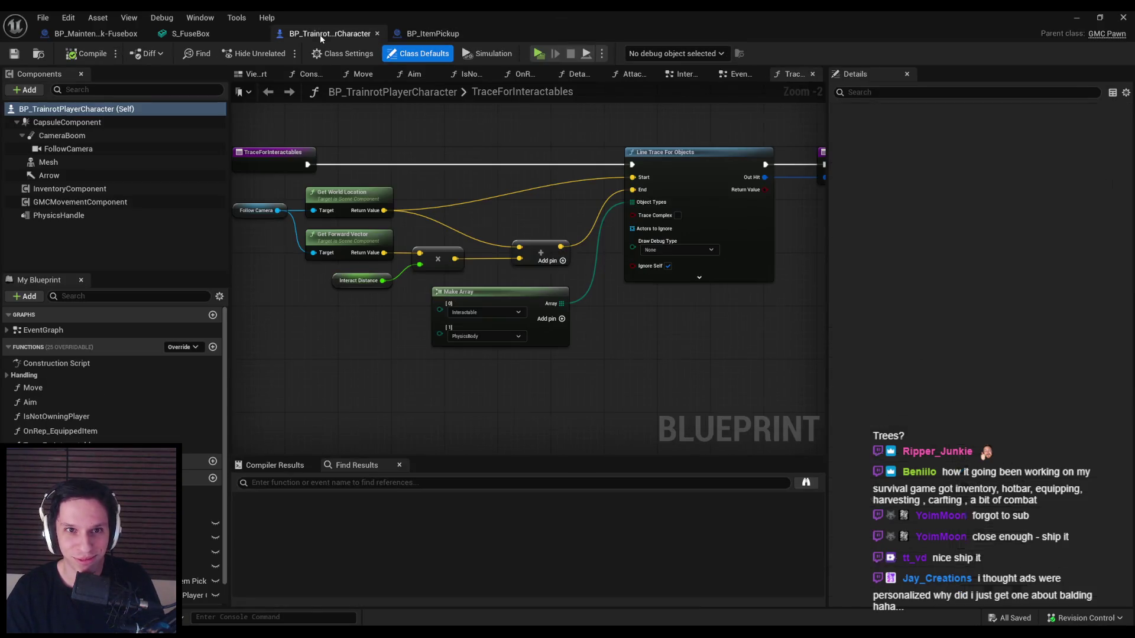
- Return to the Fusebox Blueprint EventGraph, review all its nodes, and save it
click(195, 35)
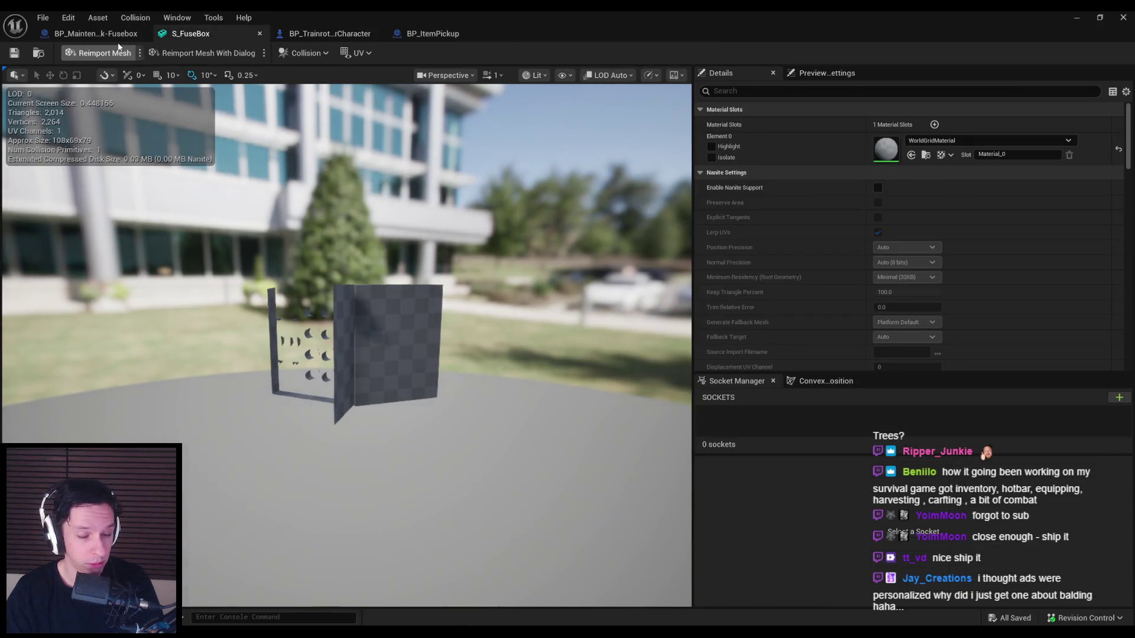
click(115, 36)
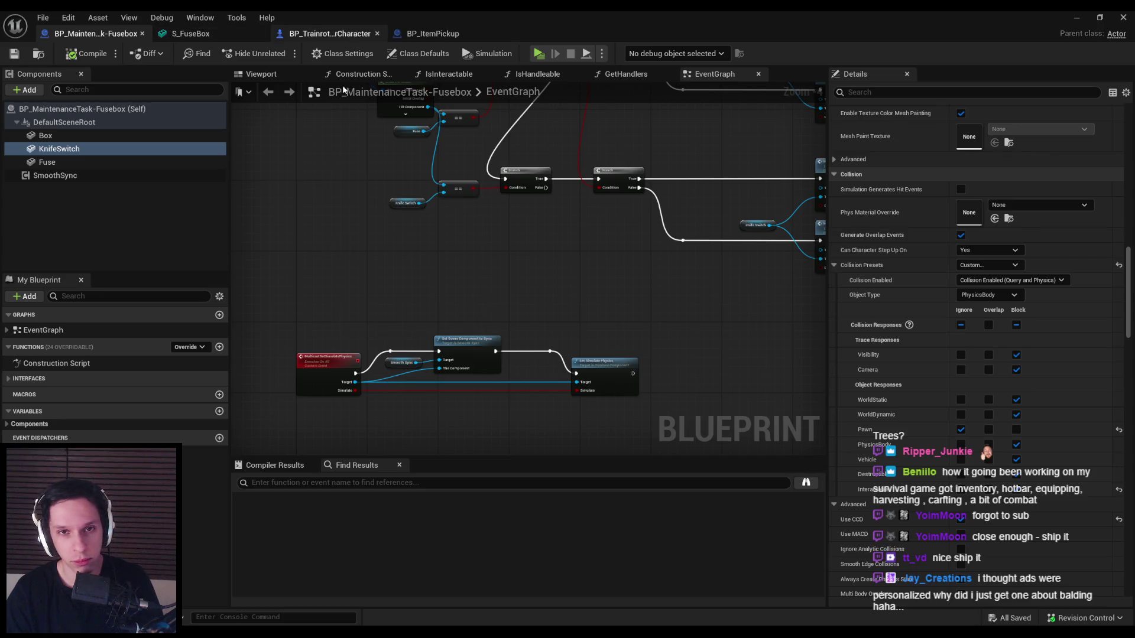
scroll(481, 238, up, 2)
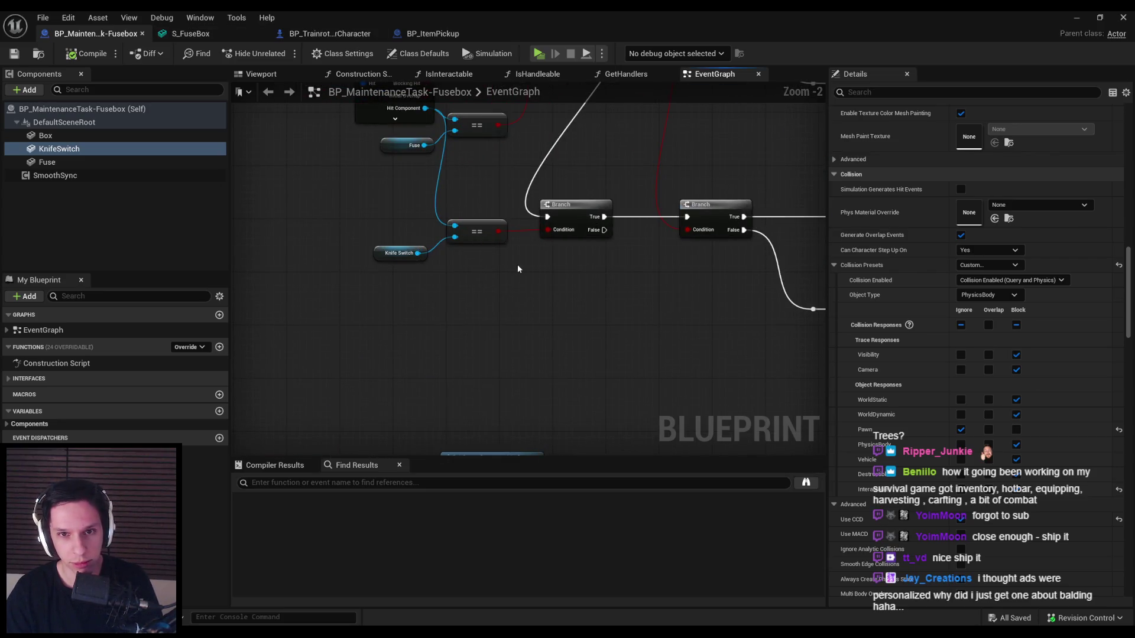
scroll(517, 264, down, 2)
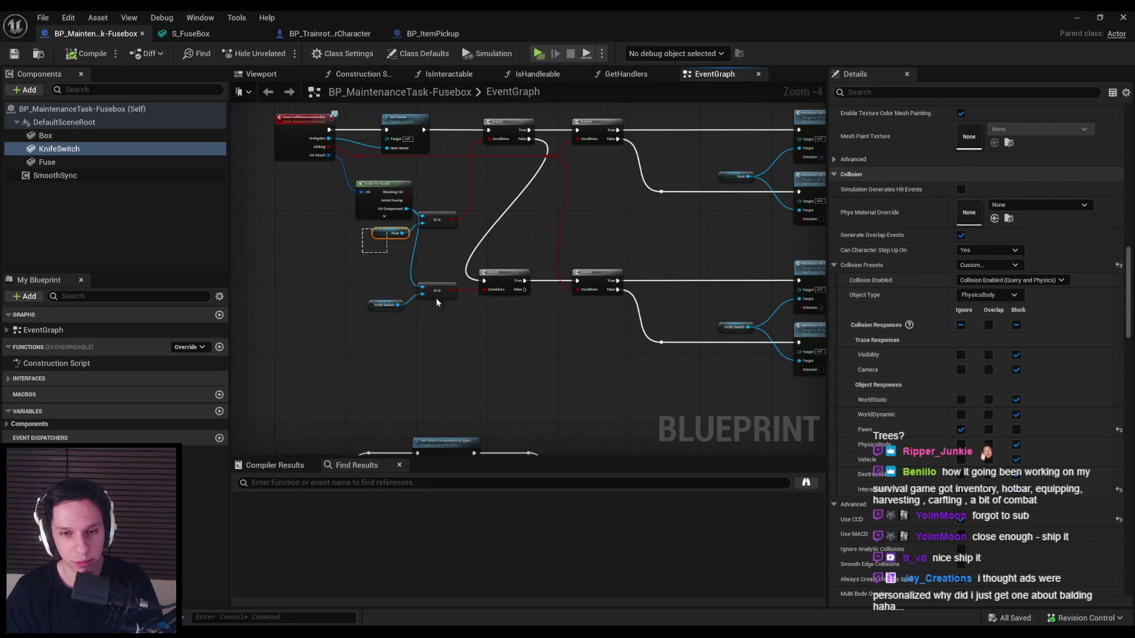
key(ctrl+a)
scroll(486, 325, down, 2)
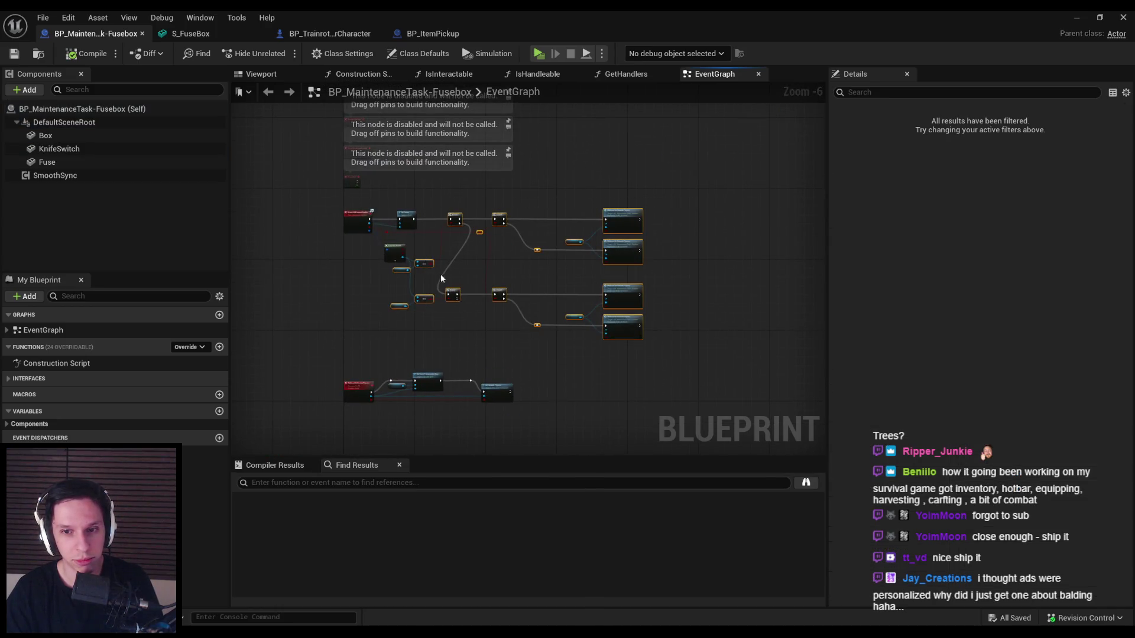
scroll(441, 275, up, 2)
click(492, 385)
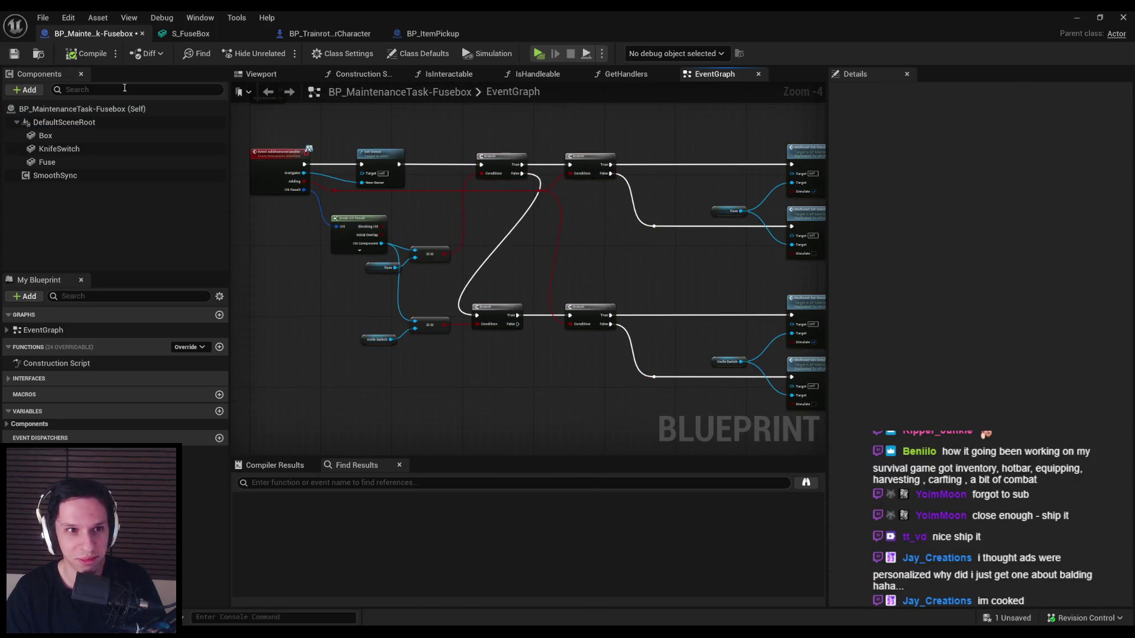
click(19, 58)
- Left-align the two left Branch nodes with Shift+A and save the Blueprint
scroll(455, 389, up, 1)
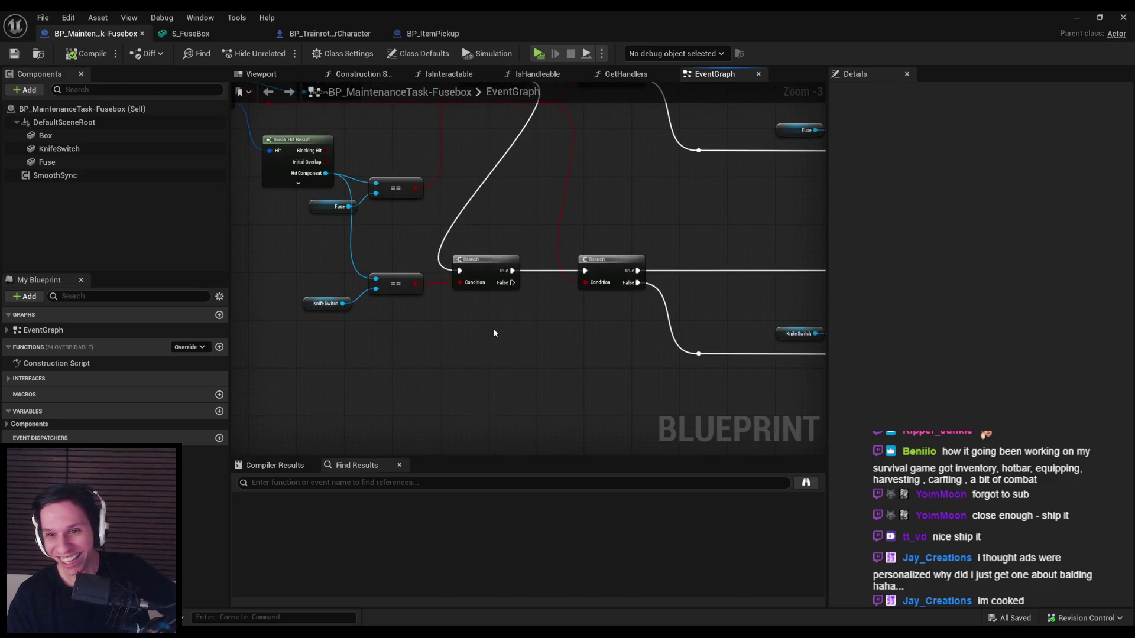
scroll(500, 239, down, 1)
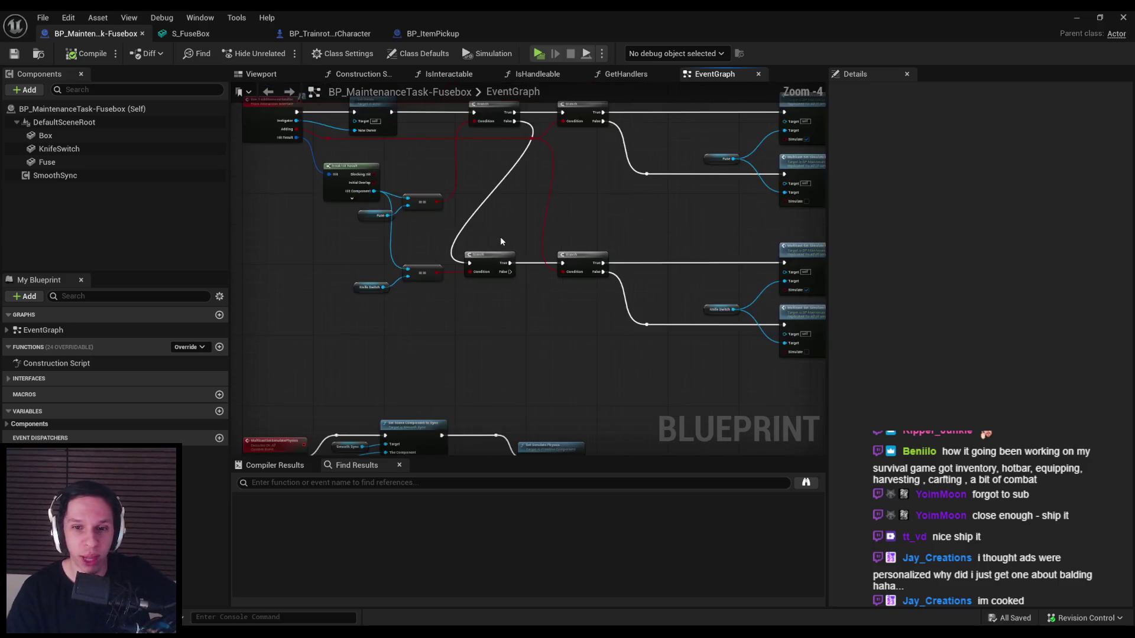
scroll(526, 231, up, 1)
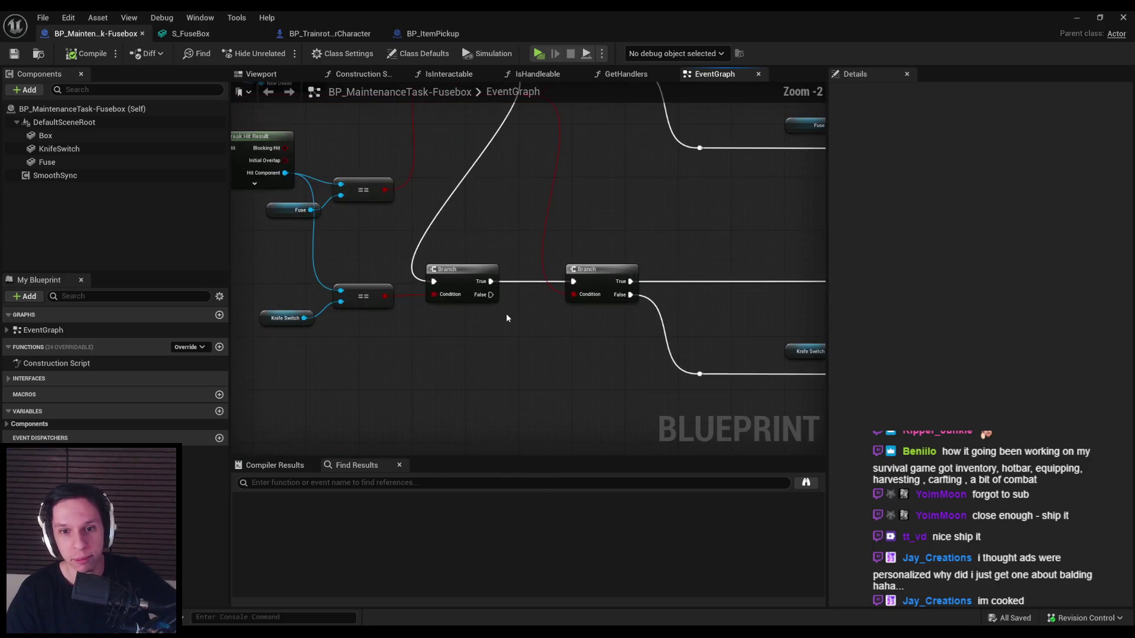
drag(514, 105, 503, 334)
key(shift+a)
click(504, 259)
key(ctrl+s)
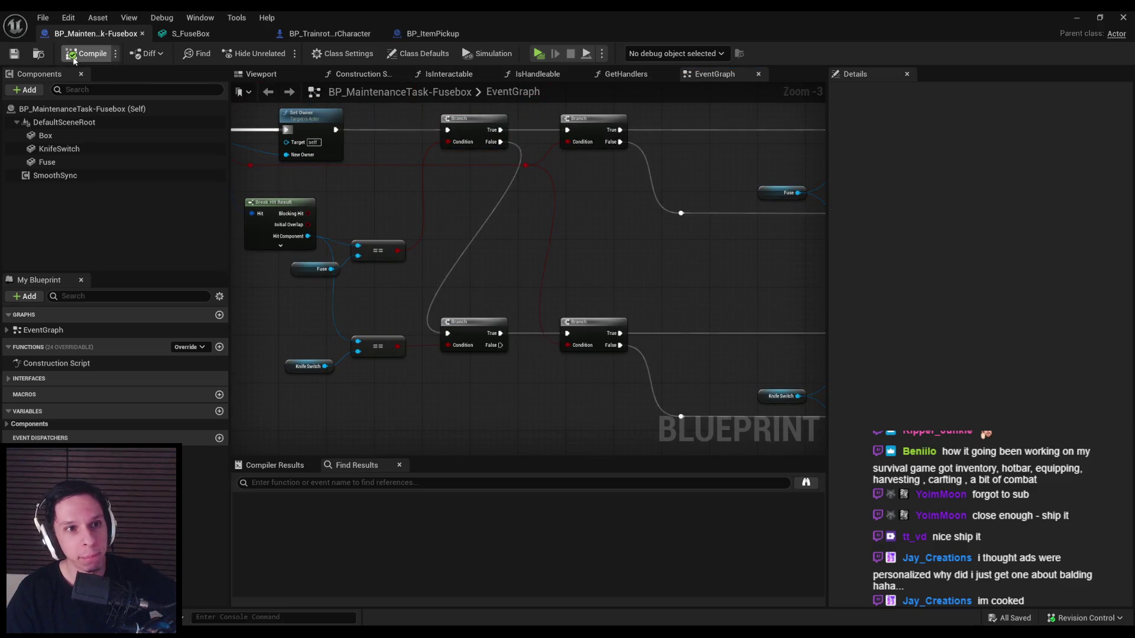
- Check the KnifeSwitch properties, compile the Fusebox Blueprint, and start a multiplayer play test
scroll(490, 293, down, 2)
scroll(479, 306, up, 2)
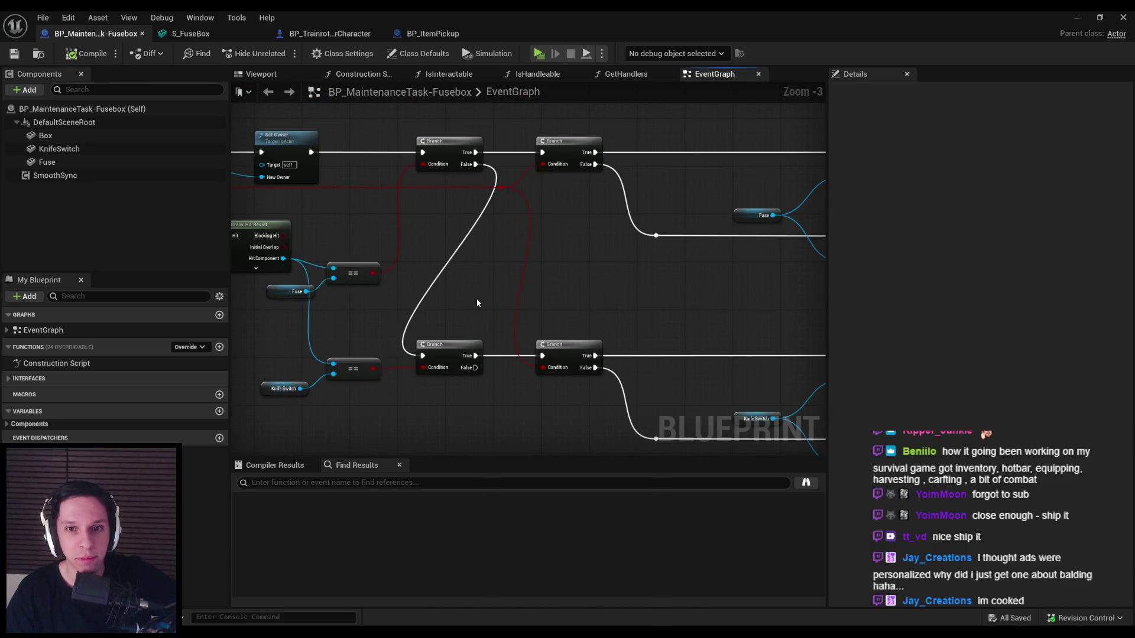
scroll(476, 299, down, 2)
scroll(544, 240, up, 2)
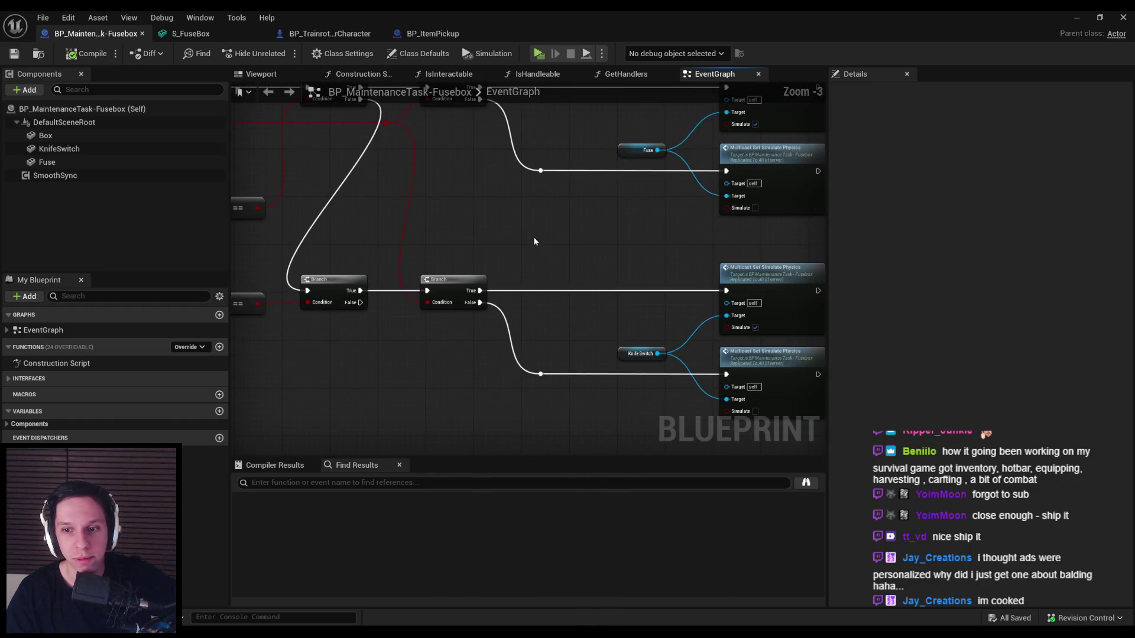
scroll(534, 241, down, 1)
drag(517, 213, 679, 241)
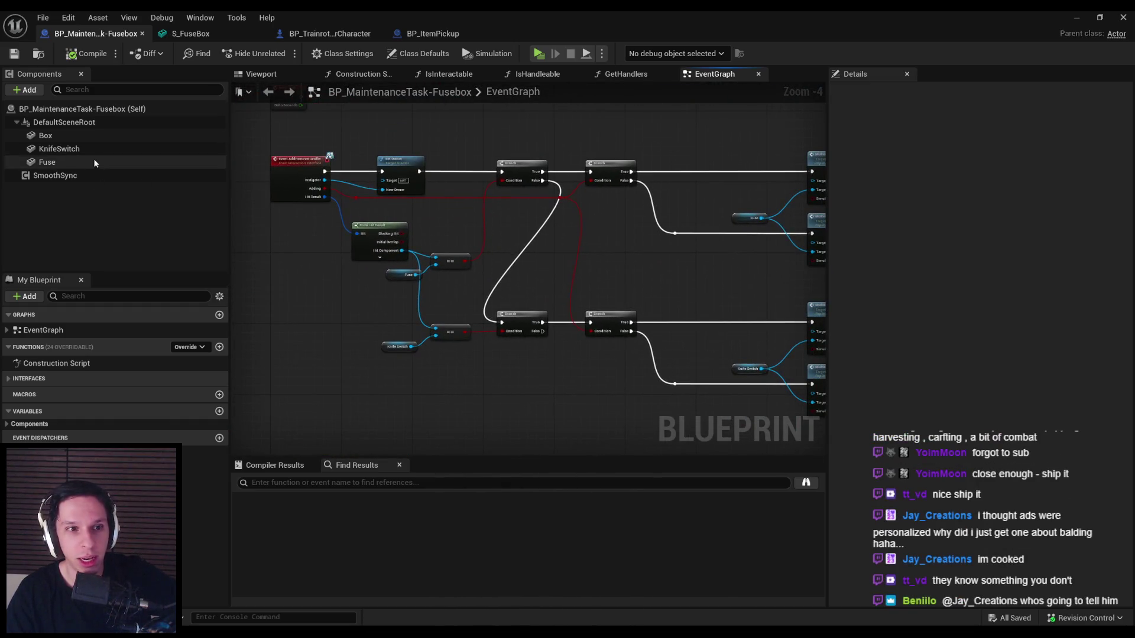
click(59, 149)
scroll(975, 355, down, 5)
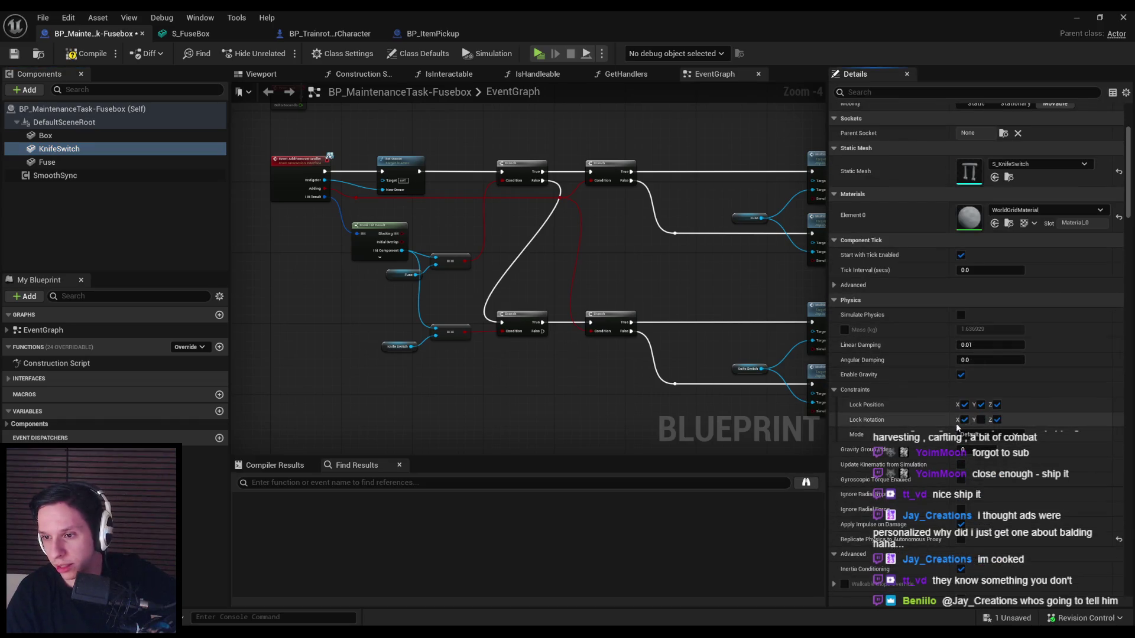
click(84, 57)
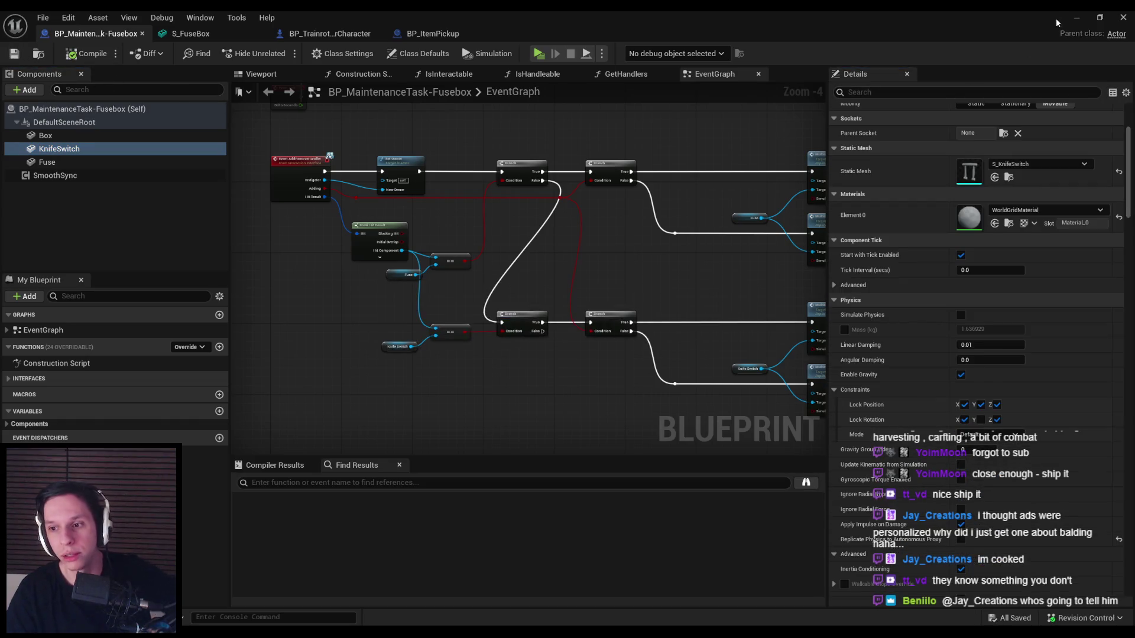
click(1076, 17)
click(278, 53)
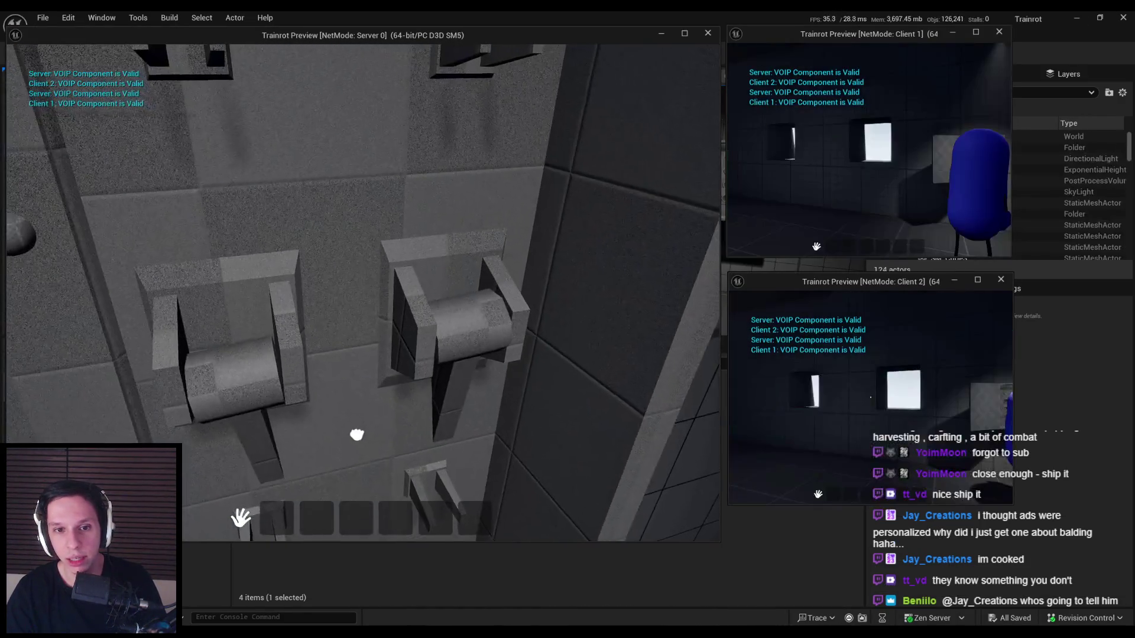
- Walk the server player to the lever panel, pull the lever and release it, then stop play
key(s)
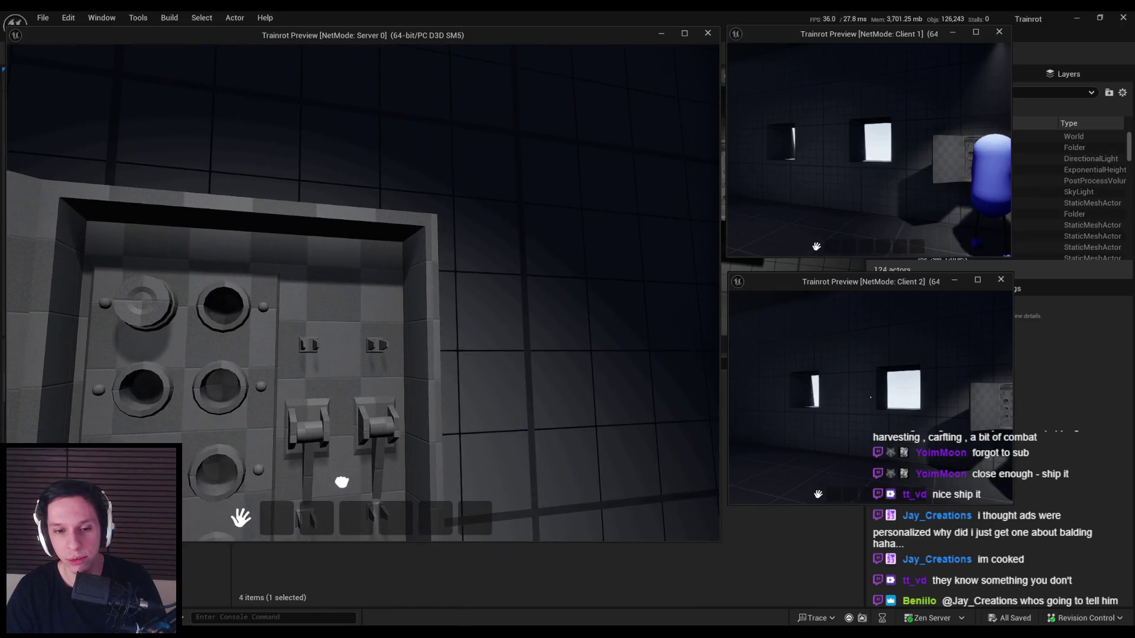
key(w)
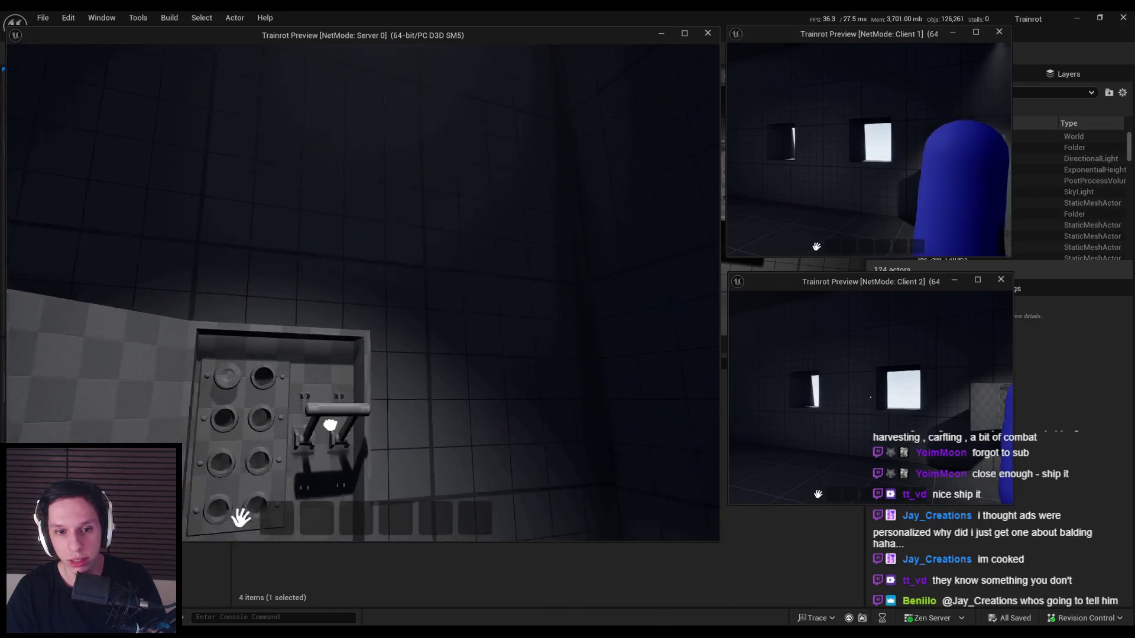
key(w)
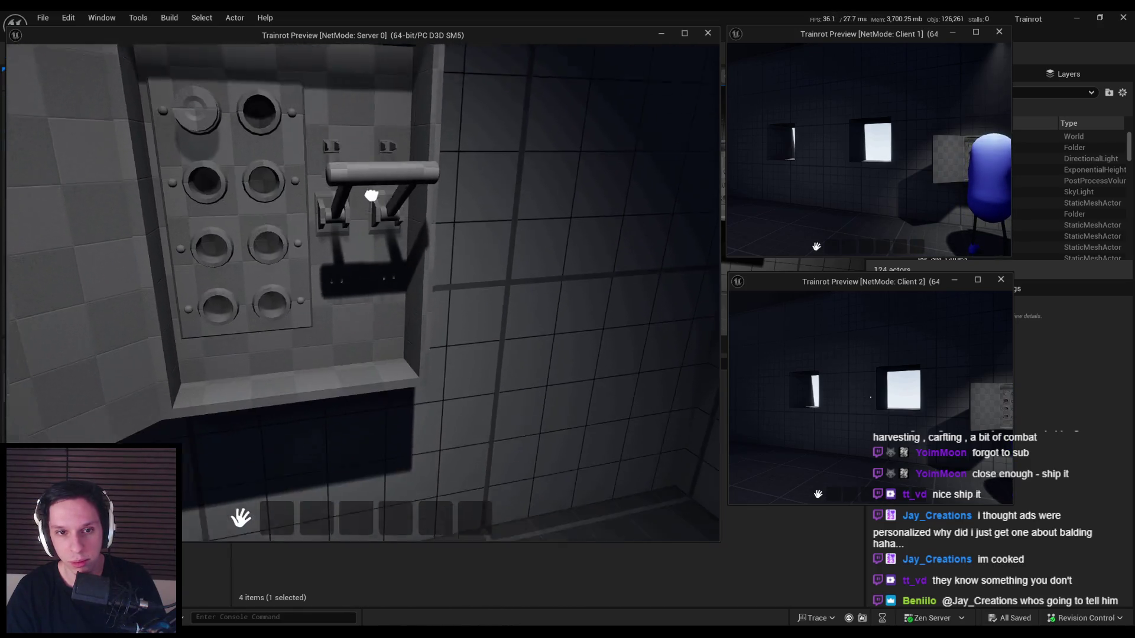
click(366, 254)
click(375, 249)
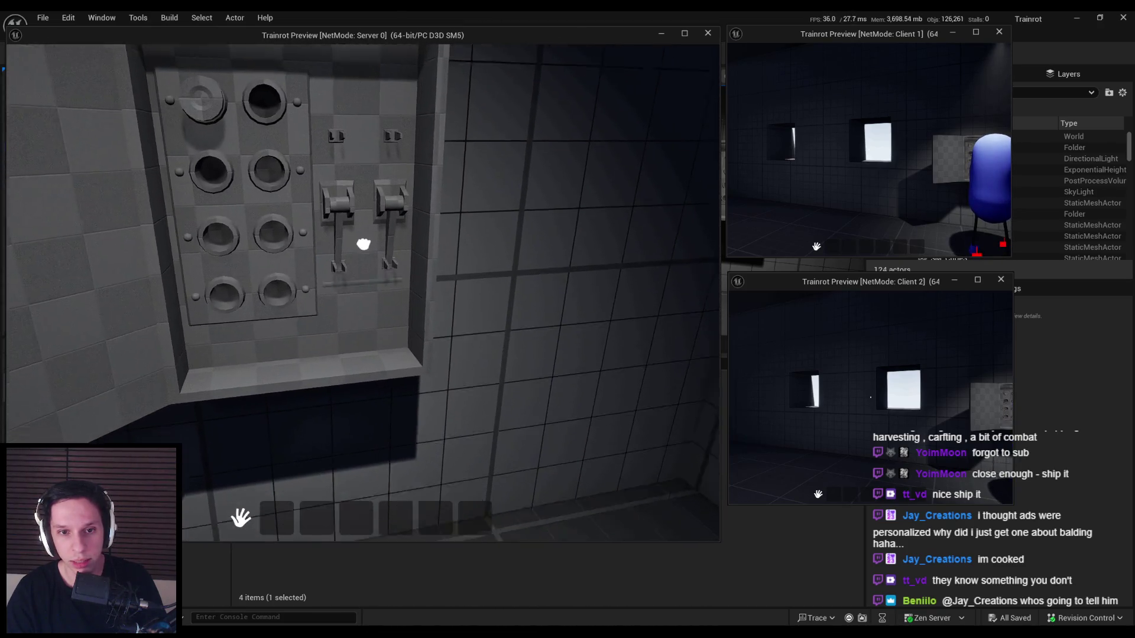
key(Escape)
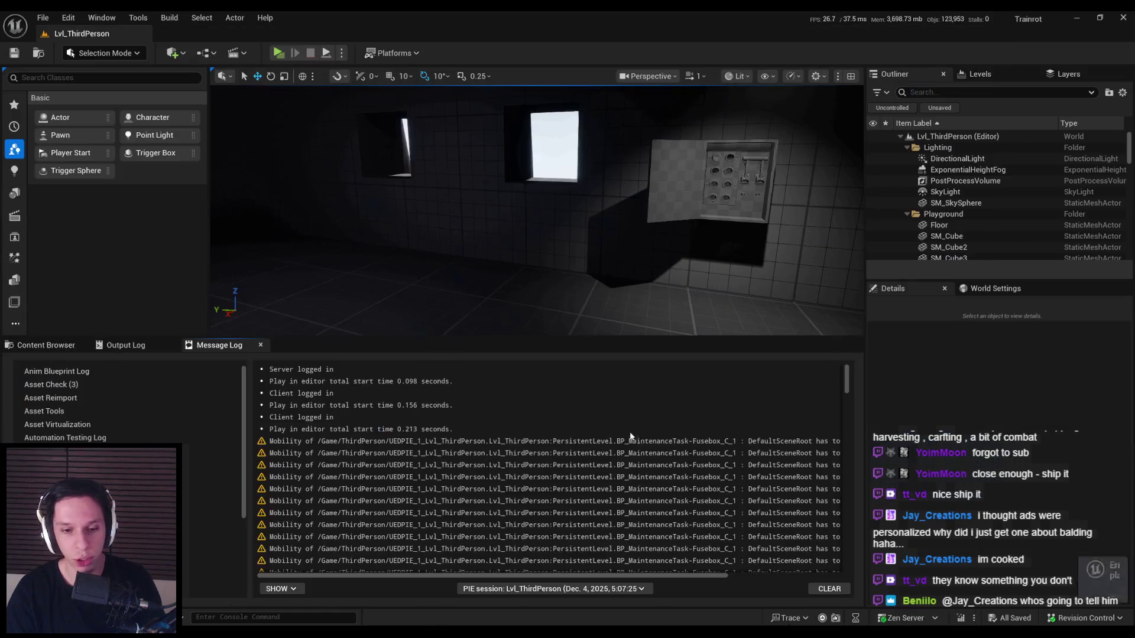
- Open the Fusebox Blueprint's IsInteractable function from the Interfaces list in My Blueprint
mouse_move(374, 612)
click(408, 589)
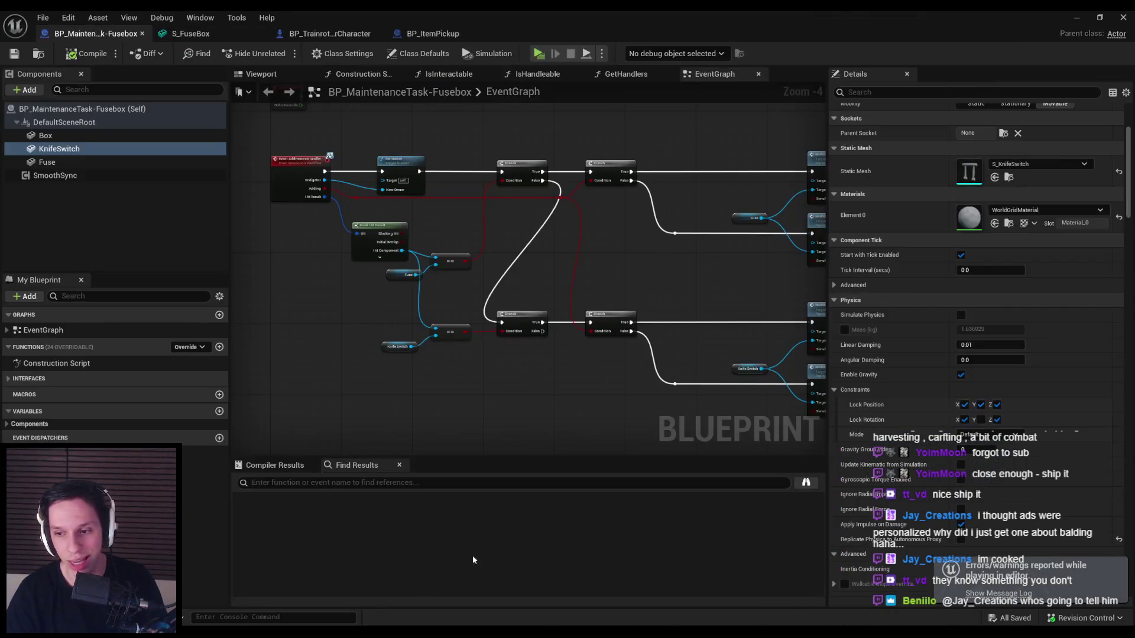
scroll(502, 388, down, 1)
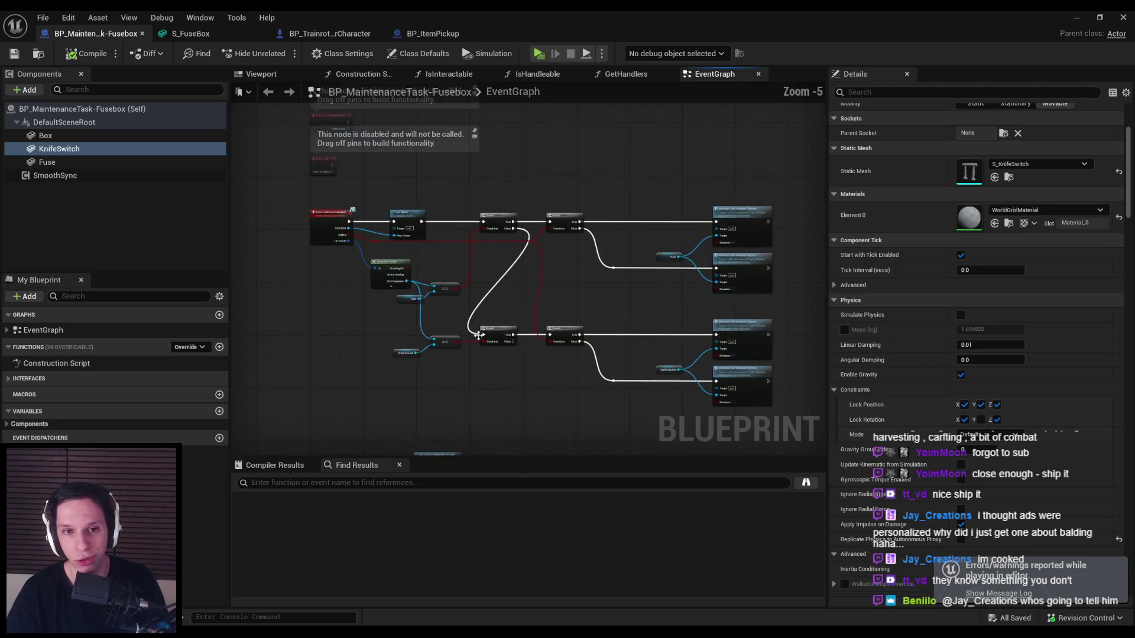
scroll(473, 308, up, 1)
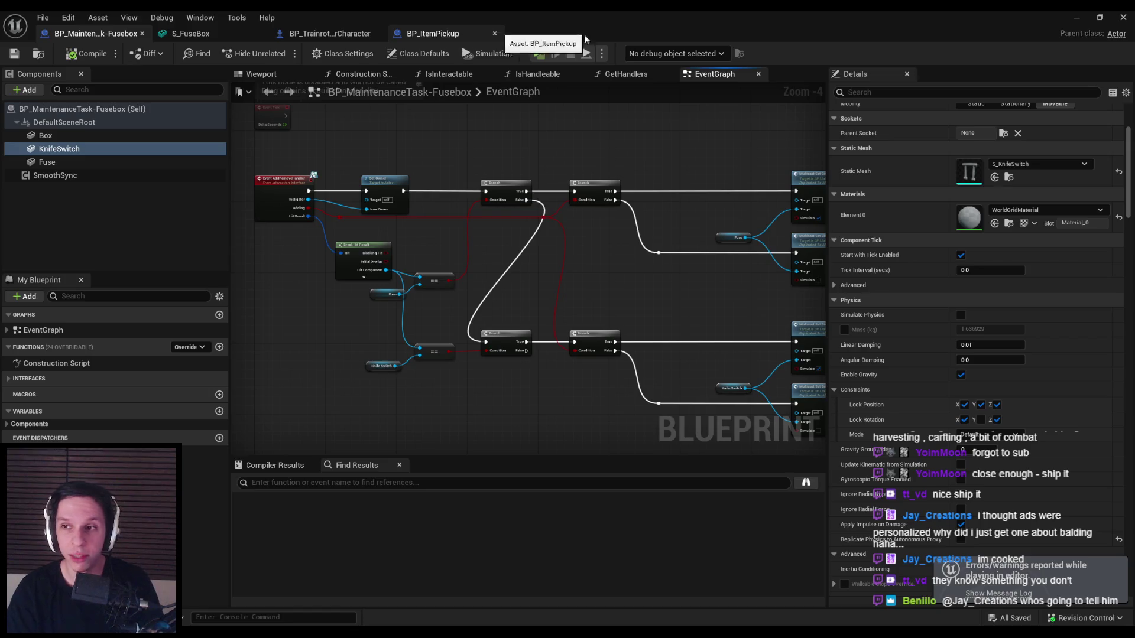
click(495, 33)
click(54, 350)
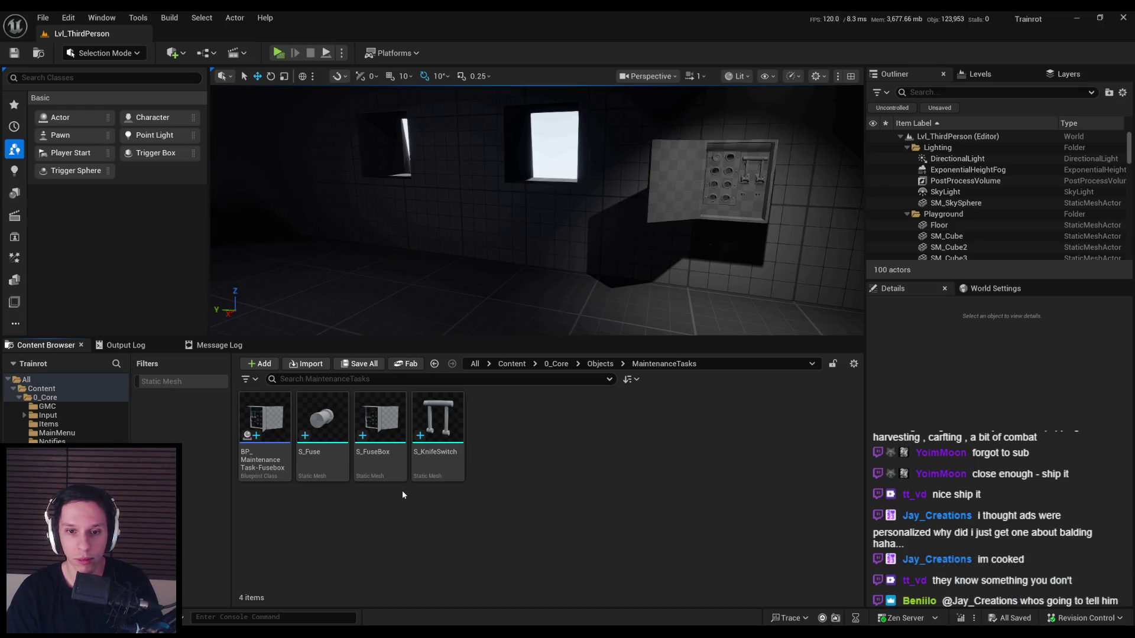
click(383, 598)
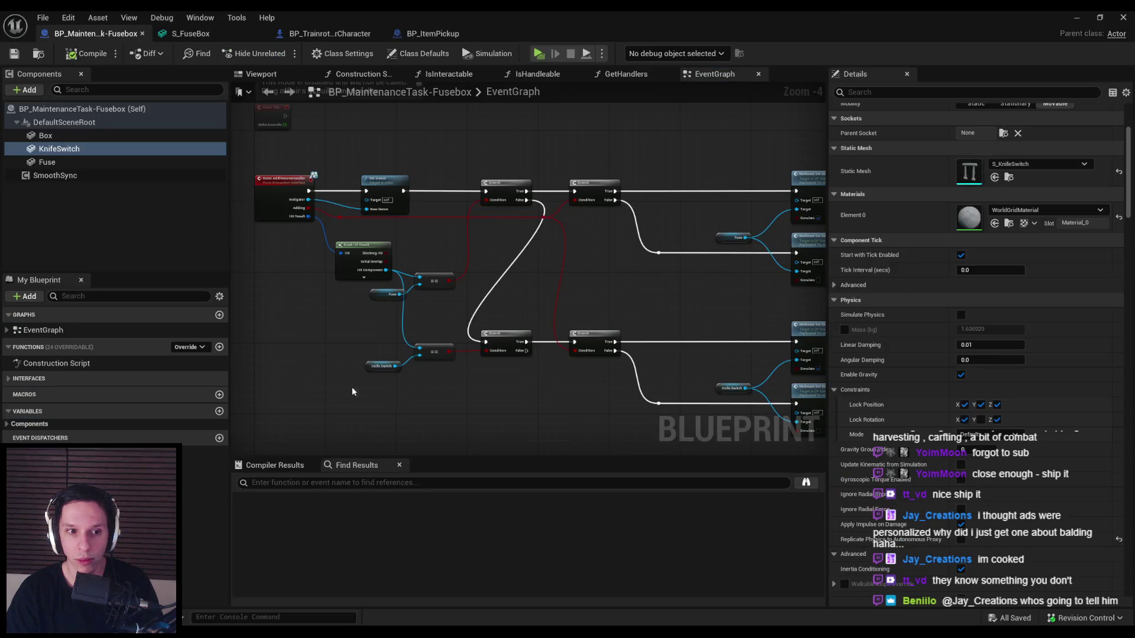
click(30, 378)
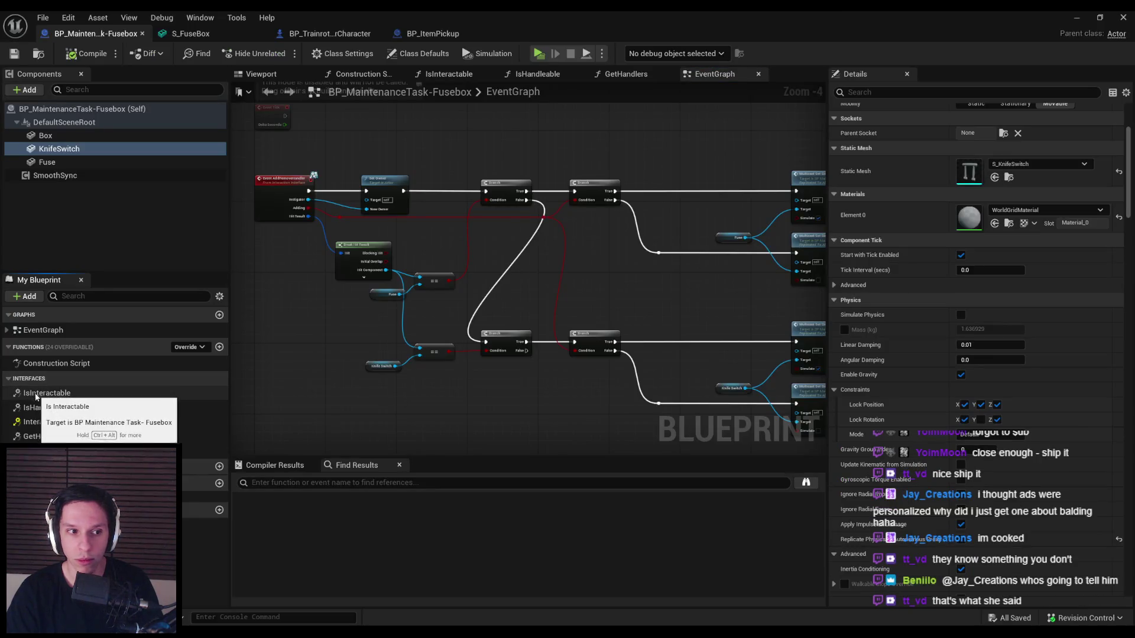
double_click(58, 395)
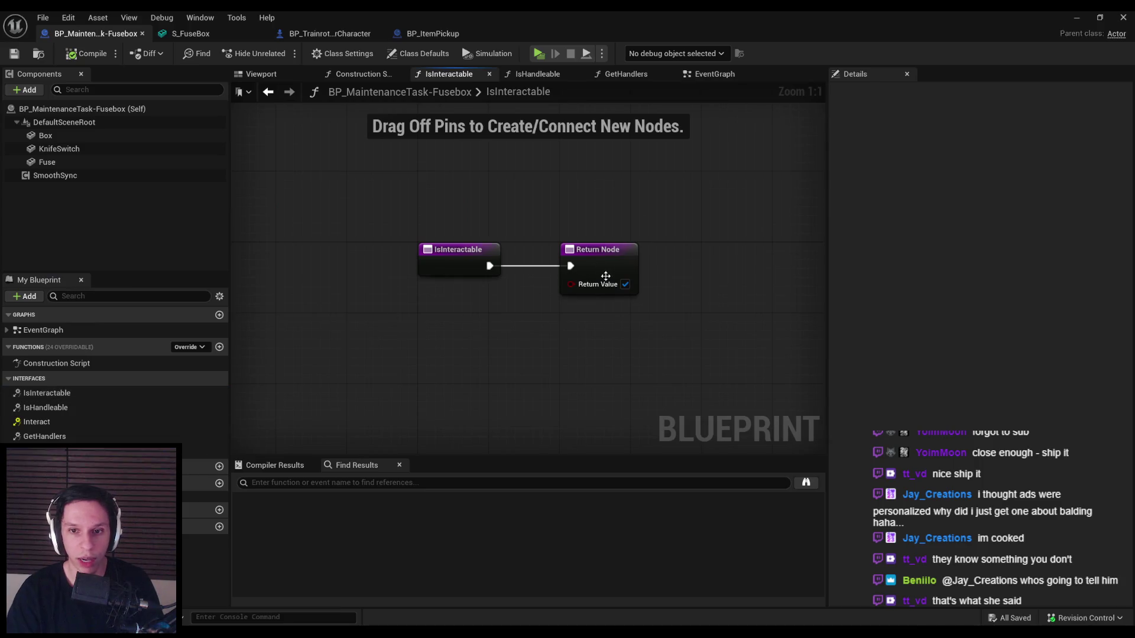
- Compile the Fusebox Blueprint and start a play test in Lvl_ThirdPerson
click(92, 55)
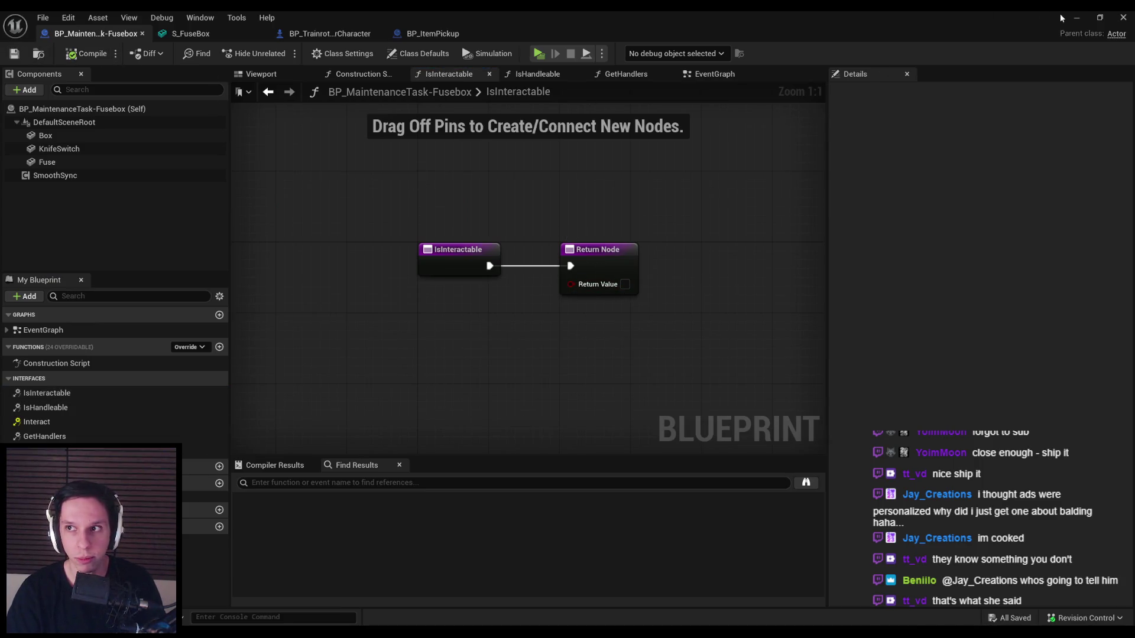
key(alt+Tab)
click(278, 55)
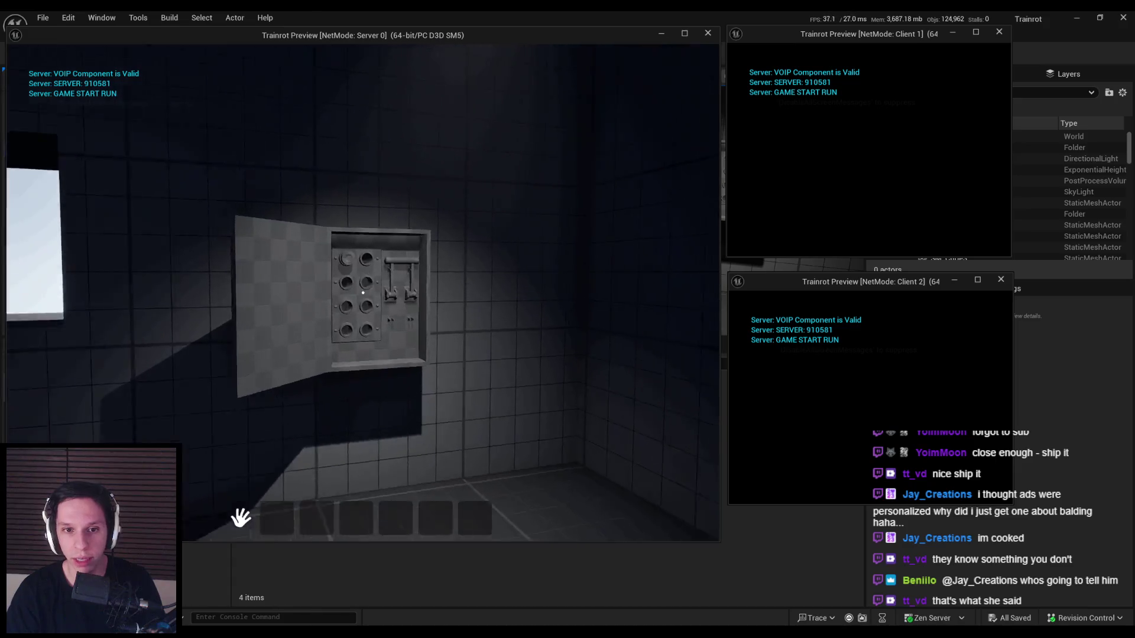
- Walk up to the fusebox and pull its lever down and outward
key(w)
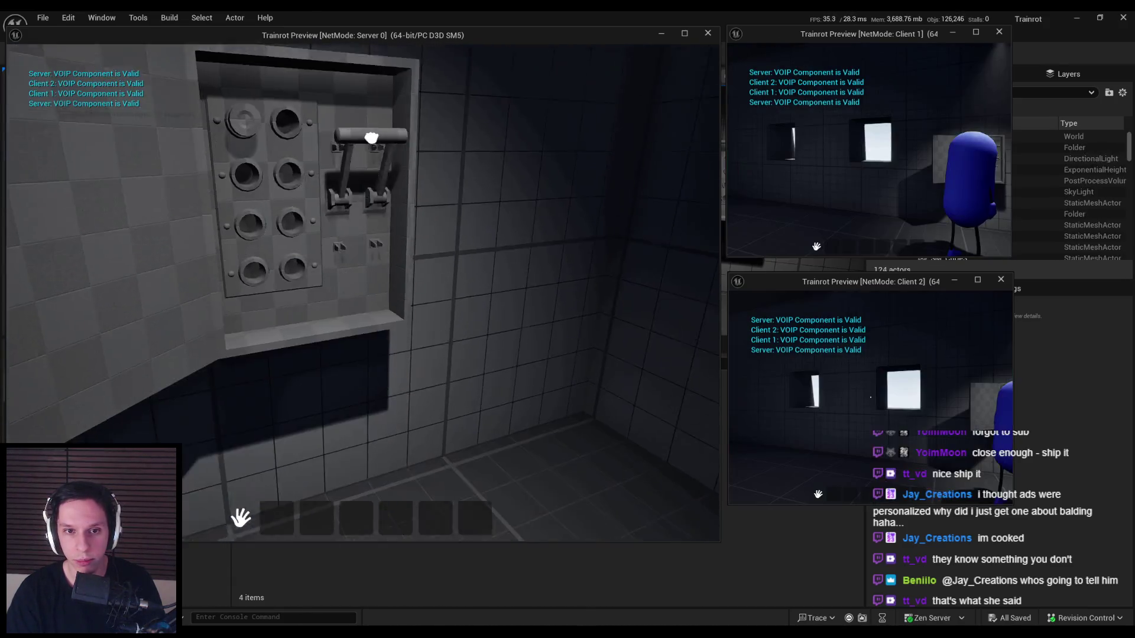
key(s)
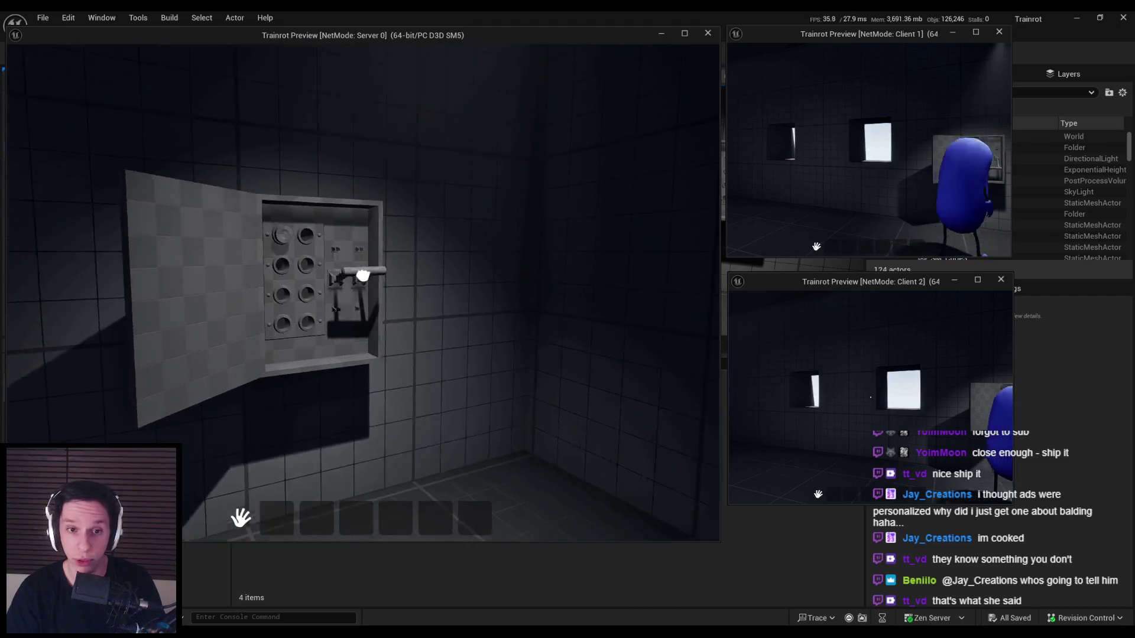
key(w)
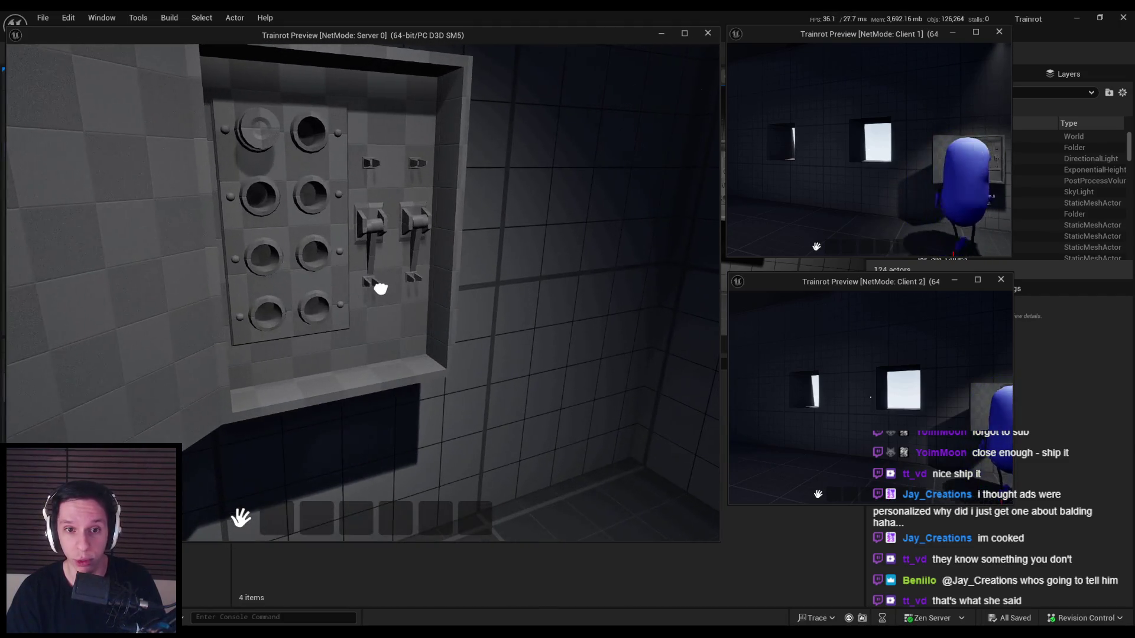
mouse_move(380, 261)
mouse_down()
mouse_move(431, 370)
mouse_move(443, 314)
mouse_move(398, 221)
mouse_up()
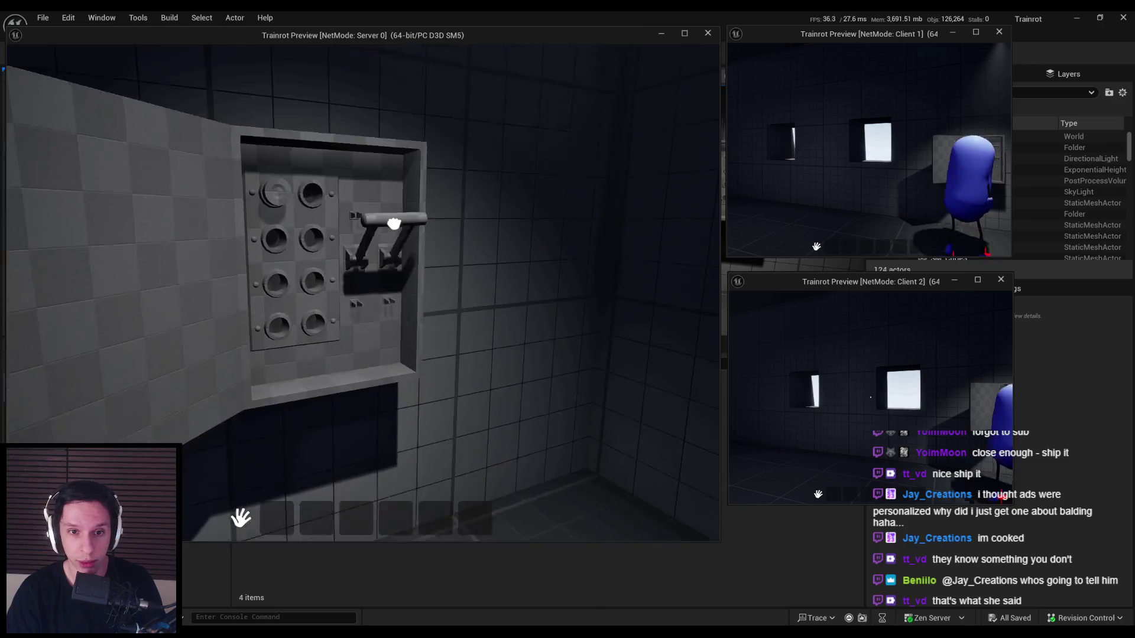
key(w)
- Pull the top-left fuse out of its socket, then end the play session
key(s)
mouse_move(362, 291)
mouse_down()
mouse_move(355, 283)
mouse_move(362, 423)
mouse_move(375, 335)
mouse_move(381, 372)
mouse_move(376, 390)
mouse_move(375, 317)
mouse_move(319, 355)
mouse_move(343, 391)
mouse_move(346, 441)
mouse_up()
key(w)
key(w)
key(s)
key(Escape)
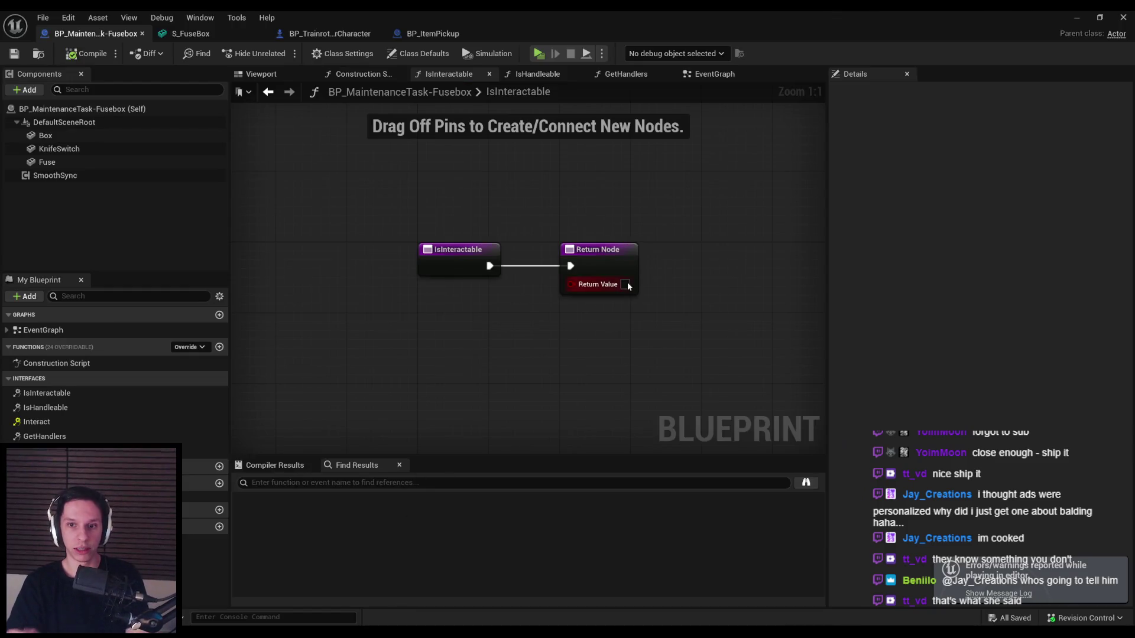
- Tick Return Value so IsInteractable always returns true, save, and play-test again
click(626, 285)
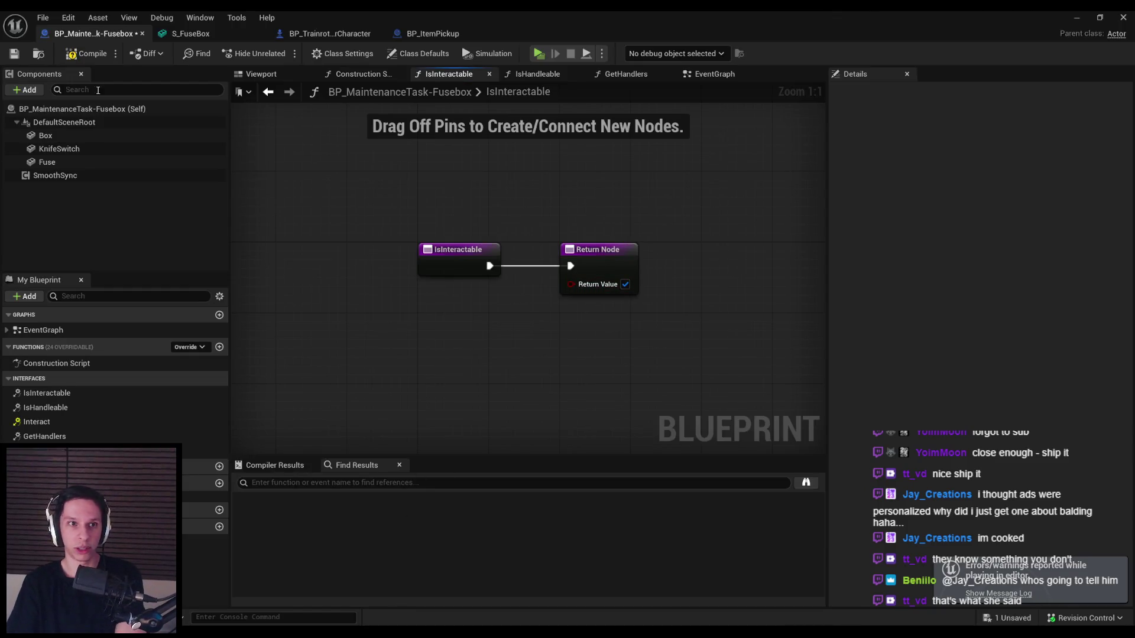
click(13, 54)
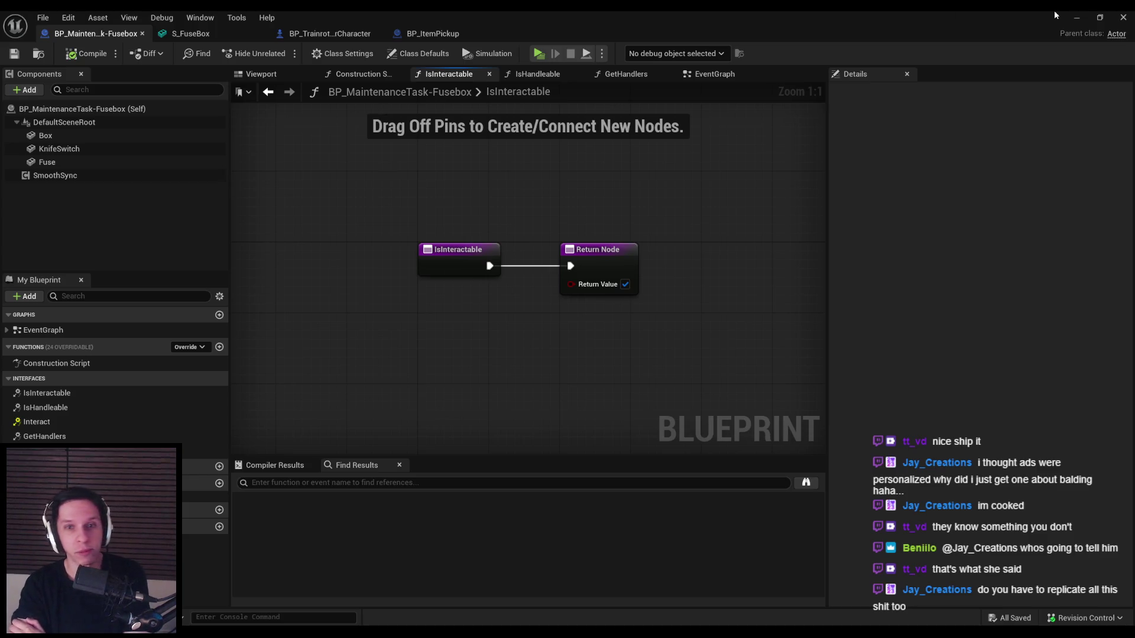
click(1076, 20)
click(278, 53)
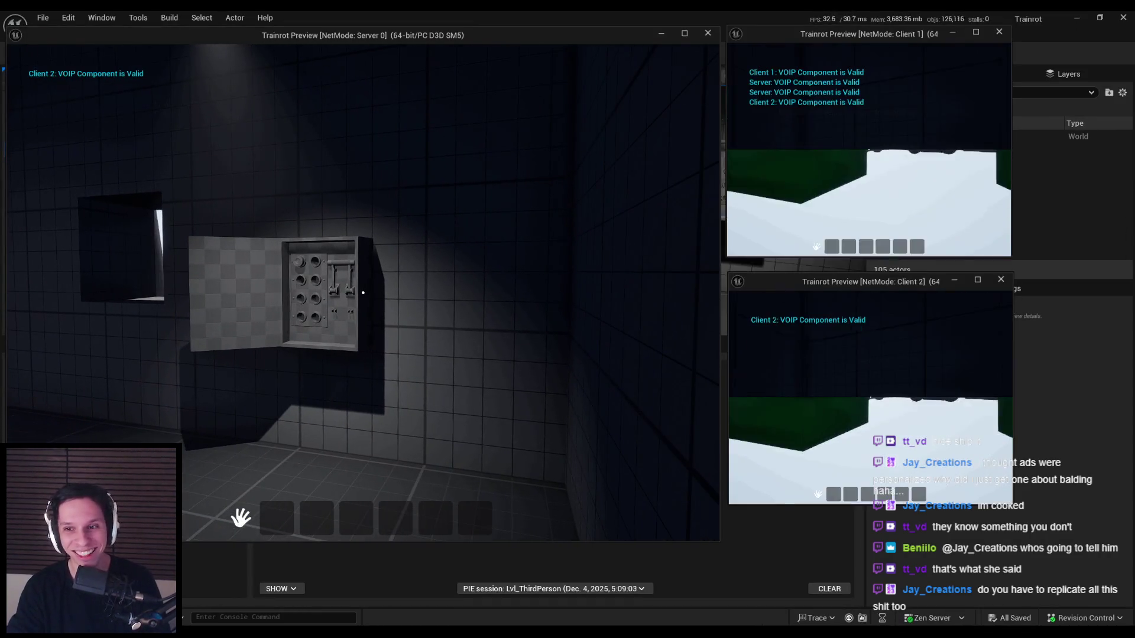
- Walk the client character around the fusebox to test interaction, then end play
key(w)
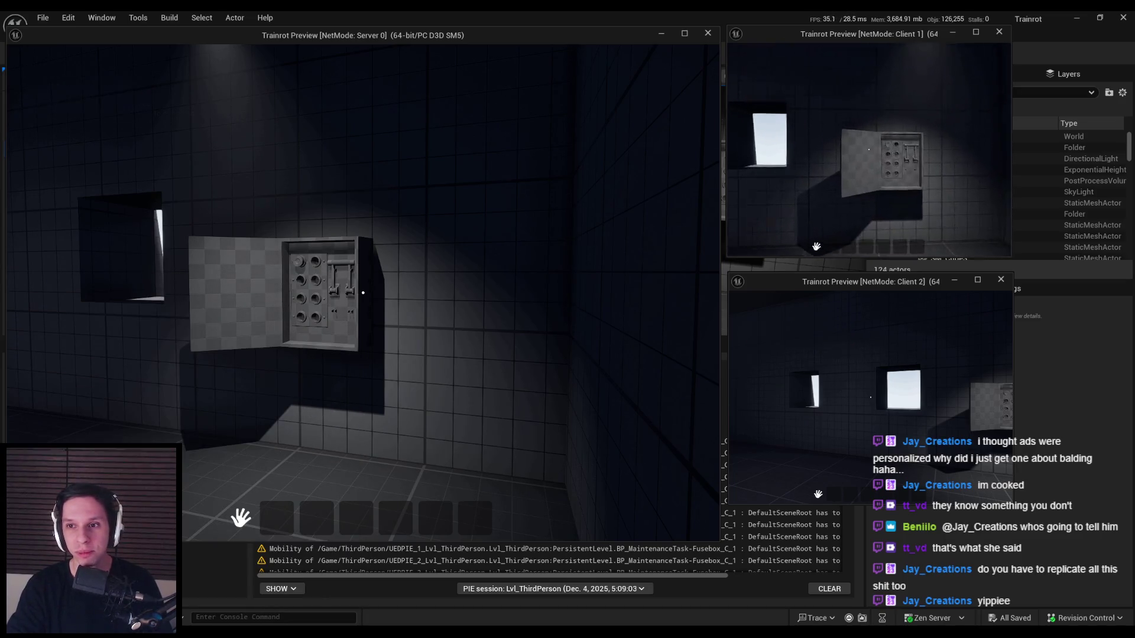
key(s)
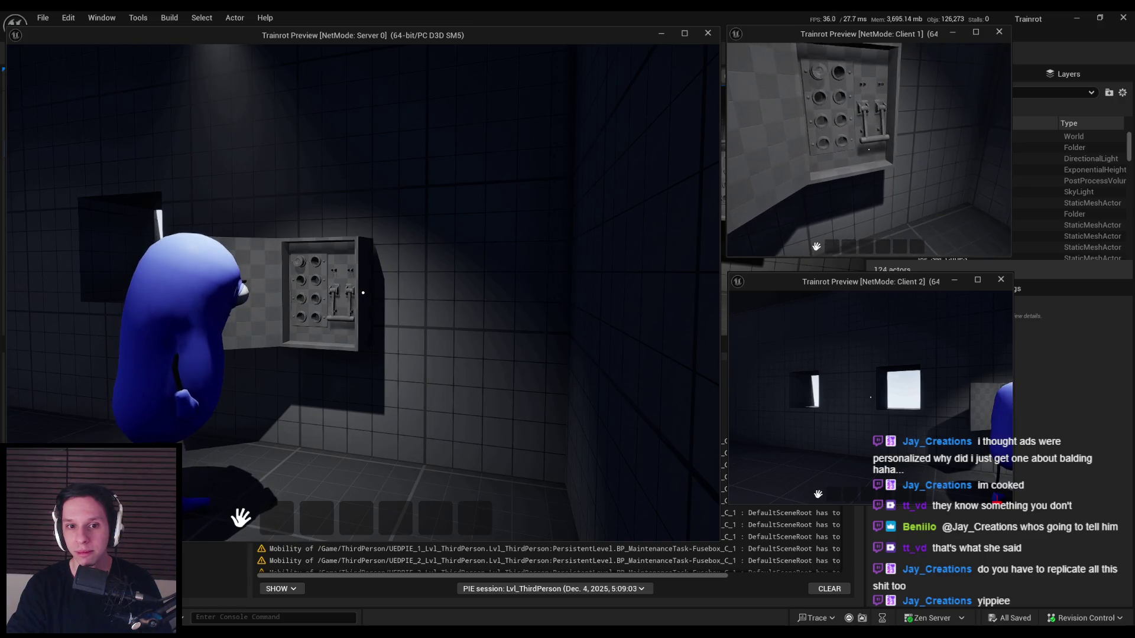
key(w)
key(d)
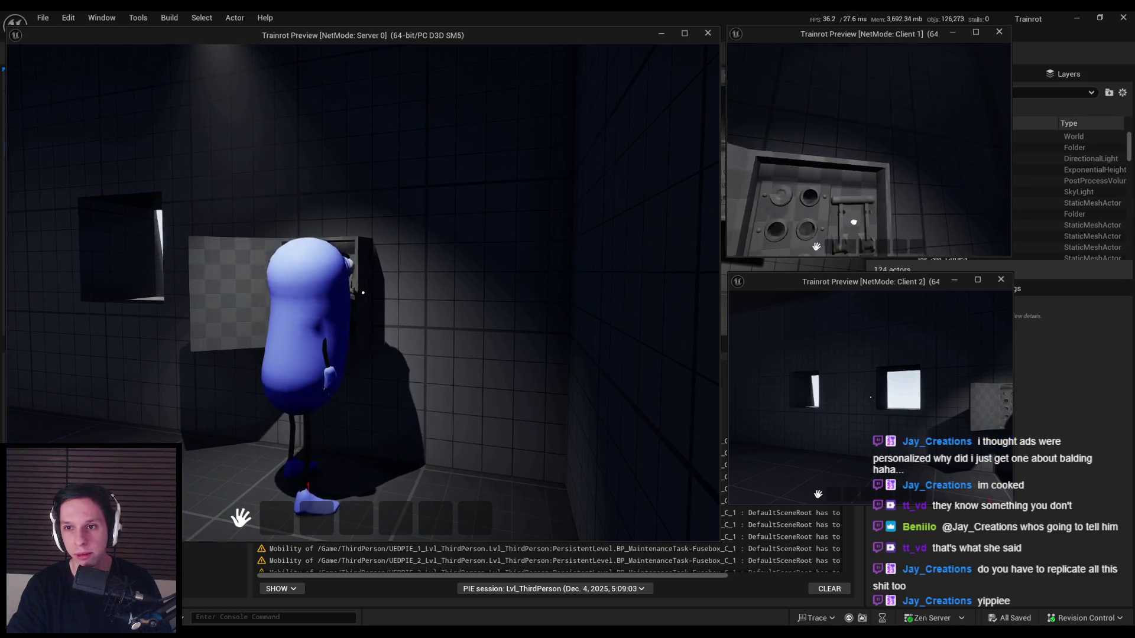
key(s)
key(w)
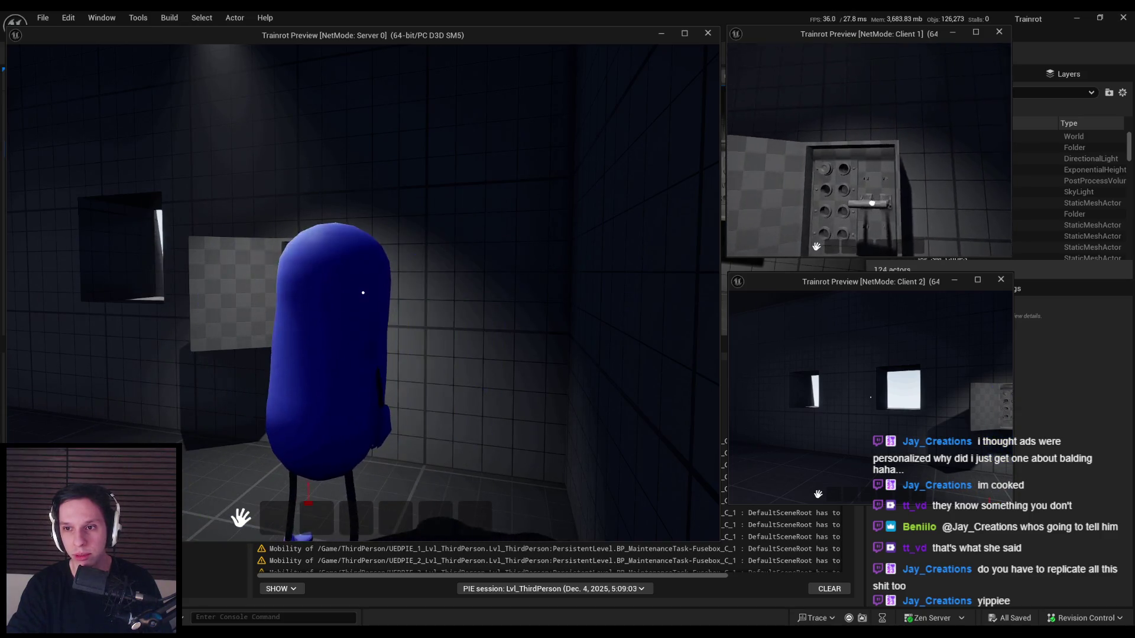
key(a)
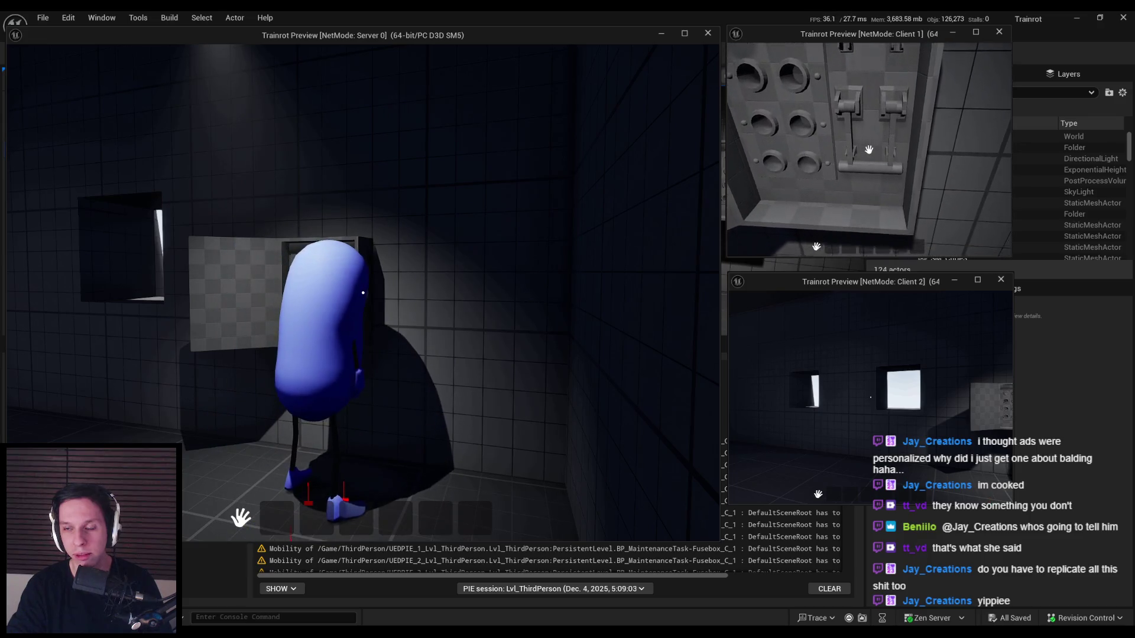
key(d)
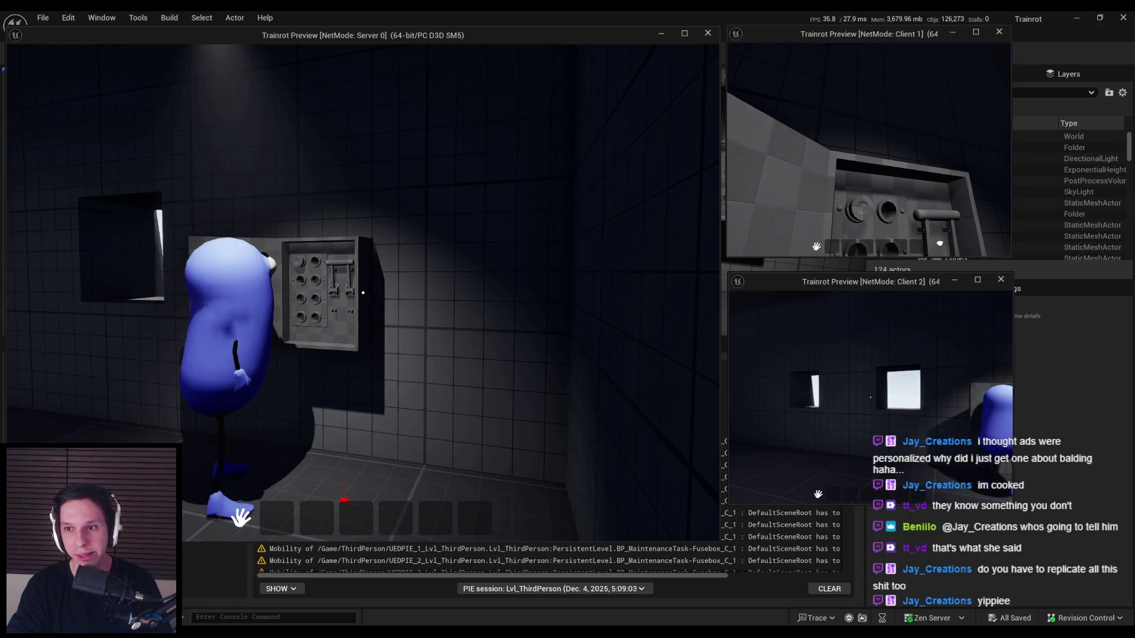
key(s)
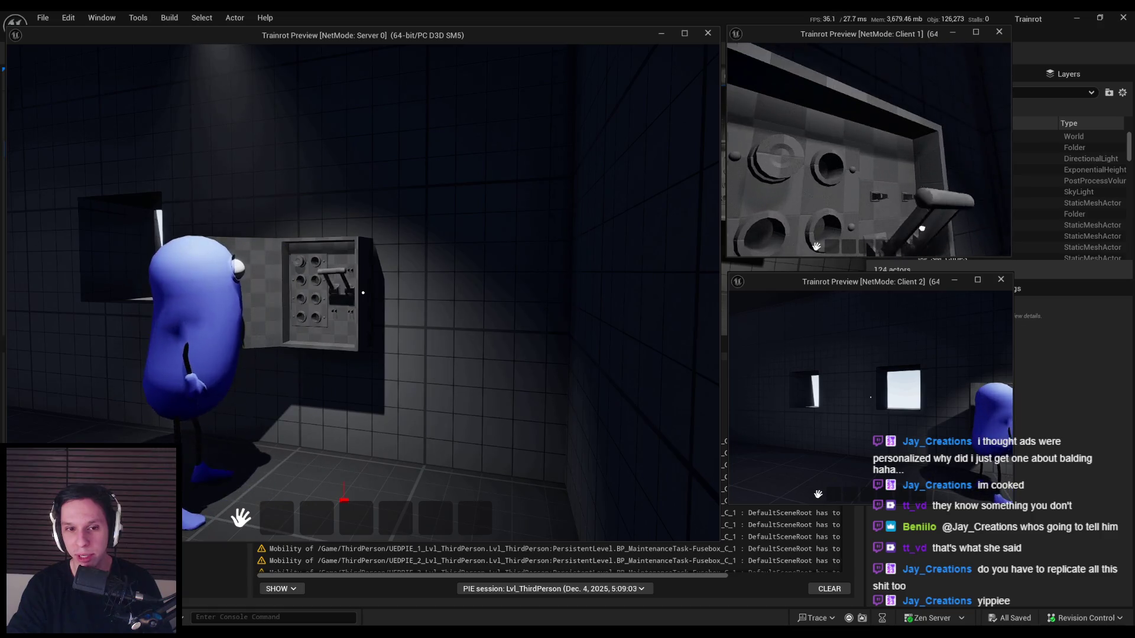
key(w)
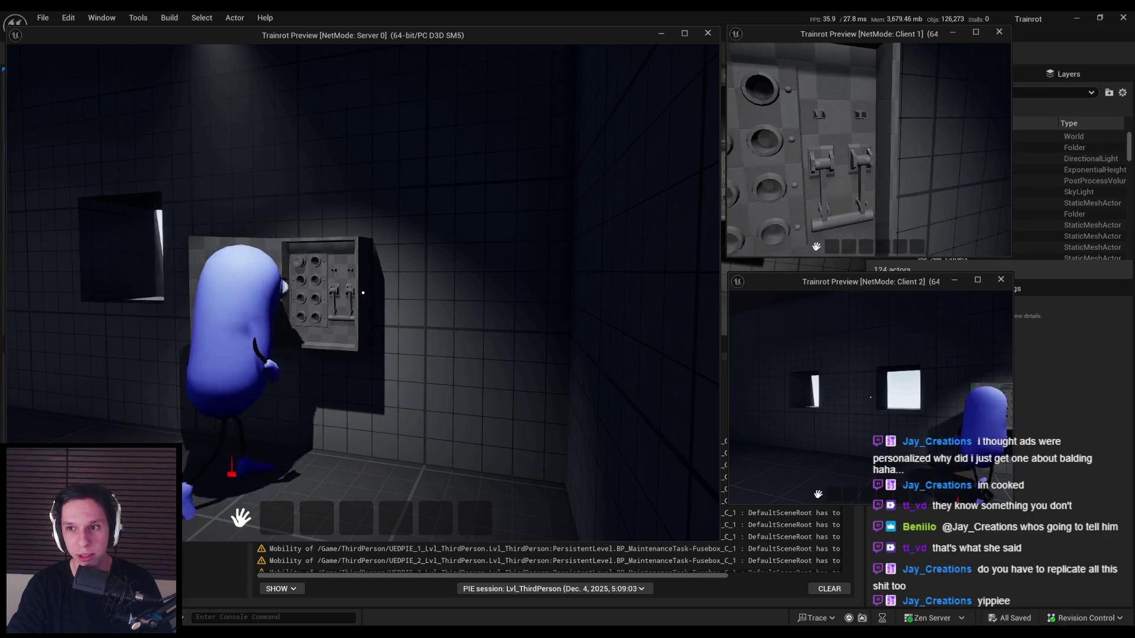
key(Escape)
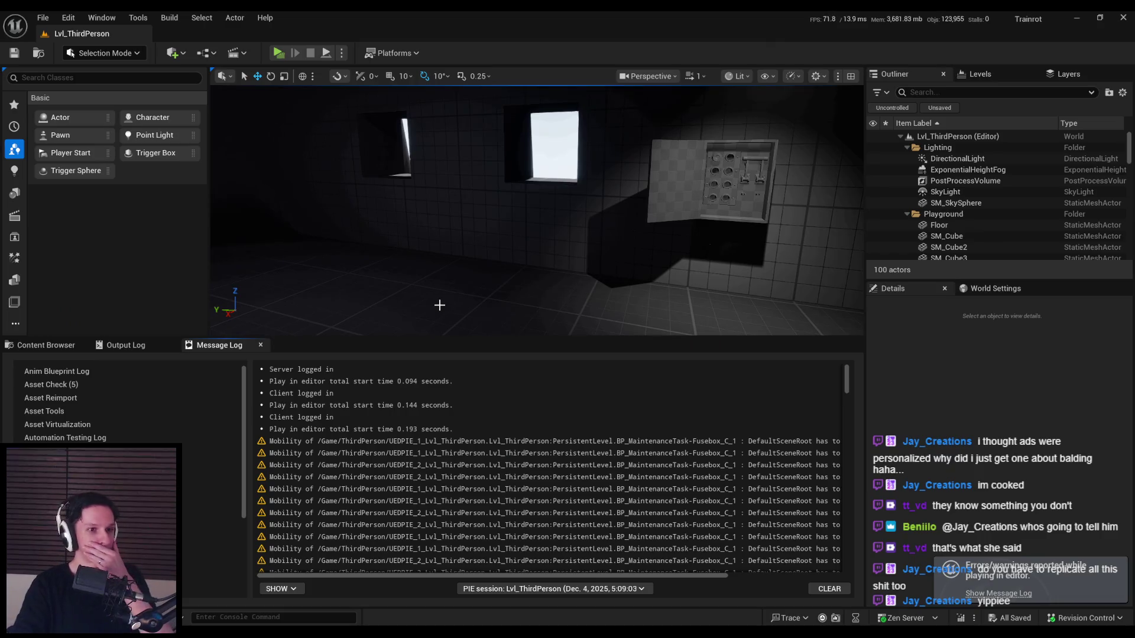
- Return to the IsInteractable graph, then bring up and maximize the Gyazo browser window
key(alt+Tab)
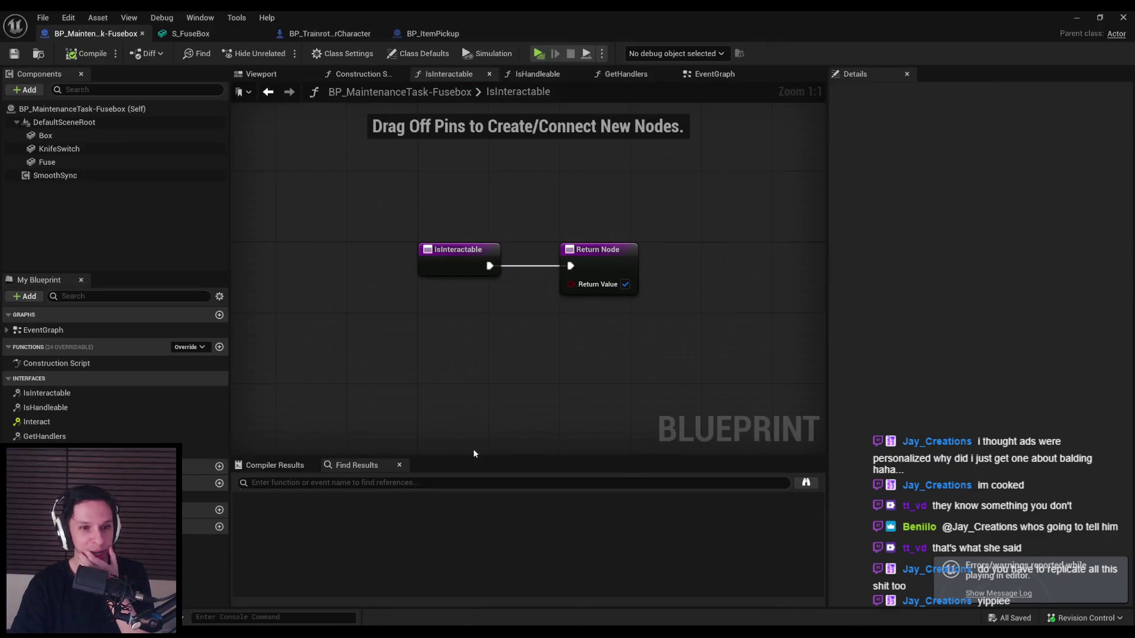
click(449, 268)
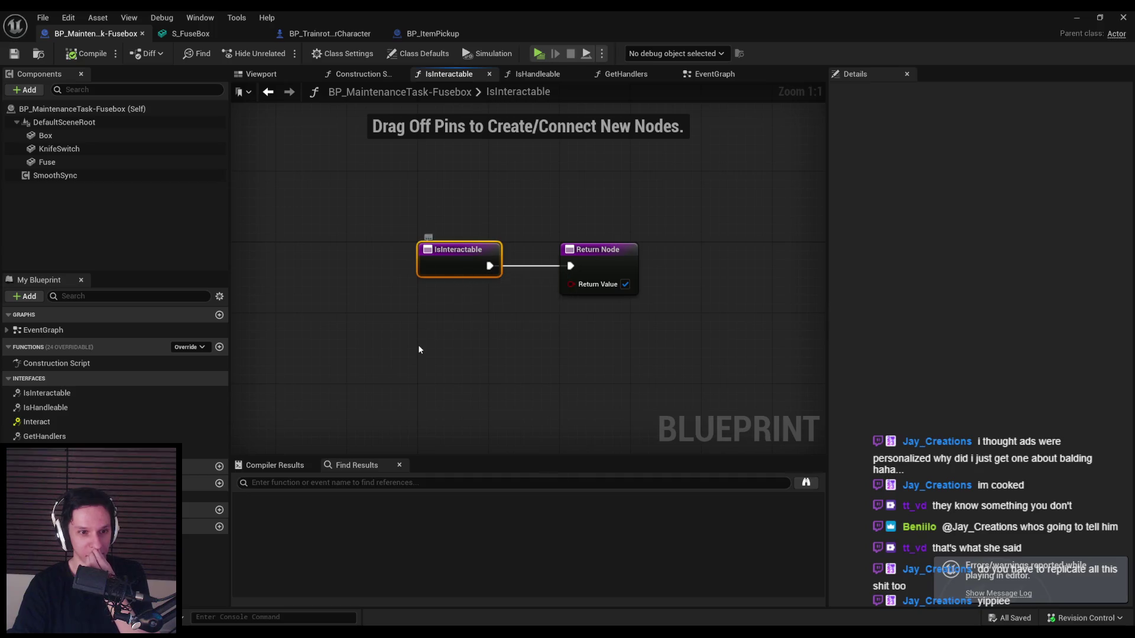
click(417, 346)
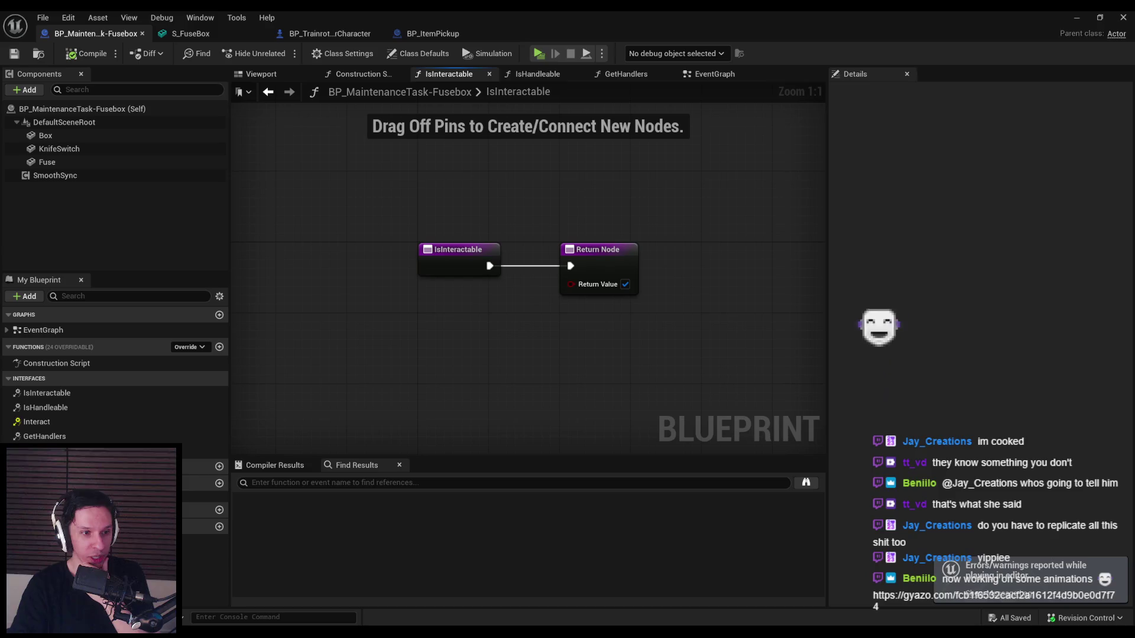
drag(0, 207, 486, 207)
double_click(486, 207)
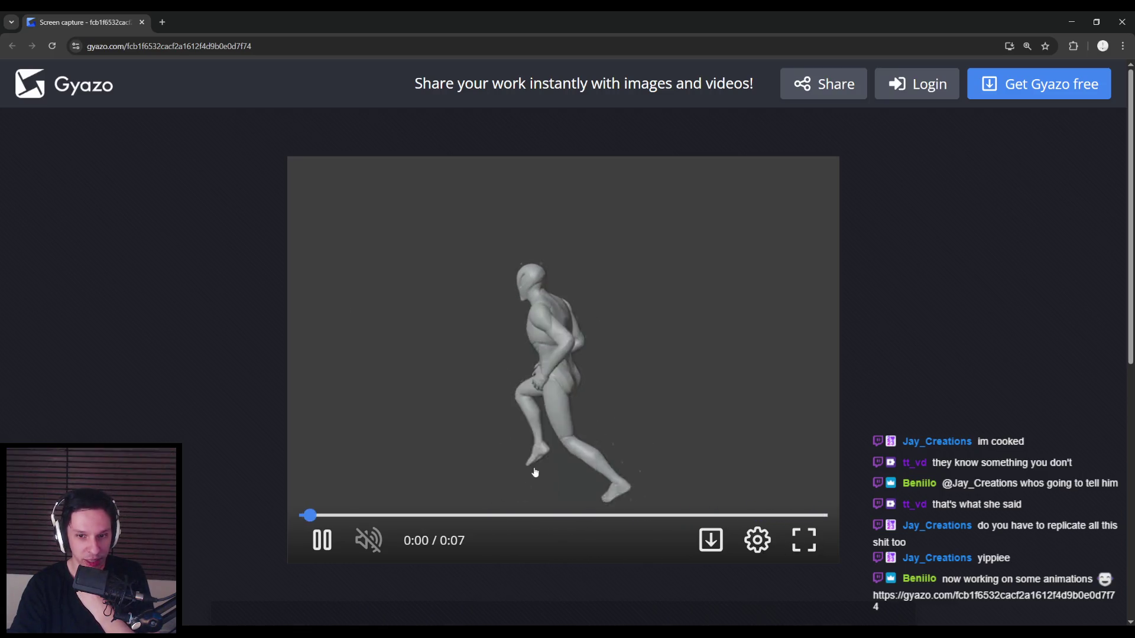
- Play, pause and scrub the 7-second running-mannequin clip to about 0:04–0:05, then return to Unreal
click(321, 541)
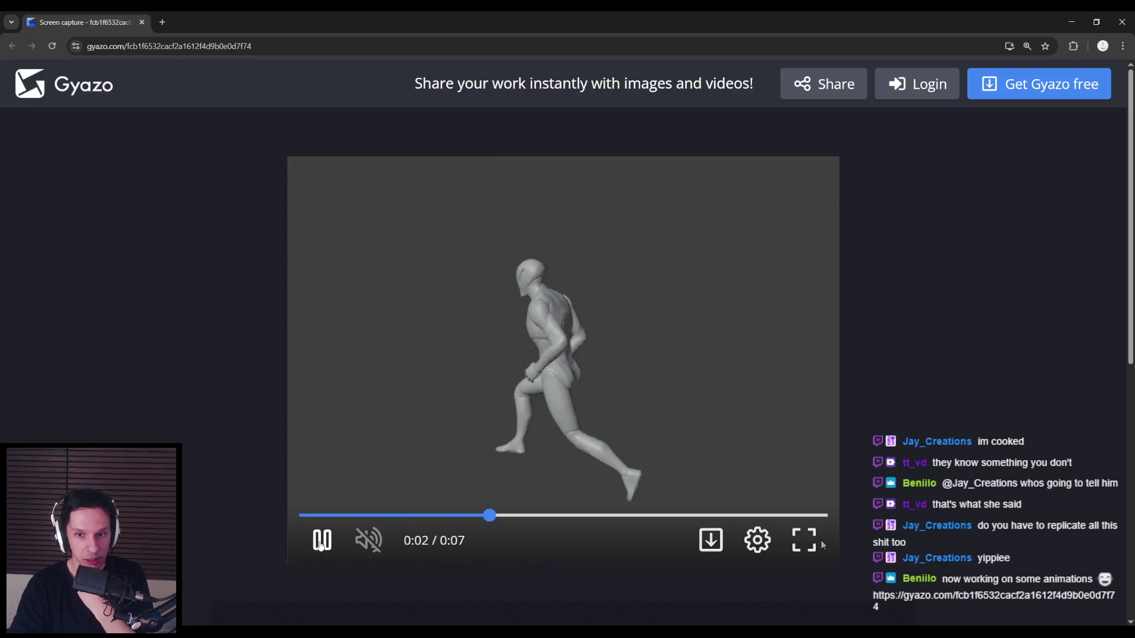
click(321, 540)
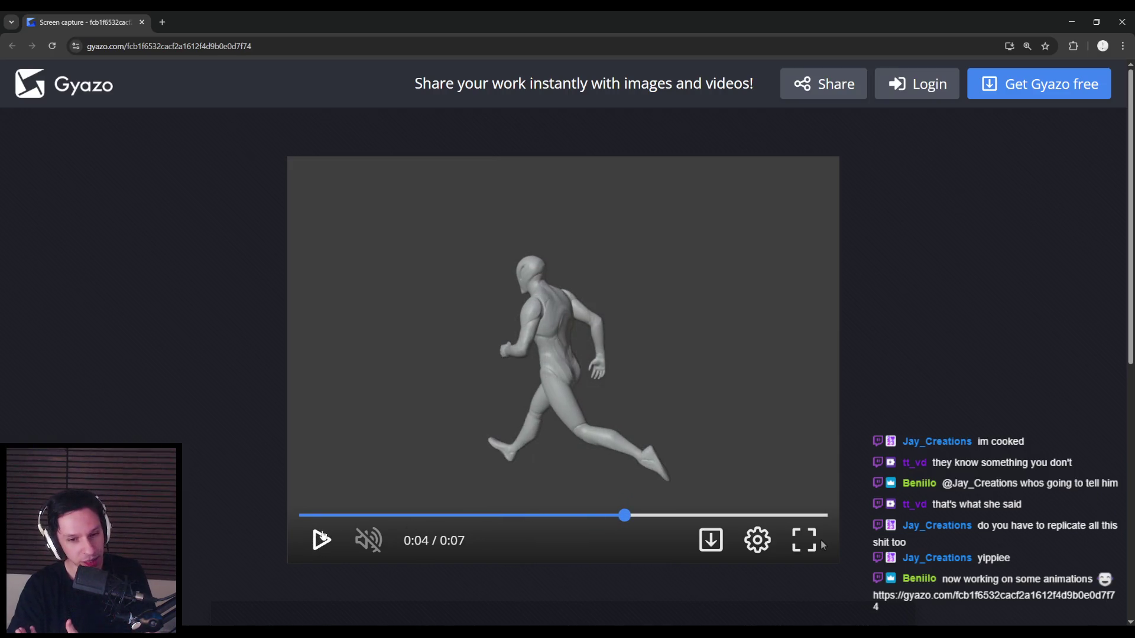
click(339, 545)
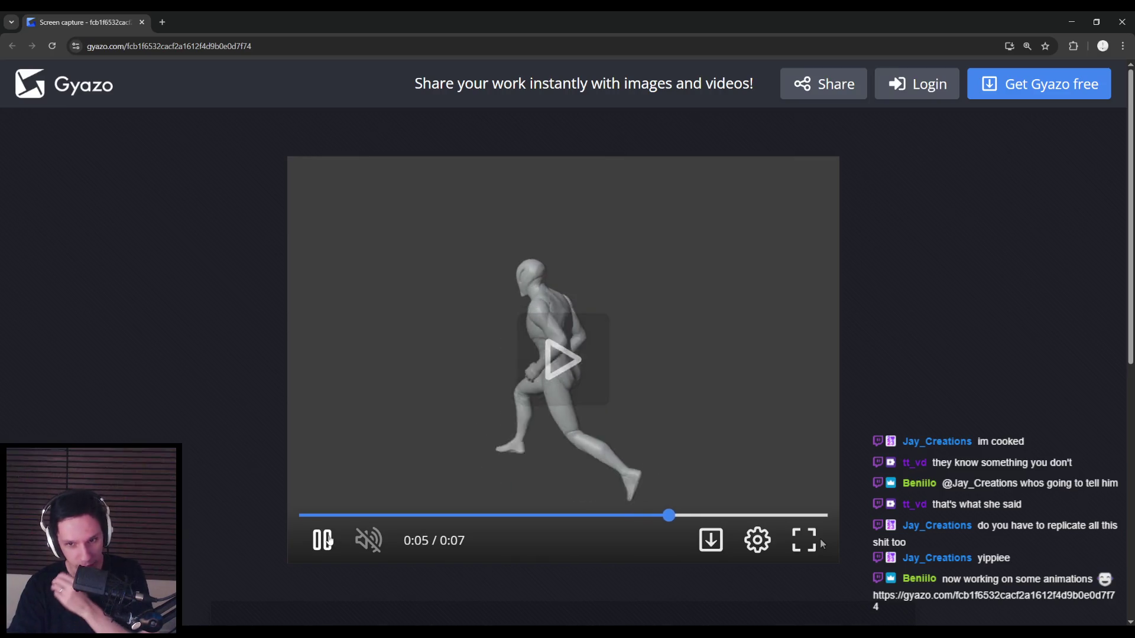
click(650, 516)
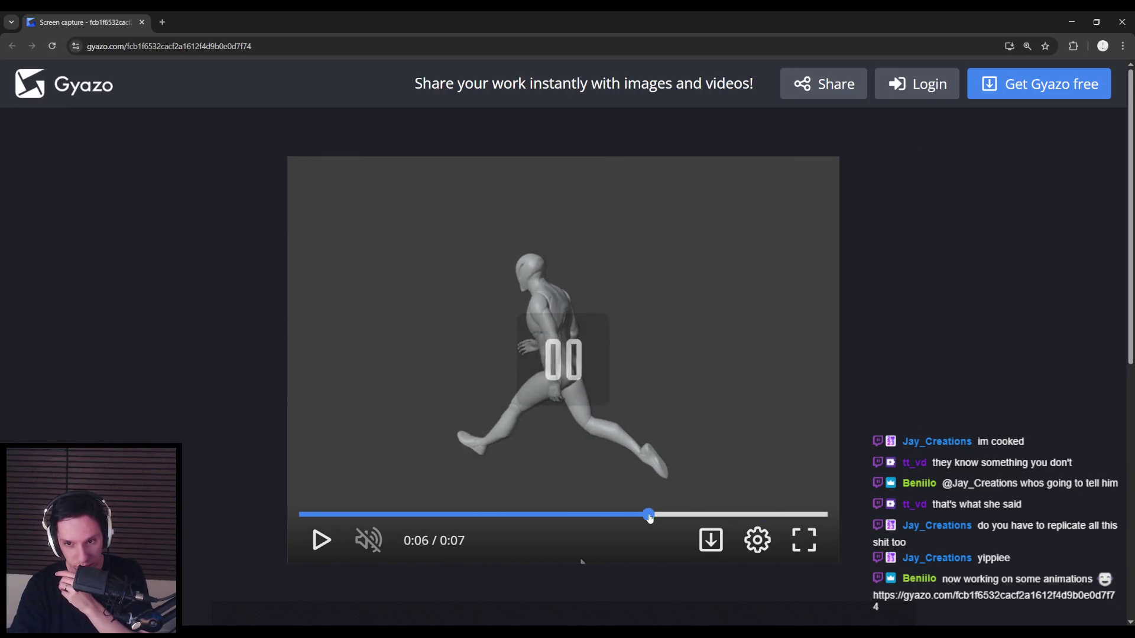
drag(653, 517, 690, 516)
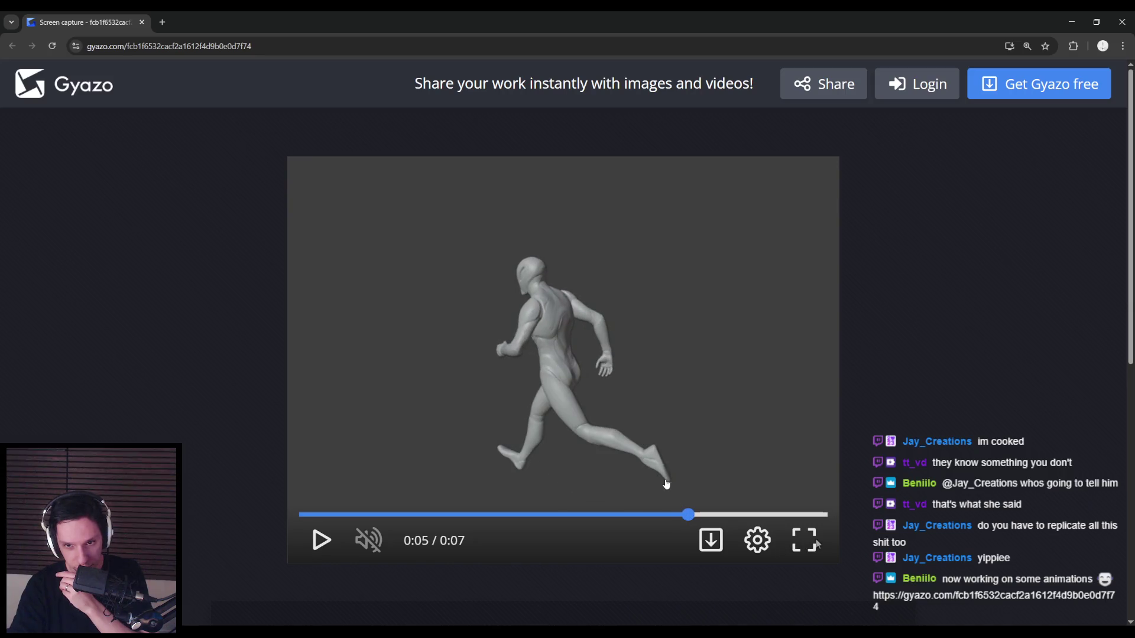
click(664, 482)
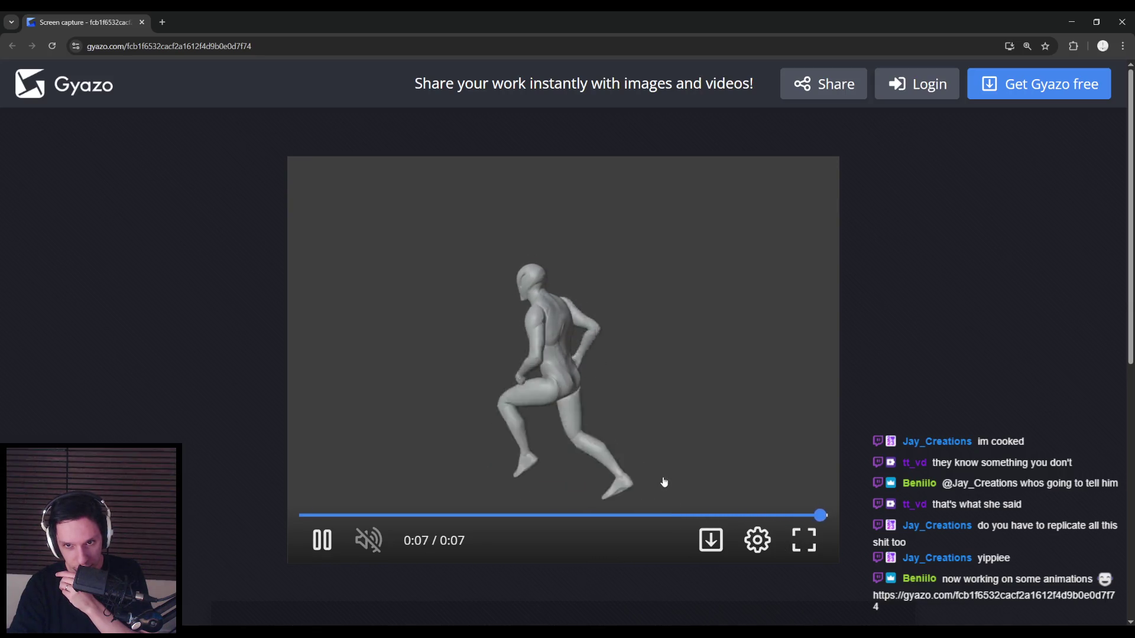
click(651, 482)
click(632, 481)
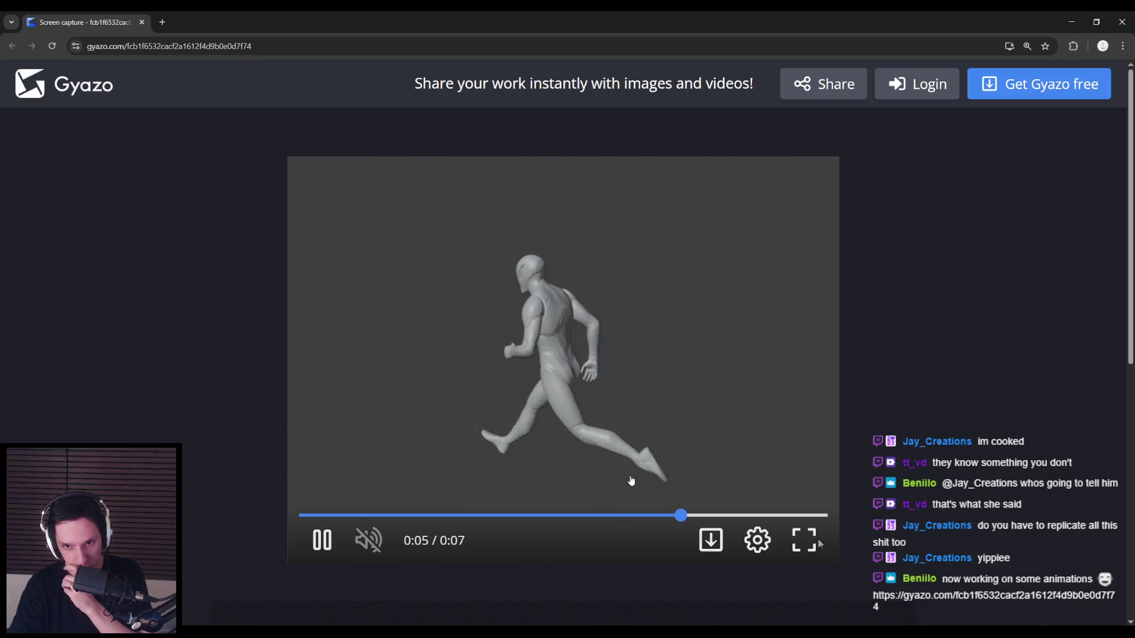
click(634, 489)
mouse_move(636, 514)
mouse_down()
mouse_move(621, 518)
mouse_move(690, 518)
mouse_up()
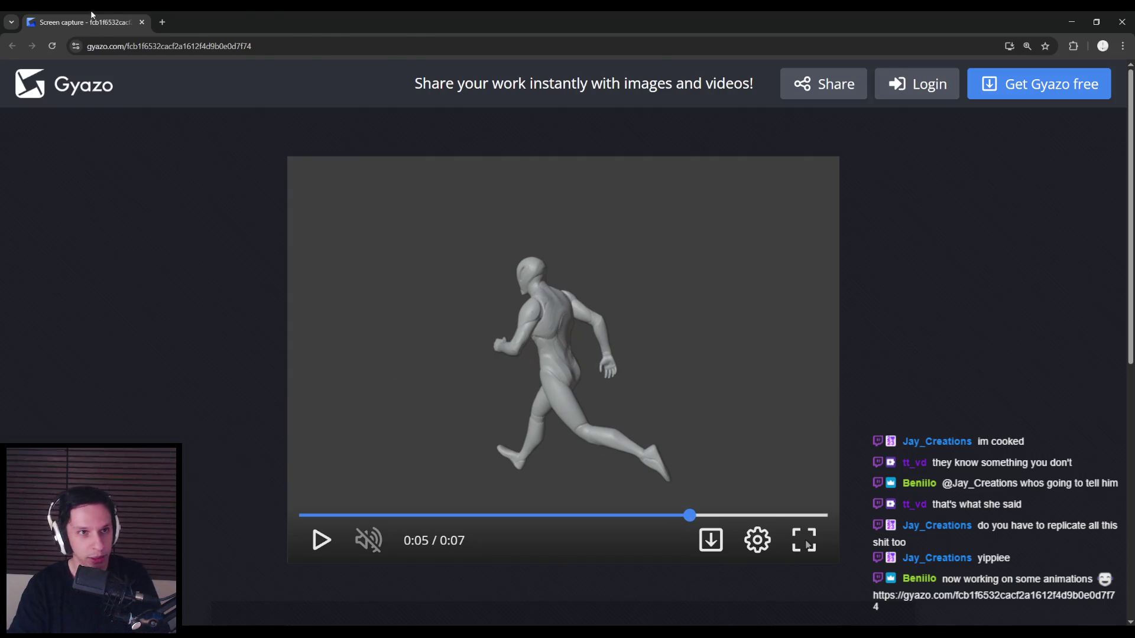
key(alt+Tab)
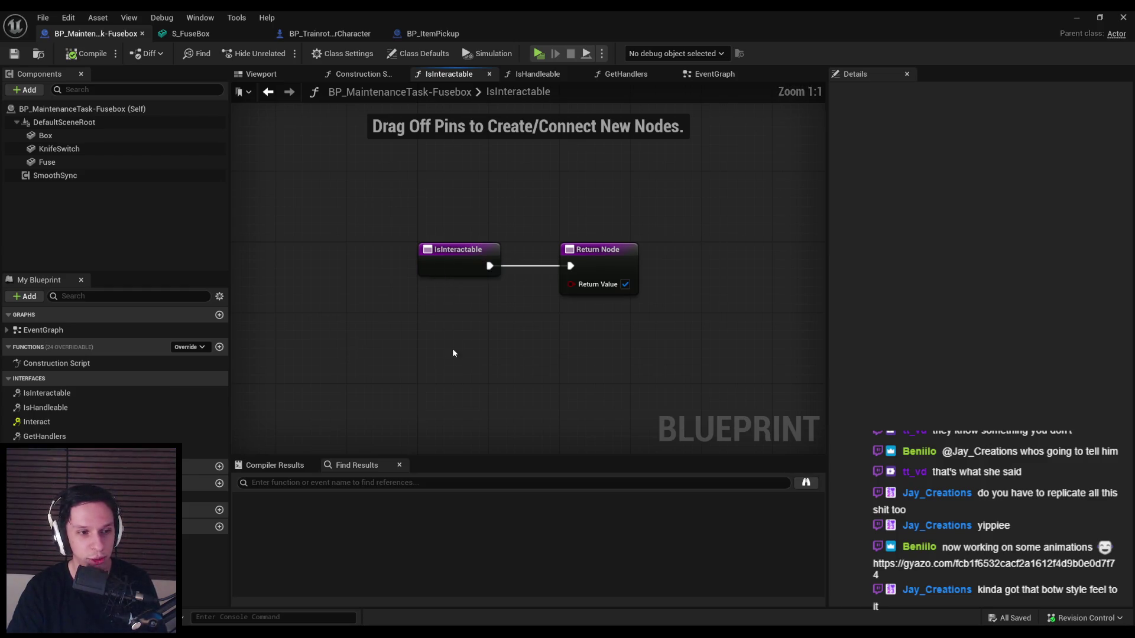
- Save the Fusebox Blueprint with its IsInteractable graph
click(598, 278)
click(411, 236)
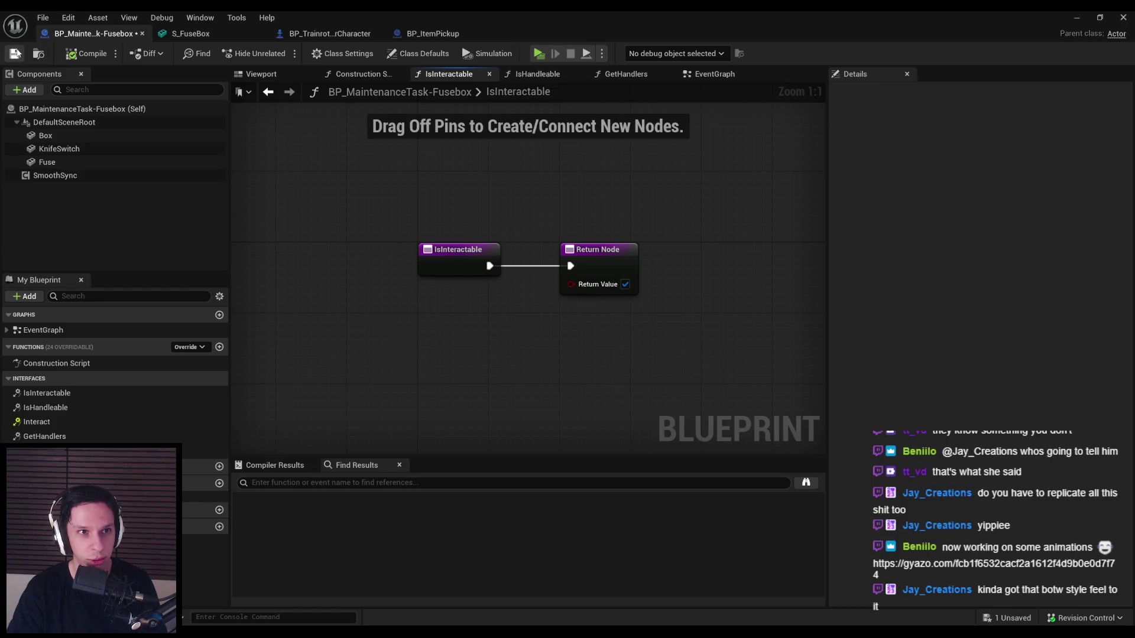
click(14, 53)
scroll(371, 264, down, 2)
scroll(342, 234, up, 2)
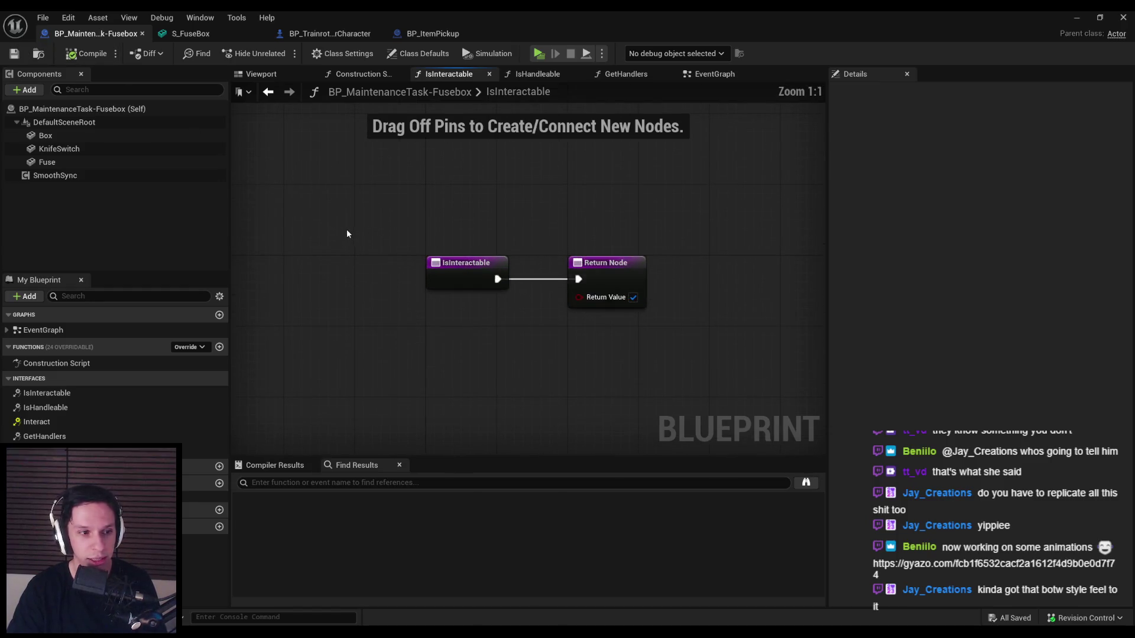
scroll(347, 234, down, 2)
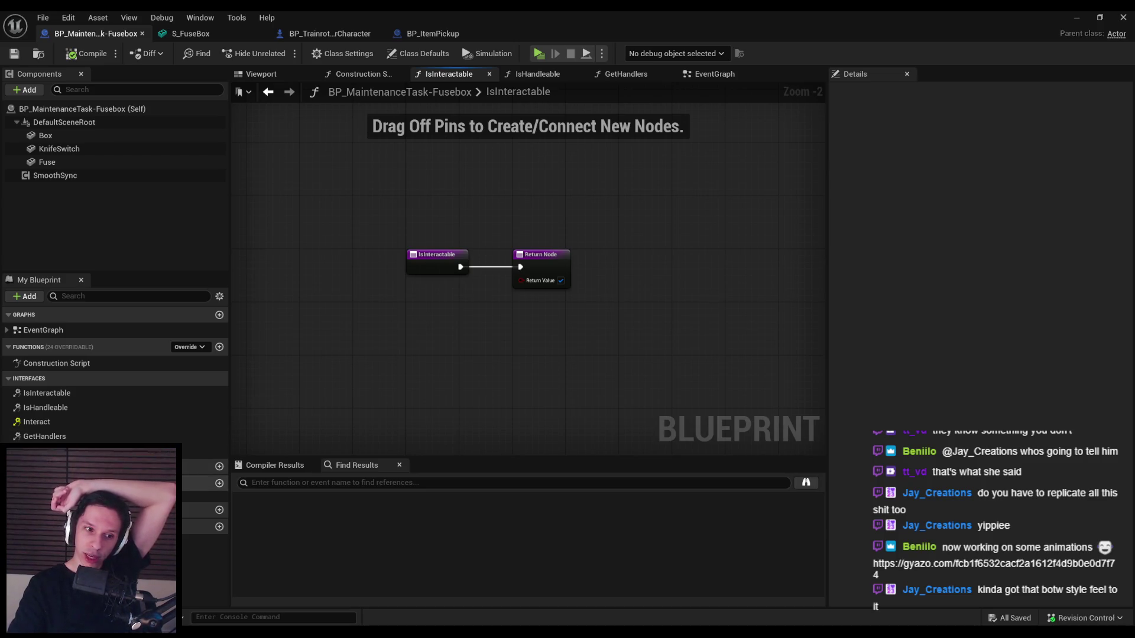
- Switch to Rider, which shows TrainrotStructs.h
click(27, 496)
click(27, 496)
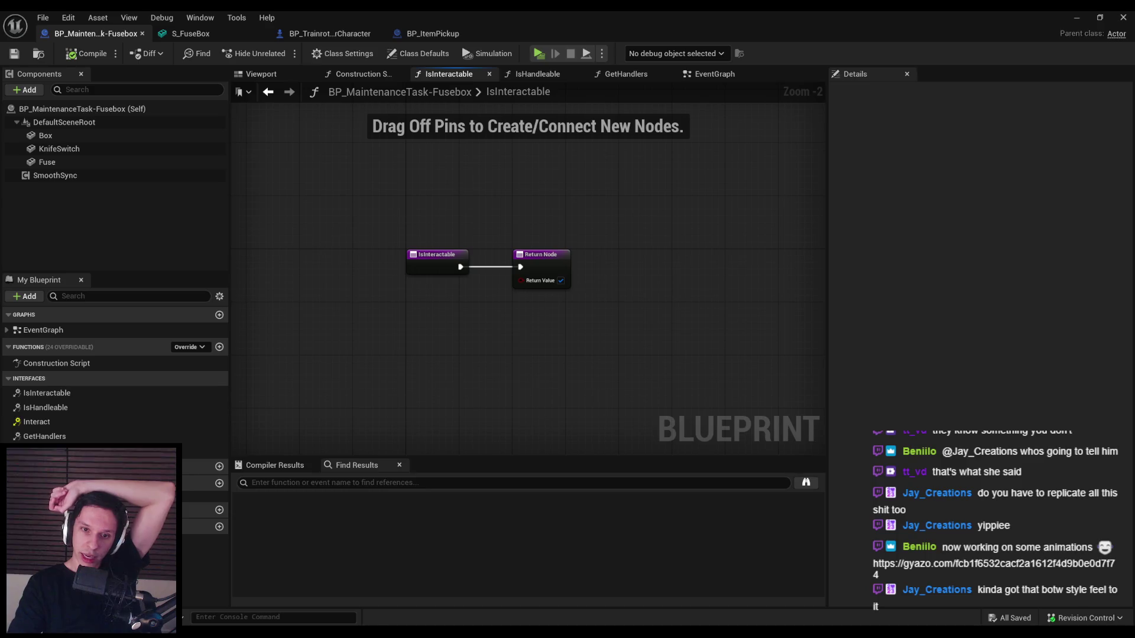
mouse_move(290, 635)
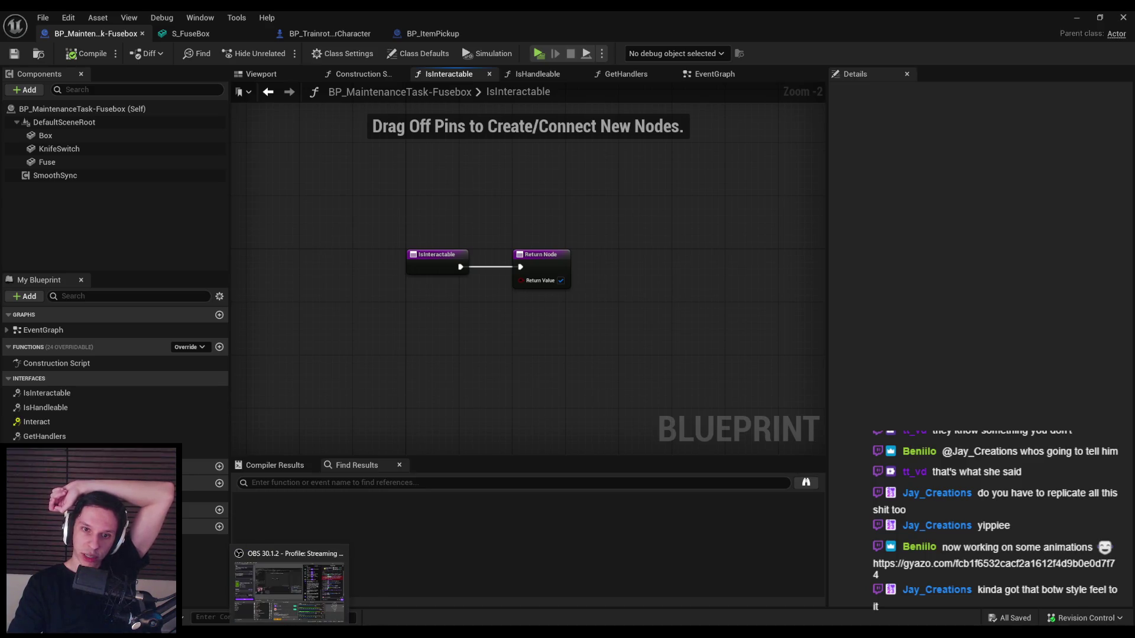
click(343, 634)
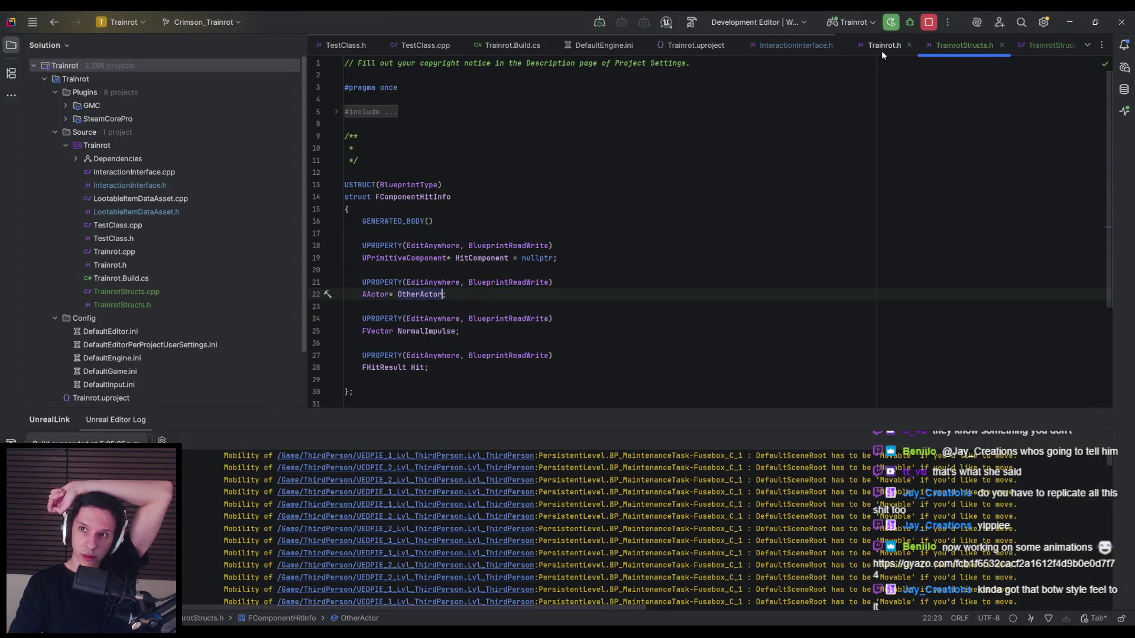
- Copy 'FHitResult HitResult' from Interact into IsInteractable's parameters in InteractionInterface.h
click(799, 47)
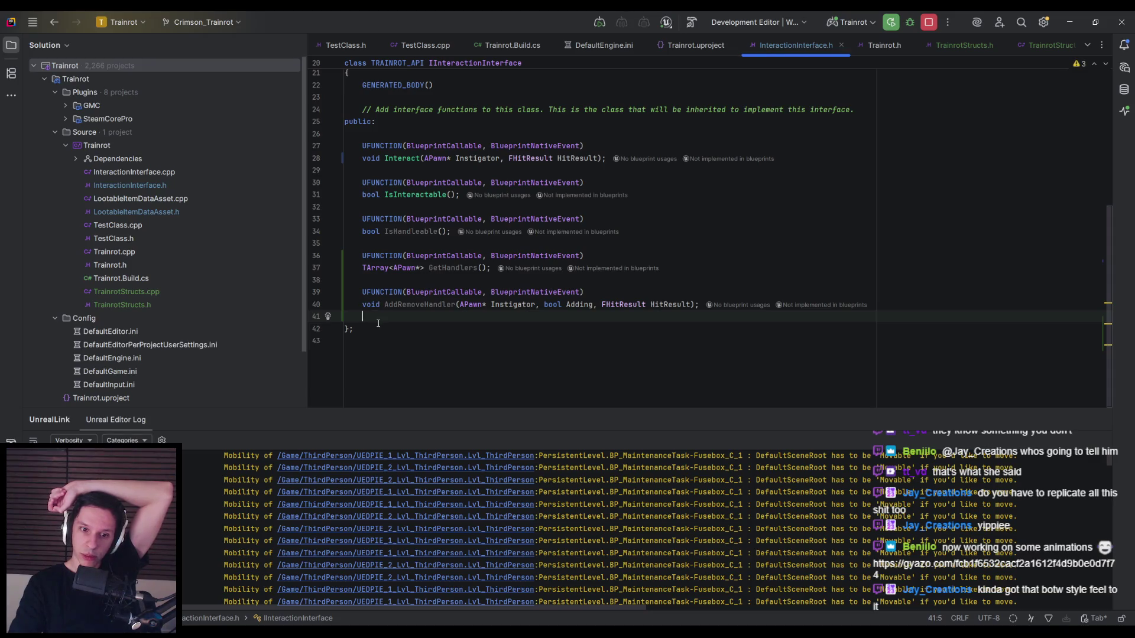
scroll(375, 214, up, 1)
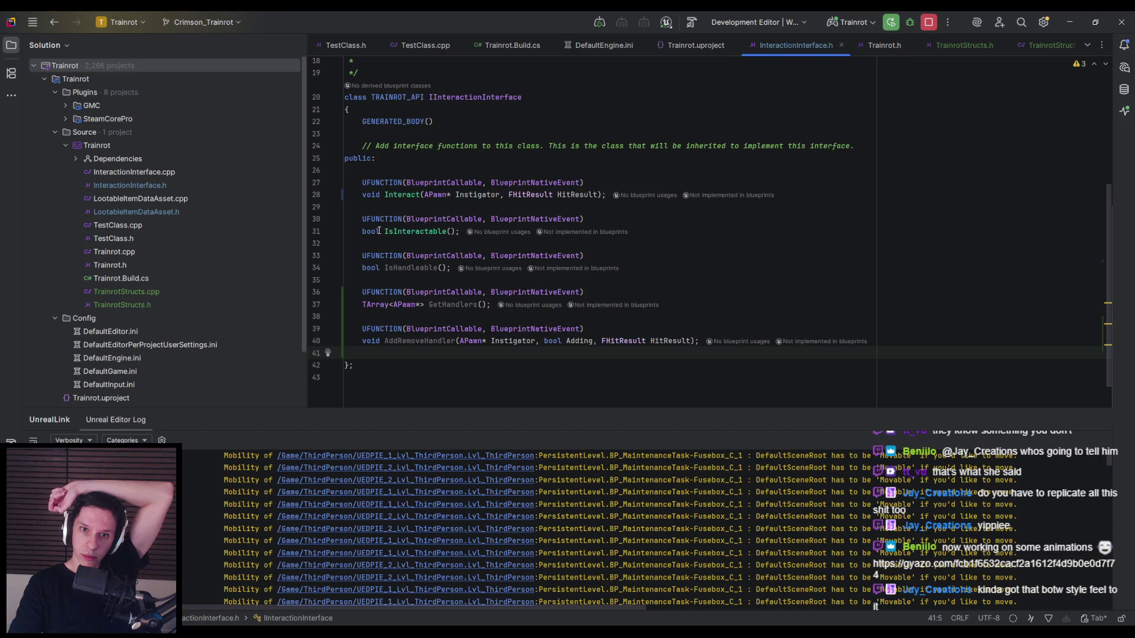
click(451, 232)
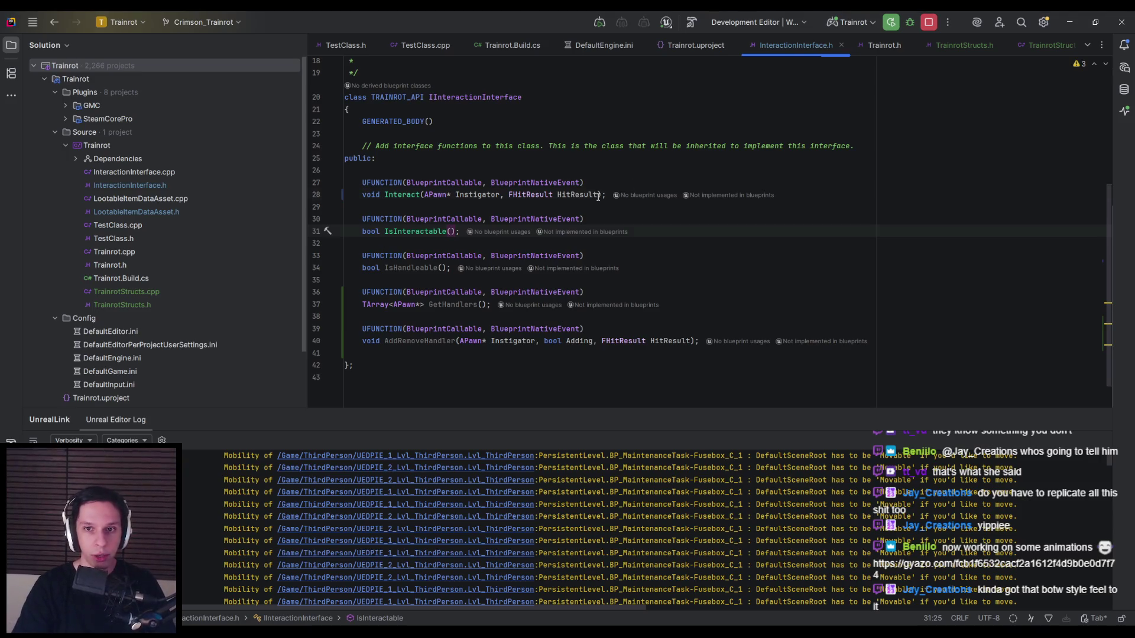
drag(598, 195, 508, 195)
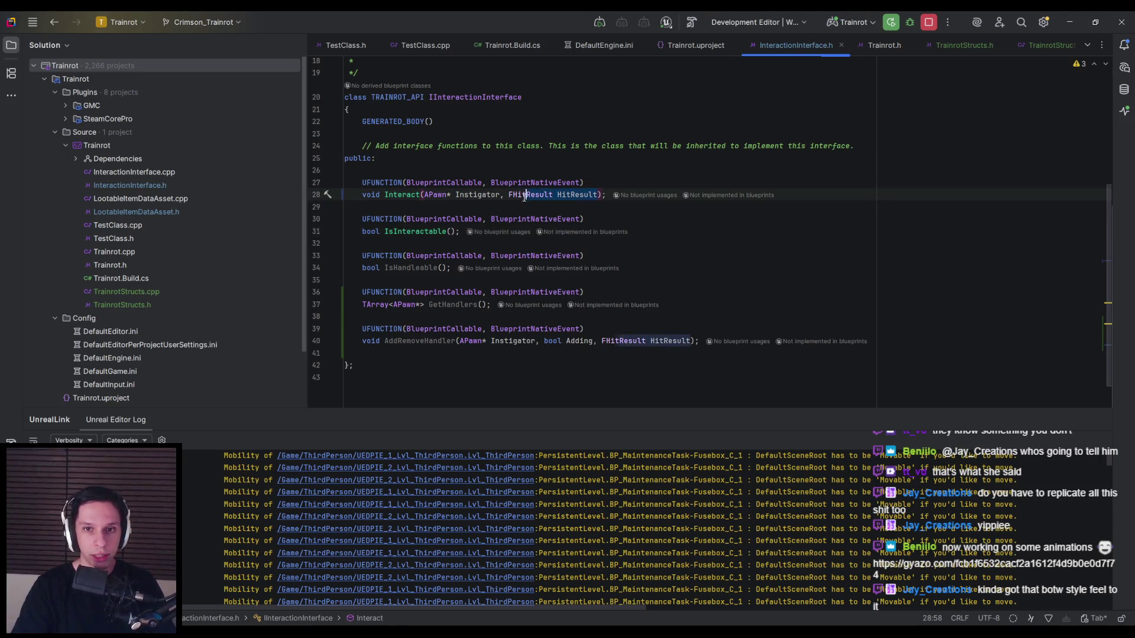
key(ctrl+c)
click(454, 232)
key(ctrl+v)
click(503, 245)
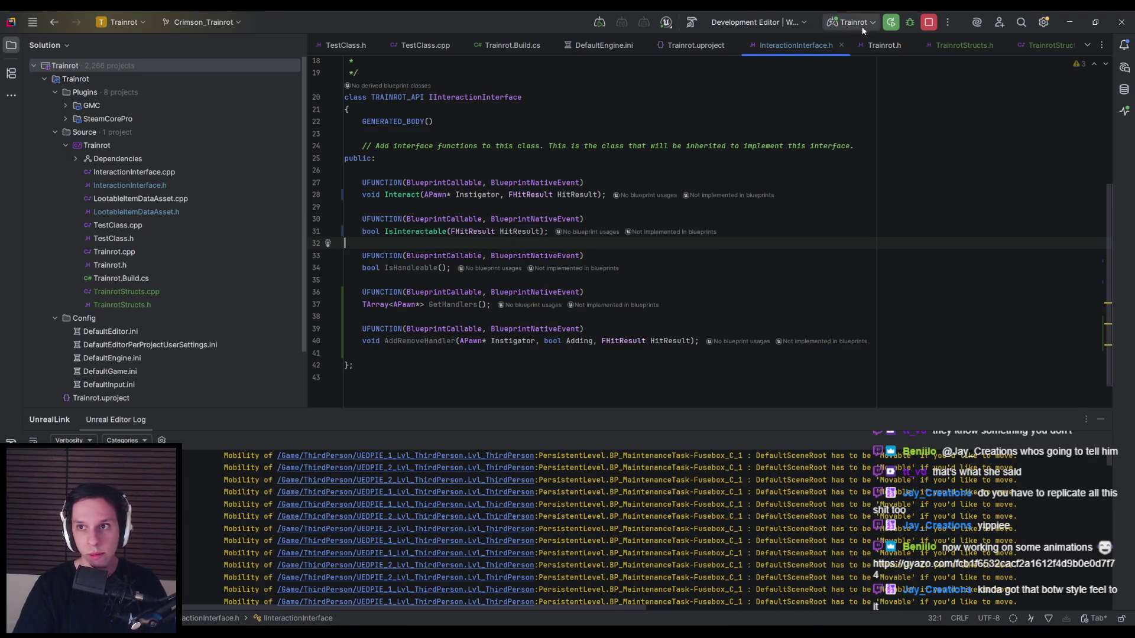
click(393, 597)
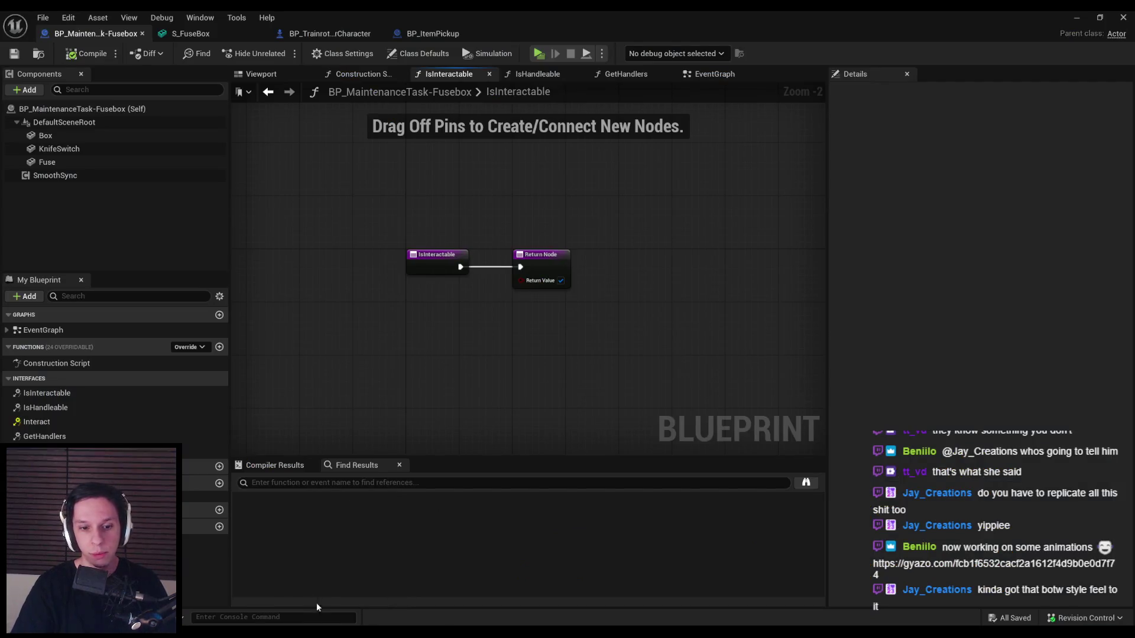
key(alt+Tab)
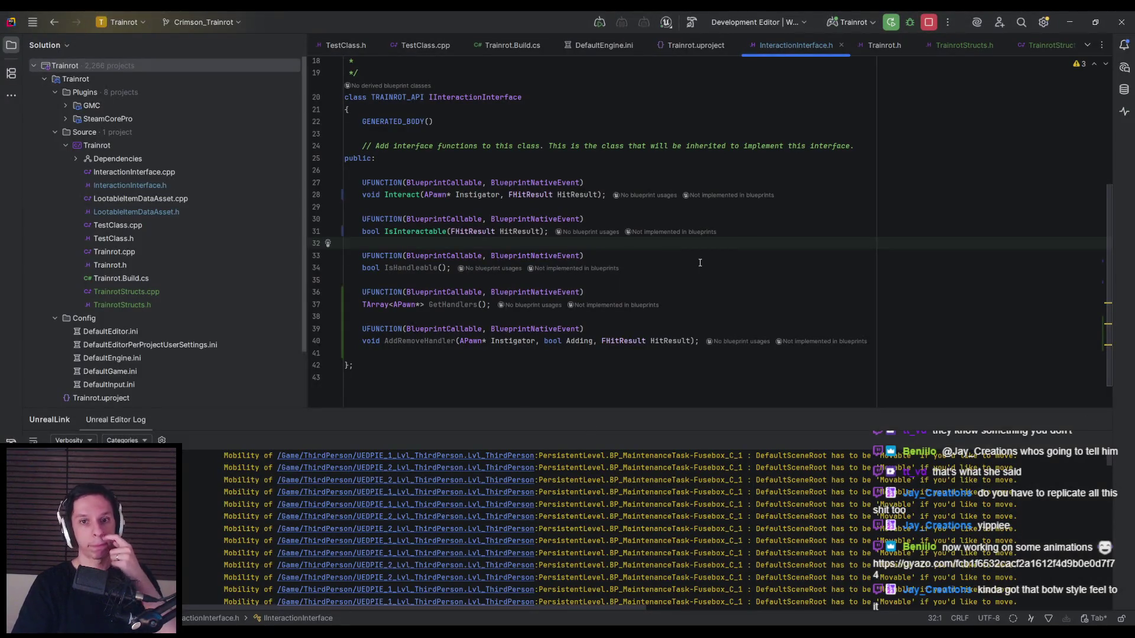
- Rebuild the Trainrot project with Ctrl+Shift+B so Unreal relaunches with the new parameter
key(ctrl+shift+b)
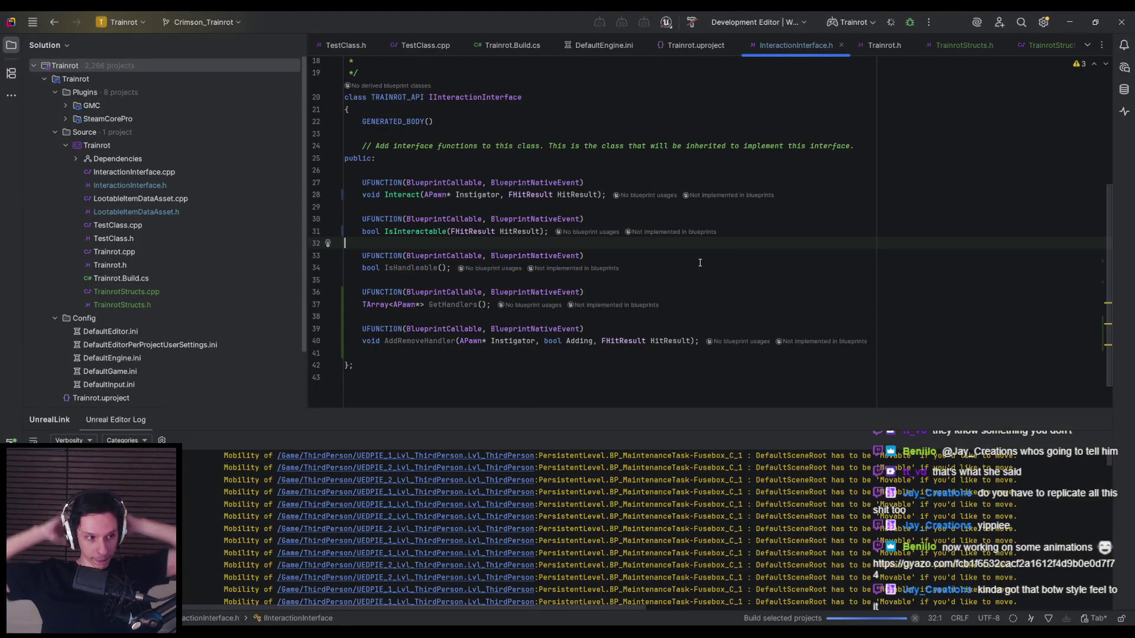
scroll(700, 263, up, 5)
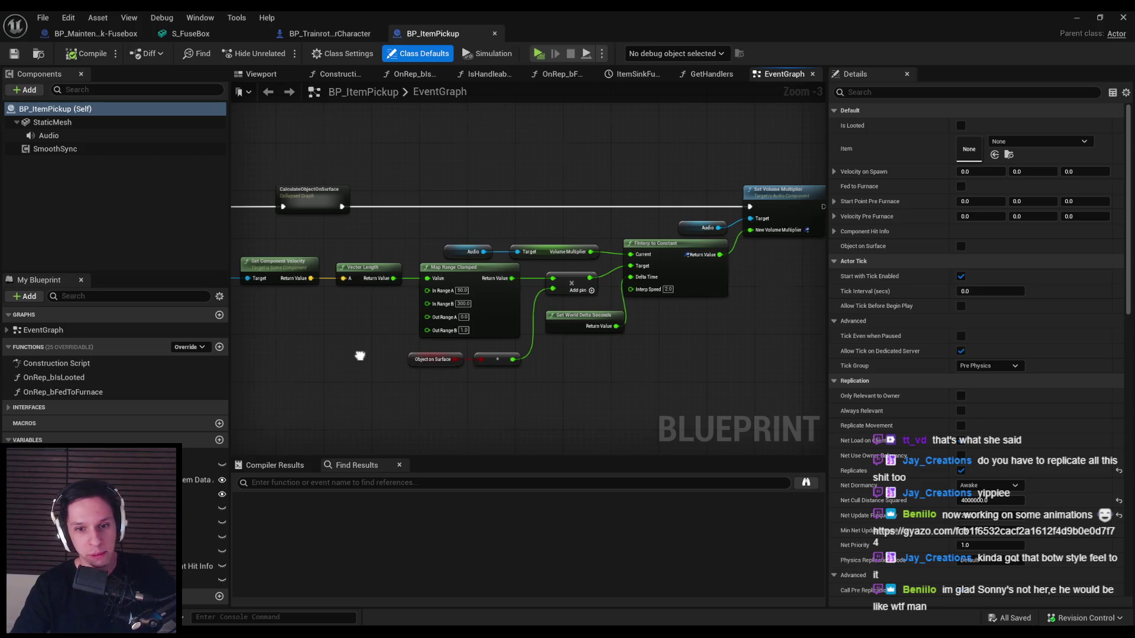
- Make room in the IsInteractable function by moving its Return Node further right
scroll(408, 372, up, 2)
scroll(409, 378, down, 2)
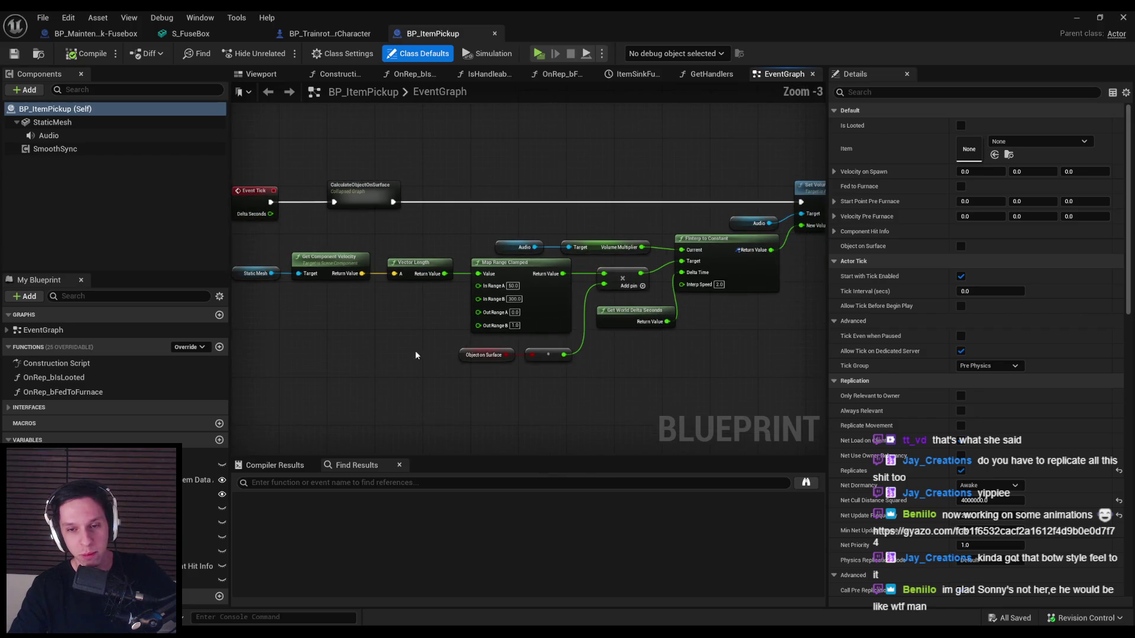
drag(386, 314, 519, 320)
scroll(508, 234, up, 2)
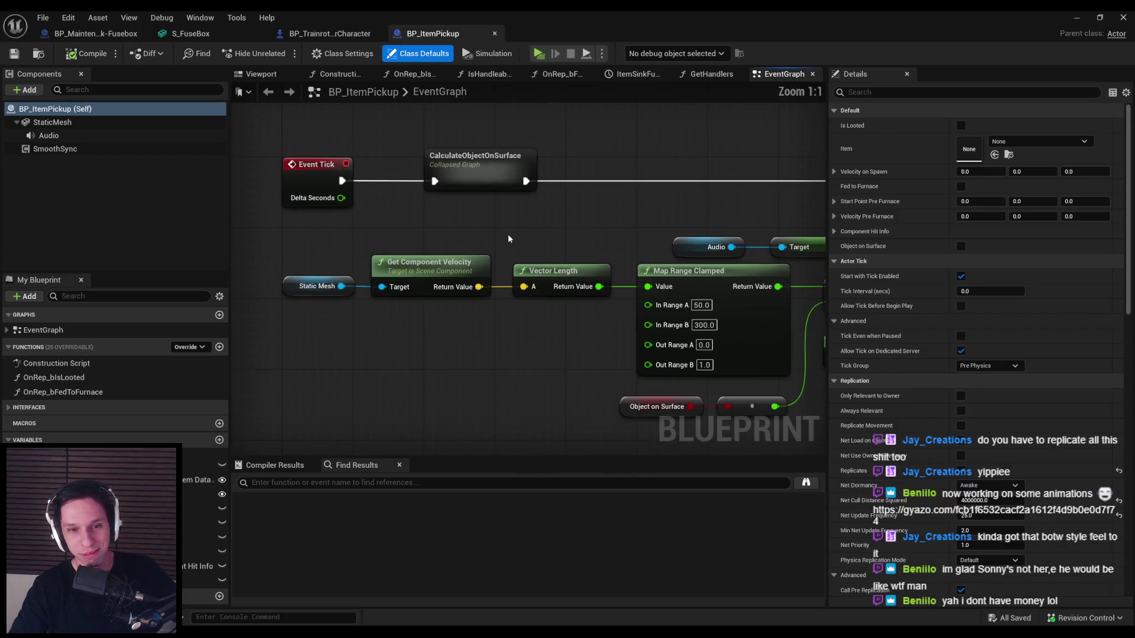
scroll(403, 206, down, 1)
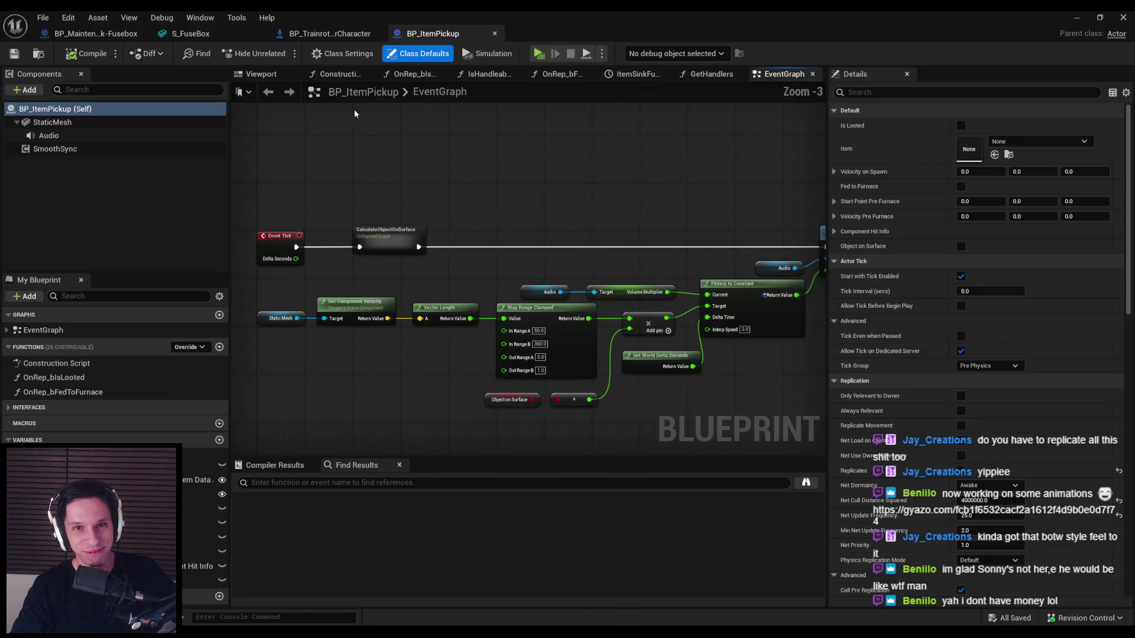
click(79, 34)
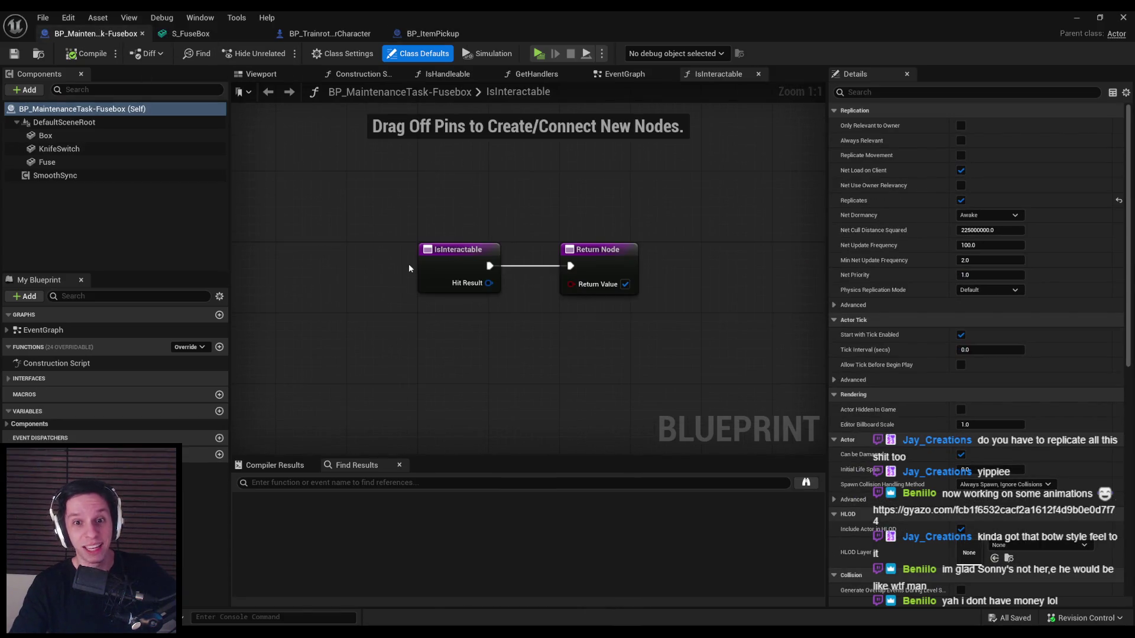
mouse_move(604, 256)
mouse_down()
mouse_move(807, 256)
mouse_move(637, 259)
mouse_move(697, 259)
mouse_up()
click(524, 307)
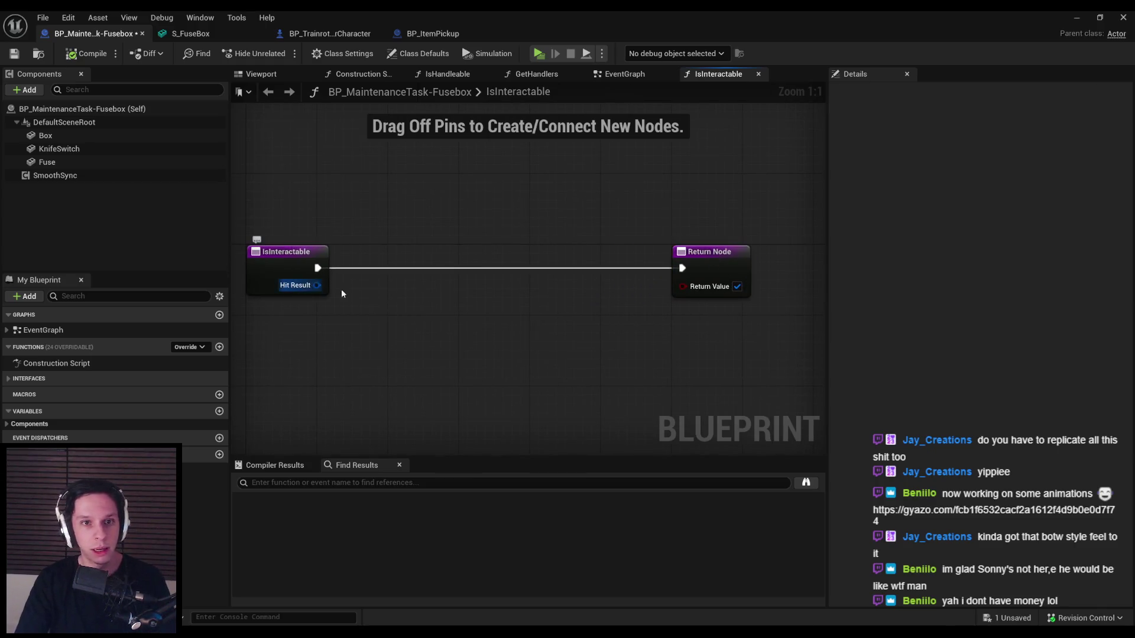
- Copy the Break Hit Result, == and Fuse nodes from EventGraph into IsInteractable
click(609, 74)
scroll(380, 272, up, 1)
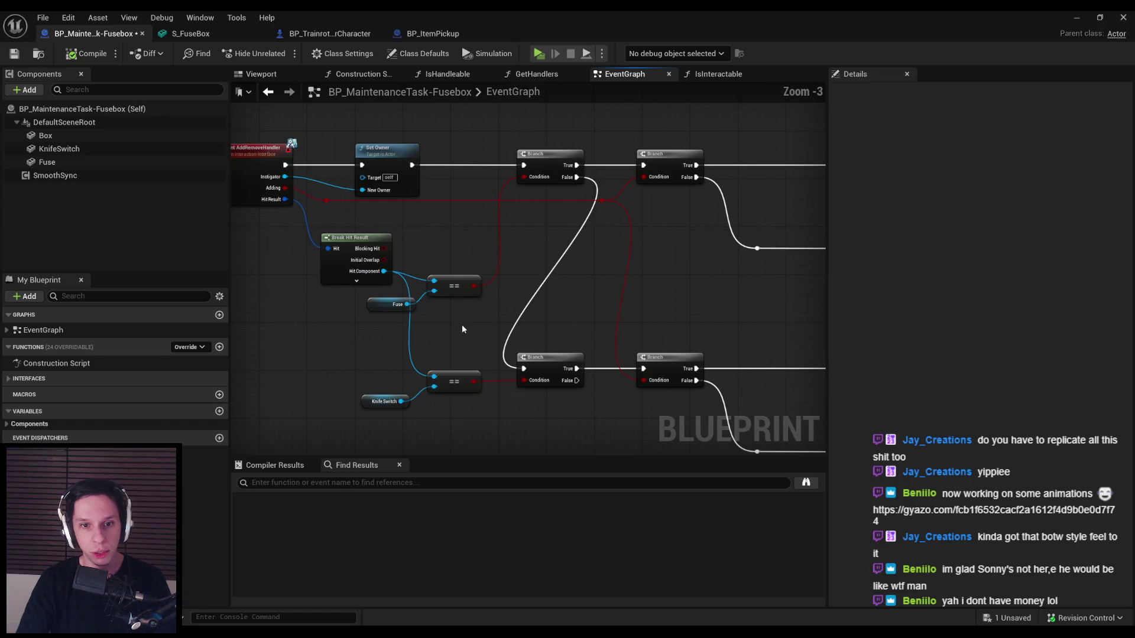
drag(355, 308, 470, 264)
key(ctrl+c)
click(717, 74)
key(ctrl+v)
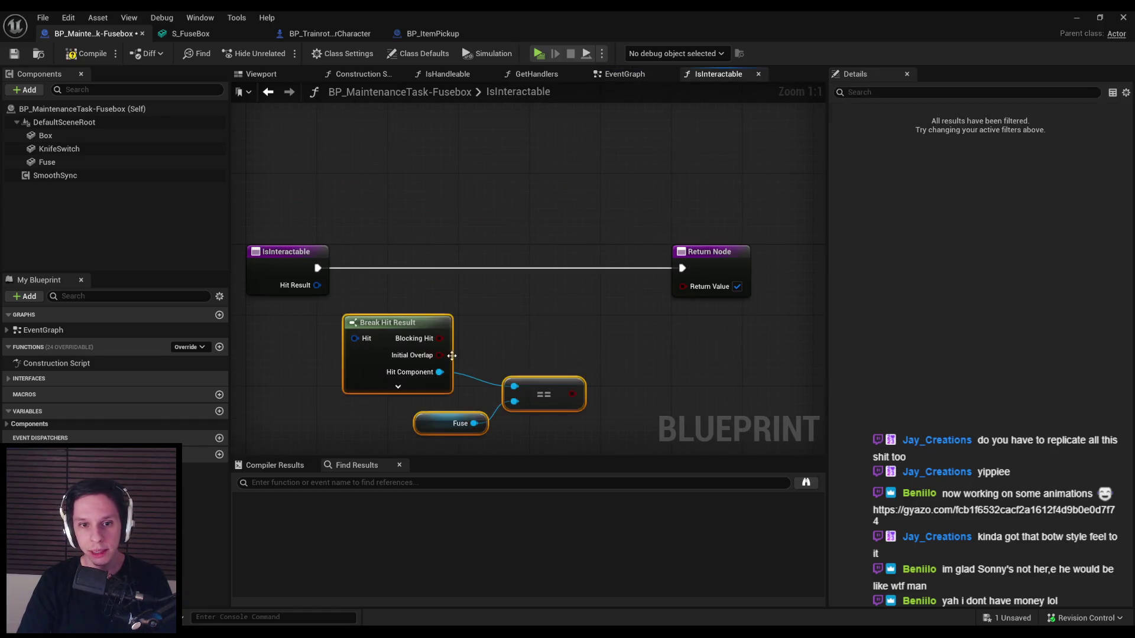
- Wire Hit Result into Break Hit Result and the == result into Return Value, then save
drag(357, 341, 318, 286)
drag(390, 332, 399, 304)
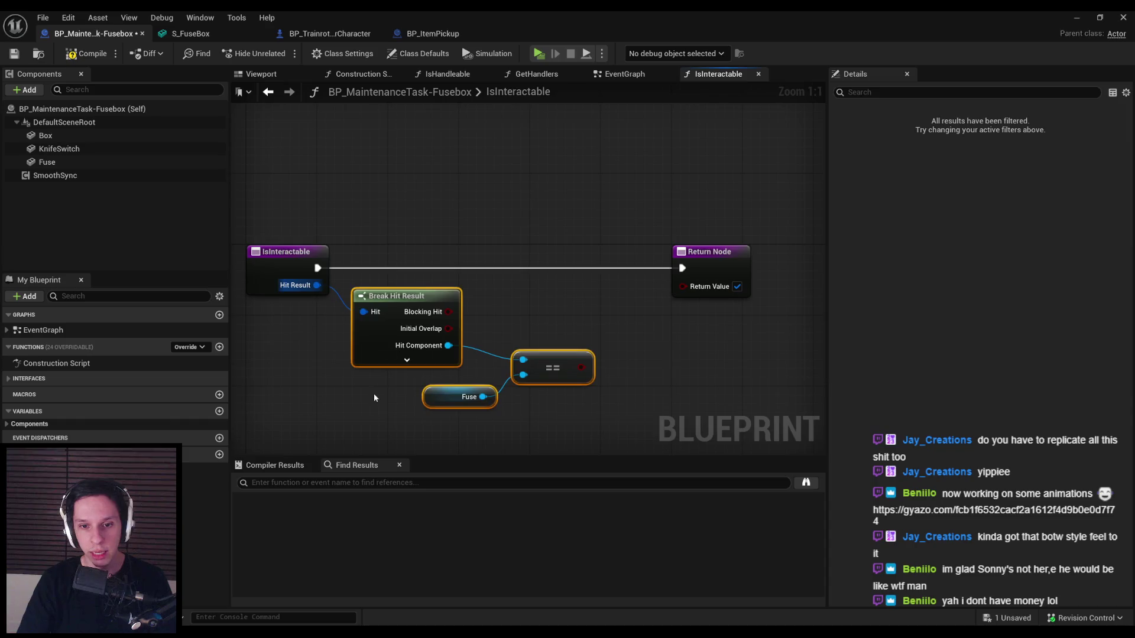
click(540, 382)
mouse_move(537, 299)
mouse_down()
mouse_move(538, 285)
mouse_move(664, 218)
mouse_up()
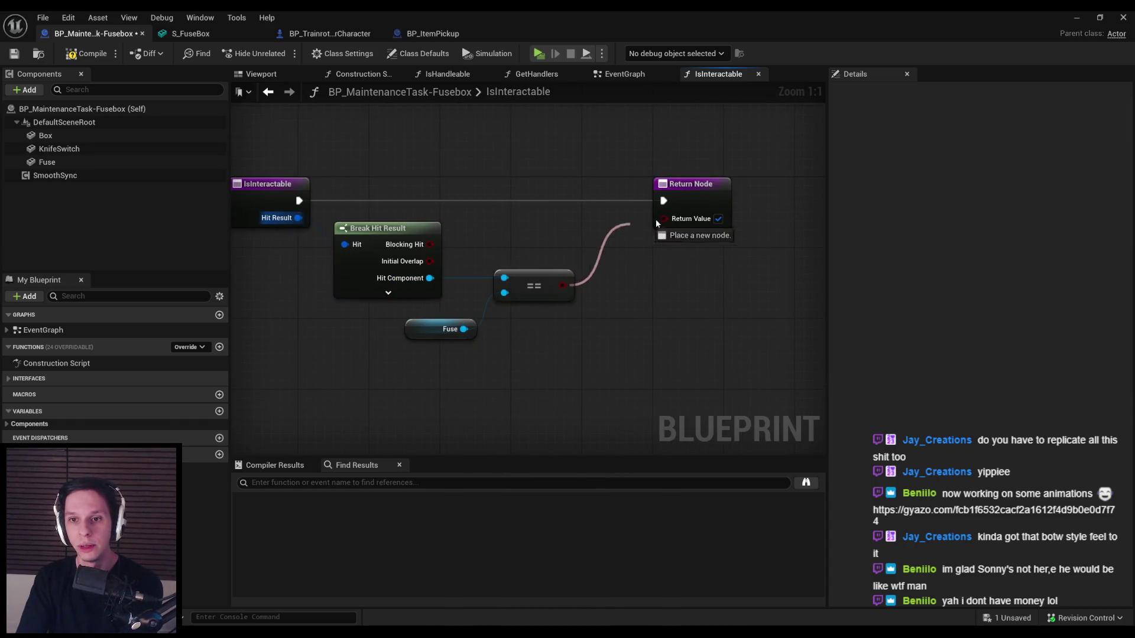
click(15, 53)
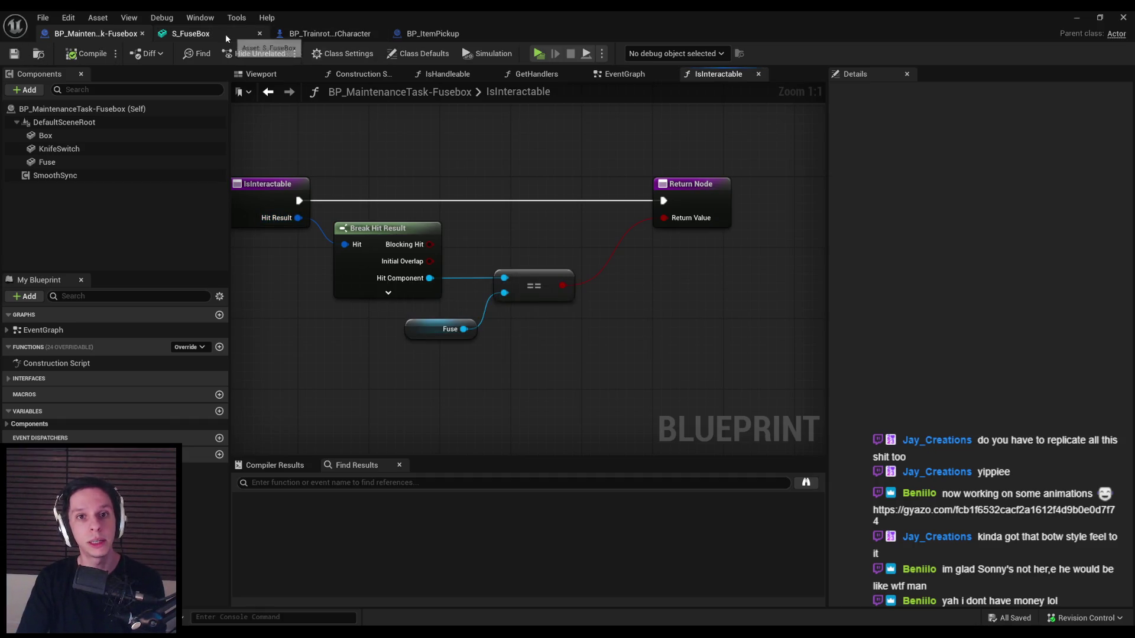
click(226, 33)
click(1076, 17)
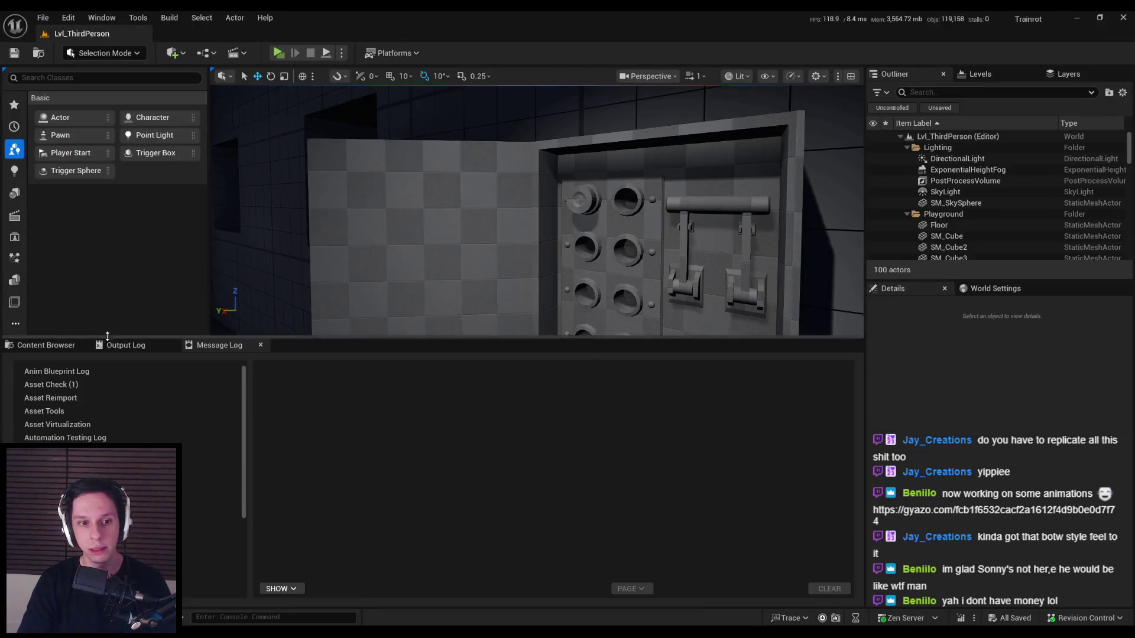
- In S_KnifeSwitch, squash the simple collision box on Z and move it onto the top bar
double_click(435, 426)
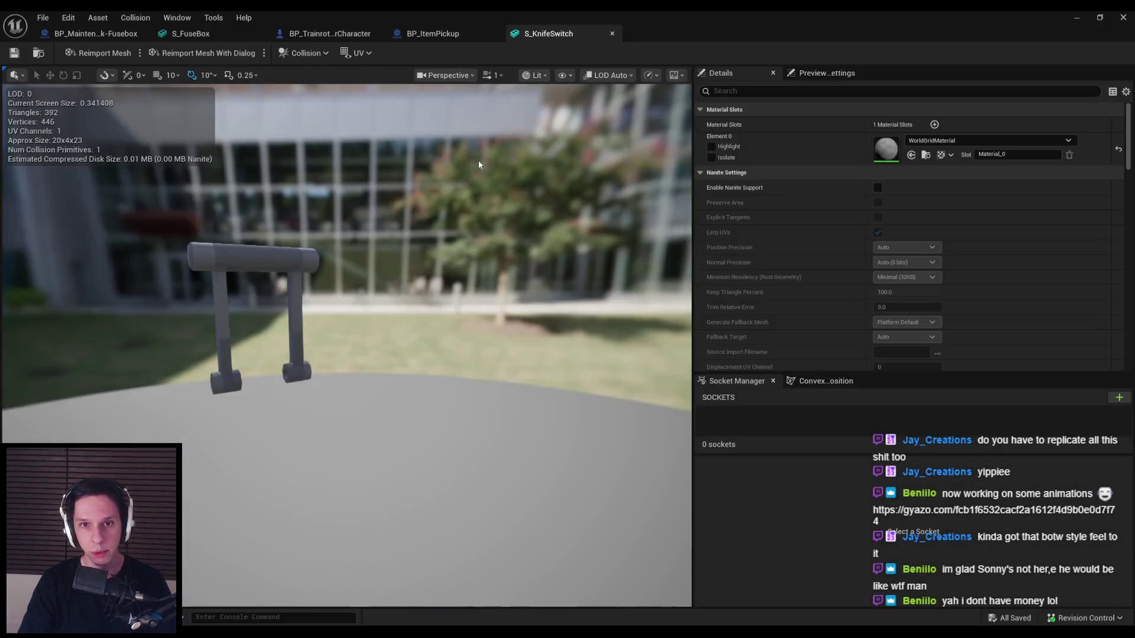
click(562, 75)
click(565, 276)
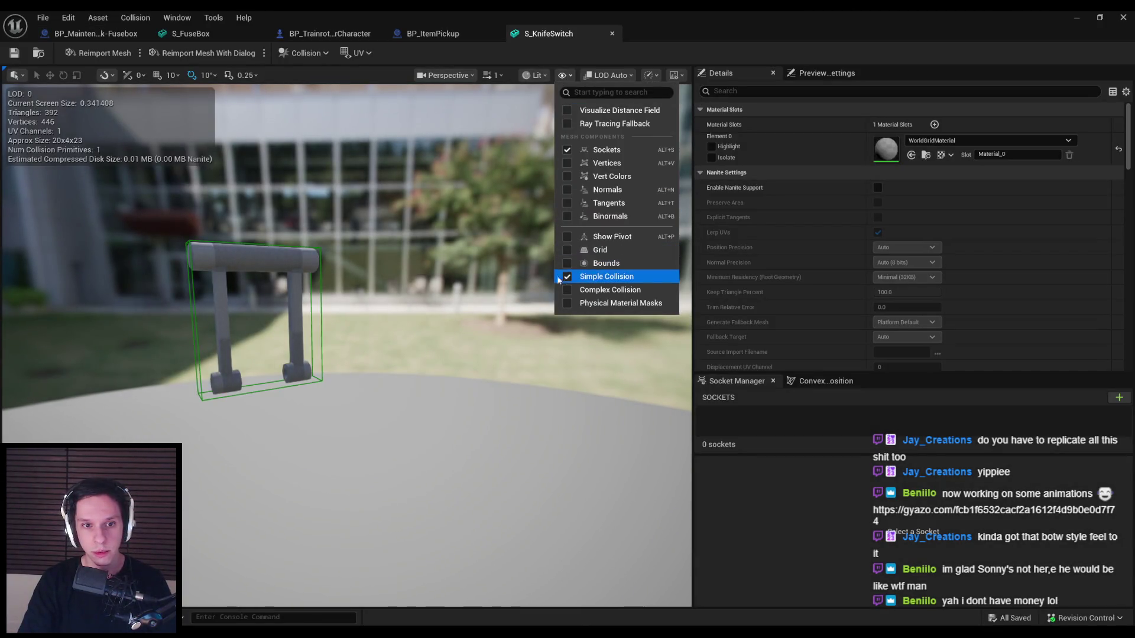
click(258, 283)
drag(258, 284, 259, 343)
key(w)
drag(259, 289, 258, 226)
click(196, 220)
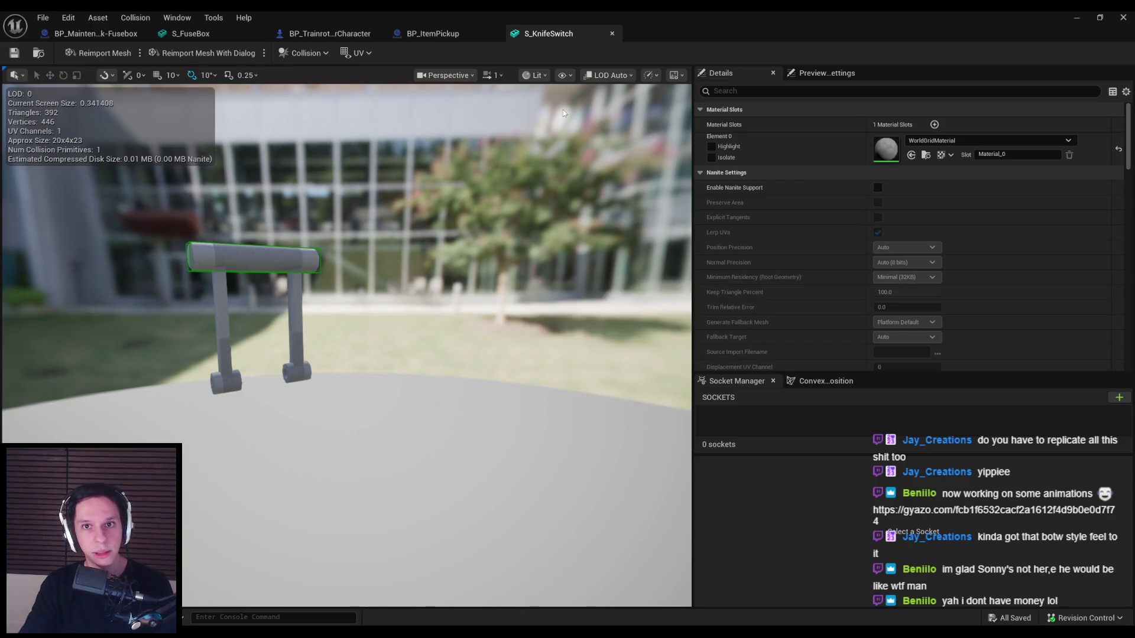
click(612, 34)
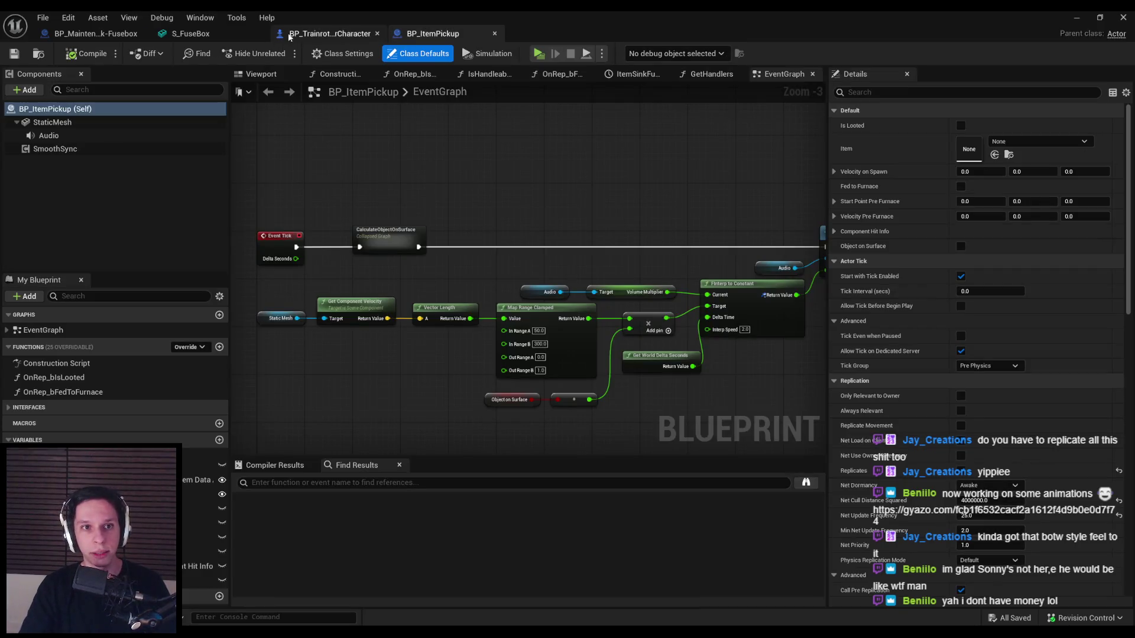
- Search BP_TrainrotPlayerCharacter for 'interactable' and jump to the EventGraph Is Interactable call
click(104, 34)
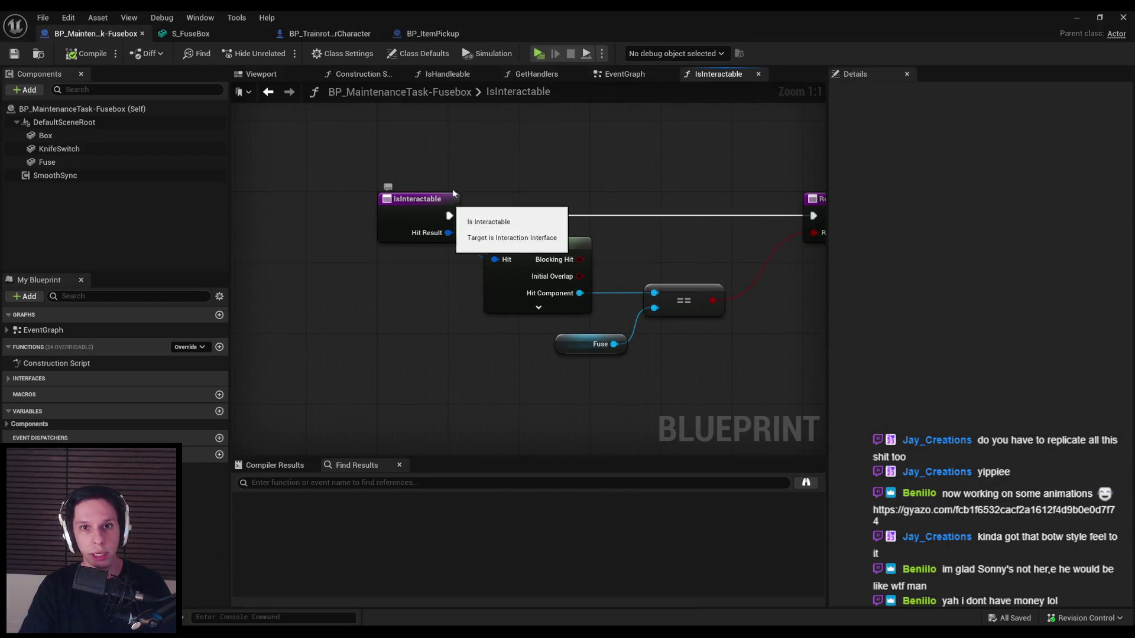
double_click(492, 92)
click(329, 33)
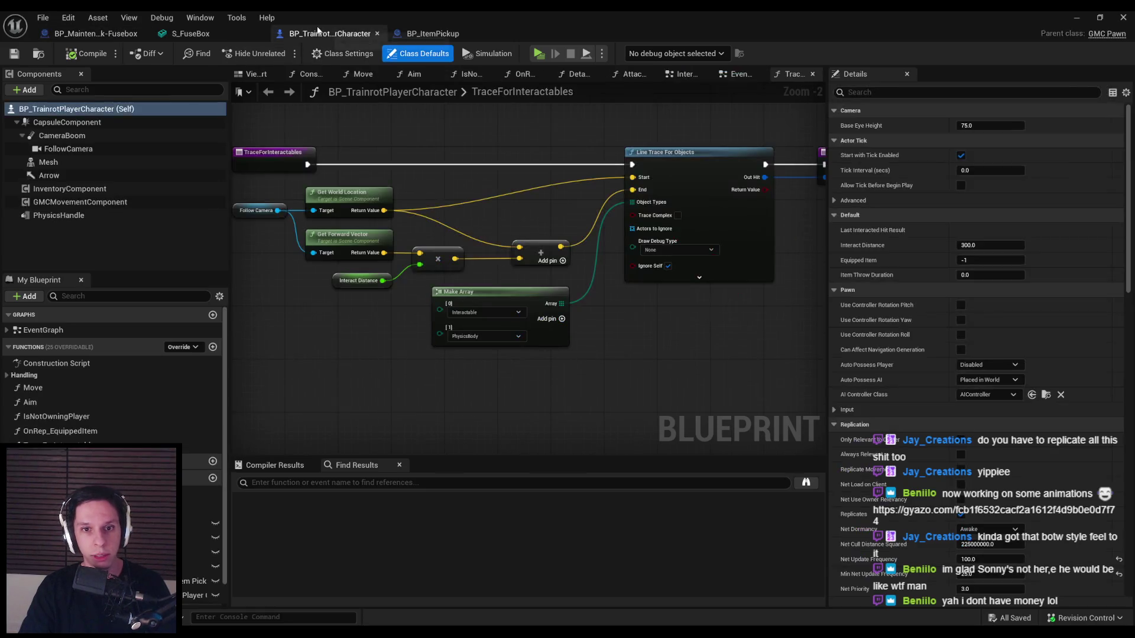
click(306, 483)
text(intera)
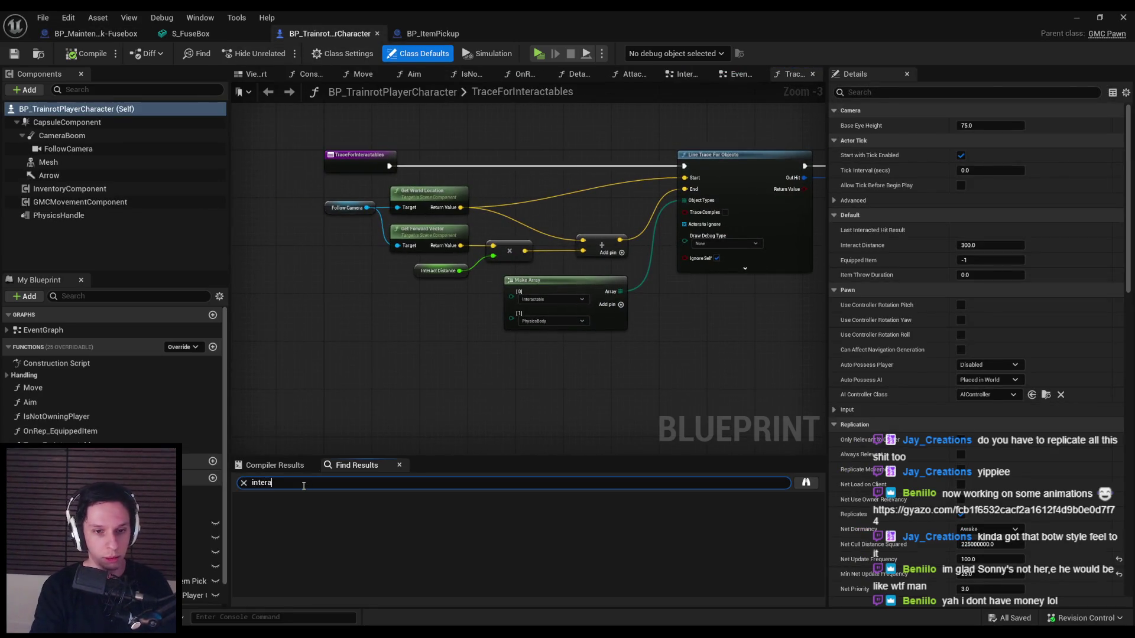
text(ctable)
key(Return)
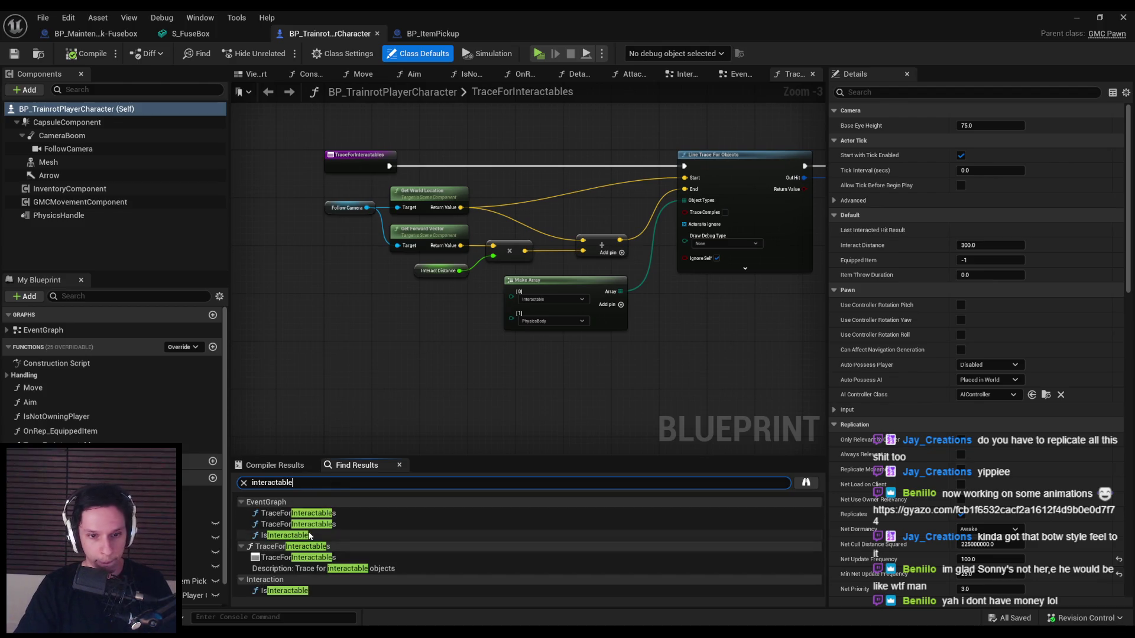
double_click(307, 536)
scroll(599, 239, up, 2)
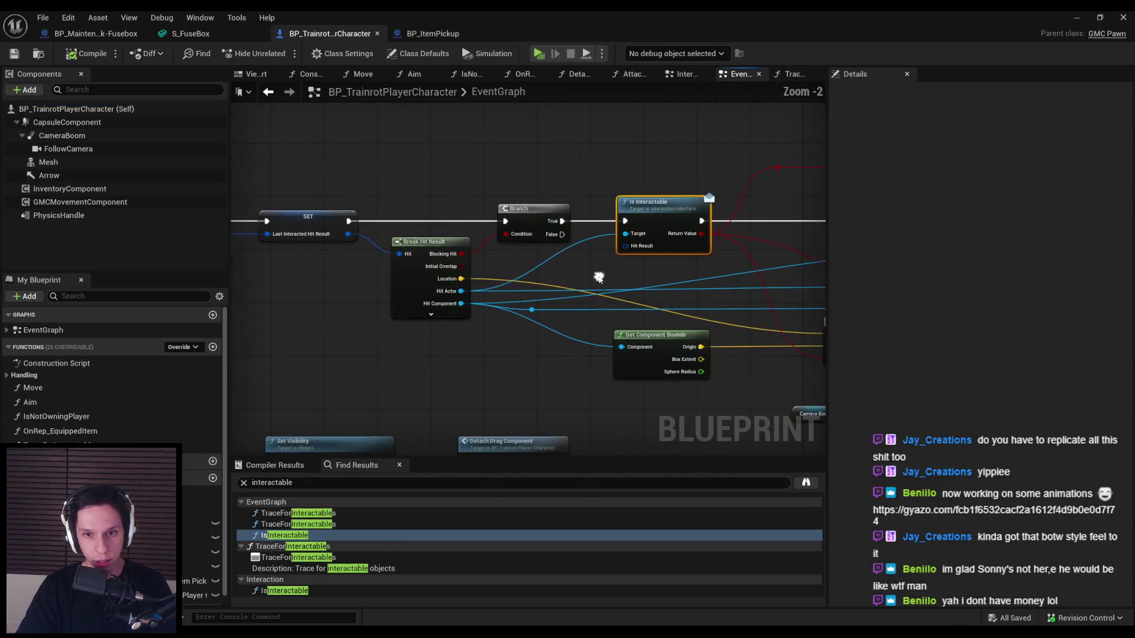
- Connect Get LastInteractedHitResult to that call's Hit Result input and compile
drag(647, 241, 619, 271)
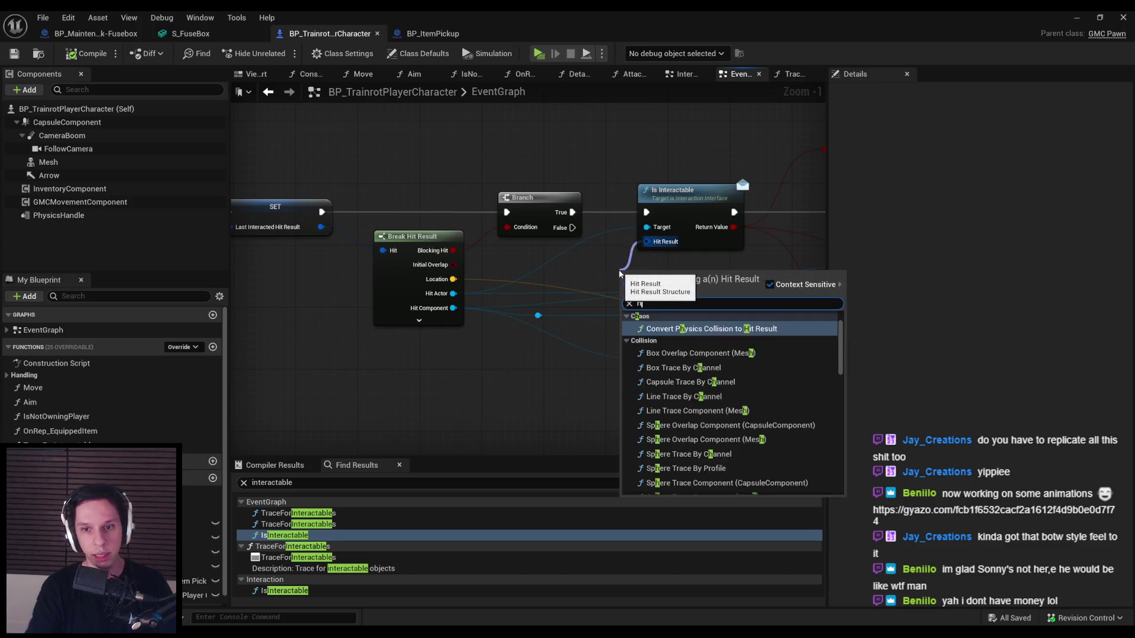
text(make hit)
key(Return)
key(Delete)
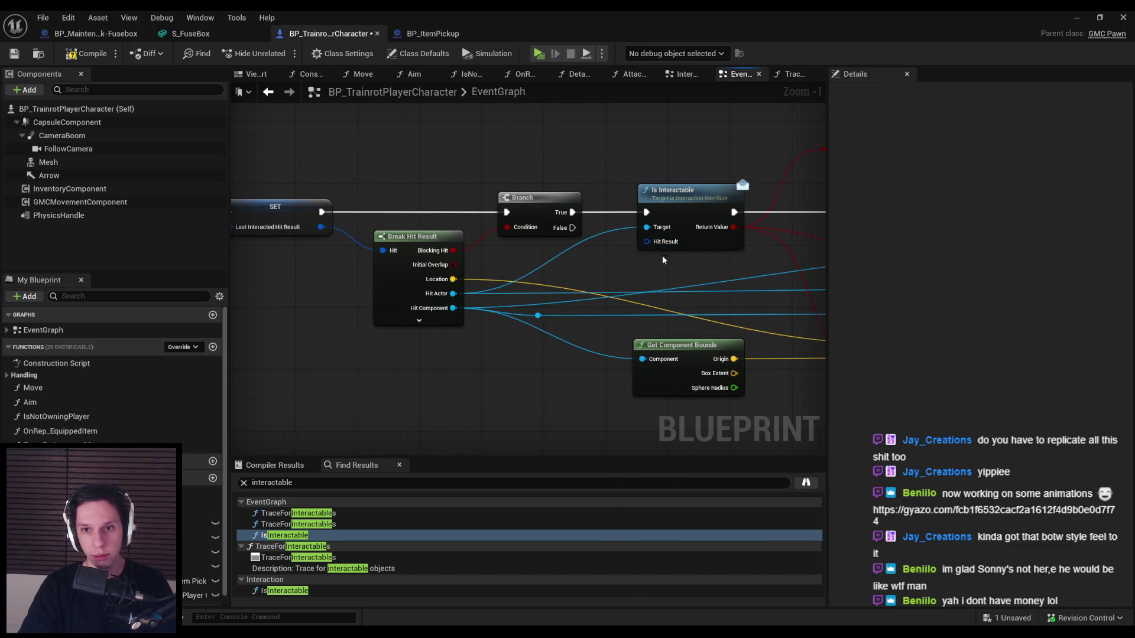
drag(647, 242, 613, 267)
text(last interacted)
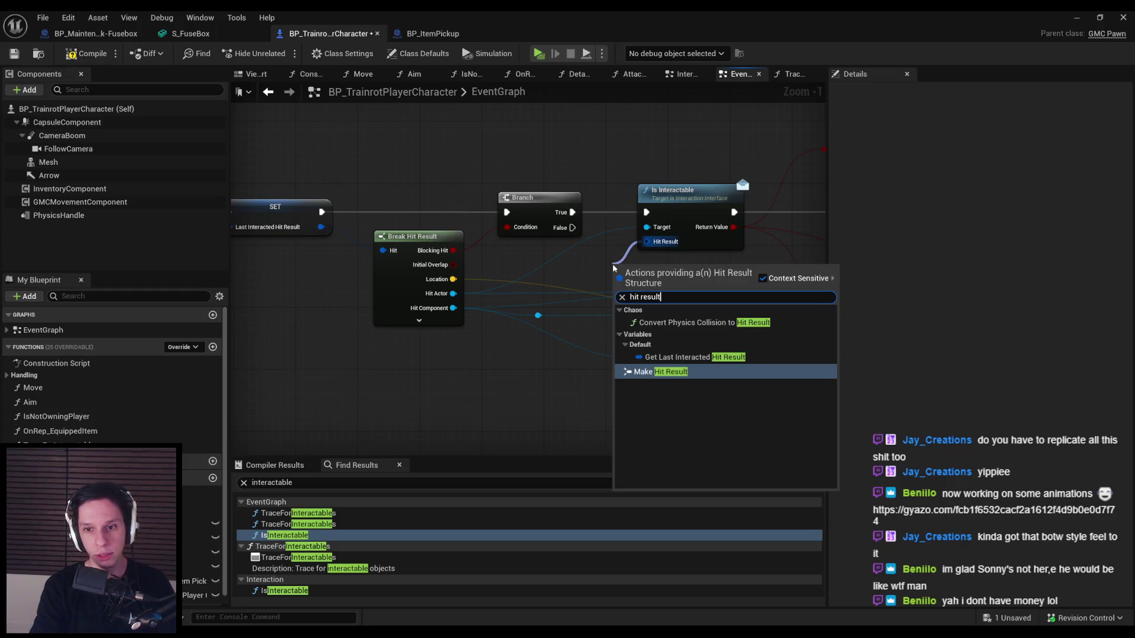
key(Return)
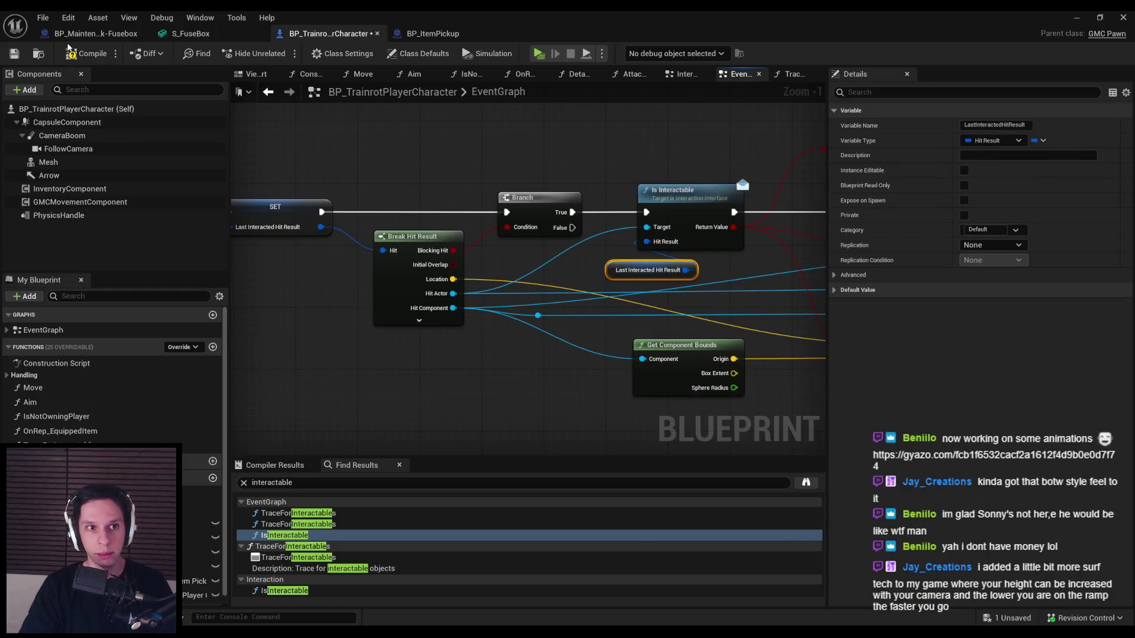
click(69, 49)
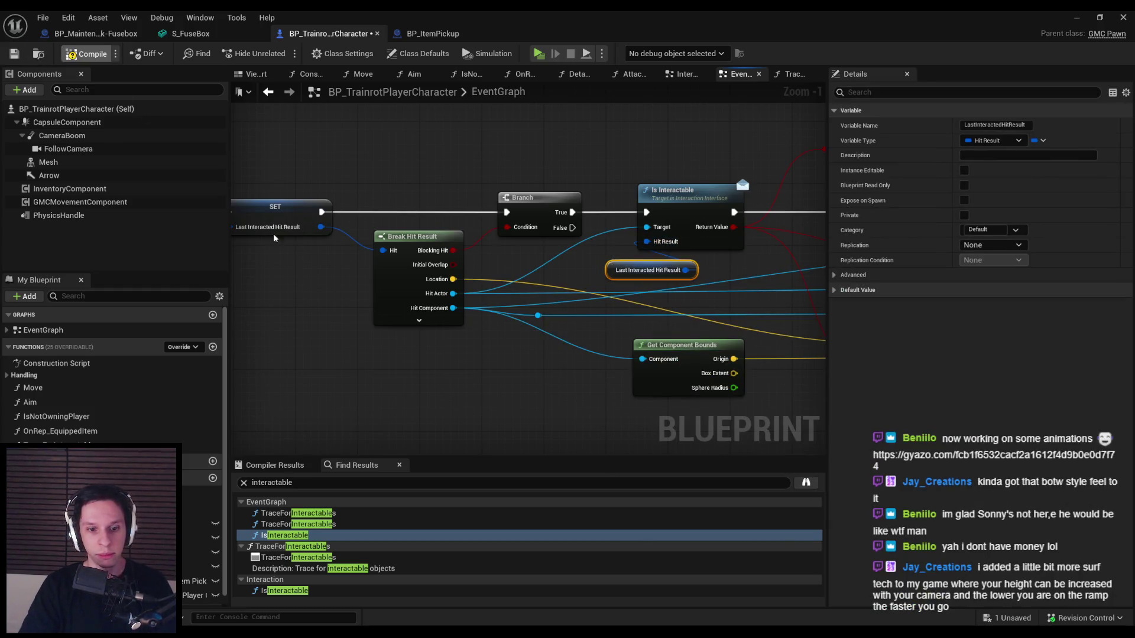
- Wire a copied Last Interacted Hit Result into the Interaction graph's Is Interactable, then compile and save
double_click(299, 591)
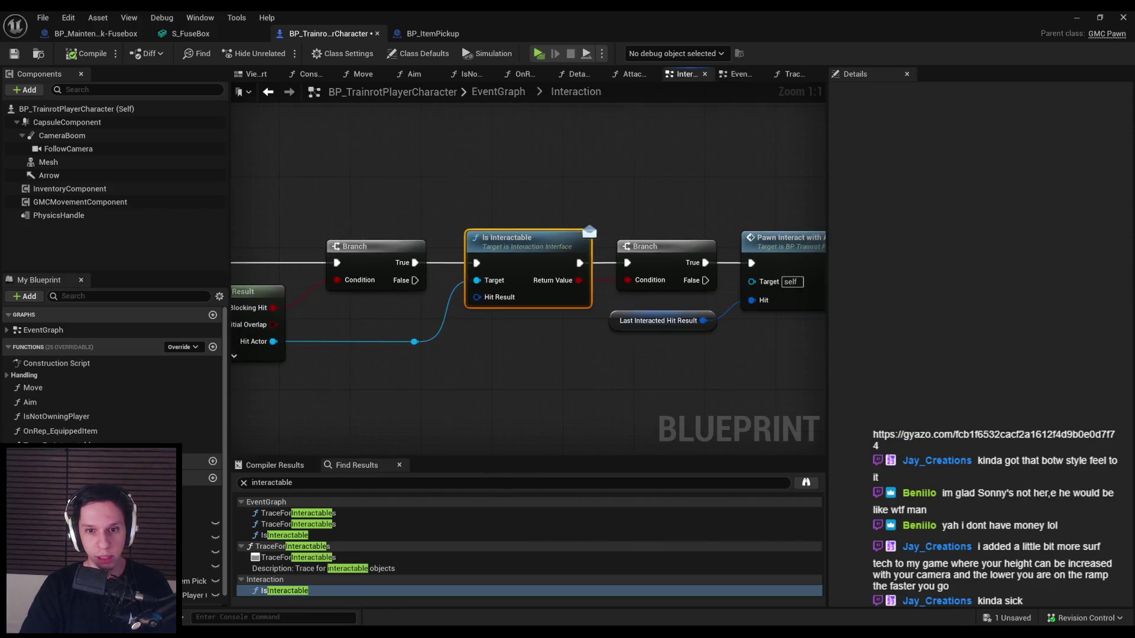
scroll(733, 295, down, 3)
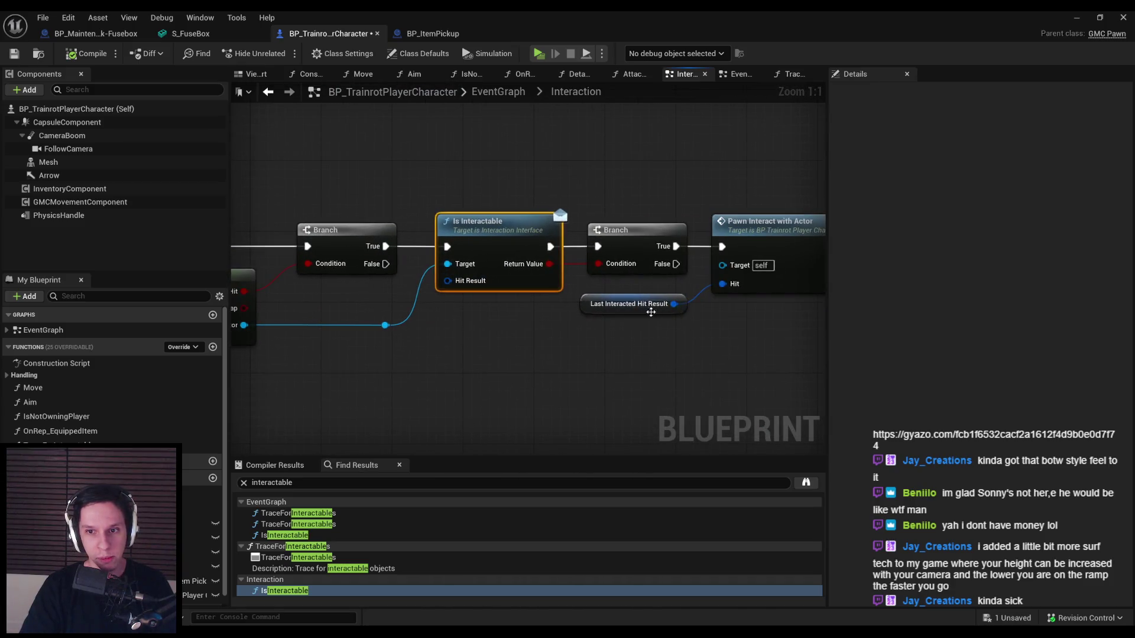
click(629, 304)
key(ctrl+c)
key(ctrl+v)
mouse_move(368, 355)
mouse_down()
mouse_move(338, 355)
mouse_move(382, 324)
mouse_move(389, 361)
mouse_move(448, 281)
mouse_up()
click(86, 53)
click(14, 53)
scroll(298, 311, down, 2)
drag(298, 311, 442, 413)
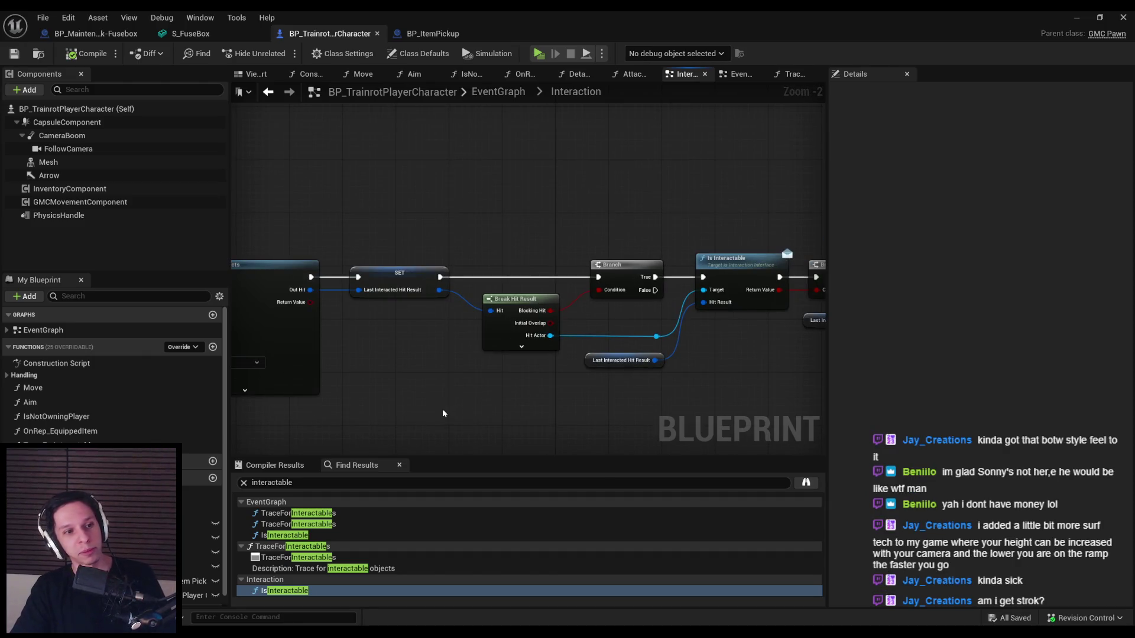
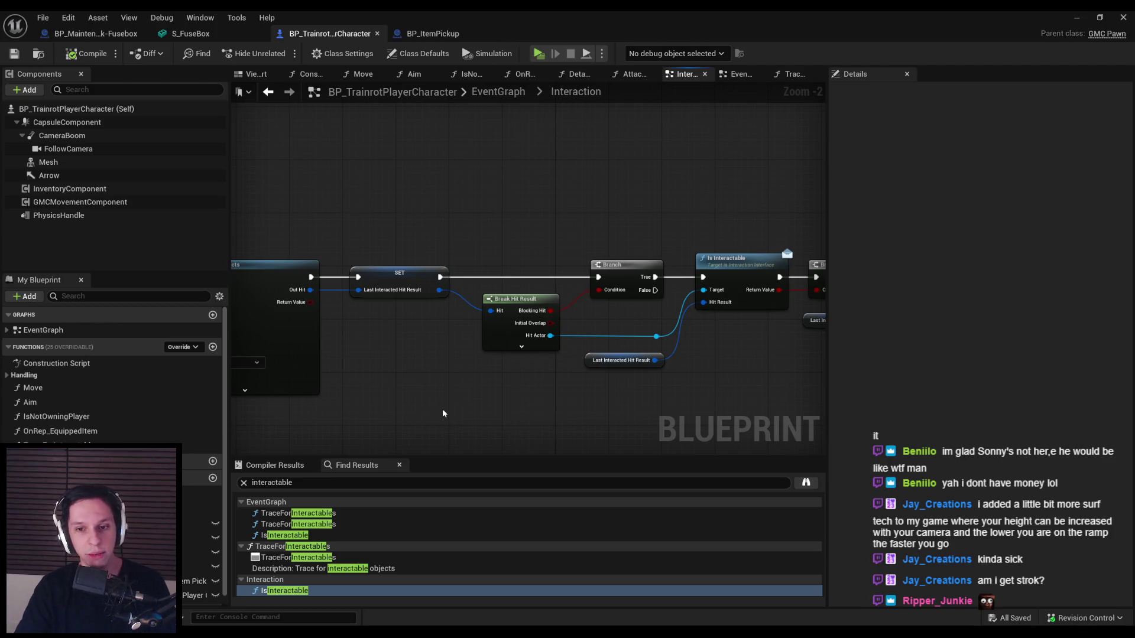
- Save the player character blueprint and return to the level editor
mouse_move(584, 382)
mouse_down()
mouse_move(656, 373)
mouse_move(668, 258)
mouse_up()
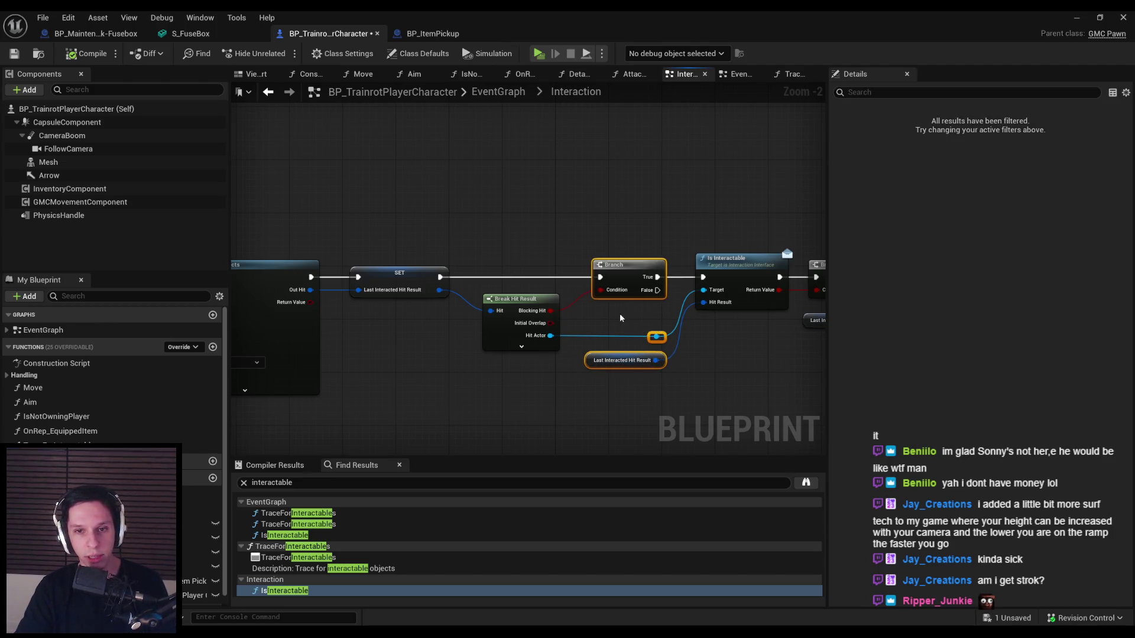
click(15, 54)
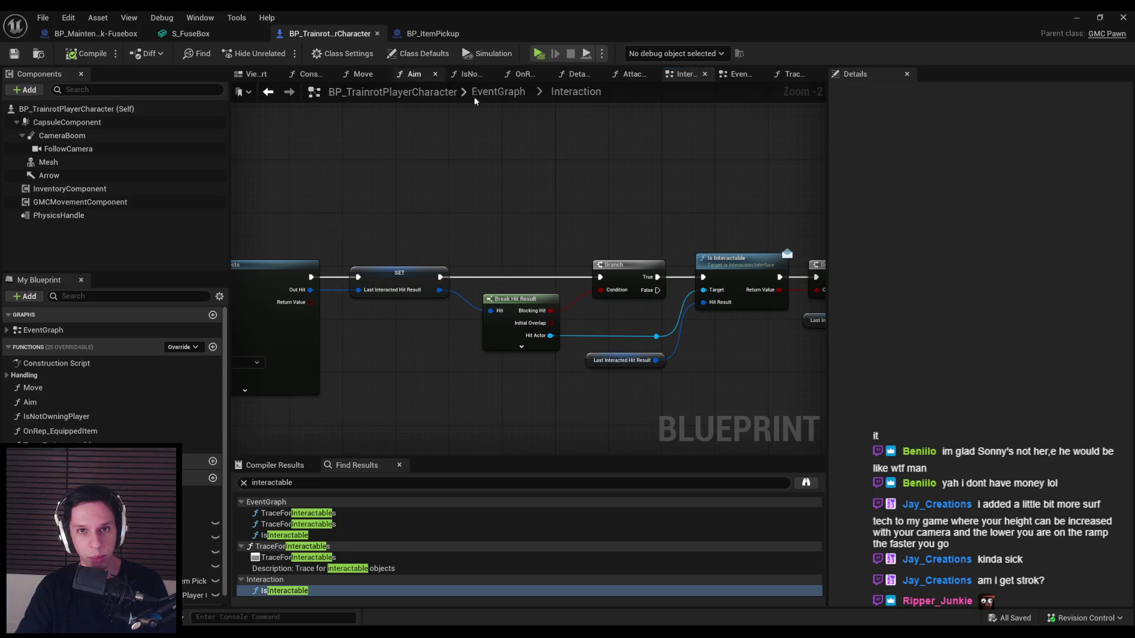
click(1076, 17)
- Run a server-plus-two-client play session, walk up to the fuse box, then stop
key(alt+p)
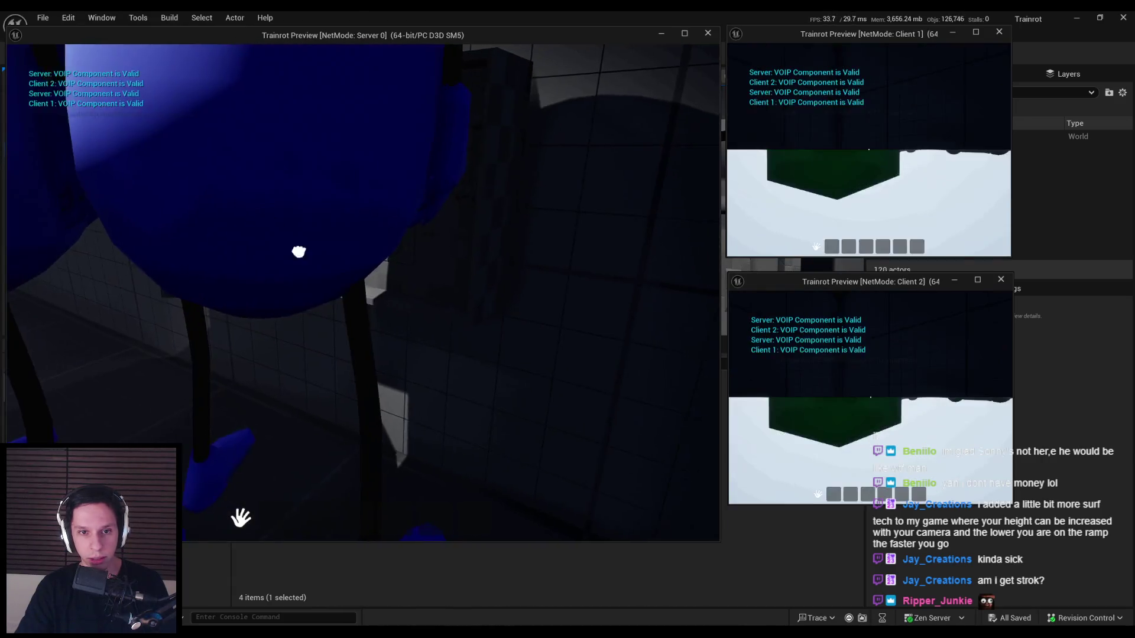
key(w)
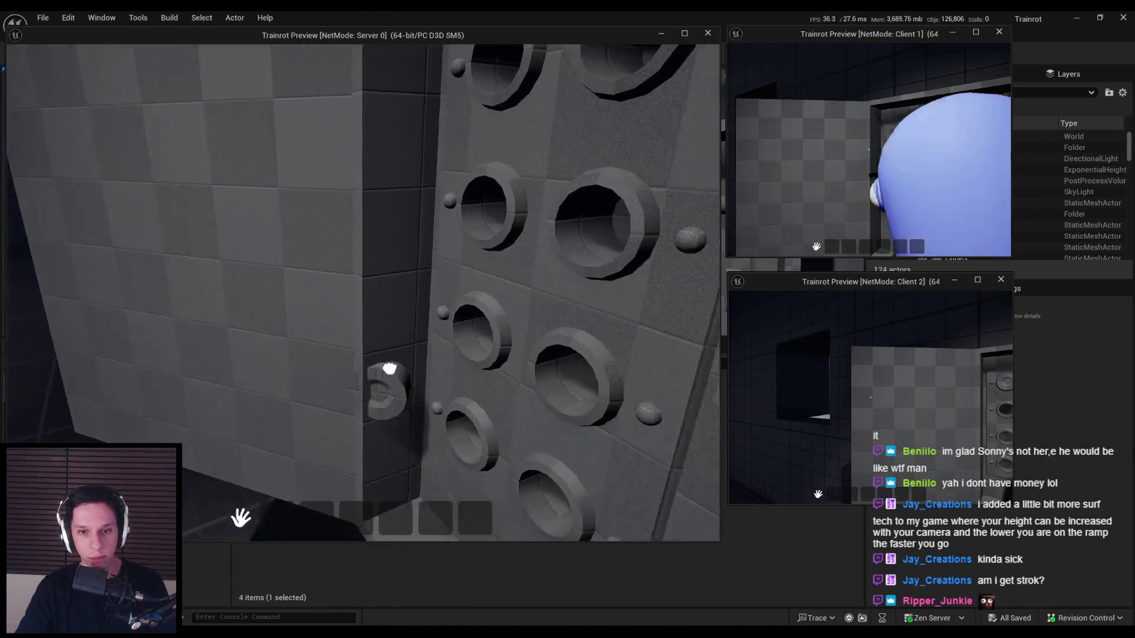
key(s)
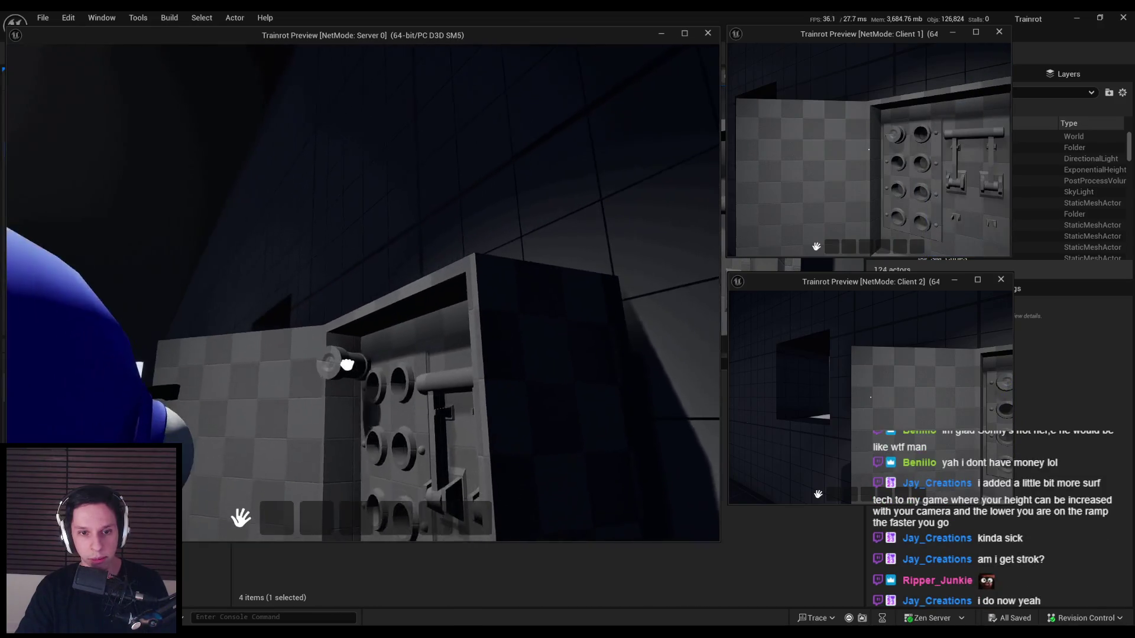
key(w)
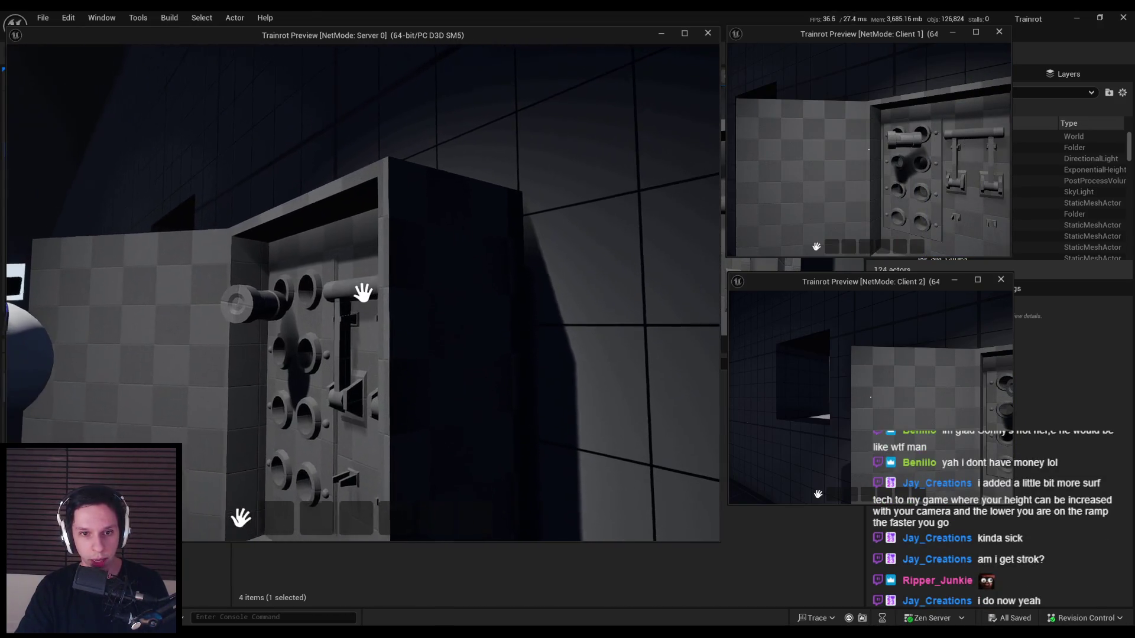
key(w)
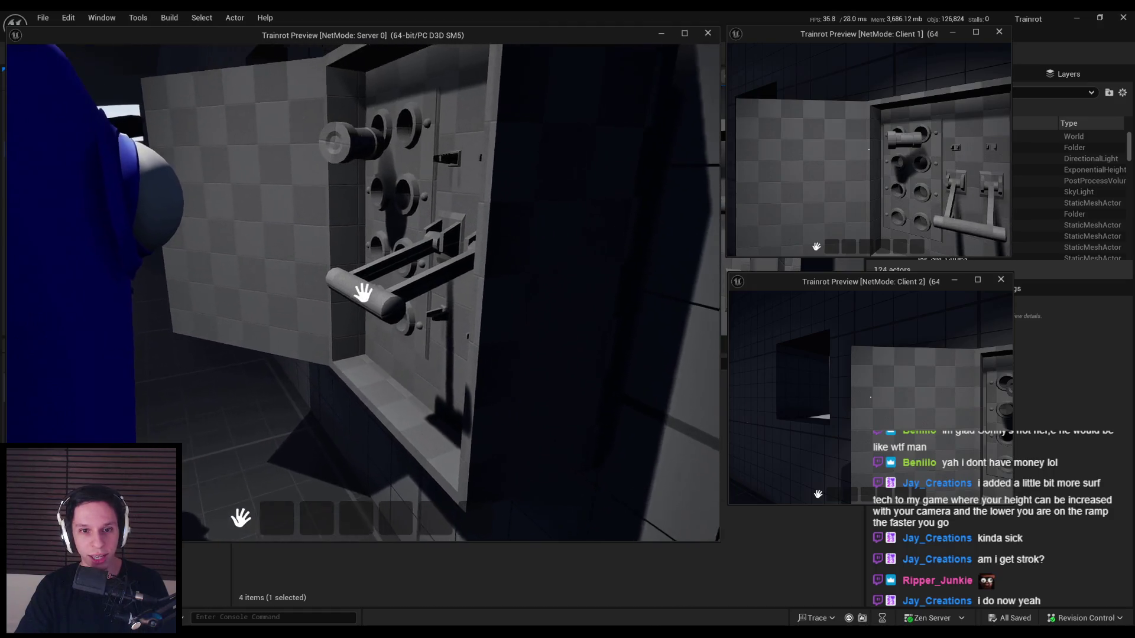
key(s)
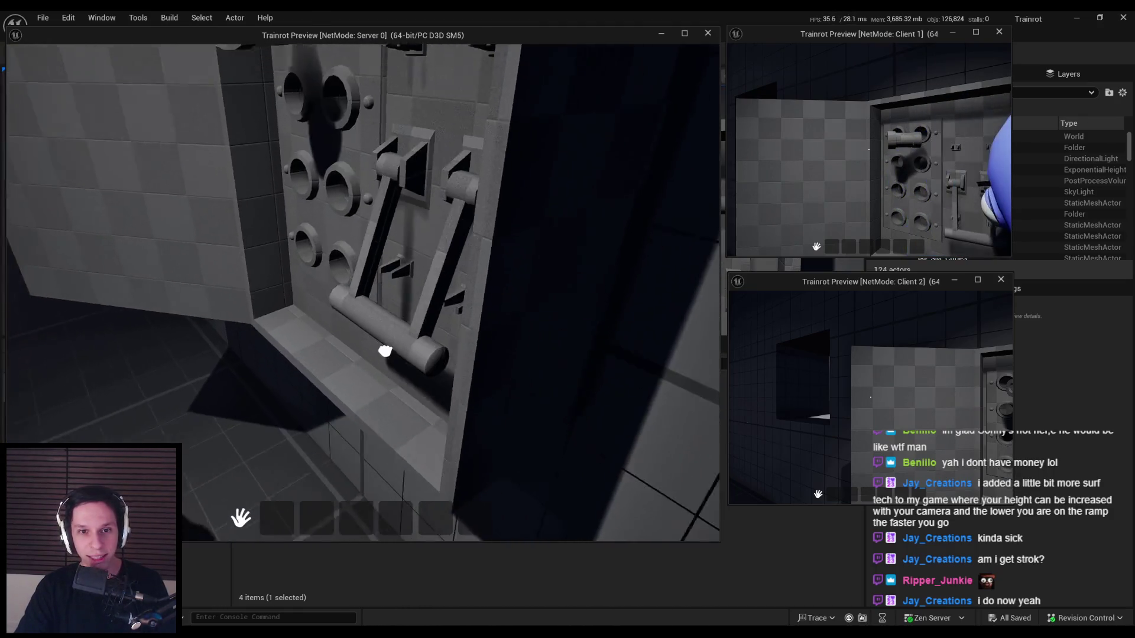
key(s)
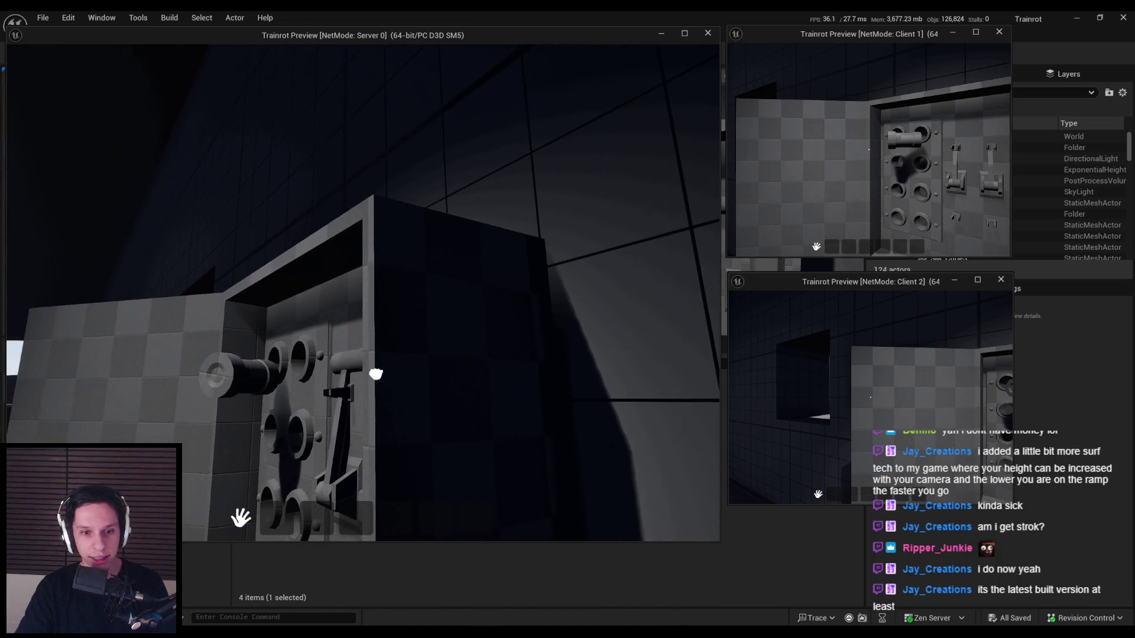
key(Escape)
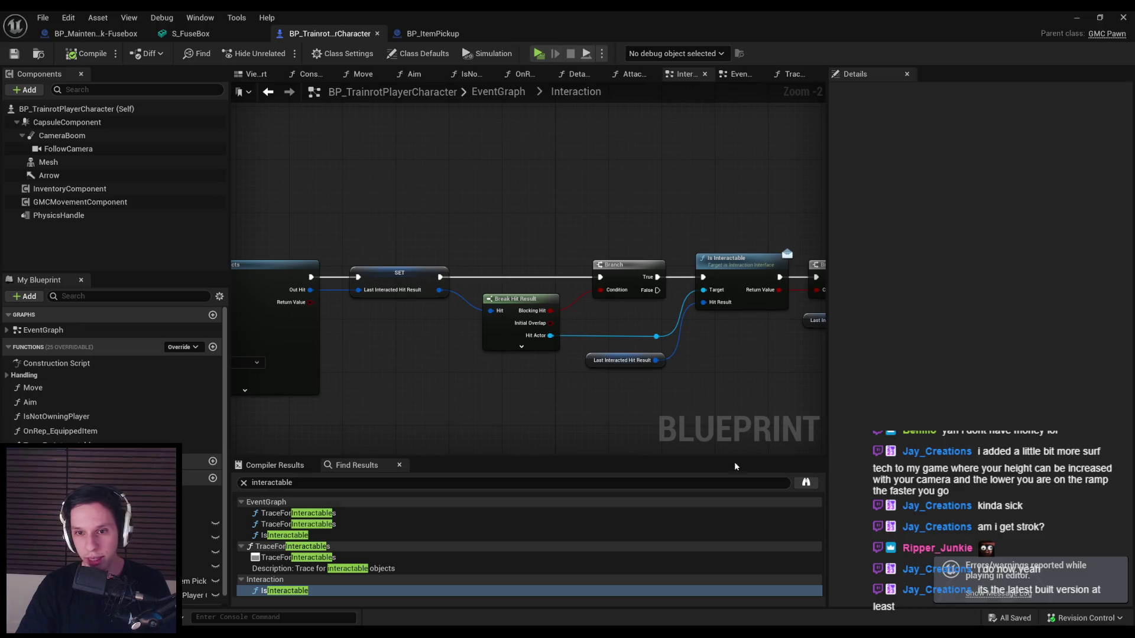
- Show simple collision in the S_FuseBox mesh editor and frame the box
click(219, 38)
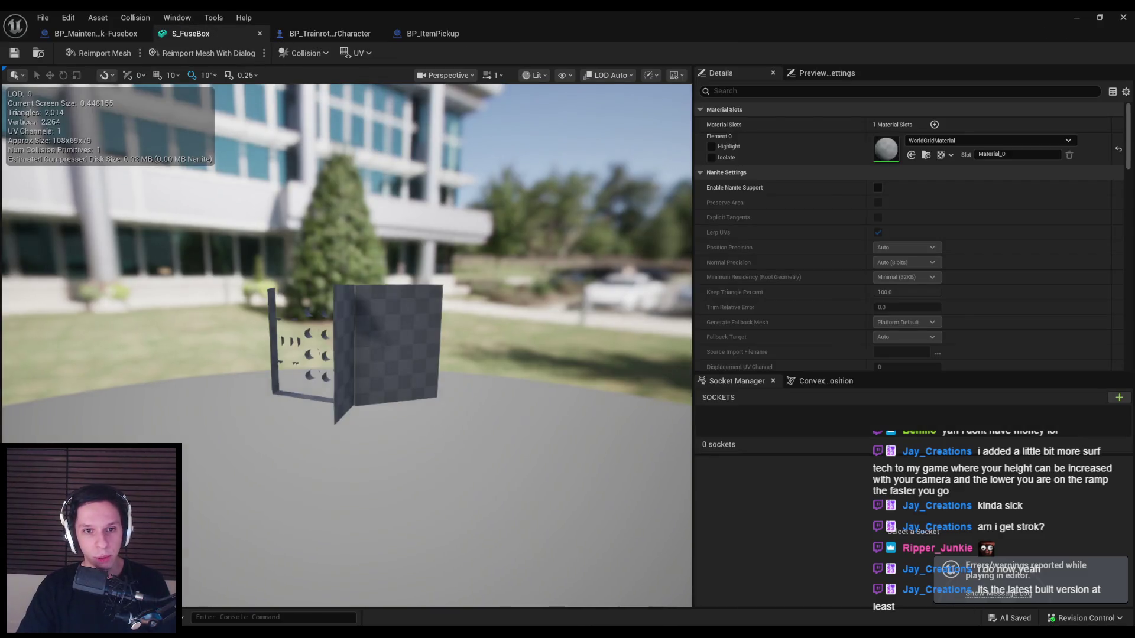
mouse_move(354, 295)
mouse_down()
mouse_move(331, 295)
mouse_move(367, 284)
mouse_move(367, 272)
mouse_up()
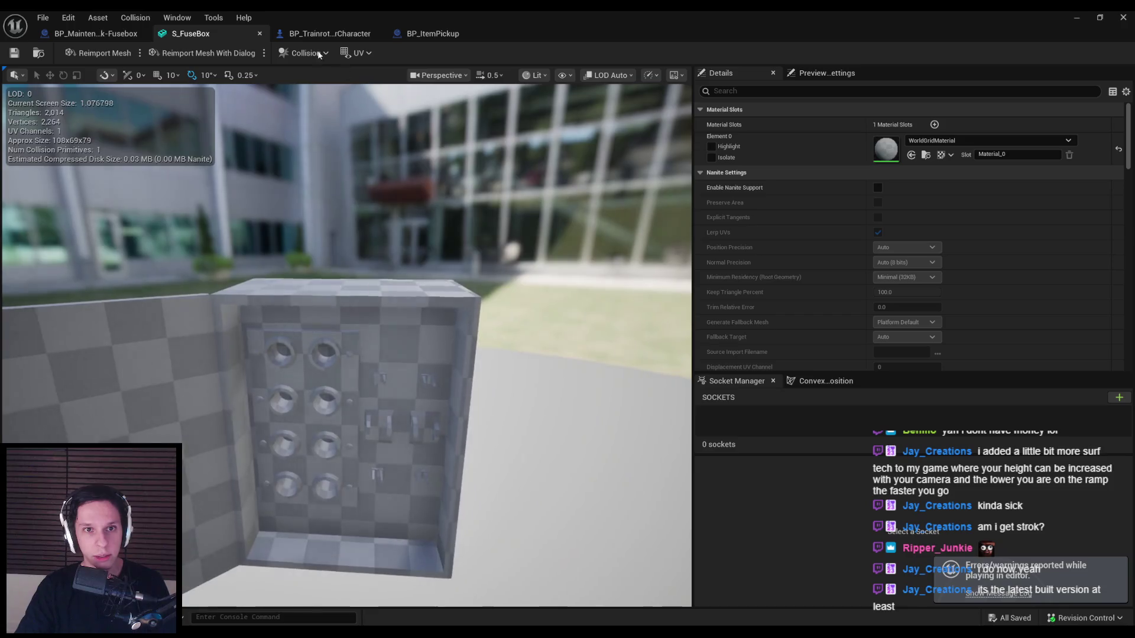
click(565, 75)
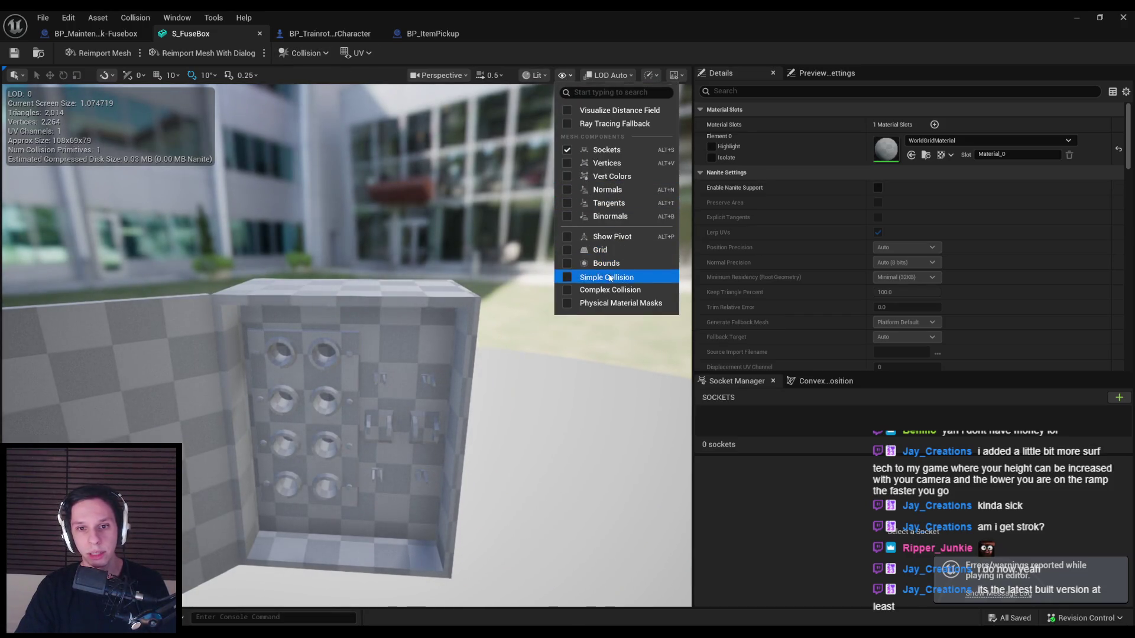
click(610, 279)
mouse_move(609, 279)
mouse_down()
mouse_move(609, 355)
mouse_move(610, 308)
mouse_up()
scroll(430, 361, up, 3)
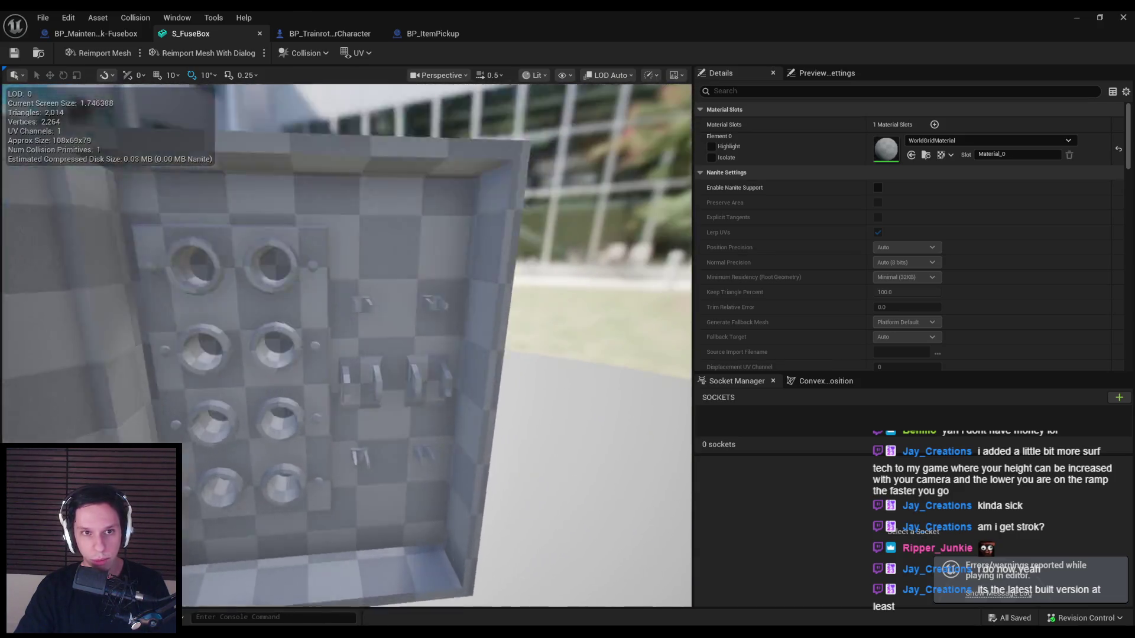
- Add a box simplified collision to S_FuseBox and scale it narrower
click(302, 53)
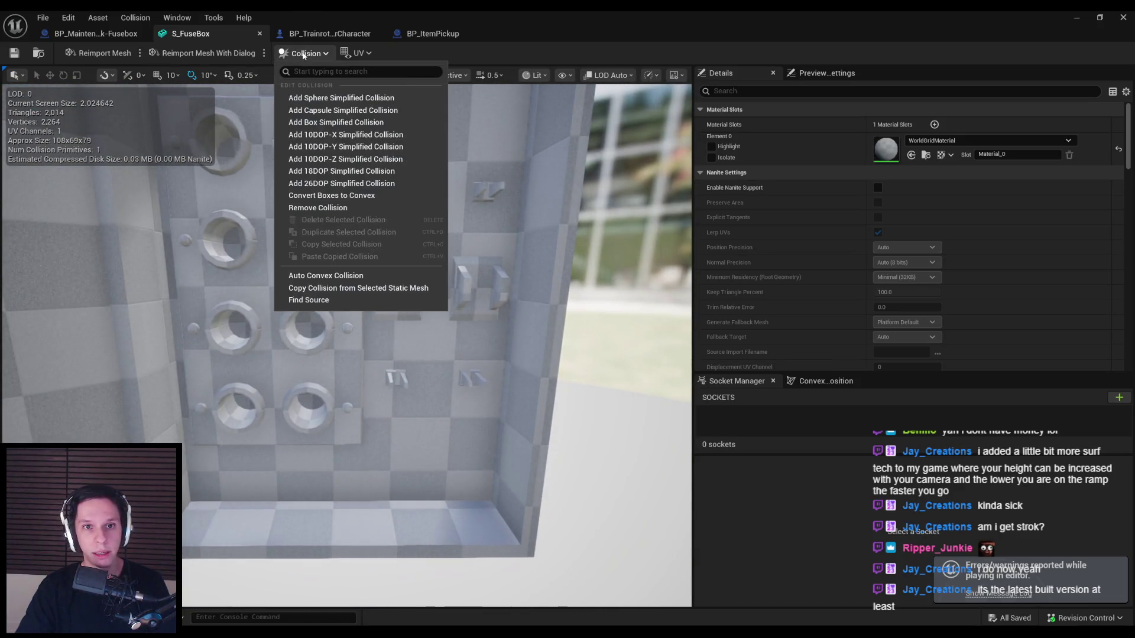
click(331, 122)
scroll(247, 372, down, 2)
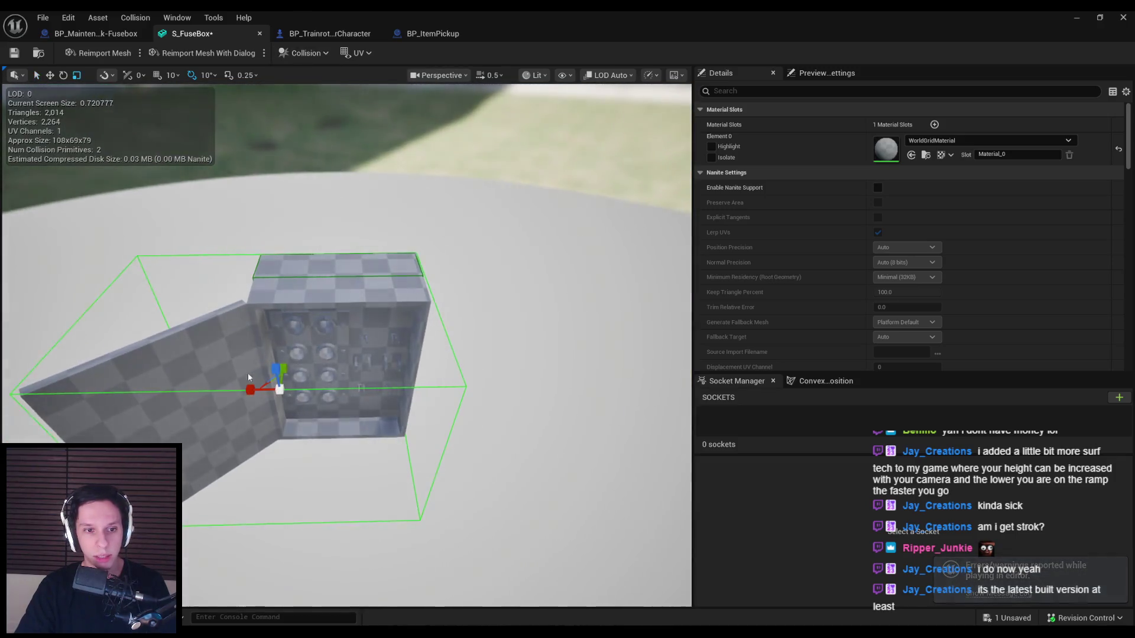
mouse_move(250, 389)
mouse_down()
mouse_move(228, 391)
mouse_move(281, 378)
mouse_up()
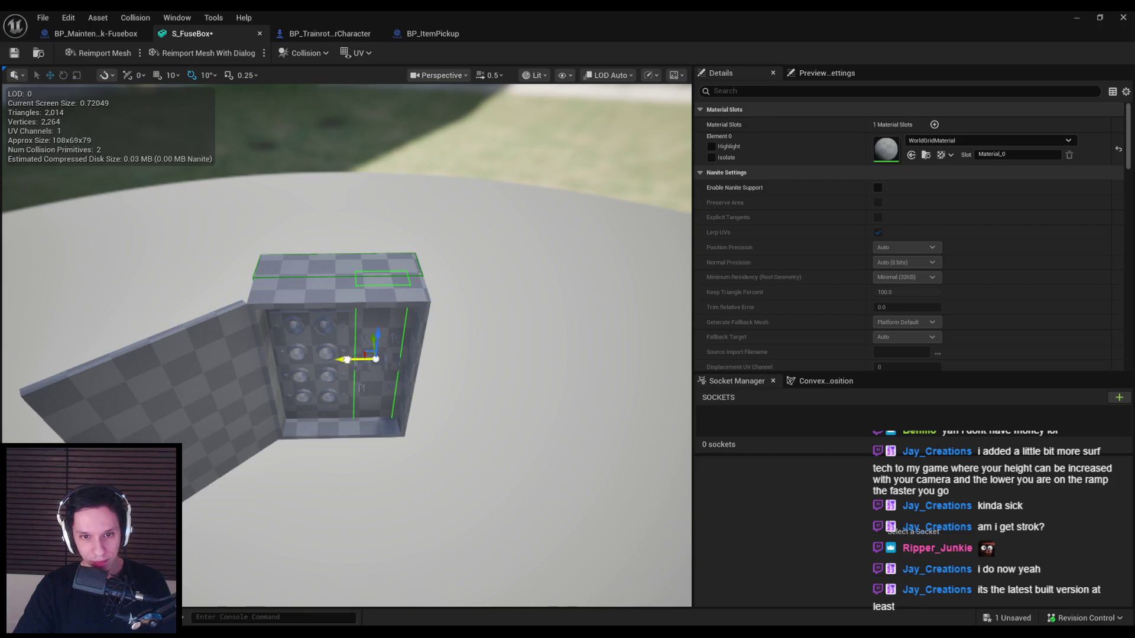
drag(348, 362, 284, 296)
click(1078, 18)
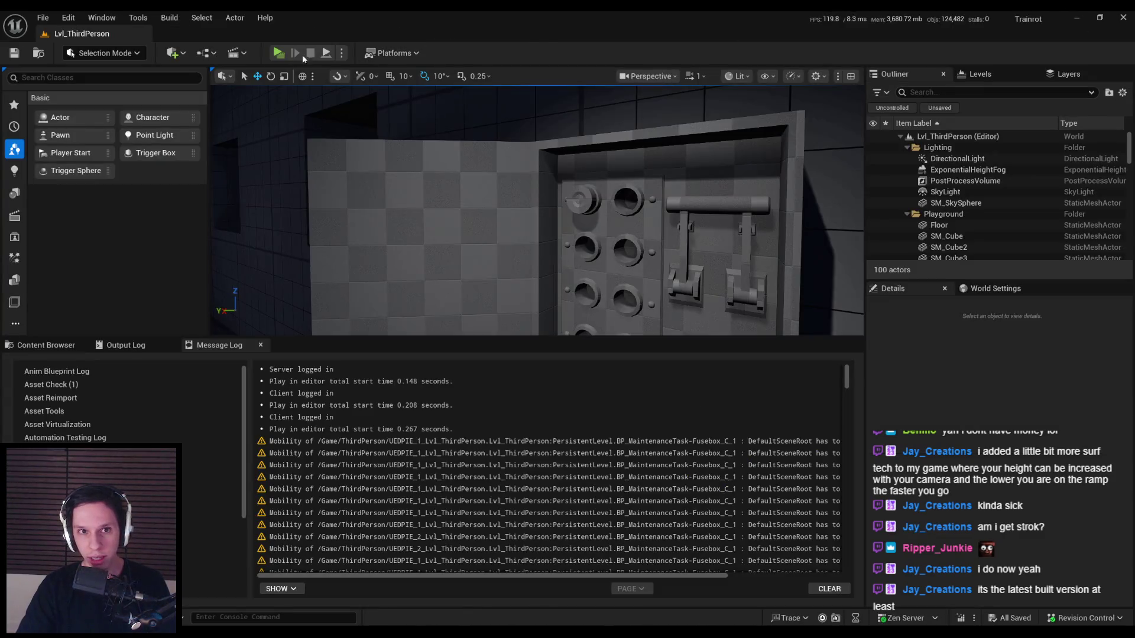
- Restart the multiplayer play test and drag the fuse box's knife switch lever down
key(alt+p)
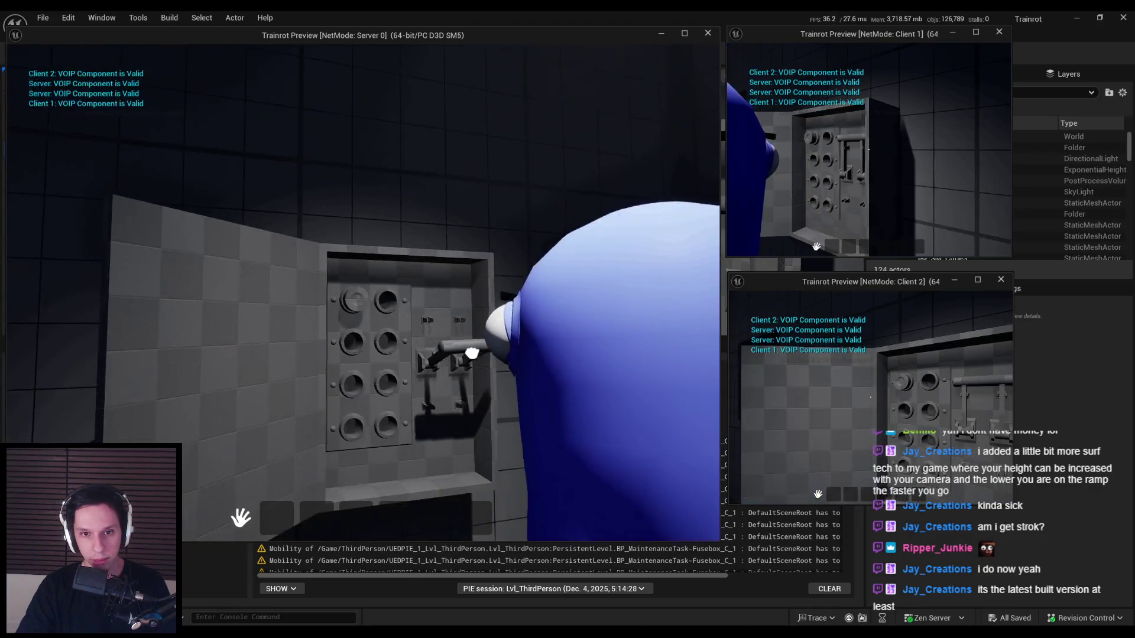
key(Escape)
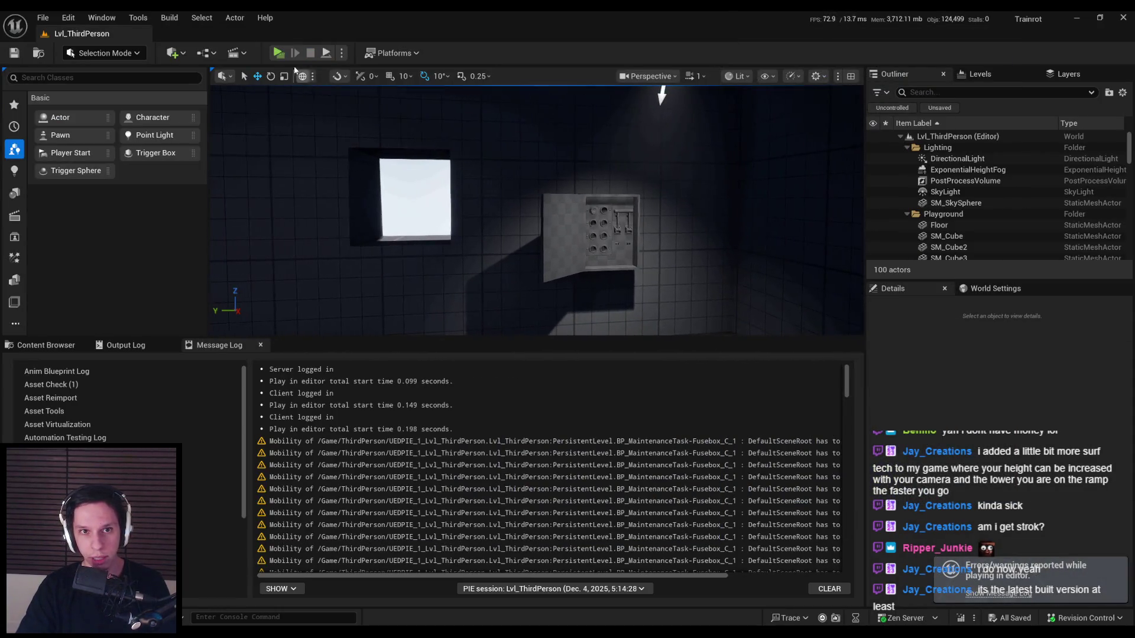
key(alt+p)
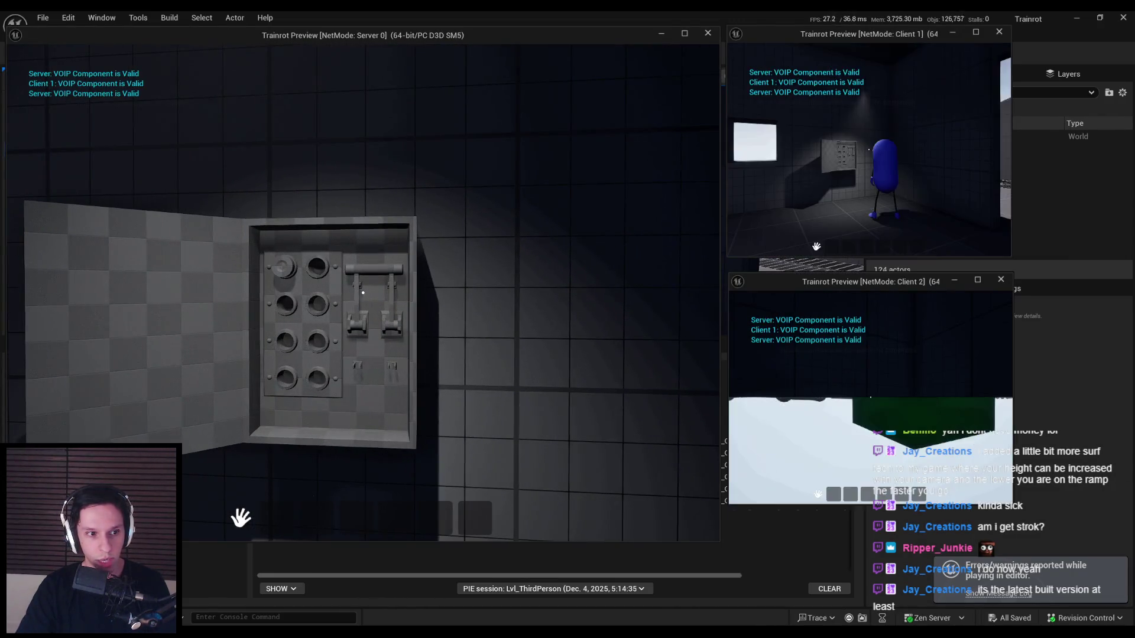
key(w)
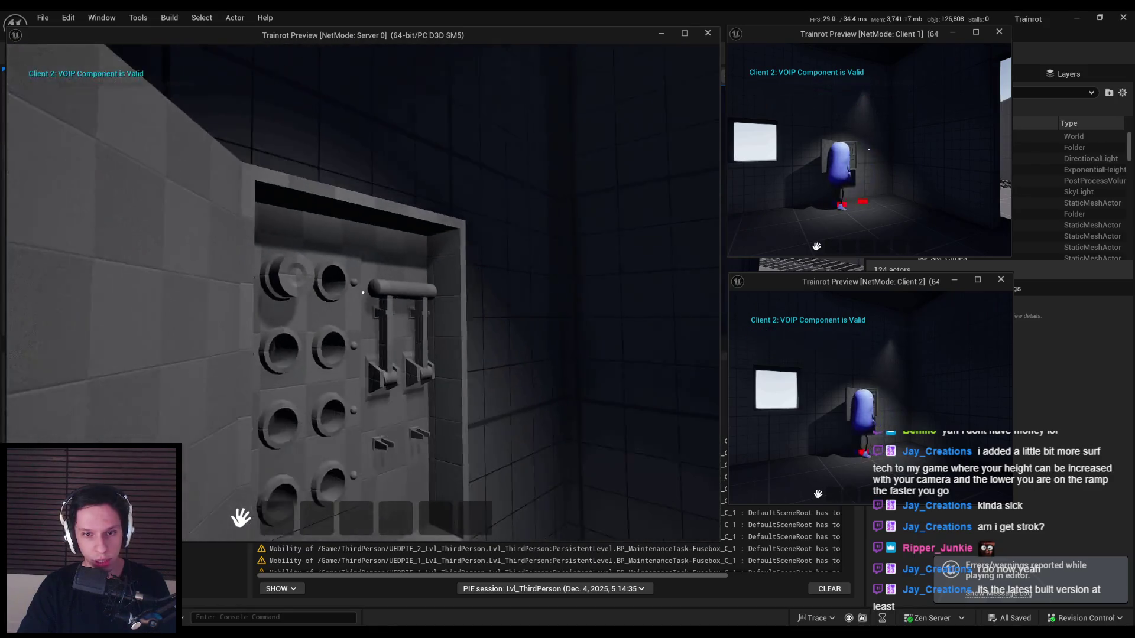
key(w)
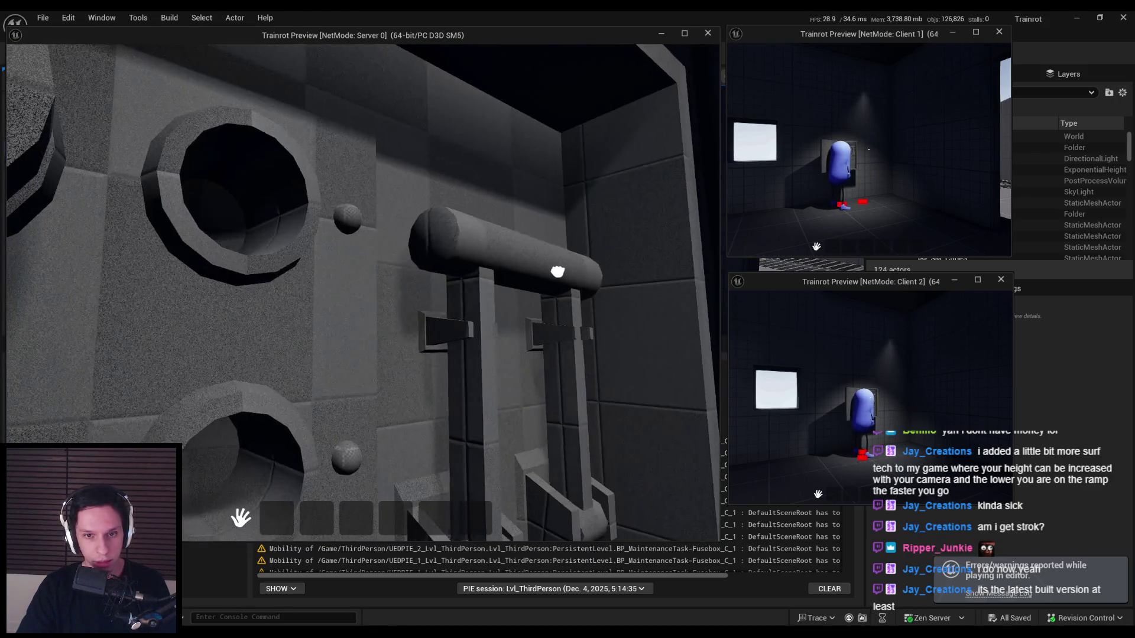
mouse_move(562, 271)
mouse_down()
mouse_move(418, 284)
mouse_move(431, 165)
mouse_move(550, 418)
mouse_move(304, 223)
mouse_move(392, 435)
mouse_move(426, 402)
mouse_move(376, 206)
mouse_move(426, 418)
mouse_up()
key(Escape)
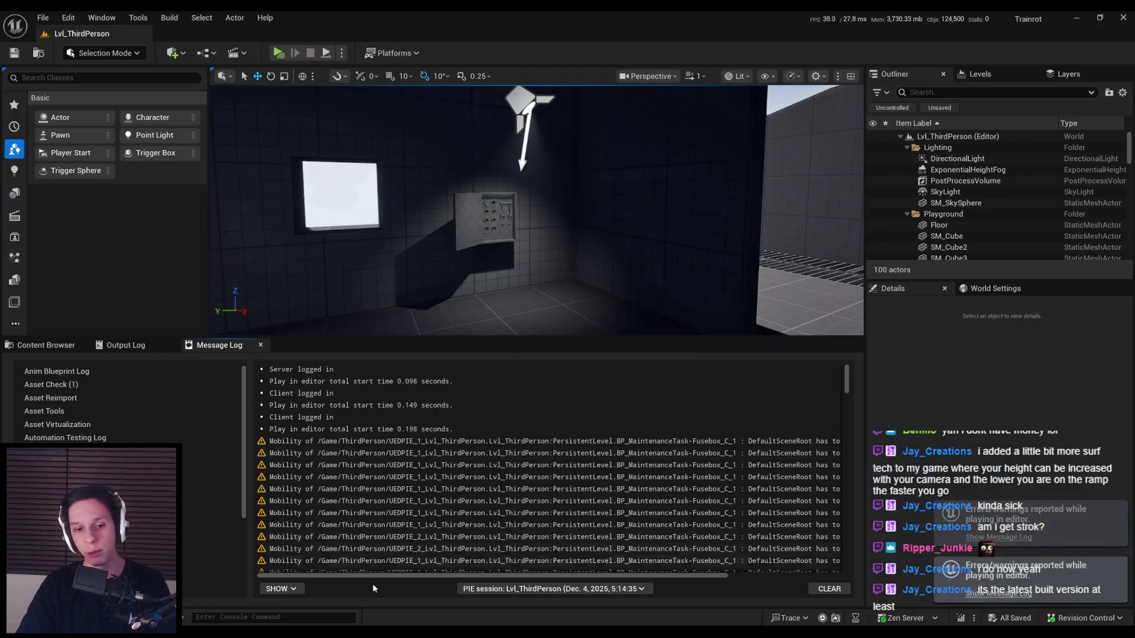
- Reopen S_FuseBox from the taskbar and switch to the fuse box blueprint
mouse_move(344, 635)
click(403, 588)
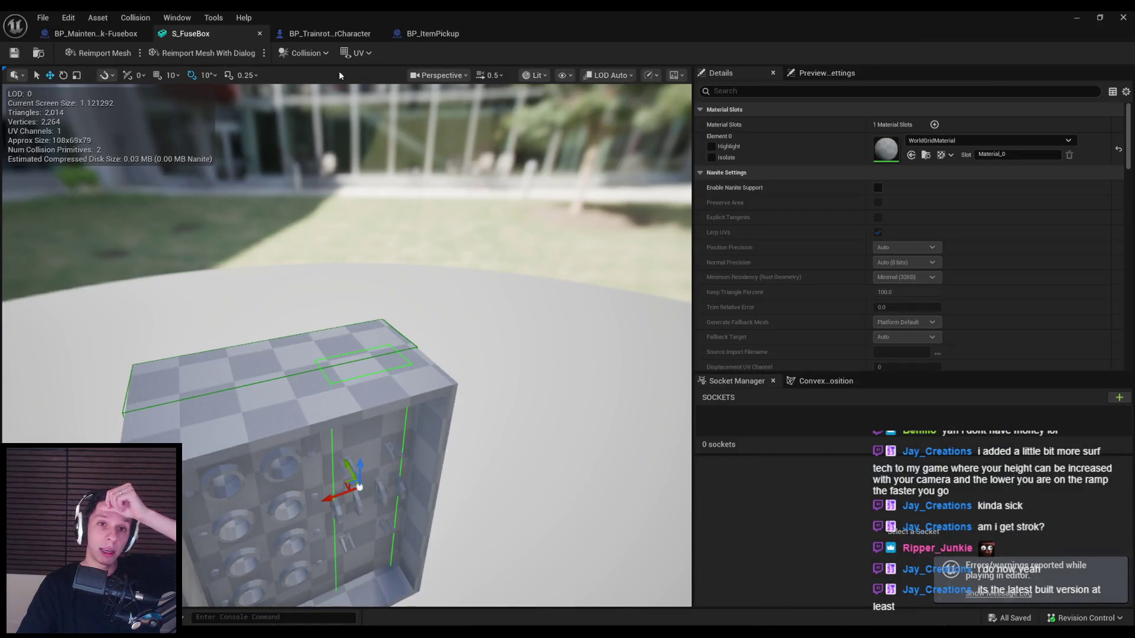
click(87, 34)
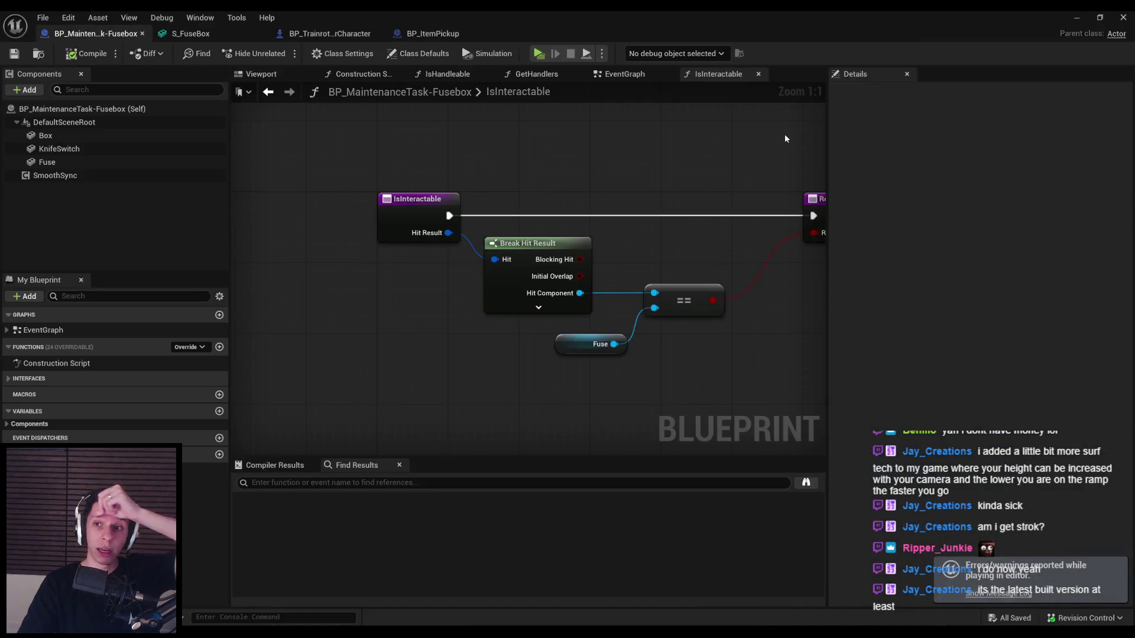
- Set the fusebox blueprint's tick group to Post Physics in Class Defaults
click(431, 60)
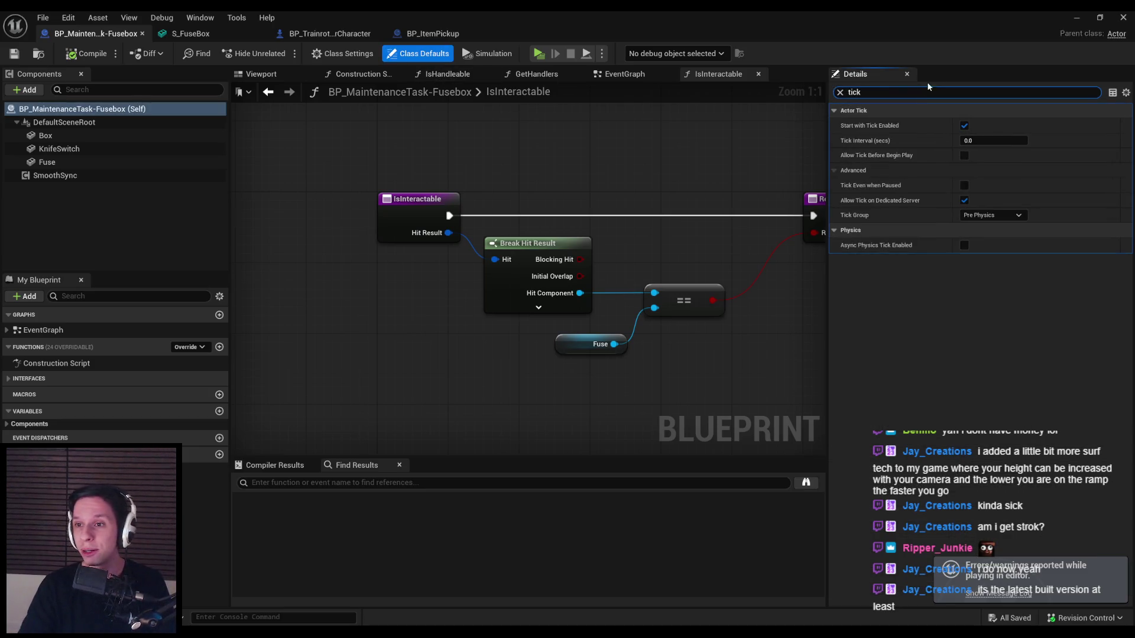
click(992, 215)
click(980, 246)
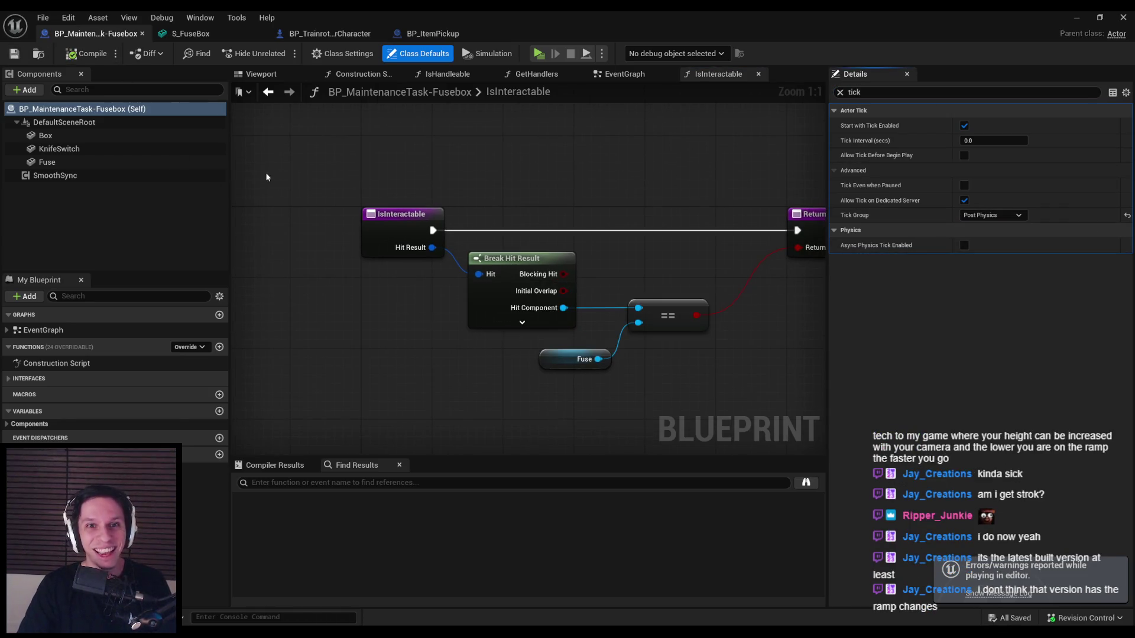
- Delete the unused BeginPlay and overlap events and move Event Tick up
click(625, 74)
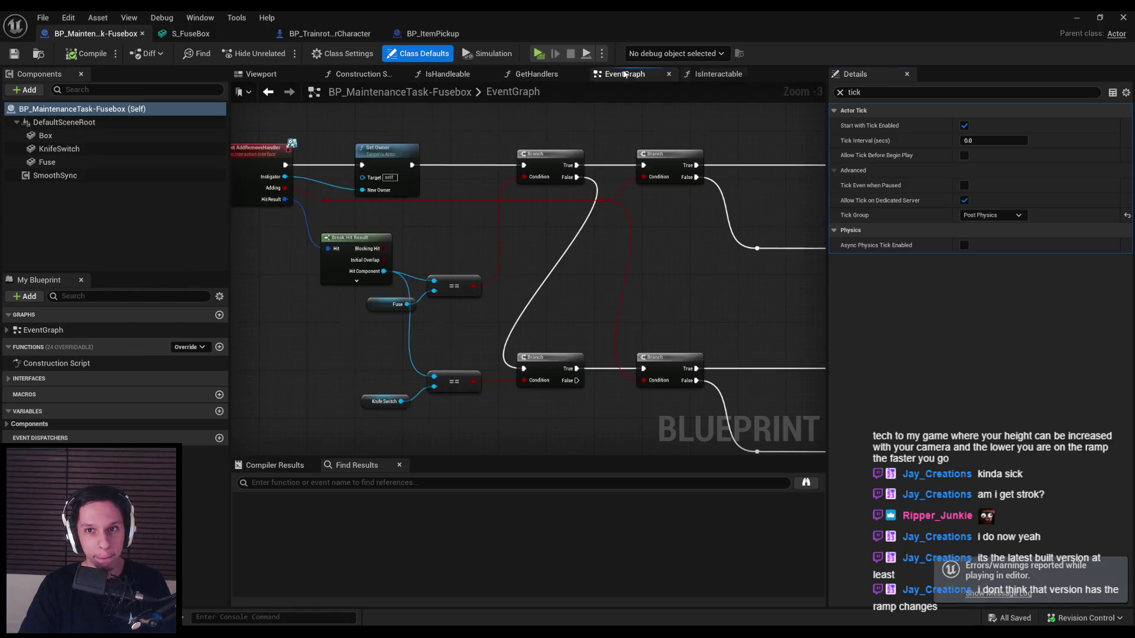
scroll(413, 346, up, 2)
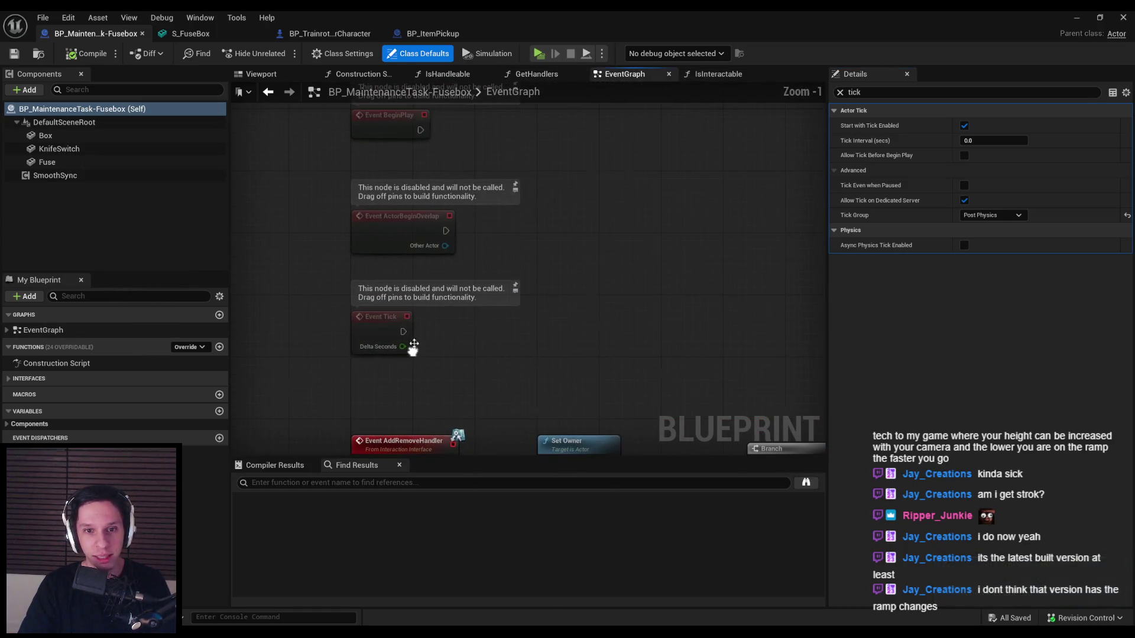
drag(377, 149, 372, 109)
key(Delete)
mouse_move(381, 323)
mouse_down()
mouse_move(368, 121)
mouse_move(395, 246)
mouse_up()
- Remove the stray Knife Switch getter, then compile and save the fusebox blueprint
drag(59, 148, 408, 351)
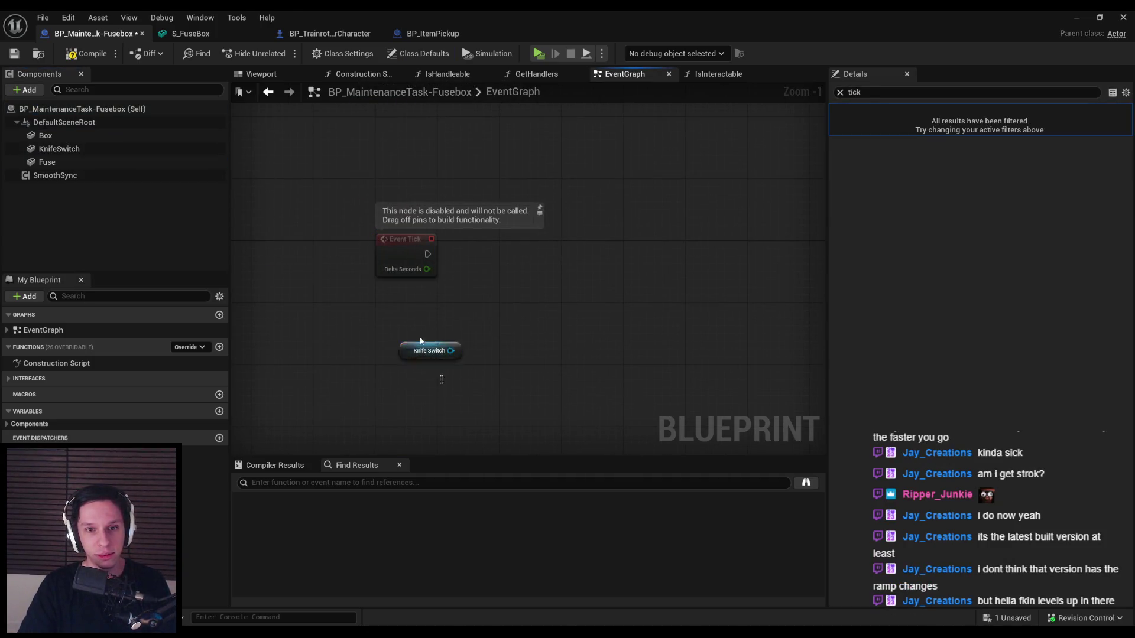
key(Delete)
click(70, 54)
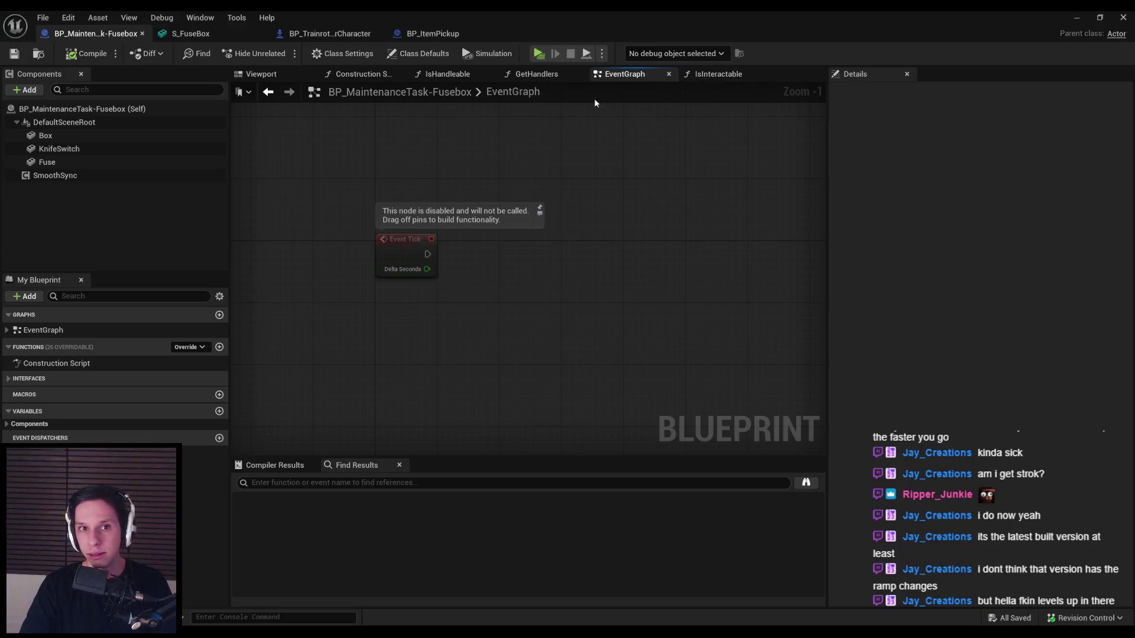
click(1076, 26)
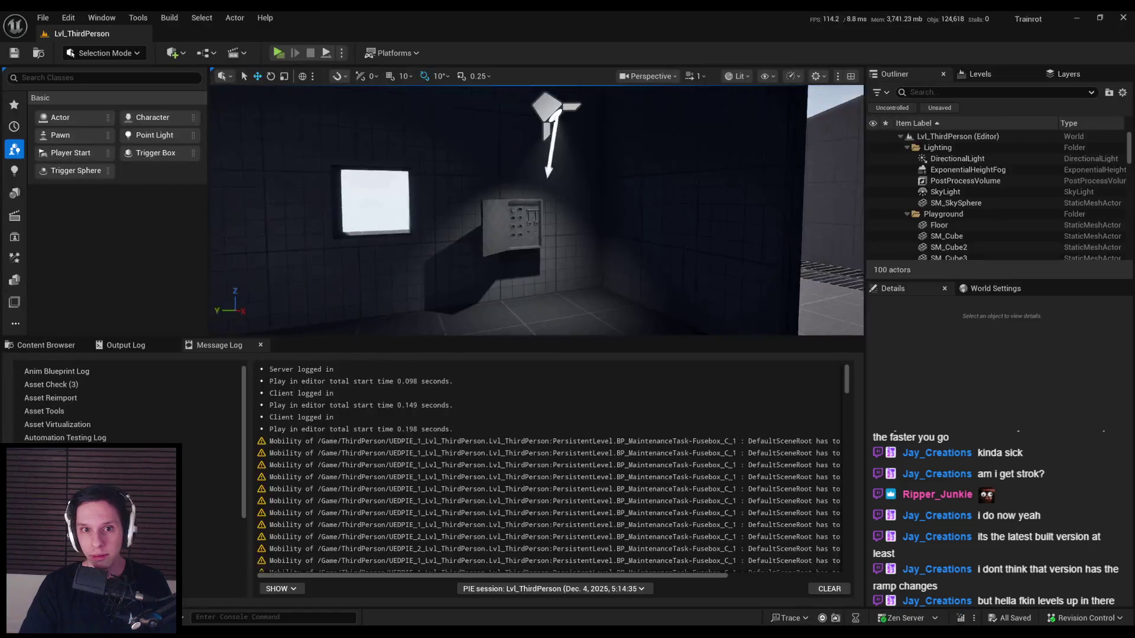
- Open BP_FurnaceDoor and copy its door rotation nodes
click(1094, 305)
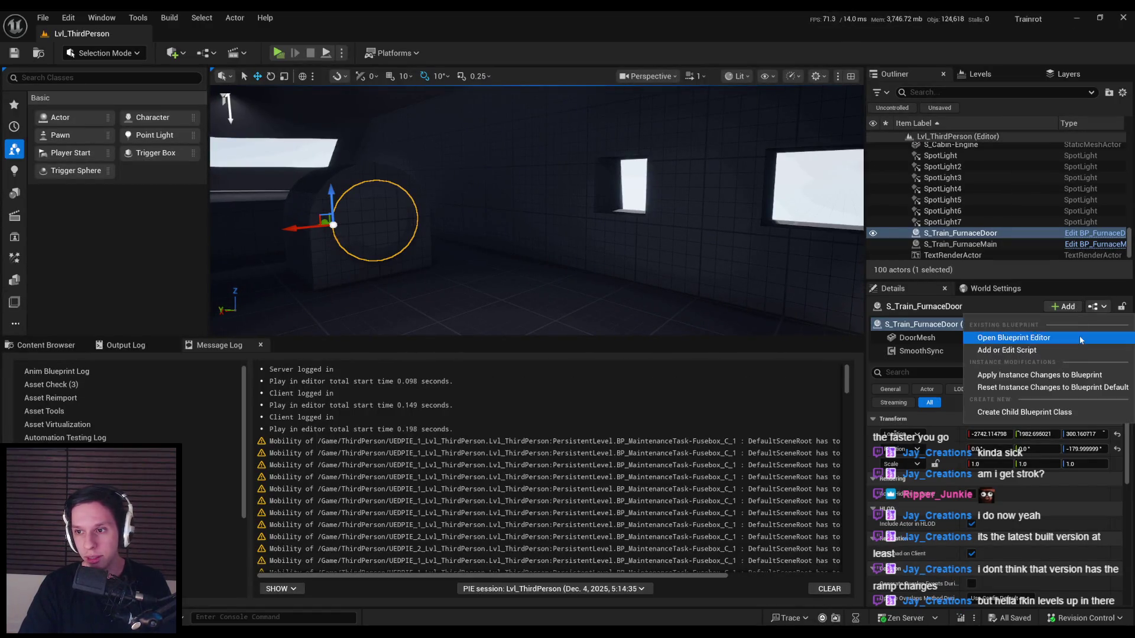
click(972, 336)
scroll(531, 295, down, 1)
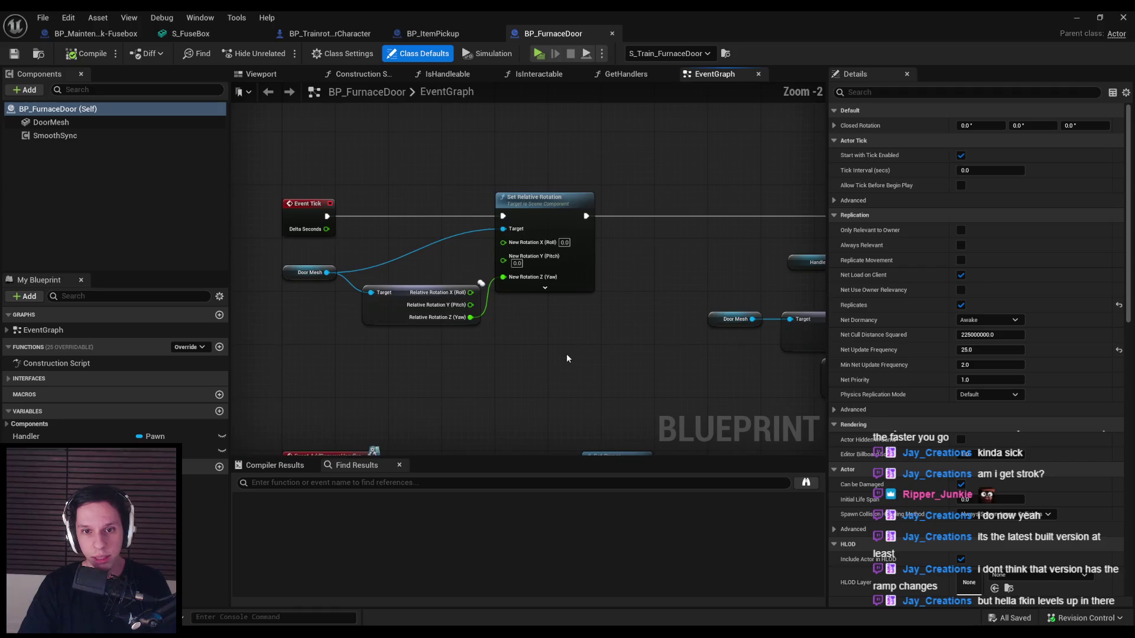
drag(566, 354, 319, 260)
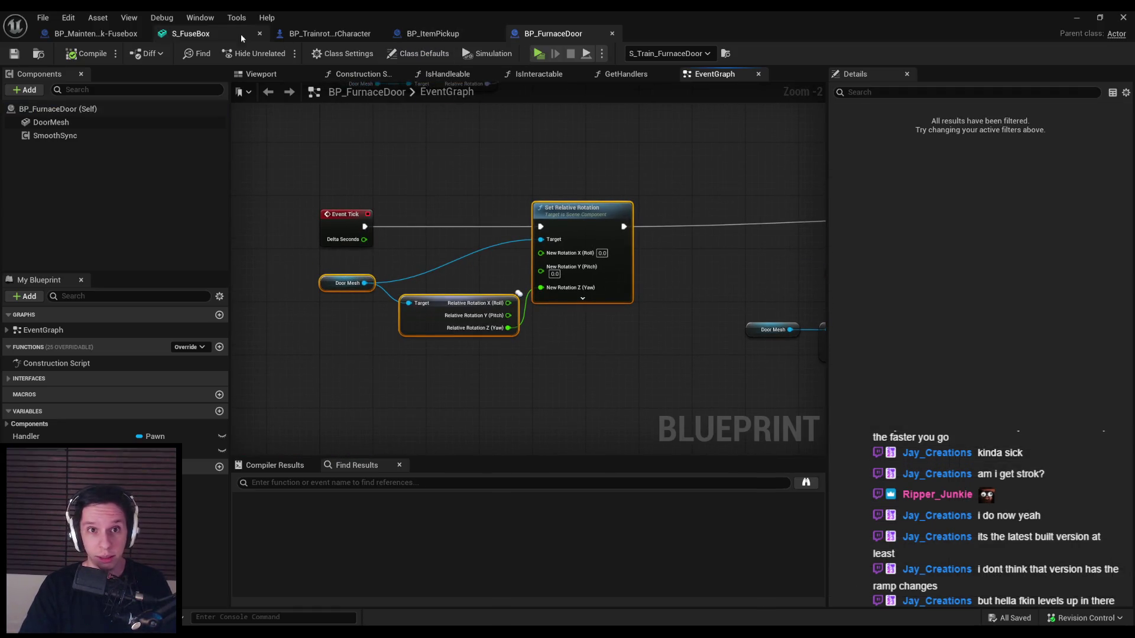
- Paste the rotation nodes into the fusebox graph, driven by Event Tick, targeting KnifeSwitch with pitch connected
click(83, 37)
key(ctrl+v)
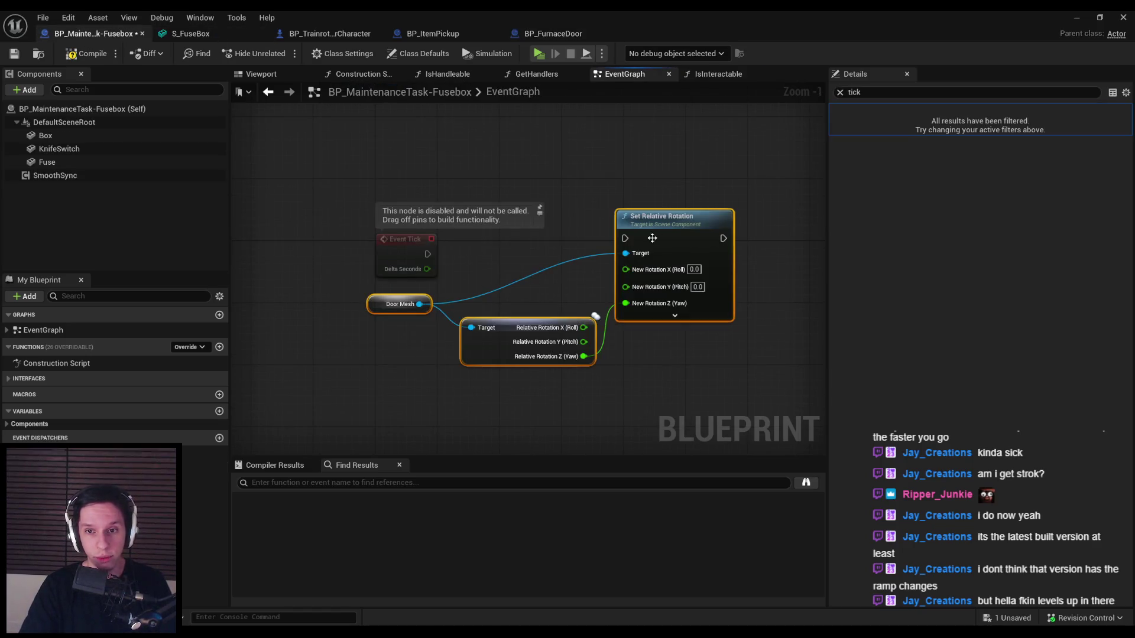
drag(662, 216, 662, 240)
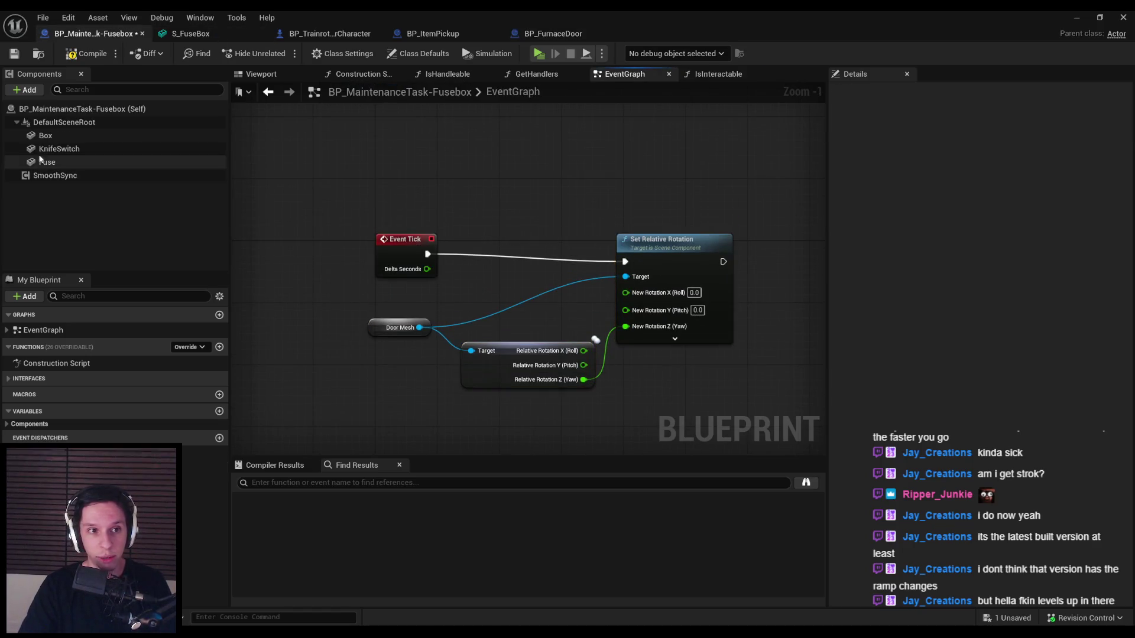
drag(59, 149, 392, 338)
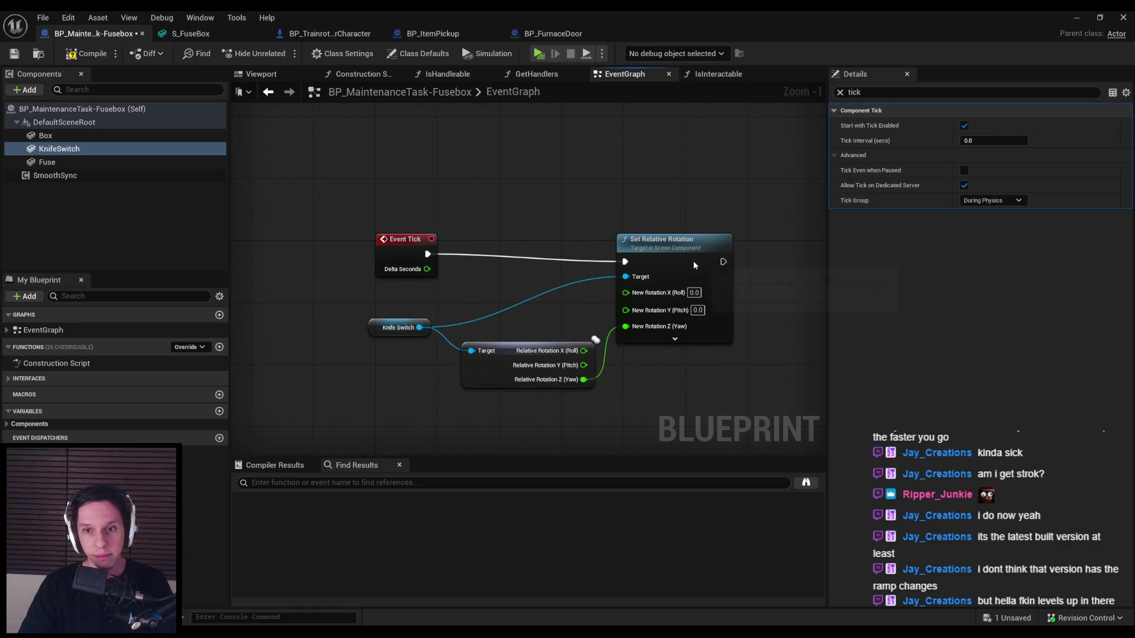
drag(695, 266, 695, 258)
mouse_move(584, 379)
mouse_down()
mouse_move(603, 381)
mouse_move(625, 302)
mouse_up()
key(Escape)
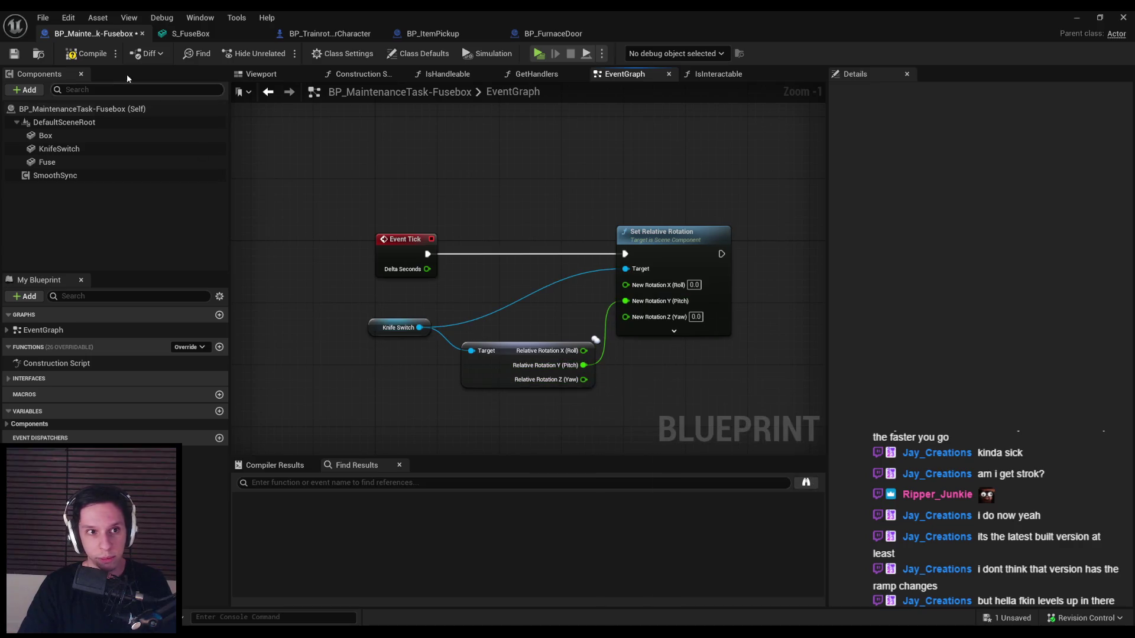
click(1074, 18)
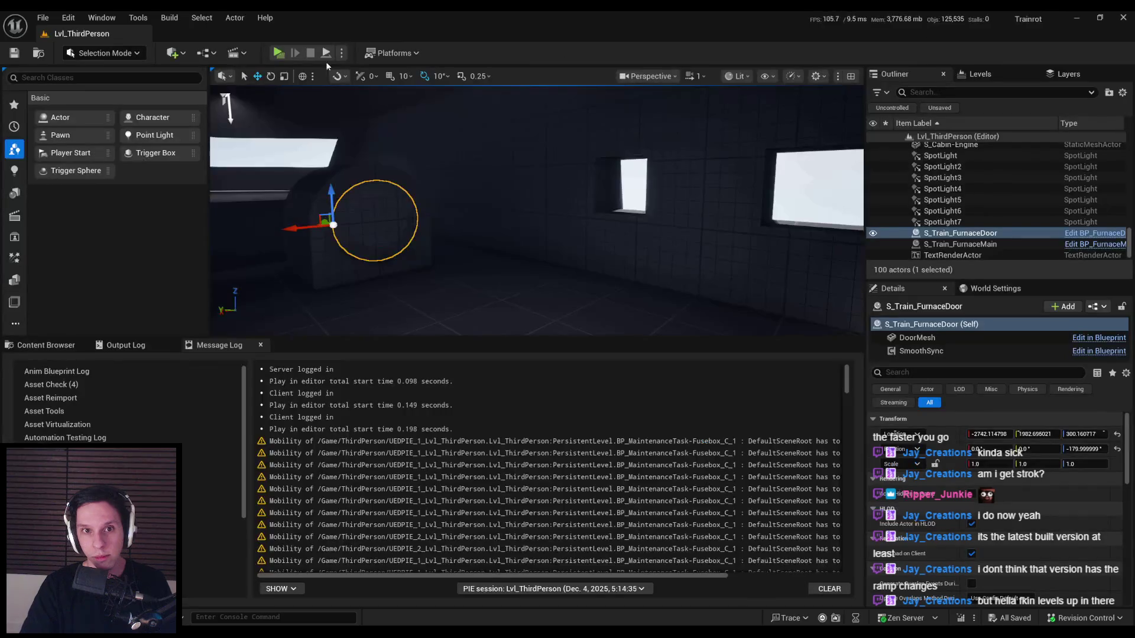
- Play a multiplayer test, walk to the fuse box and pull the knife switch
click(281, 55)
key(w)
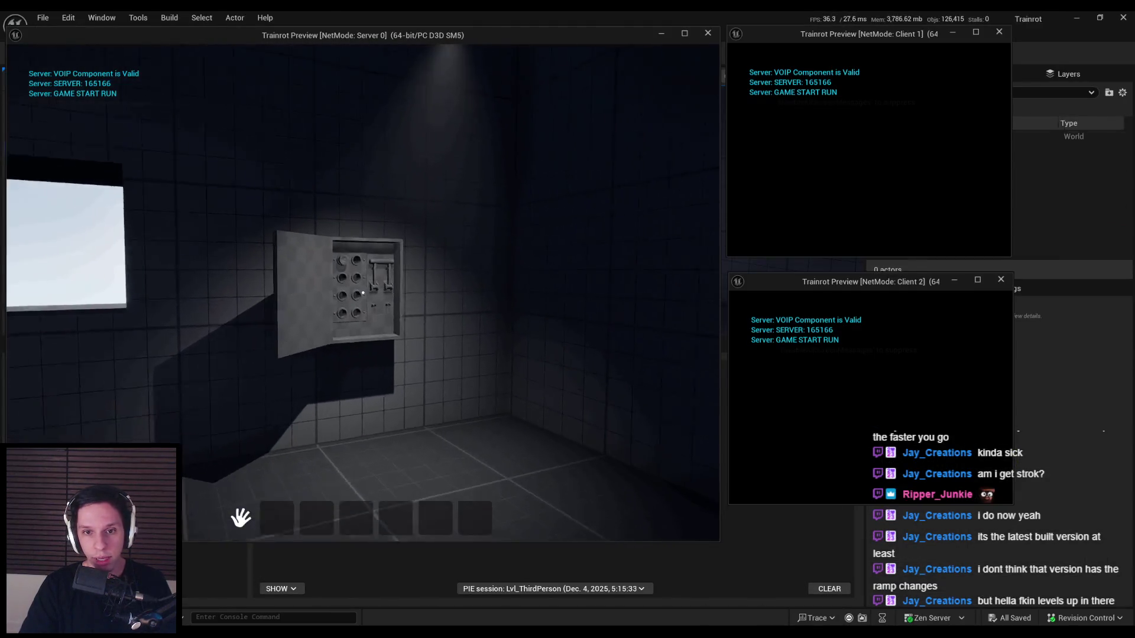
key(e)
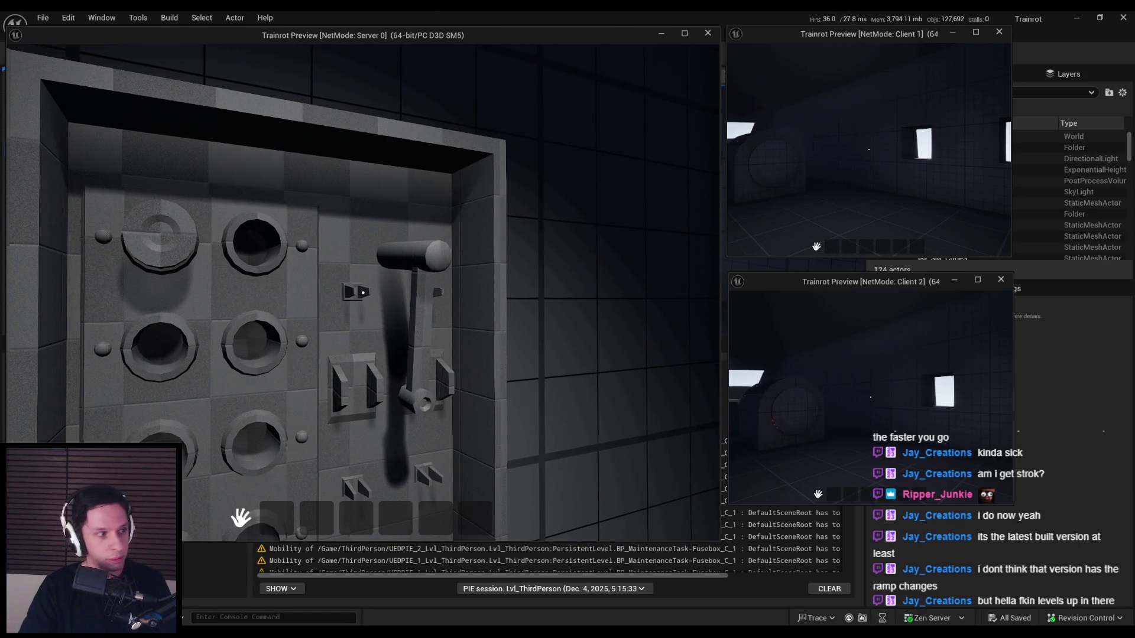
key(Escape)
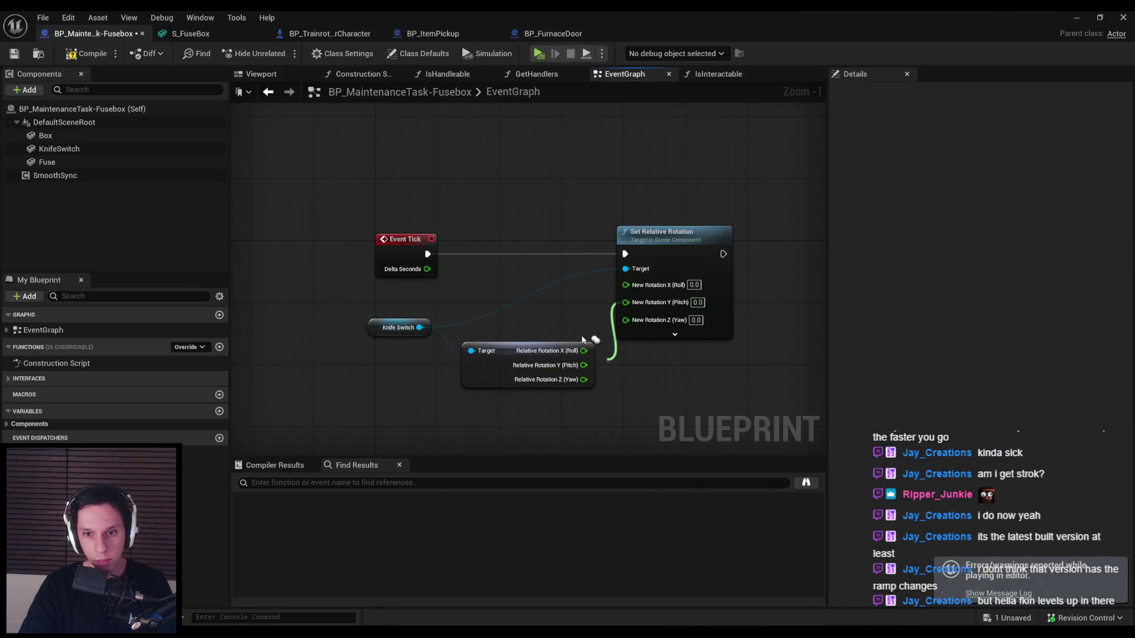
- Rewire Relative Rotation X into New Rotation X (Roll) and rerun the multiplayer test
alt+click(584, 365)
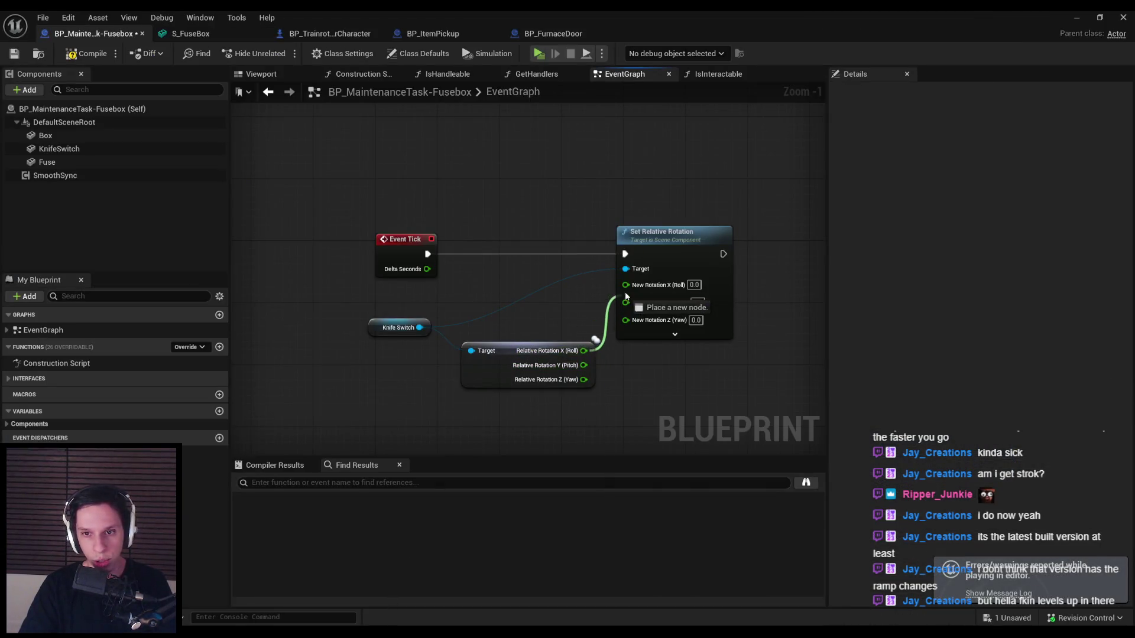
mouse_move(585, 350)
mouse_down()
mouse_move(630, 286)
mouse_move(594, 354)
mouse_move(584, 350)
mouse_up()
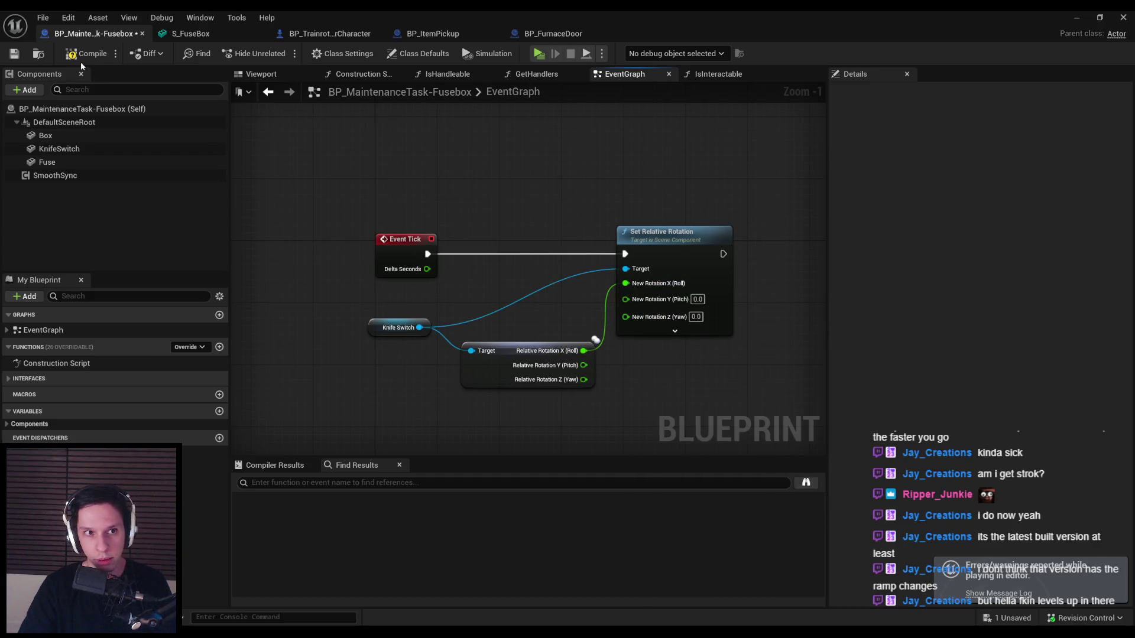
click(1077, 17)
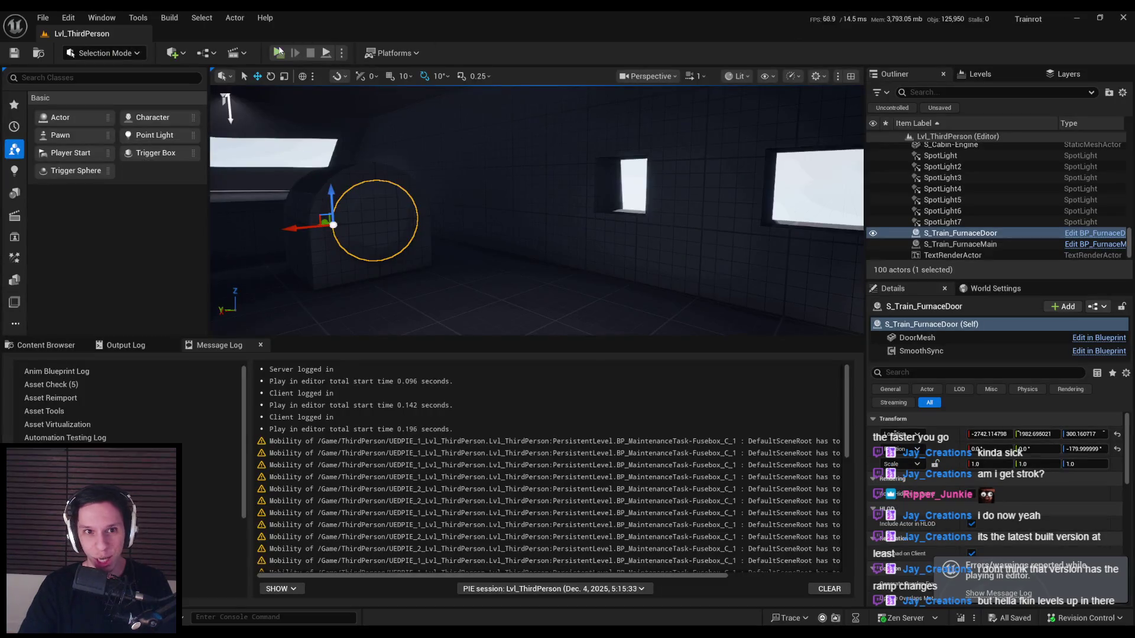
click(279, 53)
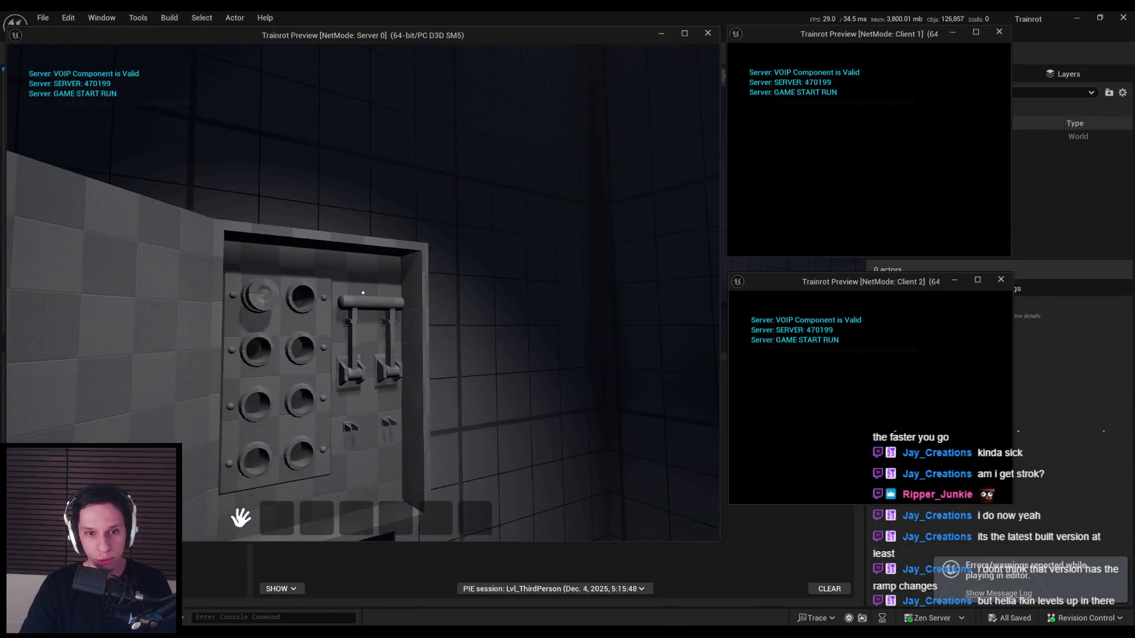
key(alt+Tab)
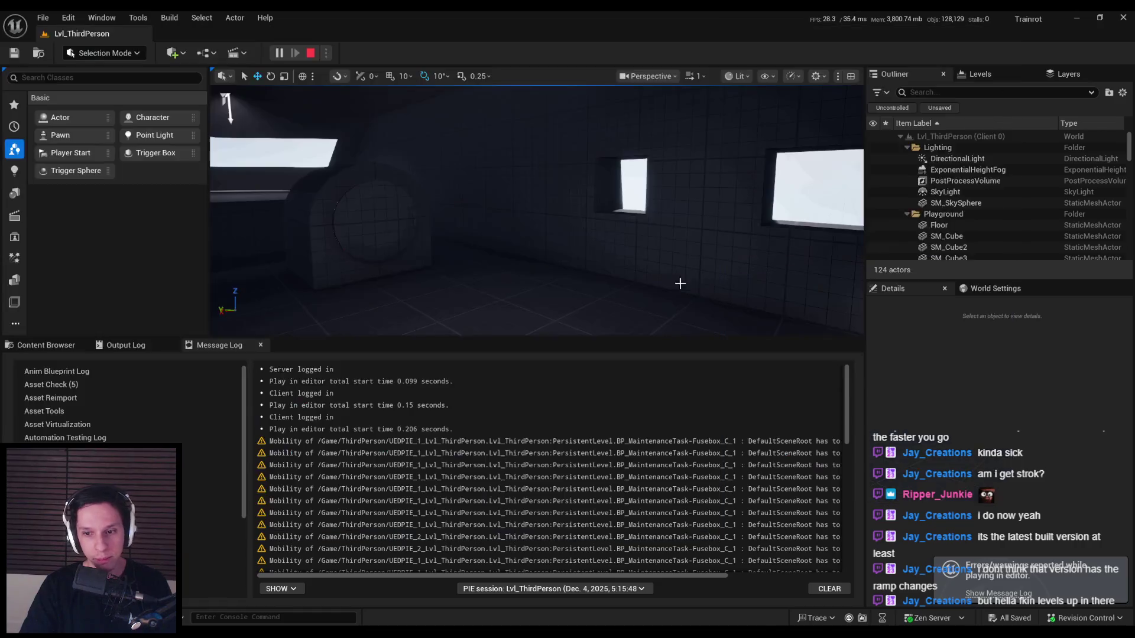
key(Escape)
click(384, 594)
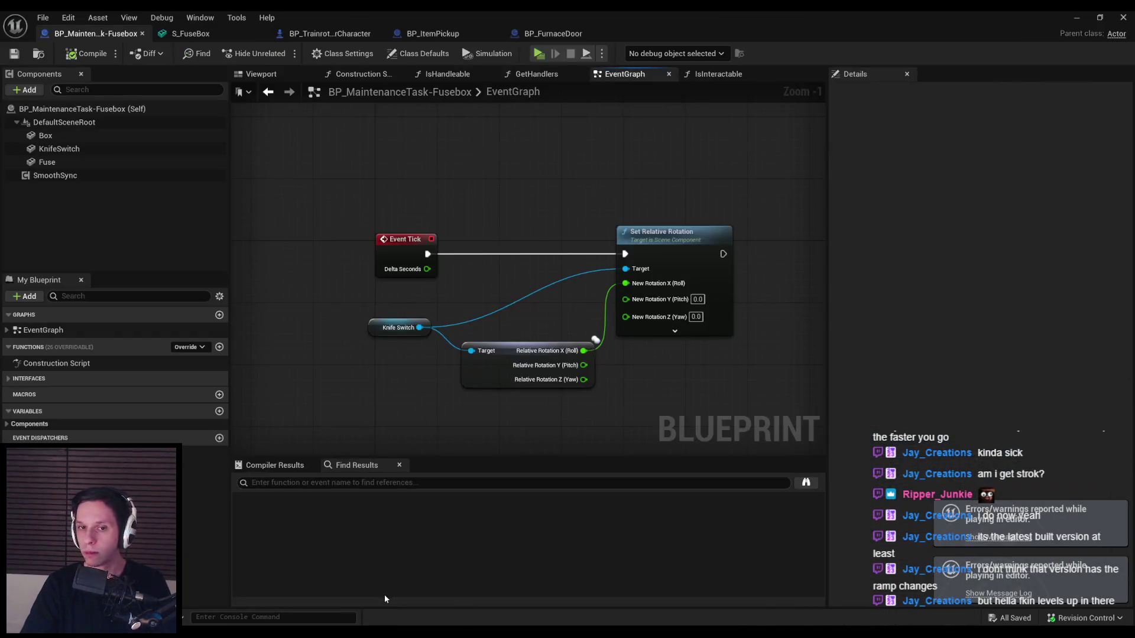
- Check KnifeSwitch's tick group options and save the fusebox blueprint
click(88, 149)
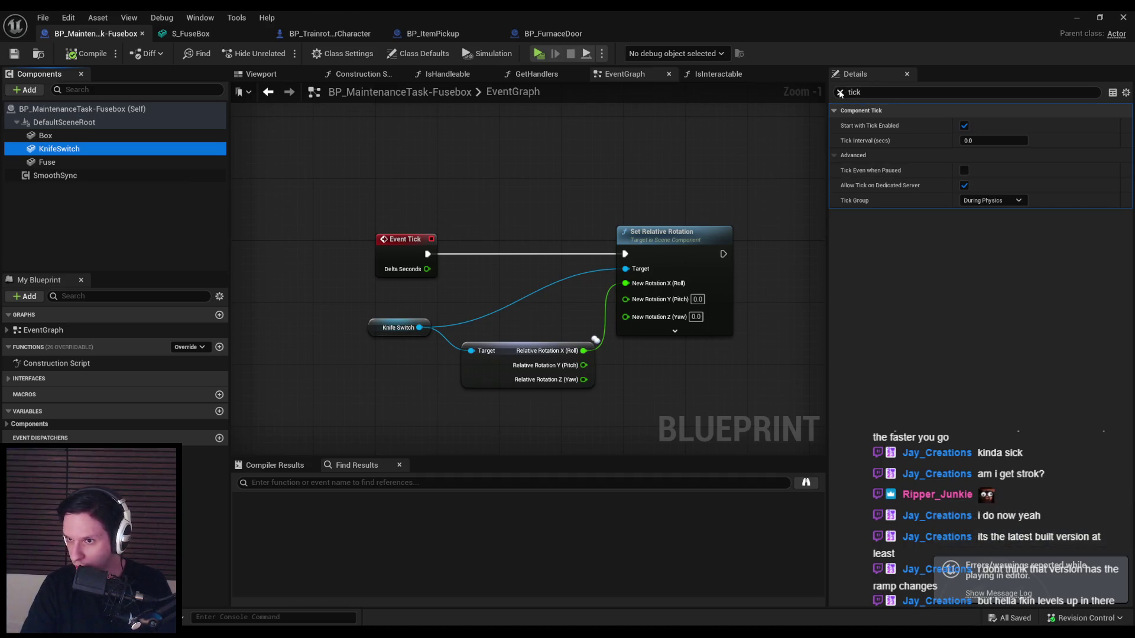
click(992, 200)
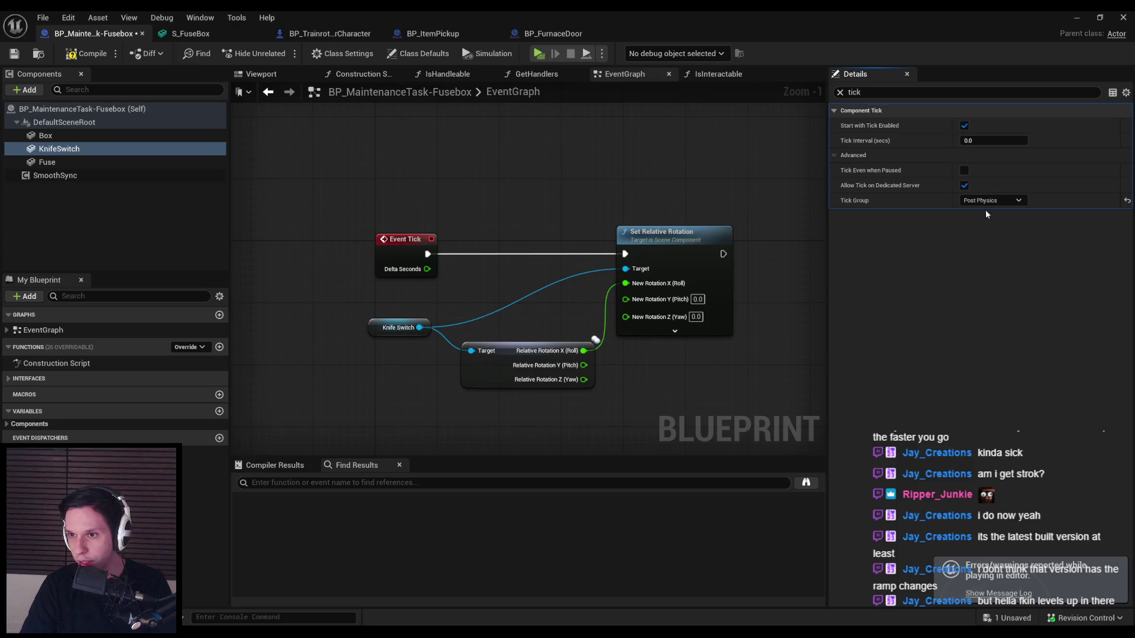
key(ctrl+s)
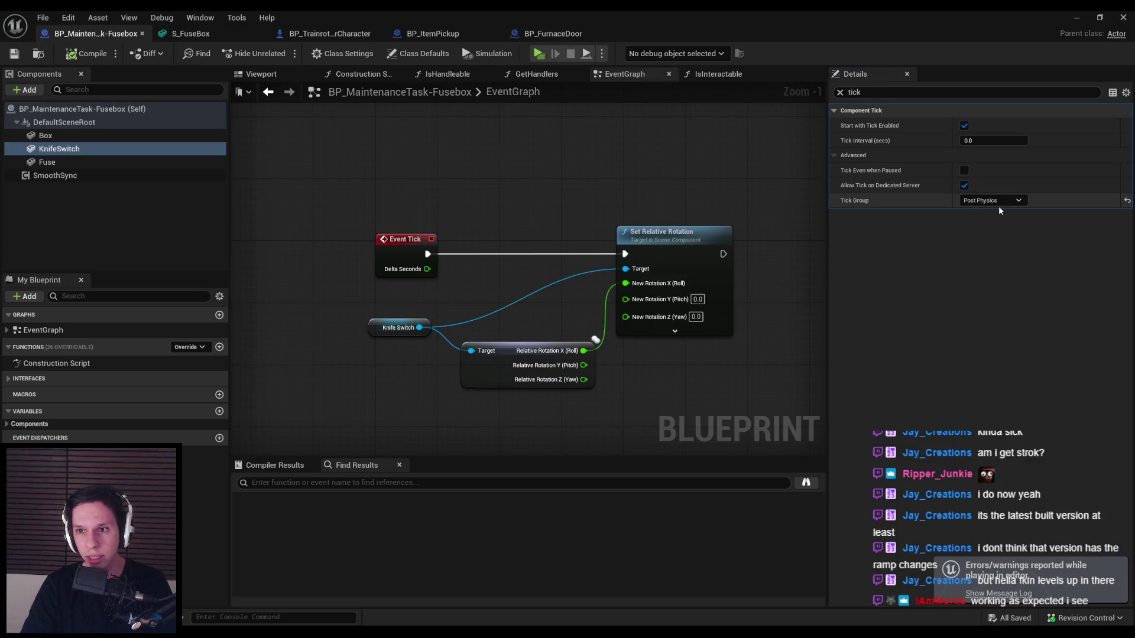
- Try Pre Physics as KnifeSwitch's tick group, then set it back to During Physics
click(81, 160)
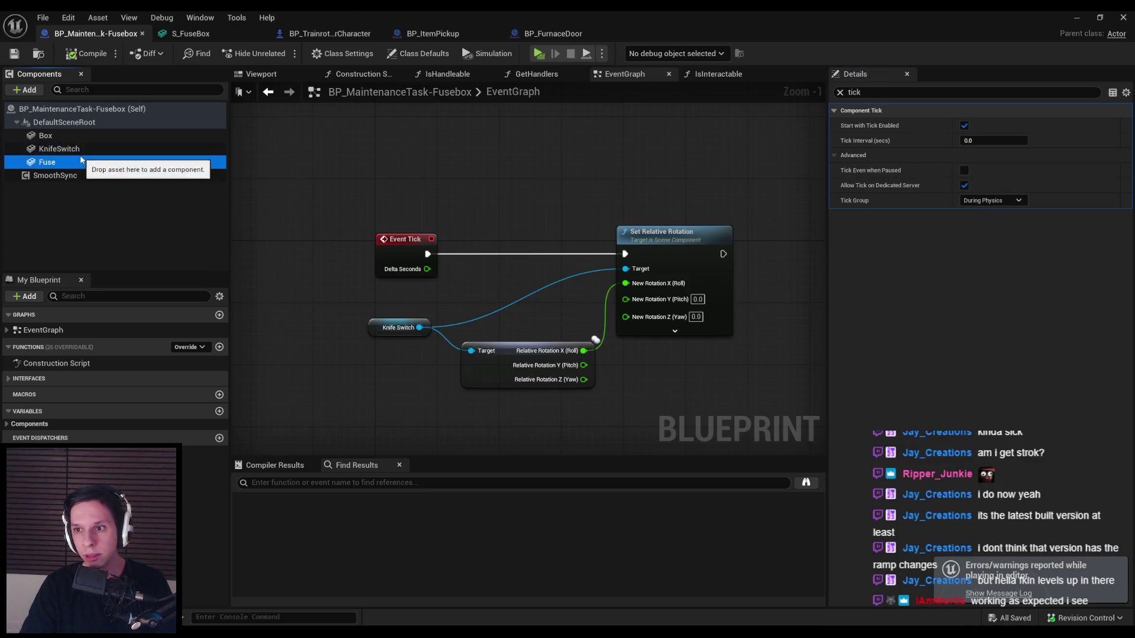
click(59, 148)
click(992, 201)
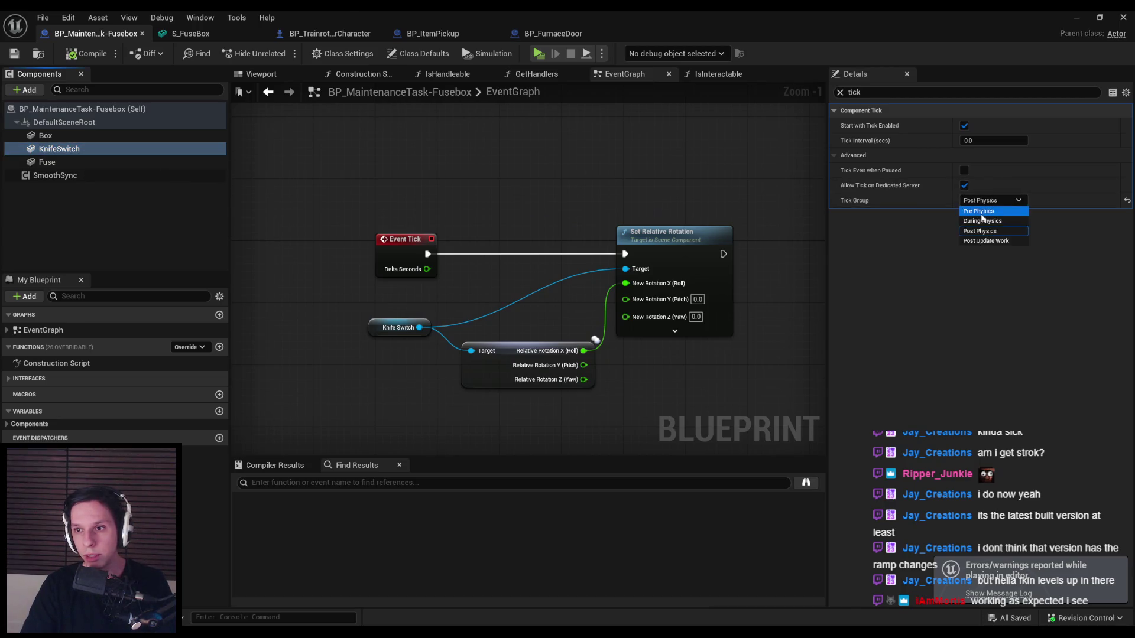
click(980, 208)
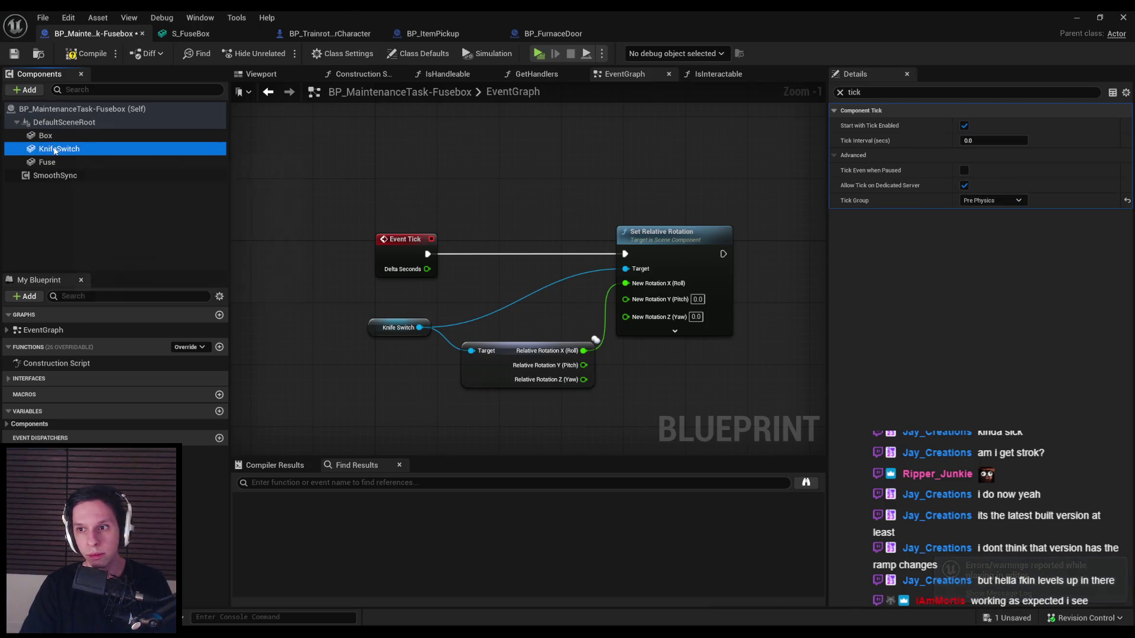
click(978, 201)
click(981, 227)
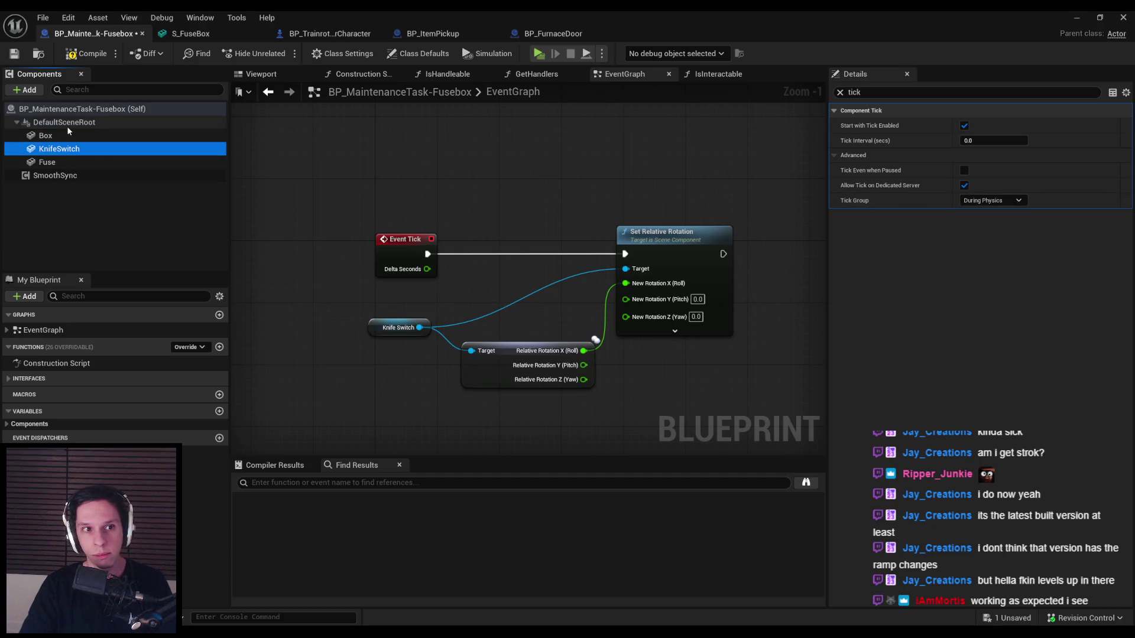
click(74, 110)
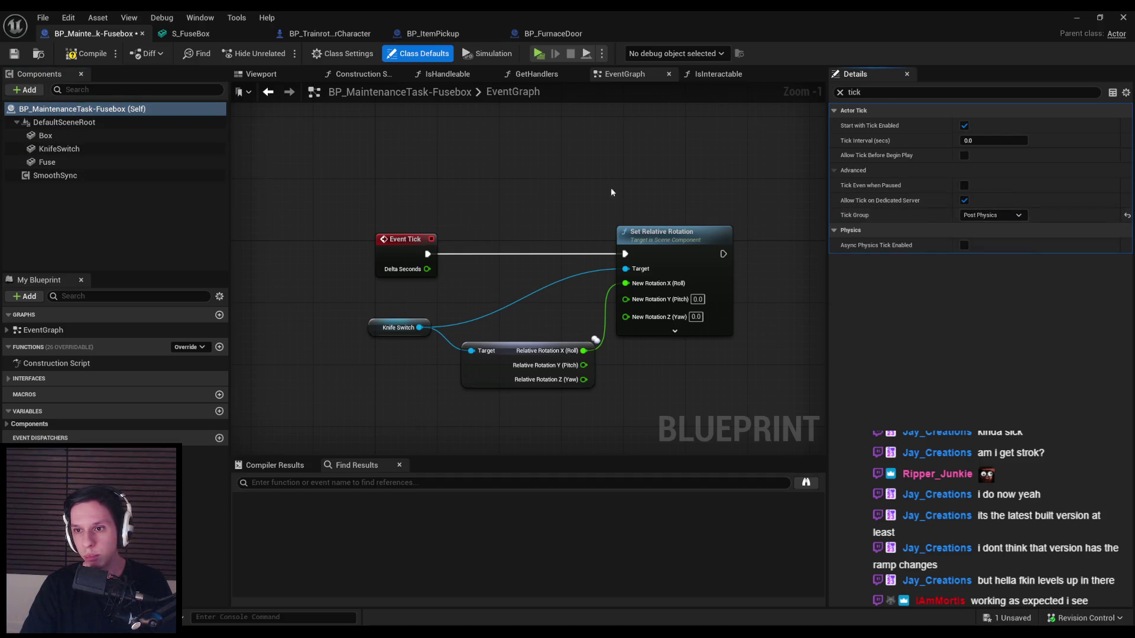
- Review BP_FurnaceDoor's actor and DoorMesh tick settings by filtering details for 'tick'
click(563, 35)
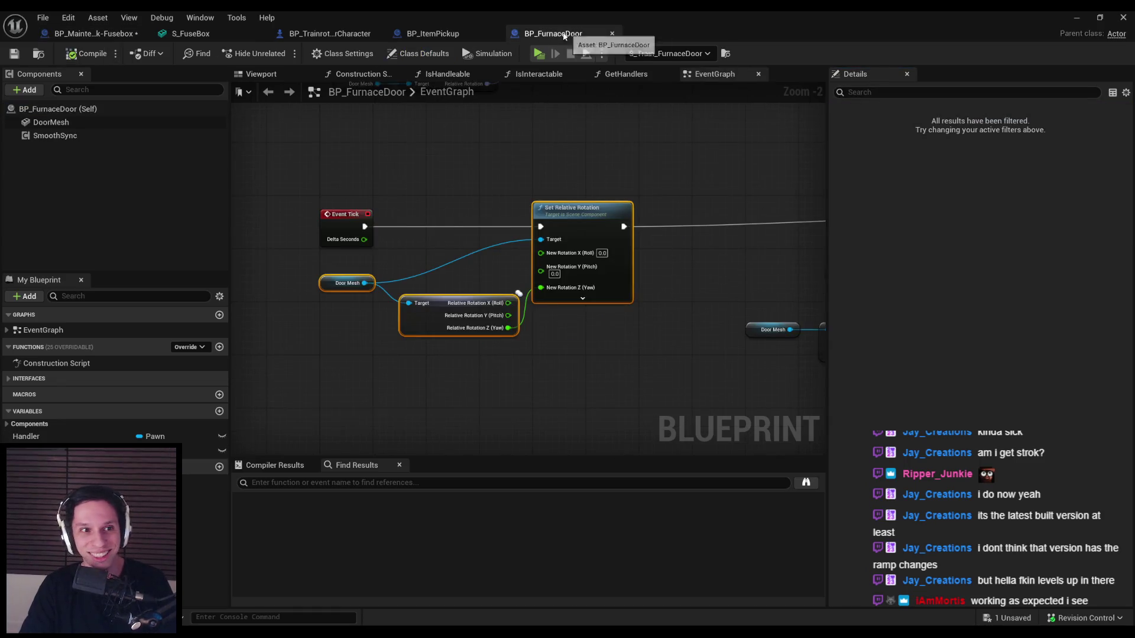
click(95, 110)
click(870, 92)
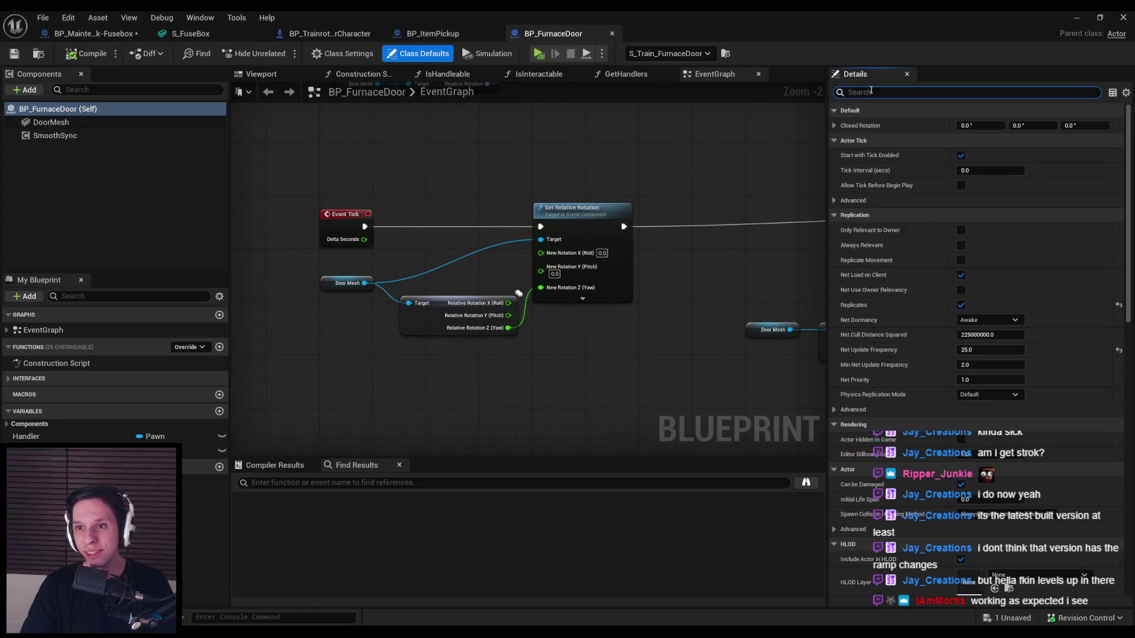
text(tick)
click(852, 171)
click(986, 216)
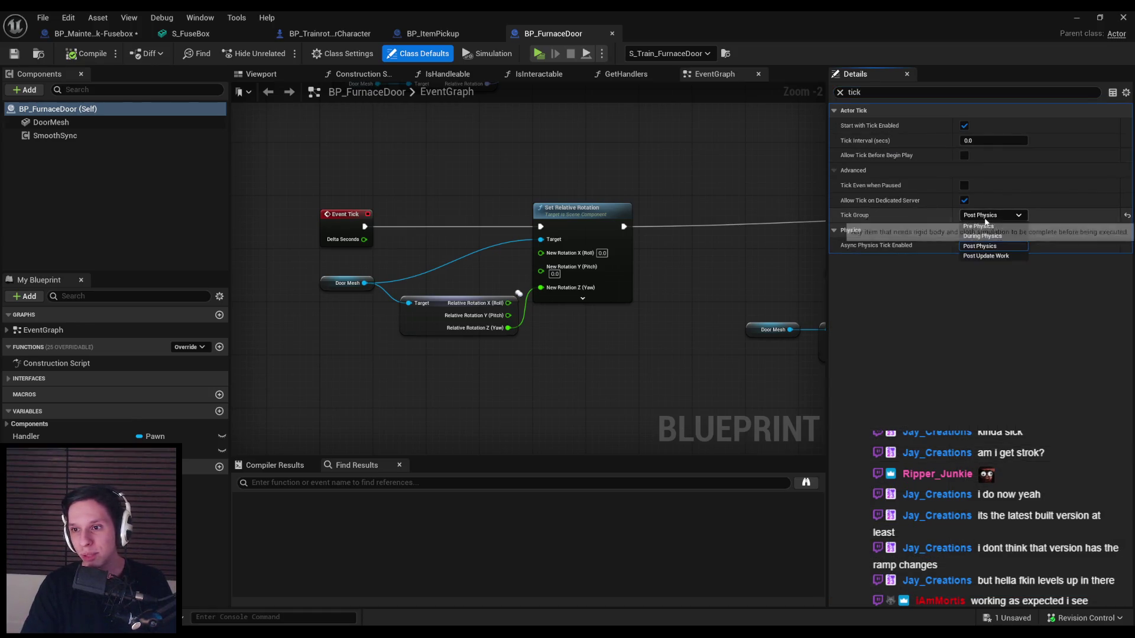
click(103, 120)
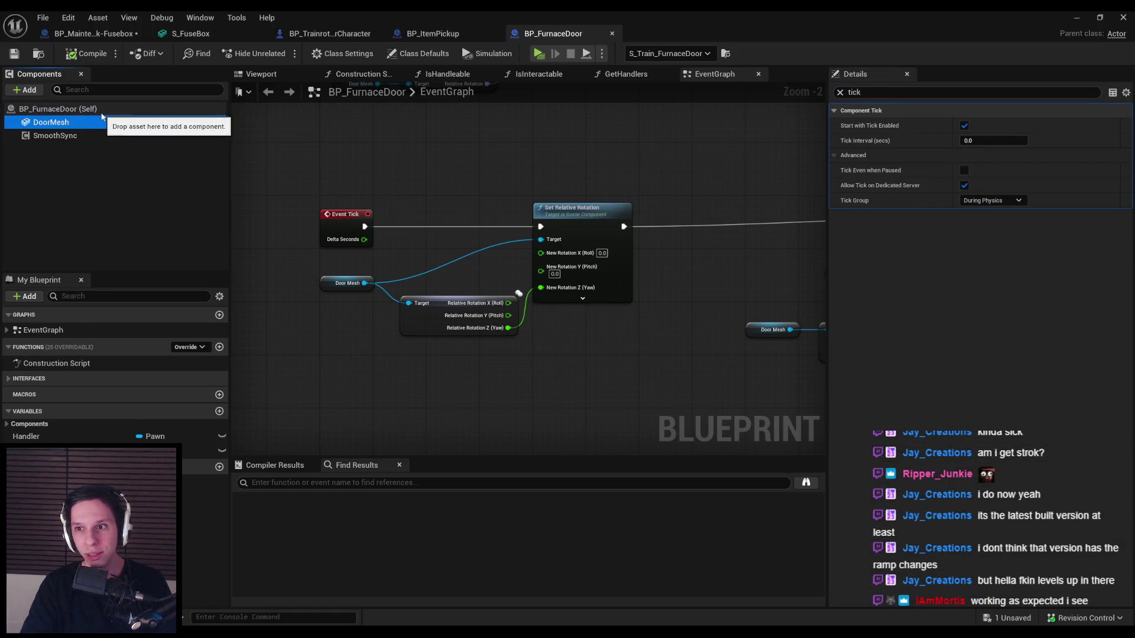
click(101, 109)
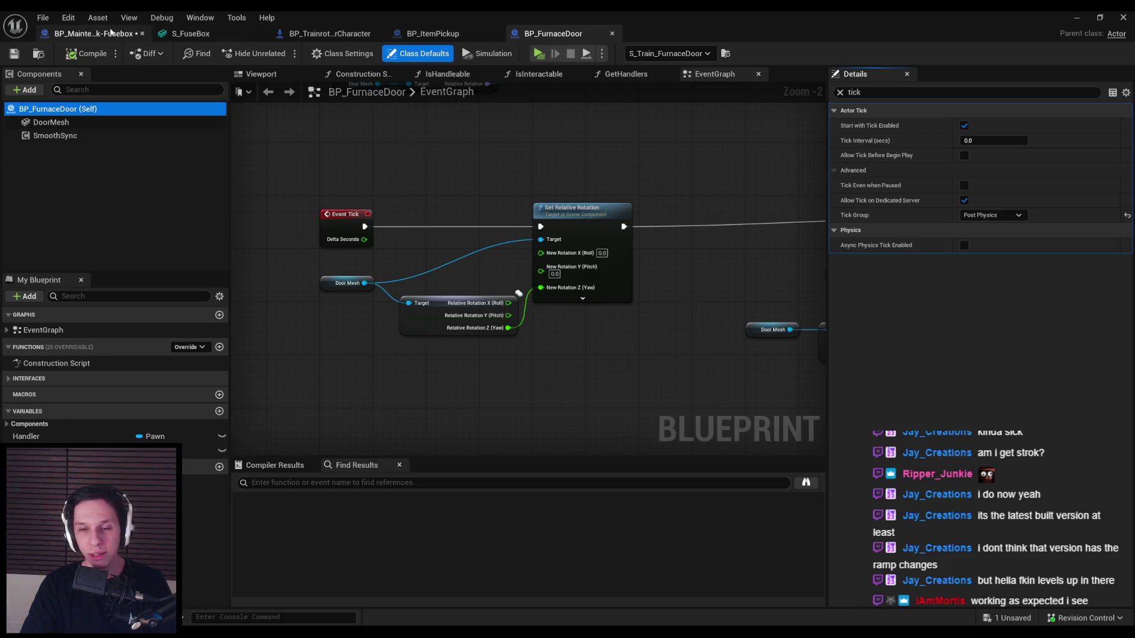
click(111, 34)
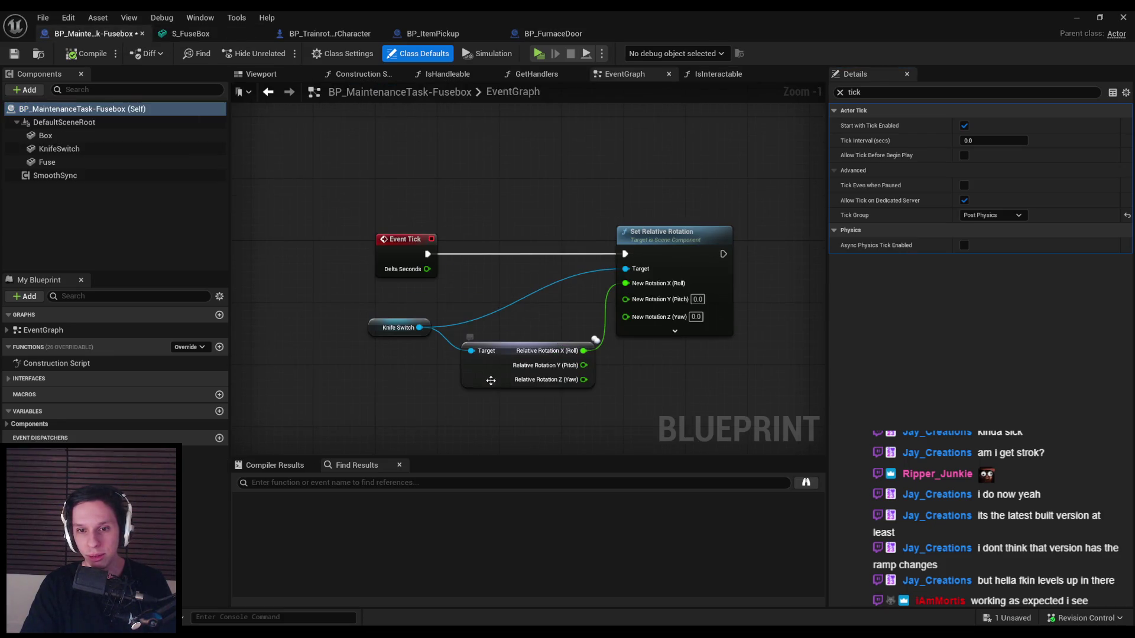
- Clear the 'tick' filter, inspect KnifeSwitch's properties, then return to the level editor
click(841, 93)
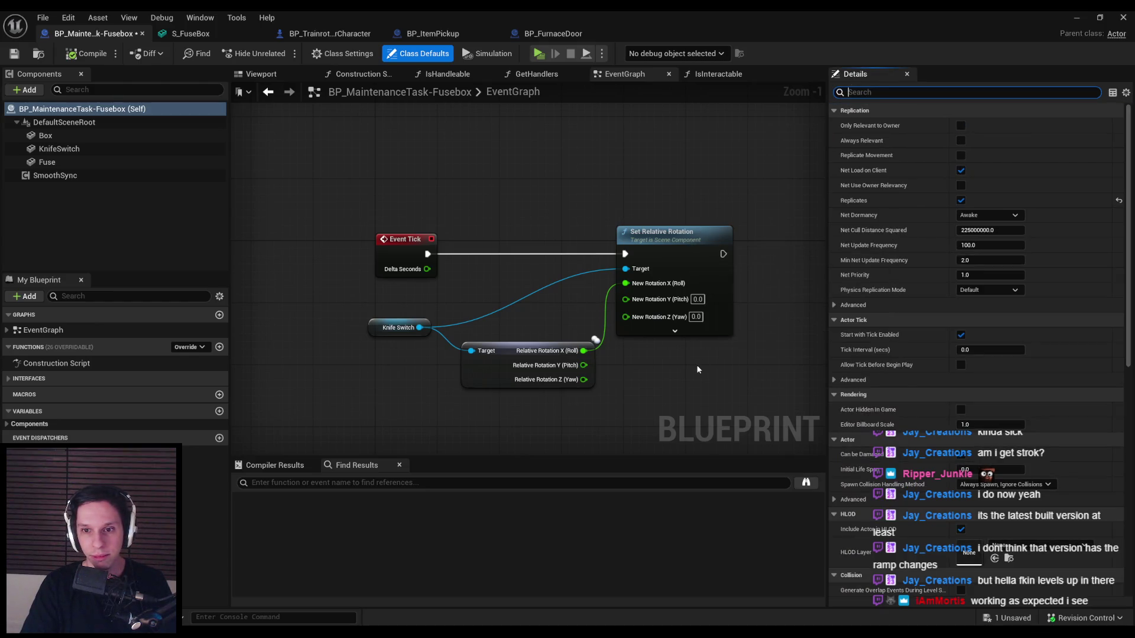
drag(513, 264, 480, 265)
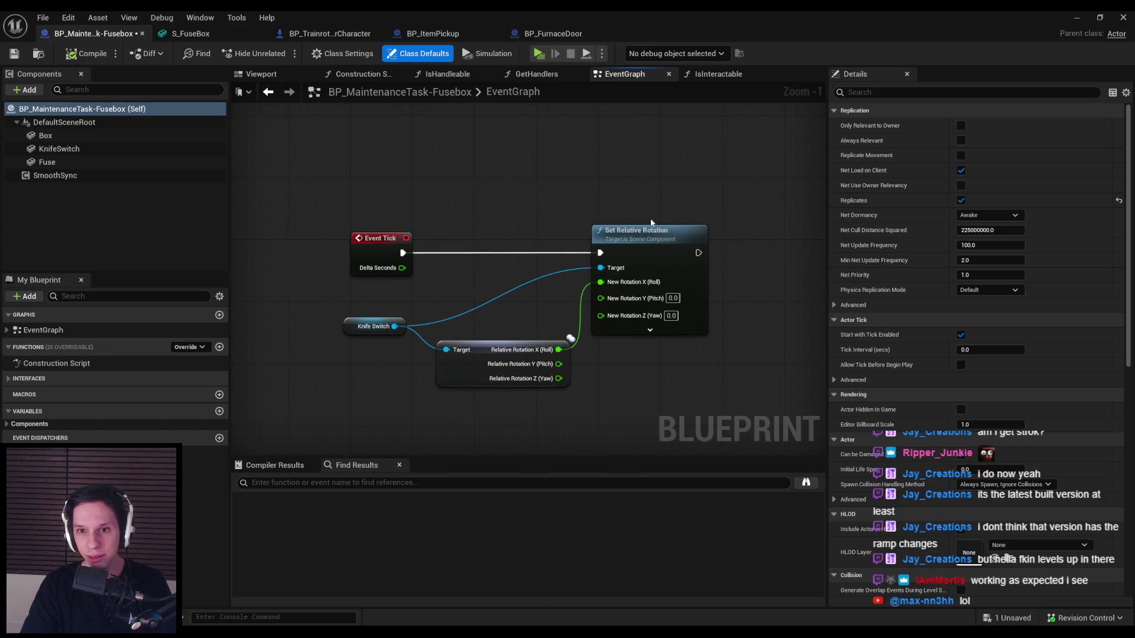
click(59, 149)
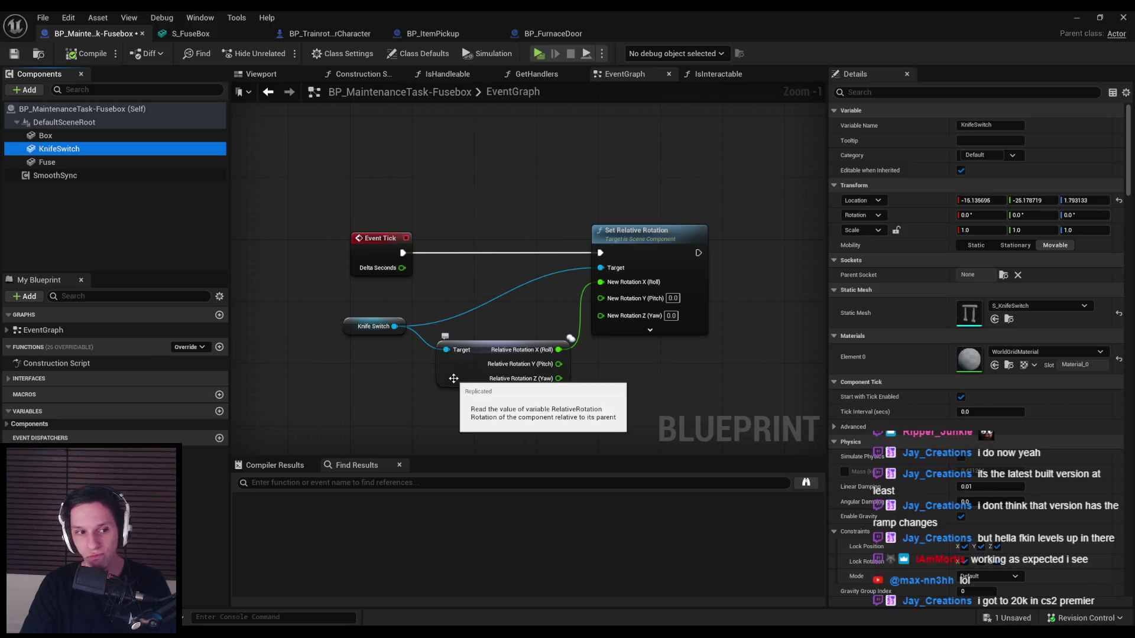
click(450, 408)
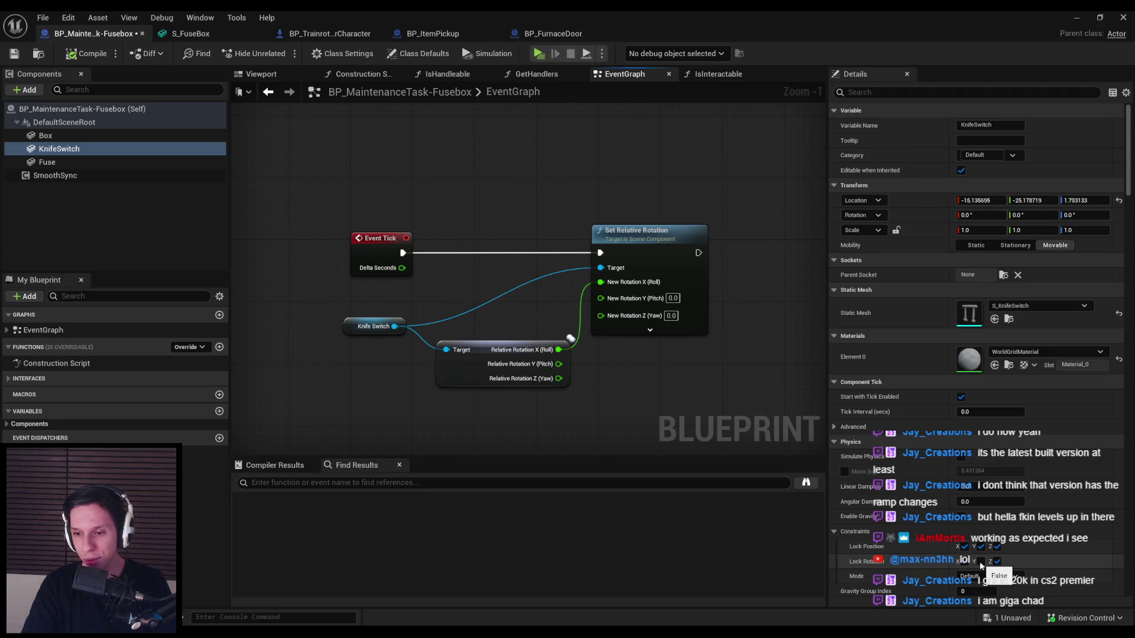
click(1076, 17)
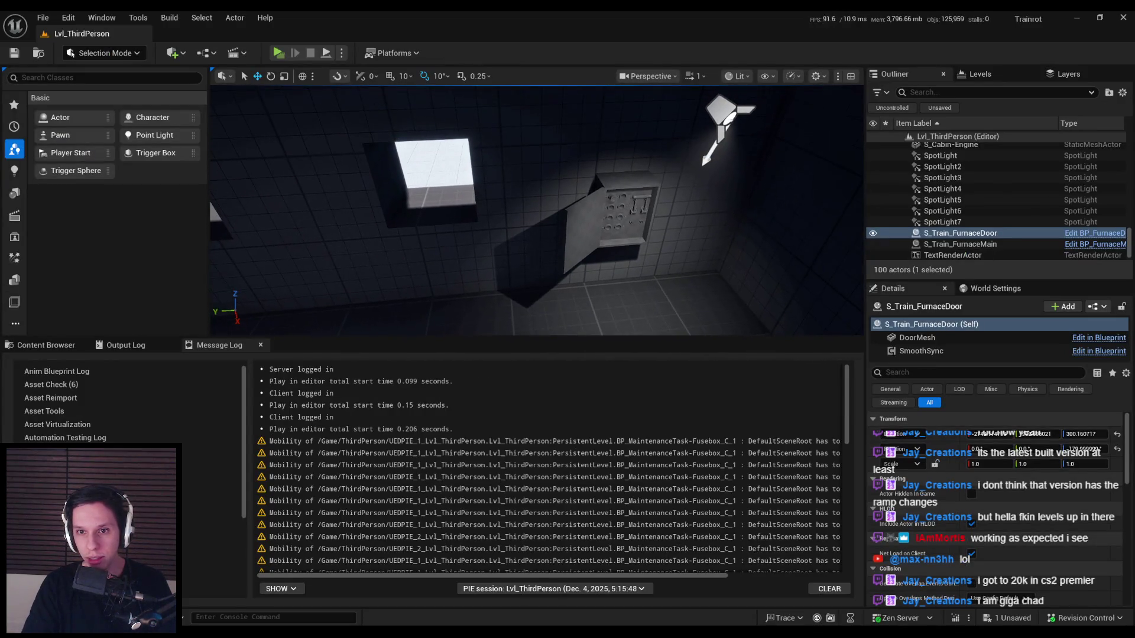
- Select the fuse box, undo its accidental move, and frame it in view
click(611, 213)
drag(628, 221, 642, 280)
key(e)
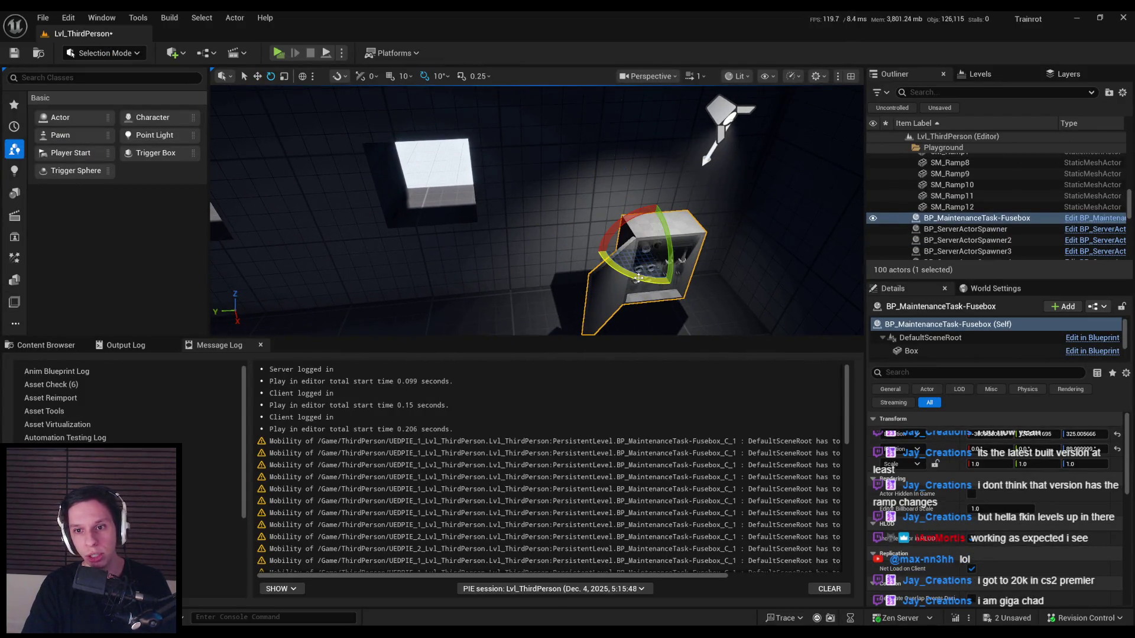
key(ctrl+z)
key(w)
key(f)
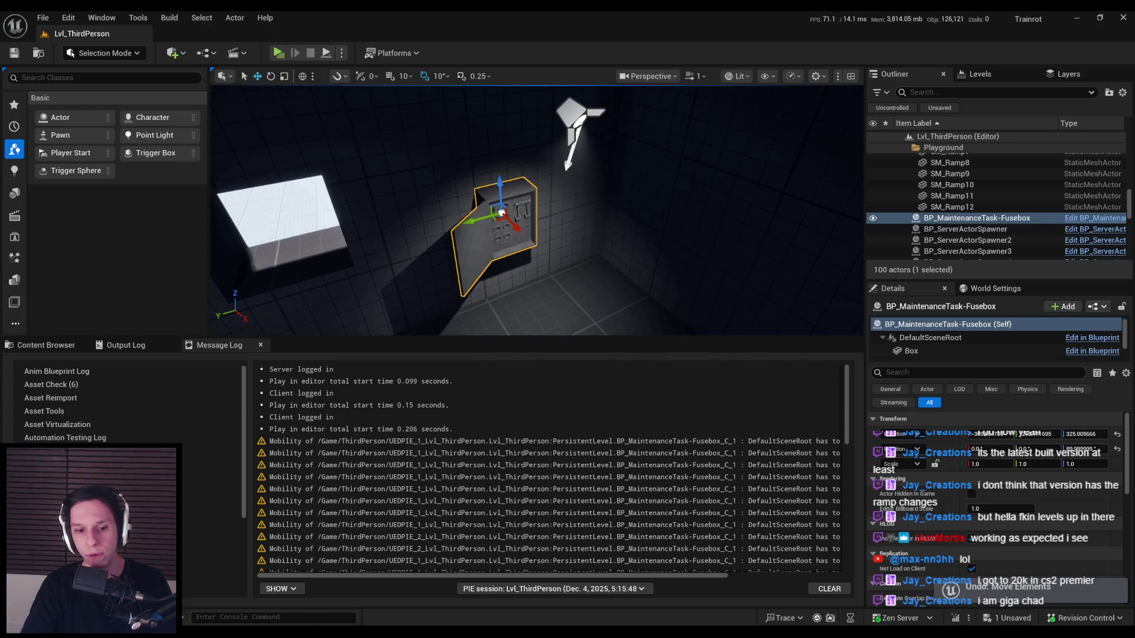
- Unlink Event Tick's exec from Set Relative Rotation in the fusebox blueprint
key(ctrl+e)
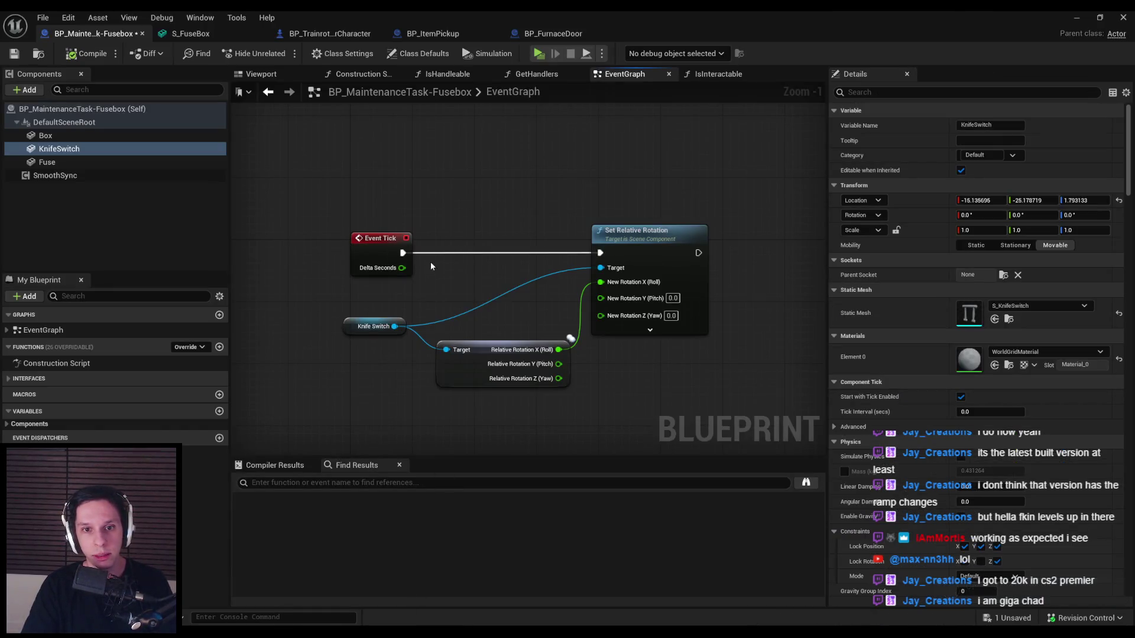
mouse_move(403, 253)
mouse_down()
mouse_move(436, 260)
mouse_move(432, 221)
mouse_up()
key(Escape)
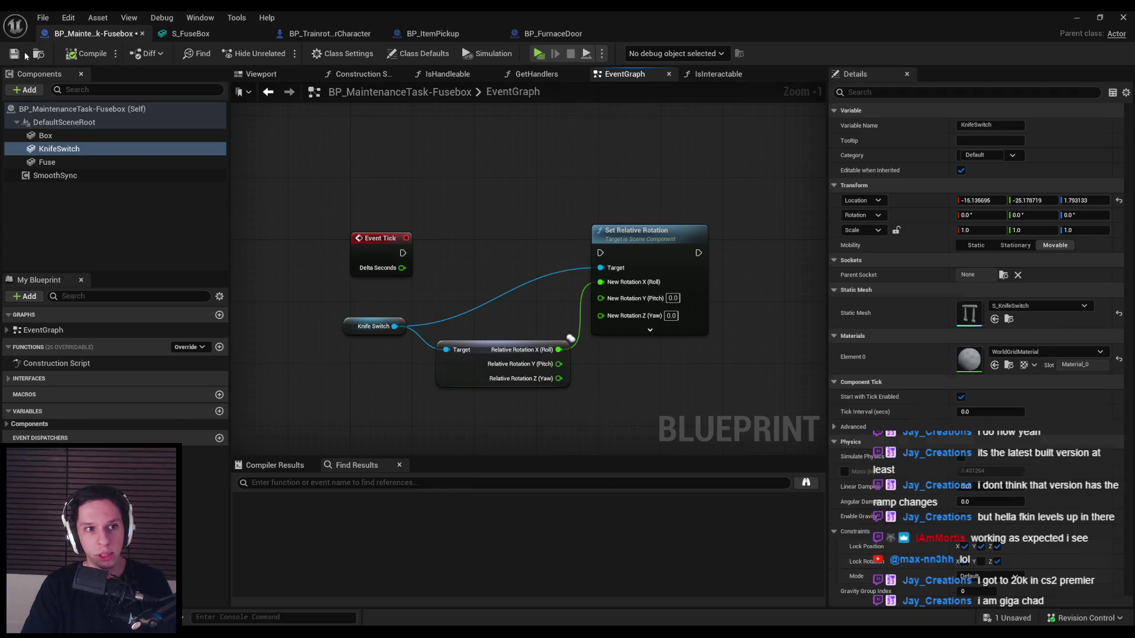
click(1077, 18)
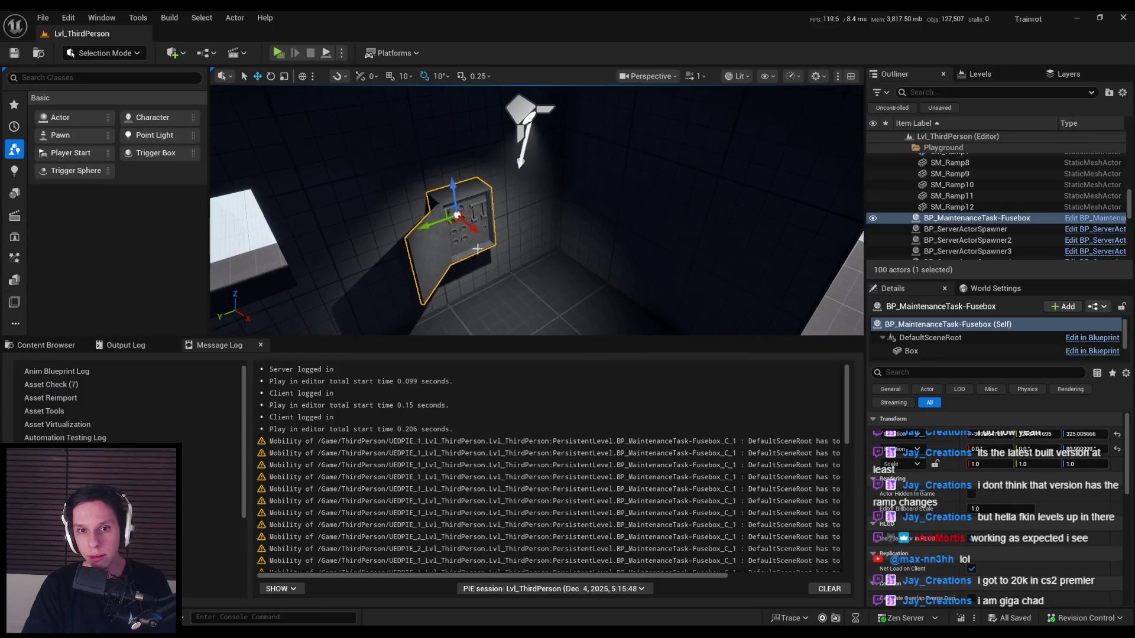
- Undo the fuse box rotation and run a quick multiplayer play test
key(e)
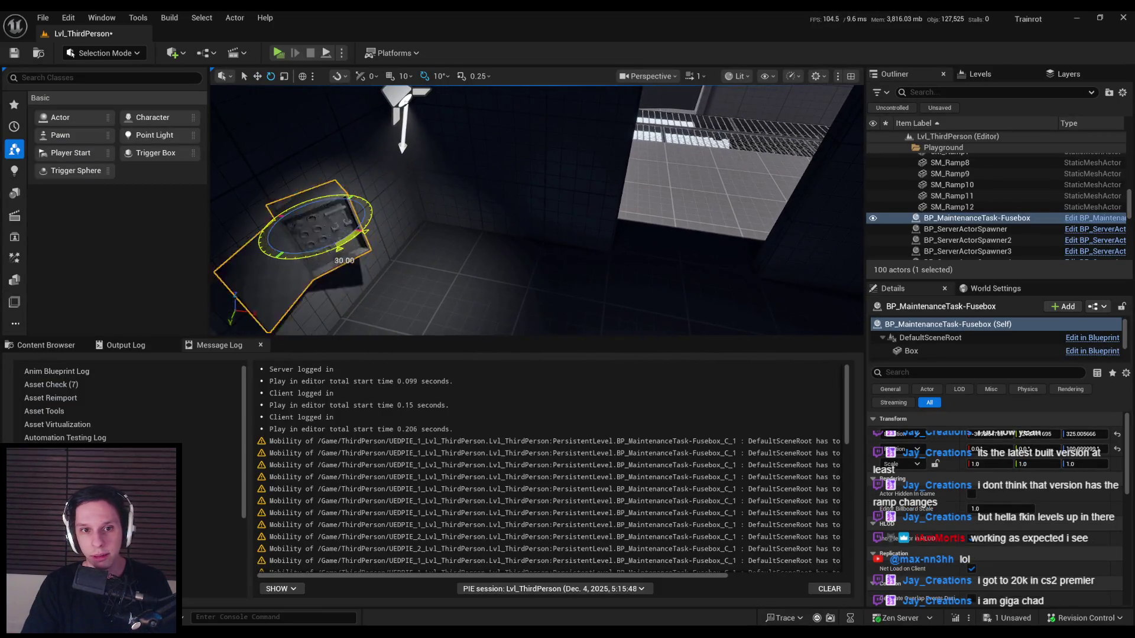
key(ctrl+z)
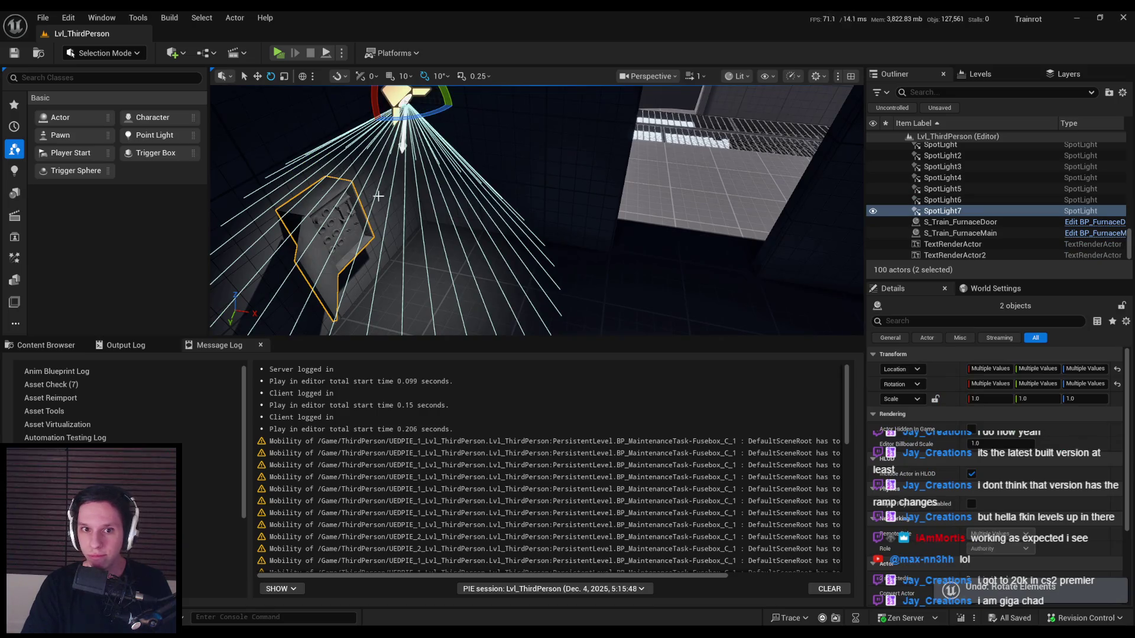
key(w)
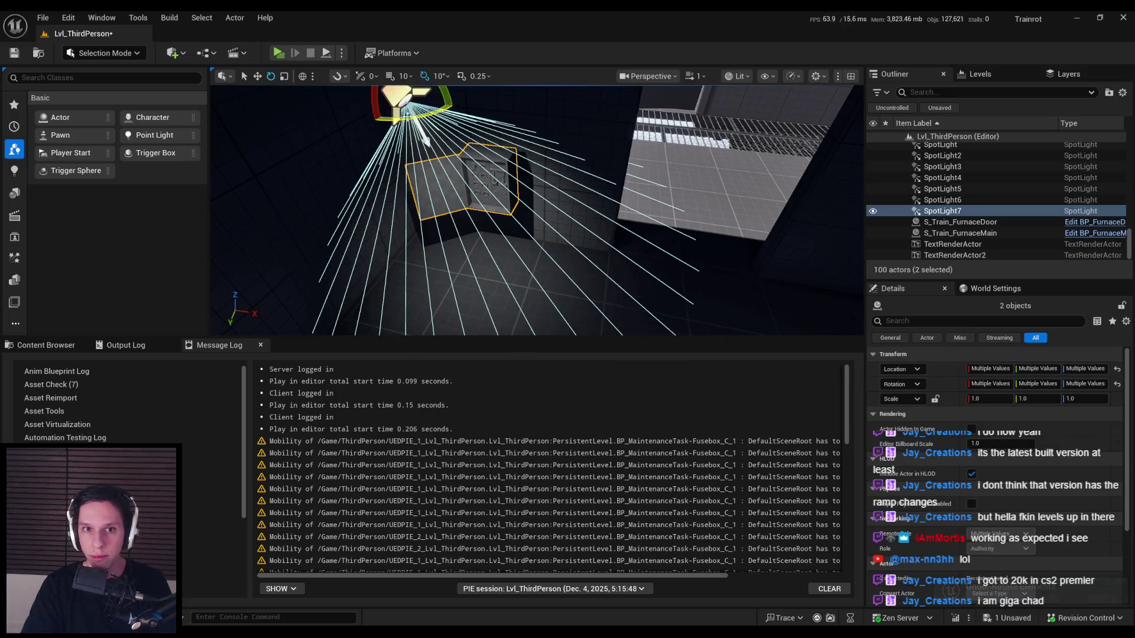
key(alt+p)
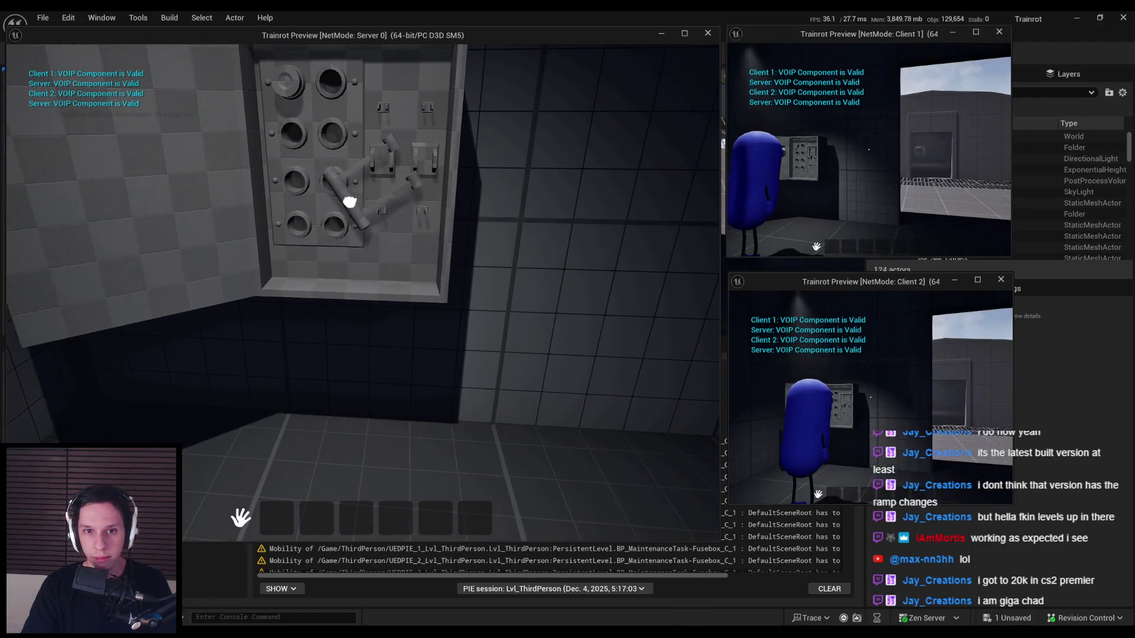
key(Escape)
- Open the fuse box blueprint flagged in the Message Log and select only the fuse box
click(416, 476)
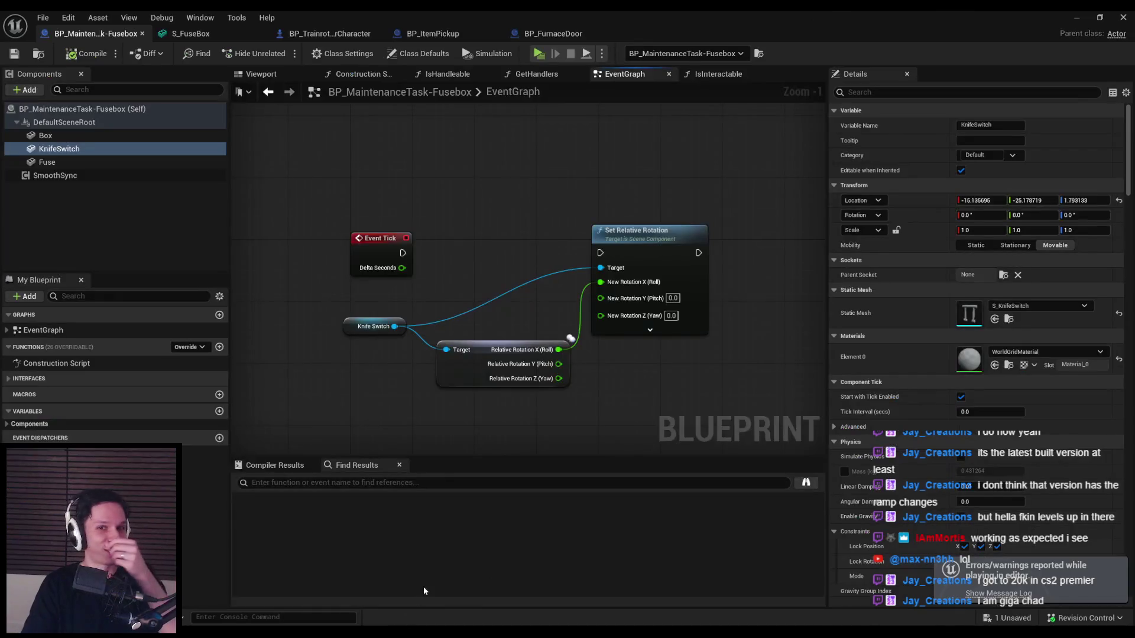
scroll(945, 490, down, 2)
scroll(945, 490, down, 1)
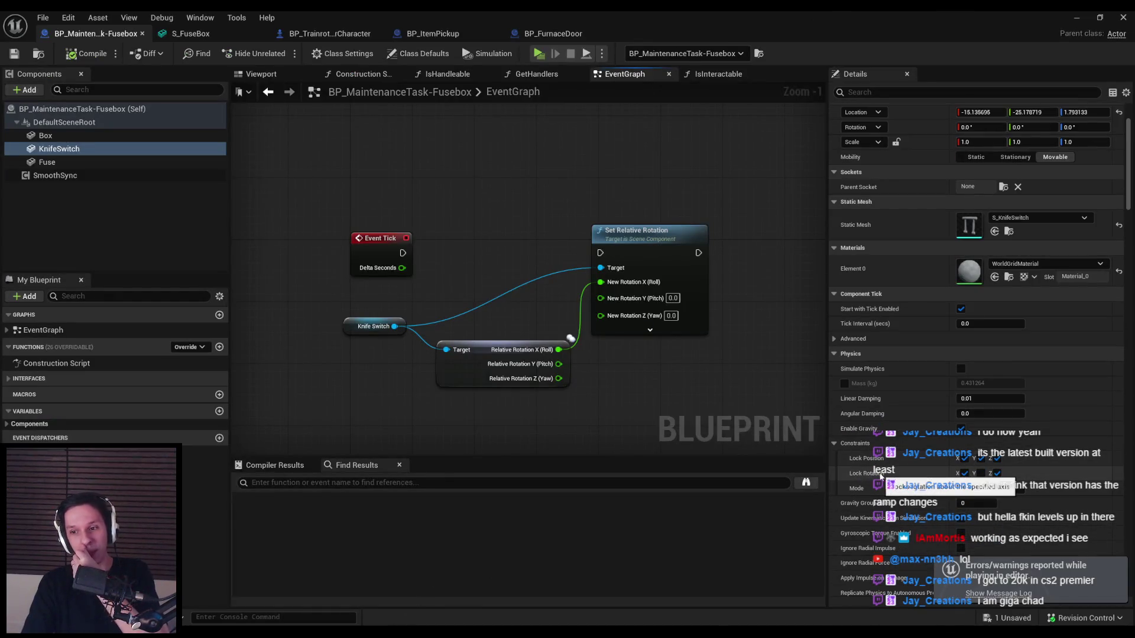
scroll(958, 478, down, 2)
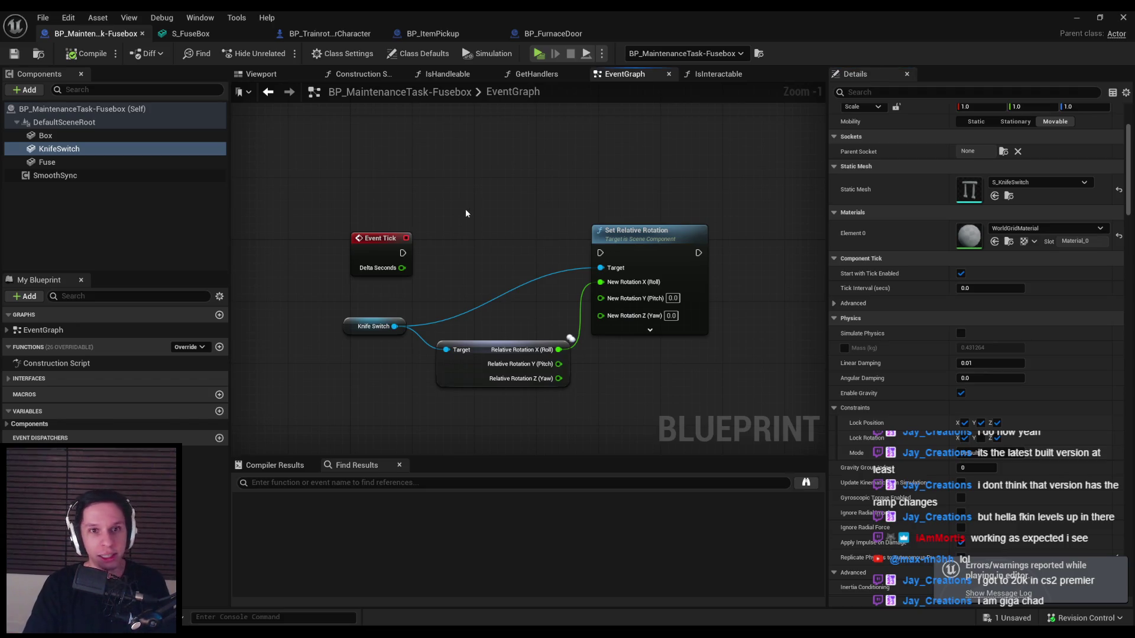
click(1077, 17)
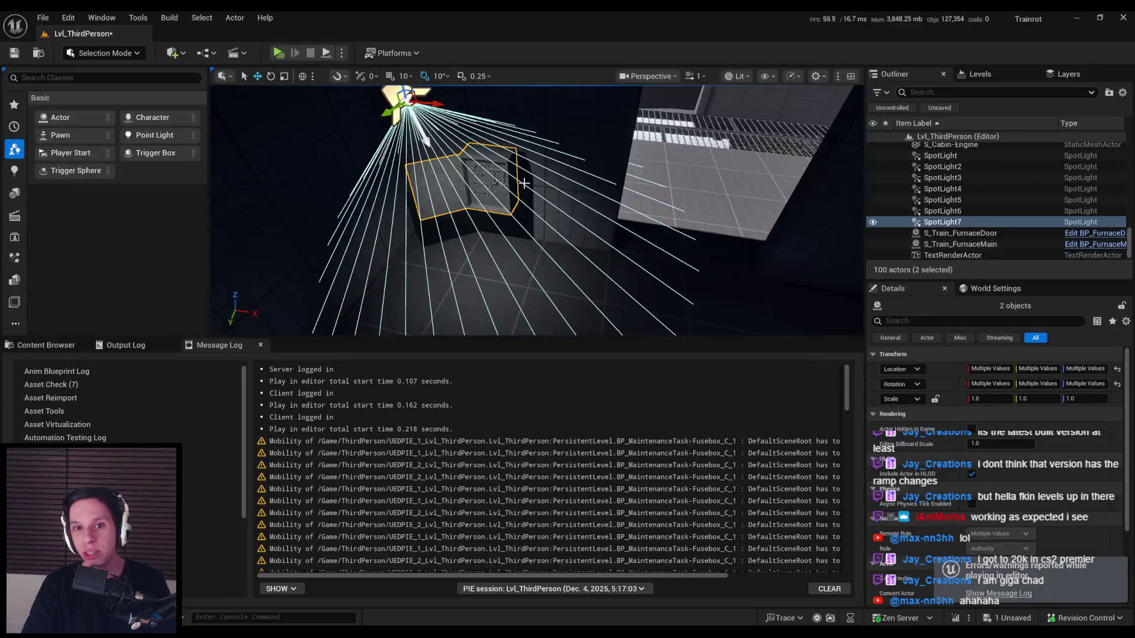
ctrl+click(520, 185)
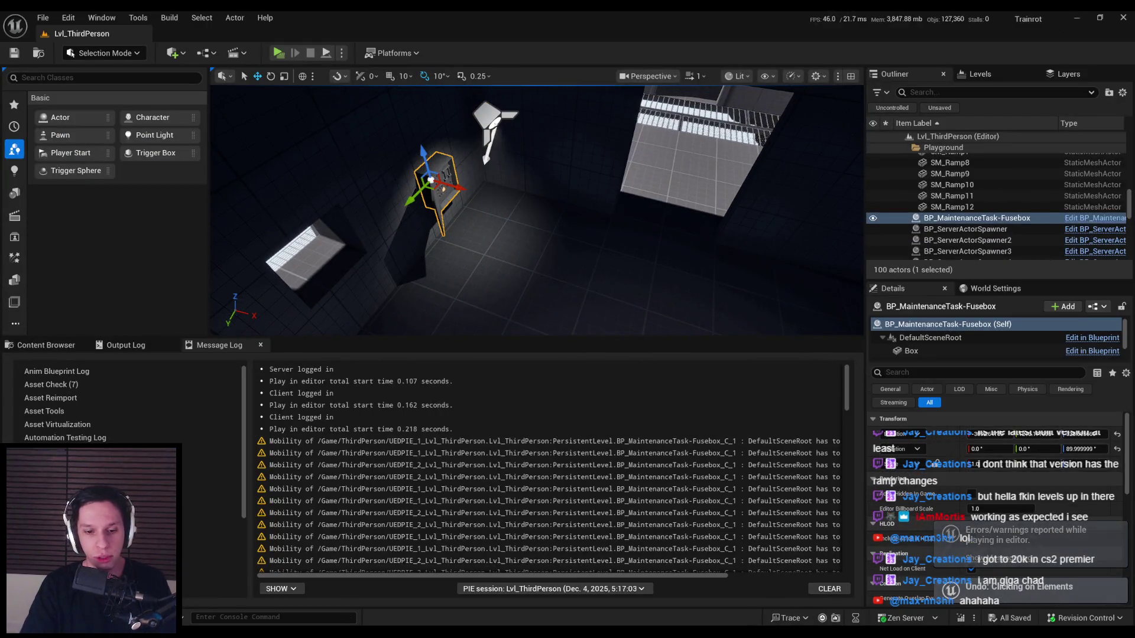
click(346, 586)
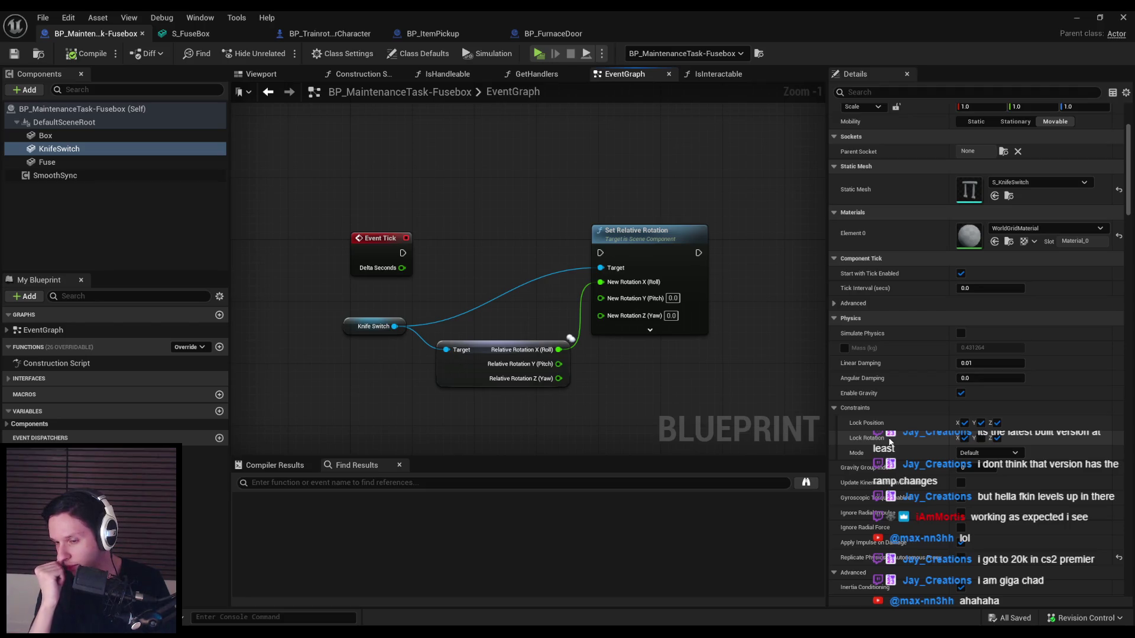
- Keep KnifeSwitch's rotation relative and constraint mode Default, and uncheck Lock Rotation X and Z
click(835, 303)
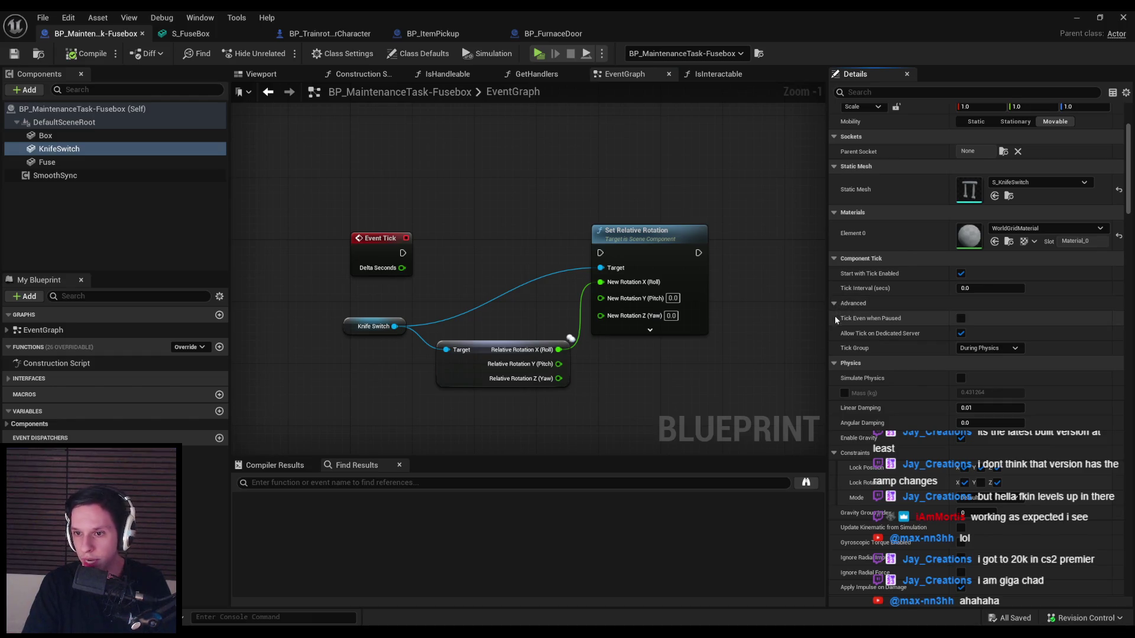
click(835, 304)
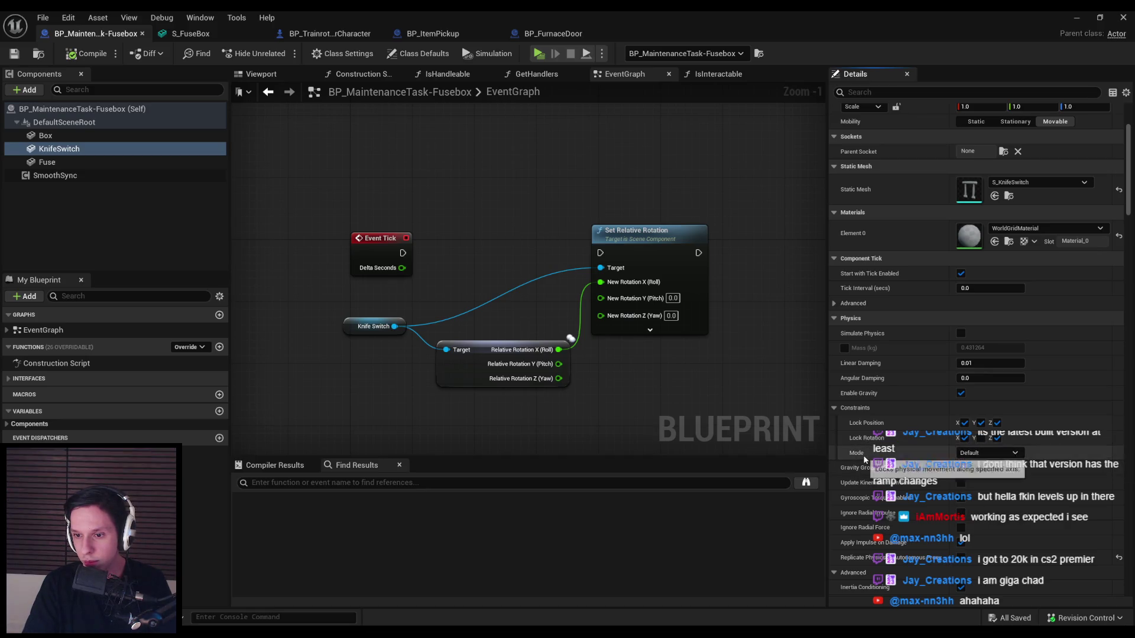
click(984, 455)
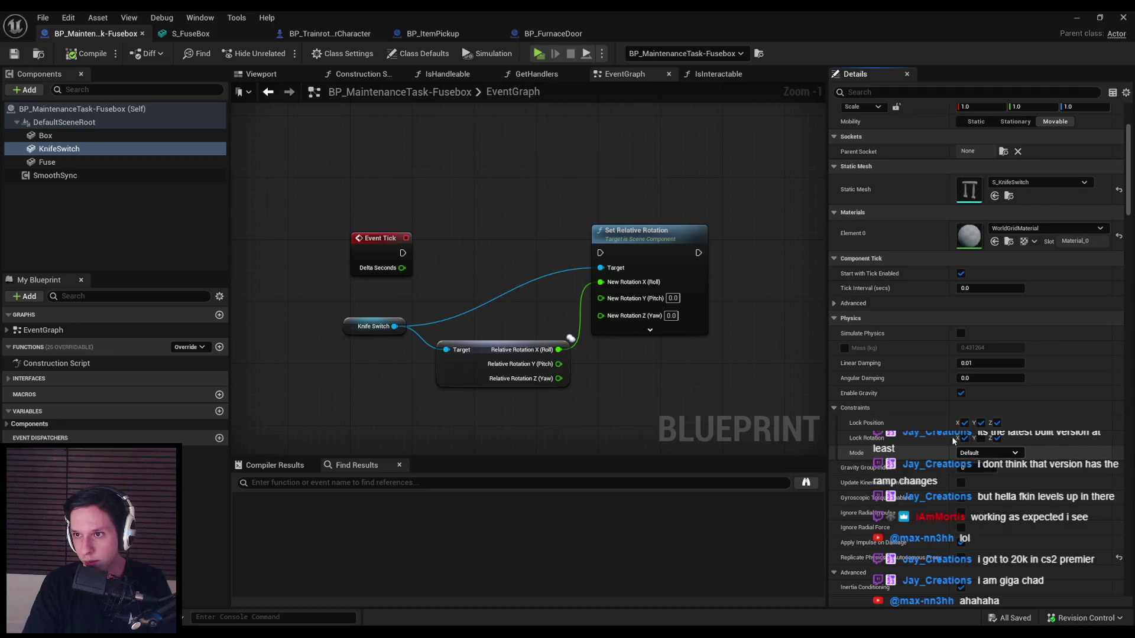
scroll(951, 436, up, 2)
click(862, 144)
click(866, 174)
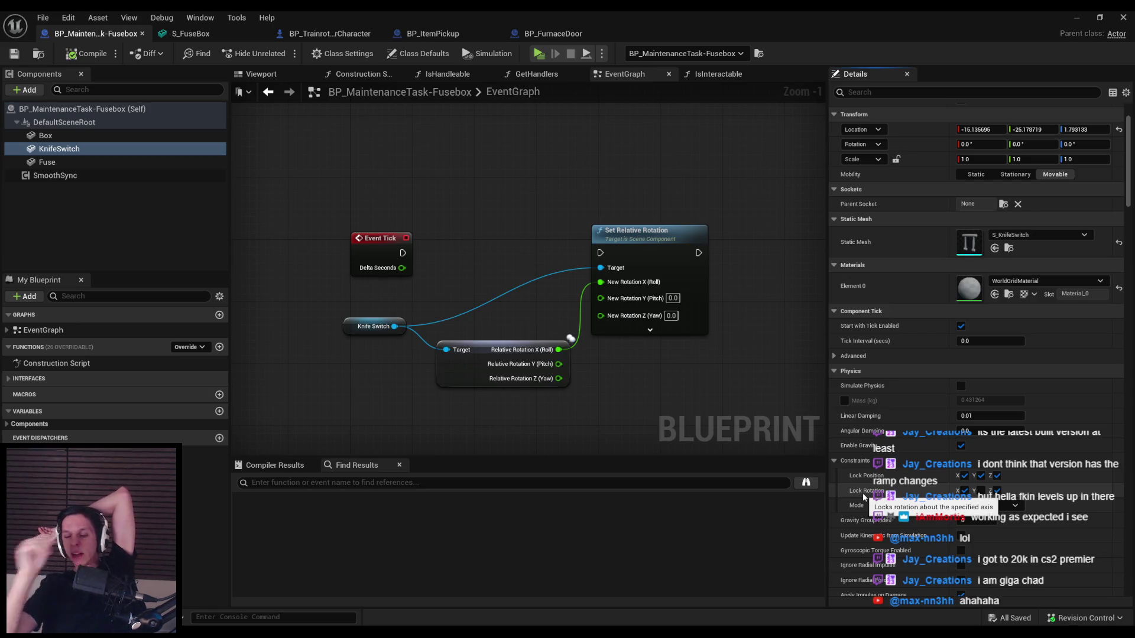
click(987, 506)
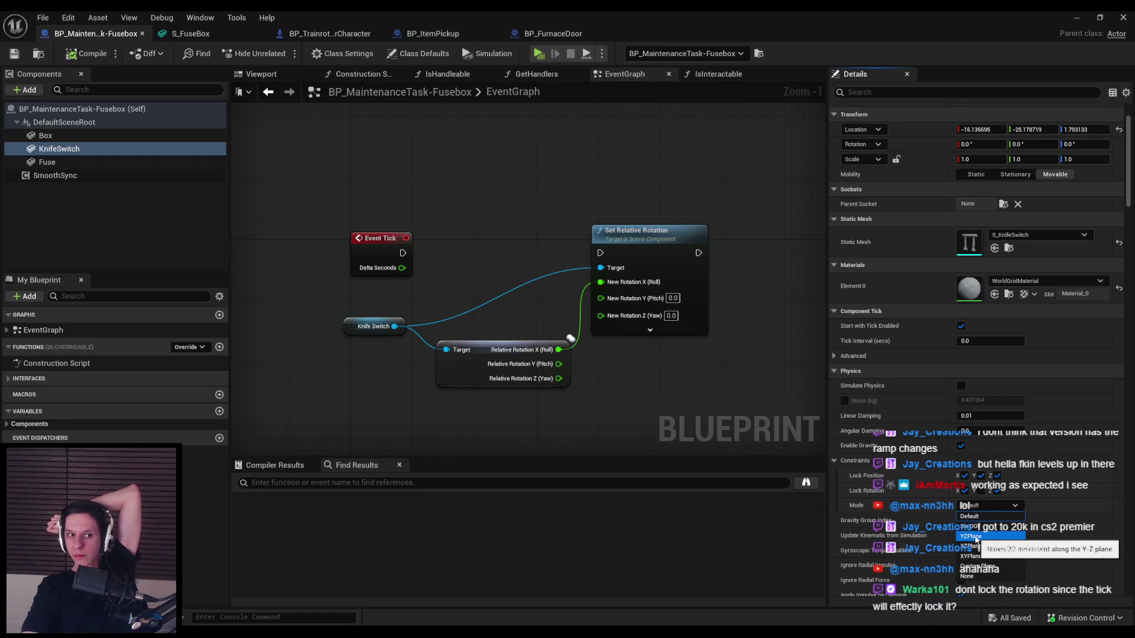
click(885, 505)
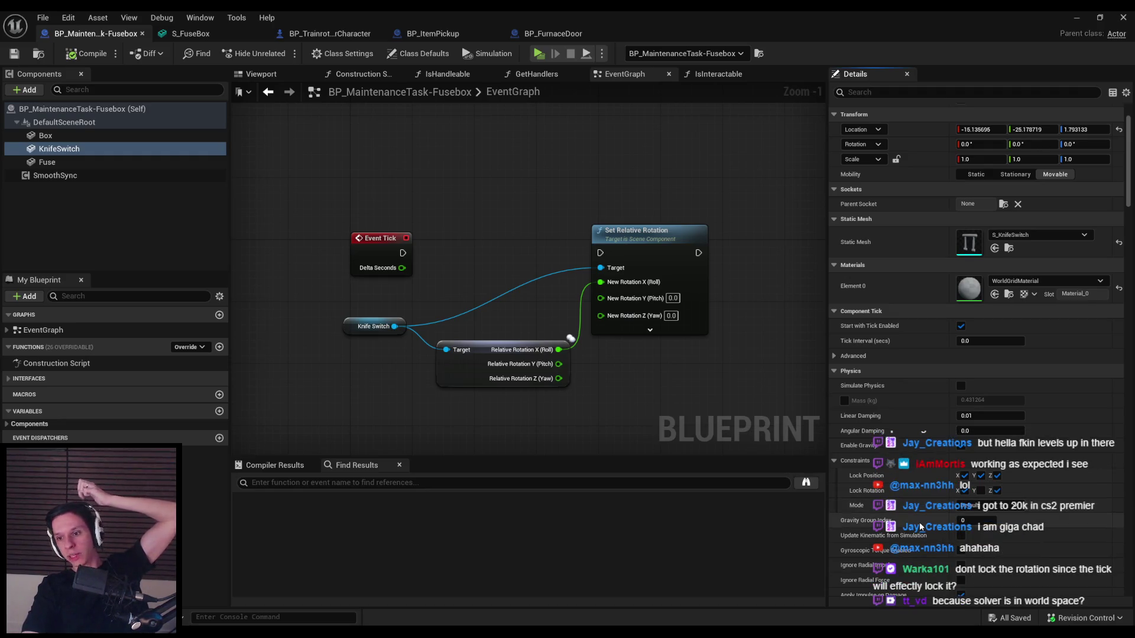
click(965, 491)
click(997, 490)
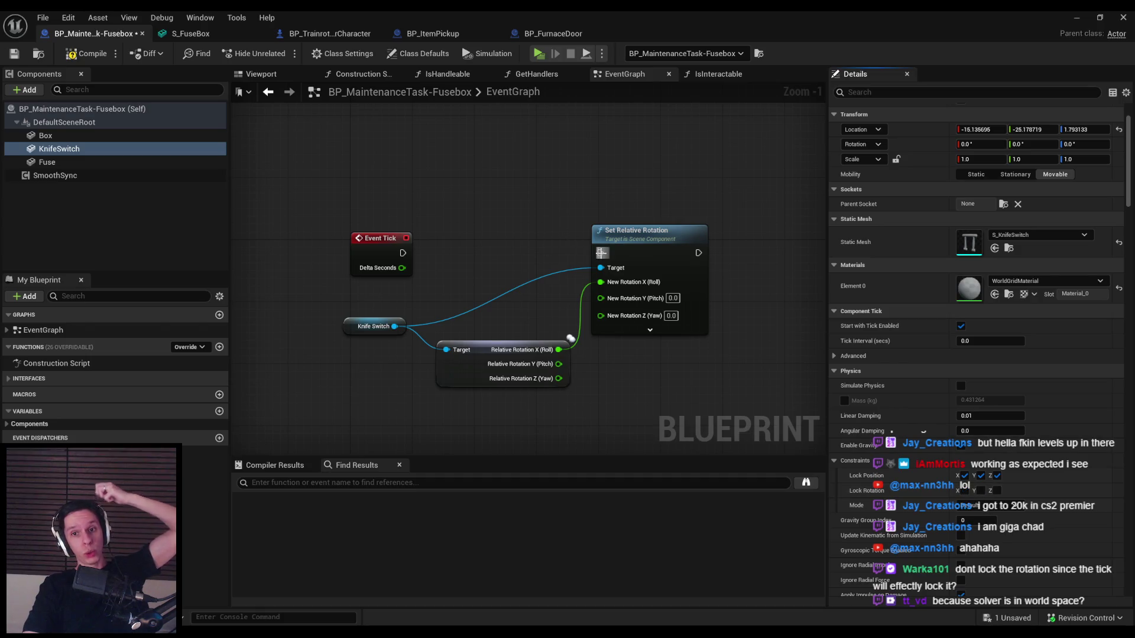
- Rewire Event Tick into Set Relative Rotation, undo the knife switch rotation, then compile and save
drag(600, 253, 403, 253)
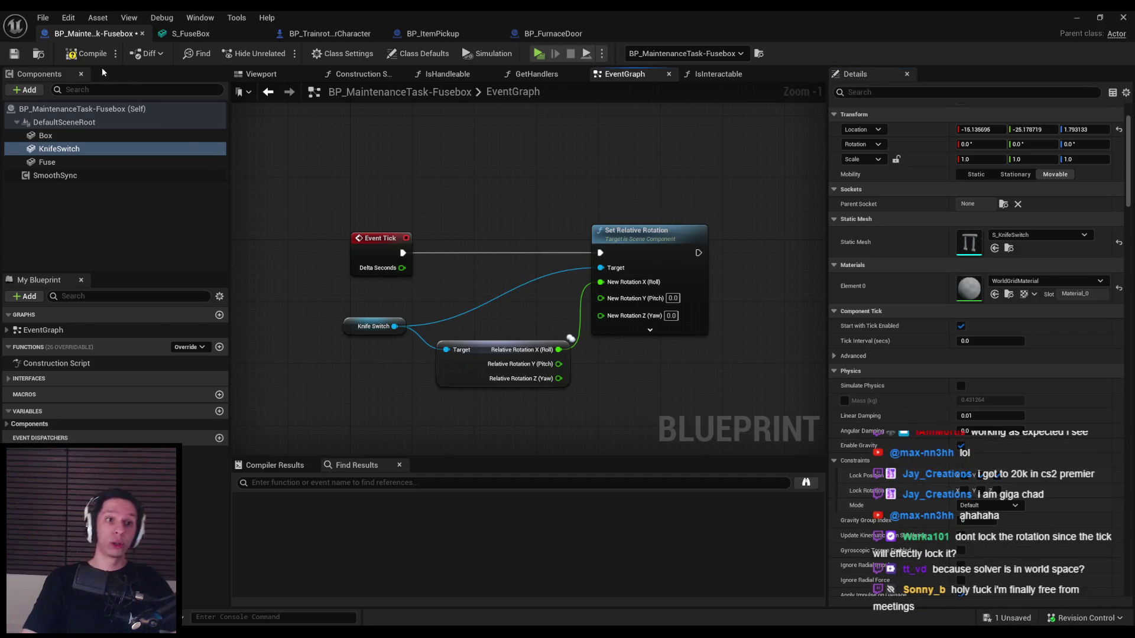
click(88, 53)
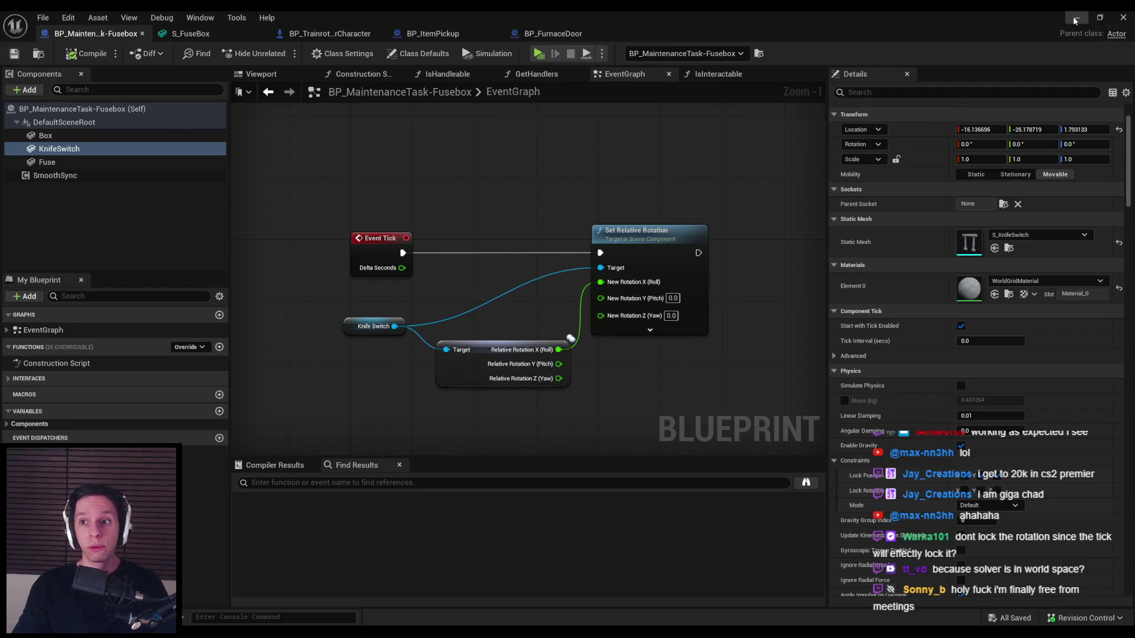
click(265, 74)
mouse_move(553, 269)
mouse_down()
mouse_move(500, 251)
mouse_move(502, 279)
mouse_up()
key(e)
key(ctrl+z)
key(w)
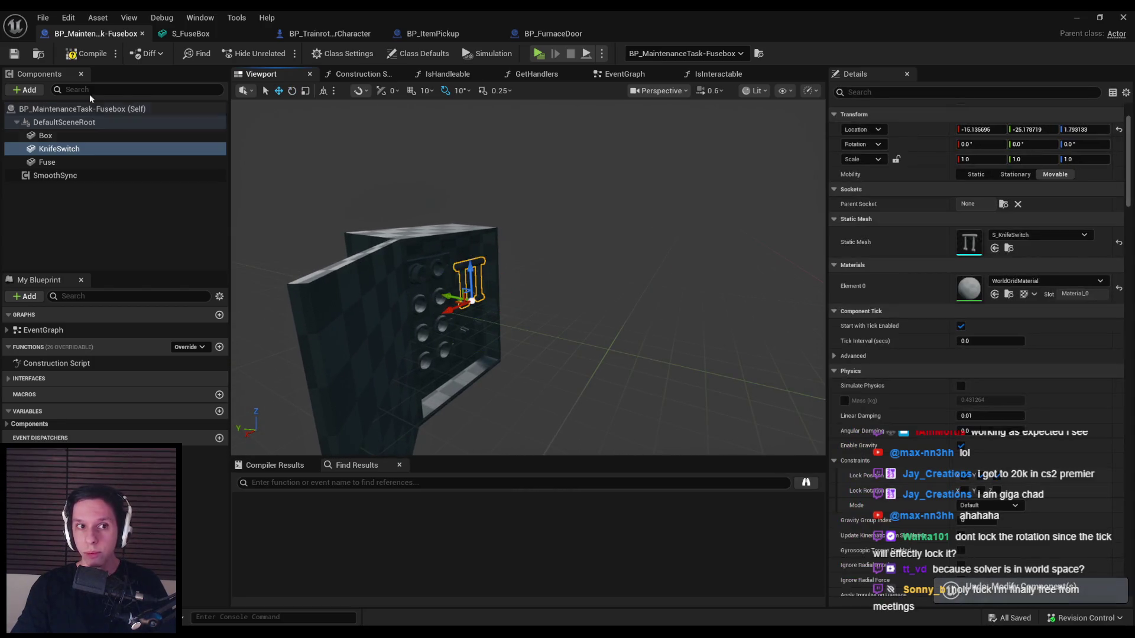
click(87, 53)
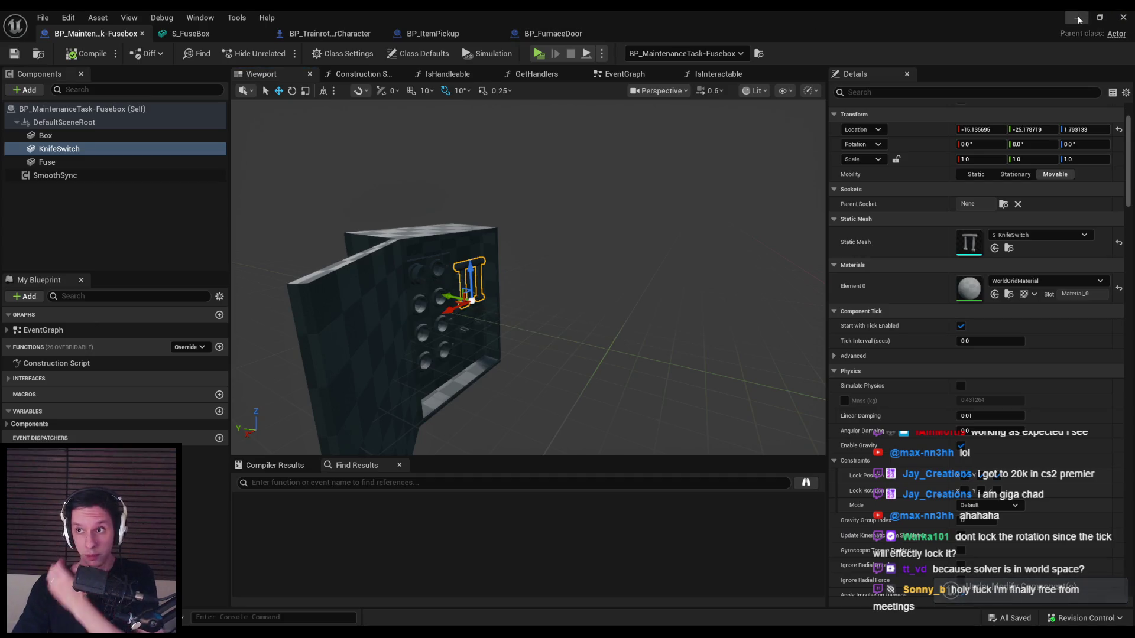
- Run a multiplayer play test, walk to the fusebox and pull its lever down to a diagonal
click(1076, 17)
key(alt+p)
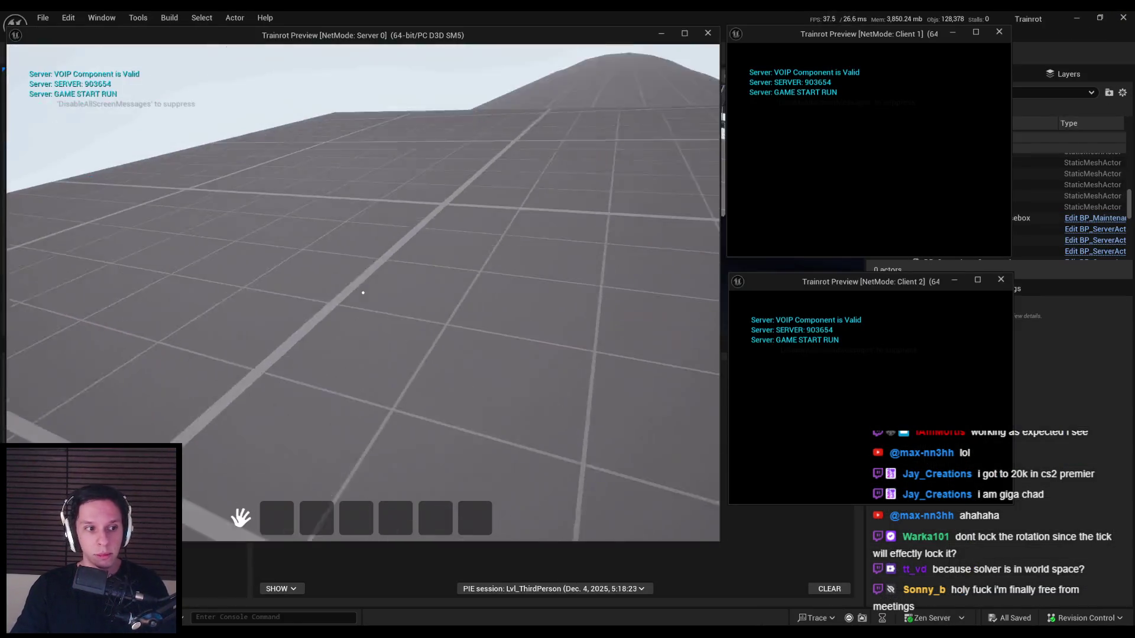
key(Escape)
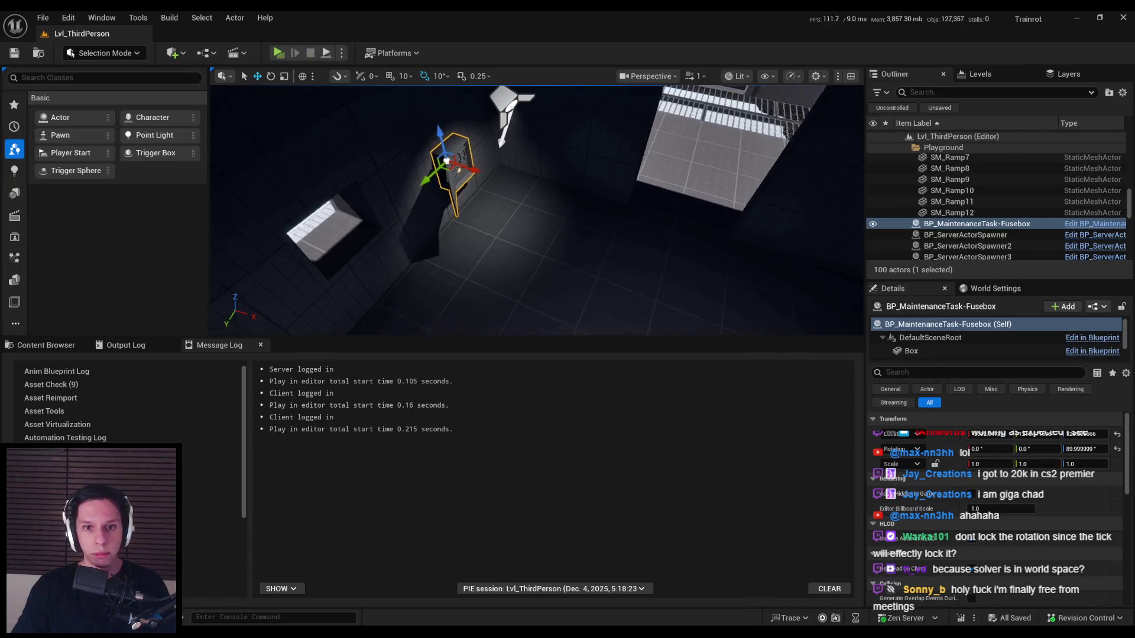
key(f)
key(alt+p)
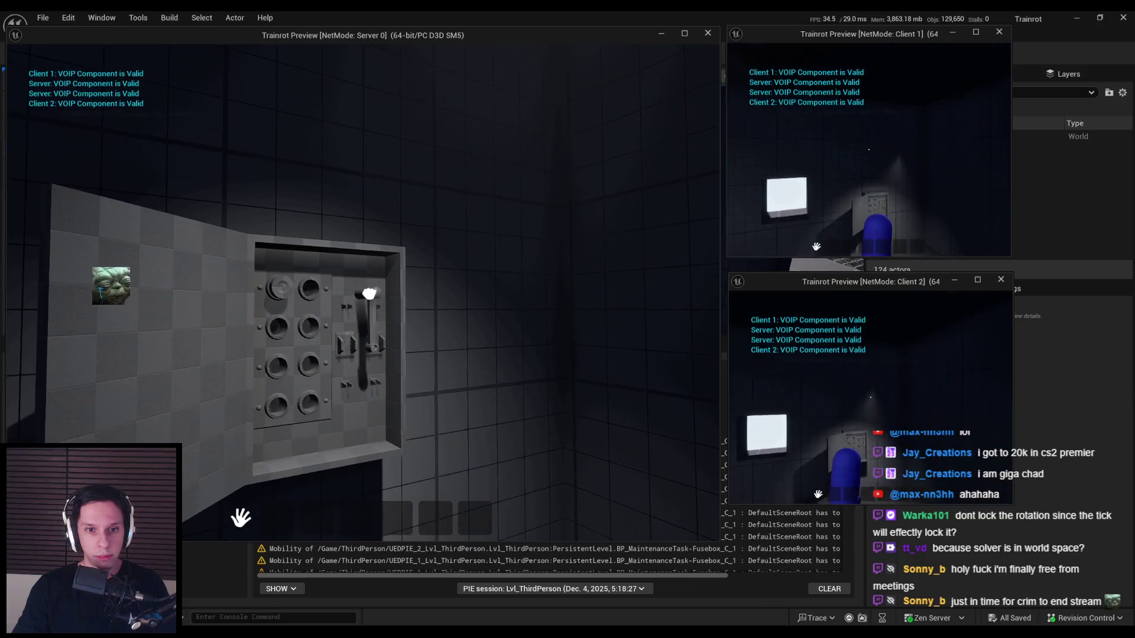
key(w)
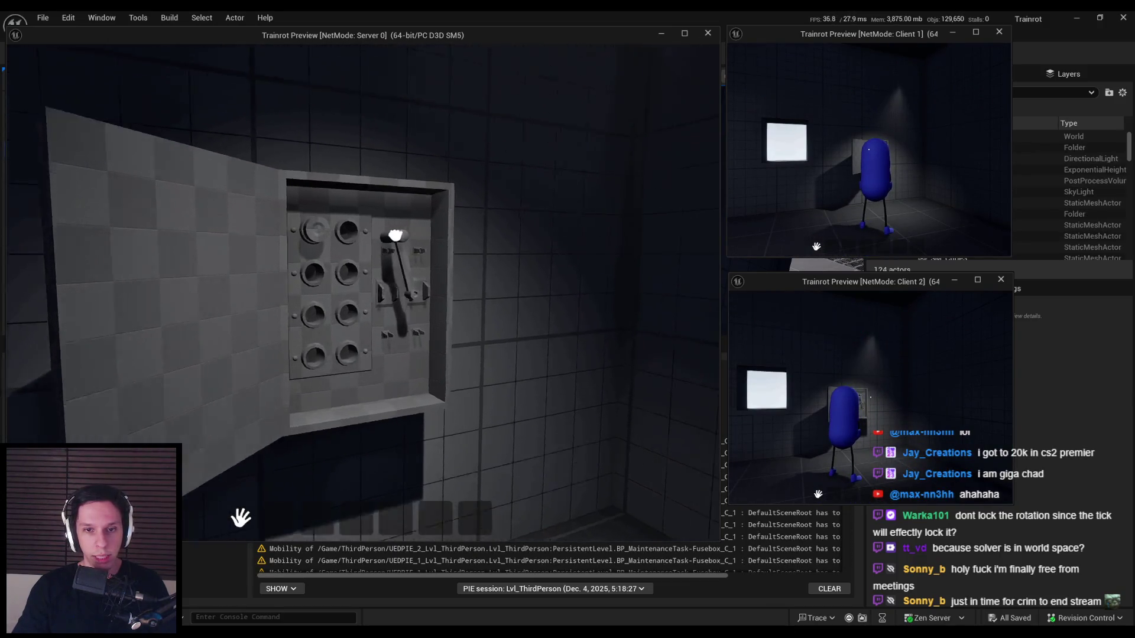
mouse_move(329, 232)
mouse_down()
mouse_move(197, 223)
mouse_move(436, 296)
mouse_move(216, 329)
mouse_move(157, 220)
mouse_move(345, 114)
mouse_move(325, 152)
mouse_move(363, 292)
mouse_up()
key(Escape)
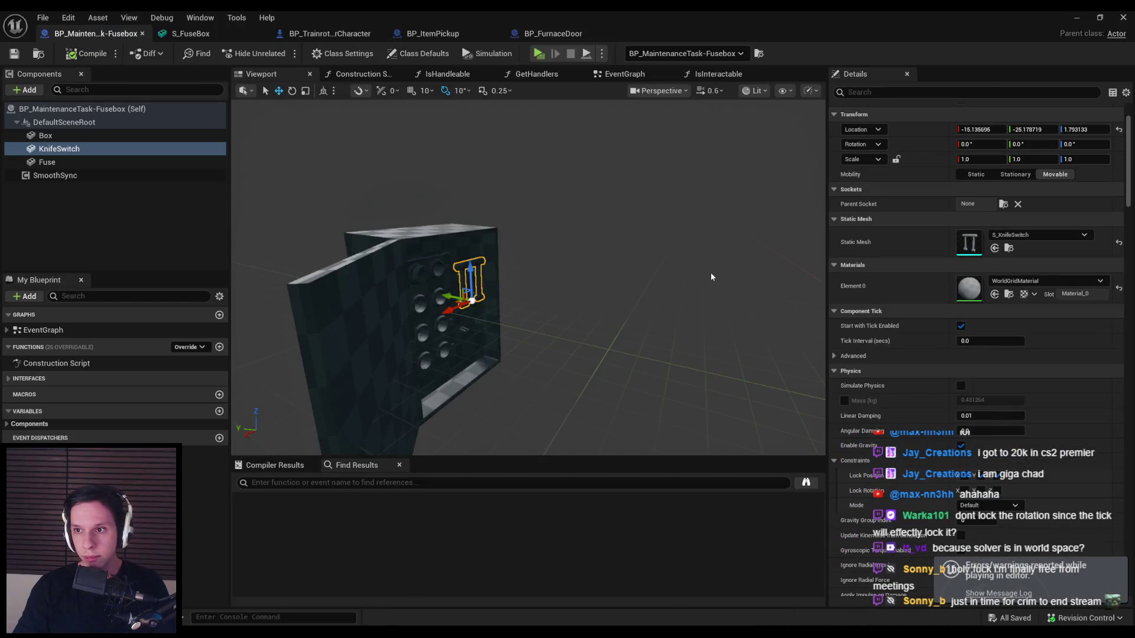
- Return to the Fusebox blueprint's EventGraph showing the rotation nodes
click(1077, 17)
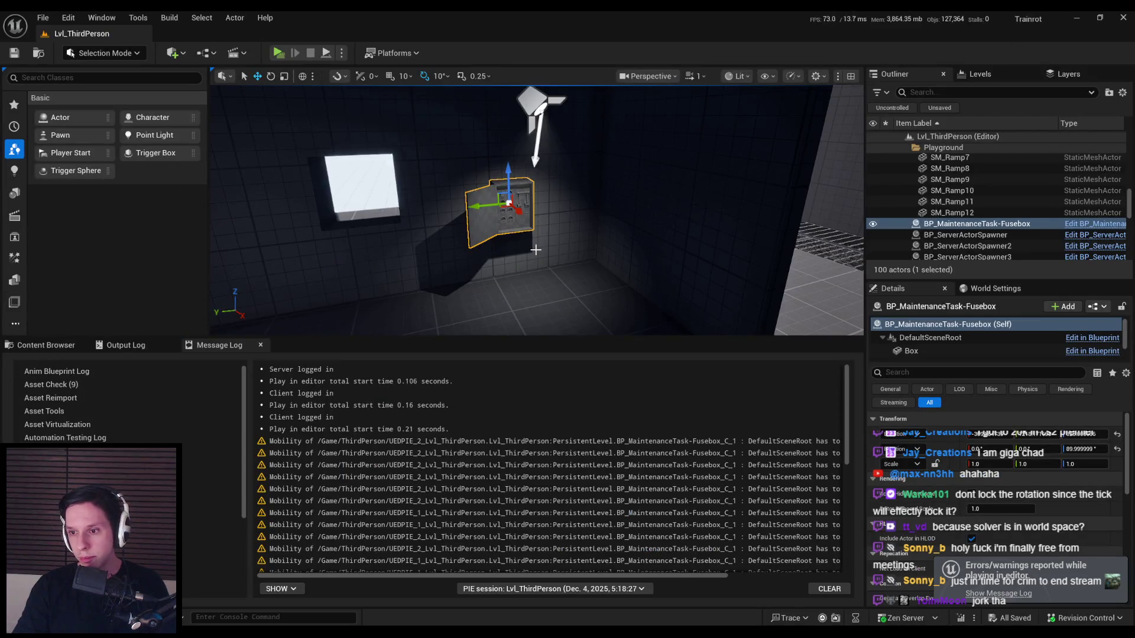
click(346, 585)
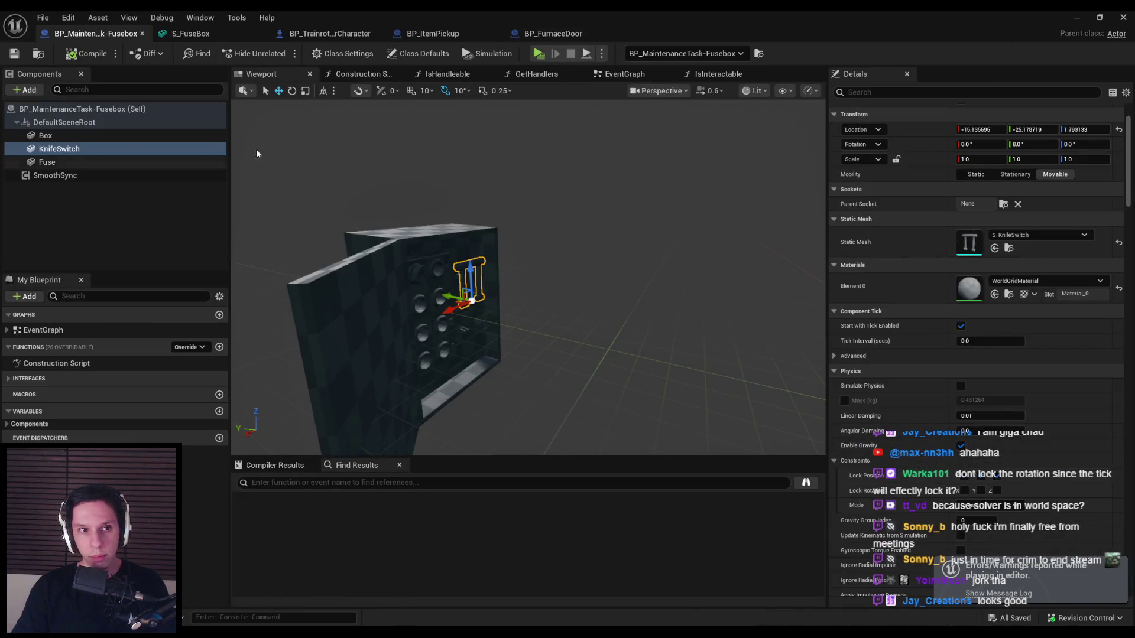
click(626, 76)
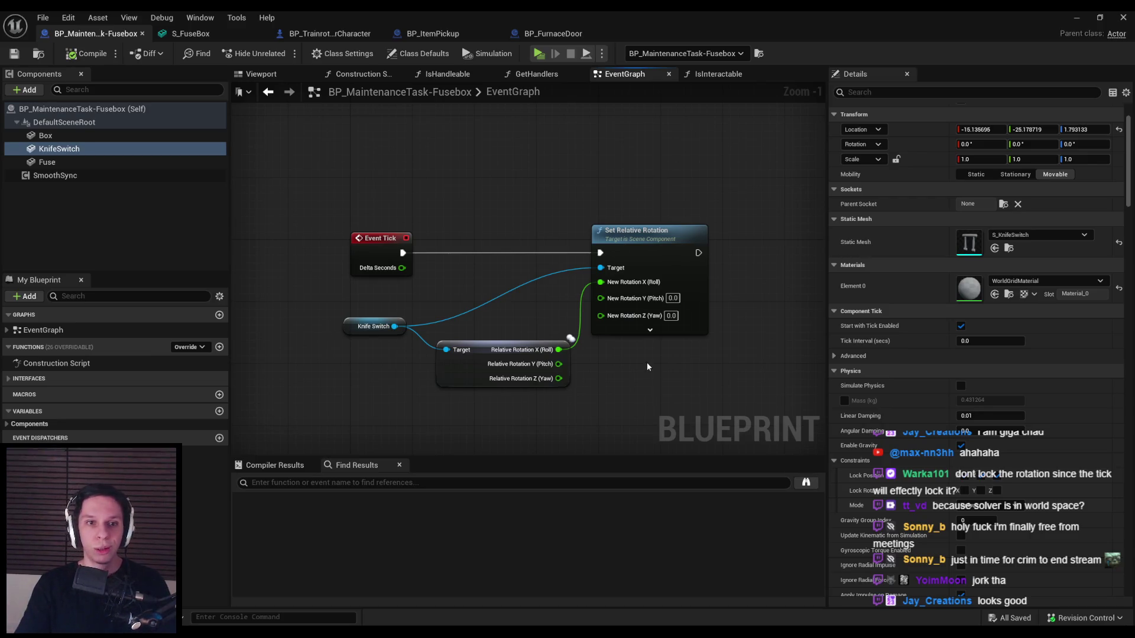
drag(647, 366, 631, 292)
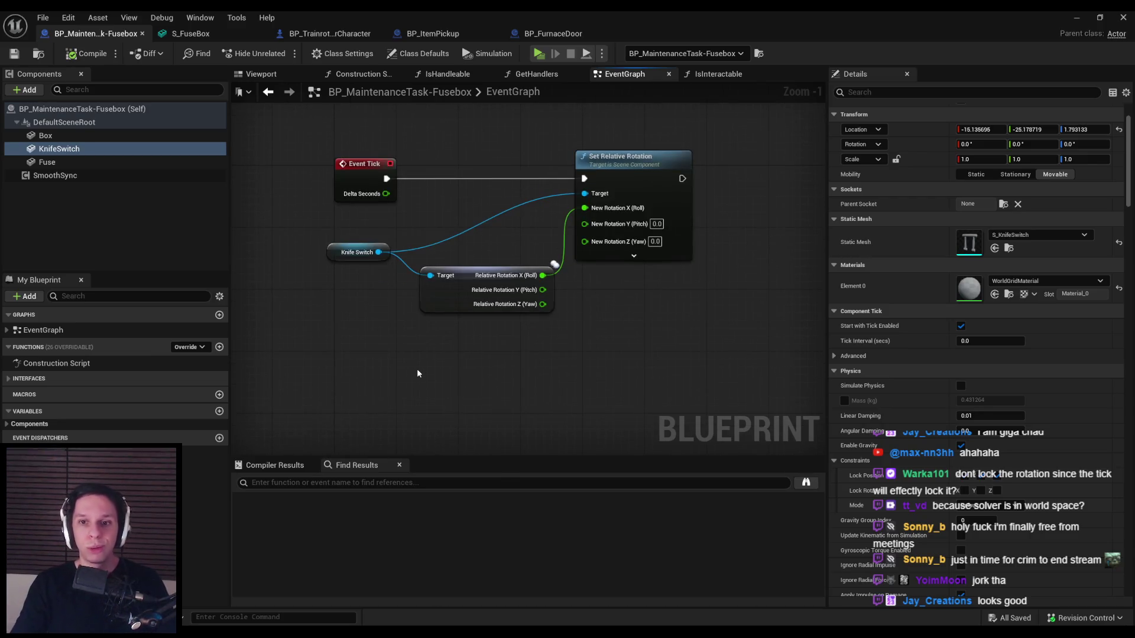
right_click(453, 359)
text(get actor rotation)
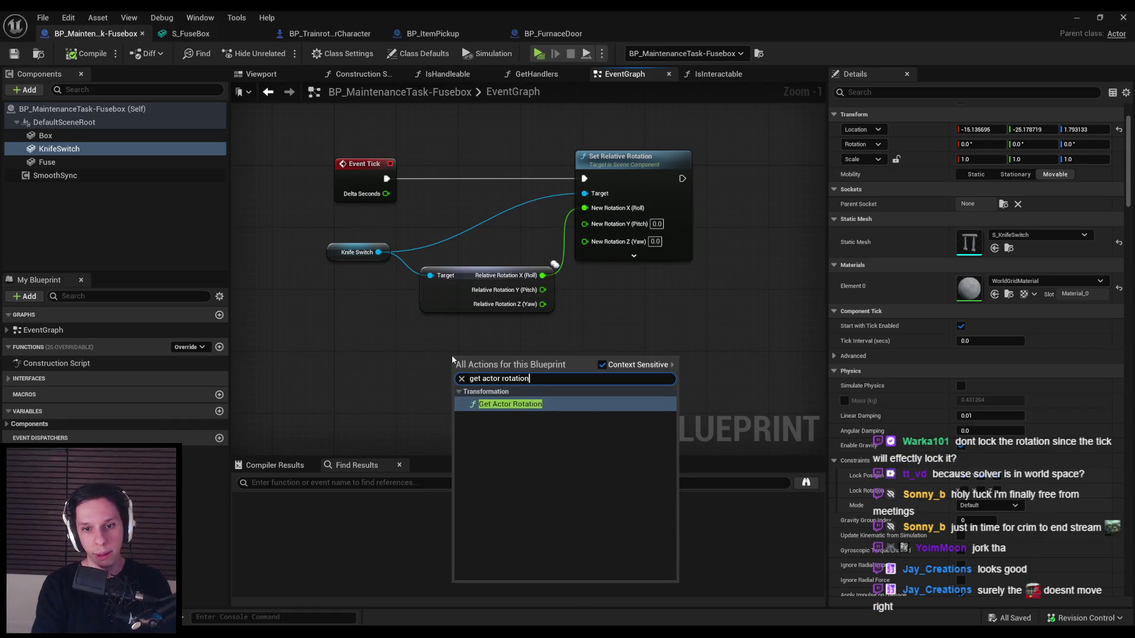
key(Return)
right_click(558, 380)
click(591, 426)
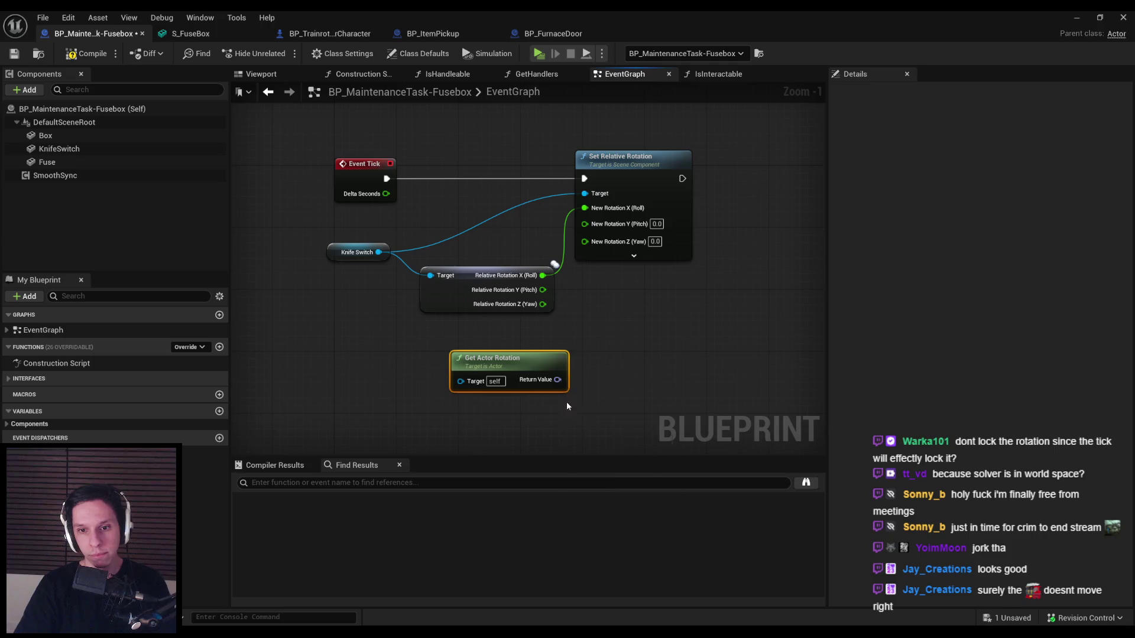
mouse_move(536, 372)
mouse_down()
mouse_move(487, 349)
mouse_move(567, 392)
mouse_move(585, 241)
mouse_up()
click(14, 55)
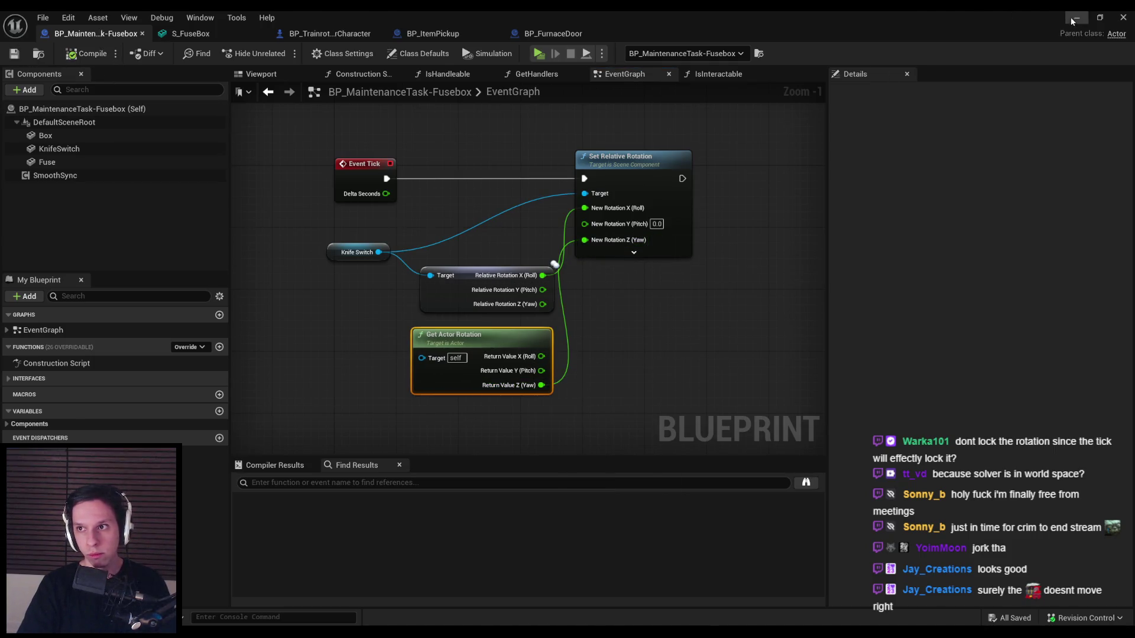
key(alt+Tab)
click(279, 54)
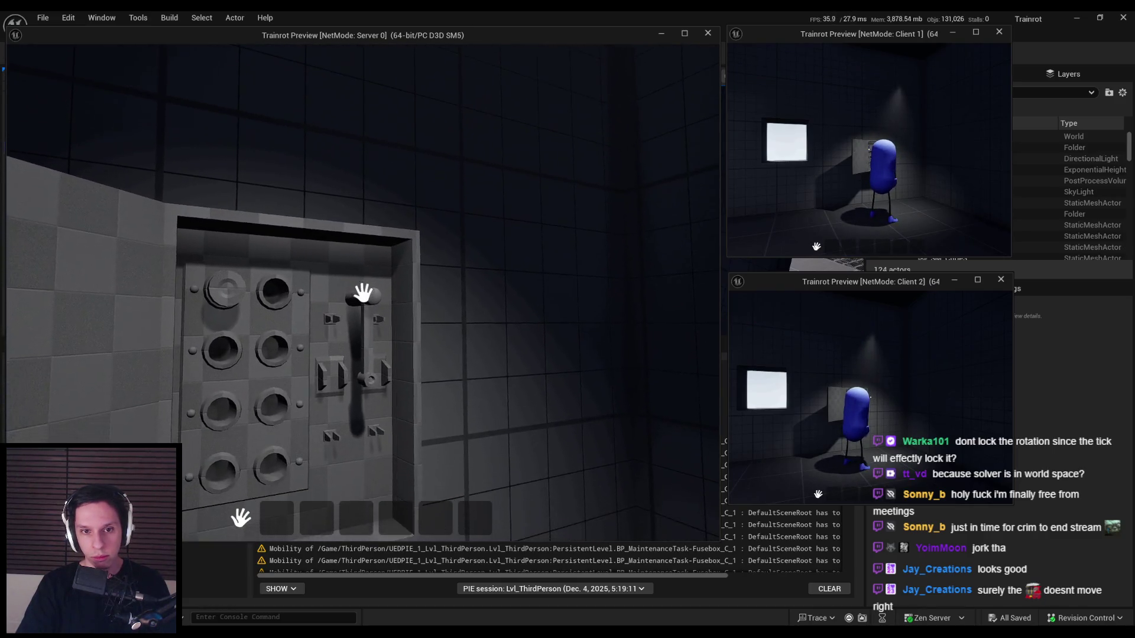
mouse_move(363, 292)
mouse_down()
mouse_move(380, 279)
mouse_move(386, 419)
mouse_move(368, 426)
mouse_up()
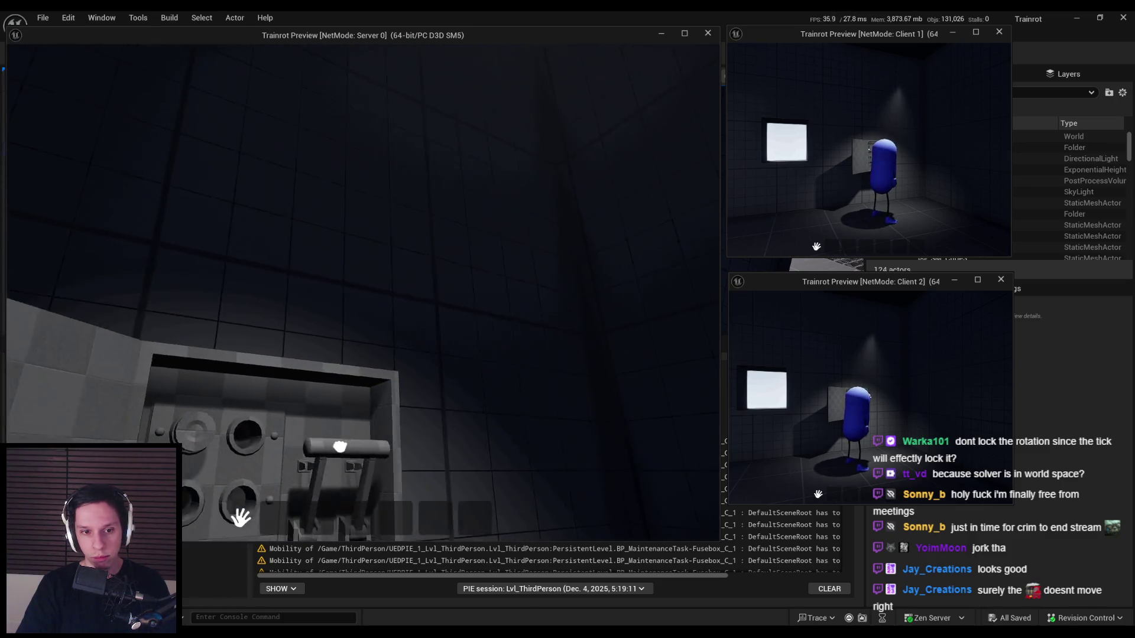
drag(382, 441, 363, 293)
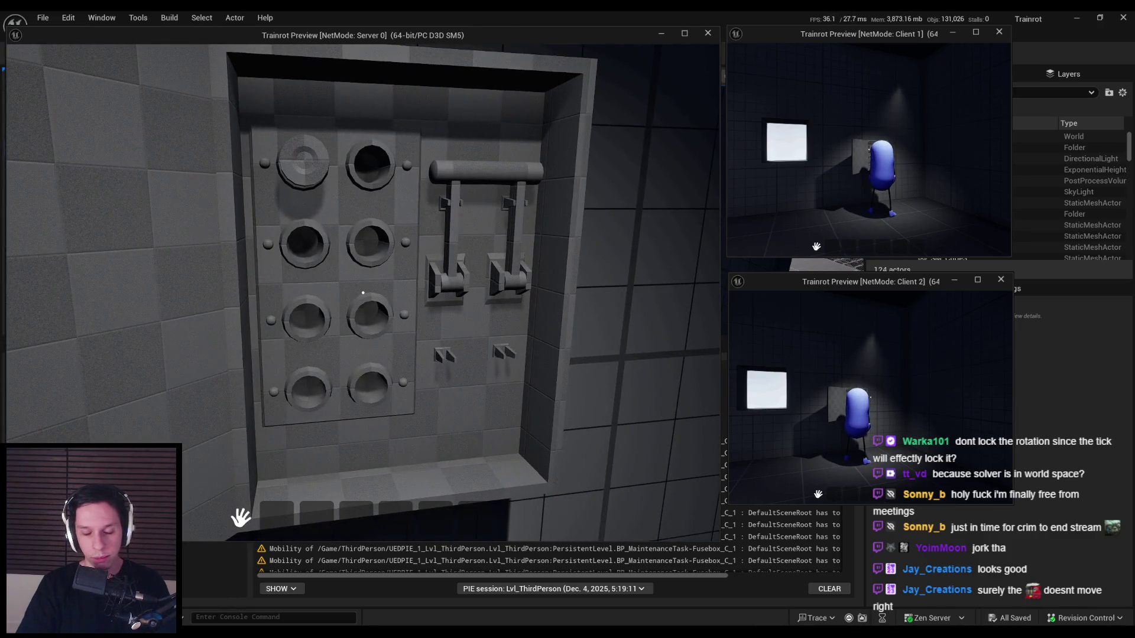
key(Escape)
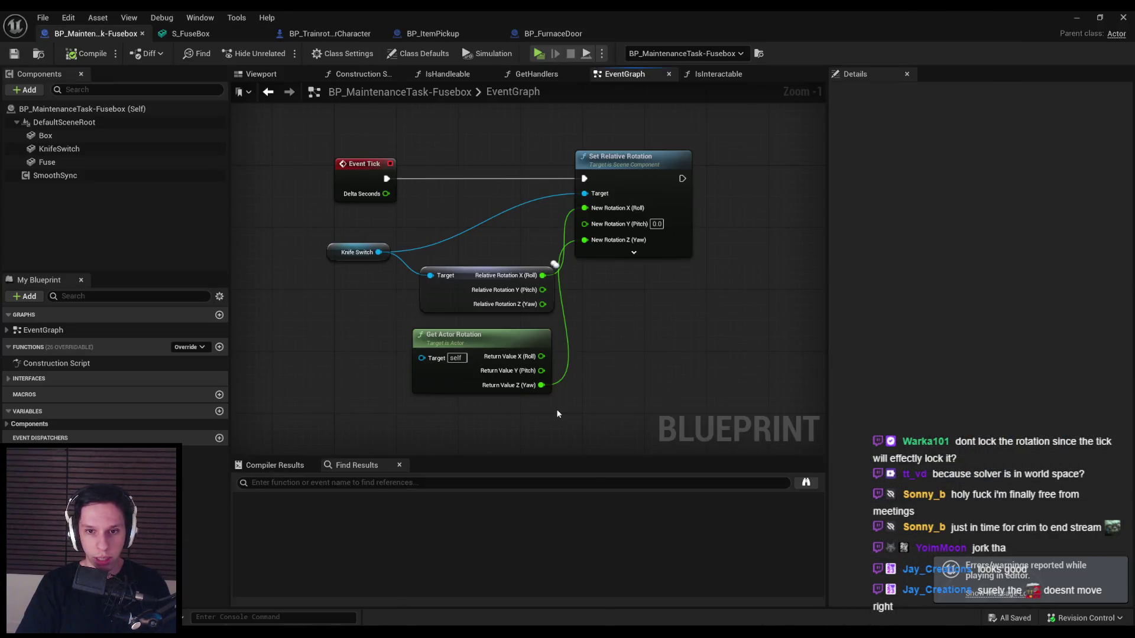
drag(483, 346, 602, 411)
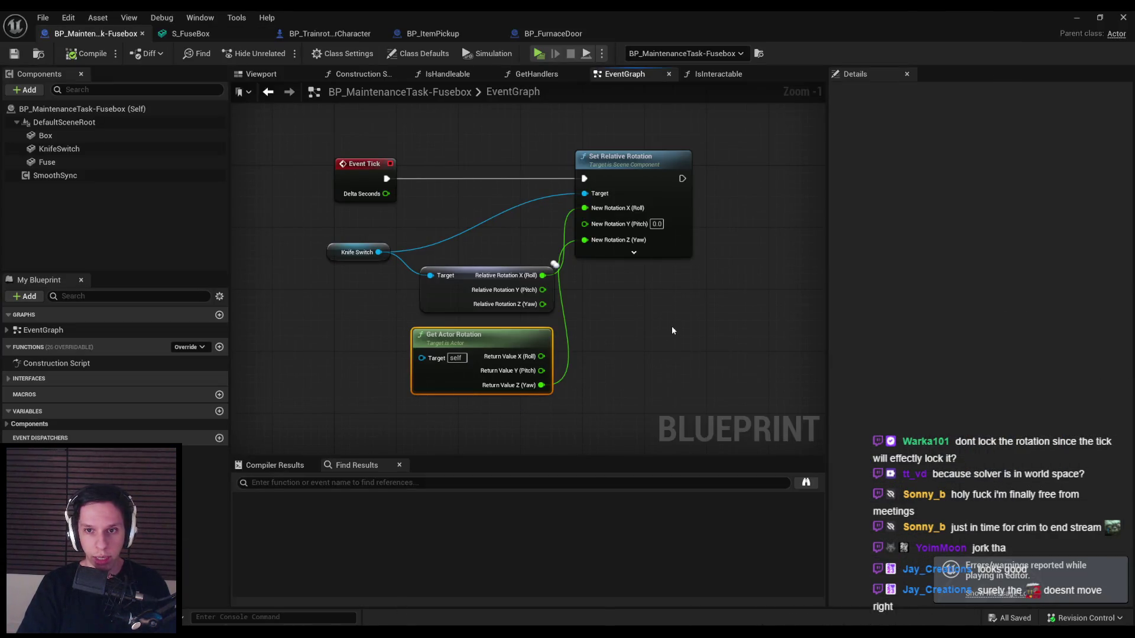
key(Delete)
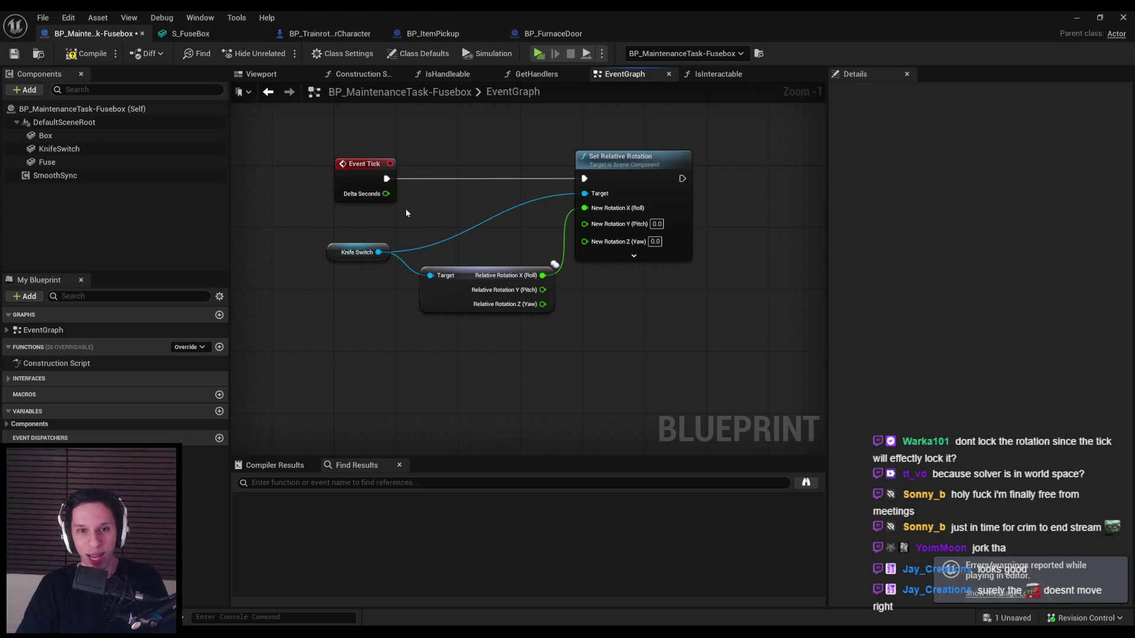
- Break Event Tick's wire to Set Relative Rotation, compile and save, then select the KnifeSwitch component
alt+click(387, 178)
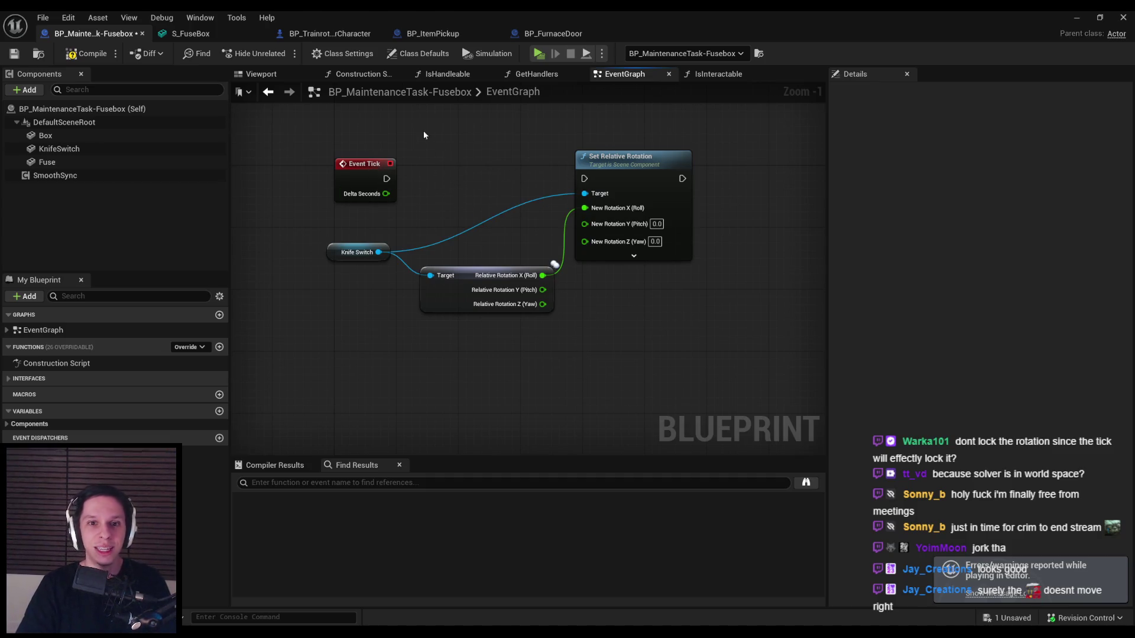
click(56, 53)
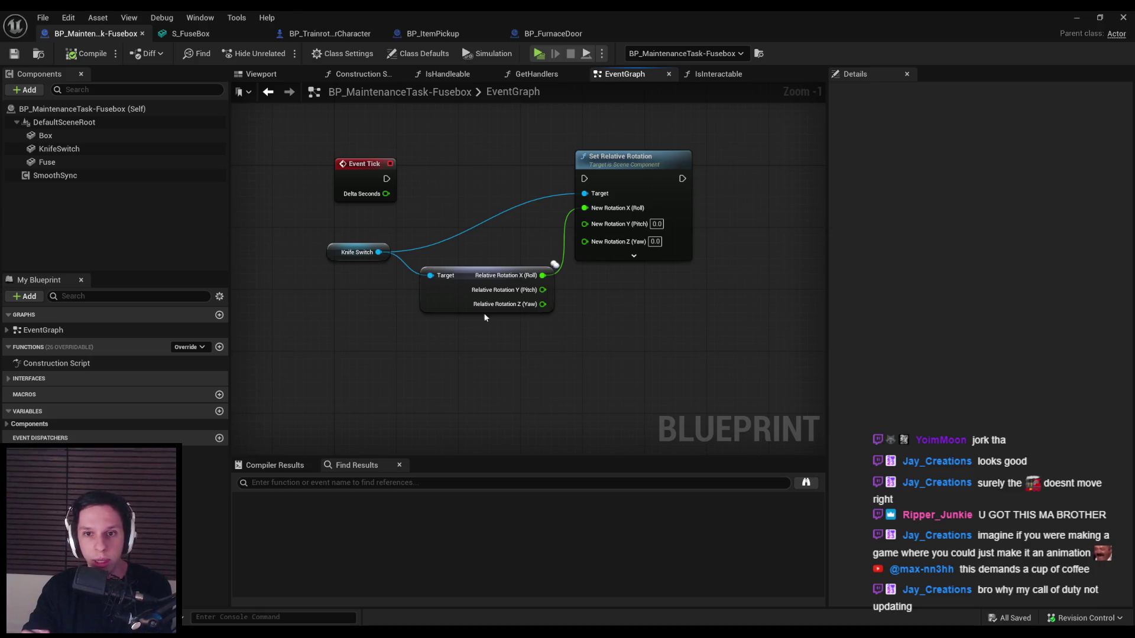
drag(633, 169, 641, 169)
click(490, 190)
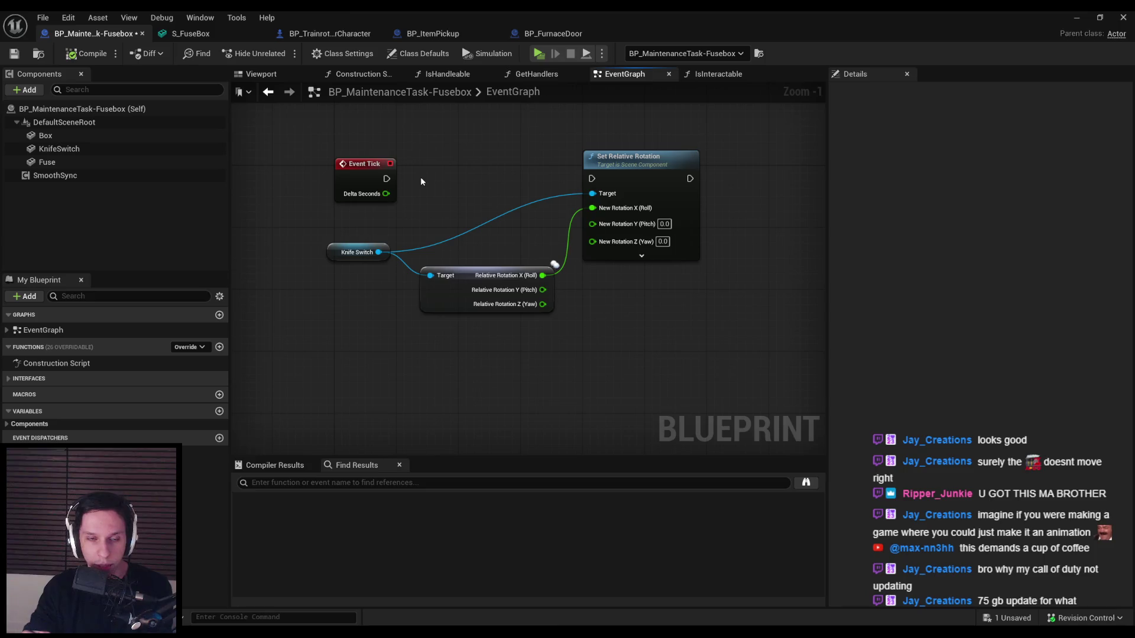
click(168, 150)
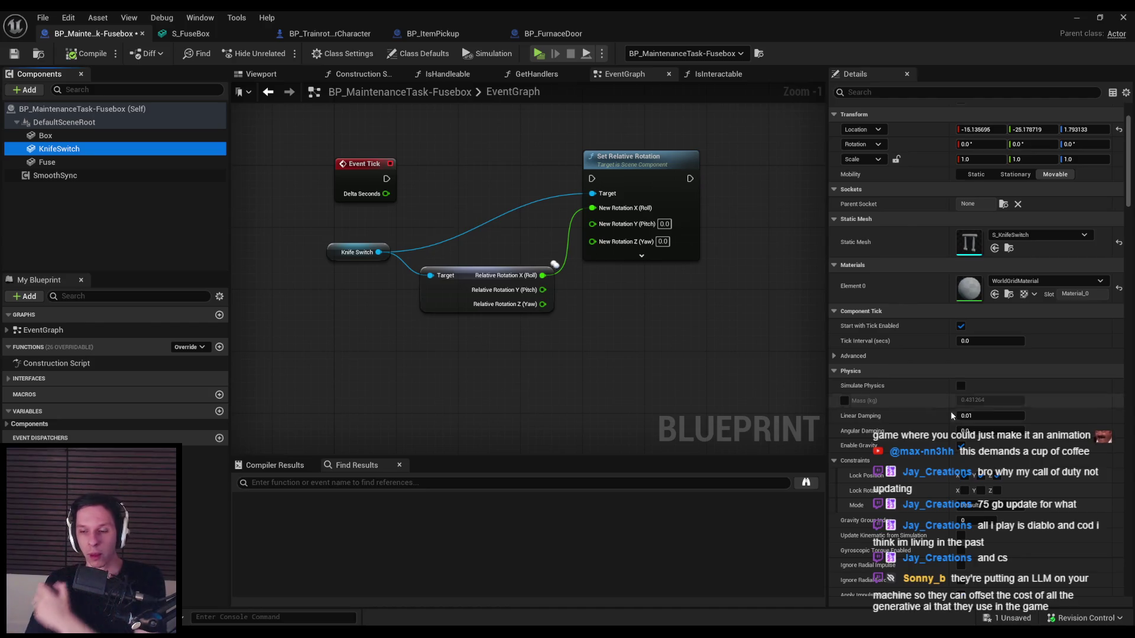
- Scroll and pan the fuse box event graph to re-centre the rotation nodes
scroll(932, 420, down, 5)
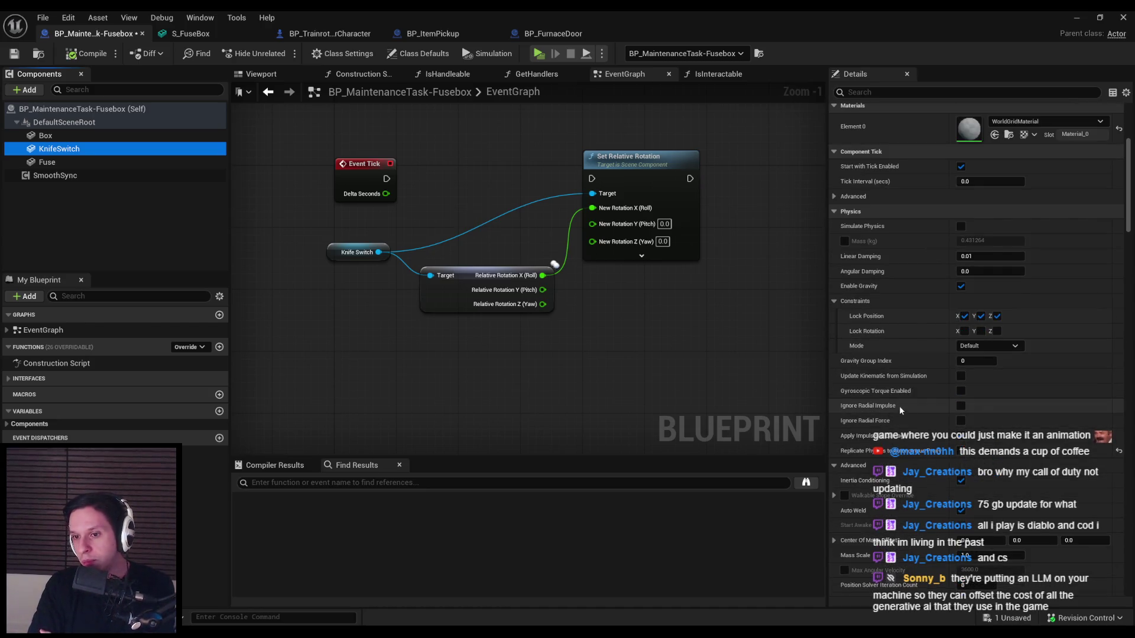
scroll(899, 406, down, 3)
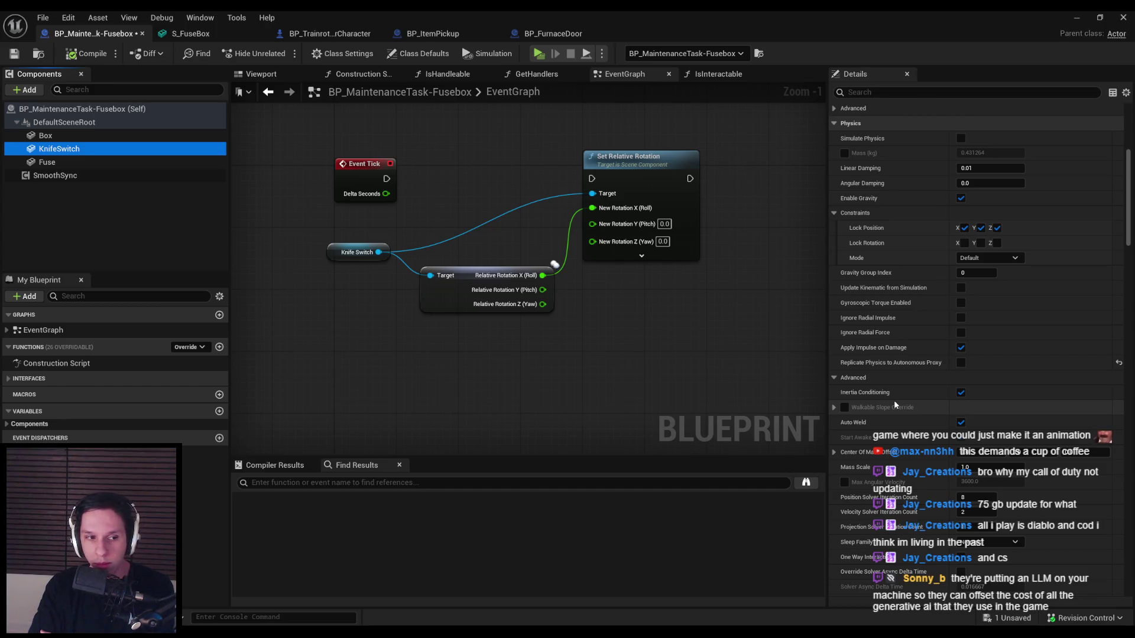
scroll(894, 400, down, 5)
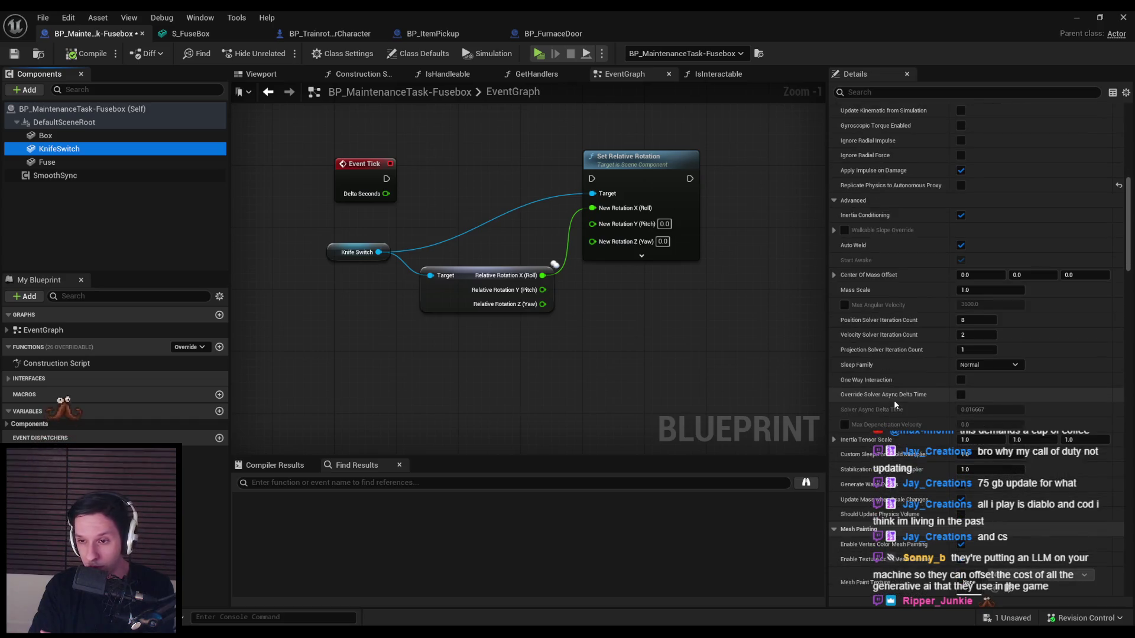
scroll(894, 400, down, 2)
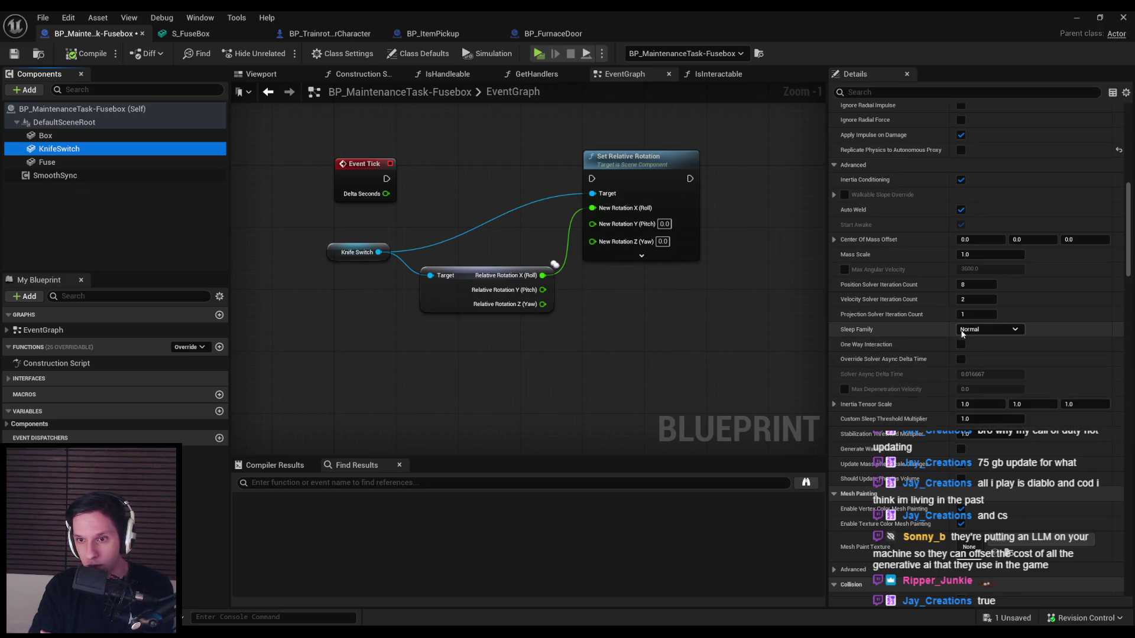
scroll(968, 381, up, 8)
scroll(967, 380, up, 12)
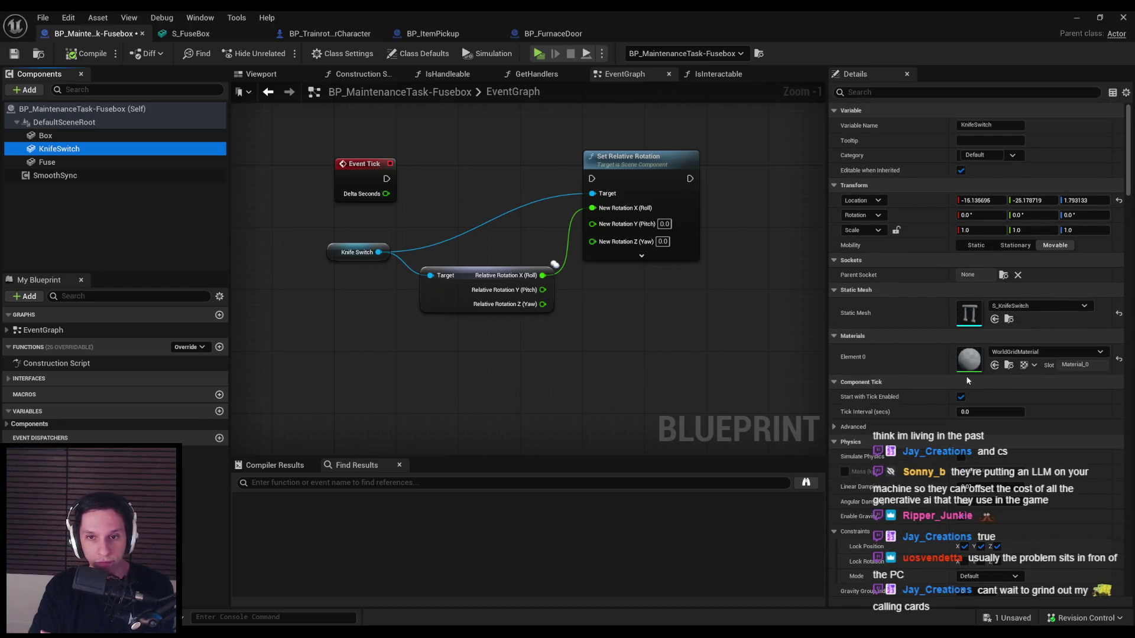
click(670, 338)
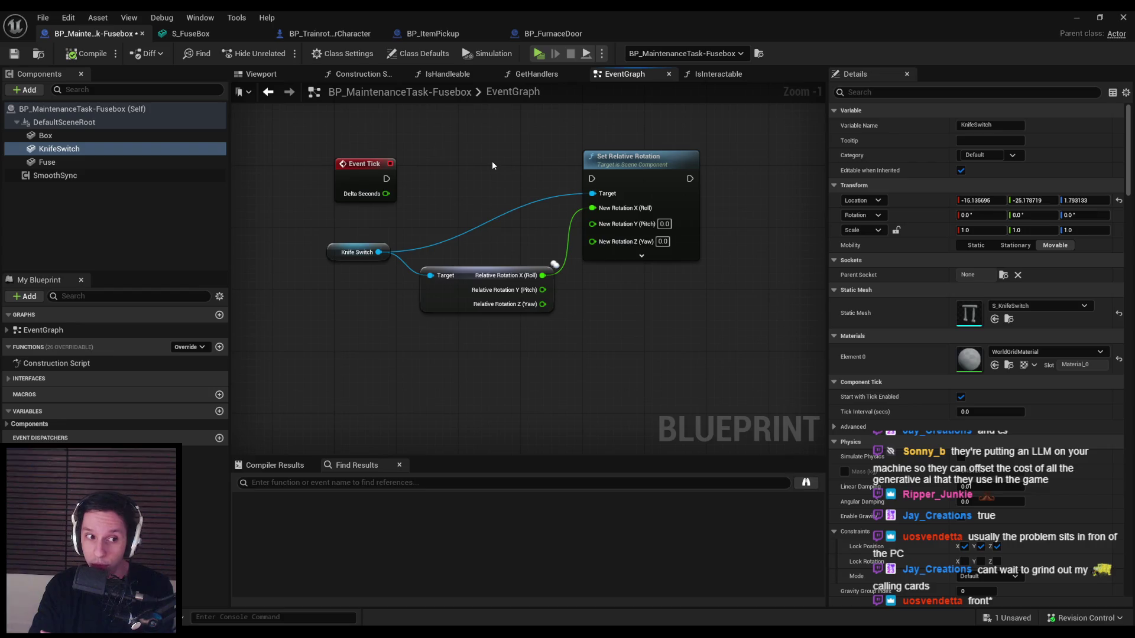
drag(399, 201, 401, 280)
scroll(425, 286, up, 1)
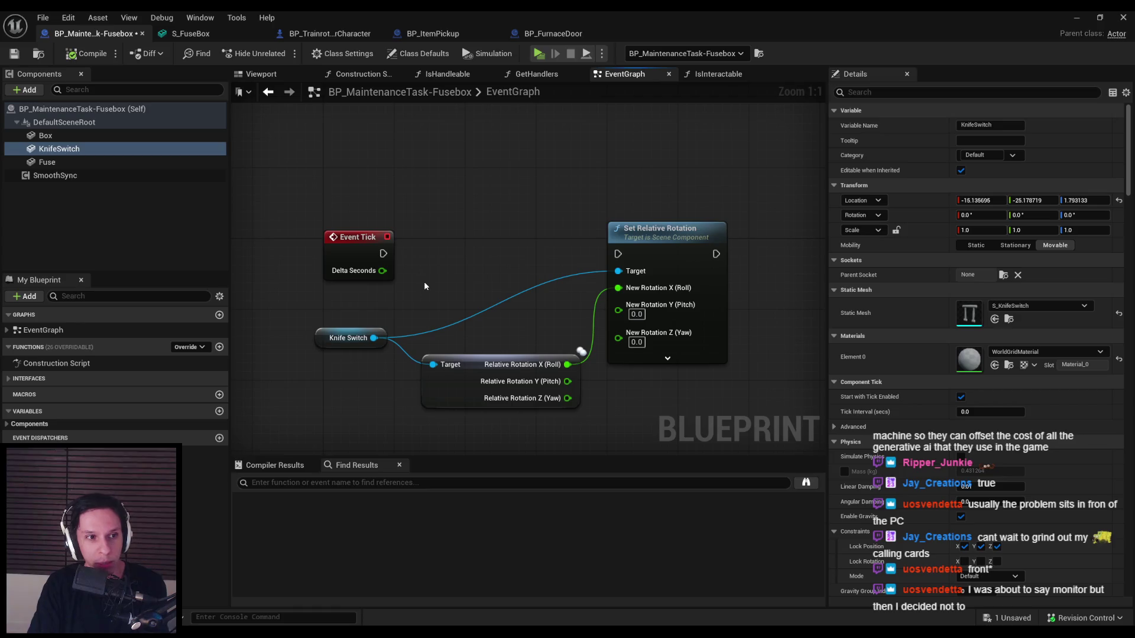
scroll(425, 290, down, 1)
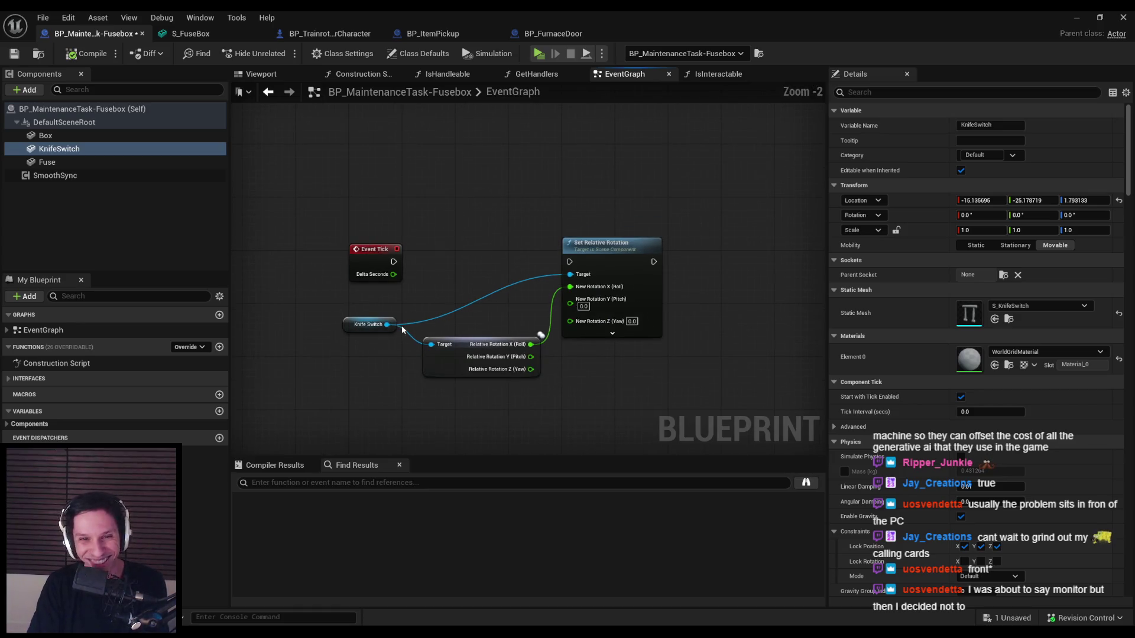
scroll(431, 290, up, 1)
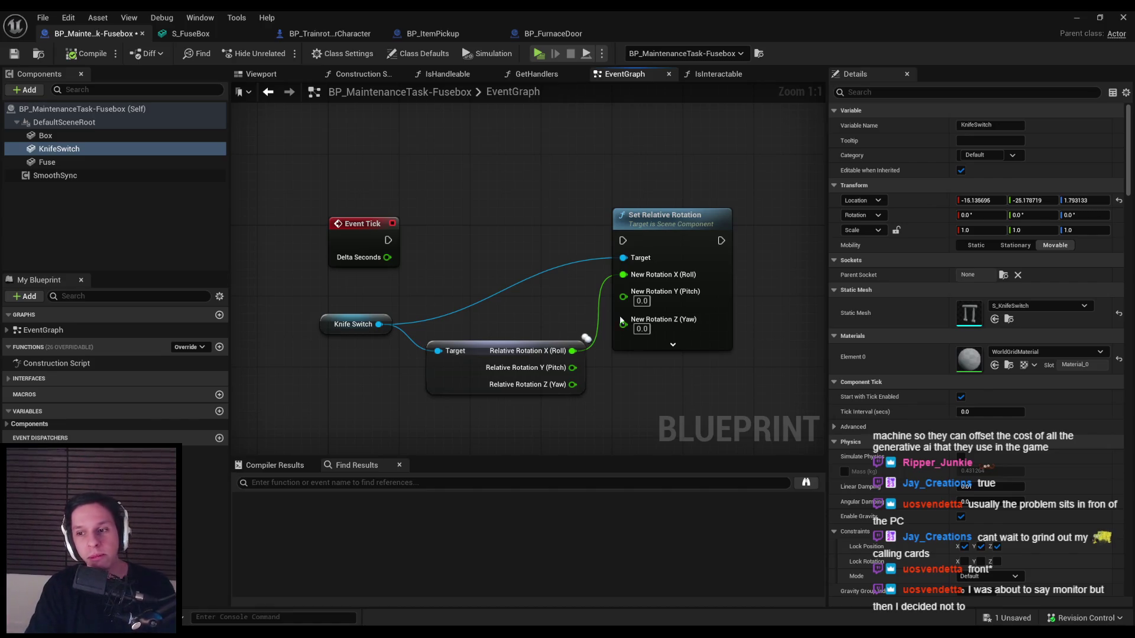
drag(528, 217, 593, 159)
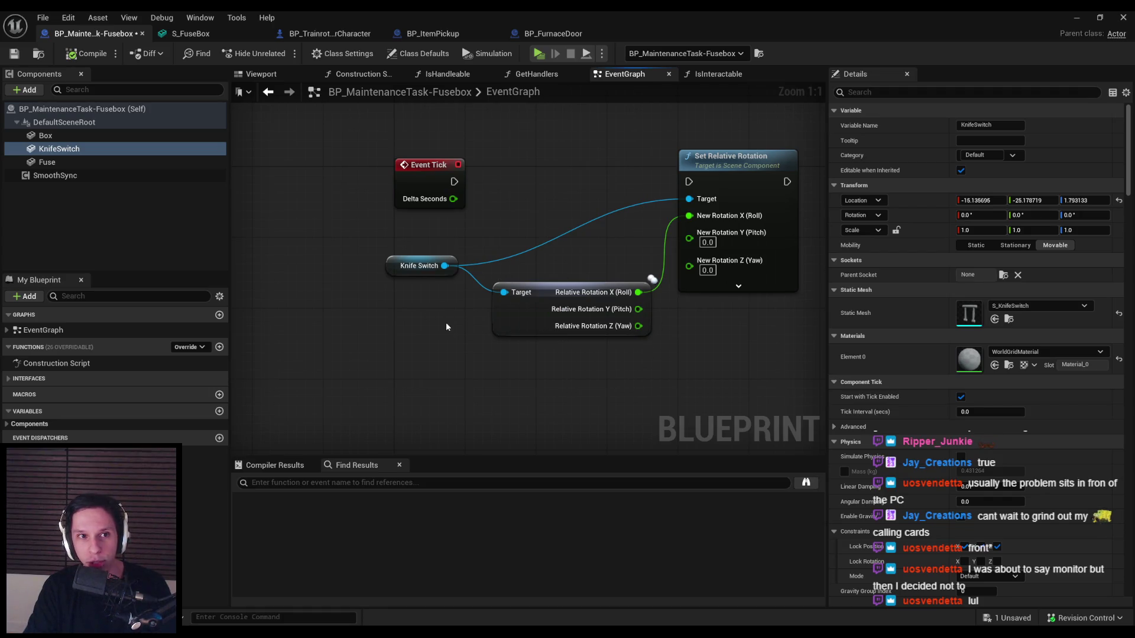
- Bring back the deleted Get Actor Rotation node with Ctrl+Z and compile and save
click(14, 55)
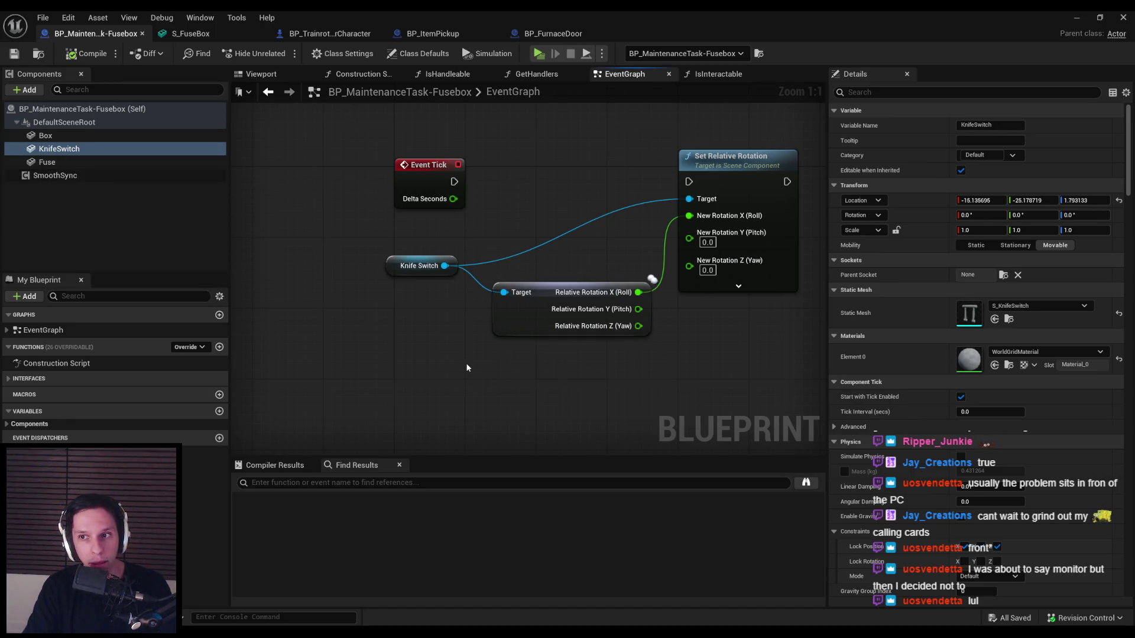
key(ctrl+z)
key(ctrl+z)
key(ctrl+z)
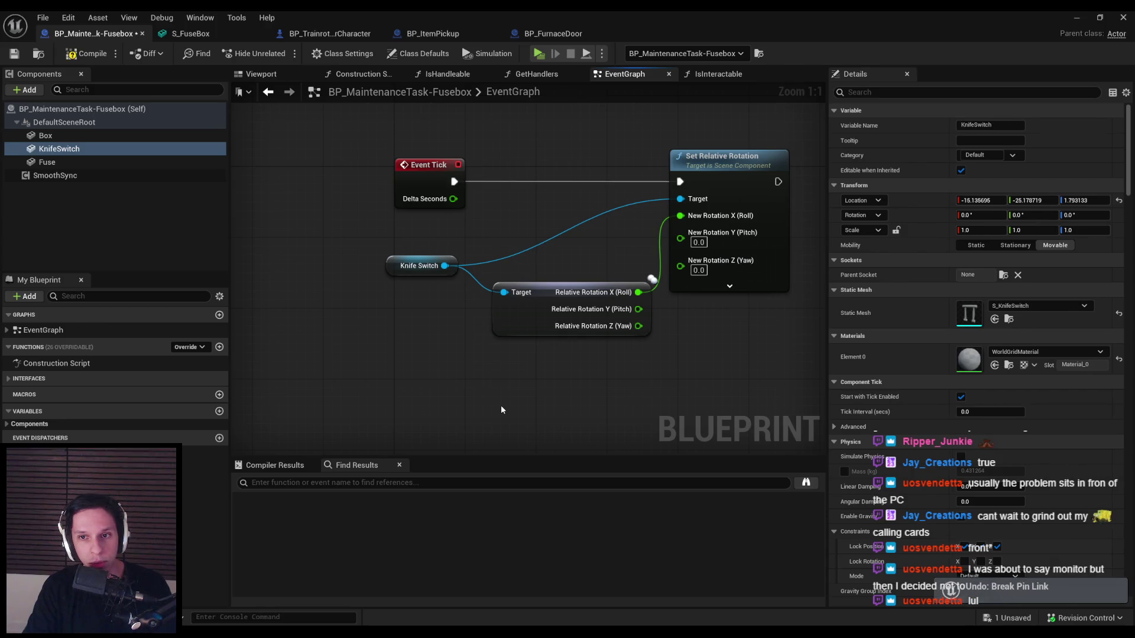
key(ctrl+s)
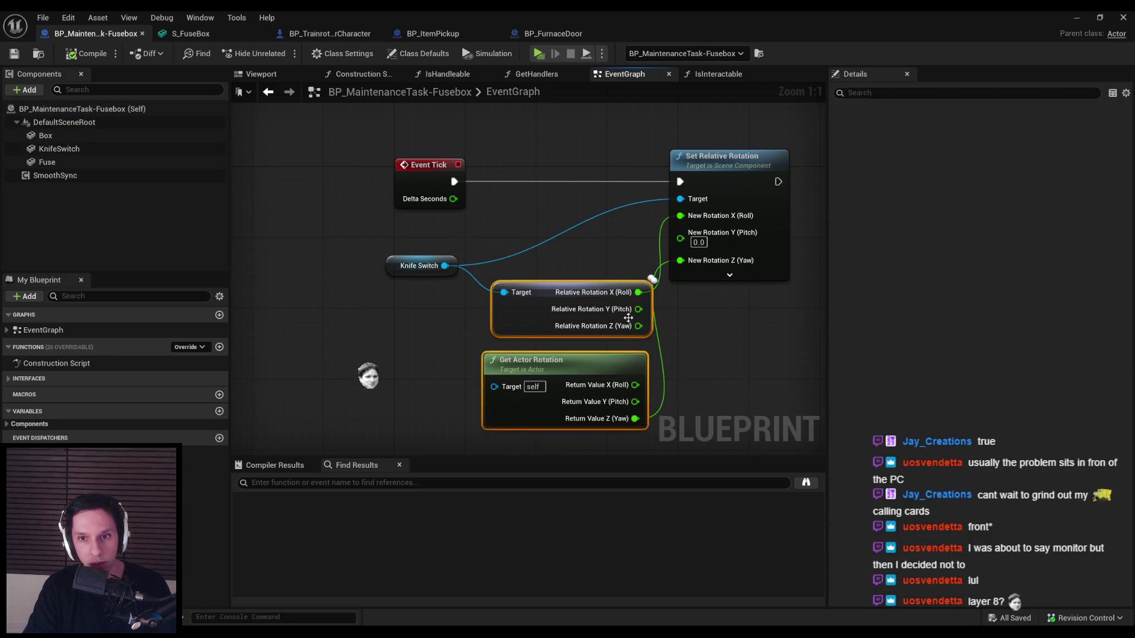
- Save the blueprint and delete the Set Relative Rotation node
drag(548, 381, 553, 380)
click(14, 53)
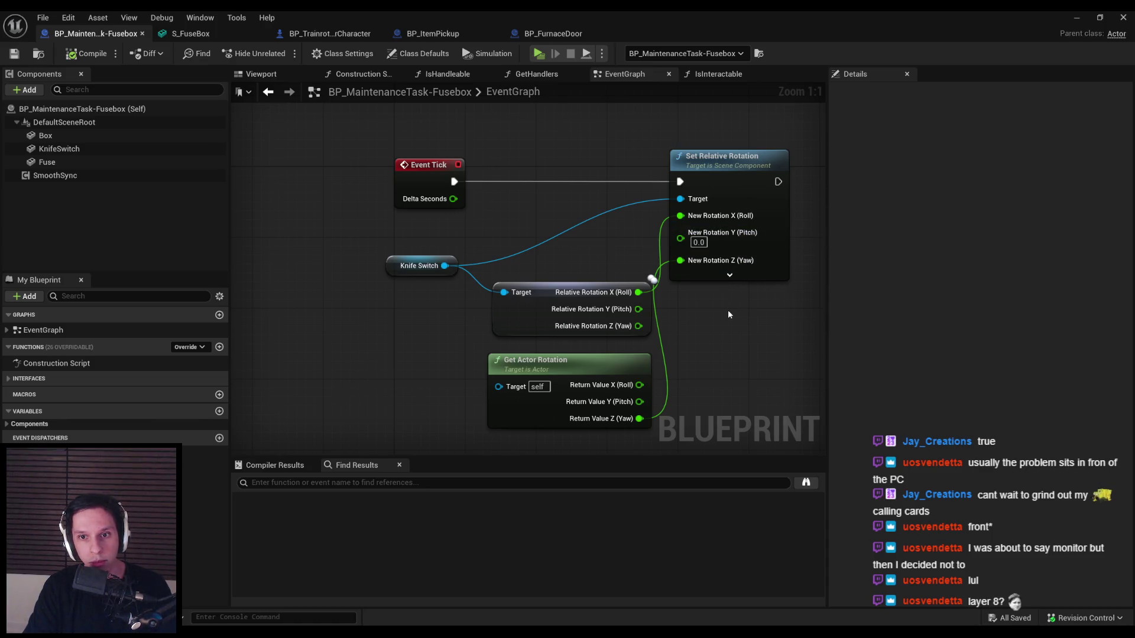
drag(728, 311, 664, 286)
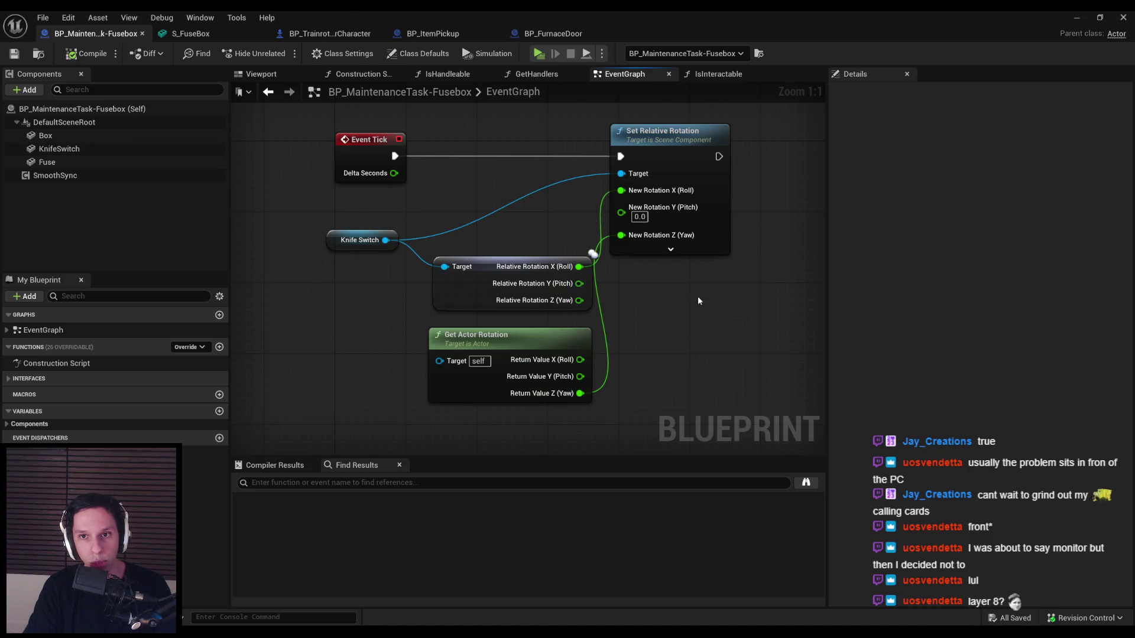
click(674, 242)
key(Delete)
- Add a Set World Rotation node from Knife Switch and wire Event Tick into it
drag(487, 210, 488, 204)
text(set world rotation)
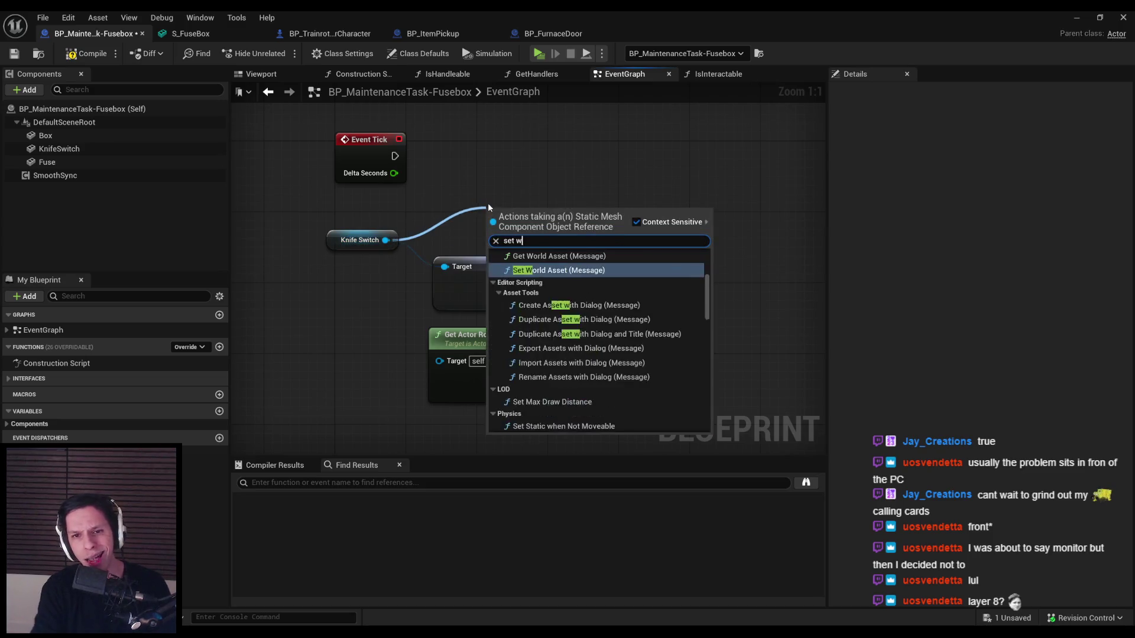
key(Return)
drag(605, 210, 685, 130)
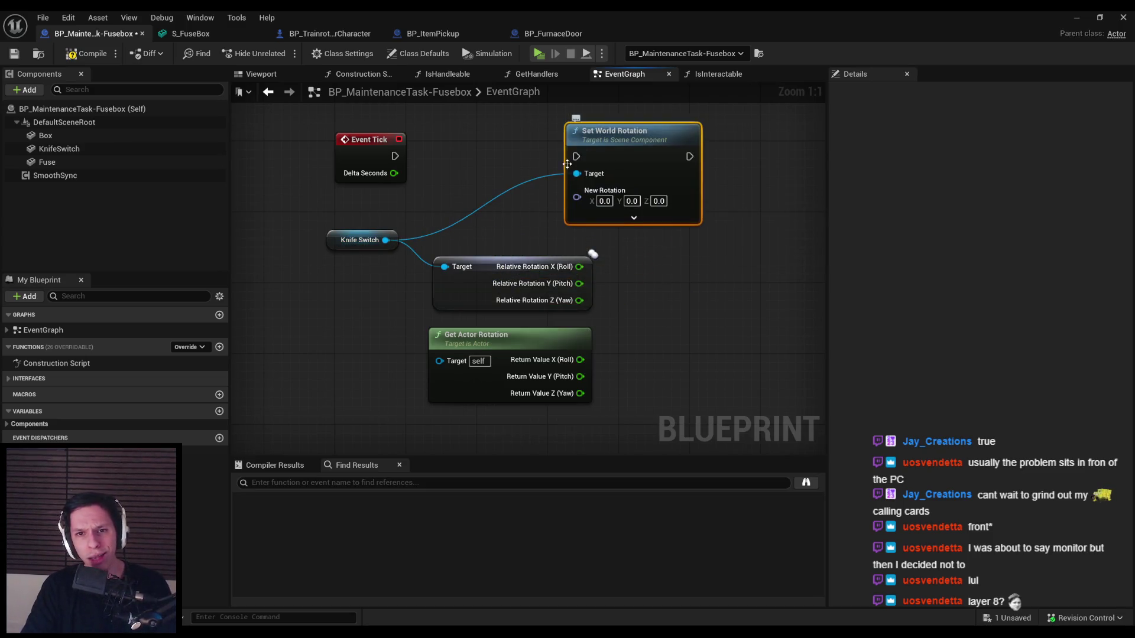
drag(577, 156, 416, 166)
drag(601, 158, 664, 158)
- Split New Rotation, feed it the switch's Roll and the actor's Yaw, then start a multiplayer test
right_click(640, 198)
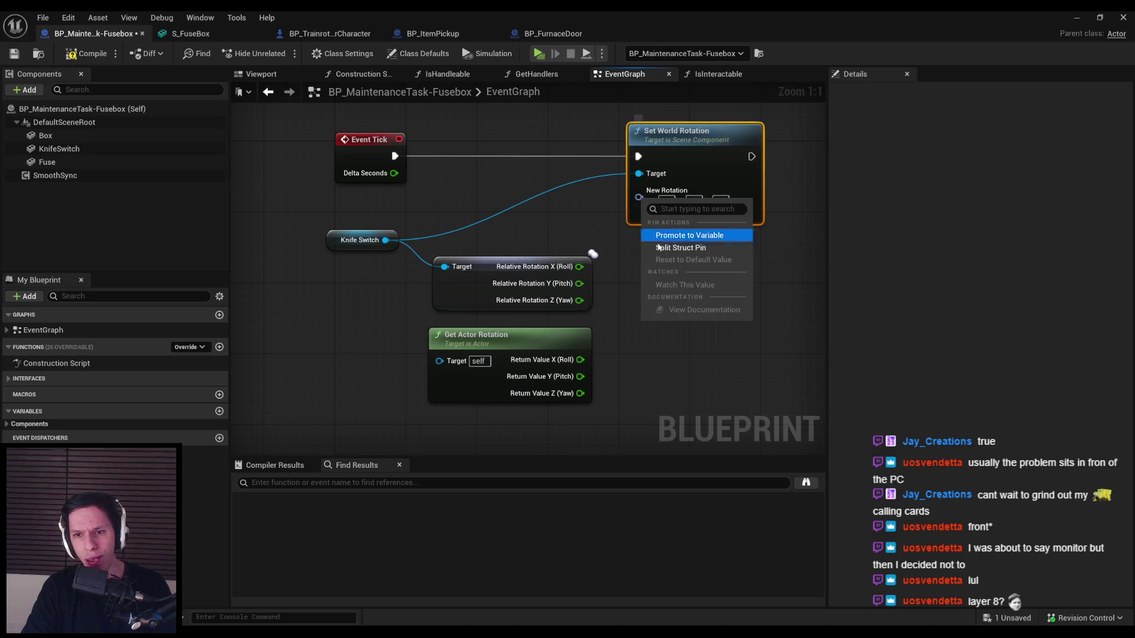
click(679, 232)
drag(638, 195, 579, 266)
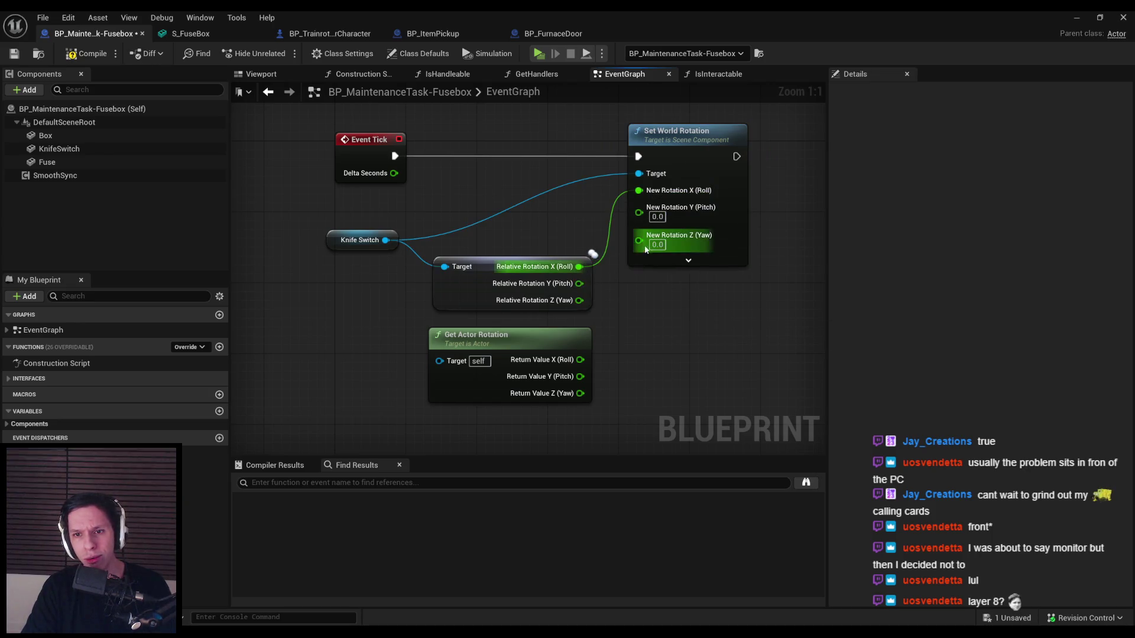
drag(639, 235, 581, 393)
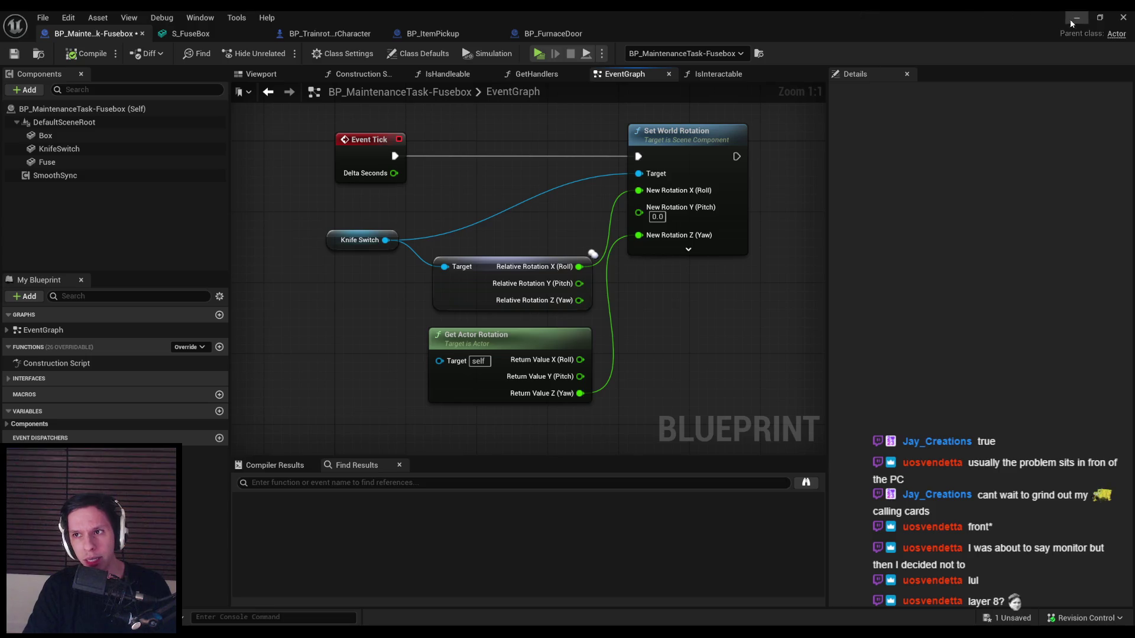
click(1077, 18)
key(alt+p)
- In the server window, drag the knife switch lever down and up several times, leaving it swung up
key(w)
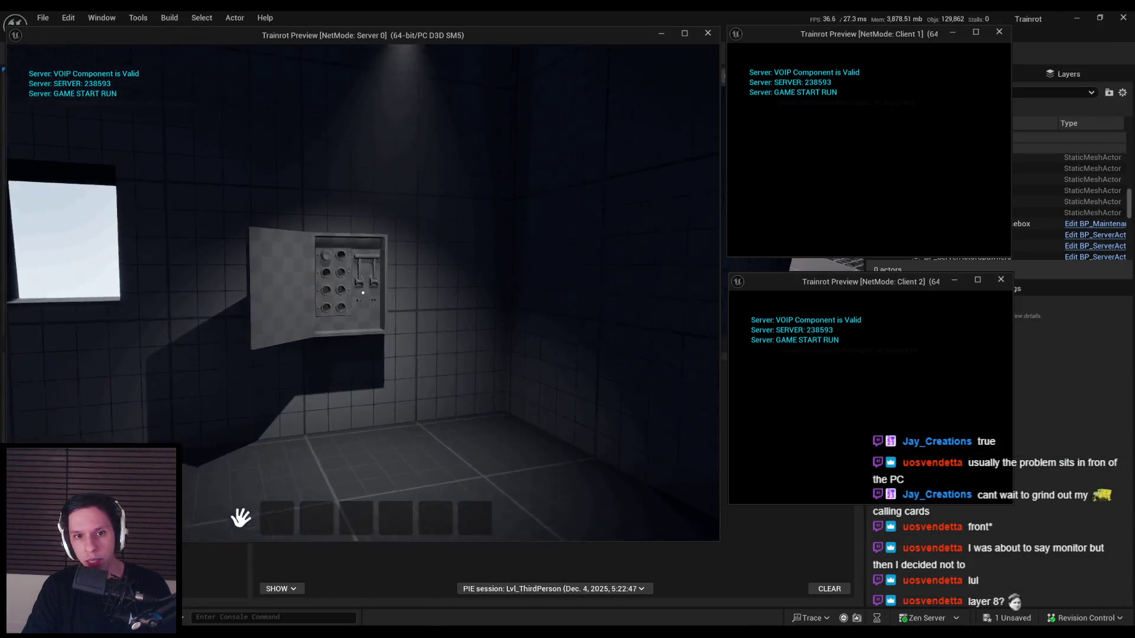
mouse_move(363, 292)
mouse_down()
mouse_move(330, 254)
mouse_move(325, 182)
mouse_move(375, 215)
mouse_move(388, 296)
mouse_move(413, 279)
mouse_move(254, 304)
mouse_move(243, 437)
mouse_move(242, 296)
mouse_up()
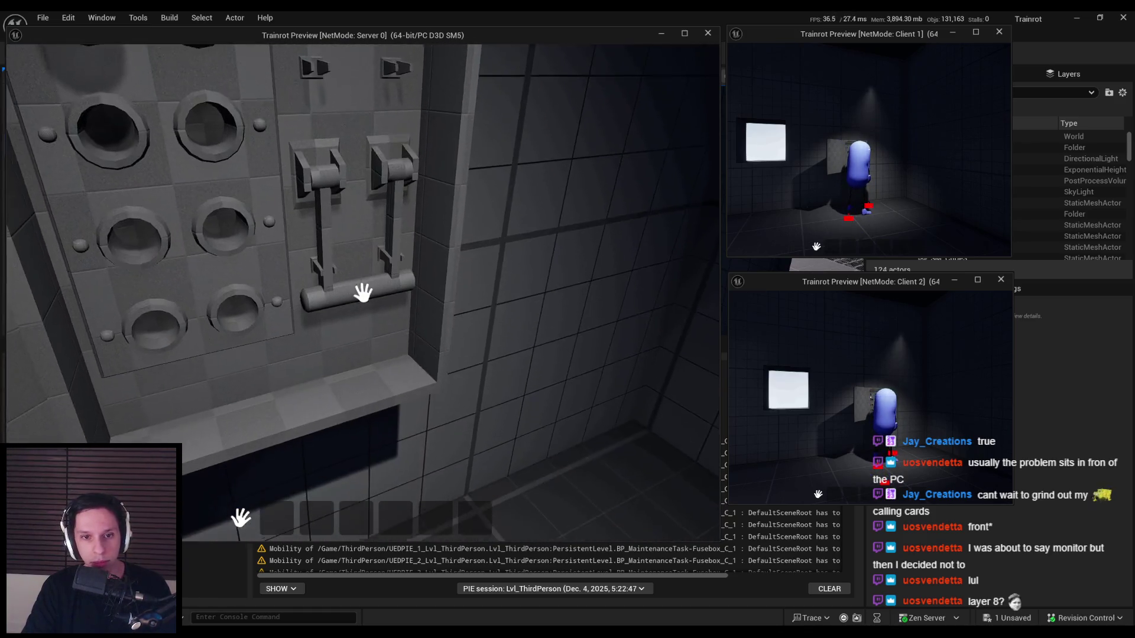
mouse_move(278, 296)
mouse_down()
mouse_move(294, 347)
mouse_move(286, 413)
mouse_move(392, 436)
mouse_up()
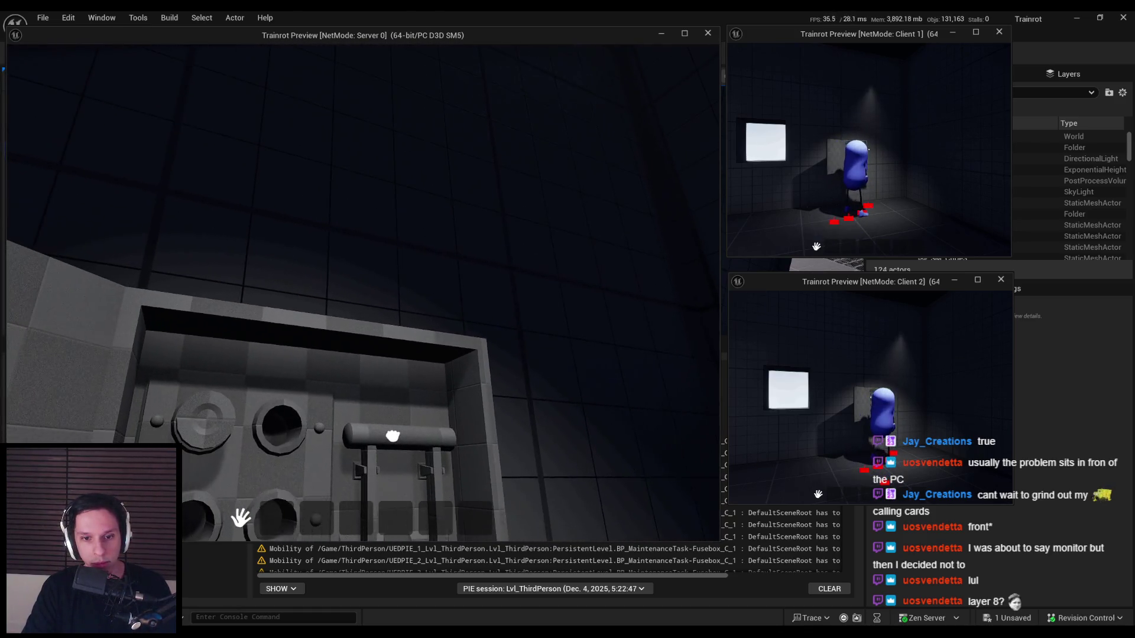
mouse_move(363, 293)
mouse_down()
mouse_move(464, 233)
mouse_move(406, 253)
mouse_move(340, 325)
mouse_up()
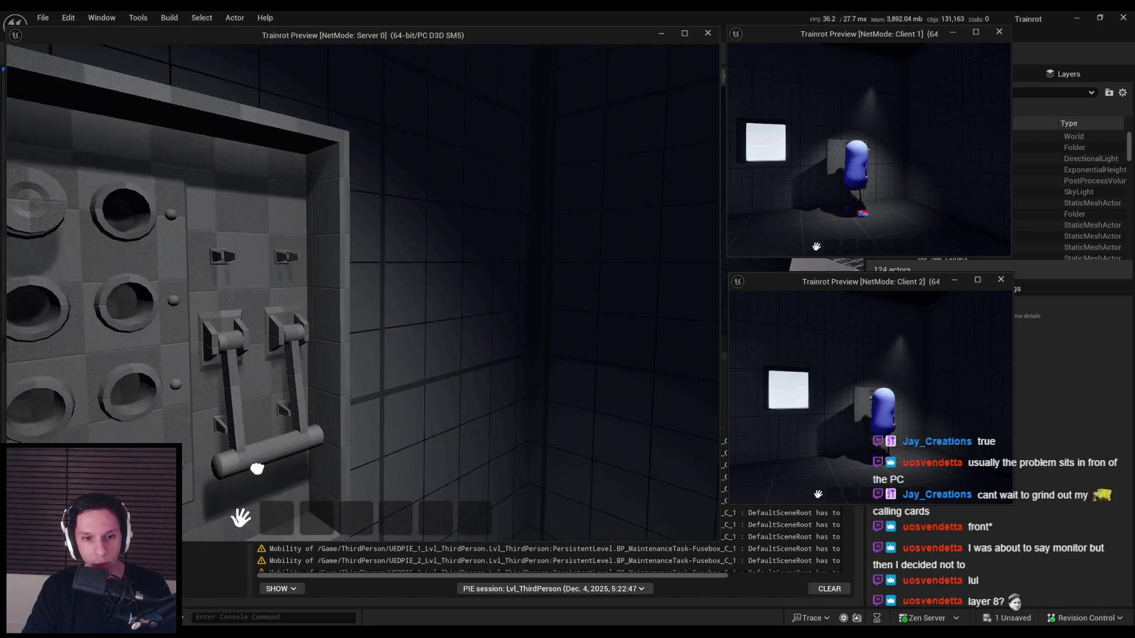
mouse_move(257, 469)
mouse_down()
mouse_move(329, 299)
mouse_move(342, 296)
mouse_move(205, 476)
mouse_up()
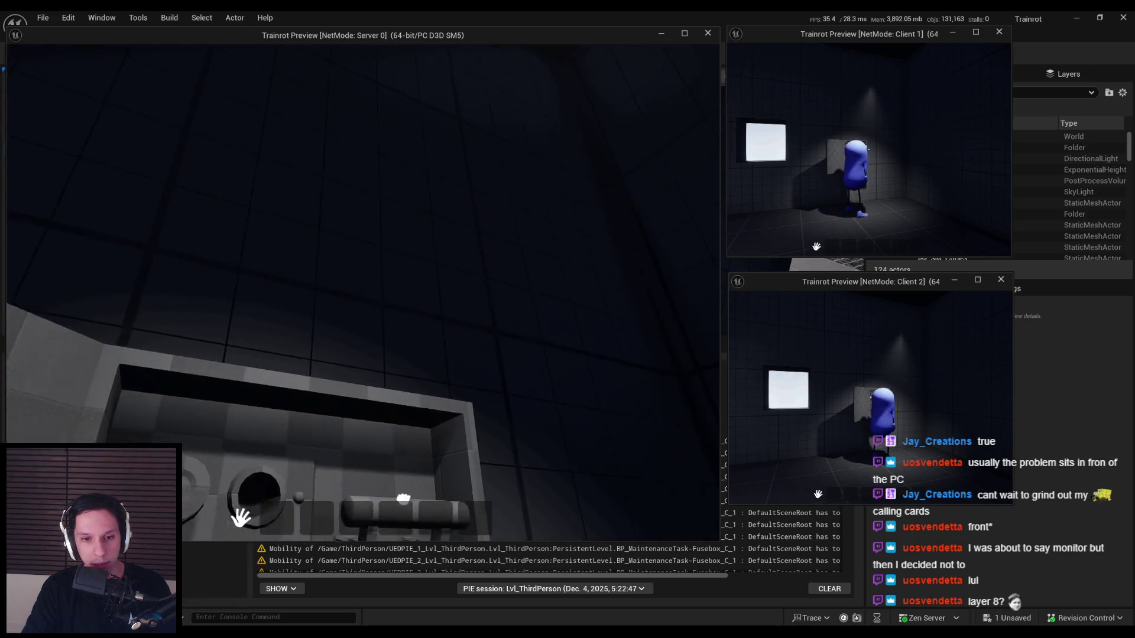
drag(403, 499, 452, 331)
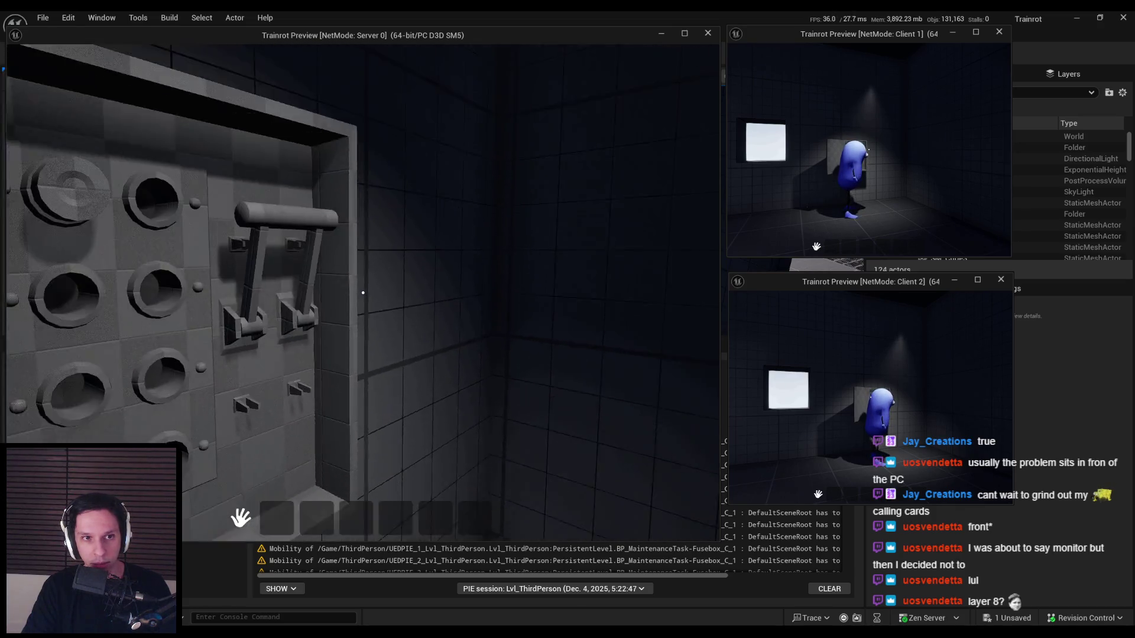
- Pull the fusebox lever down, then walk the Client 1 character around the fusebox to check it
mouse_move(319, 253)
mouse_down()
mouse_move(403, 289)
mouse_move(324, 481)
mouse_up()
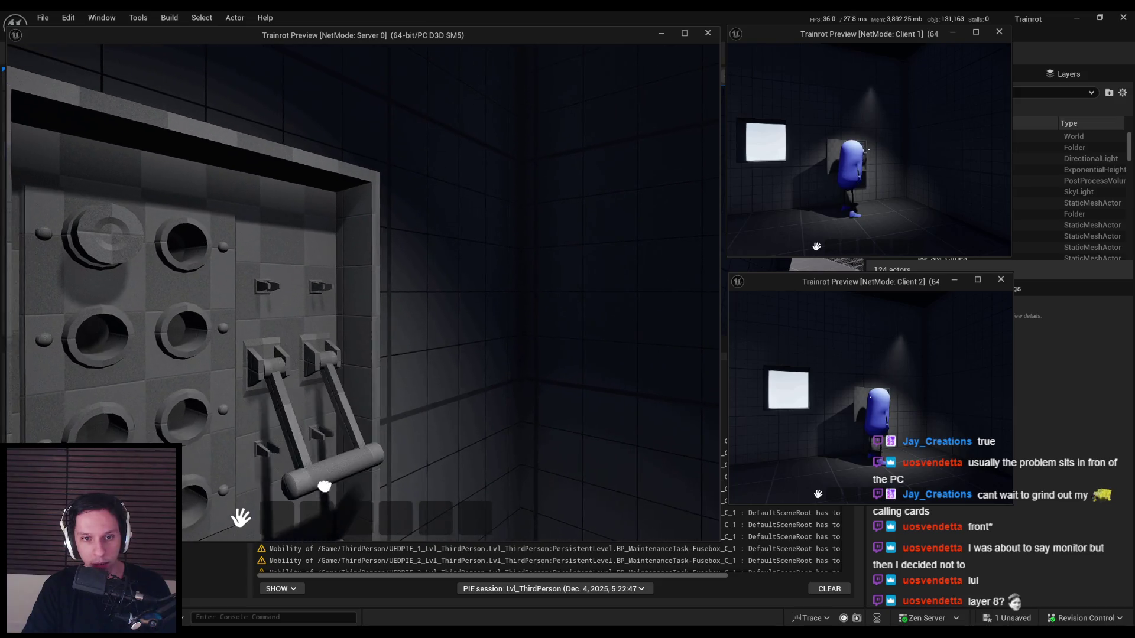
key(super)
key(super)
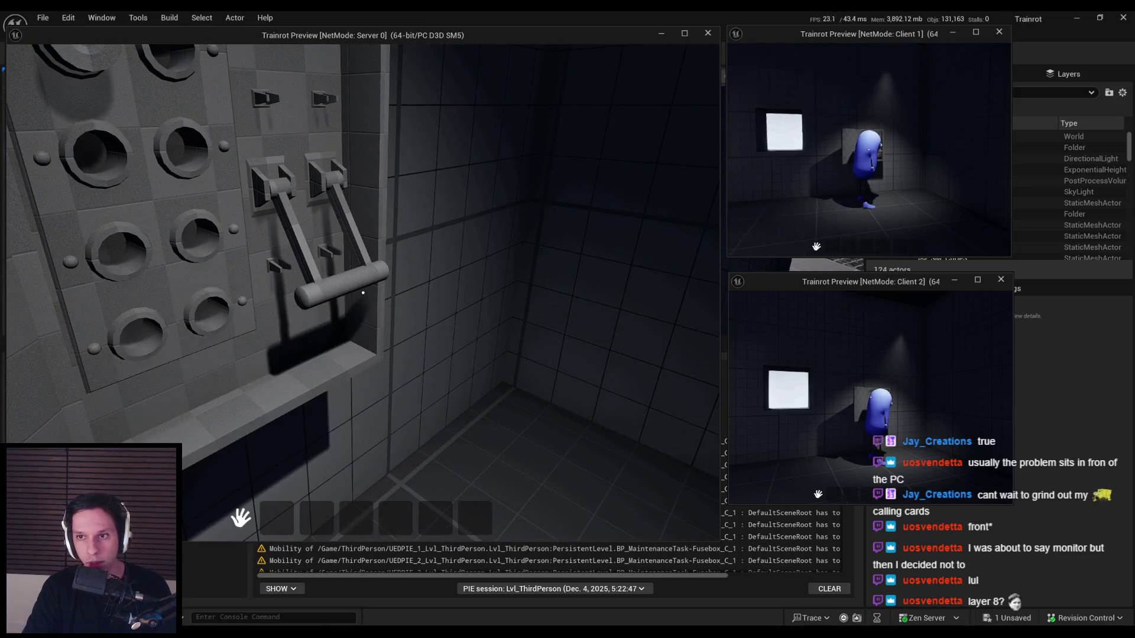
key(w)
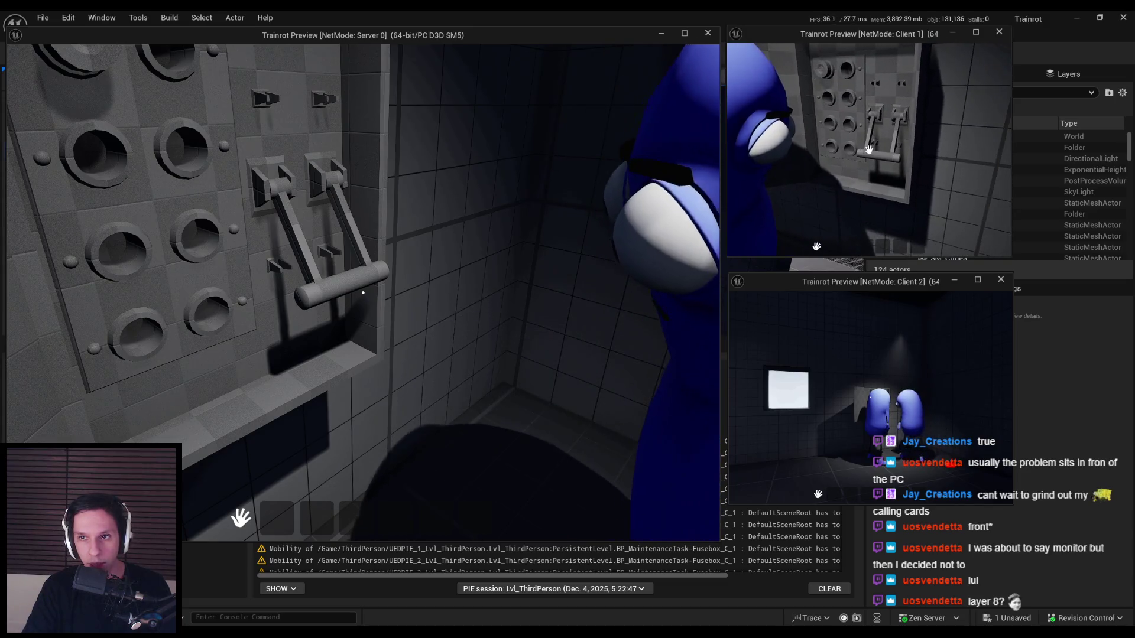
key(s)
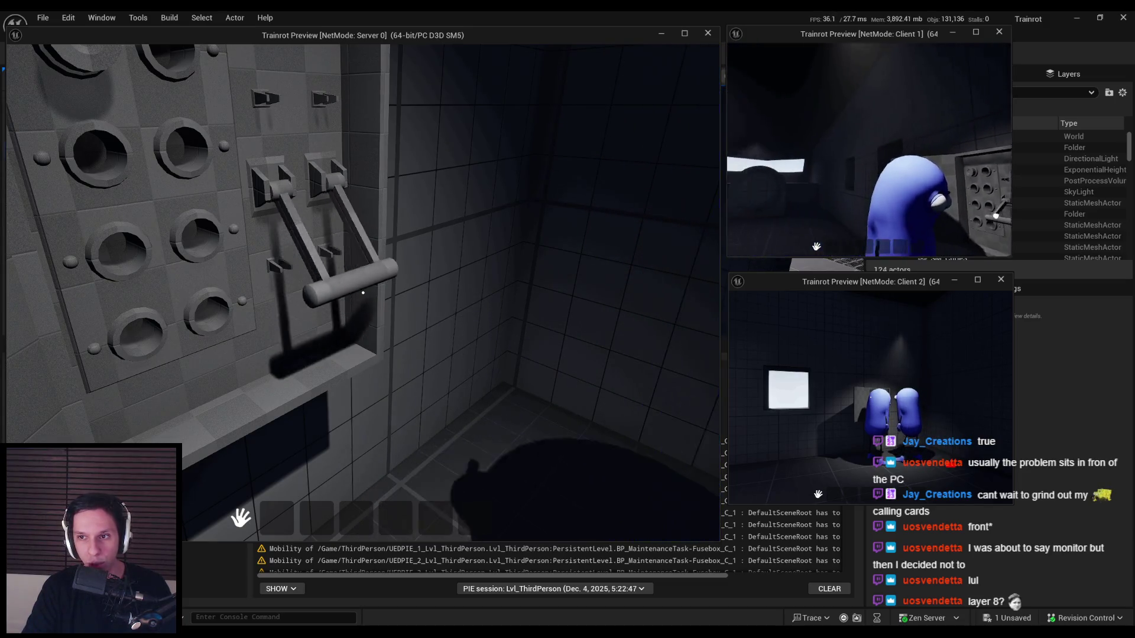
key(w)
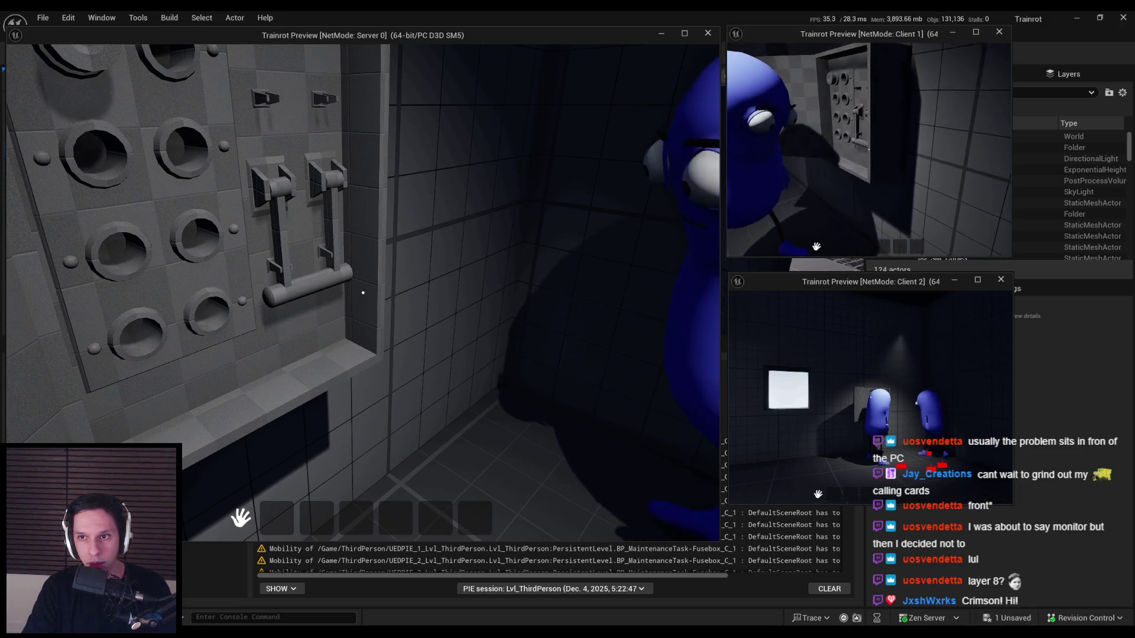
key(e)
key(w)
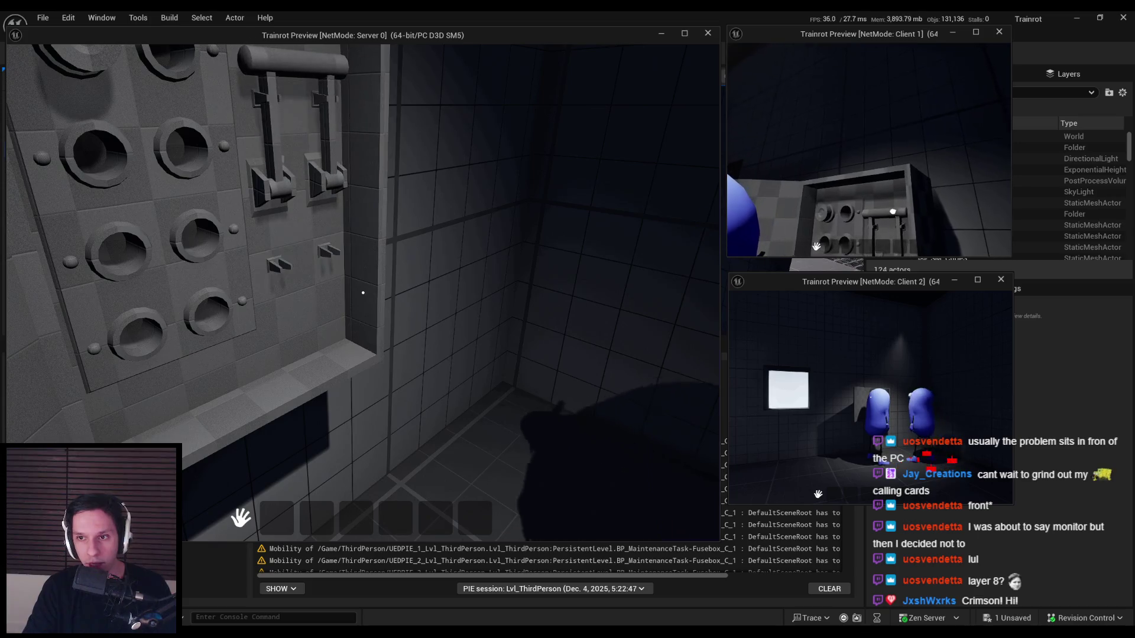
key(w)
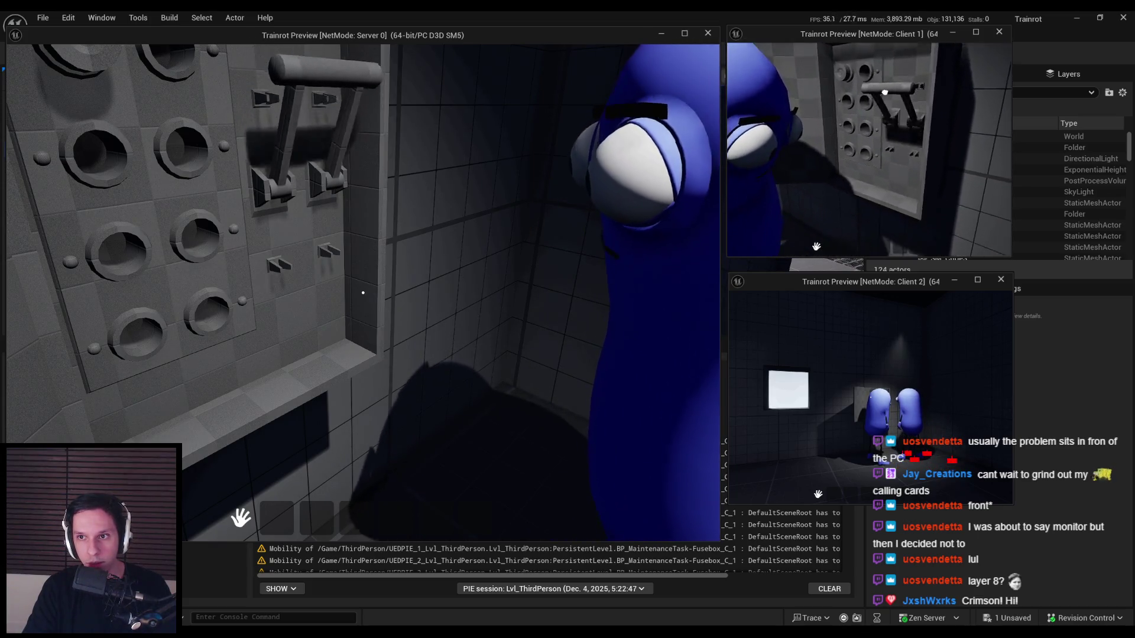
key(s)
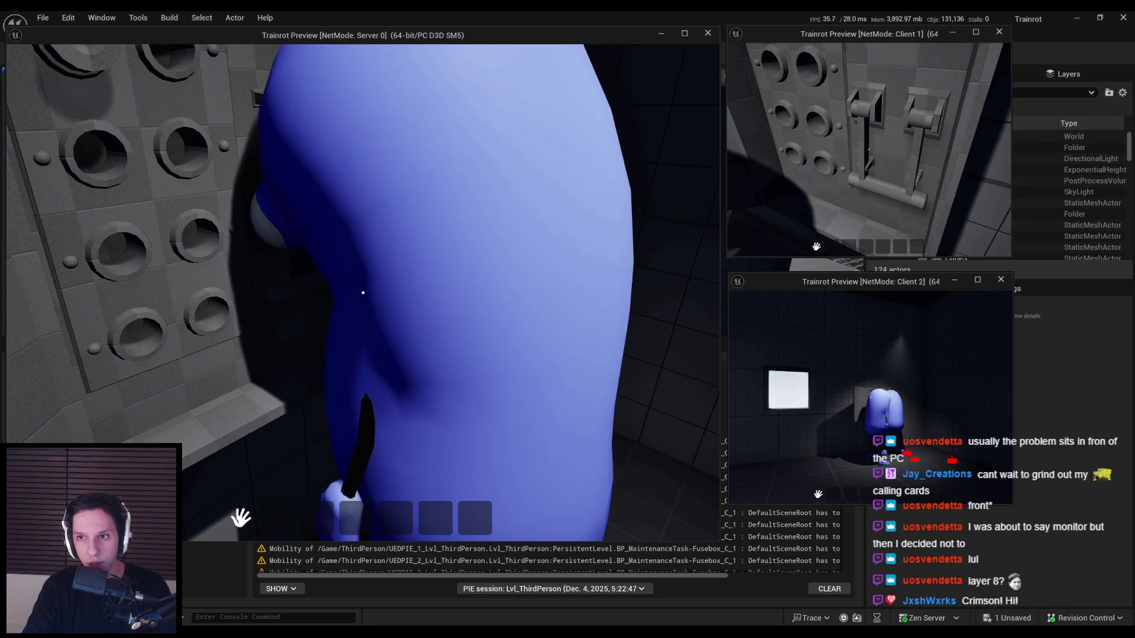
key(w)
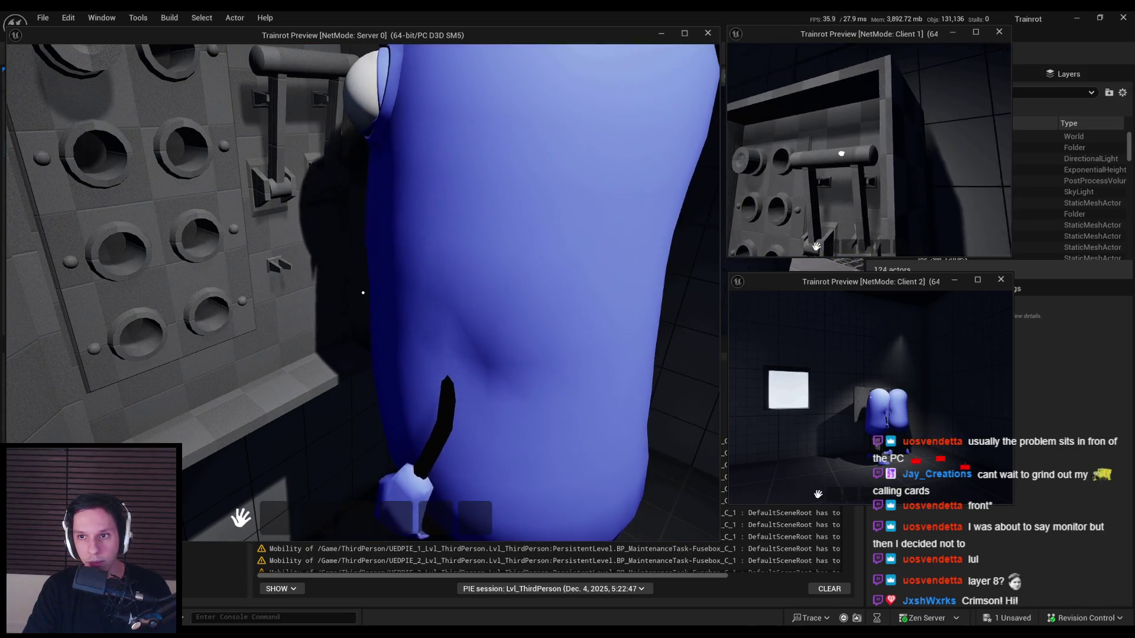
key(a)
key(d)
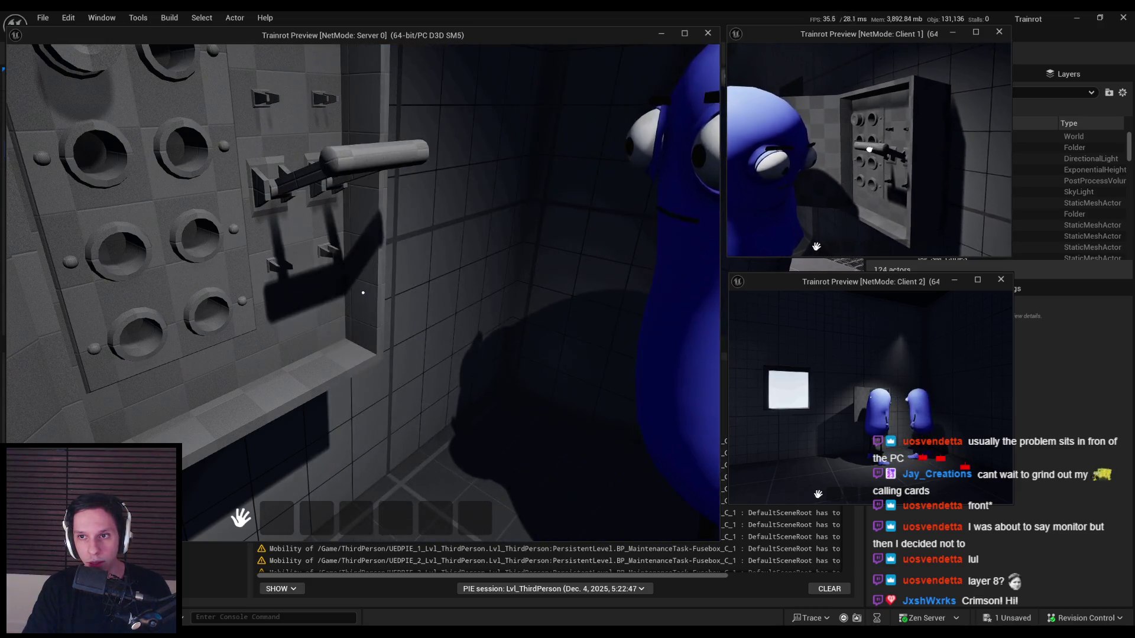
key(s)
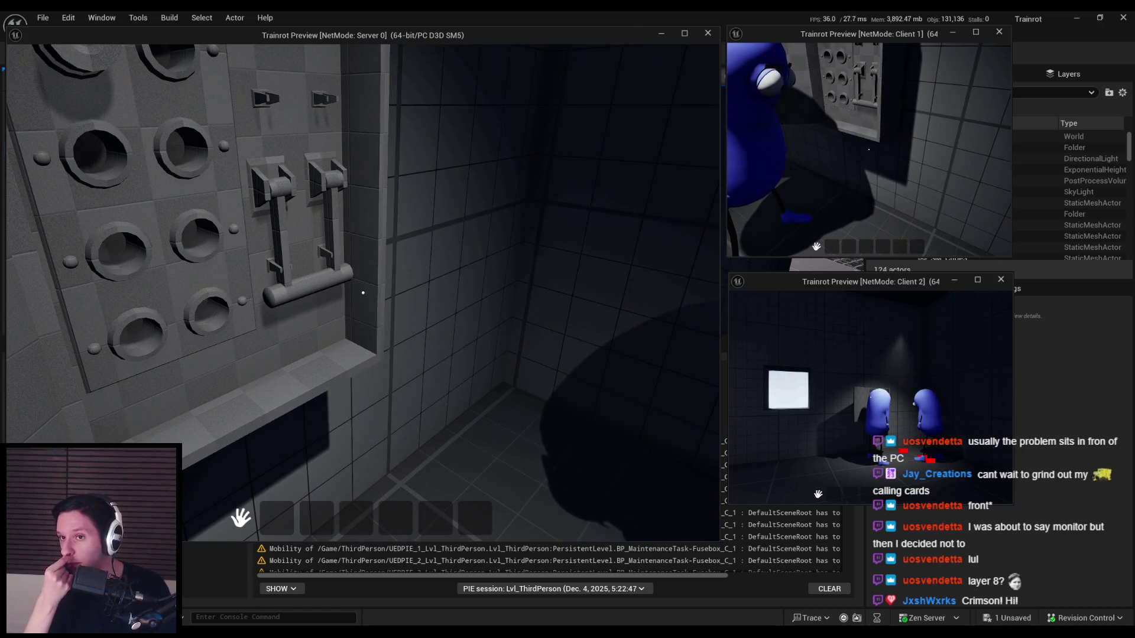
key(w)
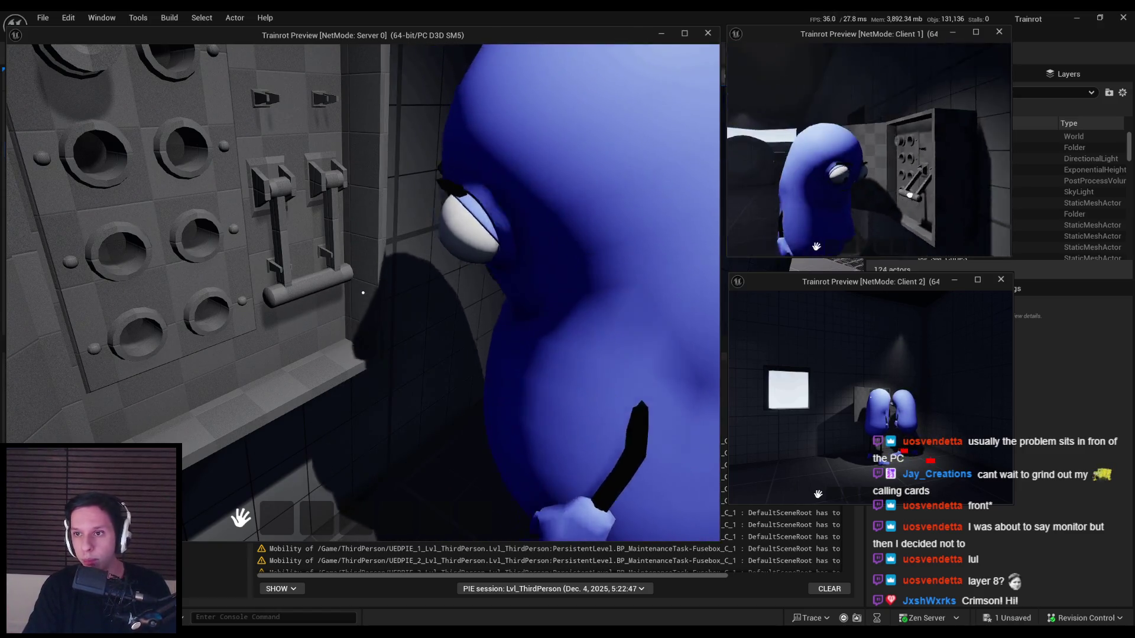
key(a)
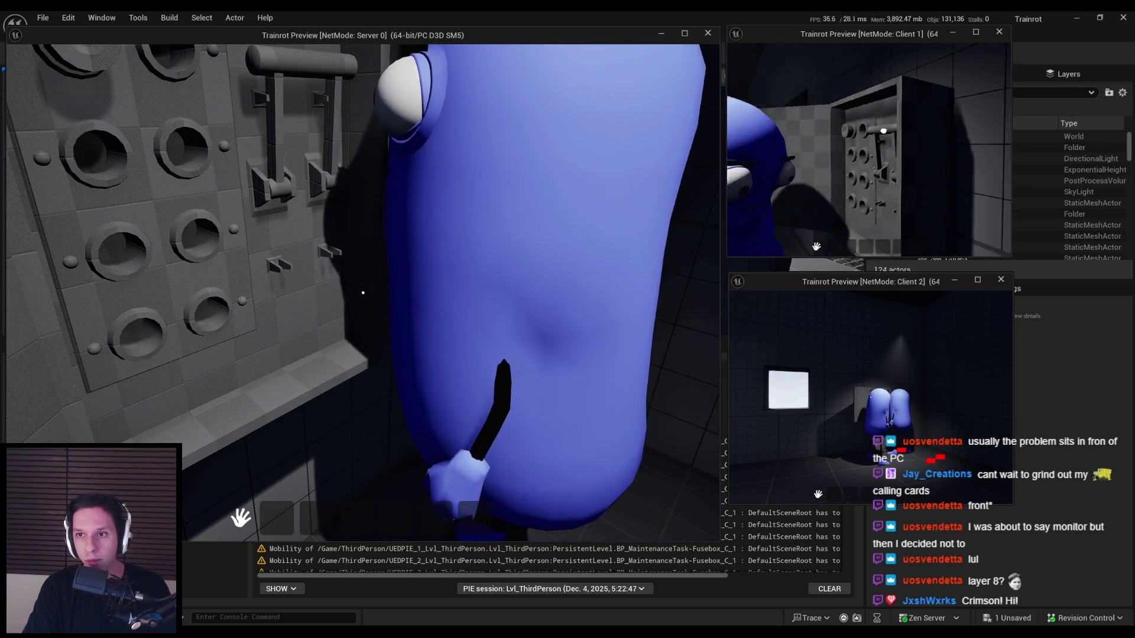
- Stop the play test, save the fuse box blueprint, and switch to the player character blueprint
key(Escape)
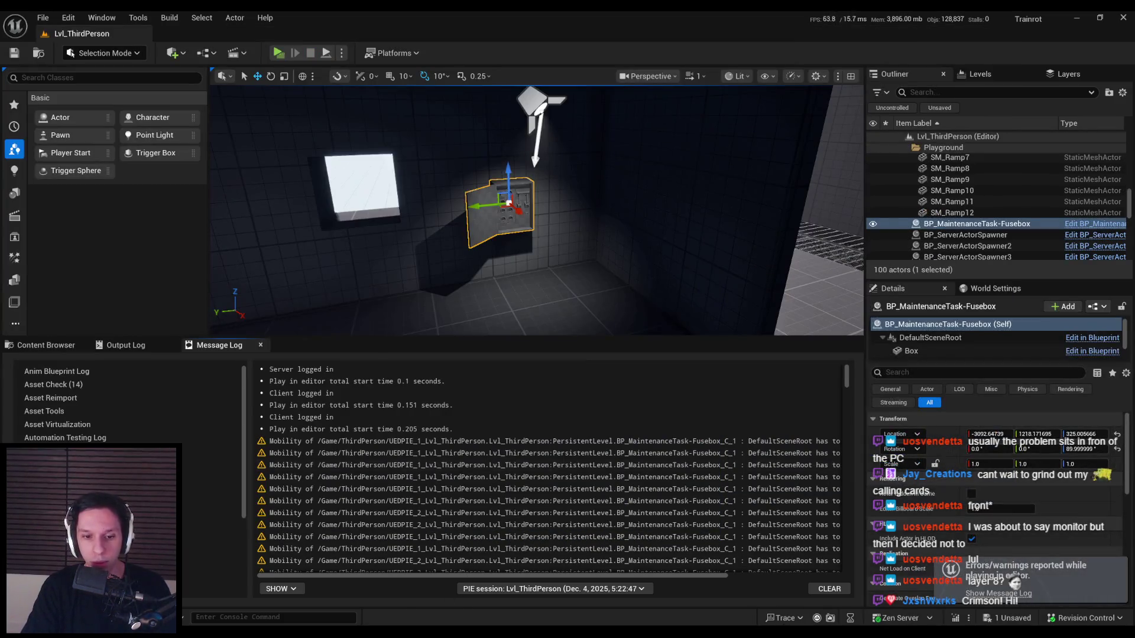
scroll(416, 373, down, 2)
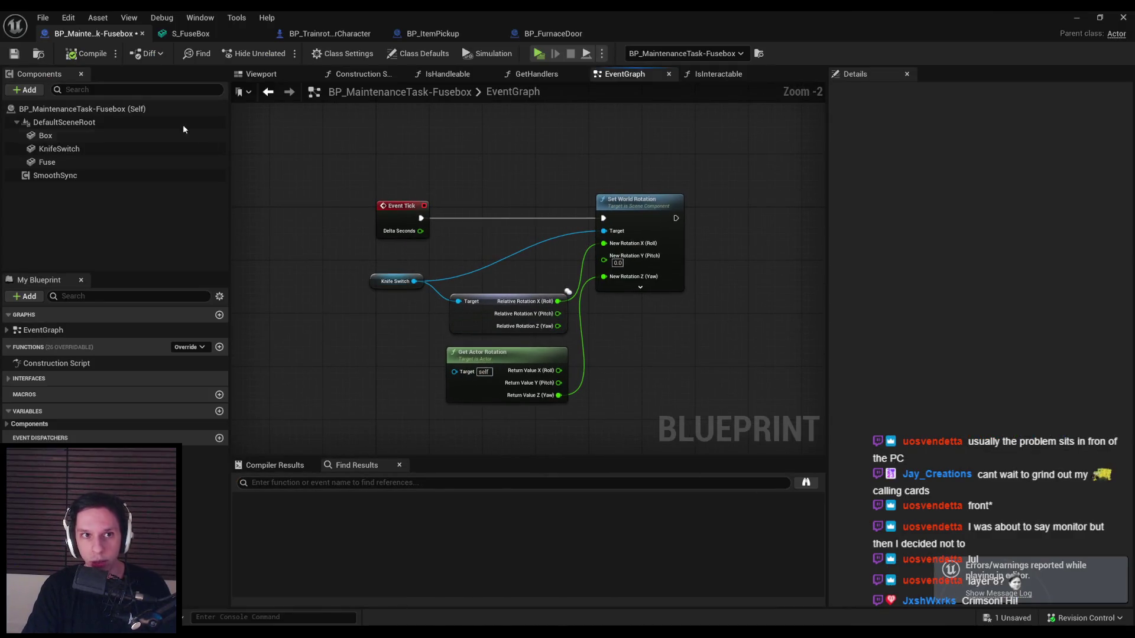
key(ctrl+s)
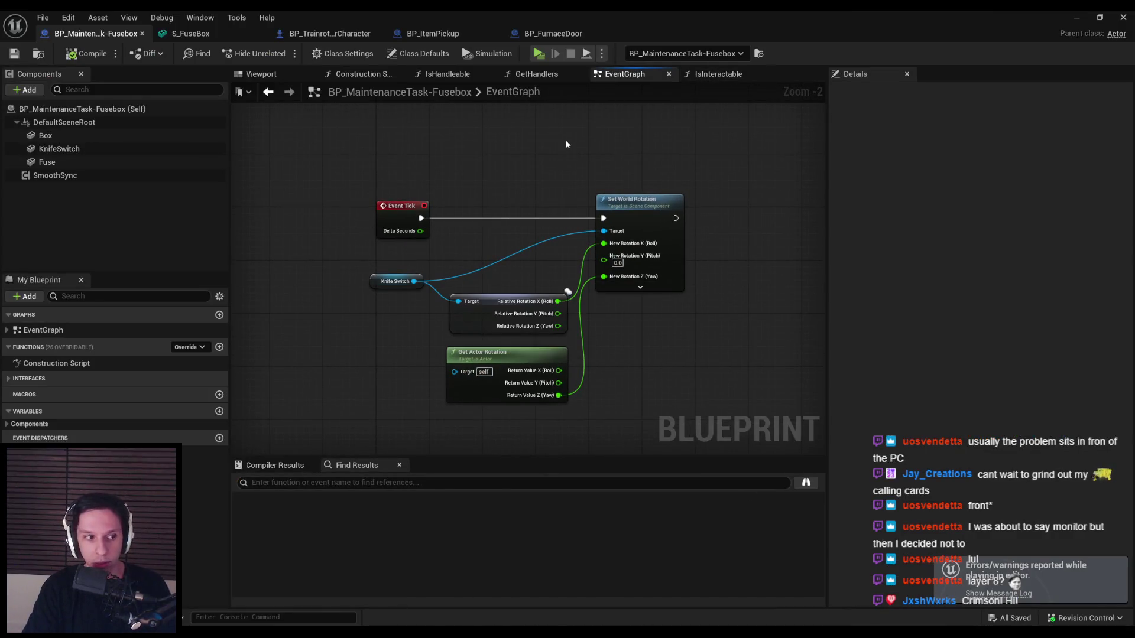
click(324, 33)
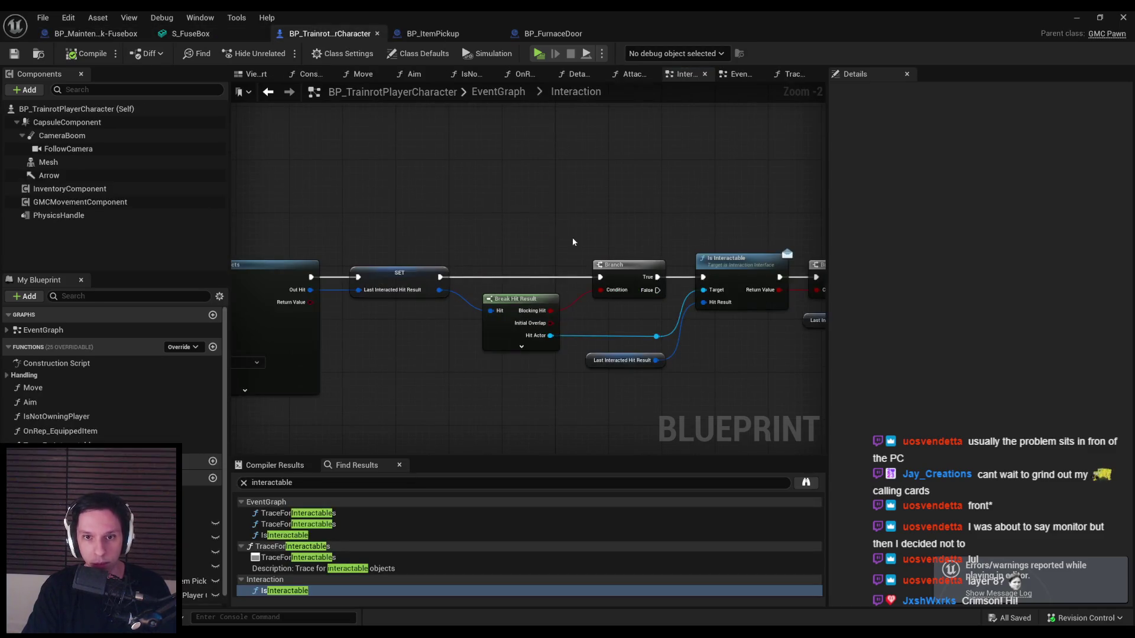
- Pan through the Interaction graph, then return to the main EventGraph and survey its node clusters
mouse_move(491, 301)
mouse_down()
mouse_move(502, 317)
mouse_move(381, 316)
mouse_move(562, 303)
mouse_move(329, 283)
mouse_up()
scroll(612, 269, down, 5)
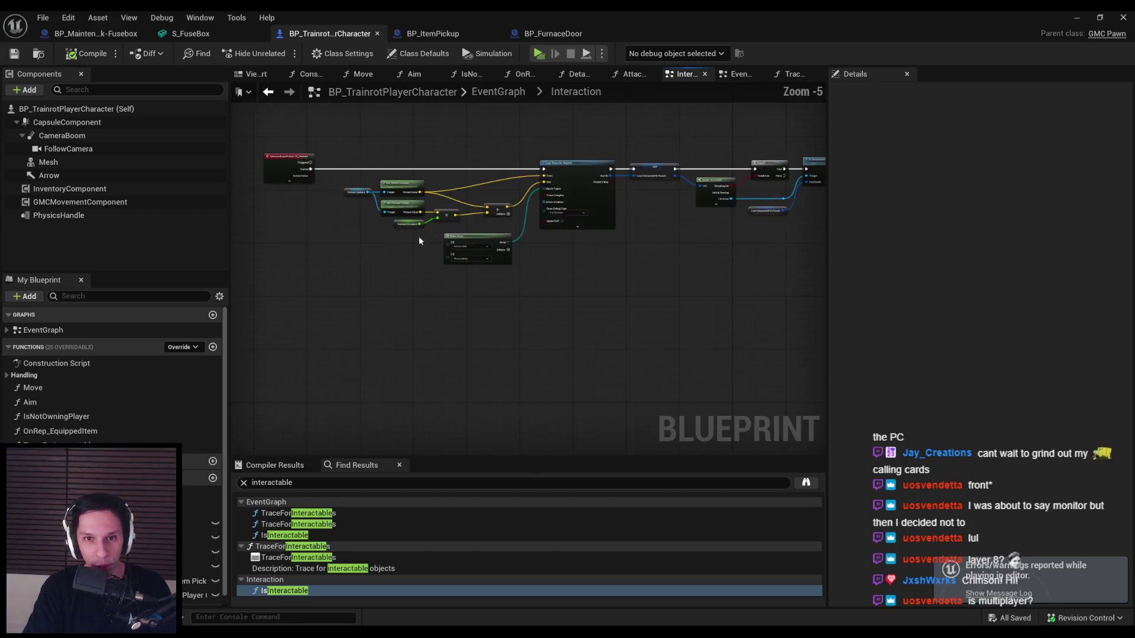
drag(610, 219, 573, 304)
scroll(532, 308, up, 8)
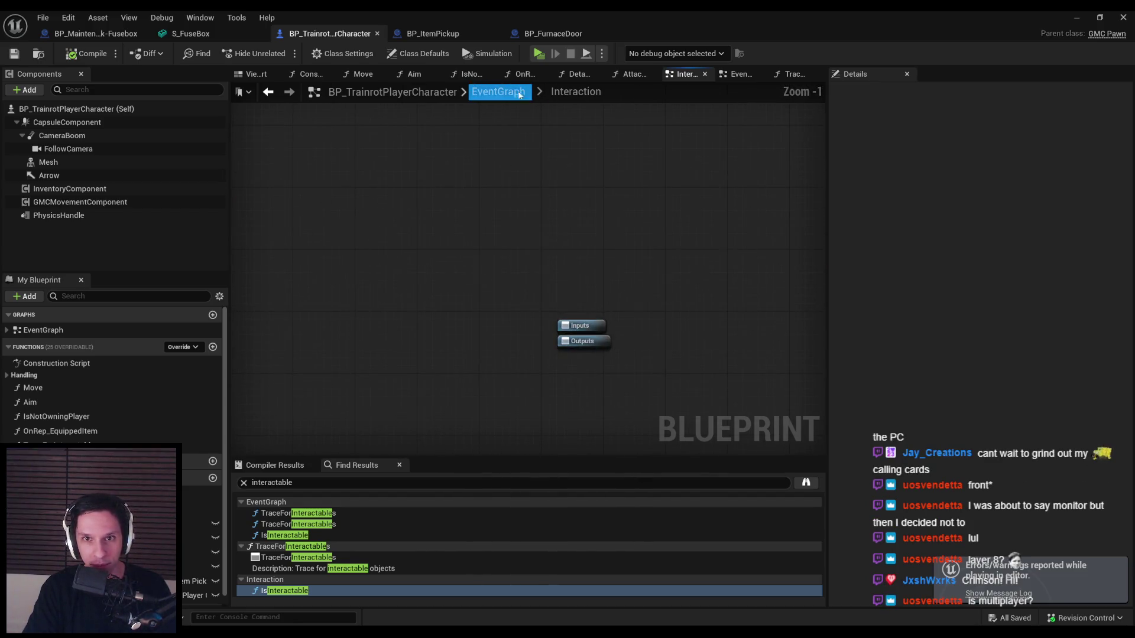
key(alt+Left)
scroll(457, 282, up, 6)
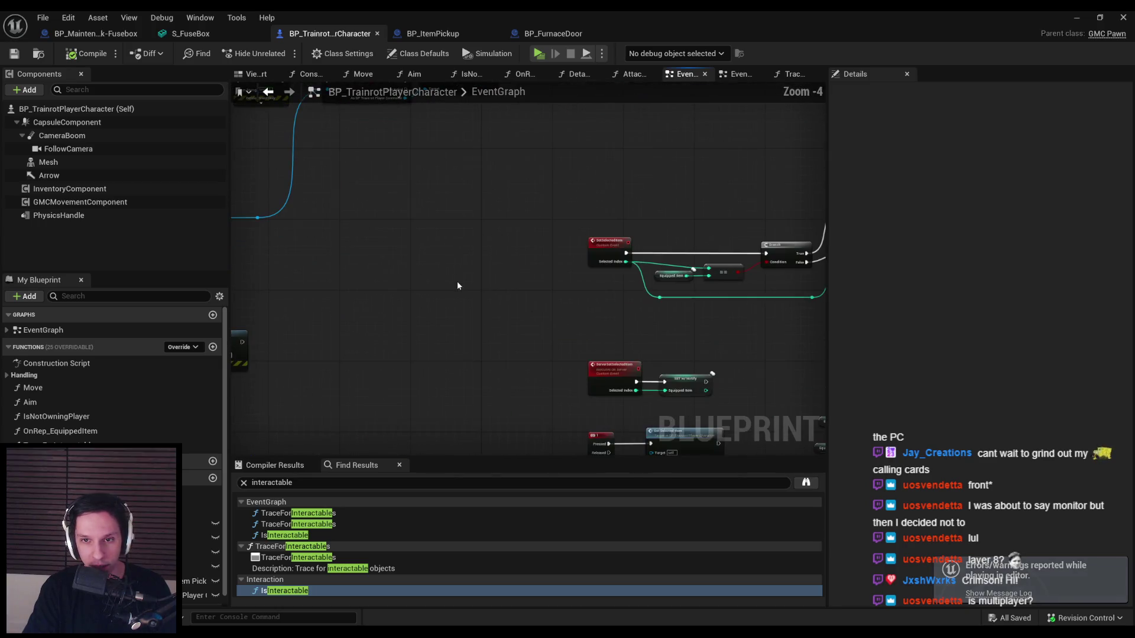
mouse_move(470, 281)
mouse_down()
mouse_move(613, 309)
mouse_move(594, 275)
mouse_move(726, 298)
mouse_up()
scroll(593, 275, up, 5)
scroll(580, 269, down, 3)
- Pan and zoom the EventGraph to frame the number-key Set Selected Item nodes
scroll(471, 190, down, 8)
scroll(499, 264, up, 4)
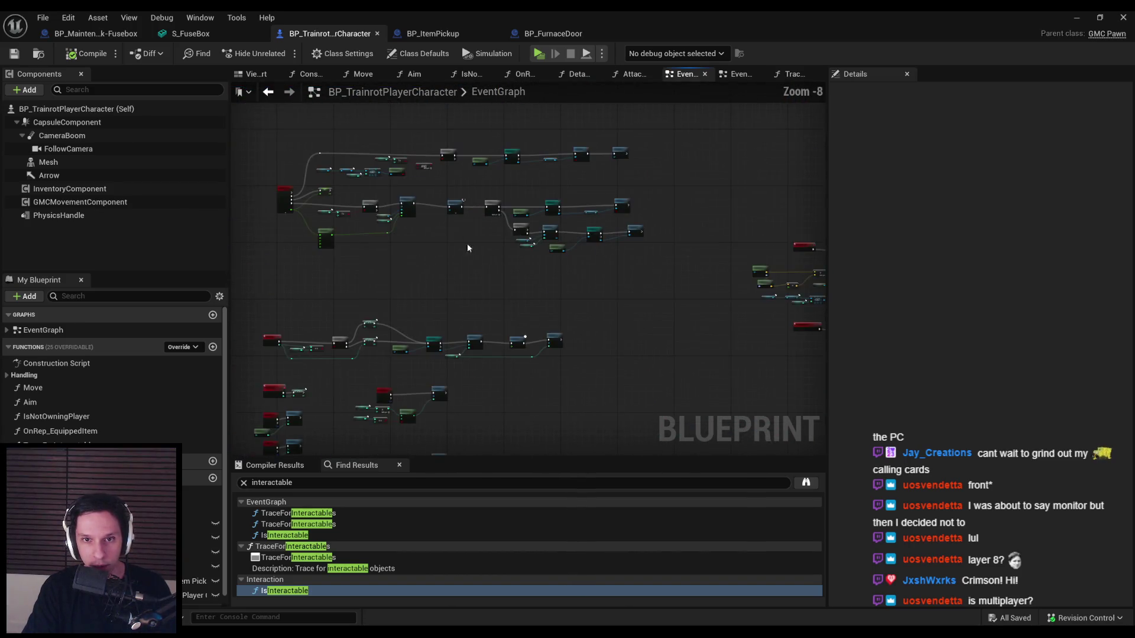
drag(466, 246, 616, 186)
scroll(615, 187, down, 3)
scroll(565, 275, up, 8)
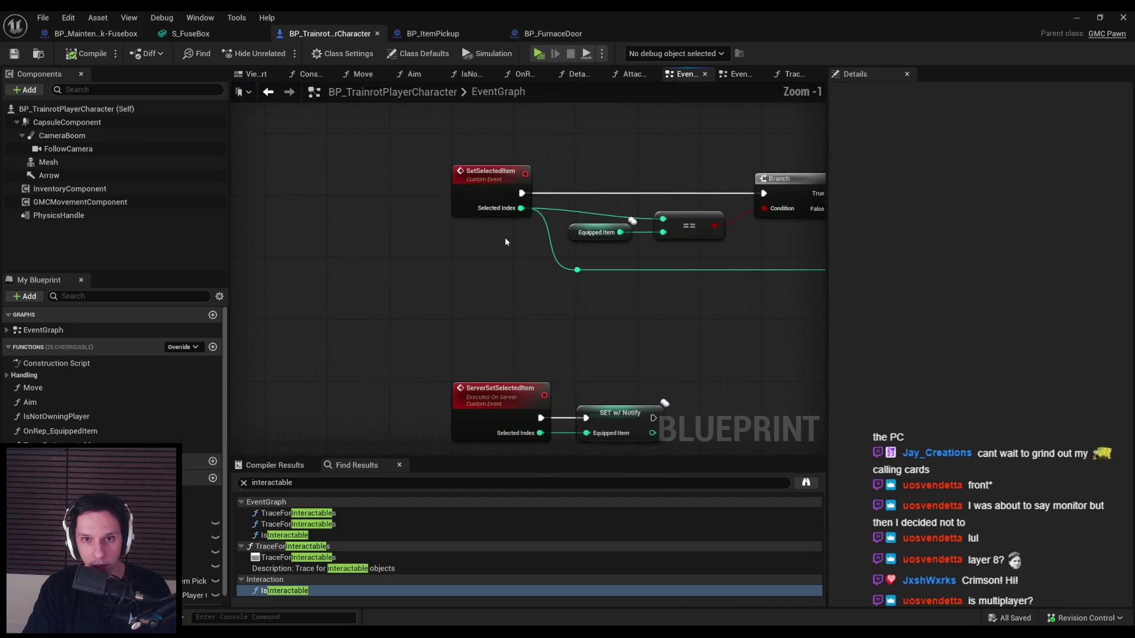
scroll(500, 269, down, 5)
scroll(500, 269, up, 2)
scroll(478, 323, up, 2)
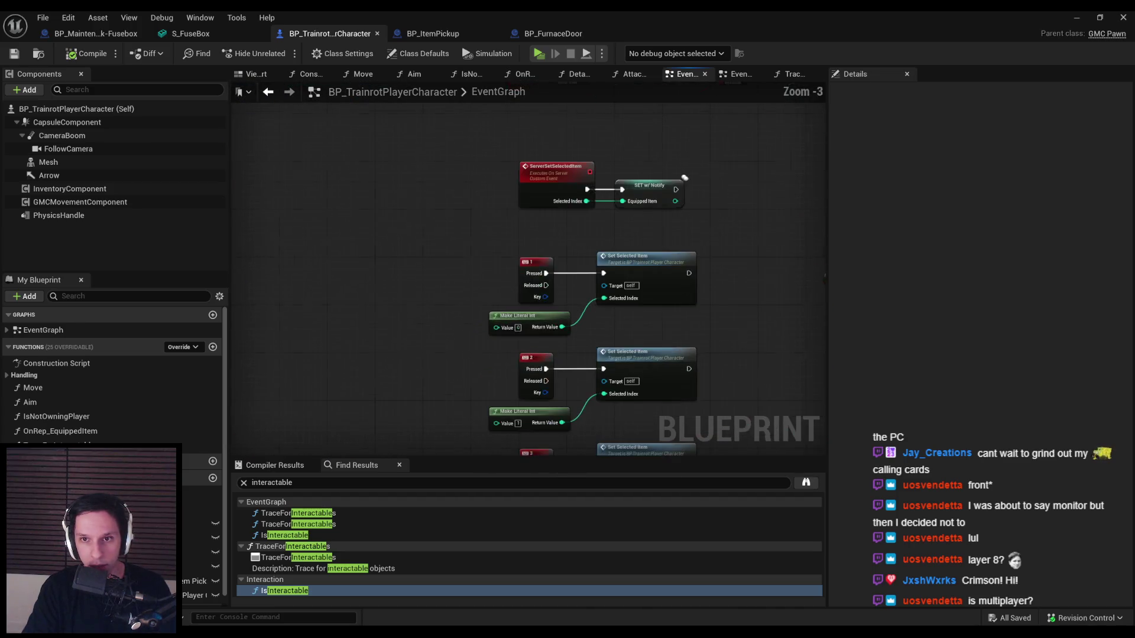
scroll(508, 218, down, 6)
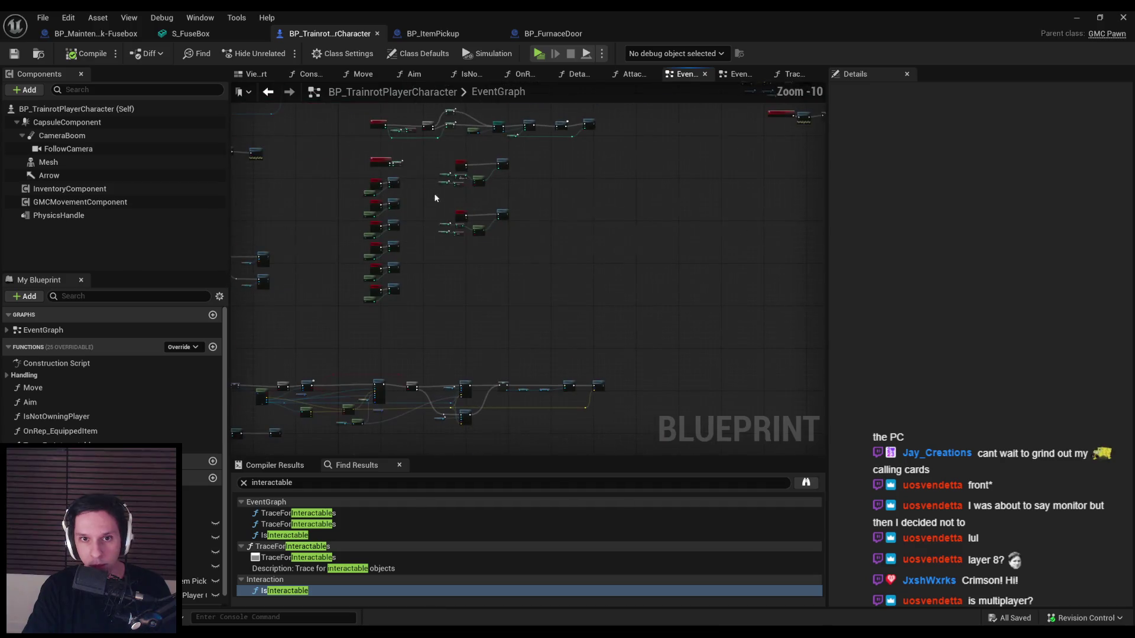
mouse_move(351, 122)
mouse_down()
mouse_move(352, 161)
mouse_move(646, 367)
mouse_up()
scroll(439, 148, up, 2)
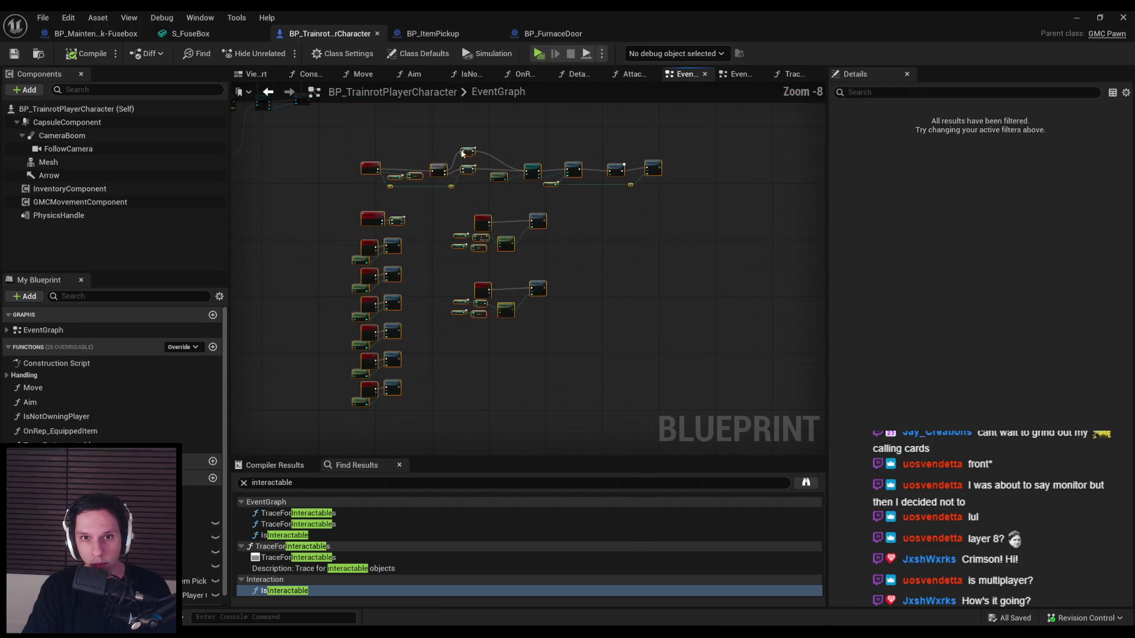
- Collapse the selected hotbar nodes into a graph named SelectHotbarItem
right_click(468, 150)
click(512, 311)
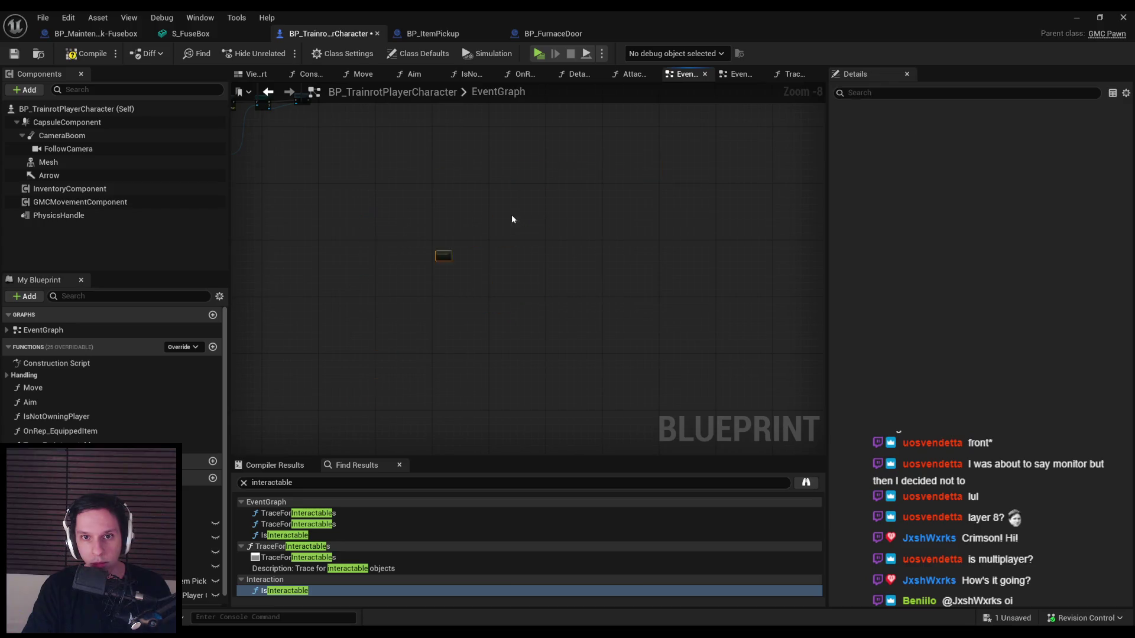
scroll(444, 254, up, 6)
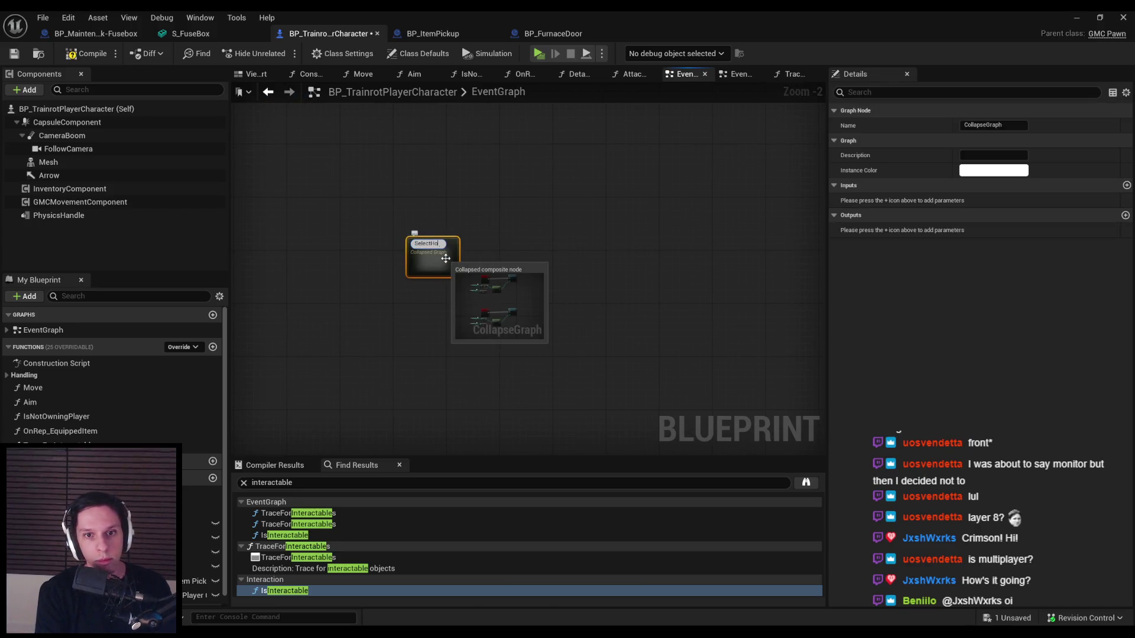
text(tem)
key(Return)
- Open SelectHotbarItem to check its Outputs node, then go back to the EventGraph
double_click(440, 260)
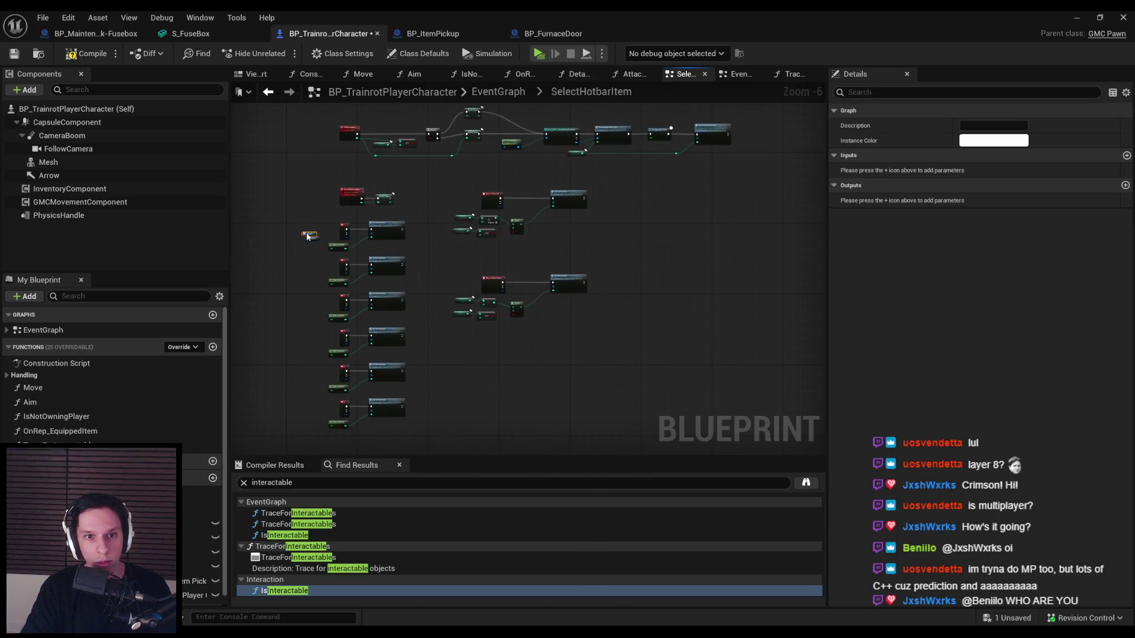
scroll(312, 238, up, 7)
click(324, 243)
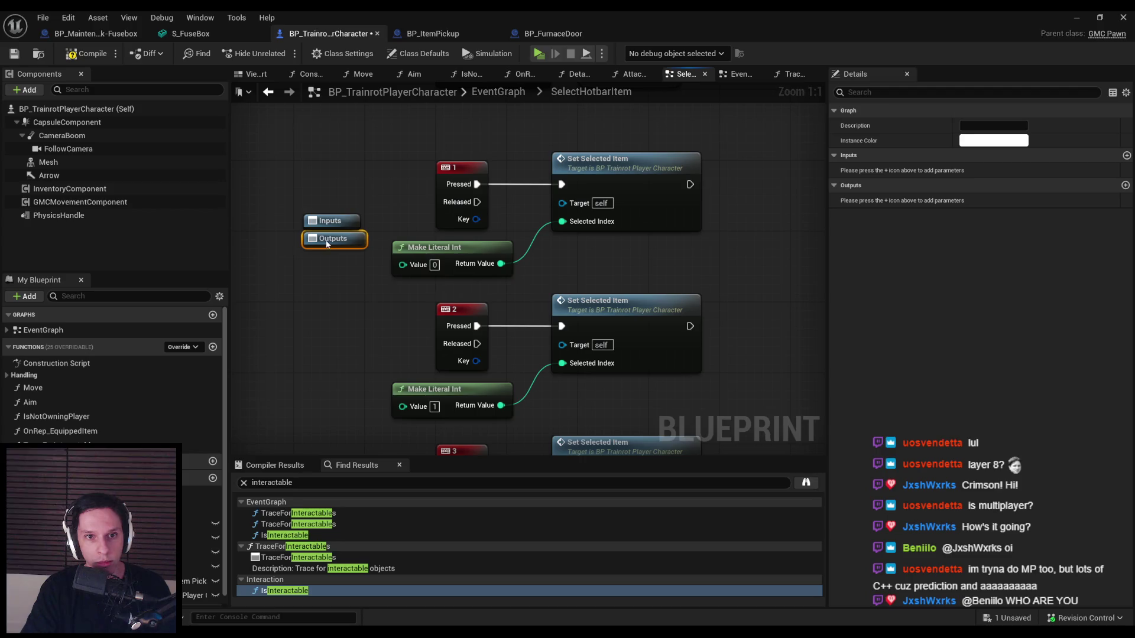
scroll(365, 357, down, 7)
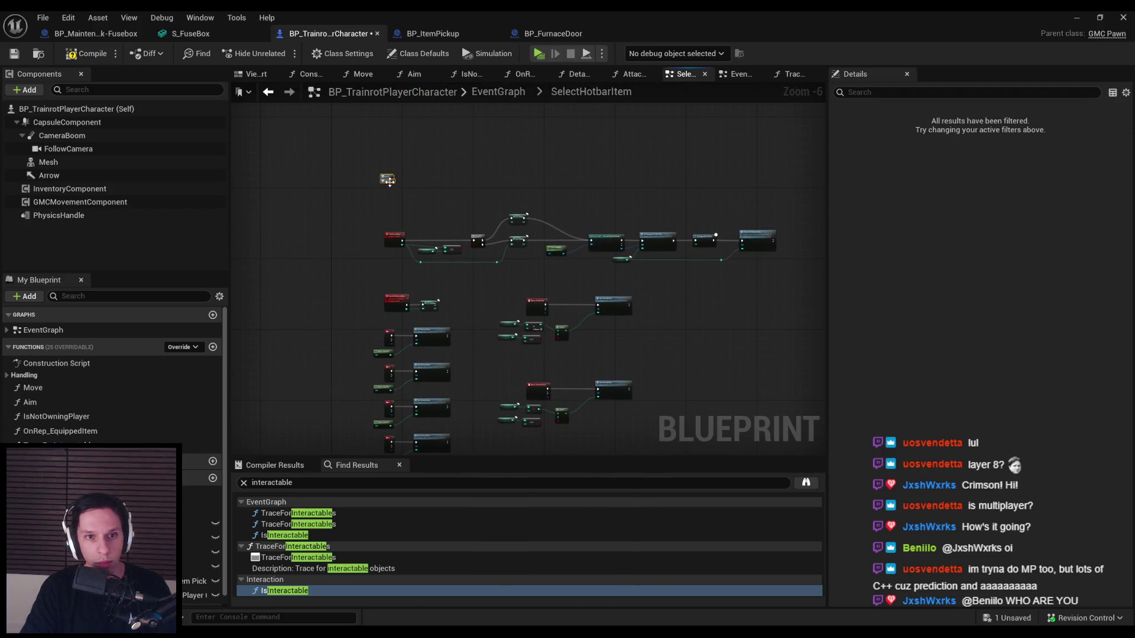
key(alt+Left)
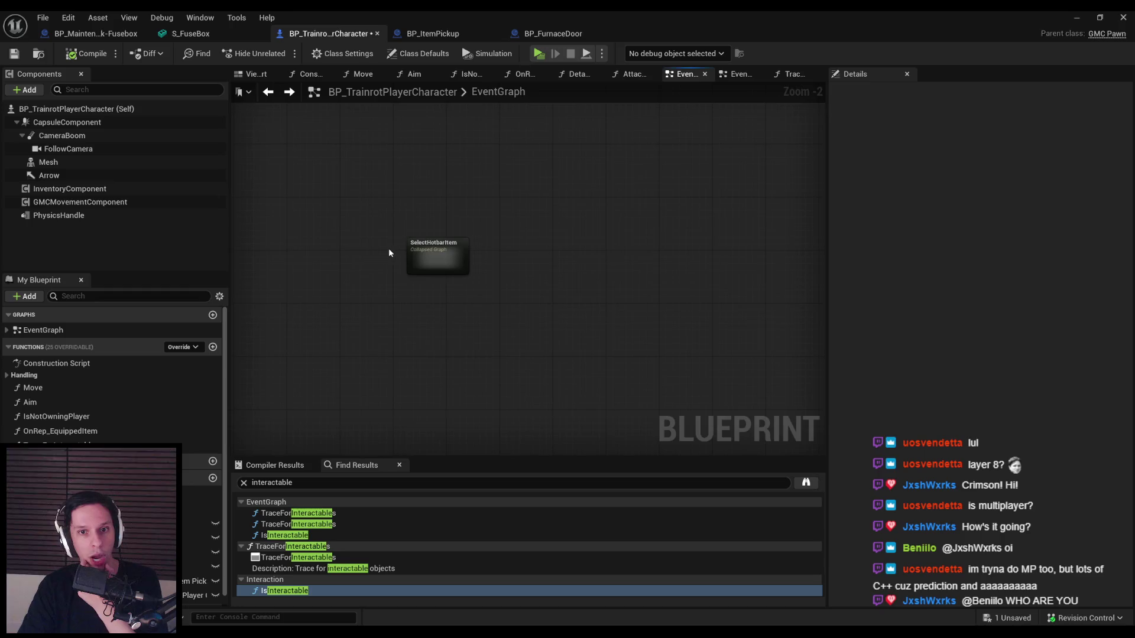
scroll(389, 253, down, 7)
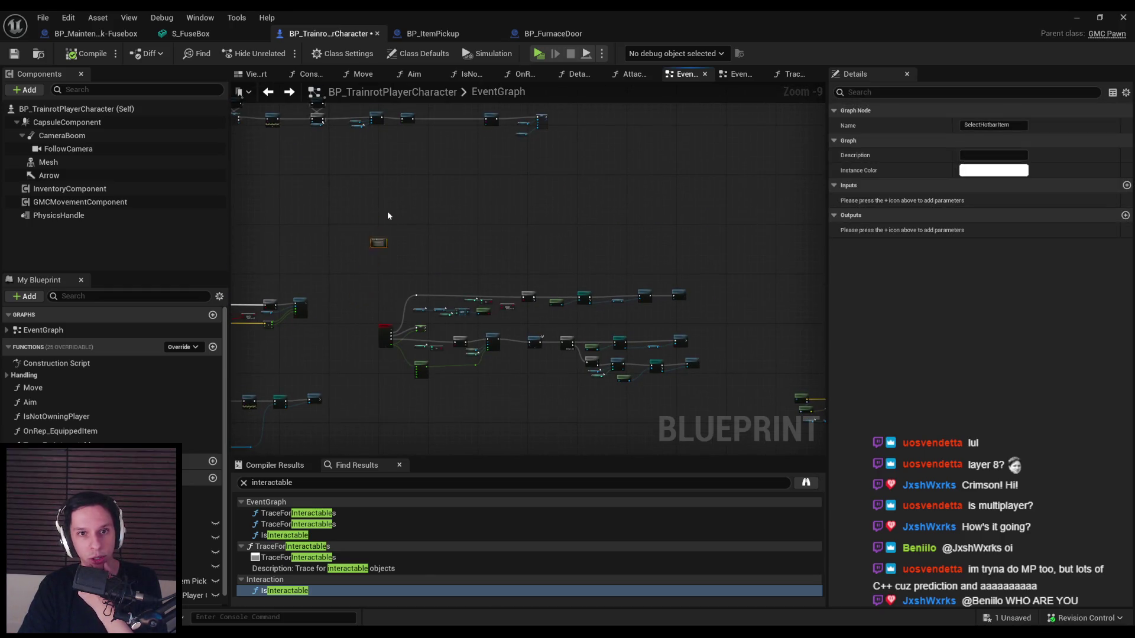
- Frame and select the BeginPlay node chain in the player EventGraph
drag(388, 215, 476, 342)
scroll(410, 158, up, 6)
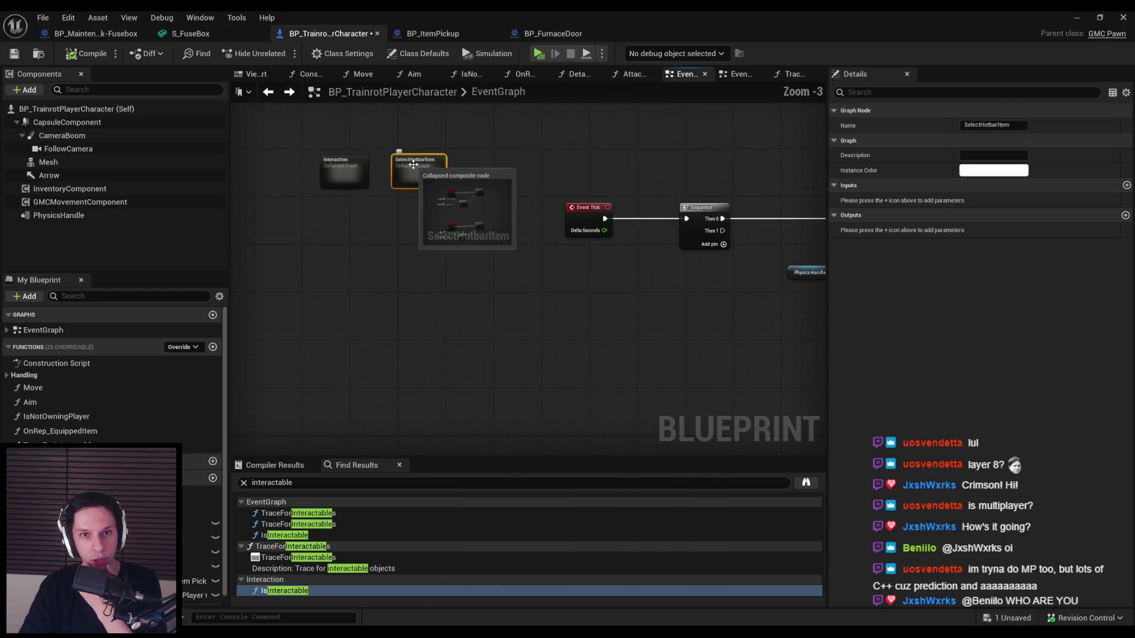
click(428, 238)
scroll(574, 283, down, 5)
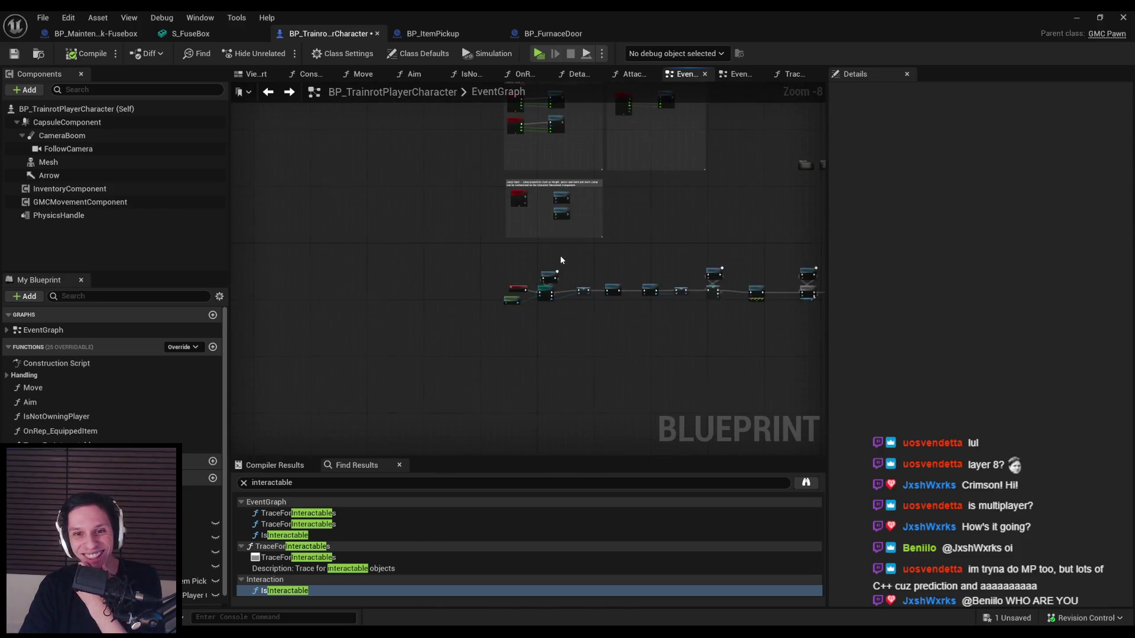
scroll(556, 258, up, 4)
scroll(514, 268, down, 4)
scroll(301, 228, down, 1)
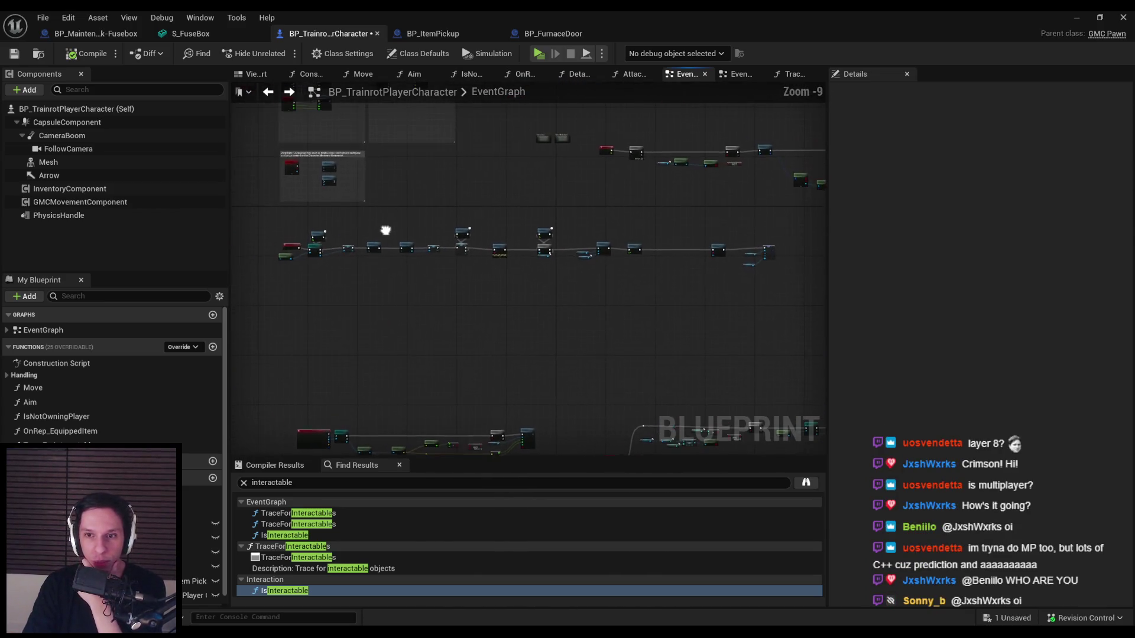
drag(797, 334, 798, 334)
scroll(301, 237, up, 4)
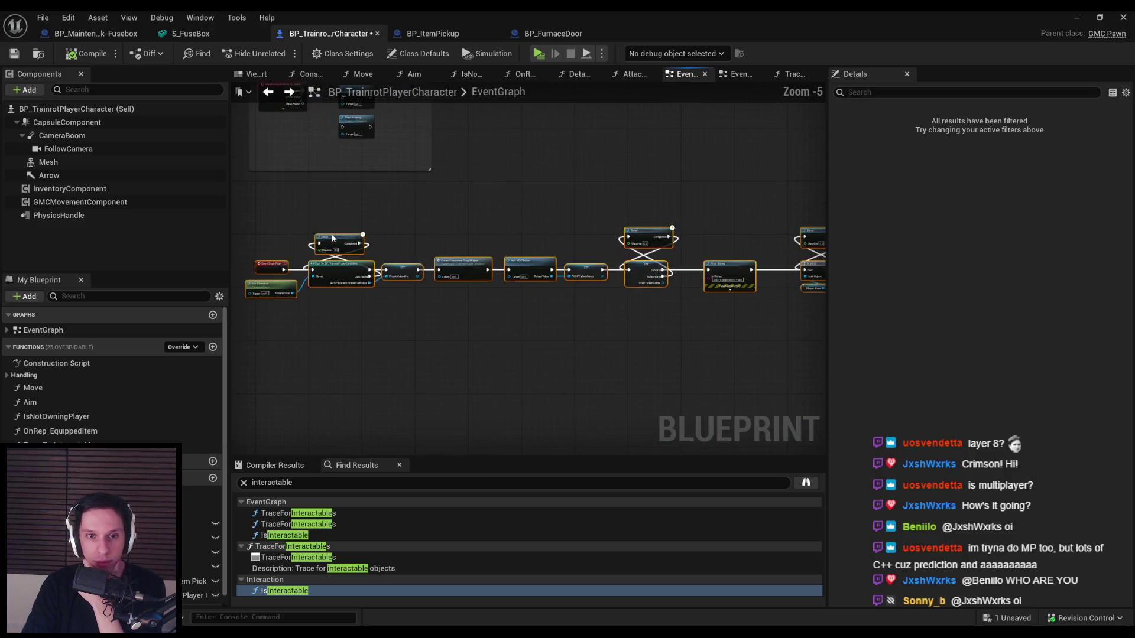
- Collapse the BeginPlay nodes into a graph named EventBeginPlay
right_click(332, 234)
key(Escape)
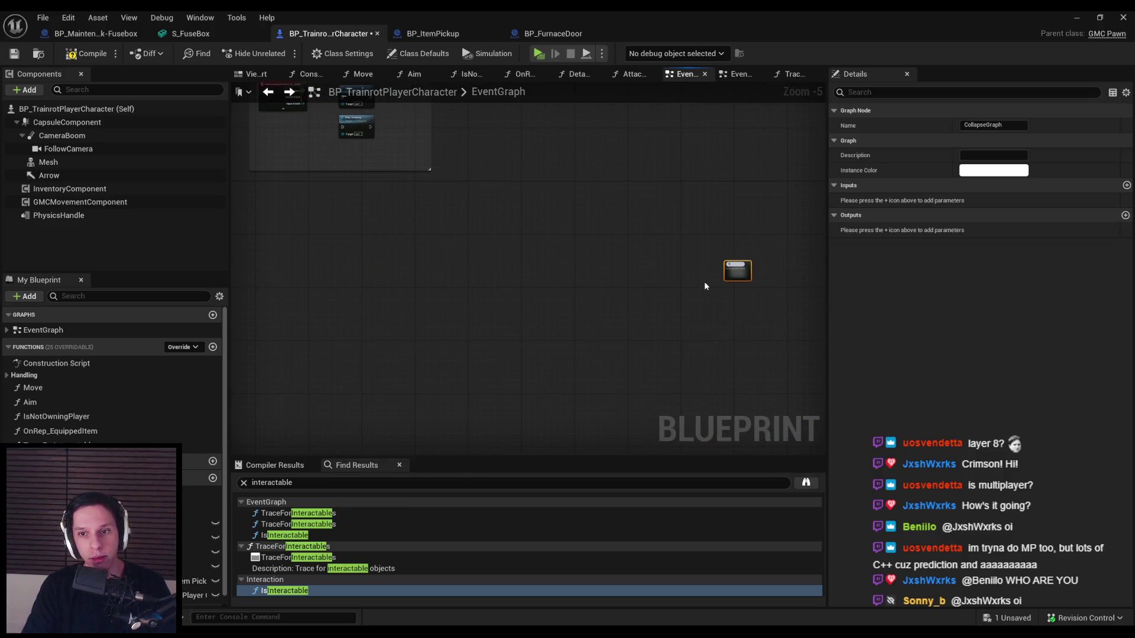
text(eginPlay)
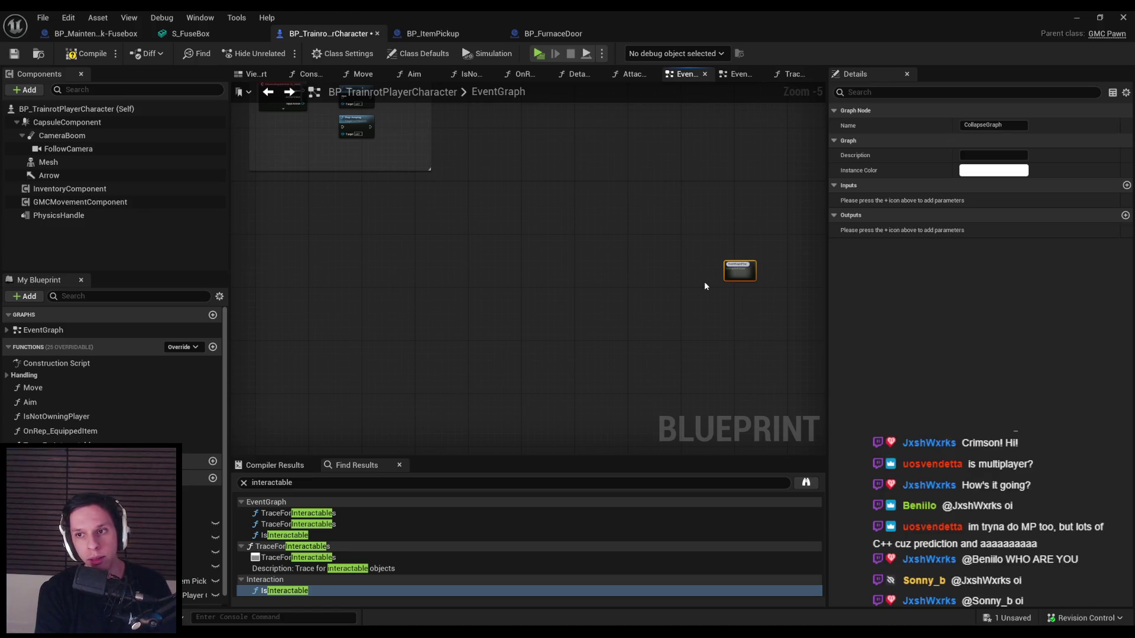
key(Return)
scroll(367, 435, down, 4)
scroll(401, 345, up, 10)
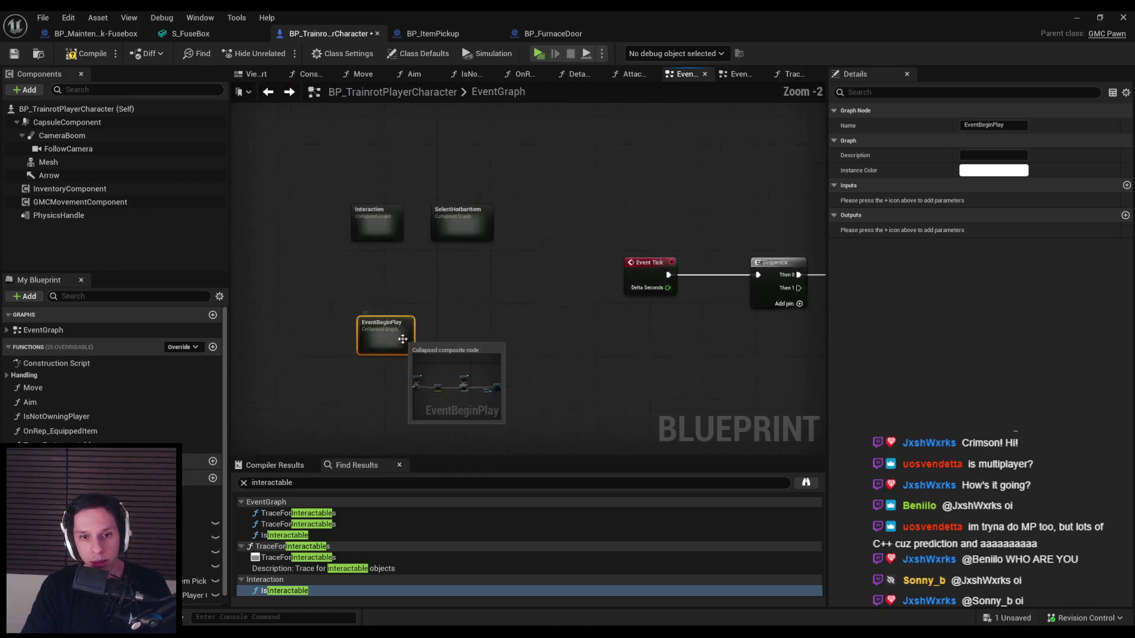
- Give the EventBeginPlay node a red instance colour
click(998, 172)
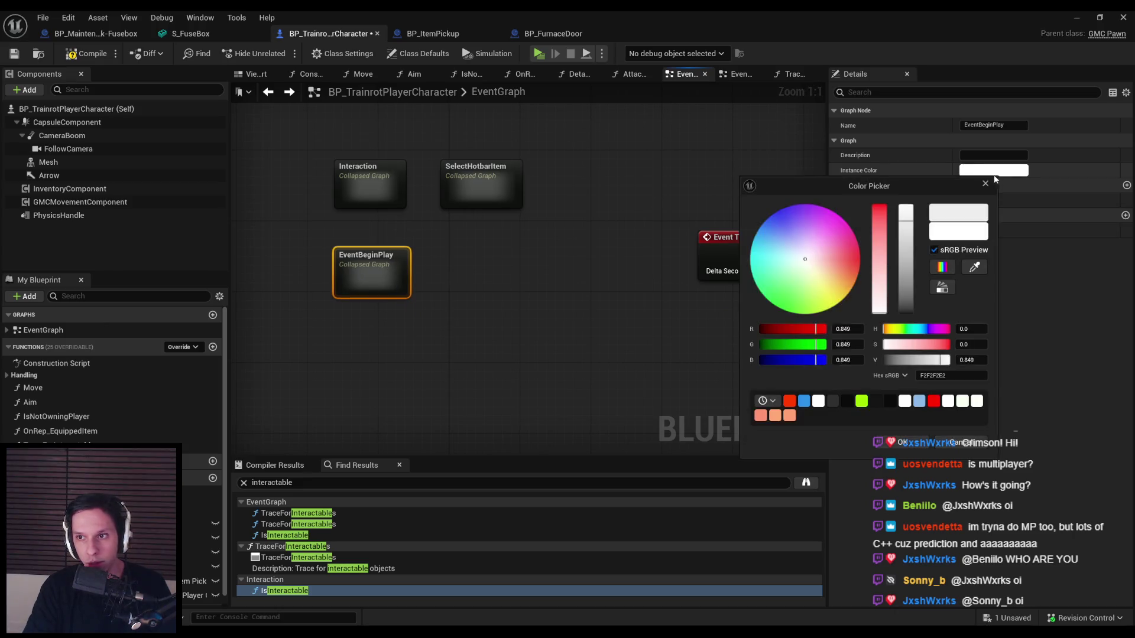
click(857, 243)
click(549, 359)
scroll(357, 301, down, 12)
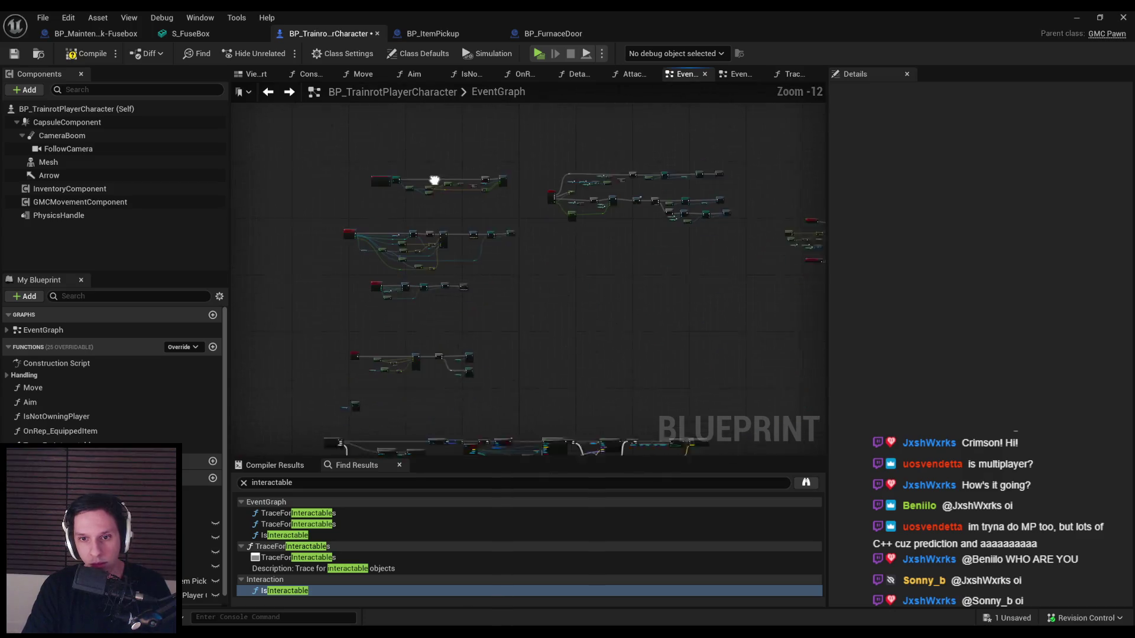
- Compile the player character blueprint after reviewing the Camera Boom and trace/branch nodes
scroll(443, 220, up, 3)
scroll(441, 258, up, 5)
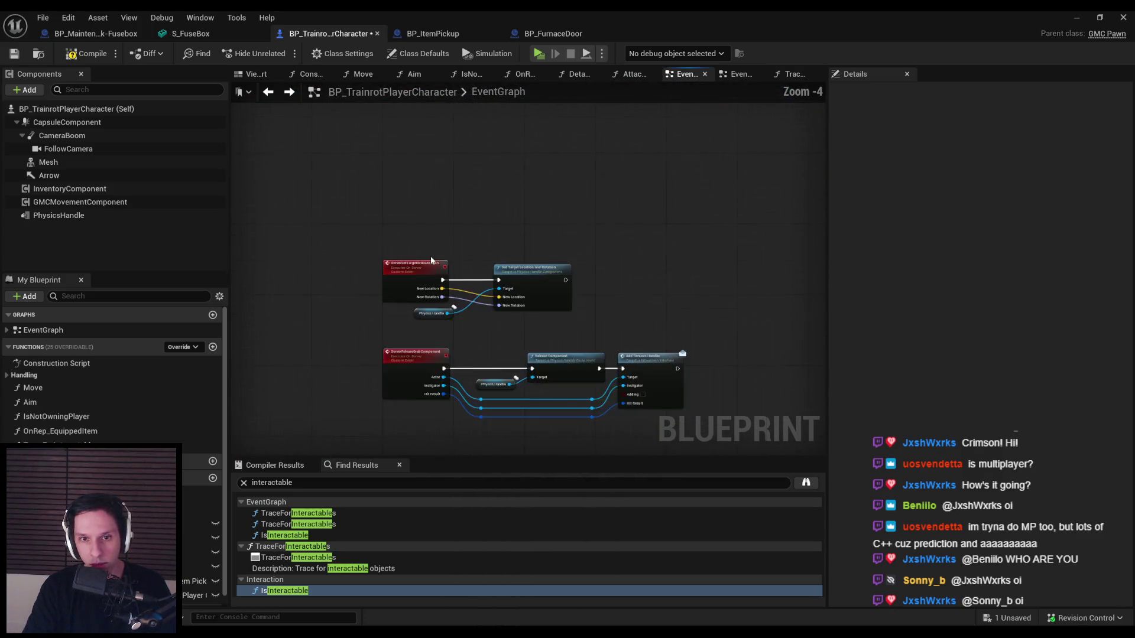
scroll(529, 331, down, 4)
scroll(395, 149, up, 6)
scroll(326, 303, down, 4)
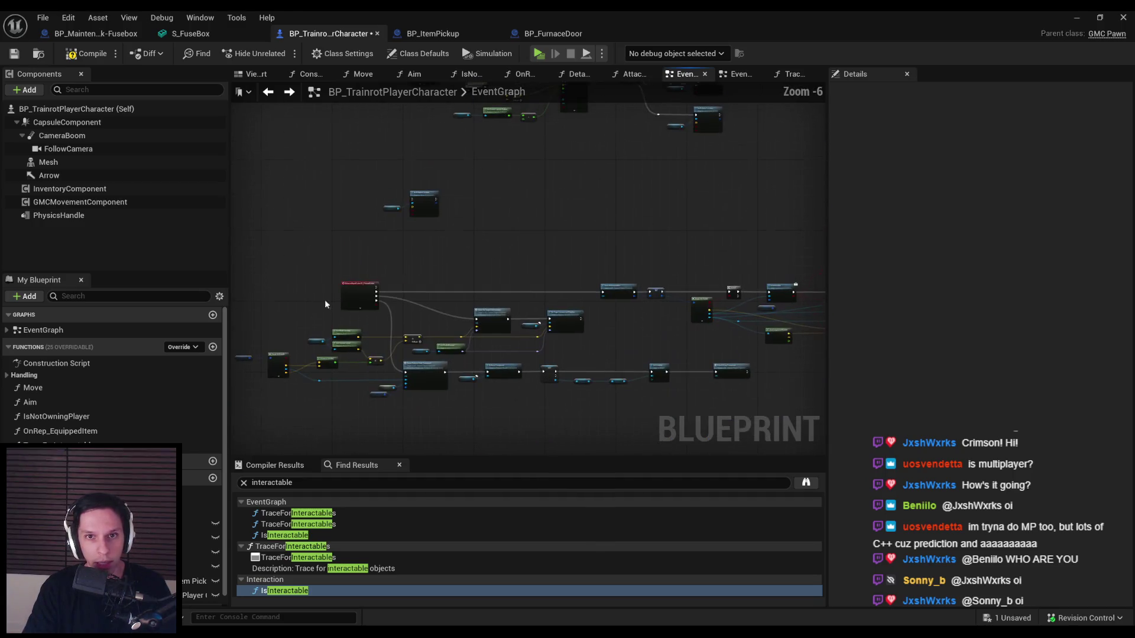
scroll(375, 221, up, 3)
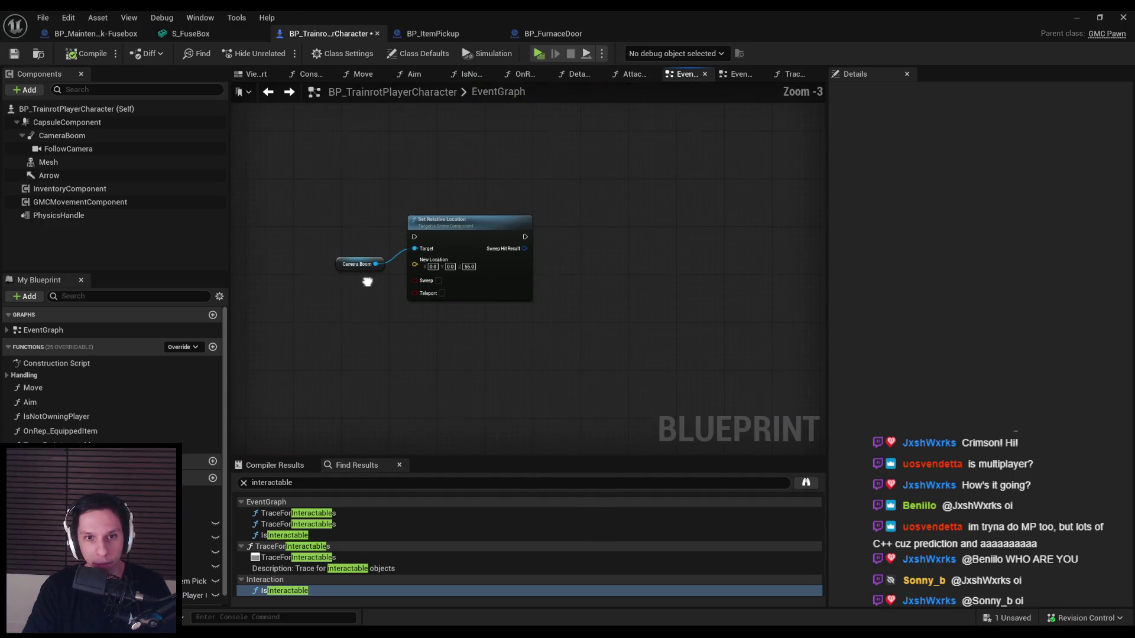
drag(368, 281, 436, 187)
scroll(436, 187, down, 2)
mouse_move(664, 325)
mouse_down()
mouse_move(520, 249)
mouse_move(397, 305)
mouse_up()
scroll(378, 302, up, 4)
scroll(449, 361, down, 4)
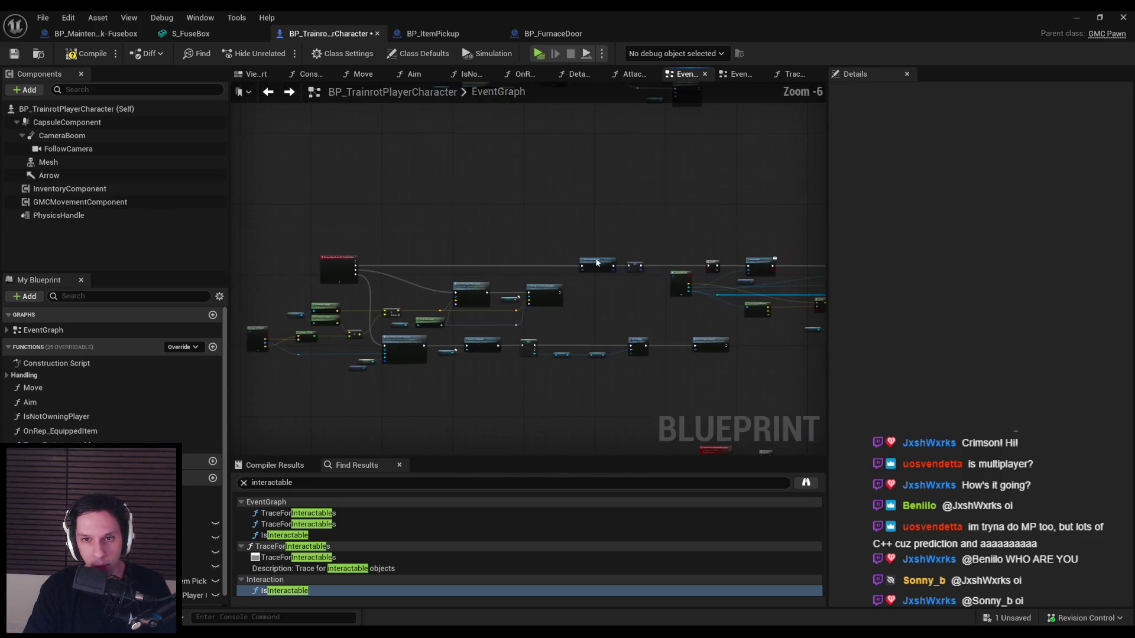
scroll(406, 300, up, 6)
click(14, 54)
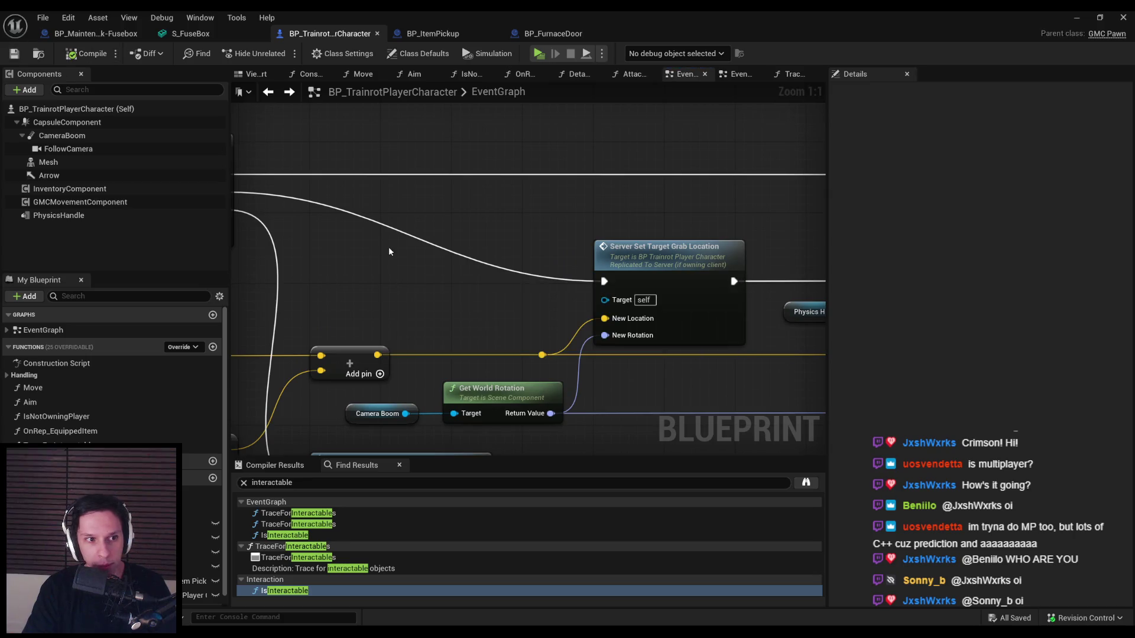
- Jump from the server grab call to the ServerGrabComponentAtLocation custom event and trace its wiring
scroll(389, 246, down, 2)
scroll(507, 206, down, 2)
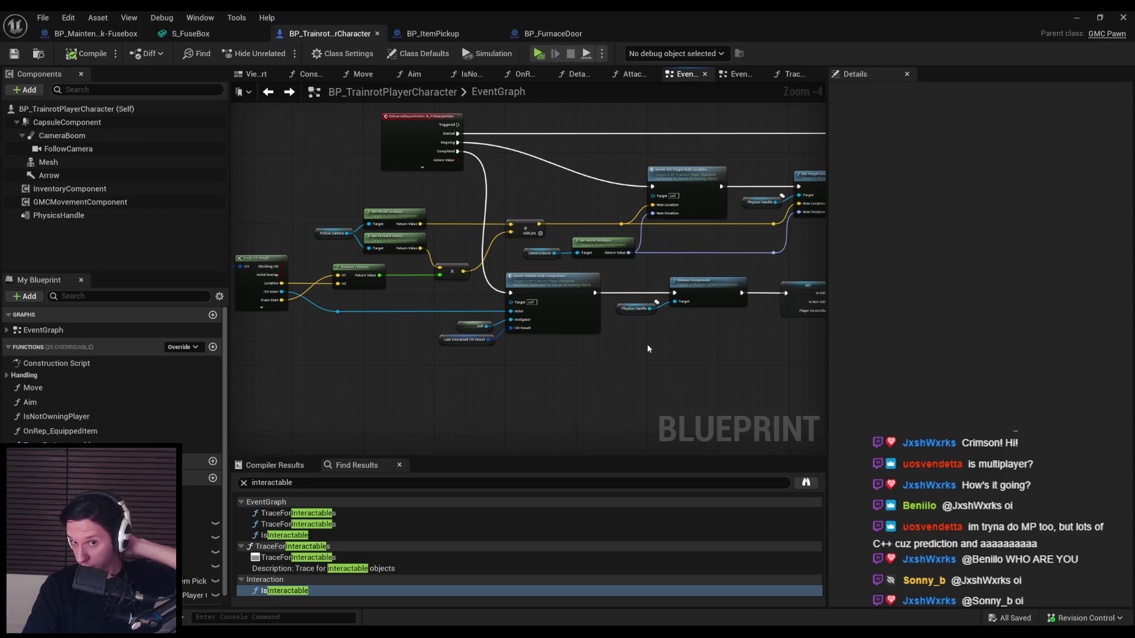
scroll(486, 356, down, 2)
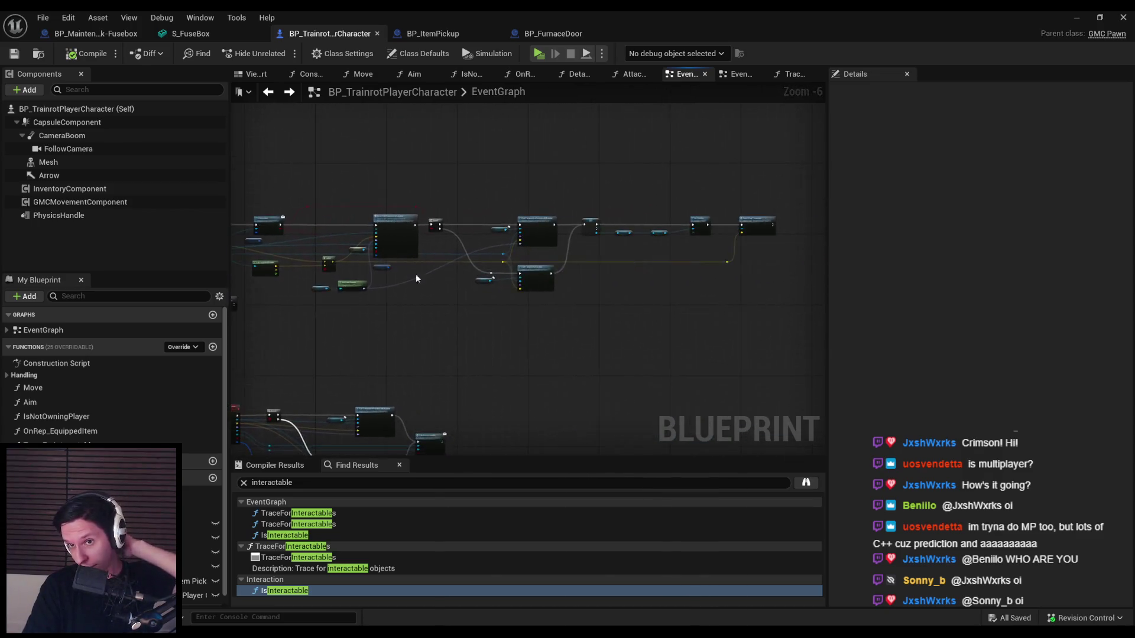
scroll(477, 260, up, 4)
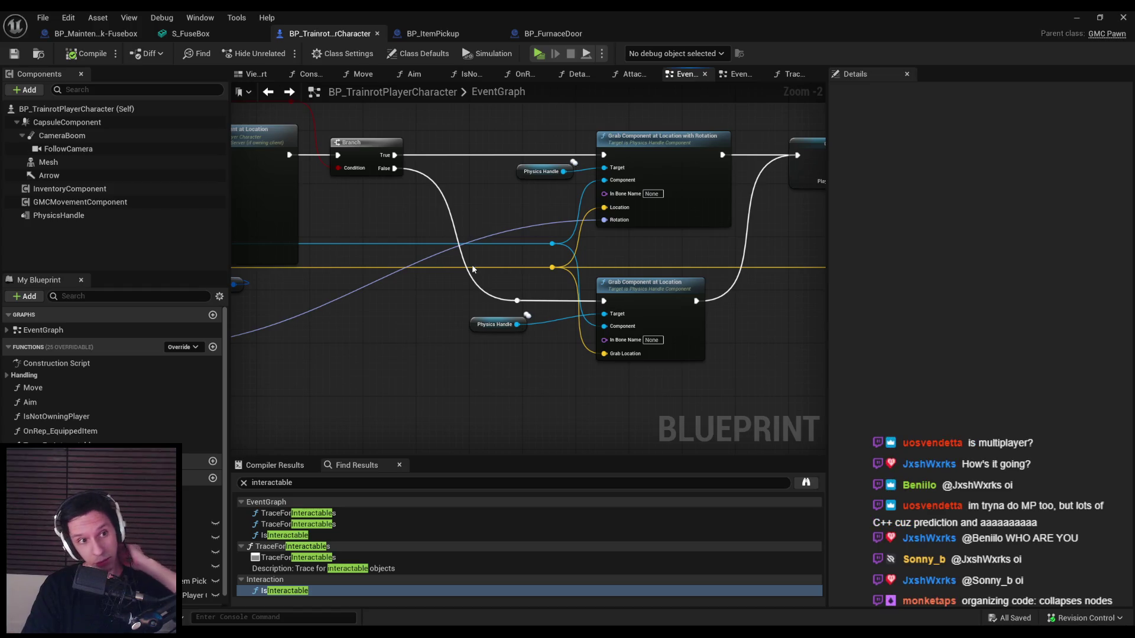
scroll(710, 284, down, 2)
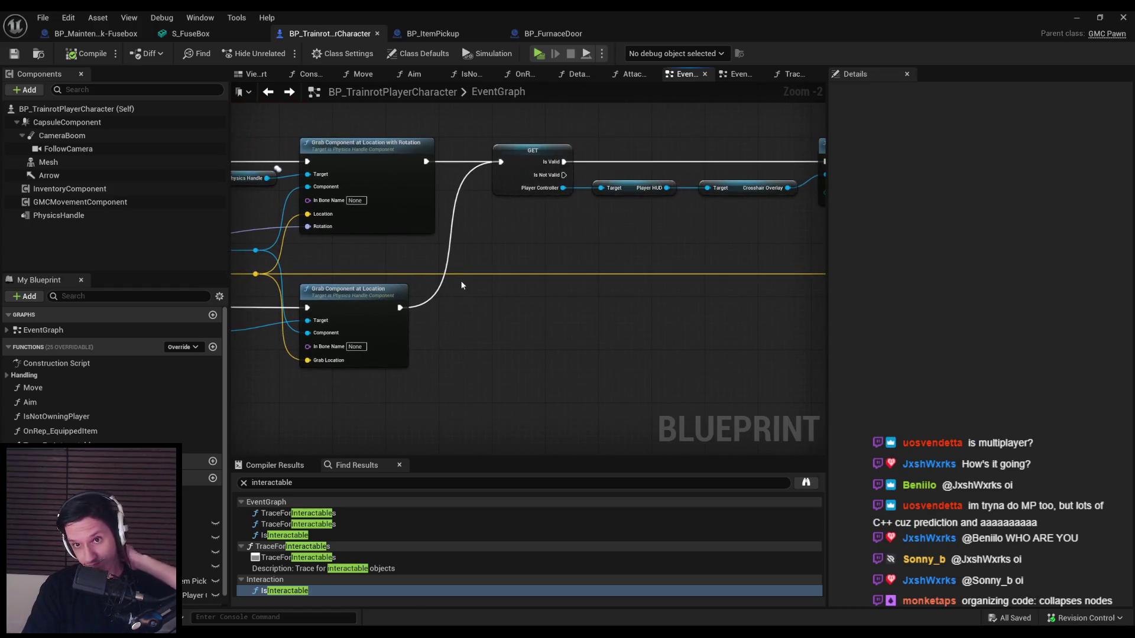
scroll(414, 325, up, 2)
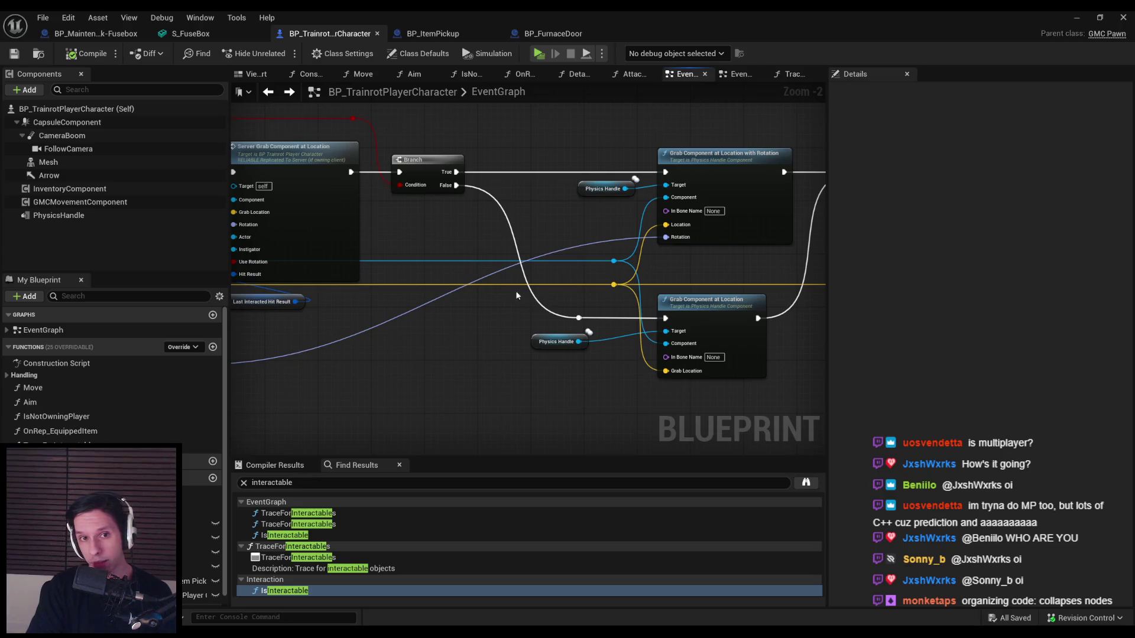
scroll(516, 295, down, 2)
drag(517, 295, 700, 208)
double_click(654, 209)
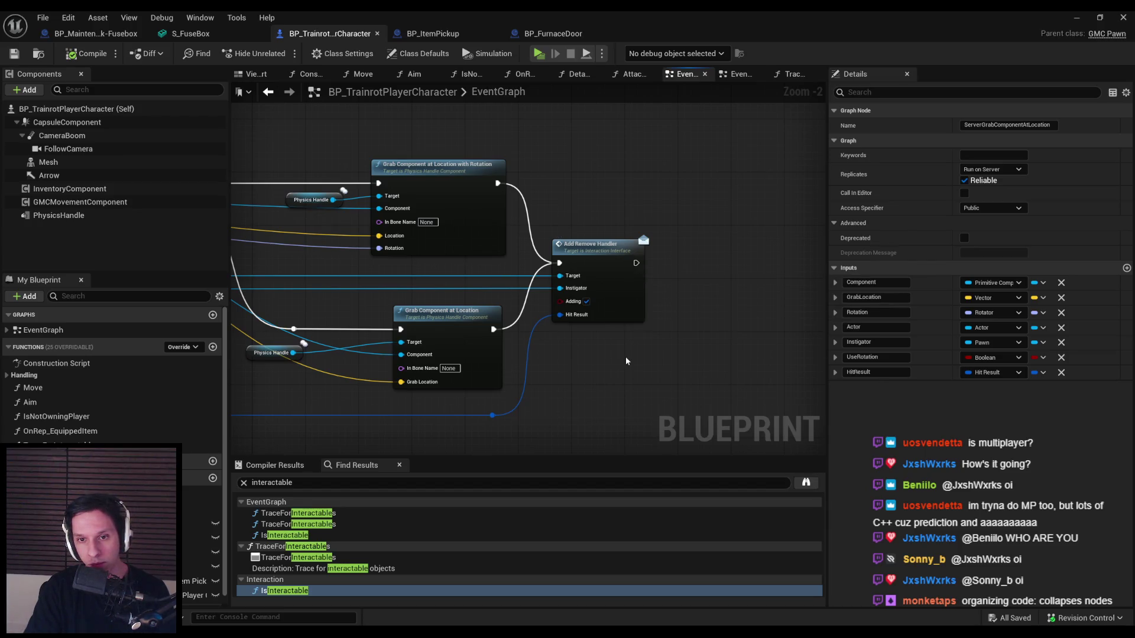
mouse_move(626, 357)
mouse_down()
mouse_move(700, 345)
mouse_move(653, 348)
mouse_up()
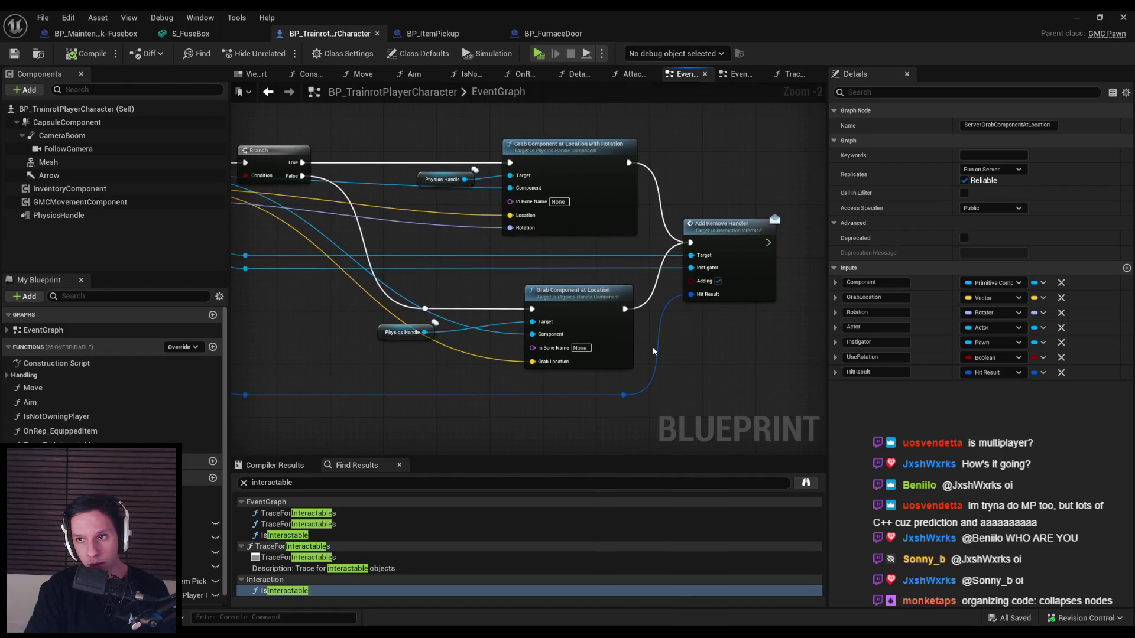
drag(652, 347, 815, 306)
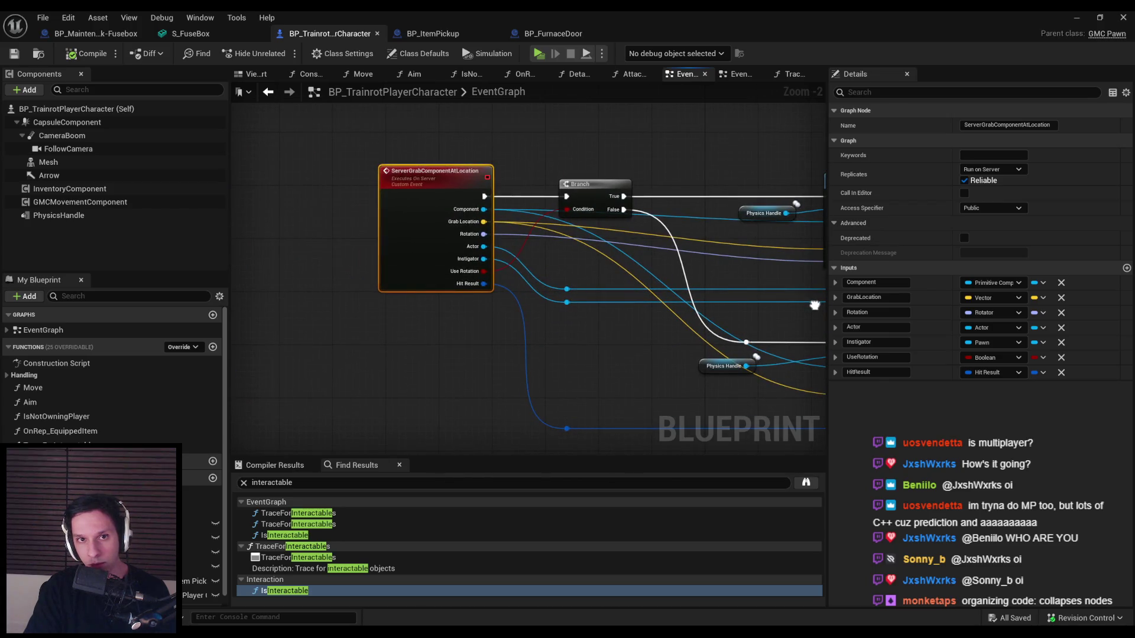
click(133, 38)
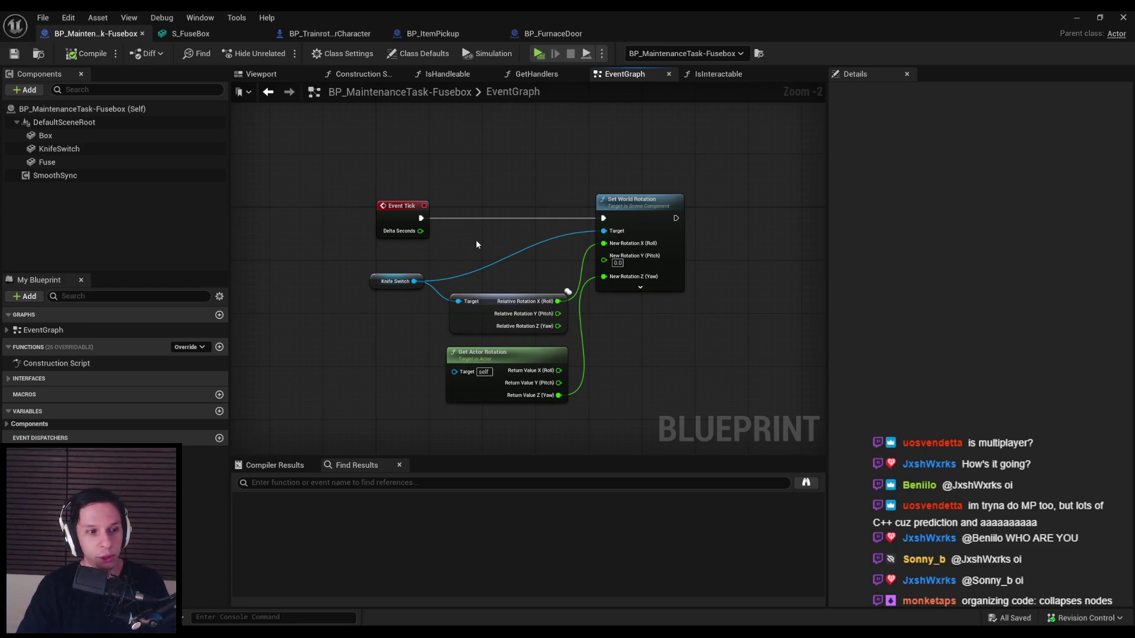
- Back in the player character blueprint, inspect the SelectHotbarItem collapsed graph
key(ctrl+Tab)
scroll(507, 233, down, 2)
click(342, 34)
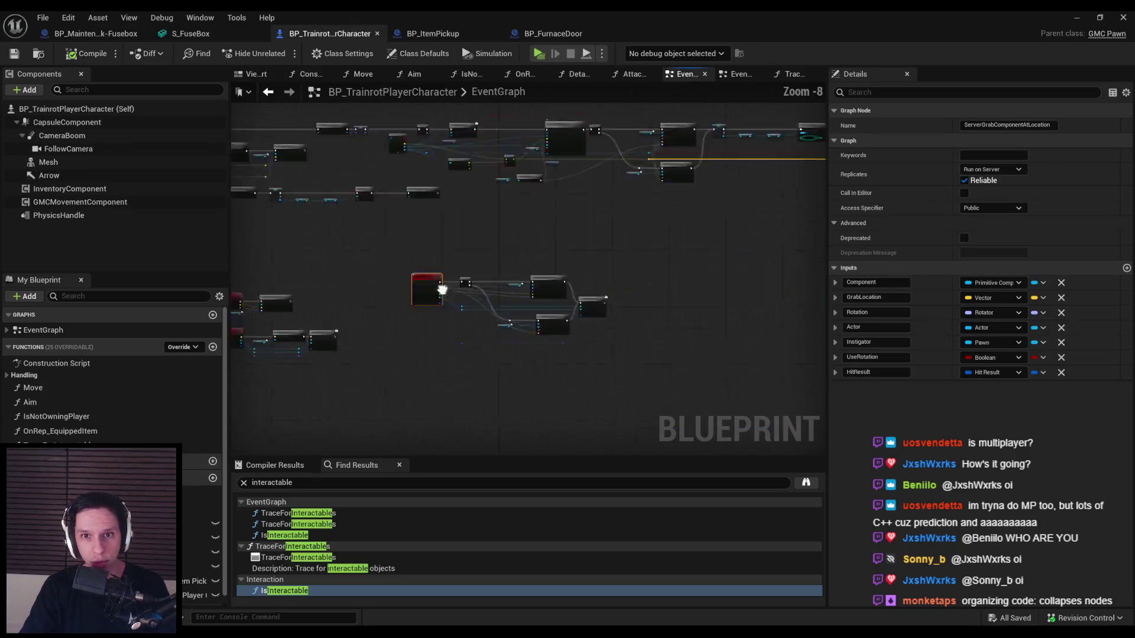
scroll(499, 227, down, 5)
scroll(412, 240, up, 12)
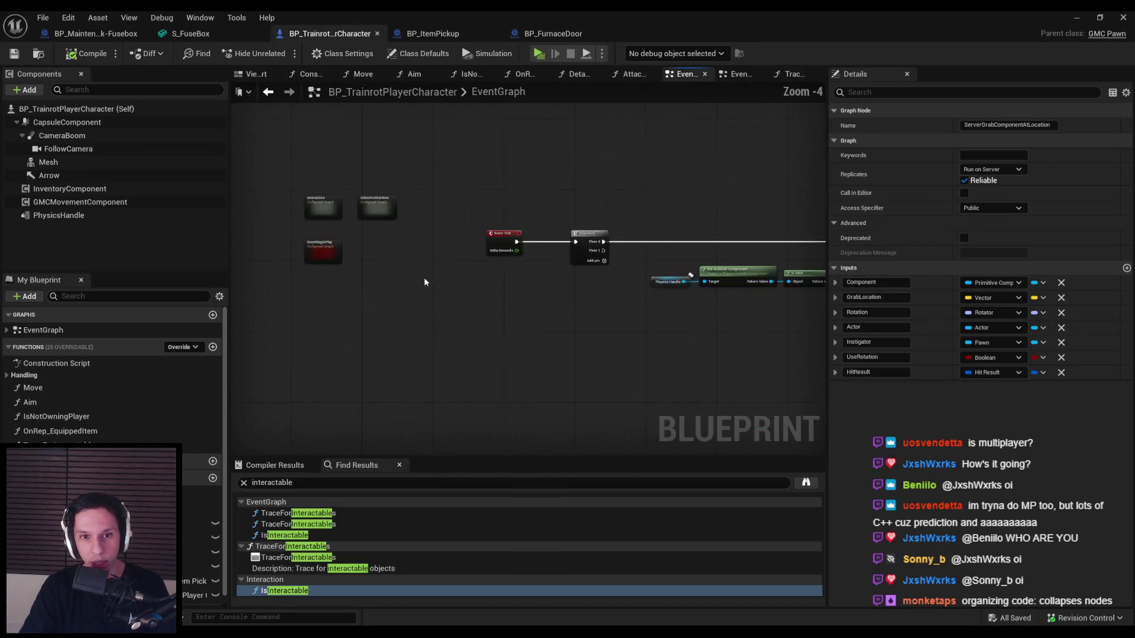
double_click(342, 164)
scroll(365, 248, up, 6)
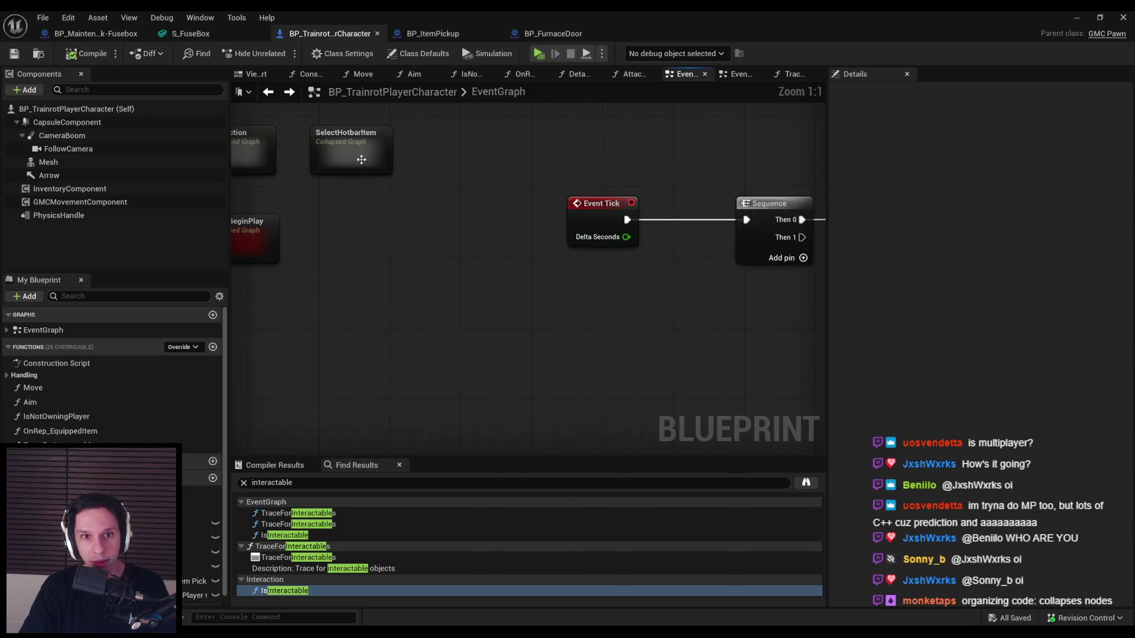
scroll(505, 332, down, 6)
scroll(505, 333, up, 5)
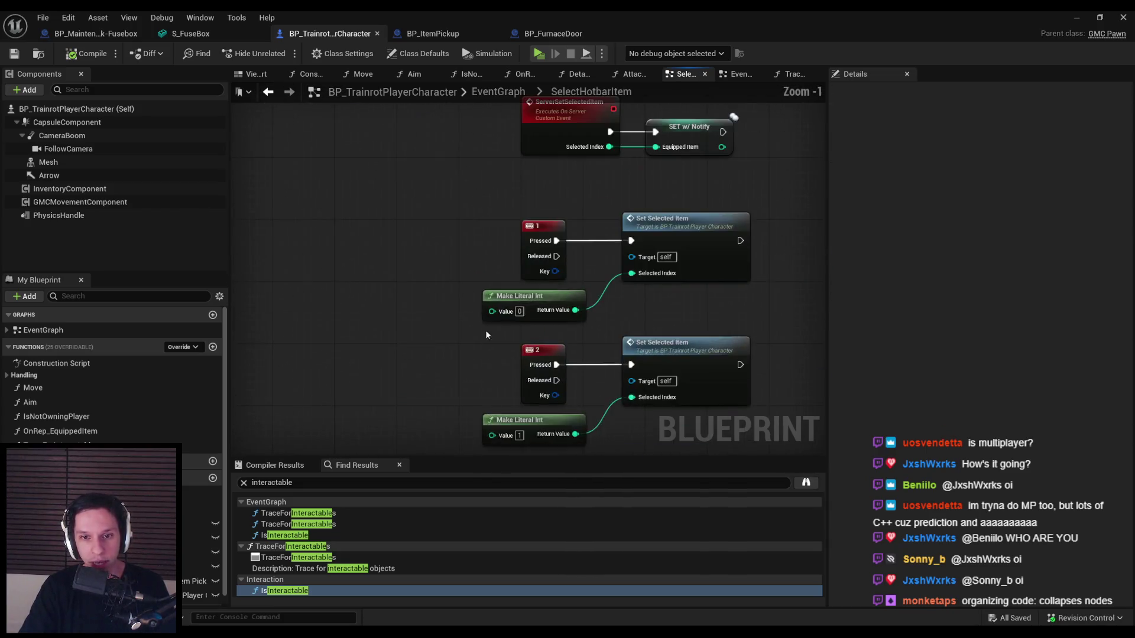
scroll(485, 330, down, 5)
key(alt+Left)
- Review the EventBeginPlay collapsed graph and return to the main EventGraph
double_click(452, 255)
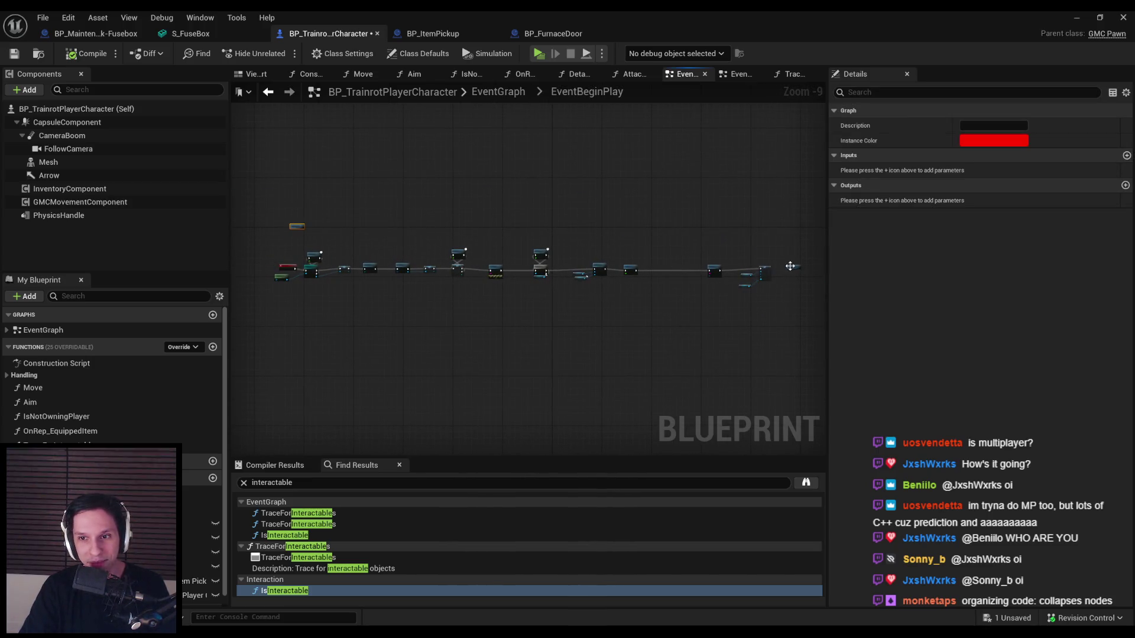
scroll(288, 236, up, 8)
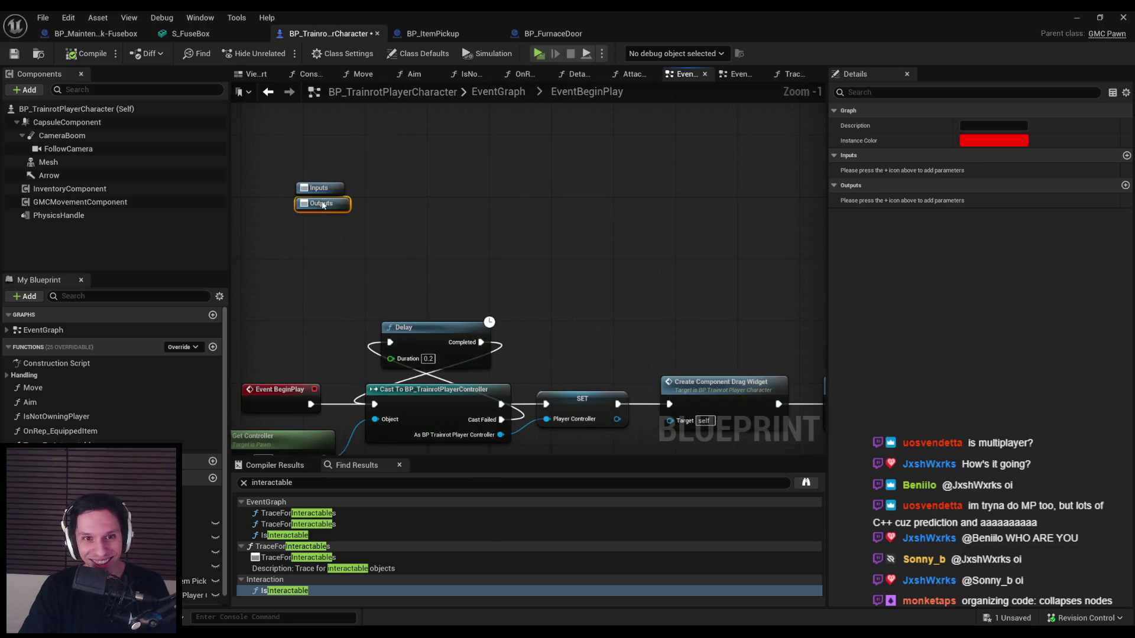
click(378, 201)
scroll(496, 194, down, 5)
click(499, 93)
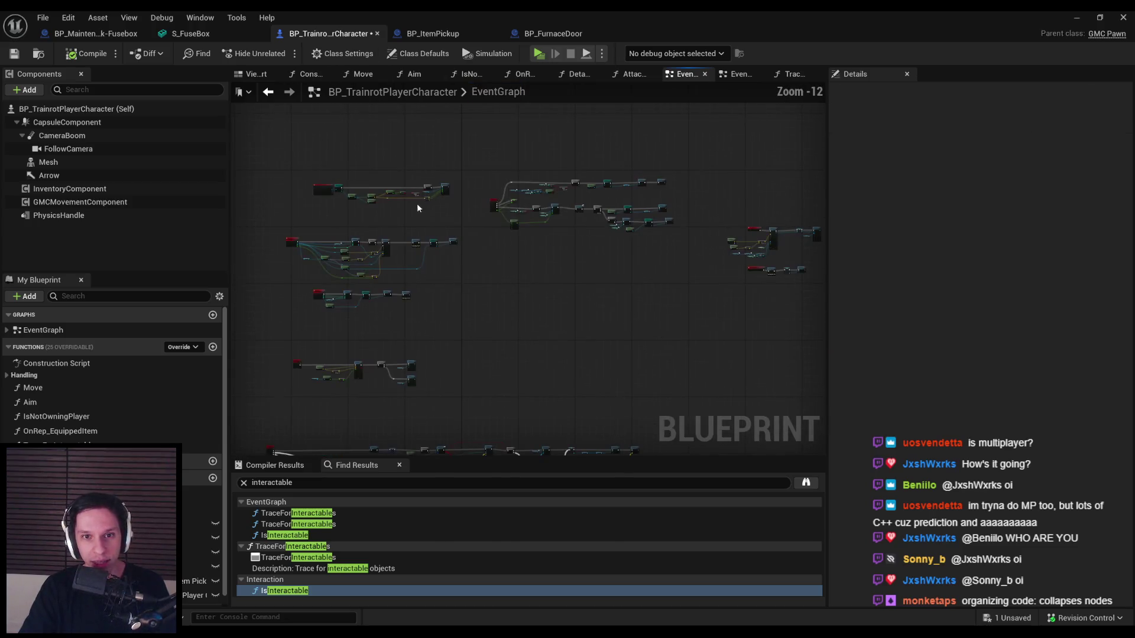
scroll(416, 221, up, 10)
click(416, 220)
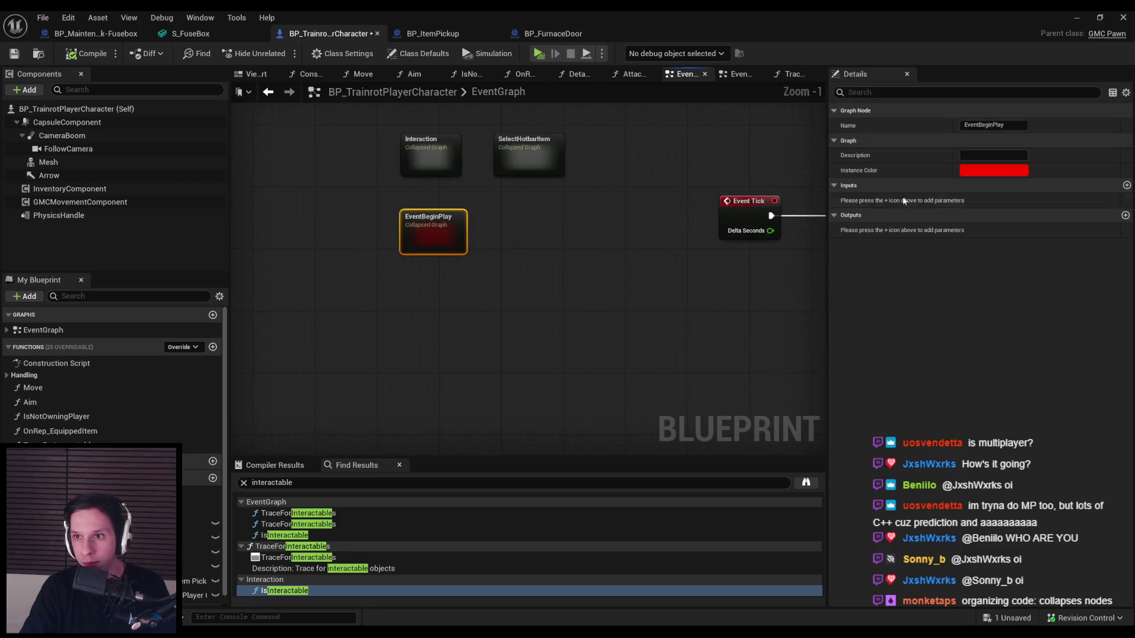
click(603, 306)
- Move the small node pair up and left, then save the blueprint
scroll(597, 142, down, 4)
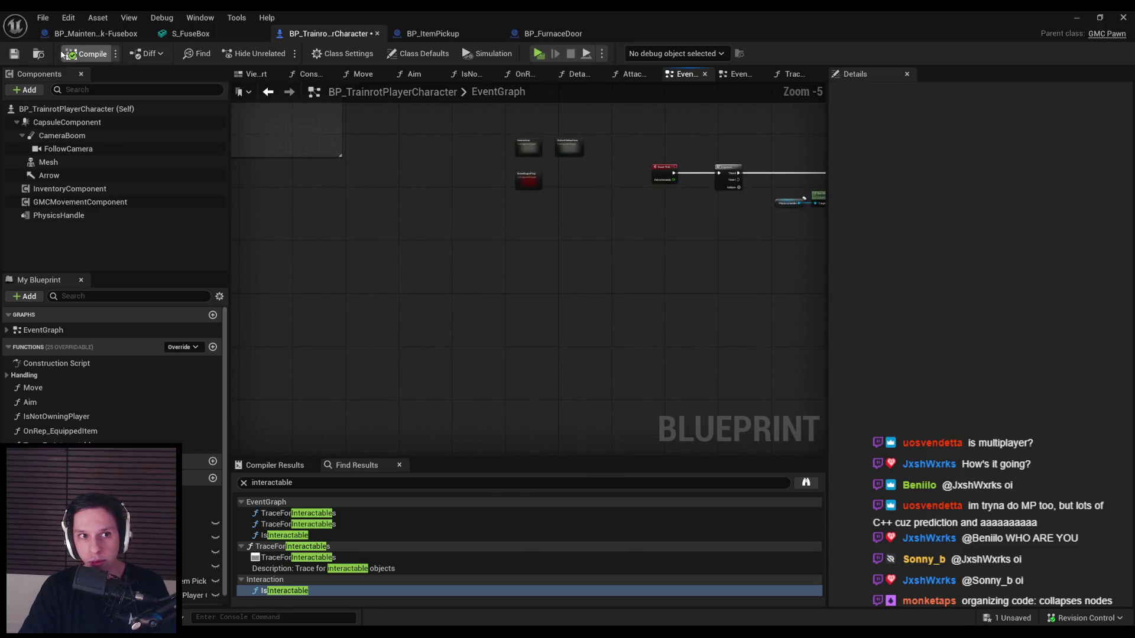
scroll(494, 219, down, 7)
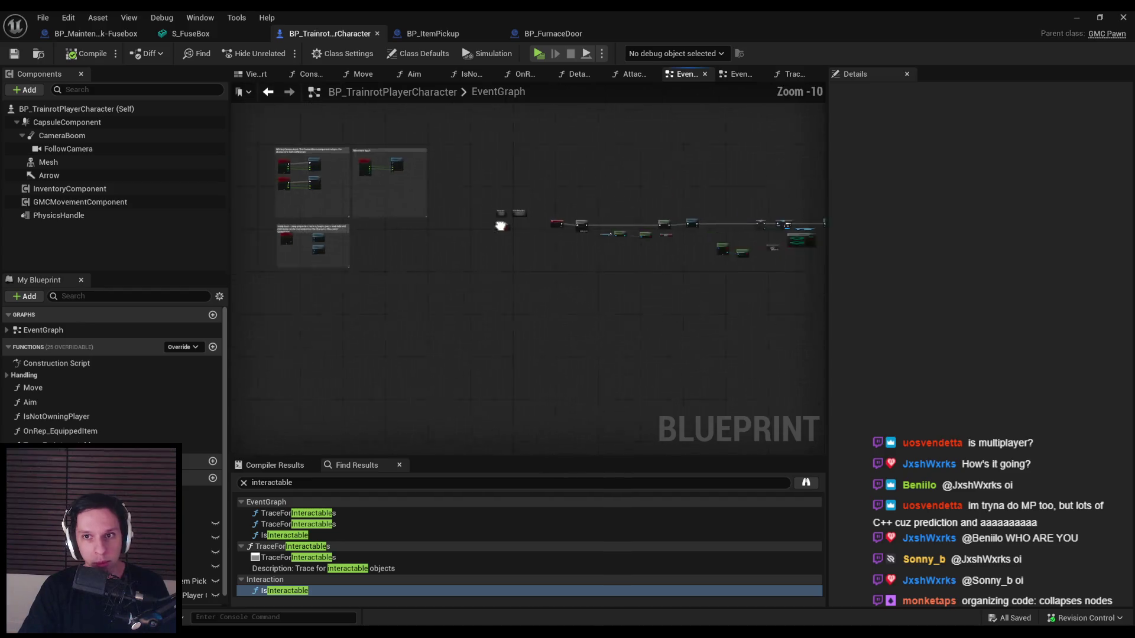
drag(562, 280, 537, 243)
mouse_move(474, 294)
mouse_down()
mouse_move(445, 312)
mouse_move(498, 279)
mouse_move(524, 200)
mouse_move(526, 213)
mouse_move(402, 274)
mouse_move(426, 299)
mouse_move(398, 202)
mouse_up()
key(ctrl+s)
- Shift the middle node group to the lower left and save
scroll(399, 202, up, 6)
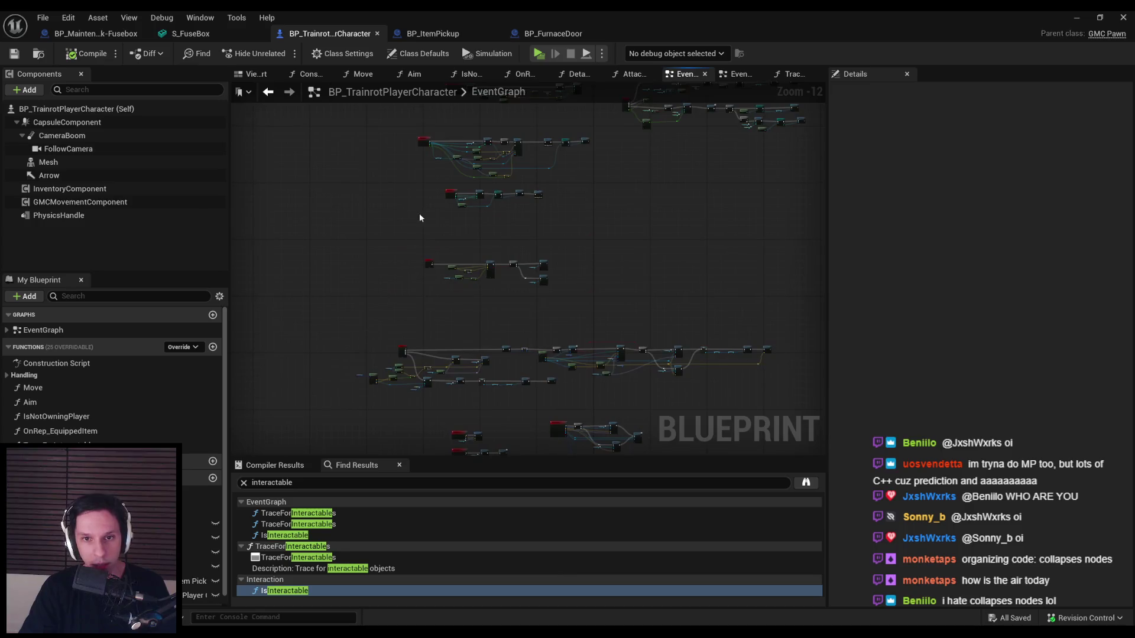
scroll(450, 321, down, 1)
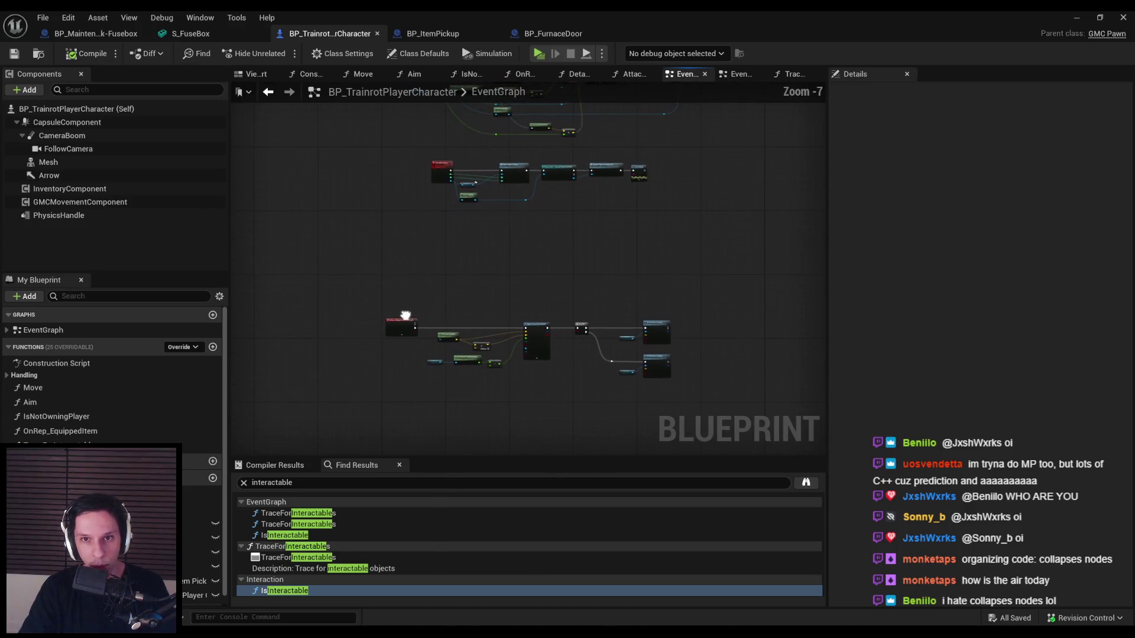
drag(449, 321, 406, 404)
drag(654, 287, 428, 235)
scroll(428, 235, up, 3)
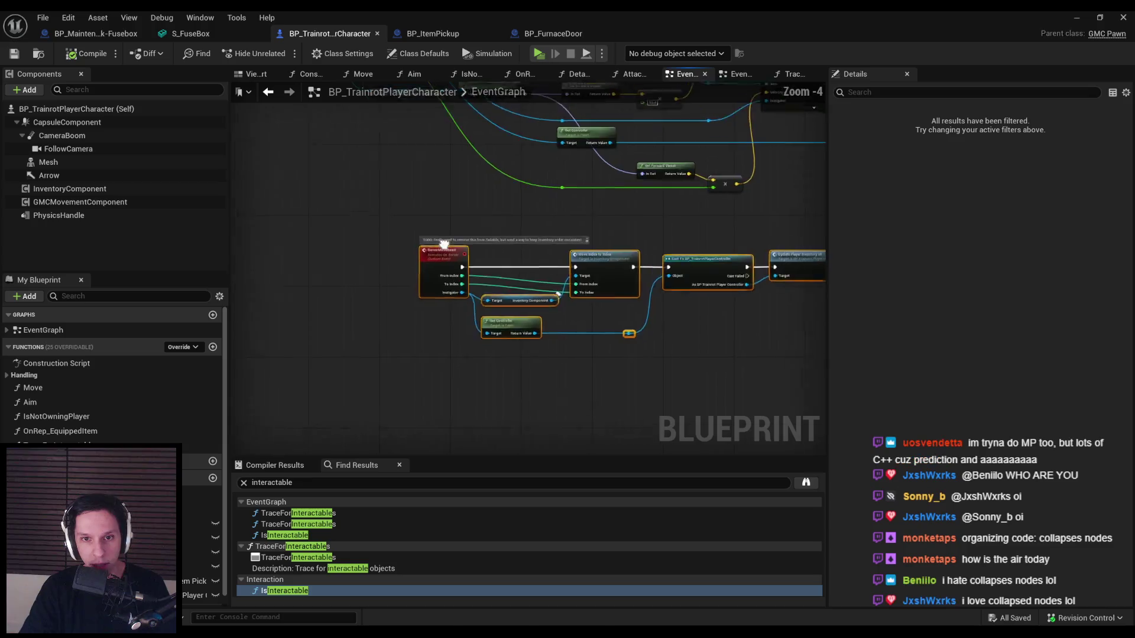
mouse_move(405, 328)
mouse_down()
mouse_move(405, 417)
mouse_move(359, 417)
mouse_up()
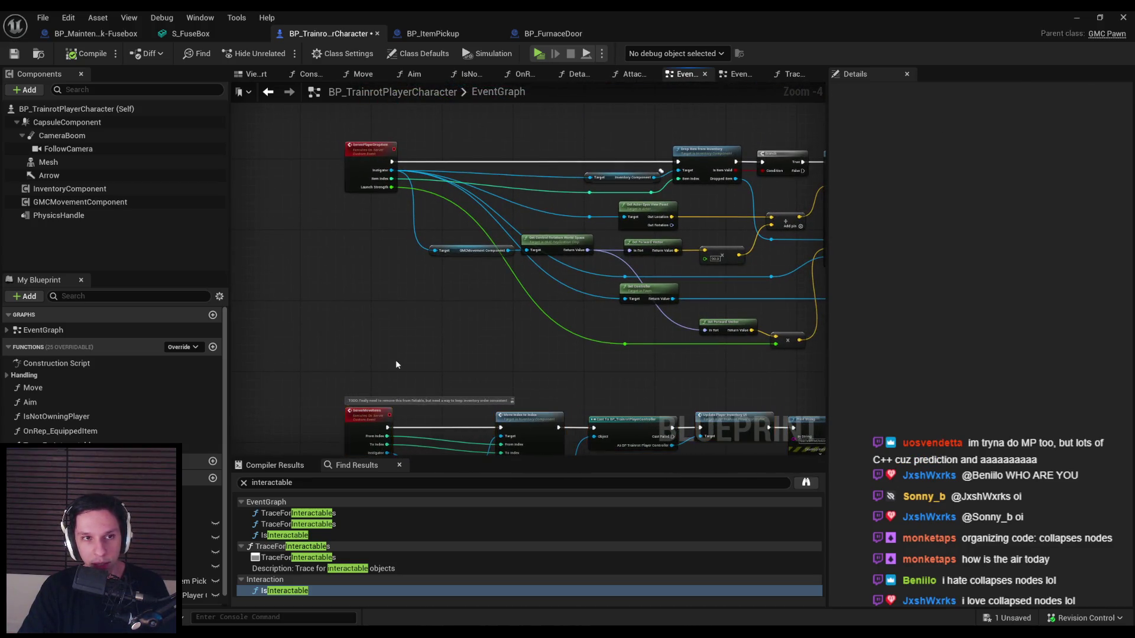
scroll(399, 360, down, 5)
key(ctrl+s)
- Pull the lower node group up nearer the others and save
scroll(477, 400, up, 8)
scroll(476, 400, down, 5)
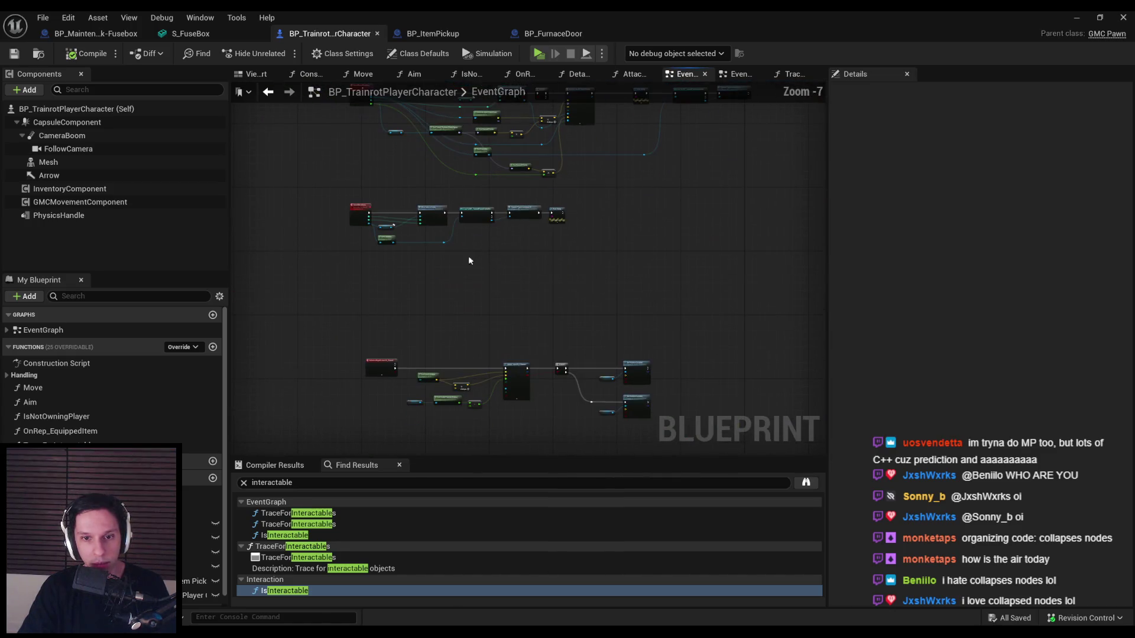
drag(575, 396, 698, 430)
drag(515, 367, 494, 290)
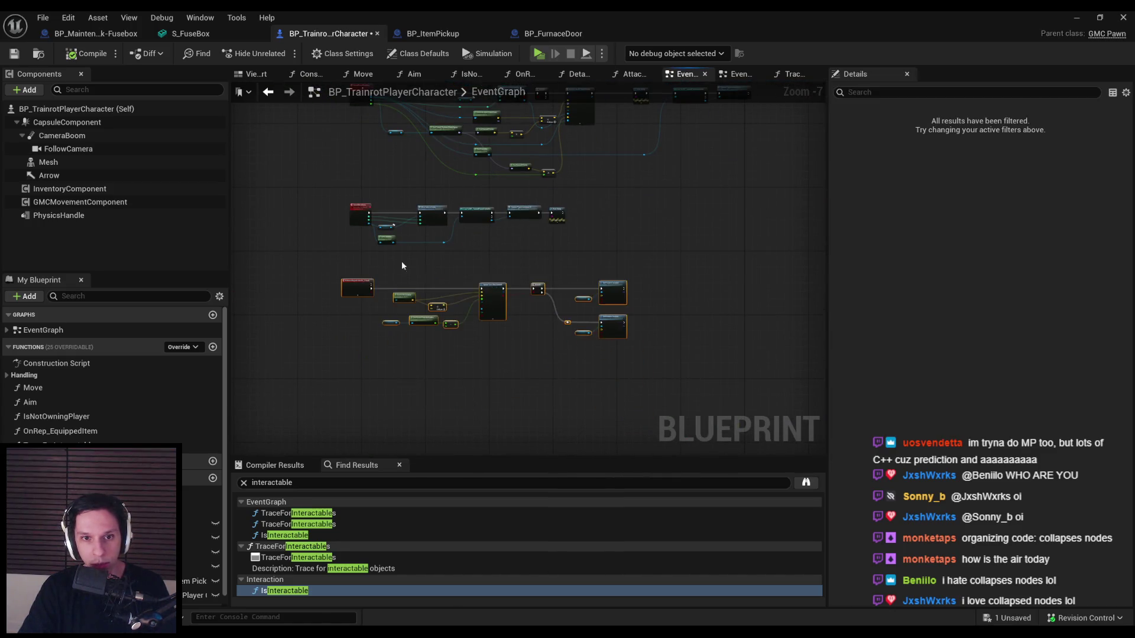
scroll(402, 260, up, 6)
scroll(444, 341, down, 6)
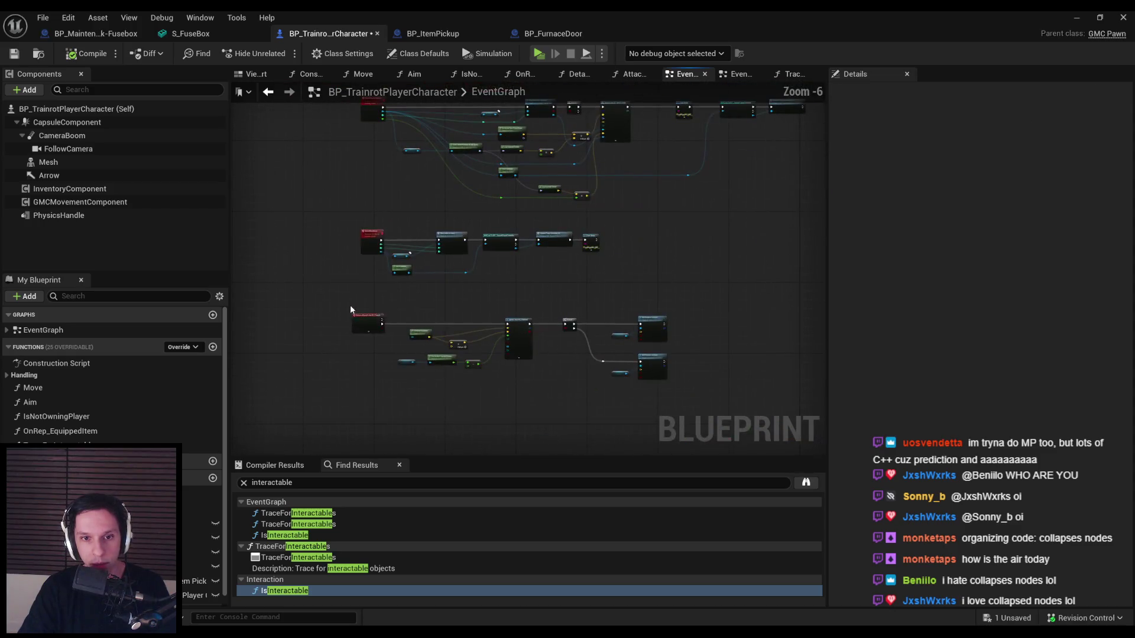
drag(349, 305, 715, 421)
scroll(335, 298, up, 6)
key(ctrl+s)
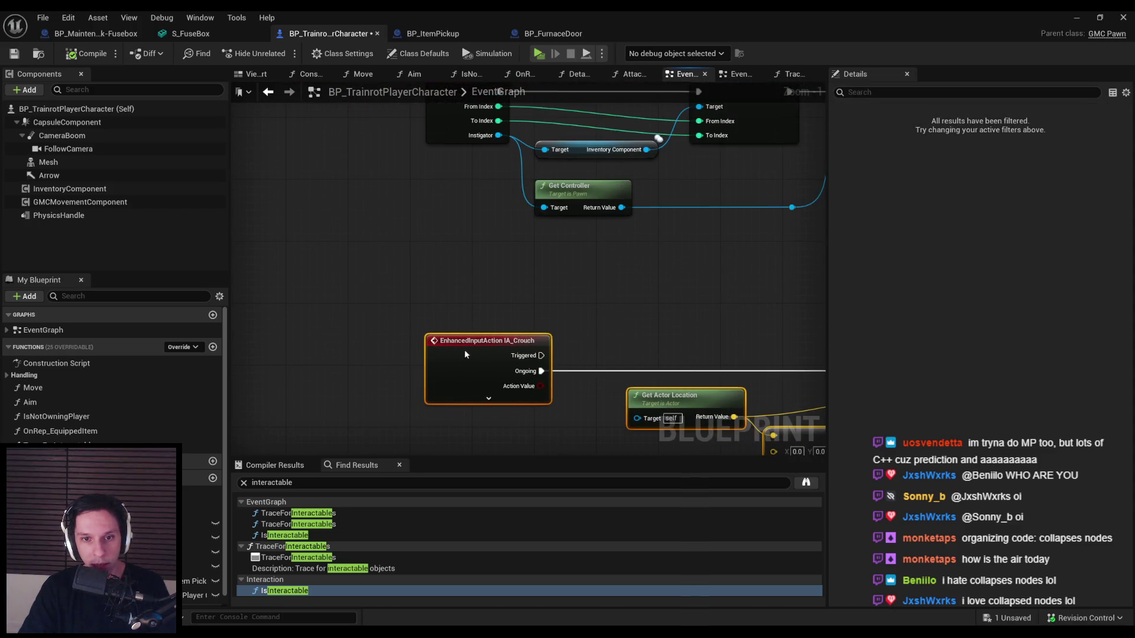
click(481, 297)
- Raise the lower node group further, then minimize the Blueprint editor to reveal the level
scroll(481, 300, down, 7)
scroll(442, 378, down, 4)
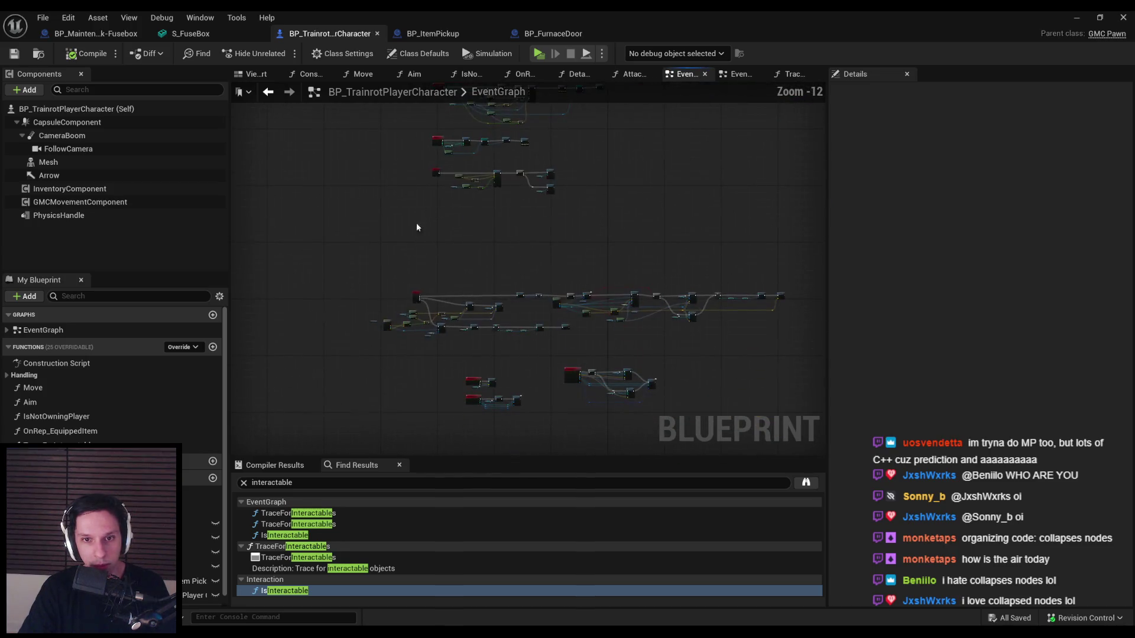
drag(792, 395, 792, 395)
scroll(465, 344, up, 3)
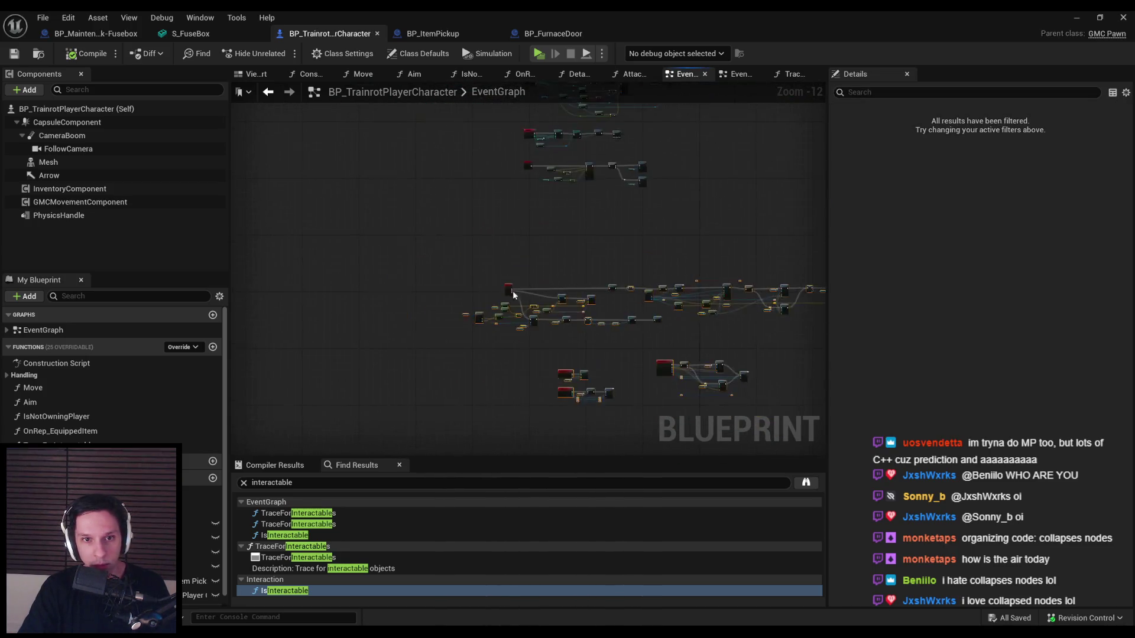
drag(464, 344, 500, 214)
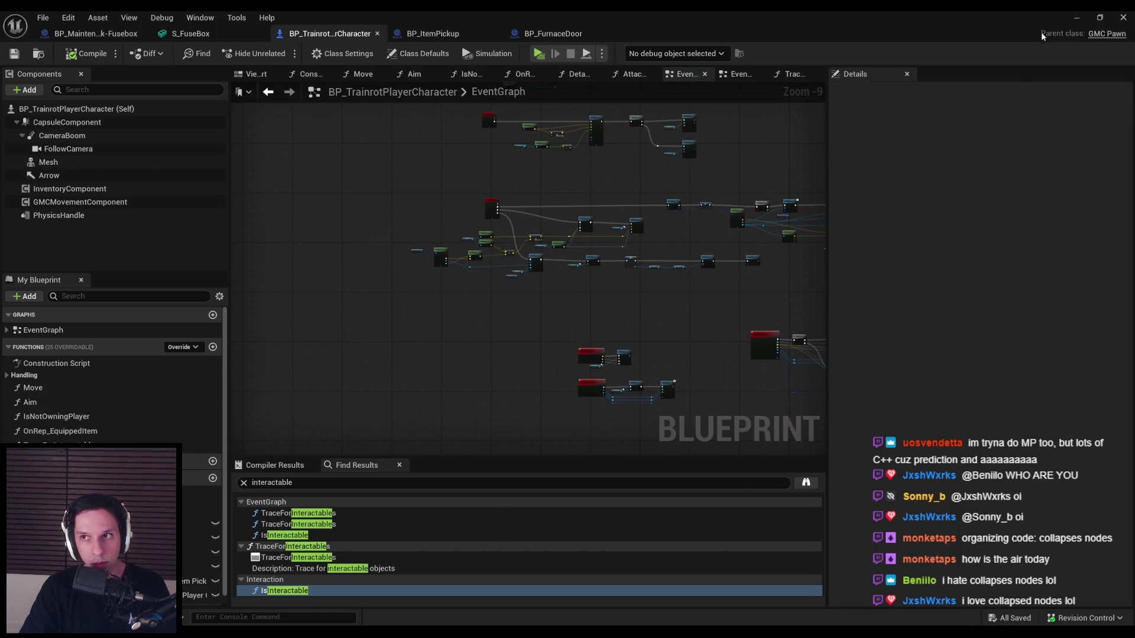
click(1077, 17)
- Start the server-plus-two-clients play test, walk to the fuse box and pull the knife switch down
key(alt+p)
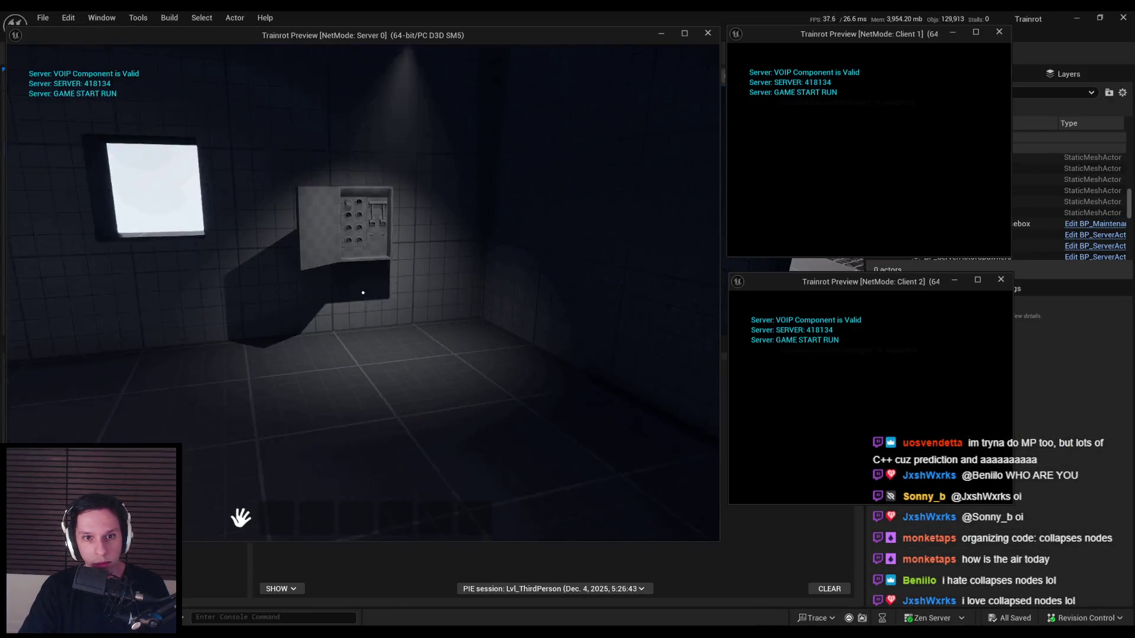
key(w)
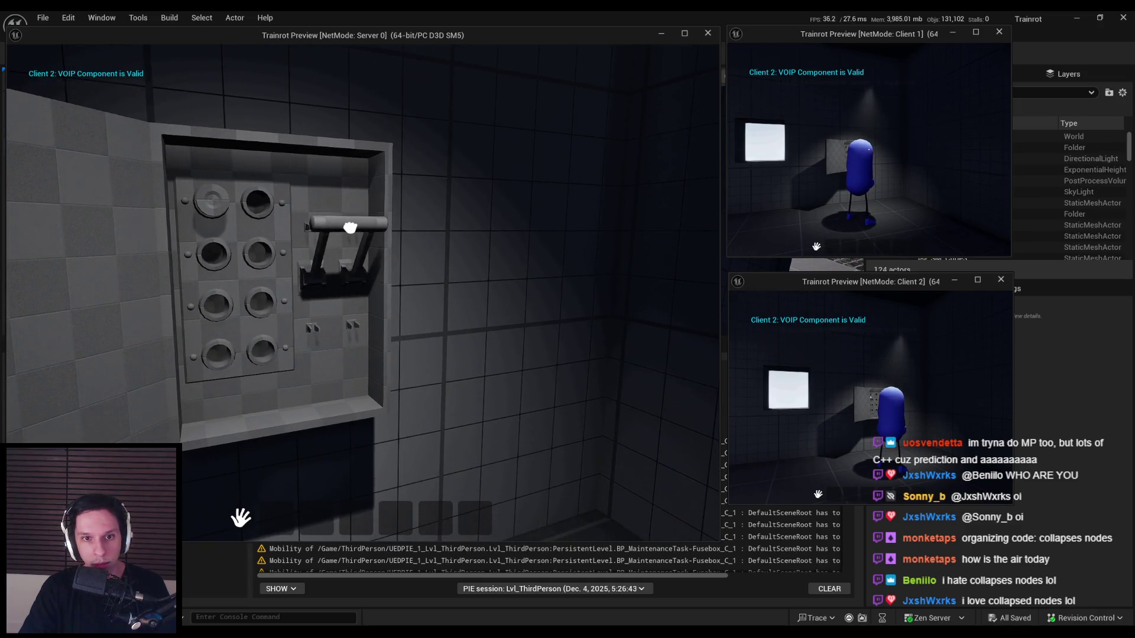
mouse_move(336, 152)
mouse_down()
mouse_move(357, 222)
mouse_move(345, 280)
mouse_up()
key(s)
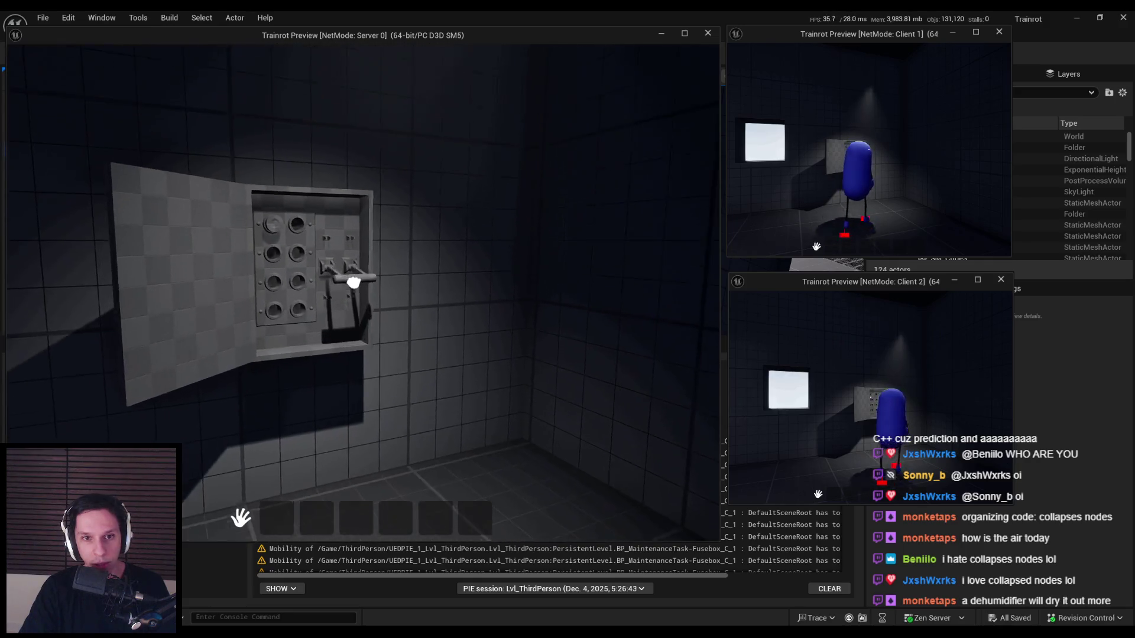
key(w)
key(w)
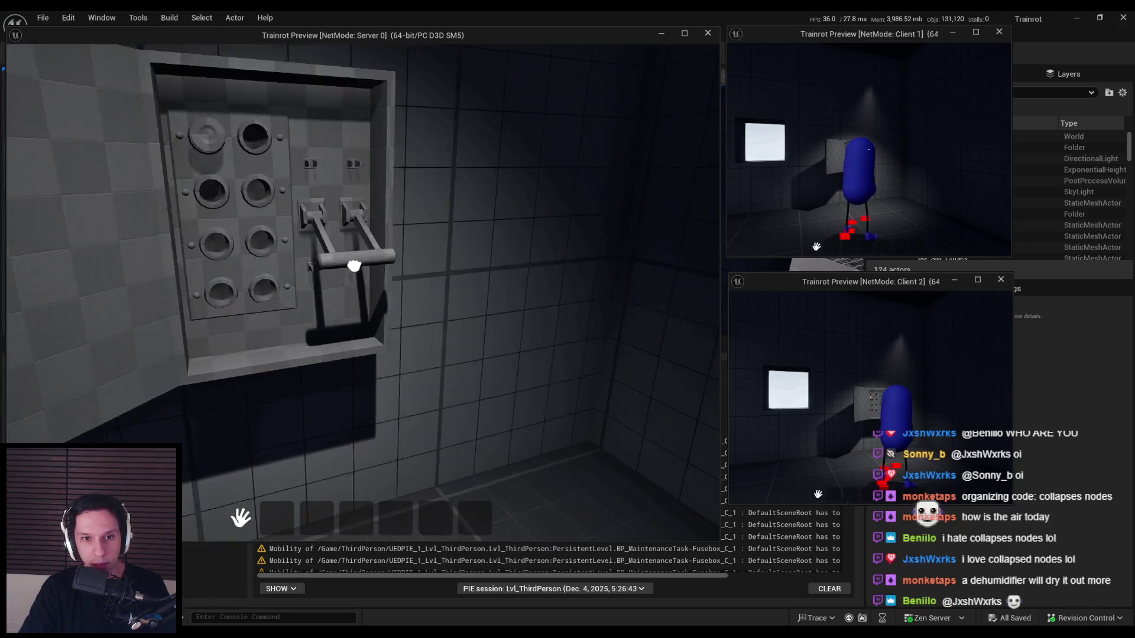
key(s)
- Keep pulling the knife switch lever down from different positions around the fuse box
key(w)
key(s)
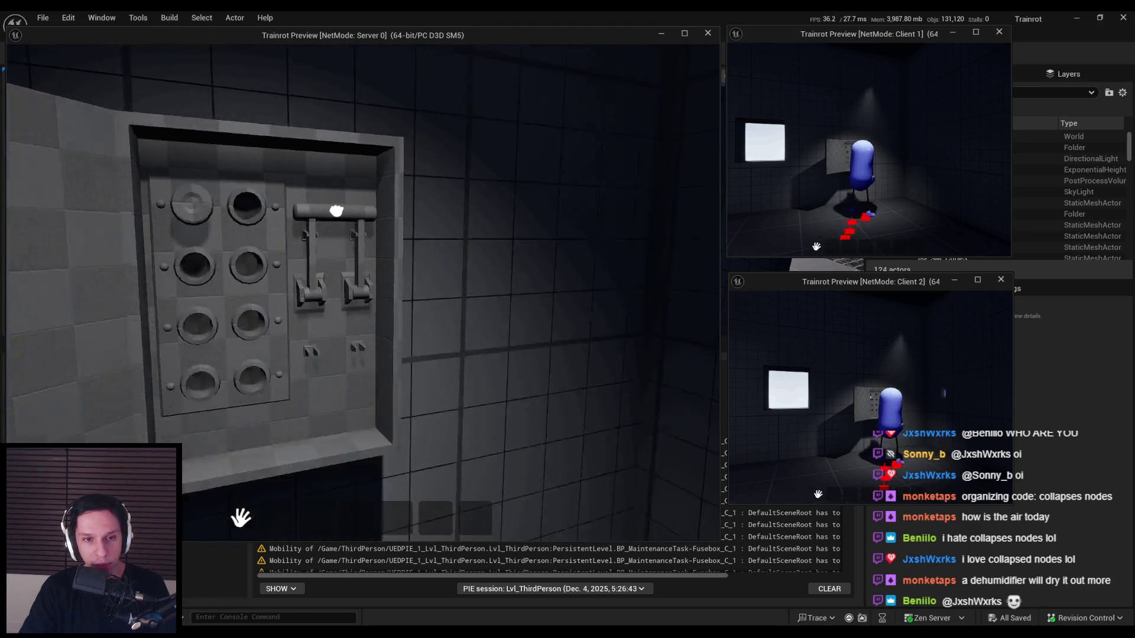
mouse_move(360, 202)
mouse_down()
mouse_move(325, 294)
mouse_move(352, 343)
mouse_move(317, 312)
mouse_up()
key(w)
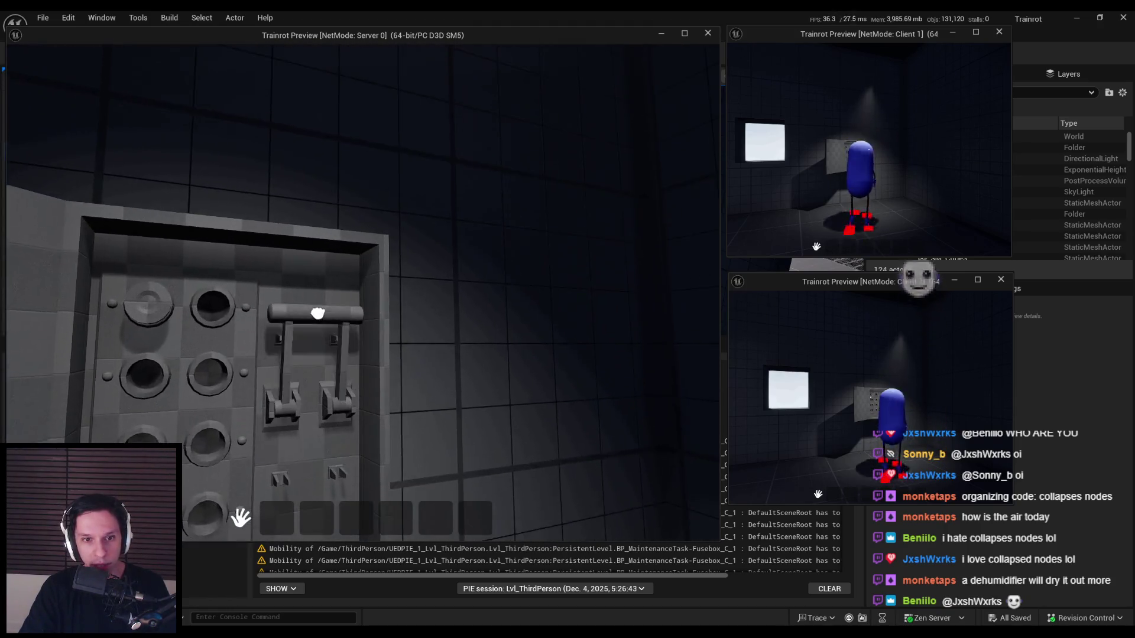
mouse_move(346, 274)
mouse_down()
mouse_move(368, 292)
mouse_move(281, 524)
mouse_up()
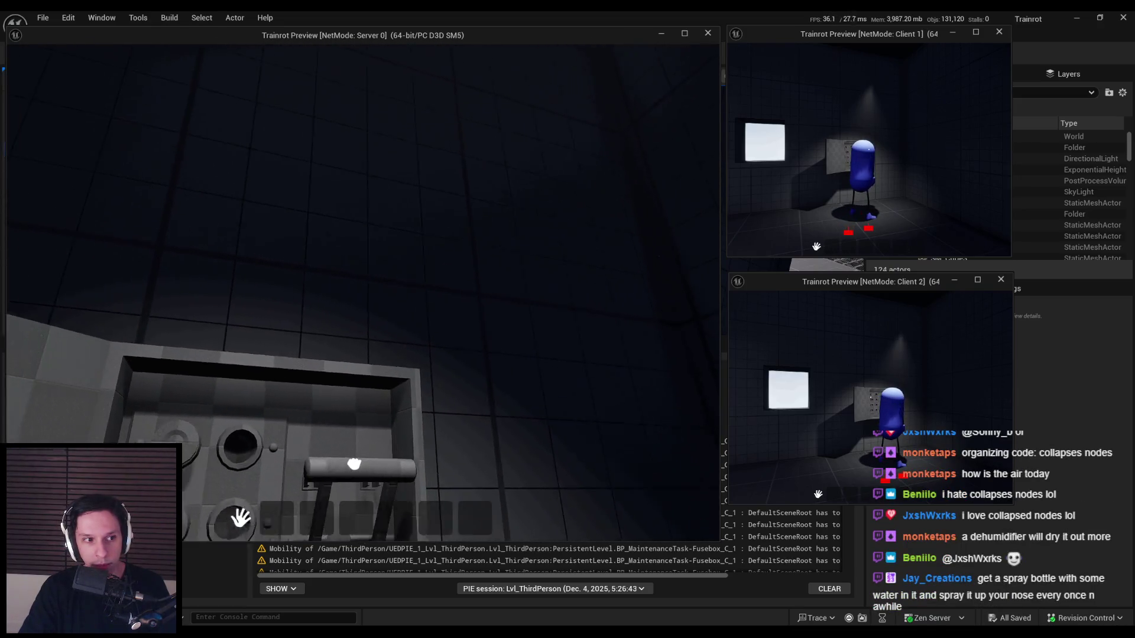
drag(434, 355, 387, 287)
mouse_move(337, 185)
mouse_down()
mouse_move(380, 246)
mouse_move(367, 274)
mouse_move(367, 411)
mouse_move(363, 246)
mouse_move(338, 305)
mouse_up()
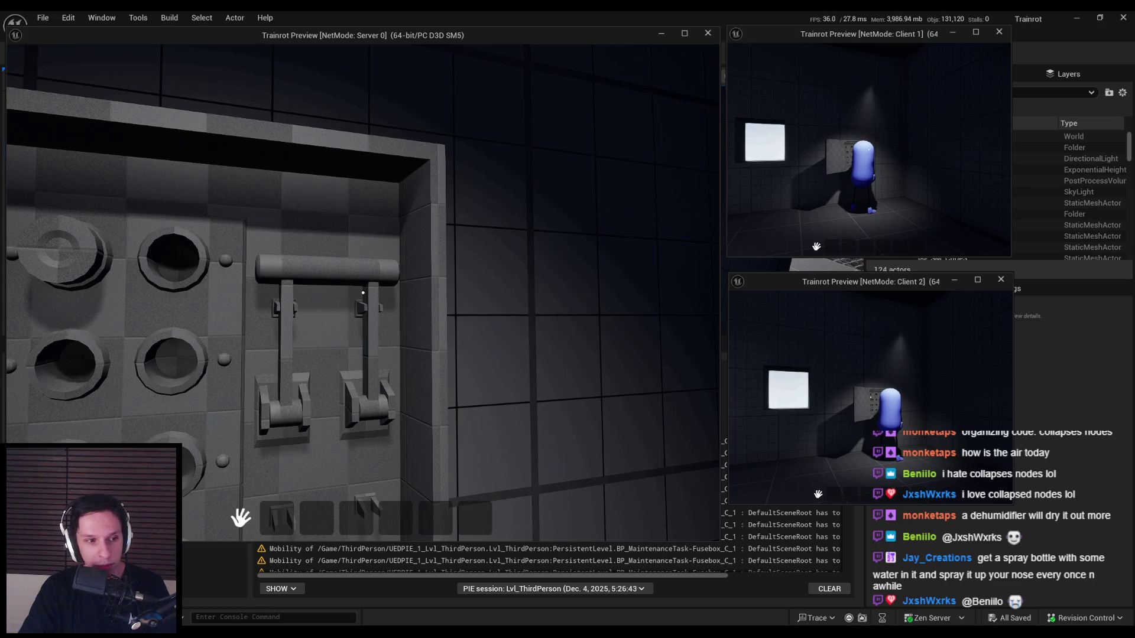
key(a)
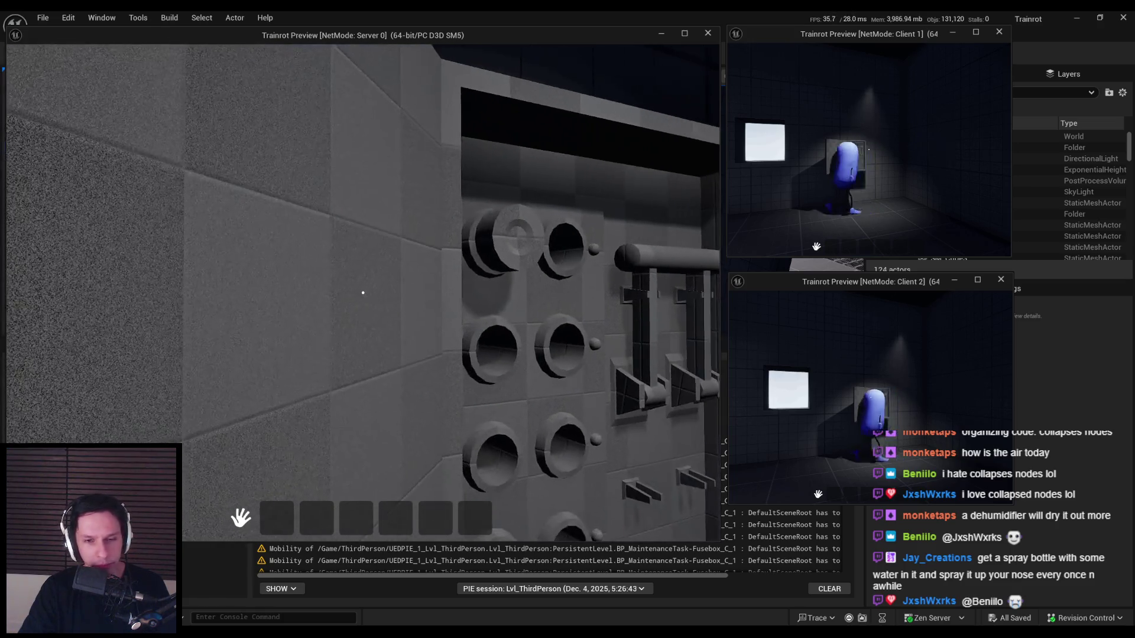
key(s)
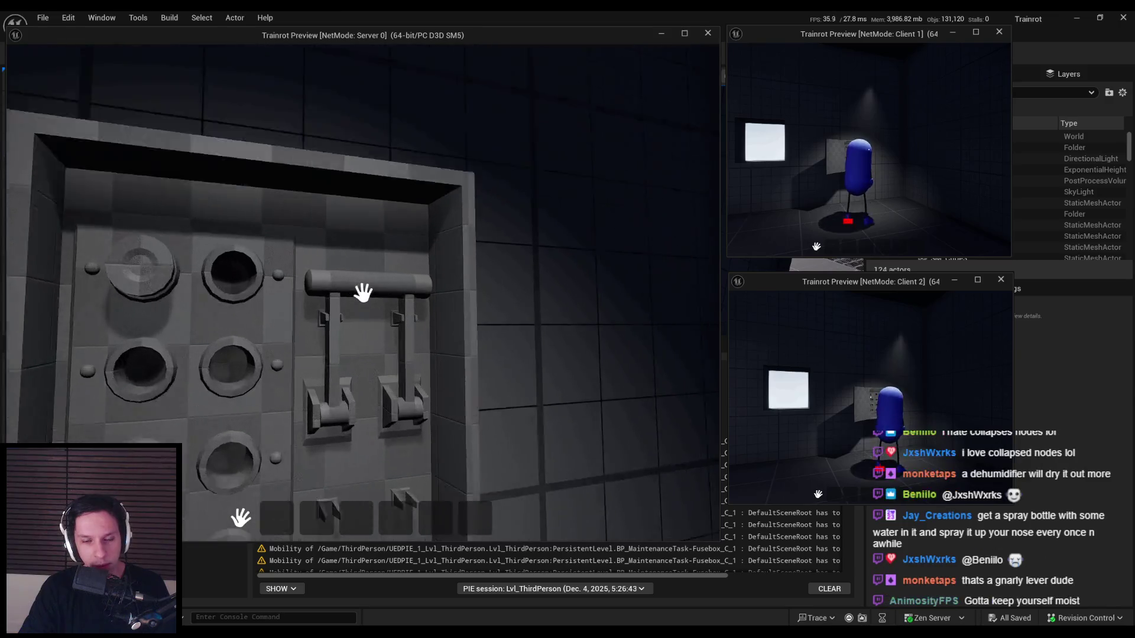
click(362, 293)
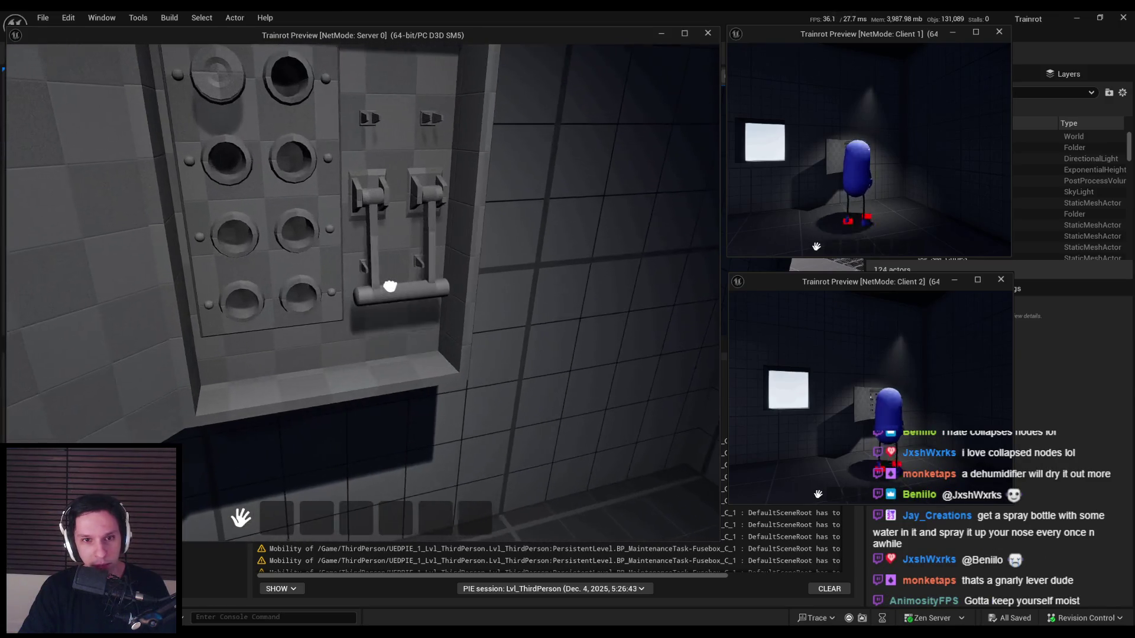
key(w)
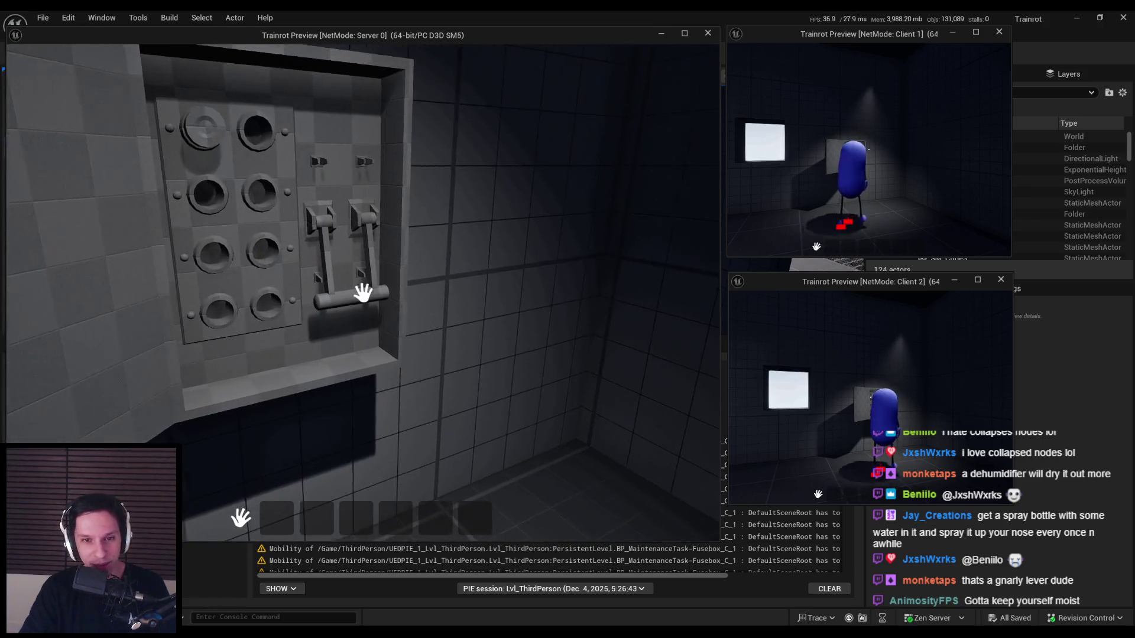
mouse_move(362, 291)
mouse_down()
mouse_move(348, 299)
mouse_move(314, 439)
mouse_move(323, 372)
mouse_up()
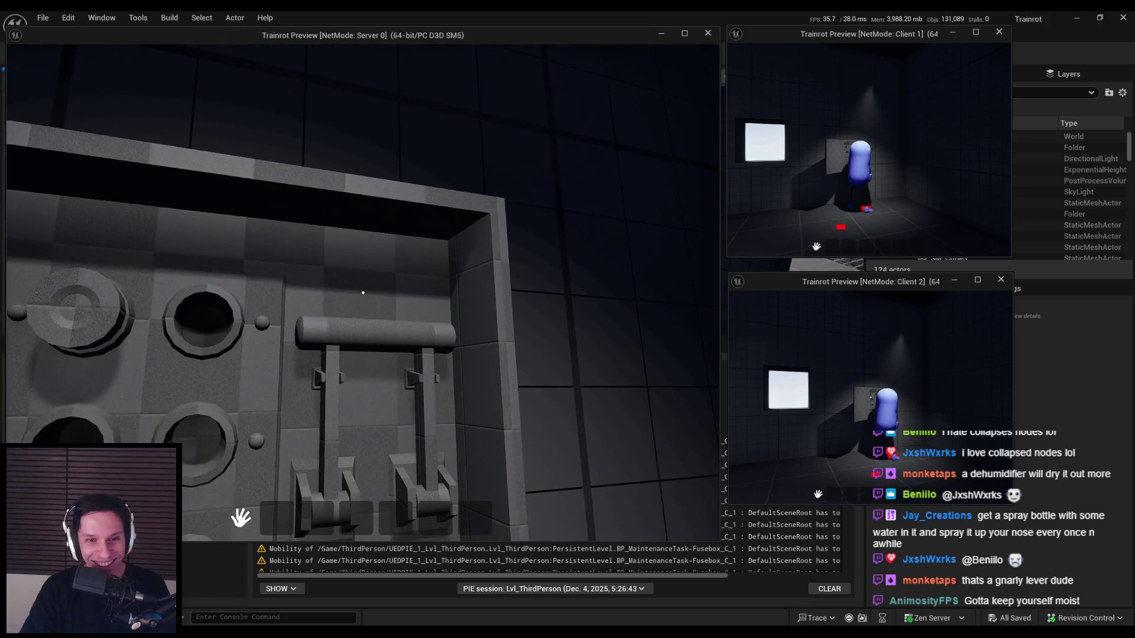
key(s)
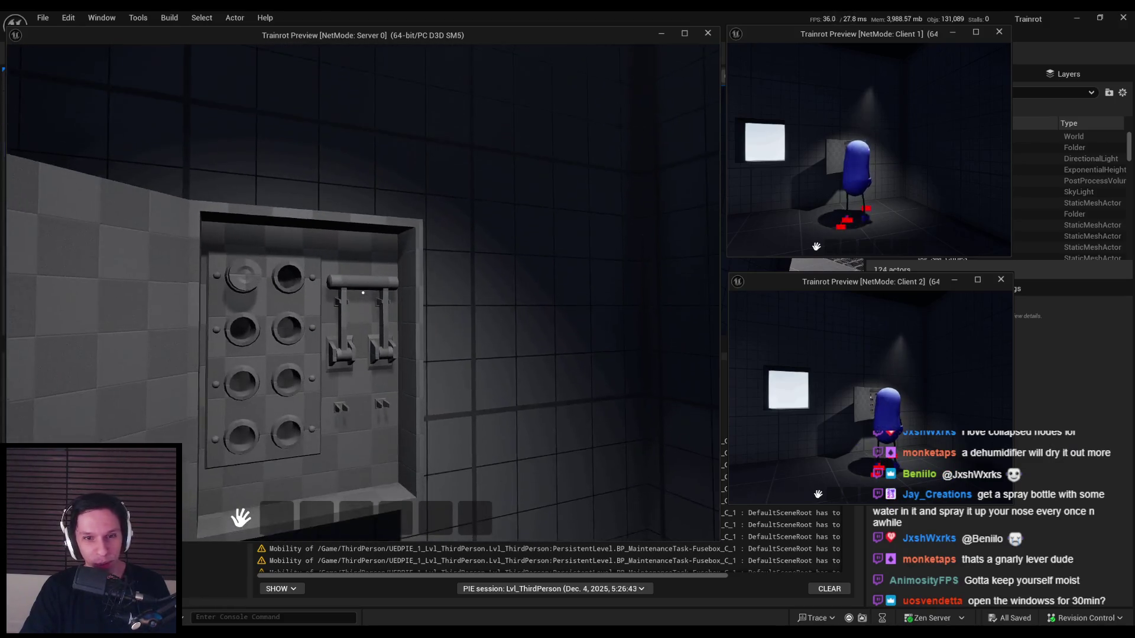
drag(333, 77, 385, 423)
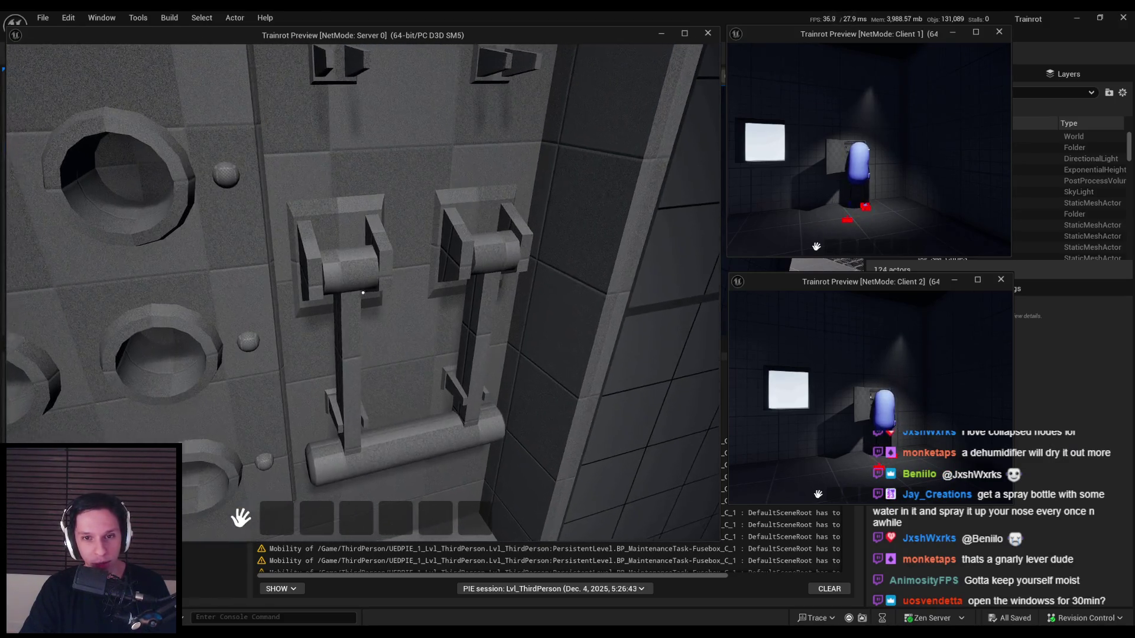
key(s)
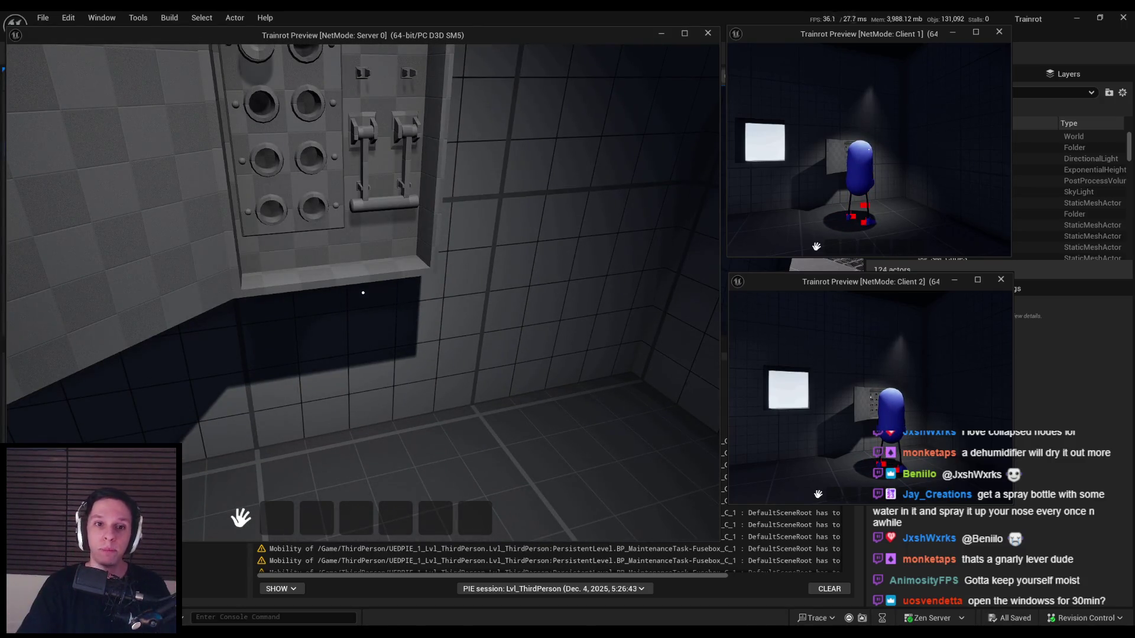
- Walk to the fuse slots and pick a fuse out of the box
key(w)
key(w)
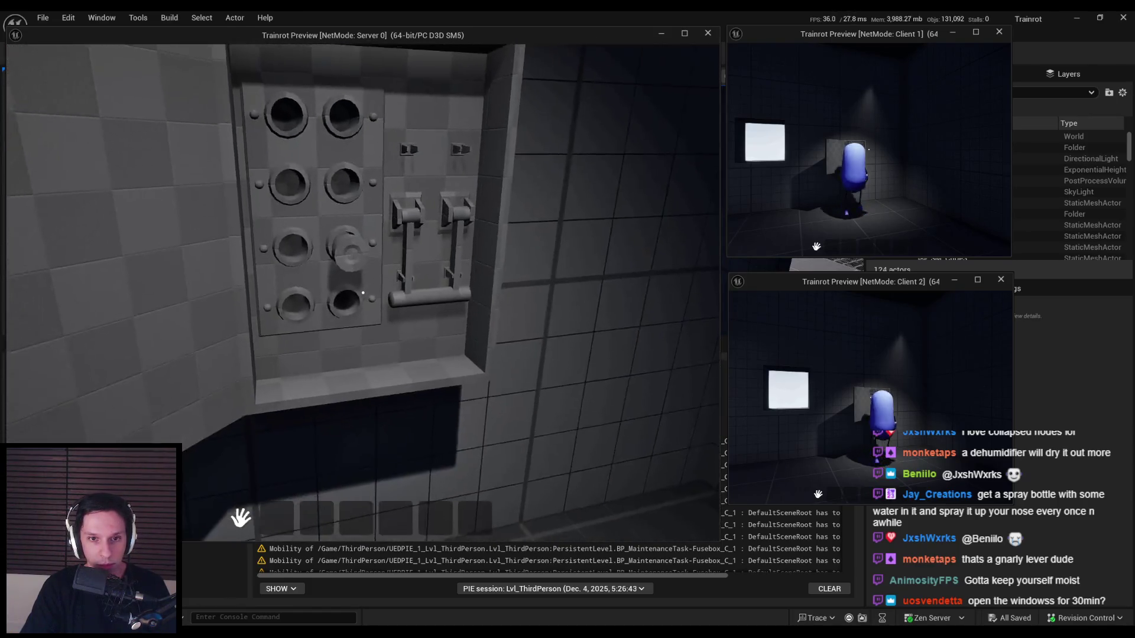
click(337, 257)
key(s)
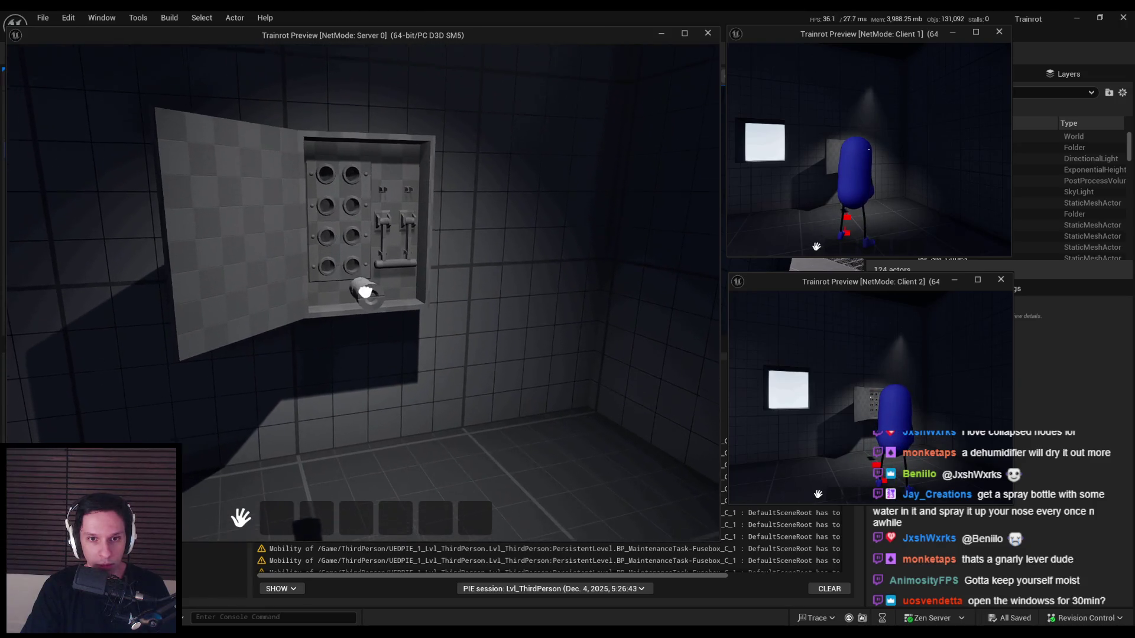
key(w)
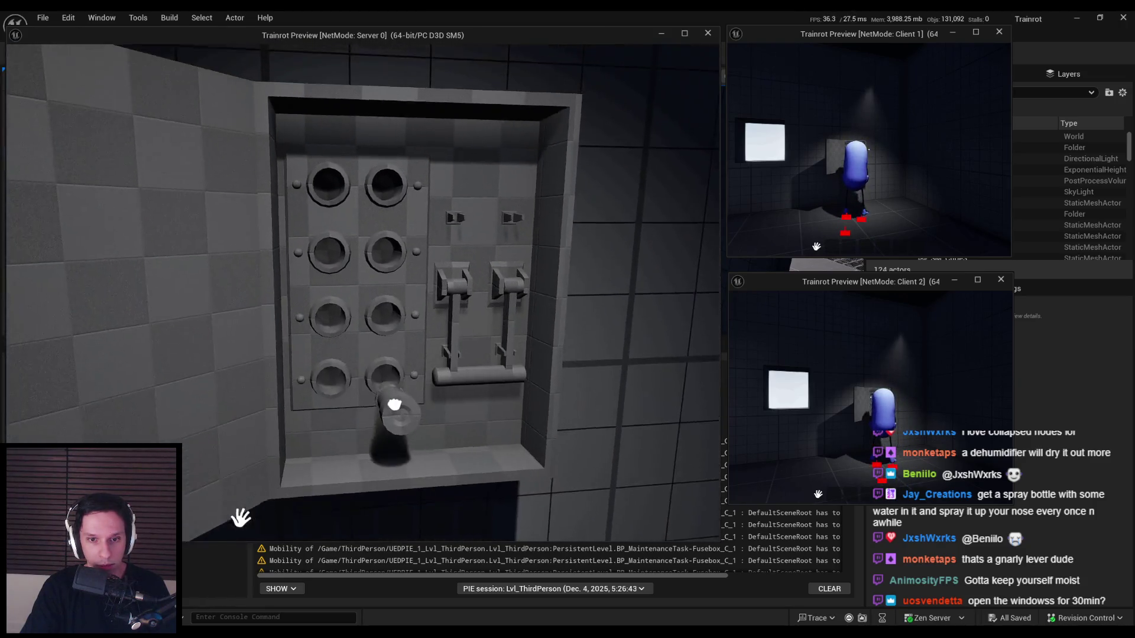
key(w)
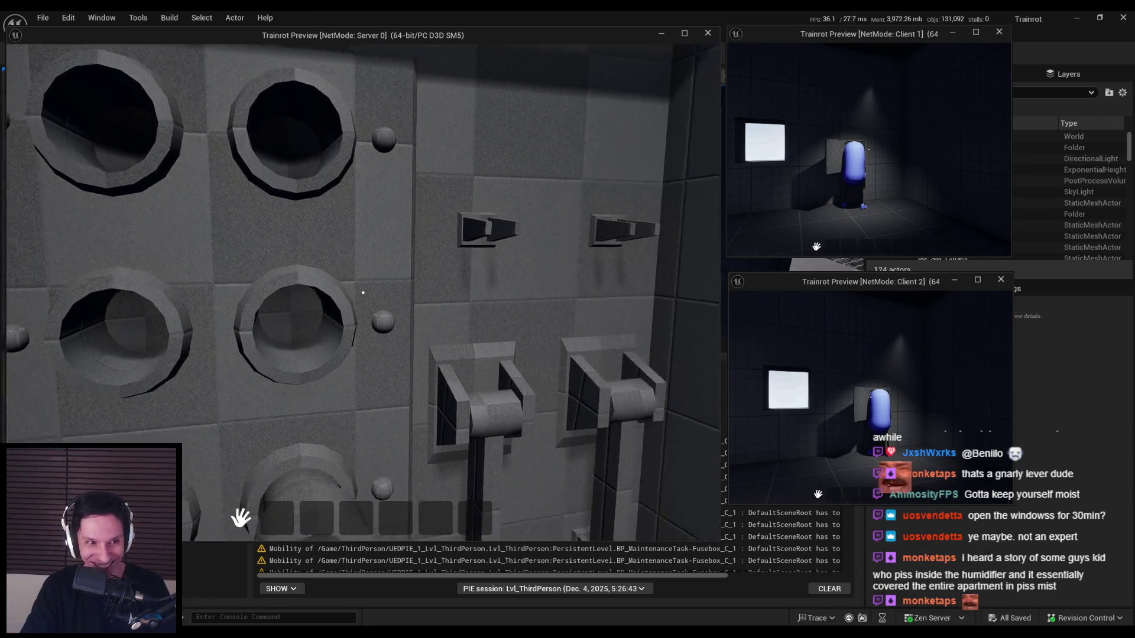
- Stop the play session with Esc, returning to the level editor with fusebox mobility warnings
key(Escape)
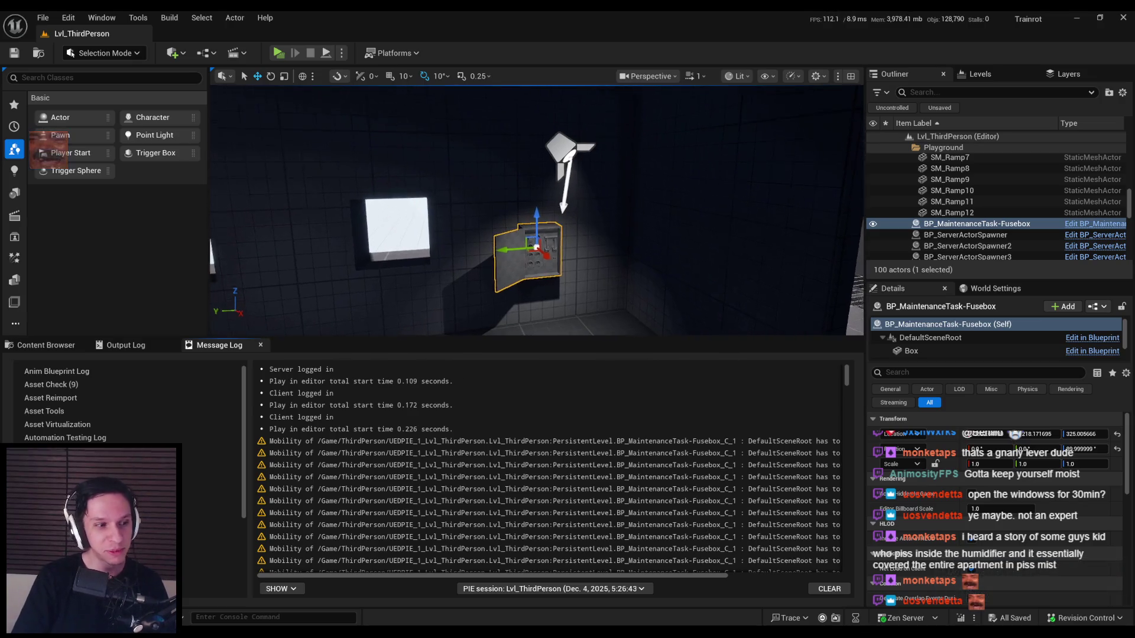
drag(414, 244, 414, 244)
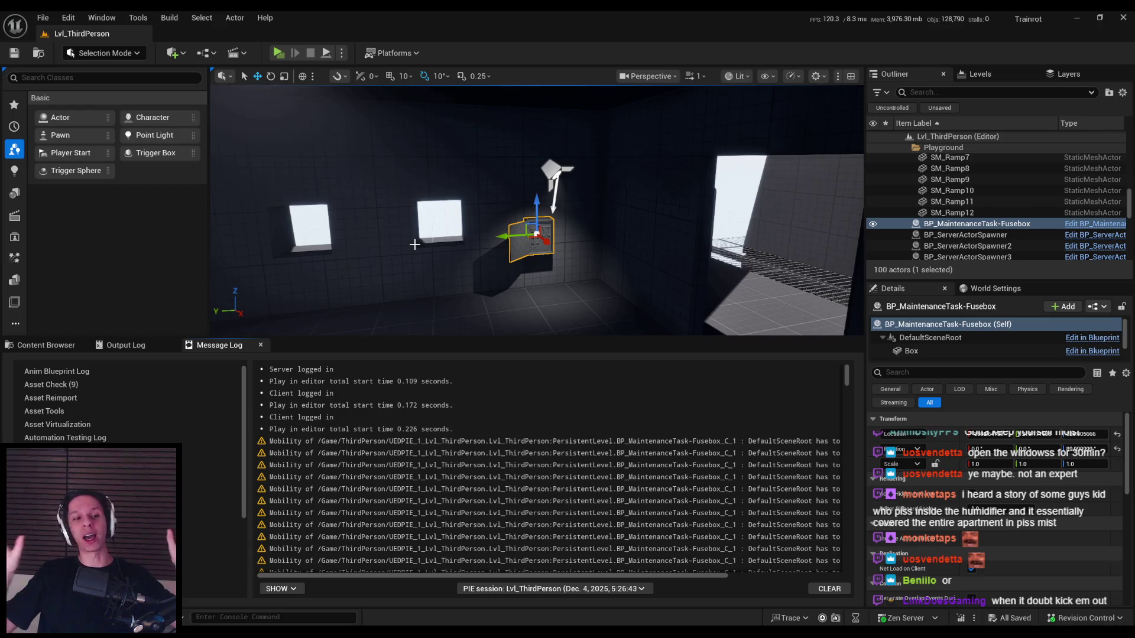
key(f)
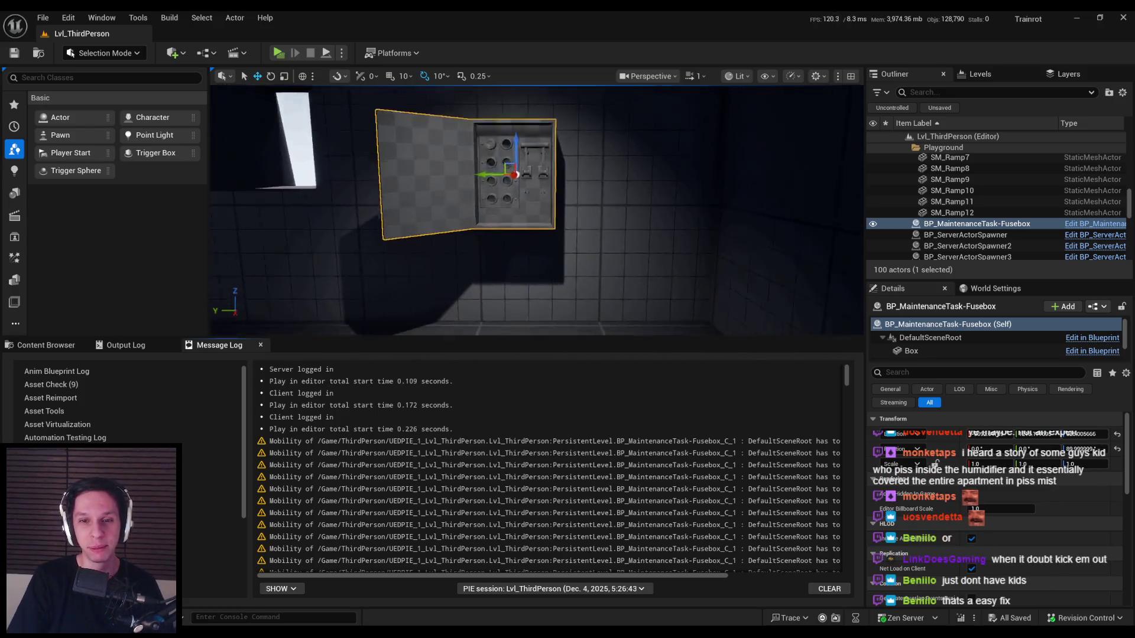
scroll(504, 284, down, 3)
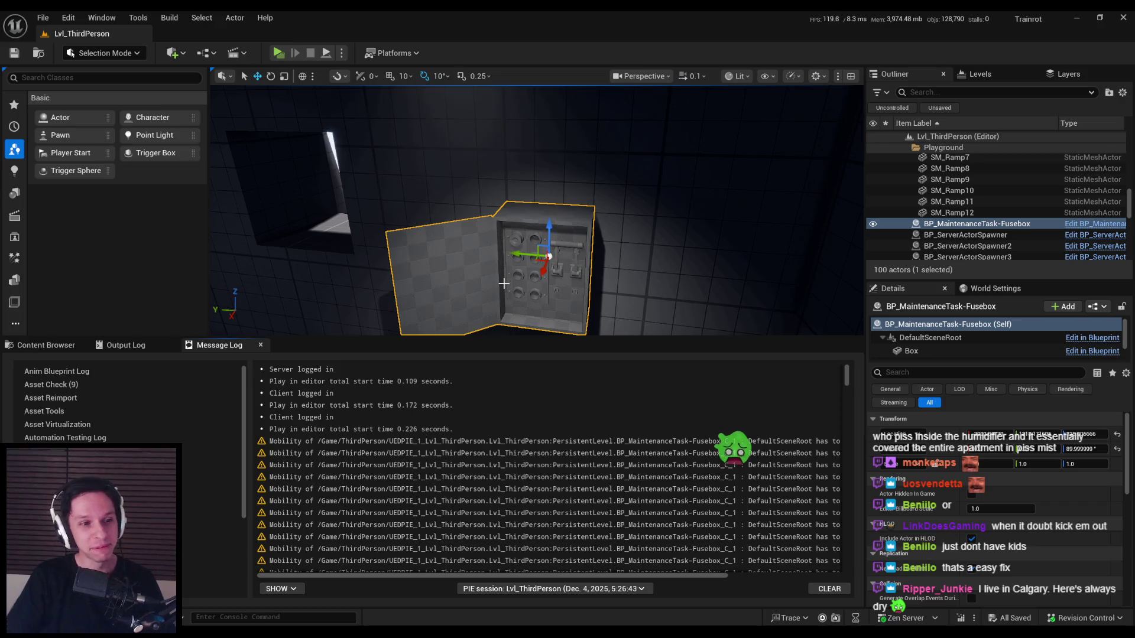
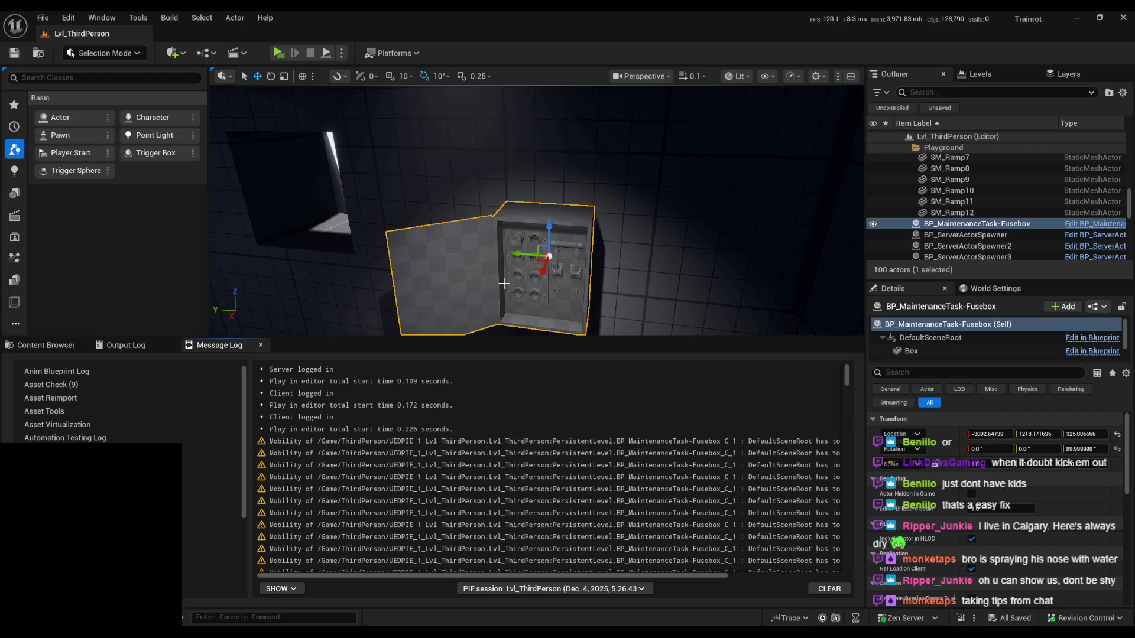
- Play-test the level by walking to the fusebox and pulling its lever down, then stop
mouse_move(504, 284)
mouse_down()
mouse_move(532, 285)
mouse_move(518, 273)
mouse_up()
scroll(517, 273, up, 3)
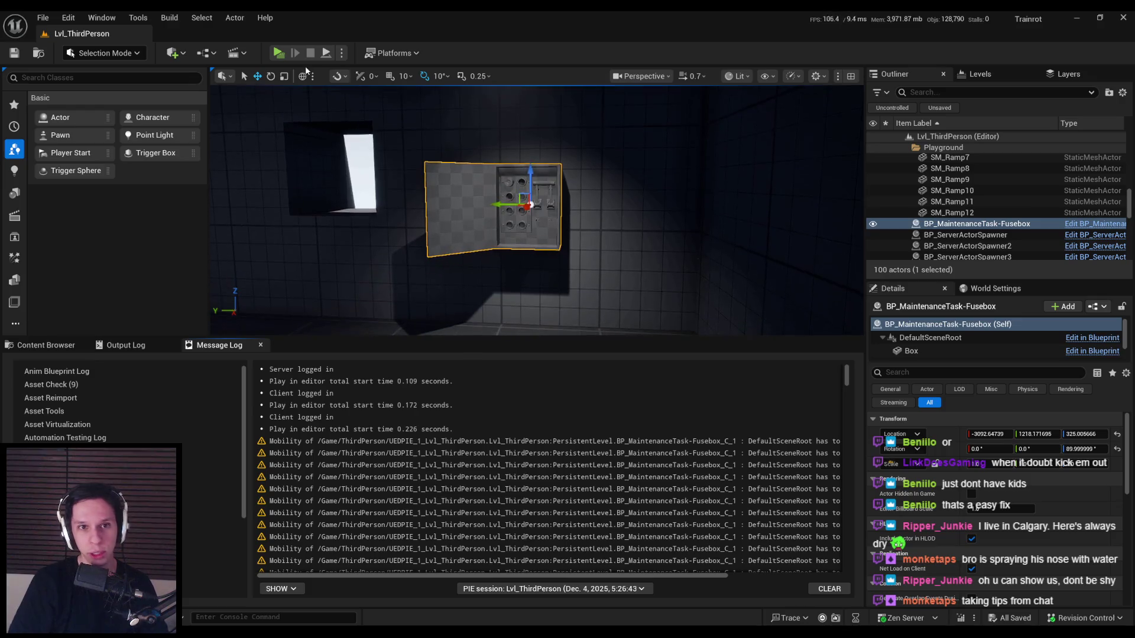
click(278, 53)
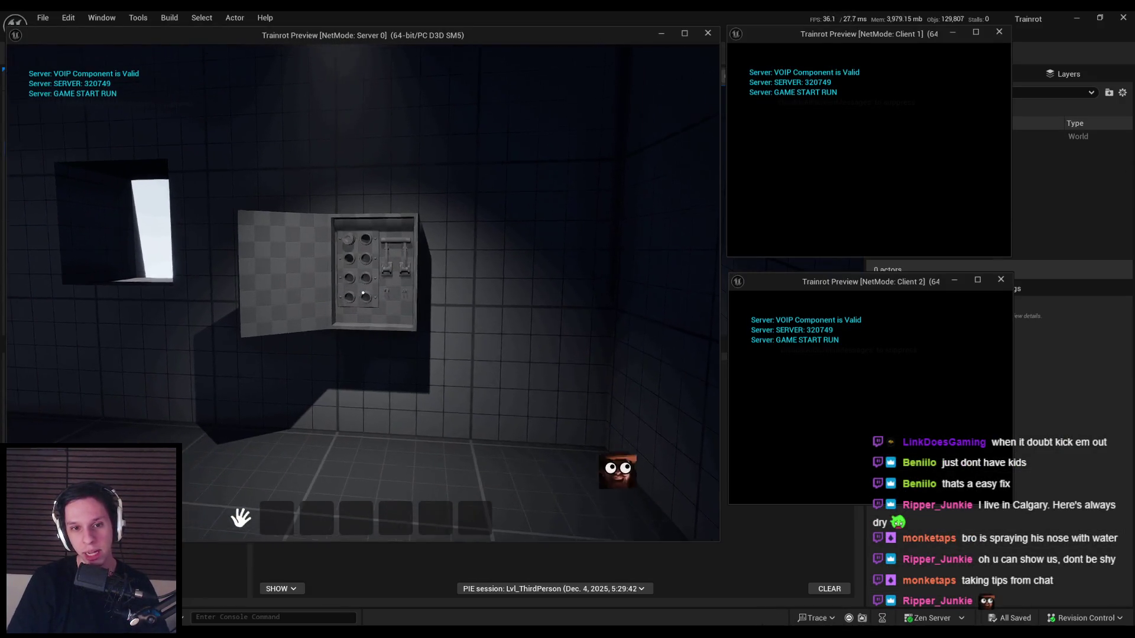
key(w)
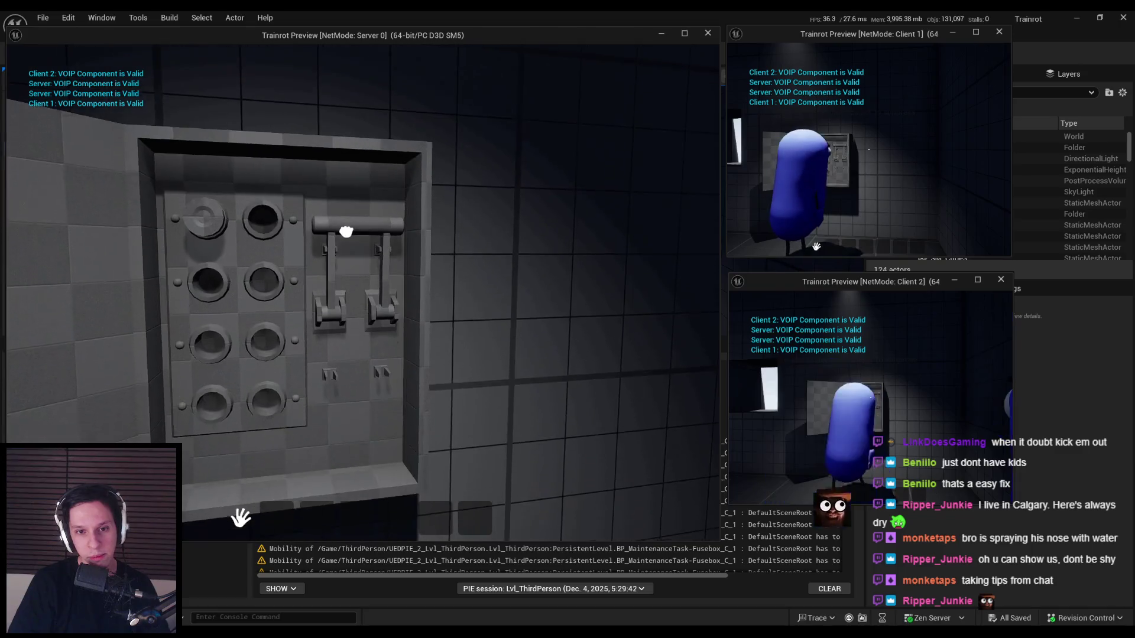
mouse_move(351, 232)
mouse_down()
mouse_move(363, 268)
mouse_move(345, 383)
mouse_up()
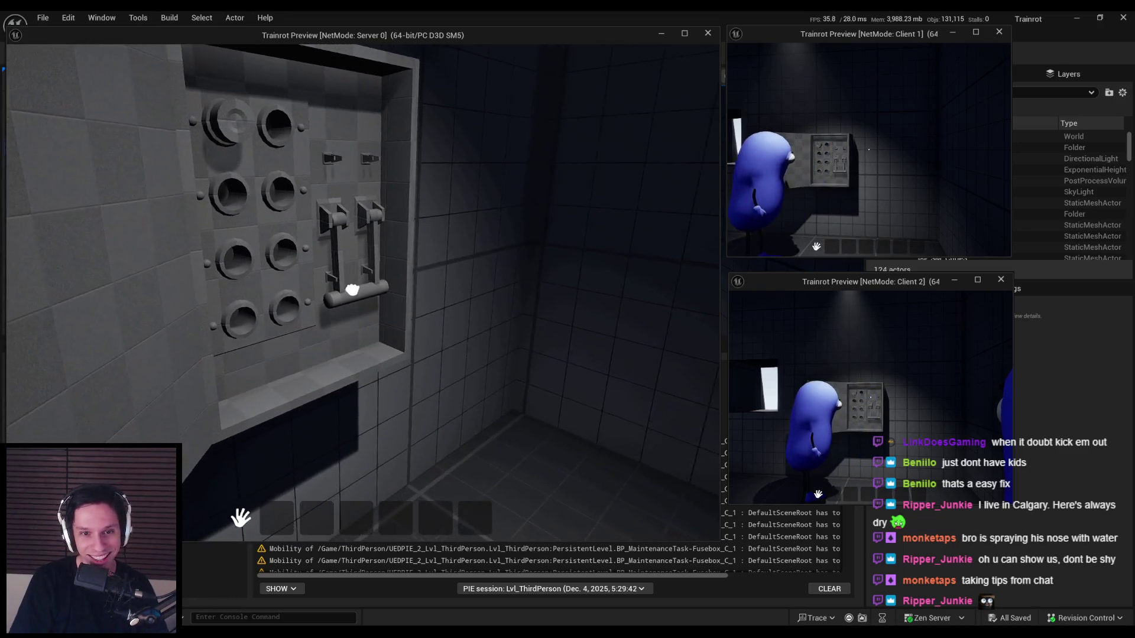
key(Escape)
key(alt+Tab)
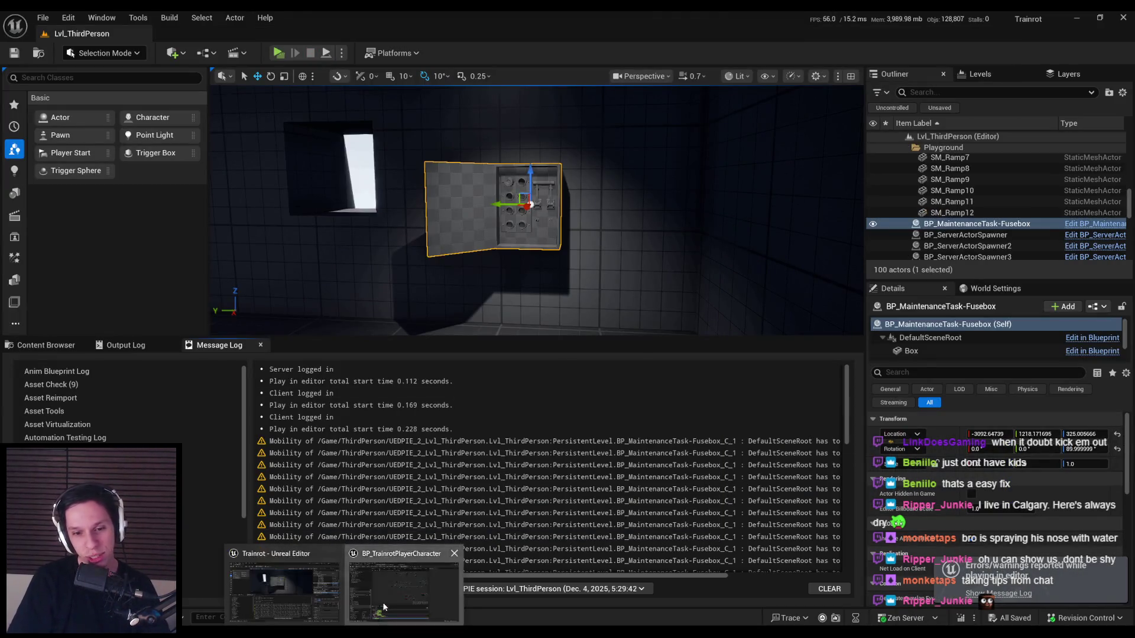
- Set KnifeSwitch Angular Damping to 0.2, compile the Fusebox blueprint, and start a new play test
click(95, 34)
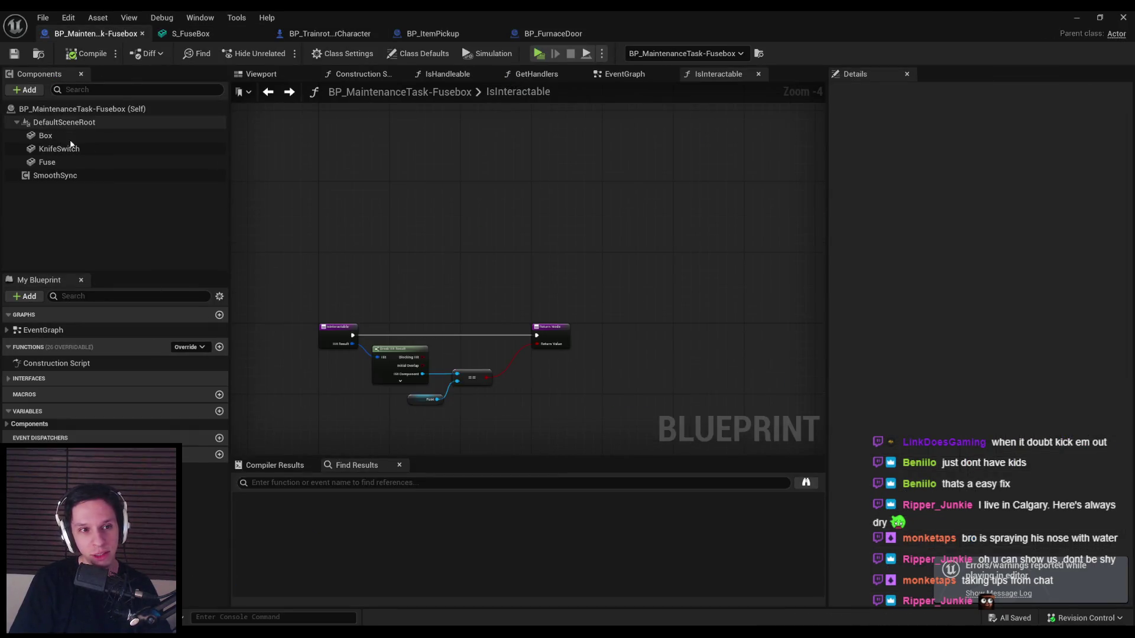
click(59, 148)
scroll(969, 368, down, 3)
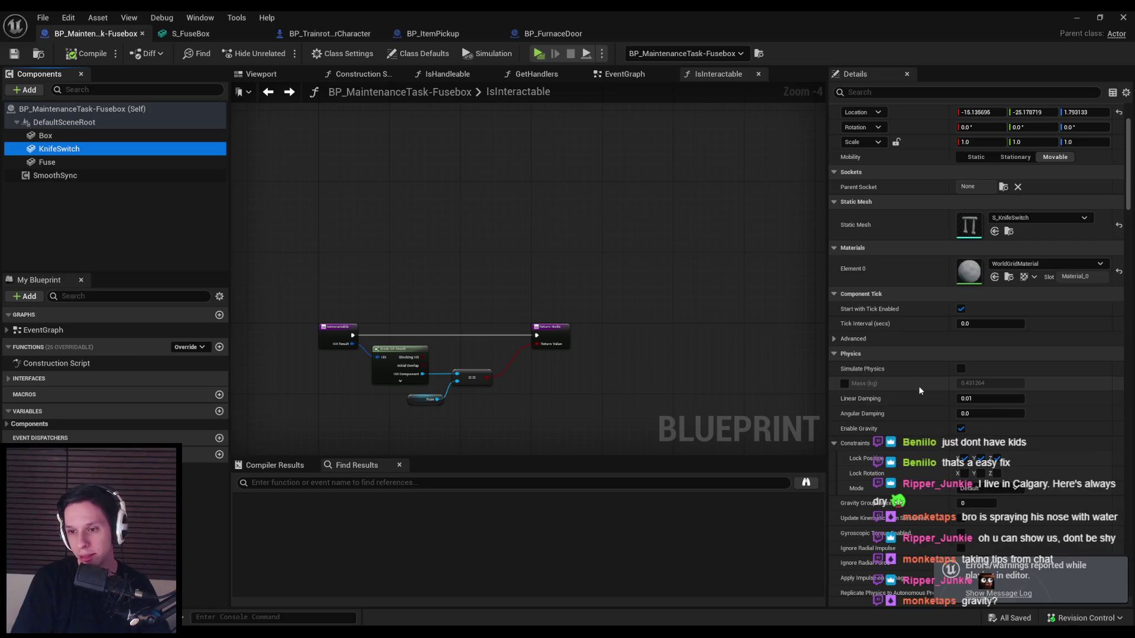
click(984, 414)
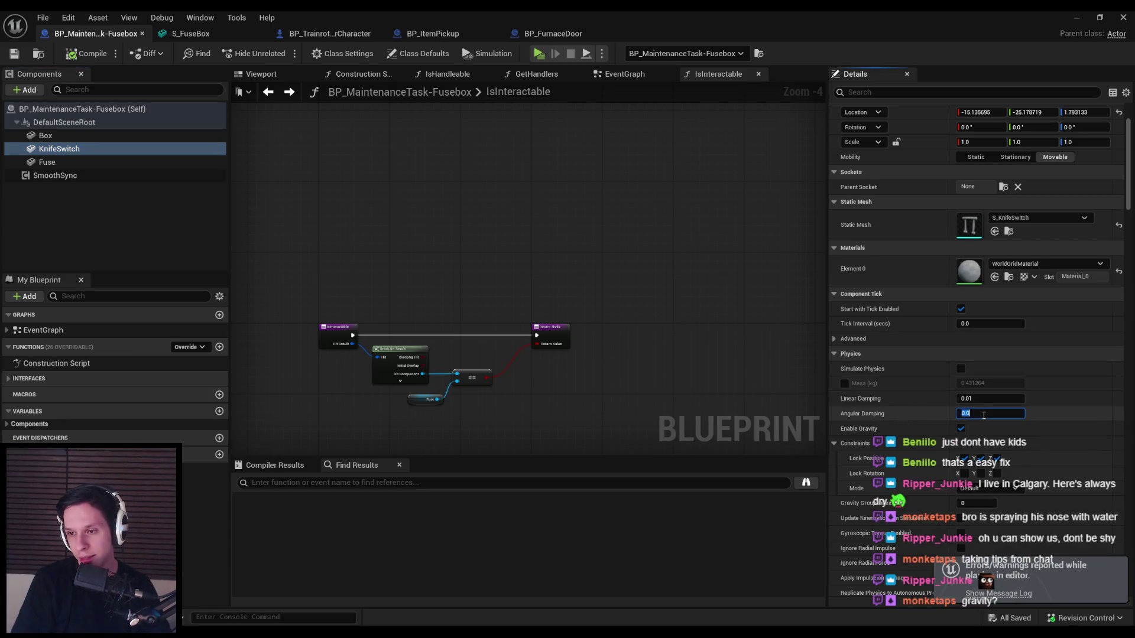
key(Return)
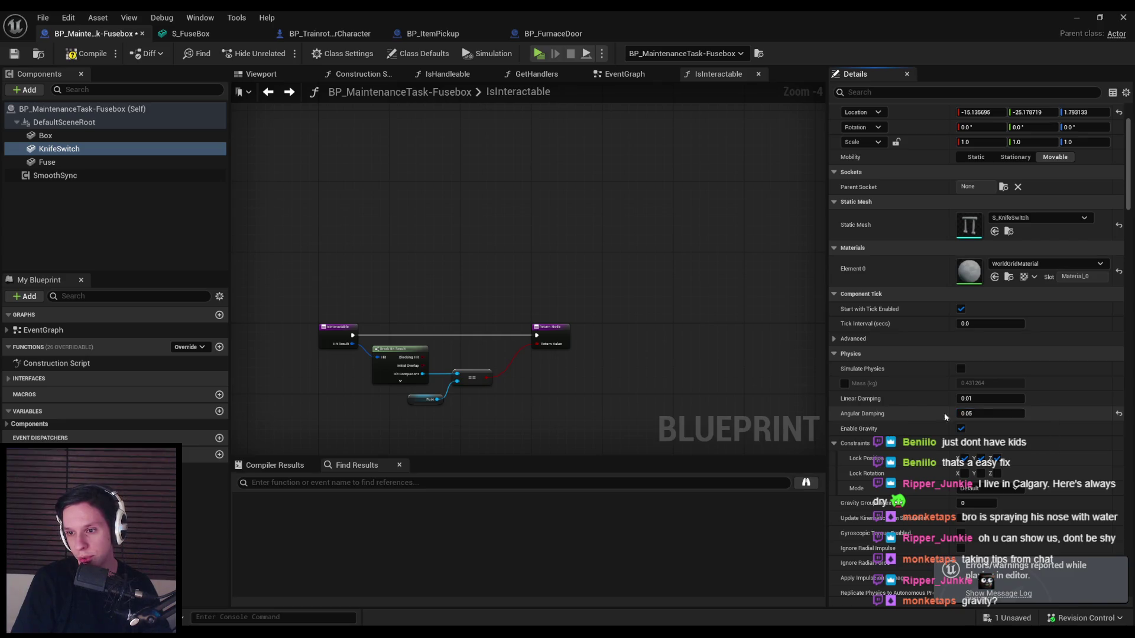
text(0.2)
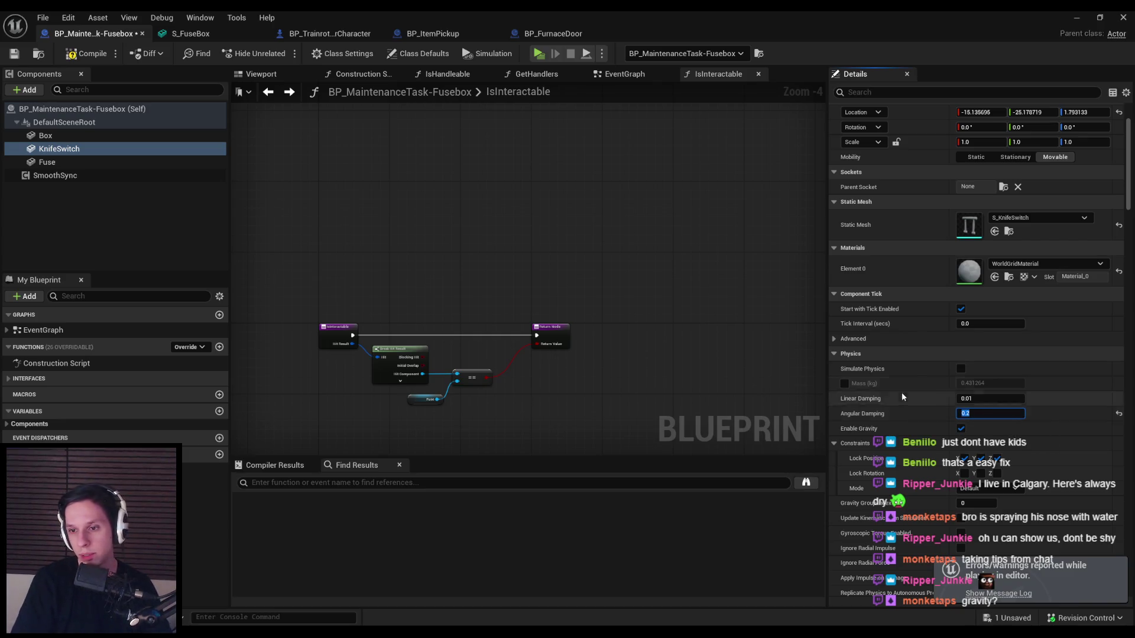
key(Return)
click(75, 58)
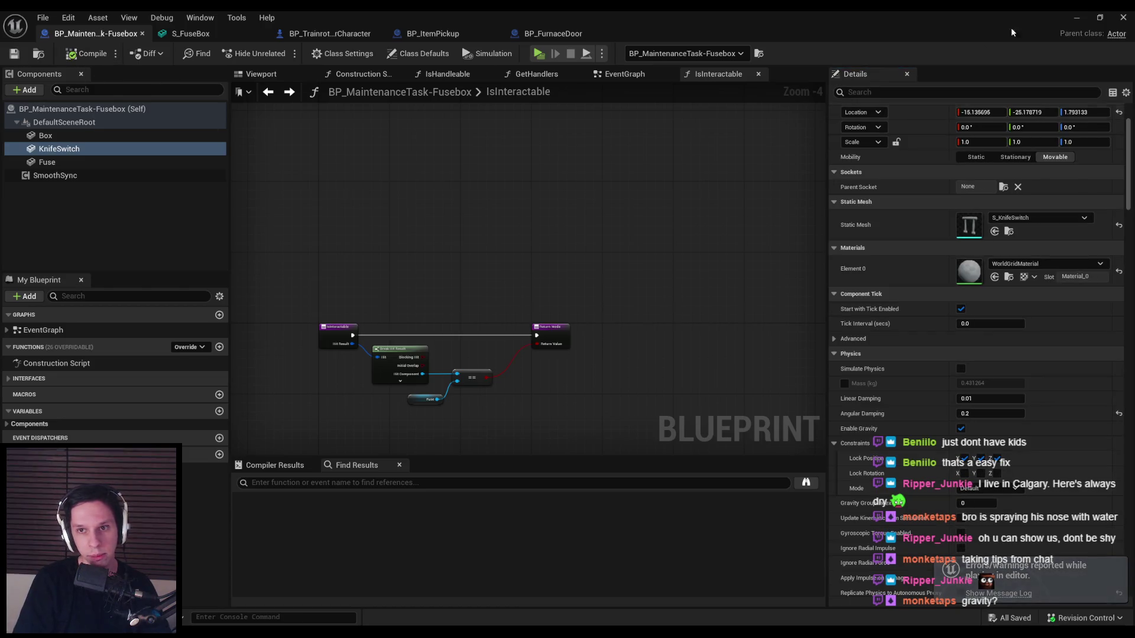
click(1076, 17)
click(278, 53)
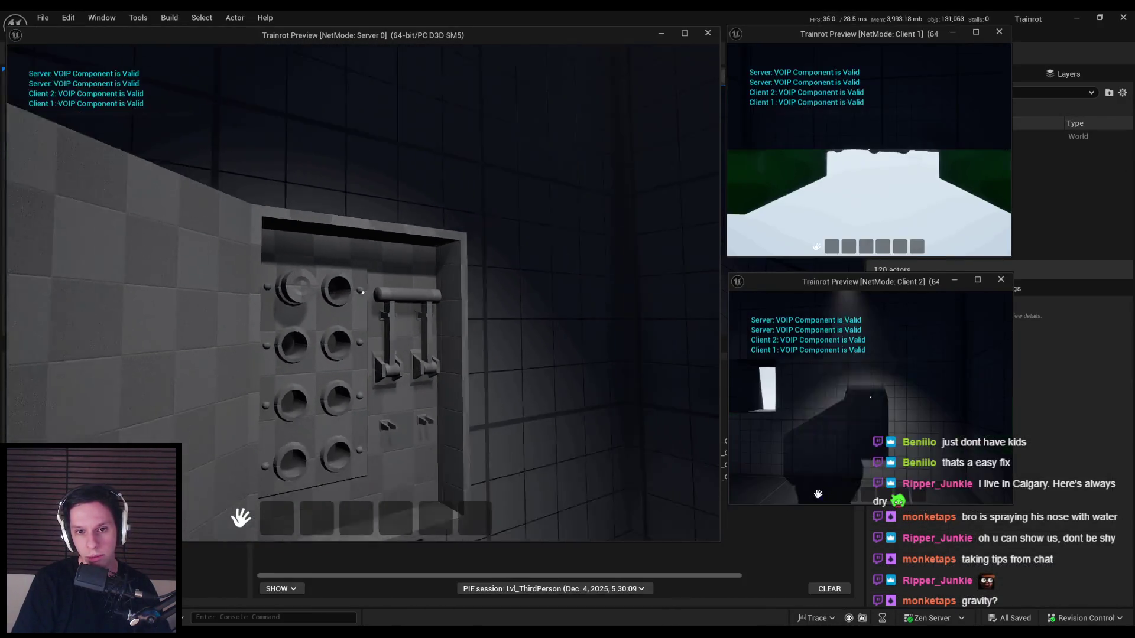
- Play-test pulling the fusebox lever down several times, then stop the session
mouse_move(353, 273)
mouse_down()
mouse_move(345, 248)
mouse_move(355, 266)
mouse_move(392, 253)
mouse_move(406, 273)
mouse_move(248, 316)
mouse_move(266, 419)
mouse_move(12, 384)
mouse_move(362, 292)
mouse_move(260, 425)
mouse_move(363, 293)
mouse_move(562, 283)
mouse_up()
drag(363, 293, 363, 331)
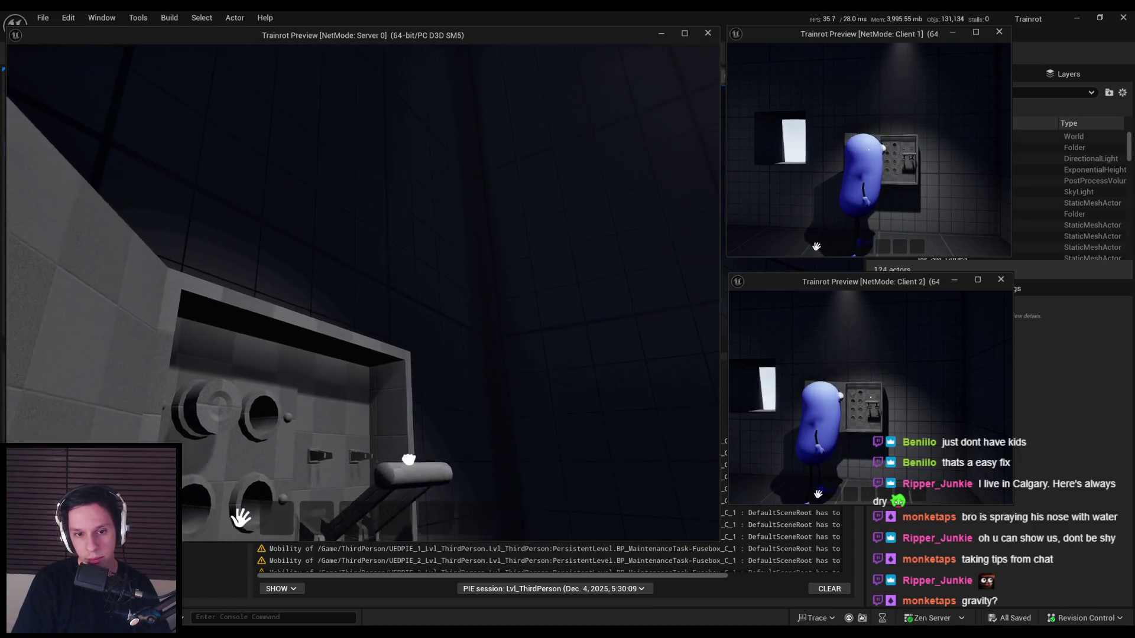
key(w)
key(s)
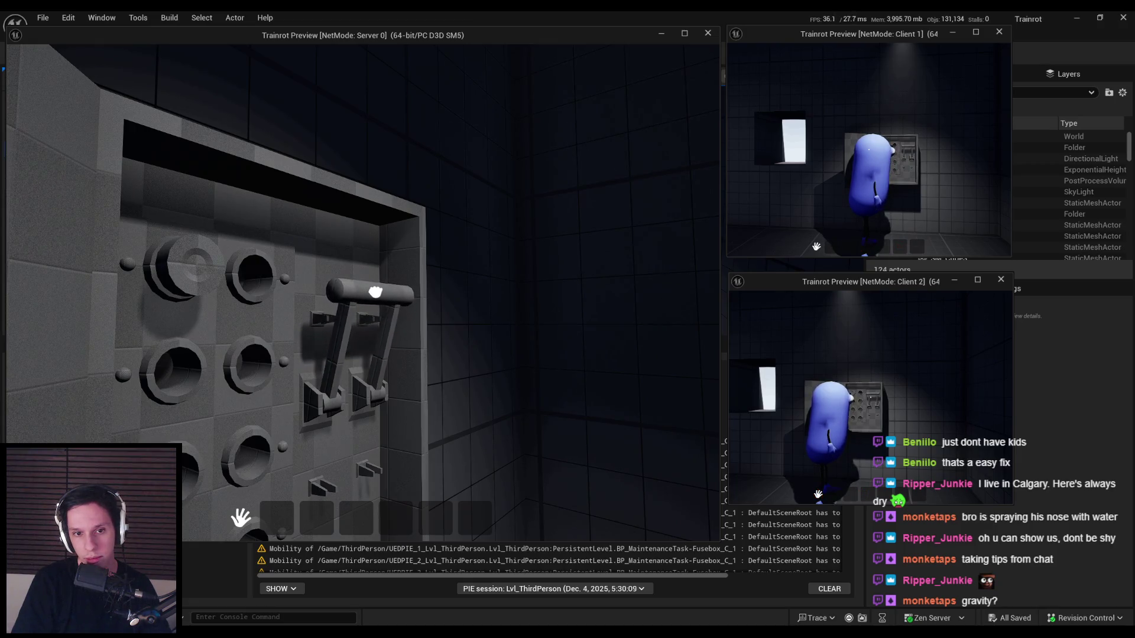
click(374, 292)
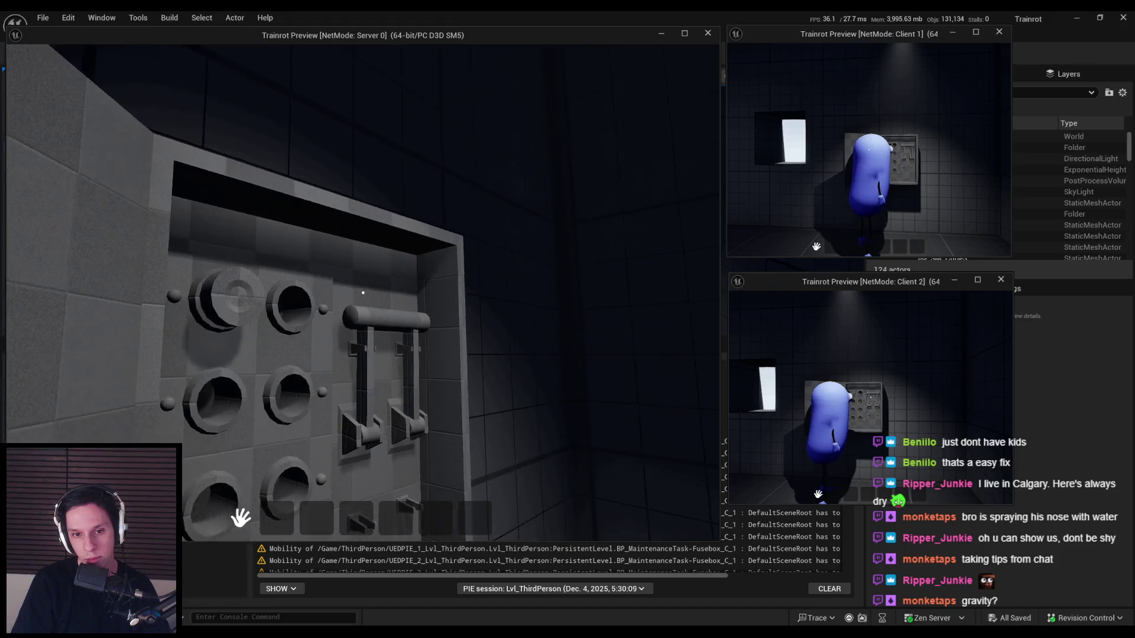
mouse_move(364, 292)
mouse_down()
mouse_move(329, 215)
mouse_move(380, 272)
mouse_move(335, 325)
mouse_up()
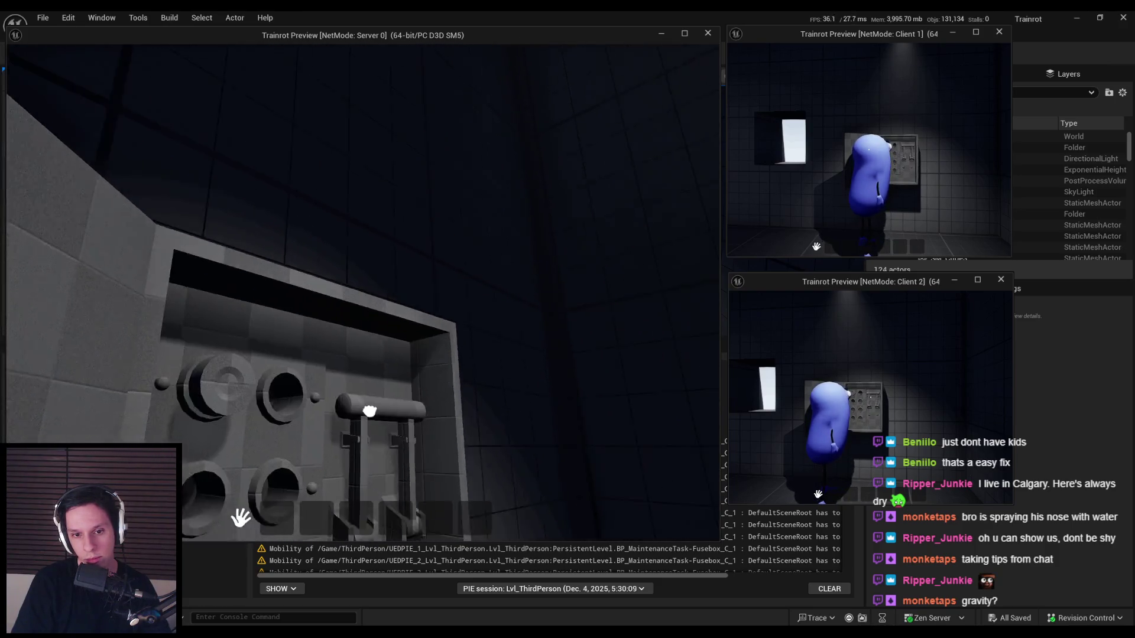
mouse_move(370, 411)
mouse_down()
mouse_move(342, 246)
mouse_move(393, 319)
mouse_move(361, 317)
mouse_move(325, 486)
mouse_move(527, 355)
mouse_move(127, 431)
mouse_move(495, 376)
mouse_move(667, 426)
mouse_move(450, 515)
mouse_move(408, 509)
mouse_move(370, 371)
mouse_move(443, 331)
mouse_move(380, 292)
mouse_move(443, 292)
mouse_move(412, 528)
mouse_move(83, 436)
mouse_move(363, 291)
mouse_move(384, 236)
mouse_move(378, 148)
mouse_move(308, 154)
mouse_move(284, 178)
mouse_move(363, 292)
mouse_move(449, 278)
mouse_move(361, 294)
mouse_up()
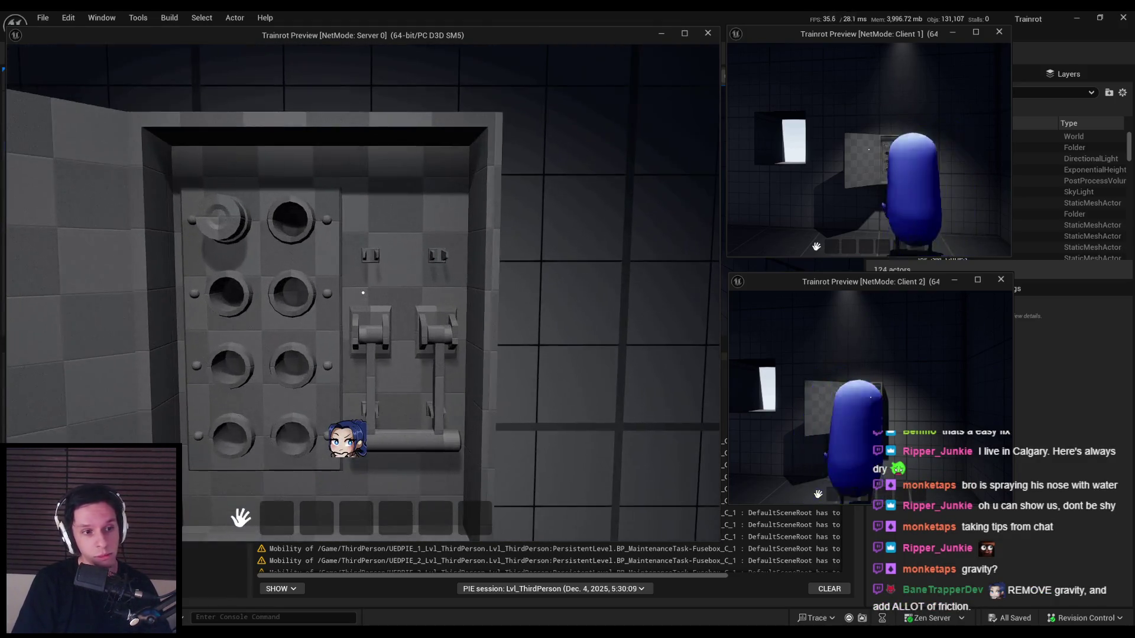
key(Escape)
- Uncheck Enable Gravity on the KnifeSwitch component and start another play test
click(306, 578)
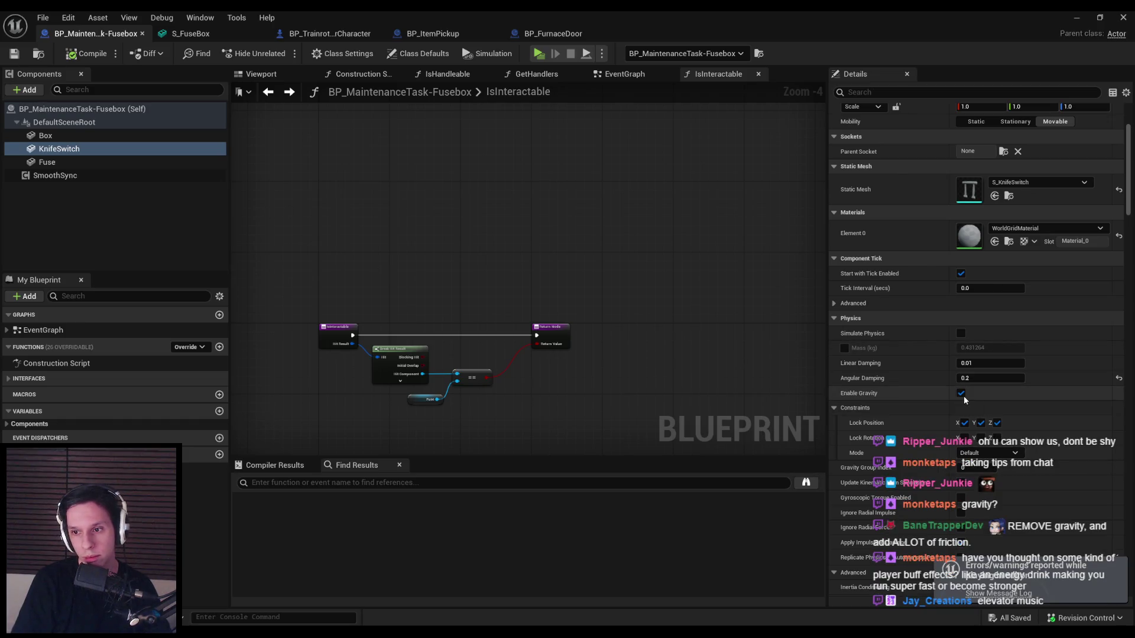
click(962, 394)
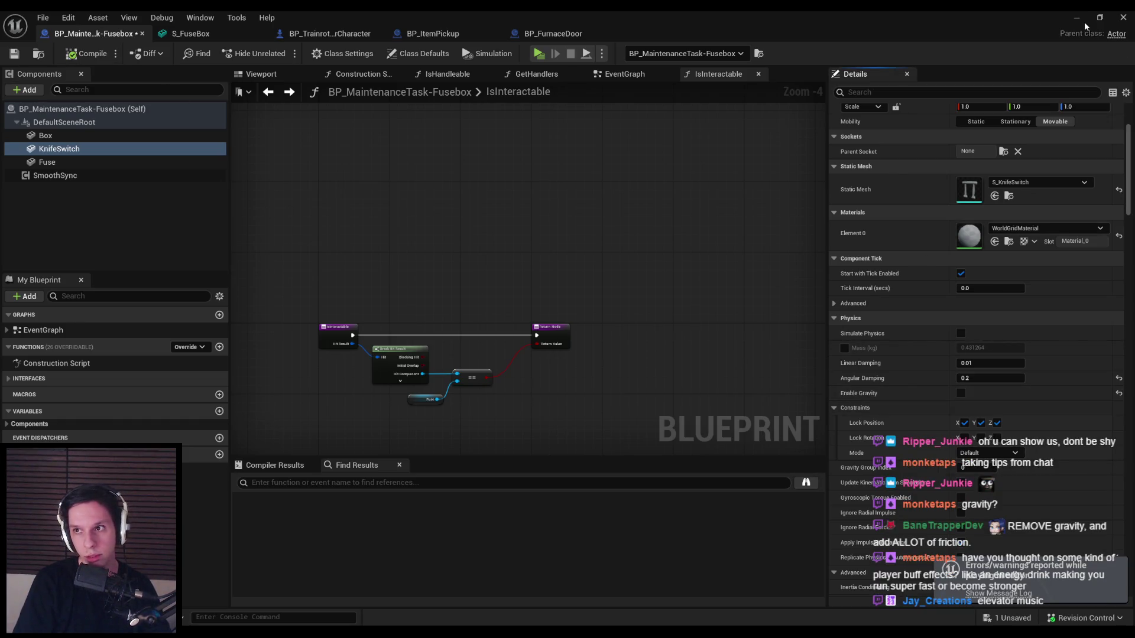
click(1084, 21)
click(279, 53)
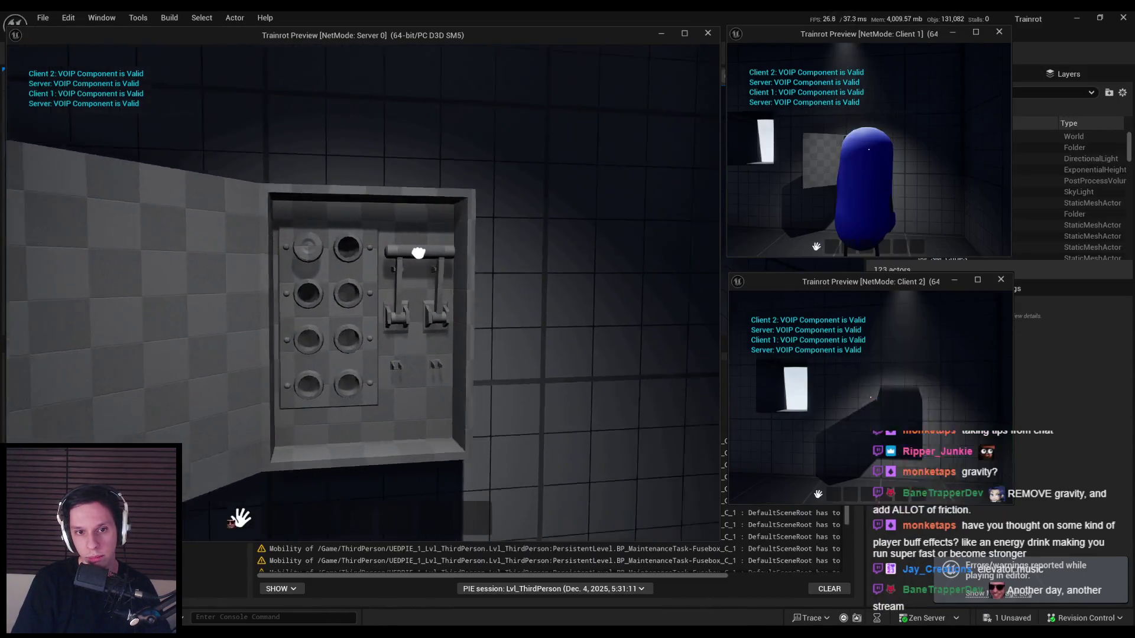
- Test the gravity-free lever by pushing it up and pulling it back down repeatedly
mouse_move(287, 227)
mouse_down()
mouse_move(316, 251)
mouse_move(347, 200)
mouse_move(361, 315)
mouse_move(294, 358)
mouse_up()
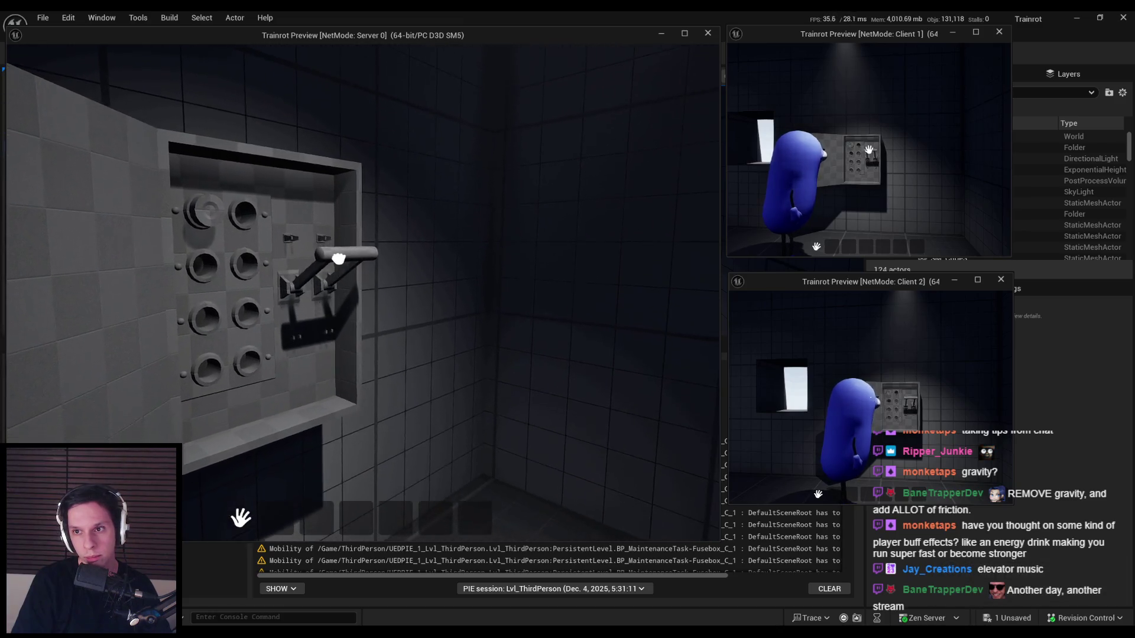
key(w)
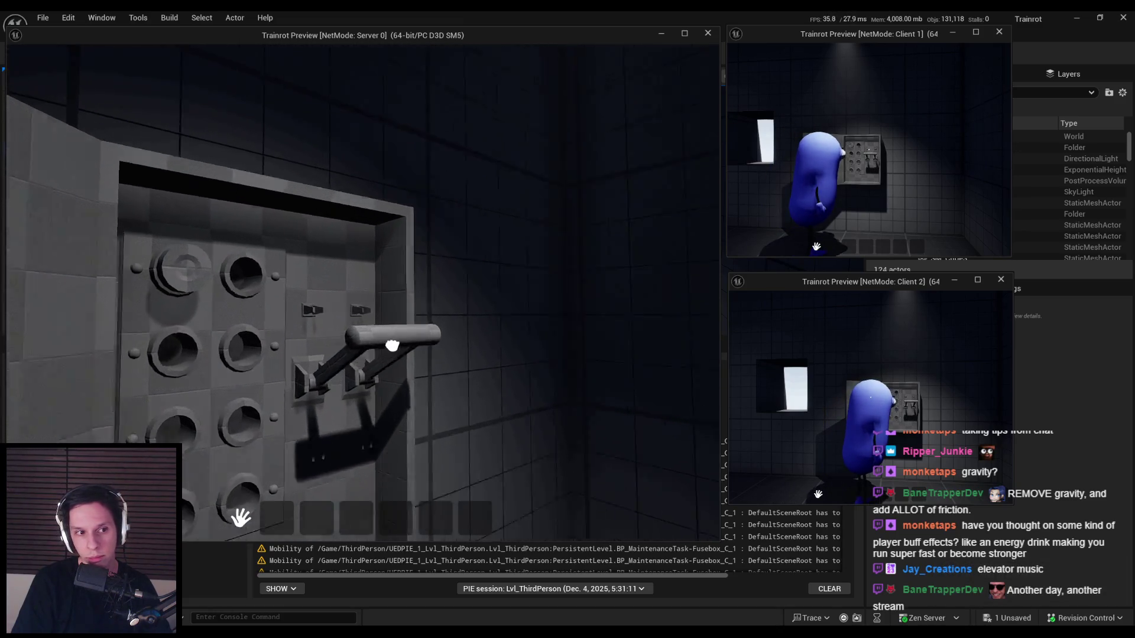
mouse_move(393, 345)
mouse_down()
mouse_move(299, 355)
mouse_move(363, 292)
mouse_up()
key(w)
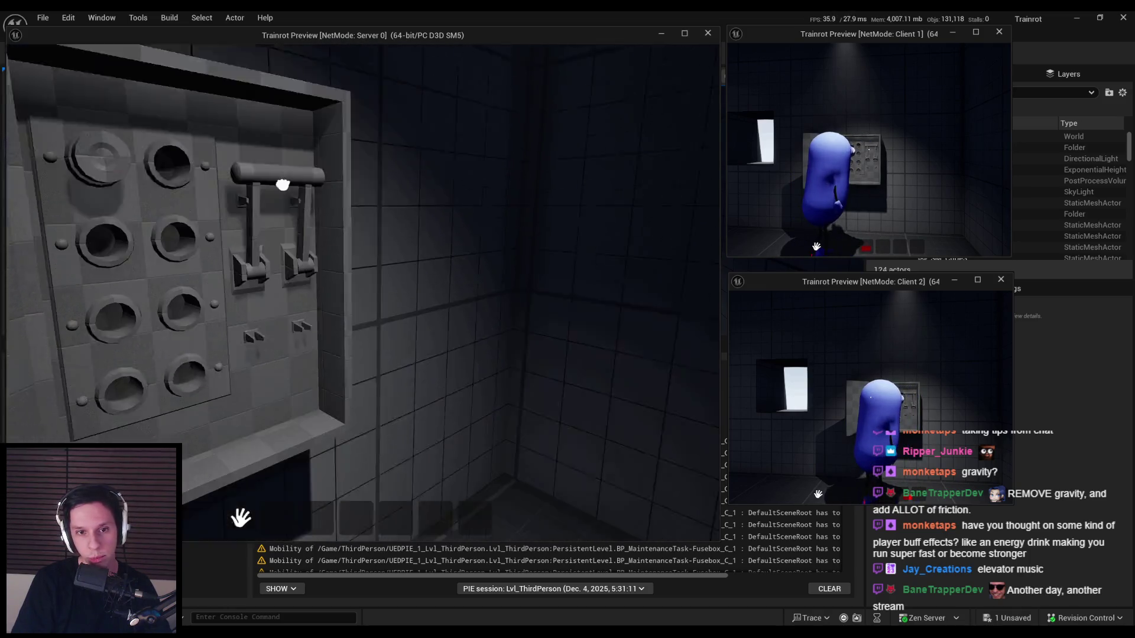
mouse_move(284, 183)
mouse_down()
mouse_move(393, 195)
mouse_move(393, 291)
mouse_move(371, 339)
mouse_up()
key(s)
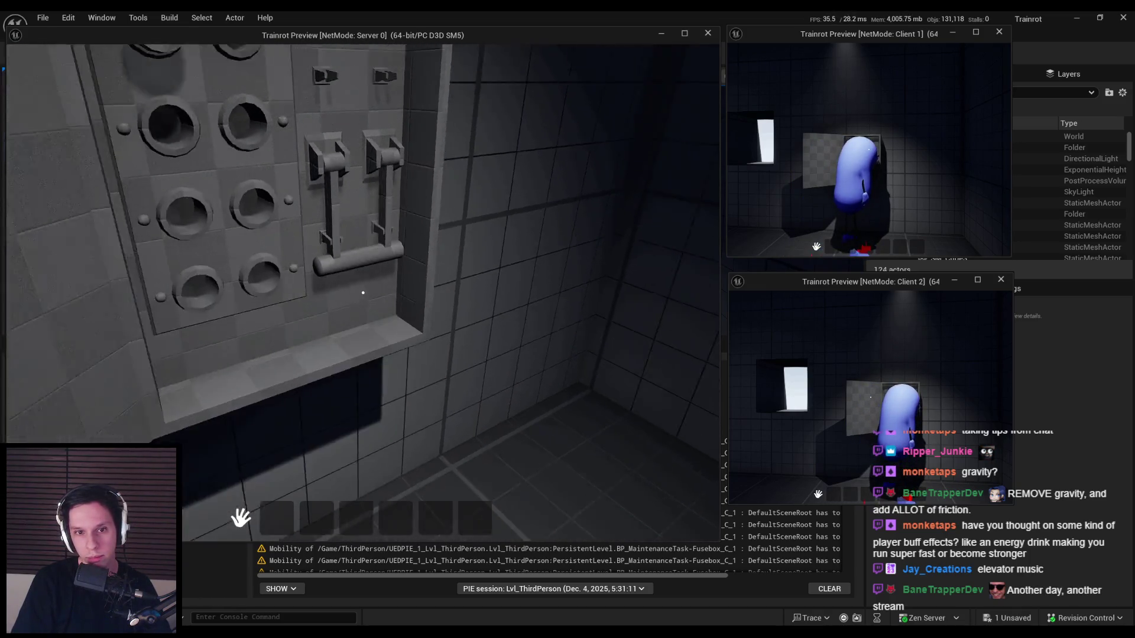
key(w)
drag(379, 471, 369, 383)
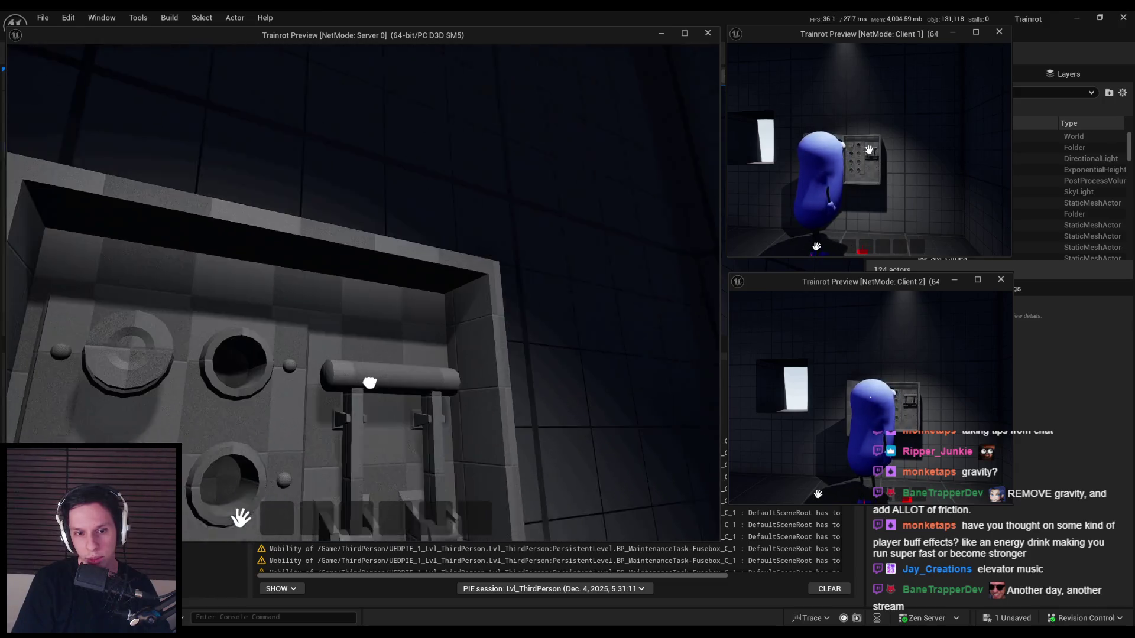
key(s)
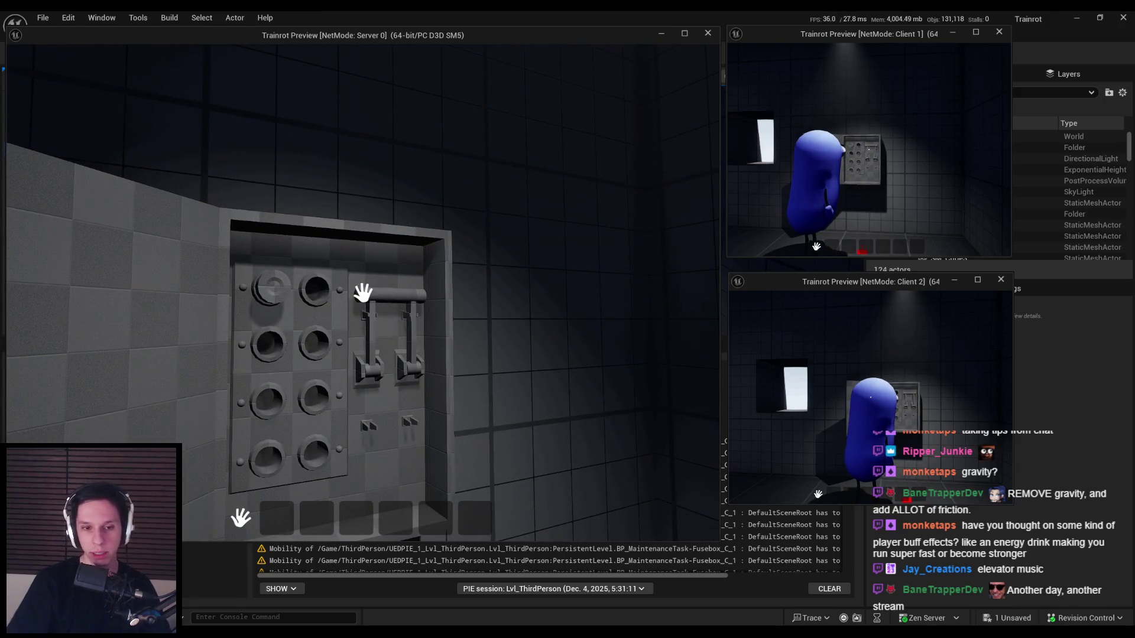
key(w)
key(s)
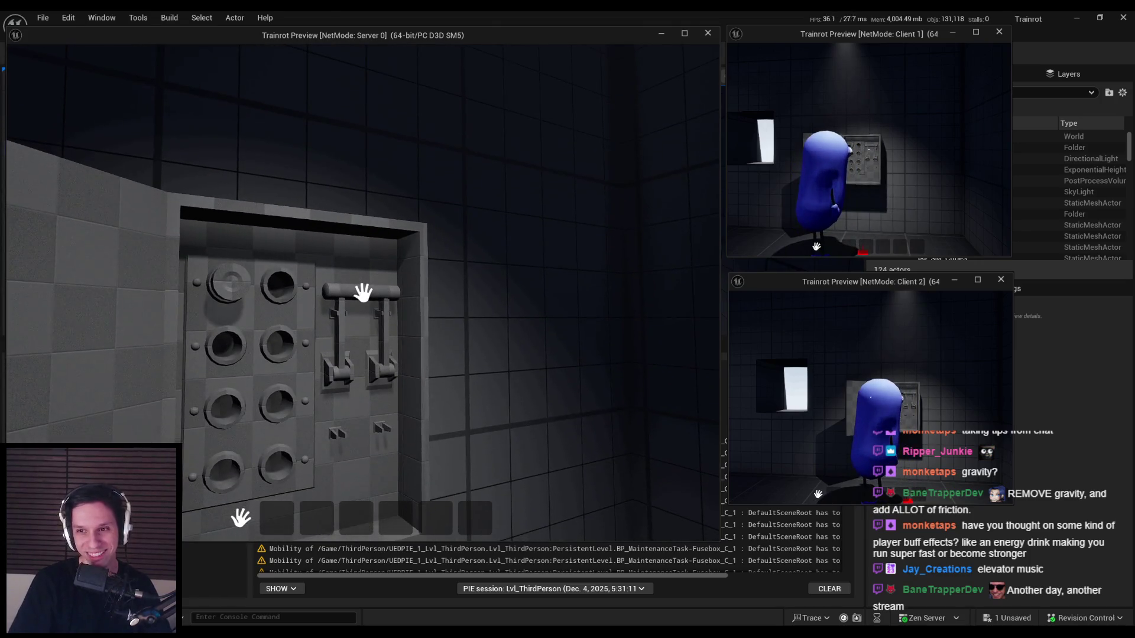
key(w)
drag(336, 212, 375, 342)
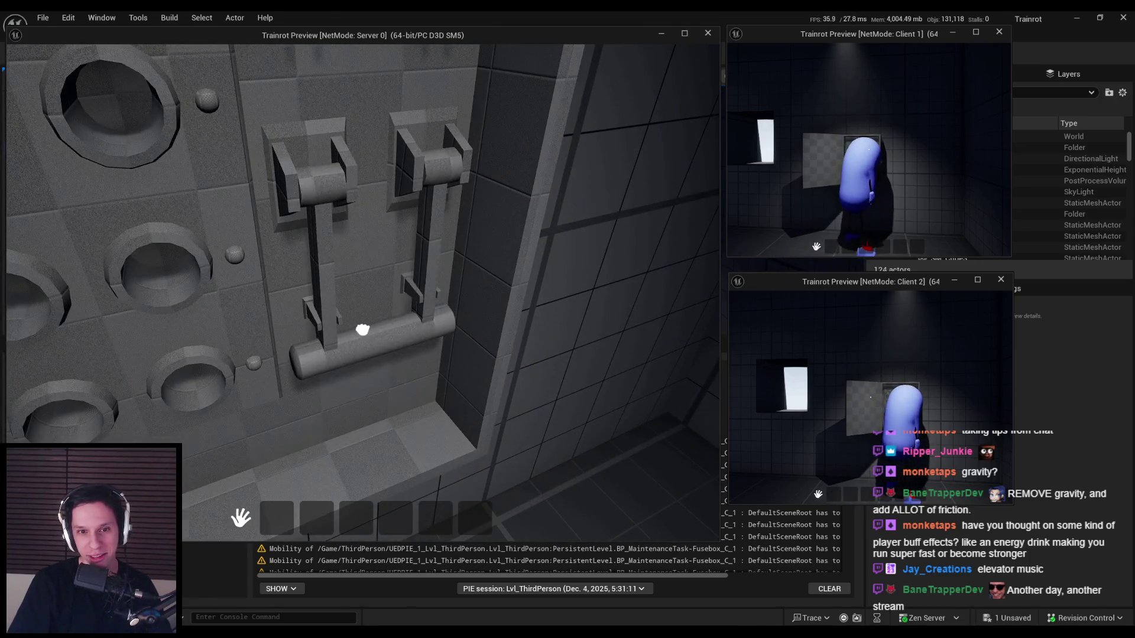
- Walk around the fusebox and carry the grabbed fuse to its bottom-left socket
key(s)
key(w)
key(s)
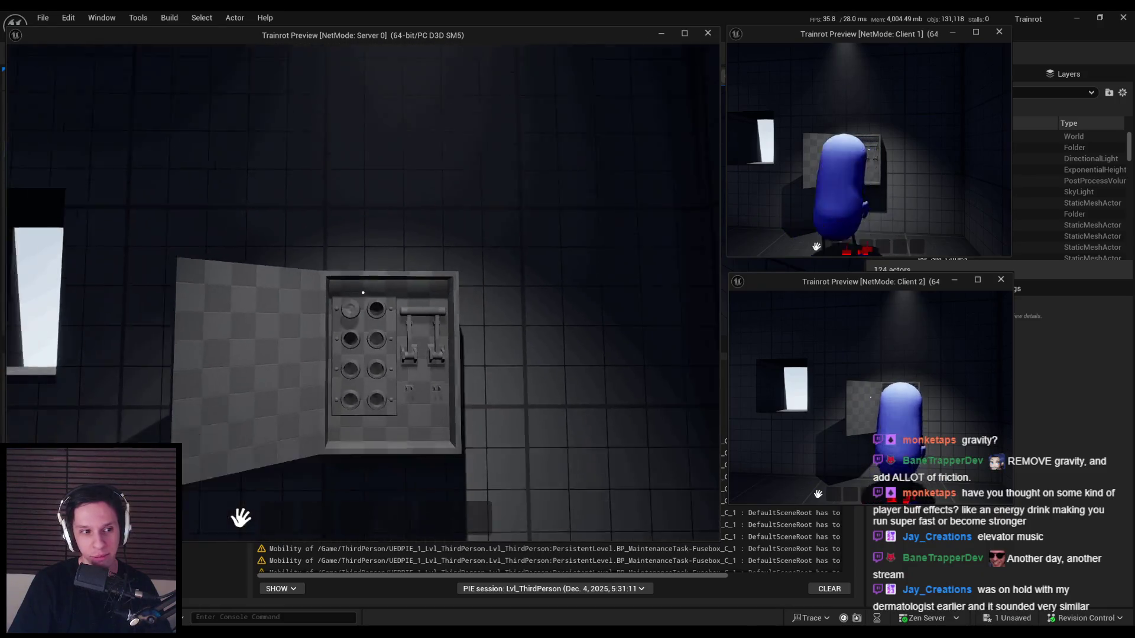
key(a)
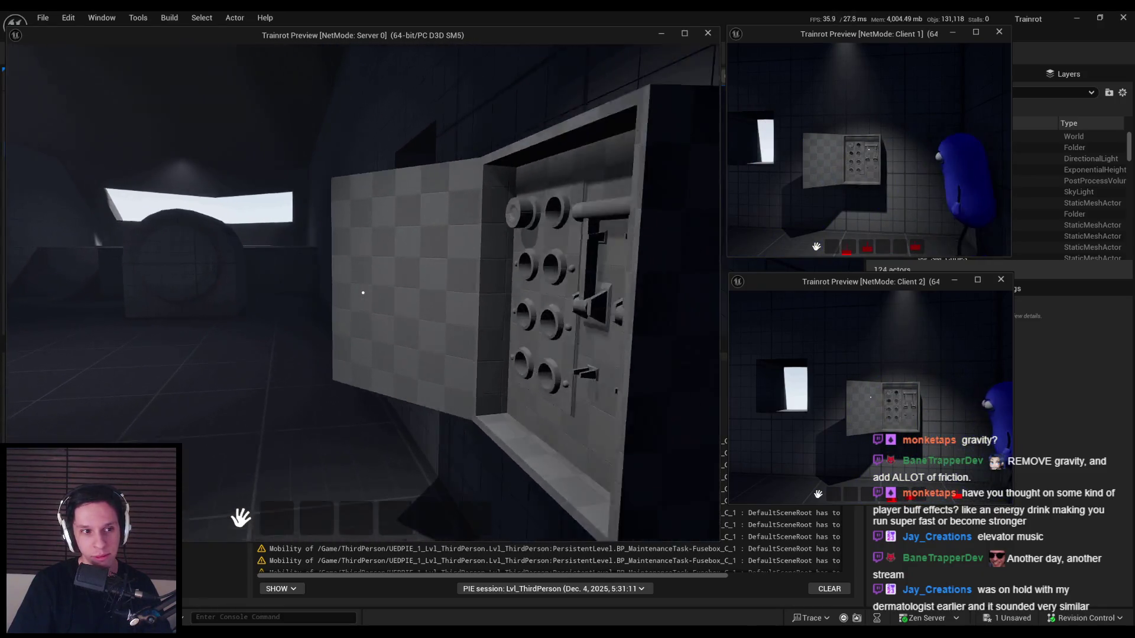
key(d)
key(a)
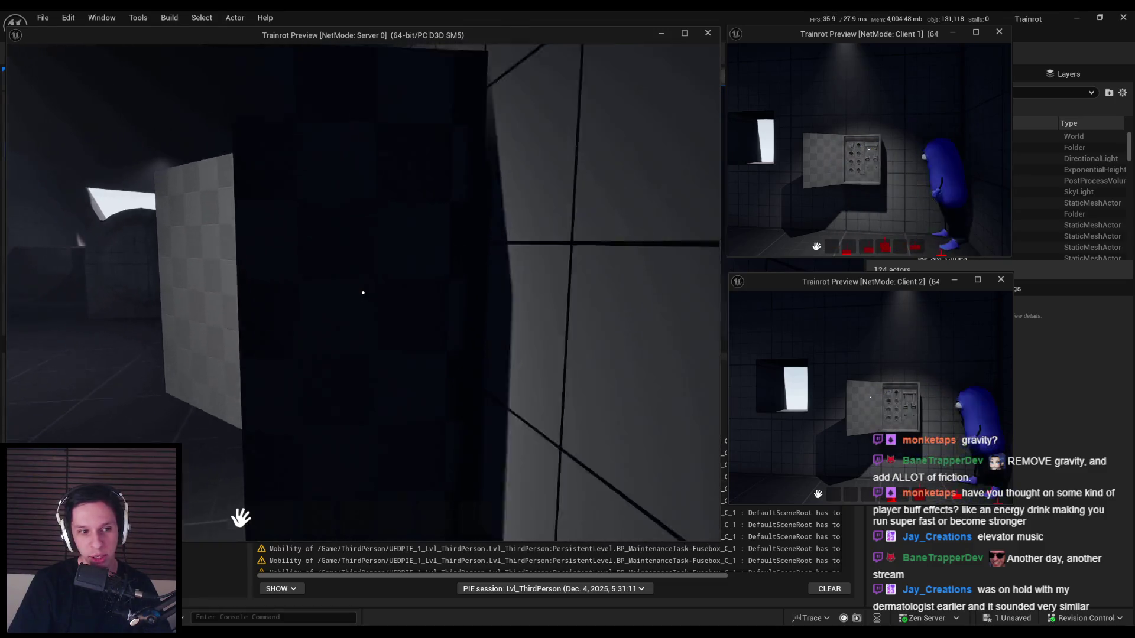
key(s)
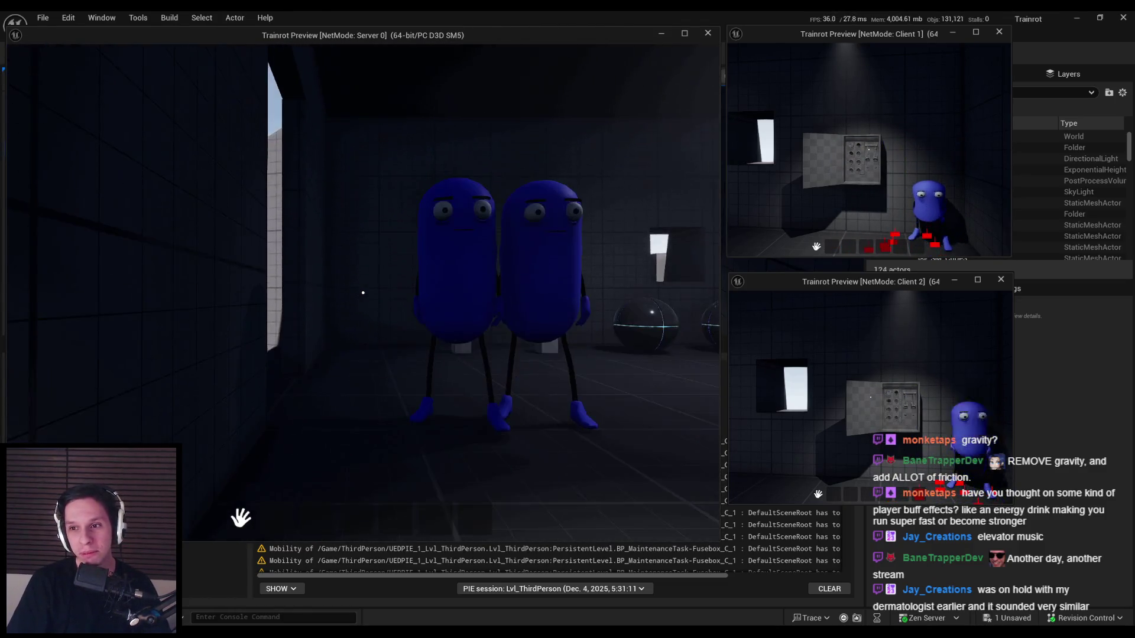
mouse_move(363, 292)
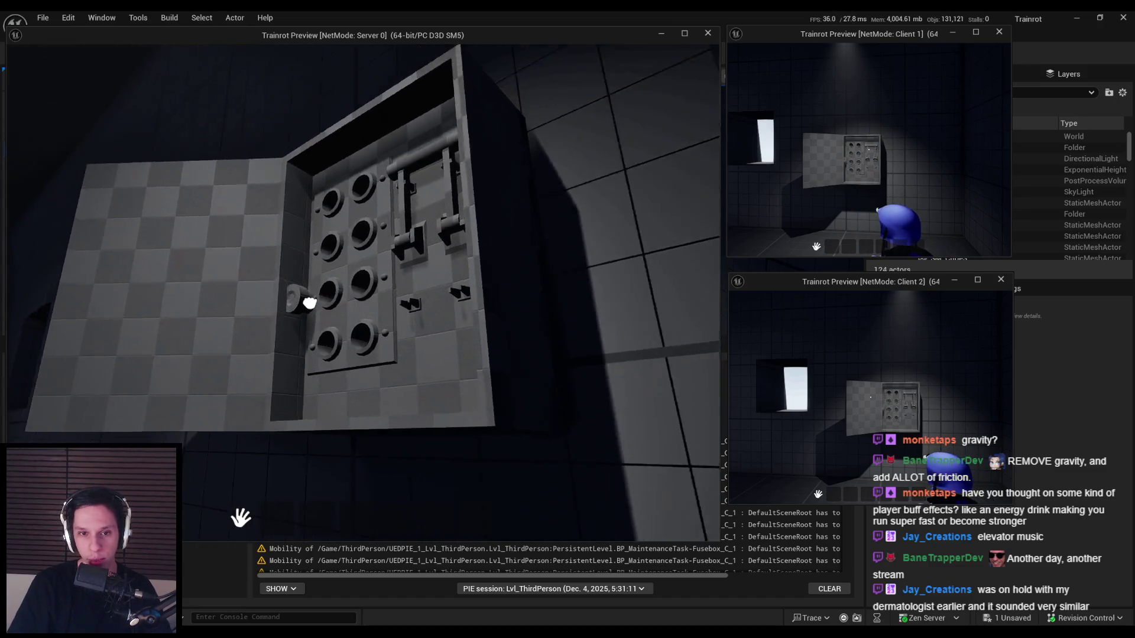
mouse_move(310, 303)
mouse_down()
mouse_move(271, 306)
mouse_move(284, 373)
mouse_move(307, 374)
mouse_move(303, 327)
mouse_move(363, 293)
mouse_move(444, 271)
mouse_up()
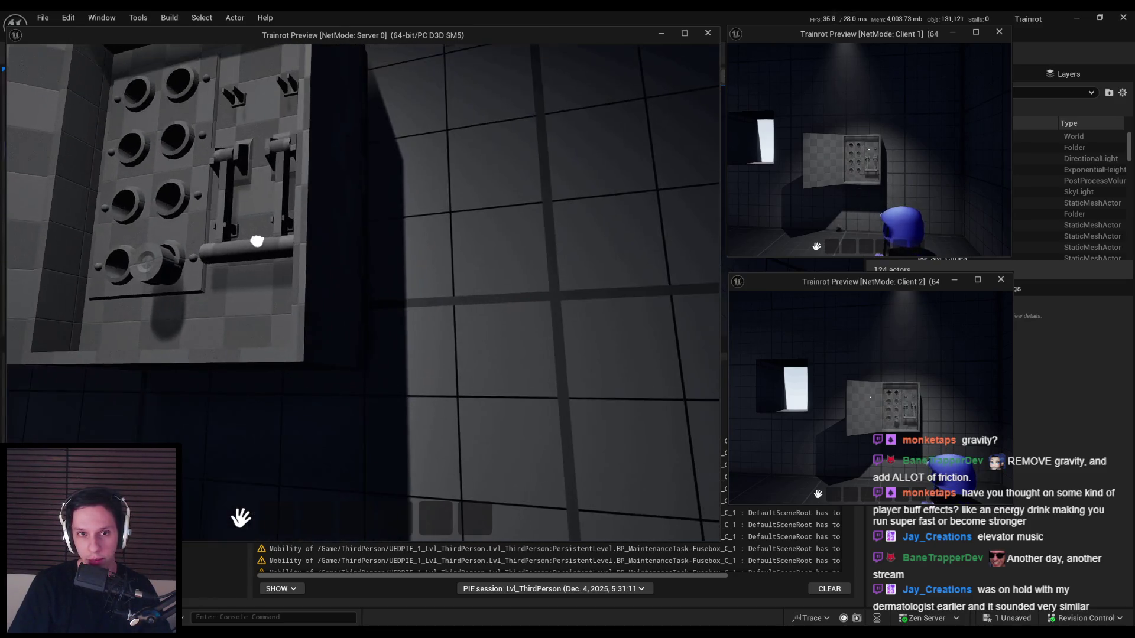
- Walk around the room toward the window and other players, then crouch the character
key(s)
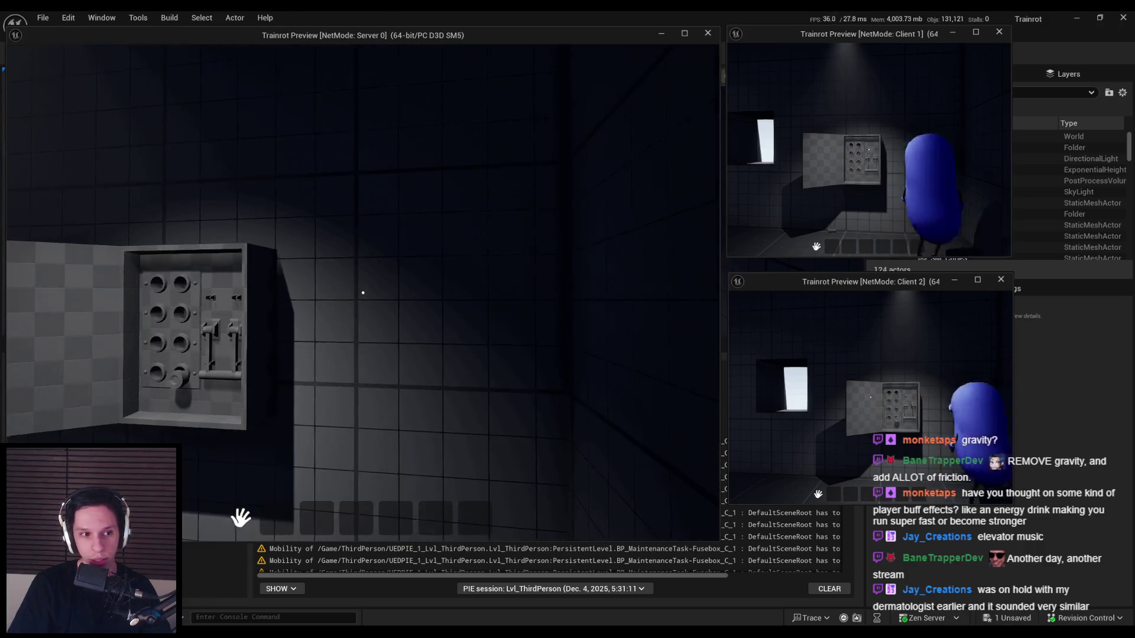
key(w)
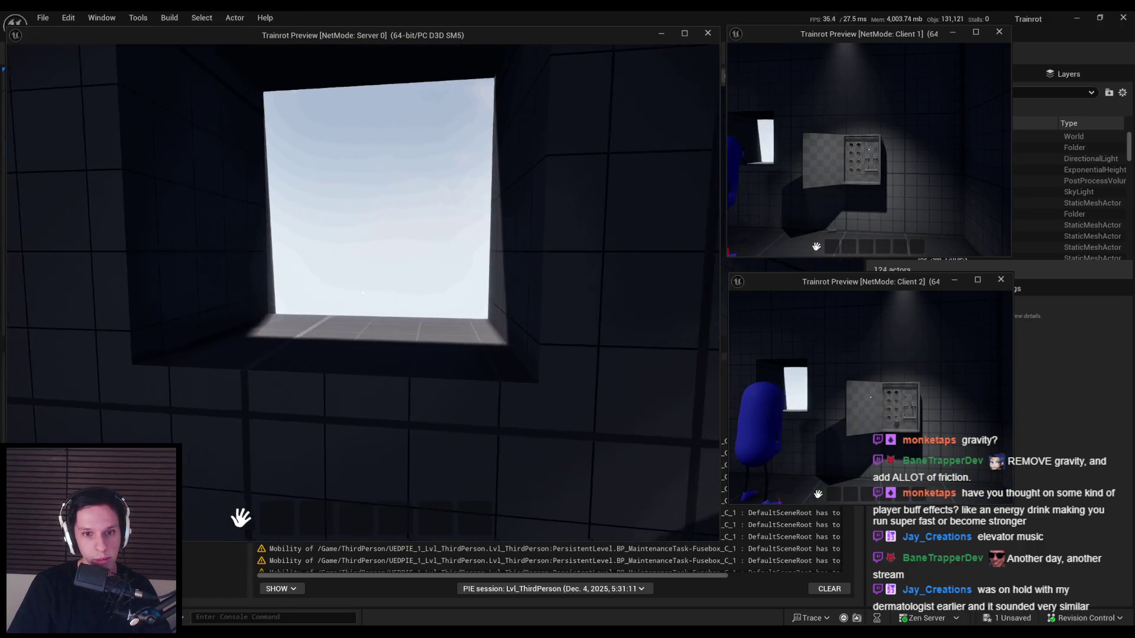
key(s)
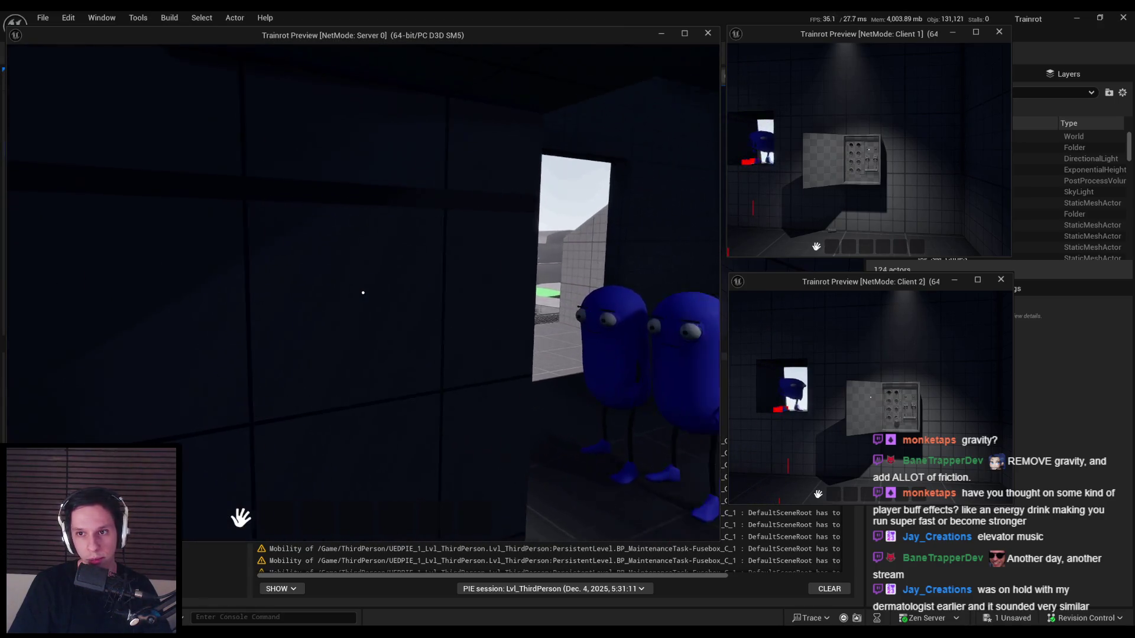
key(w)
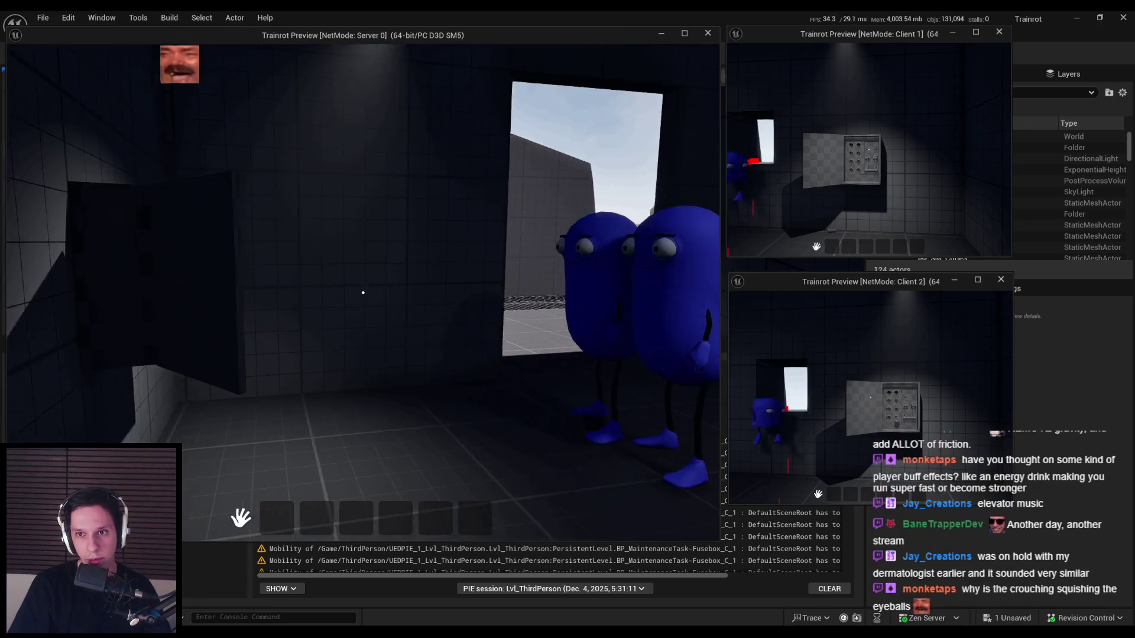
key(s)
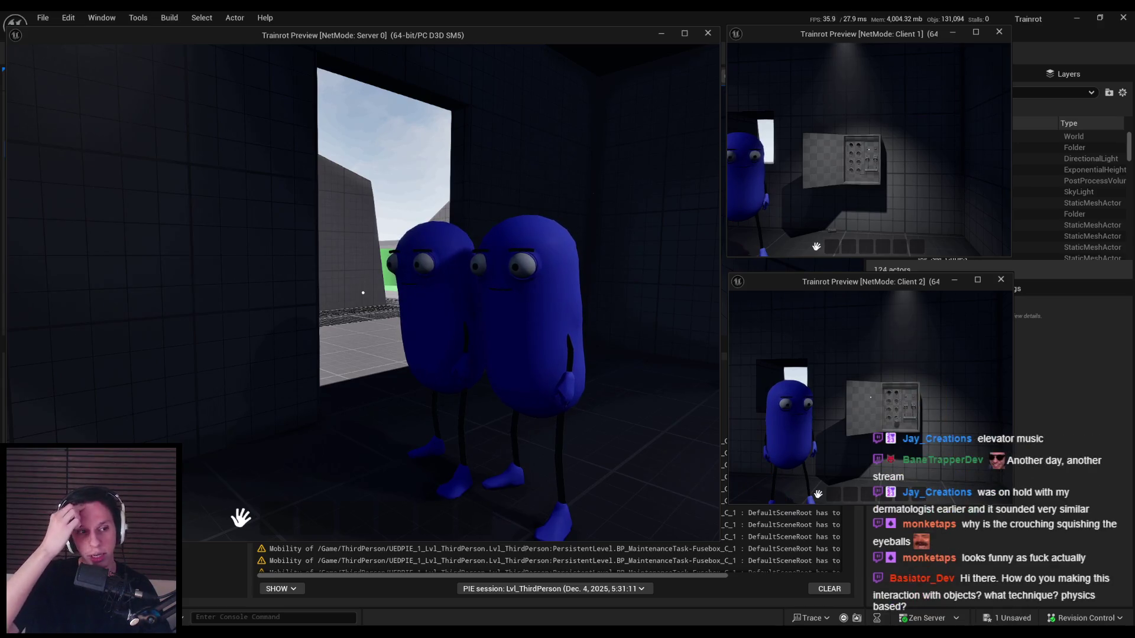
key(c)
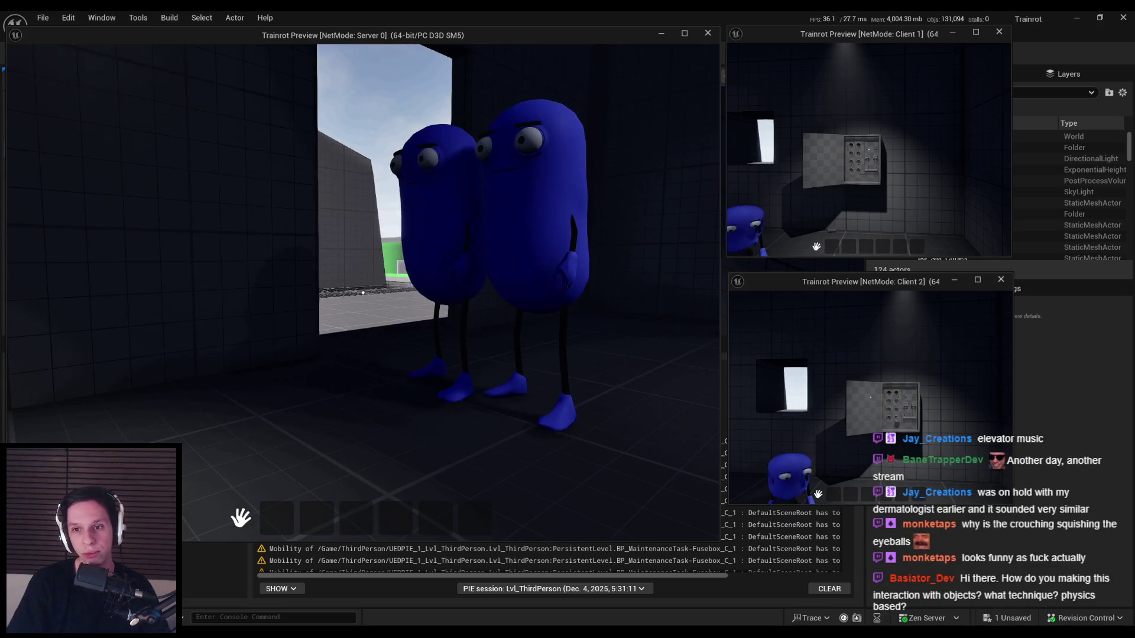
- Line the held fuse up with the fusebox, seat it in the left socket, and stop the play test
mouse_move(363, 292)
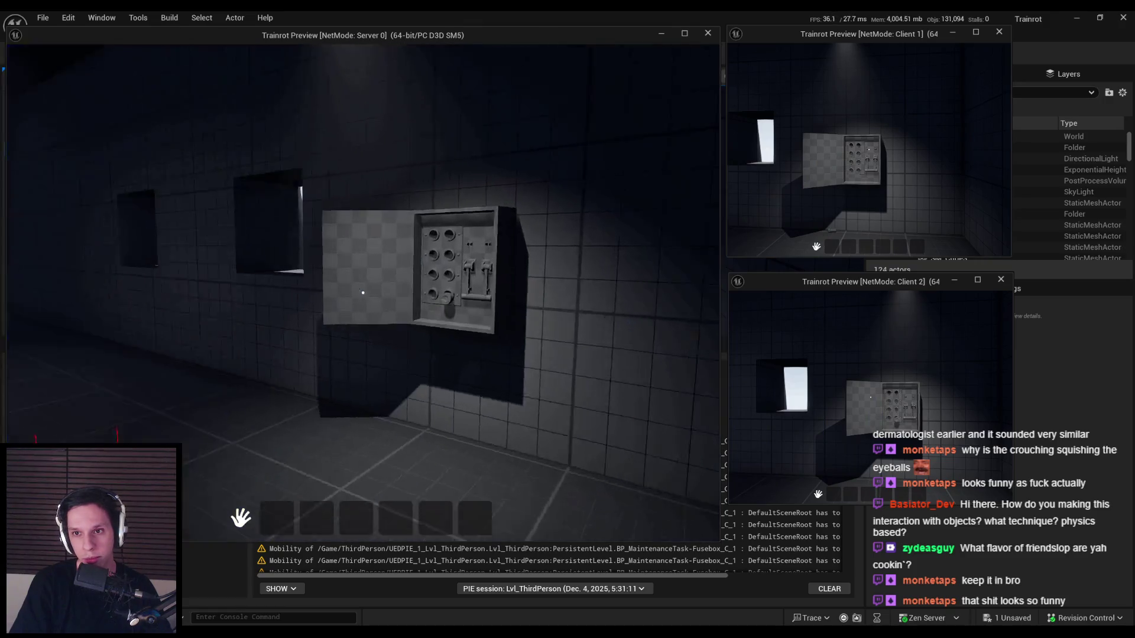
key(w)
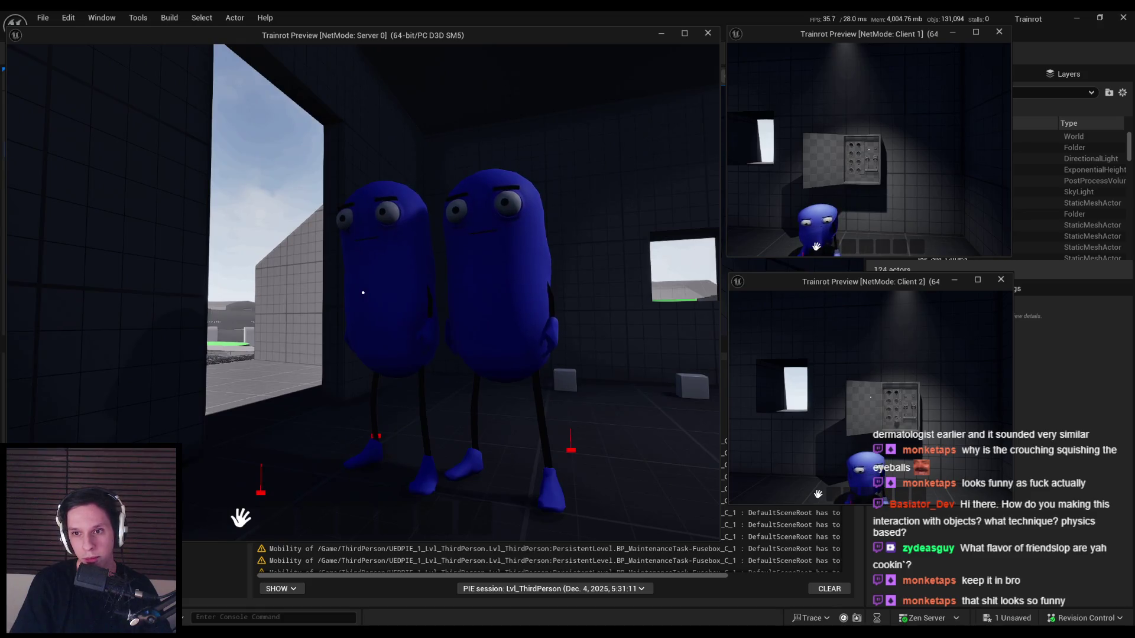
key(w)
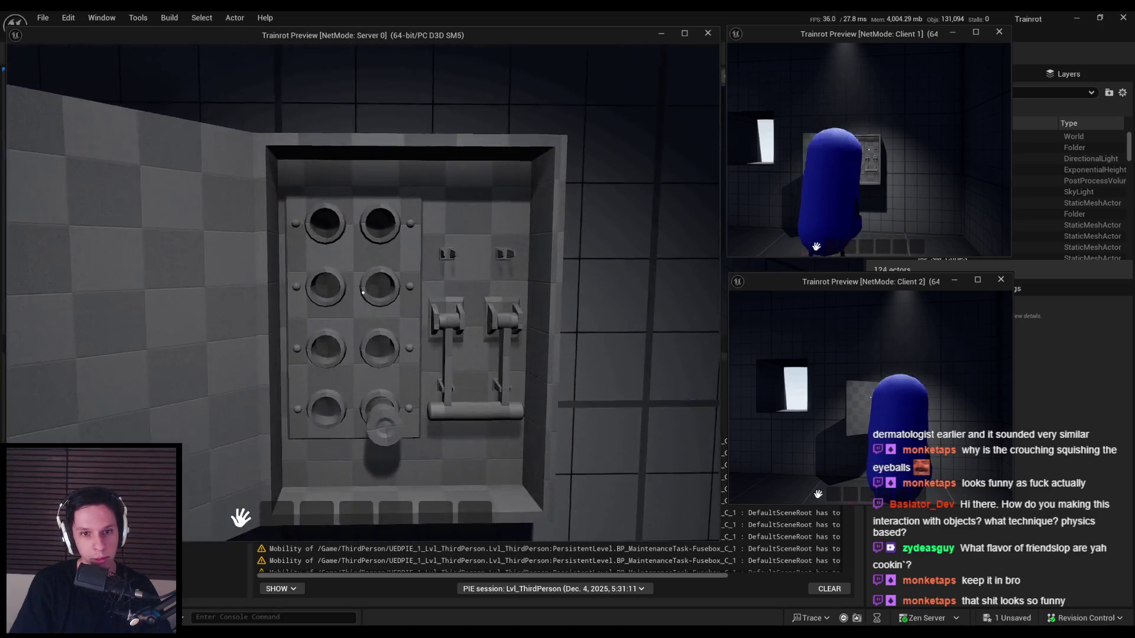
key(w)
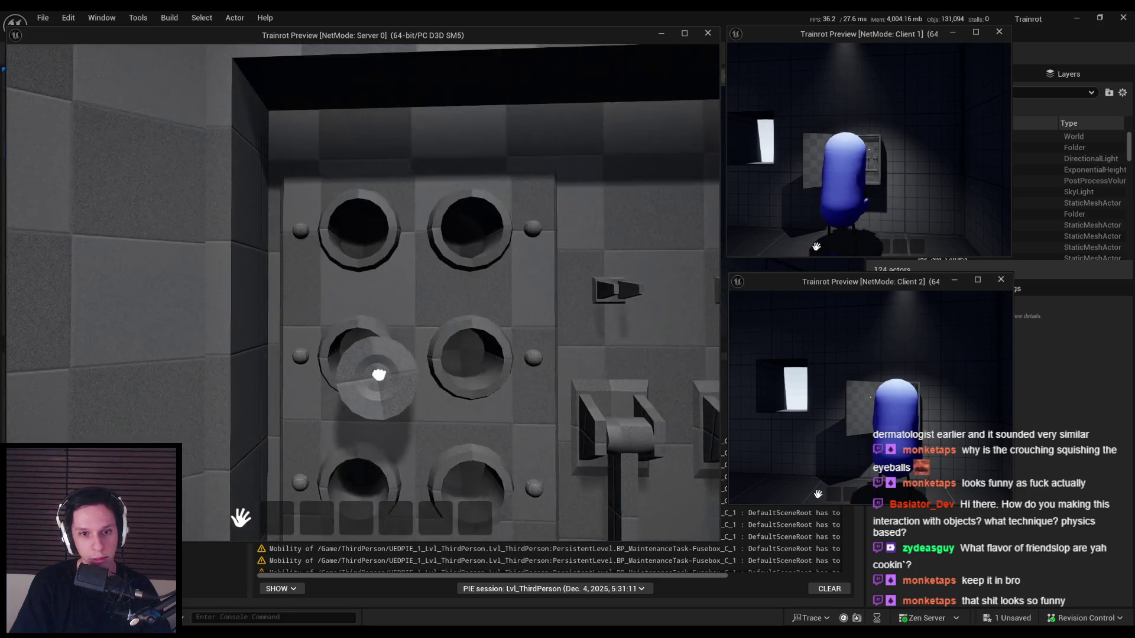
key(s)
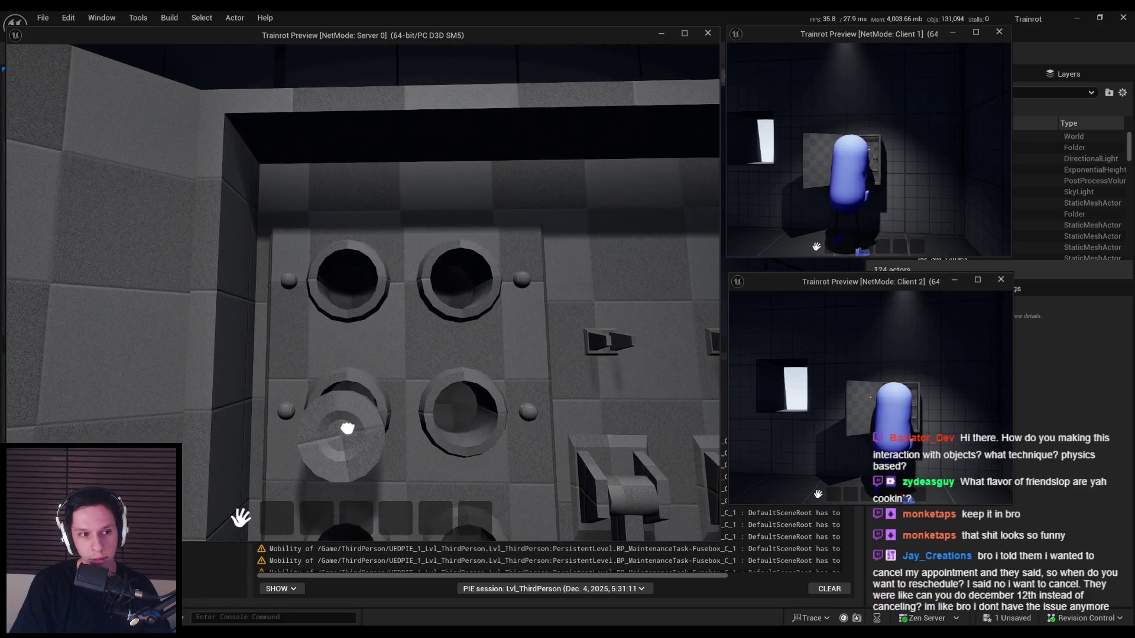
click(363, 293)
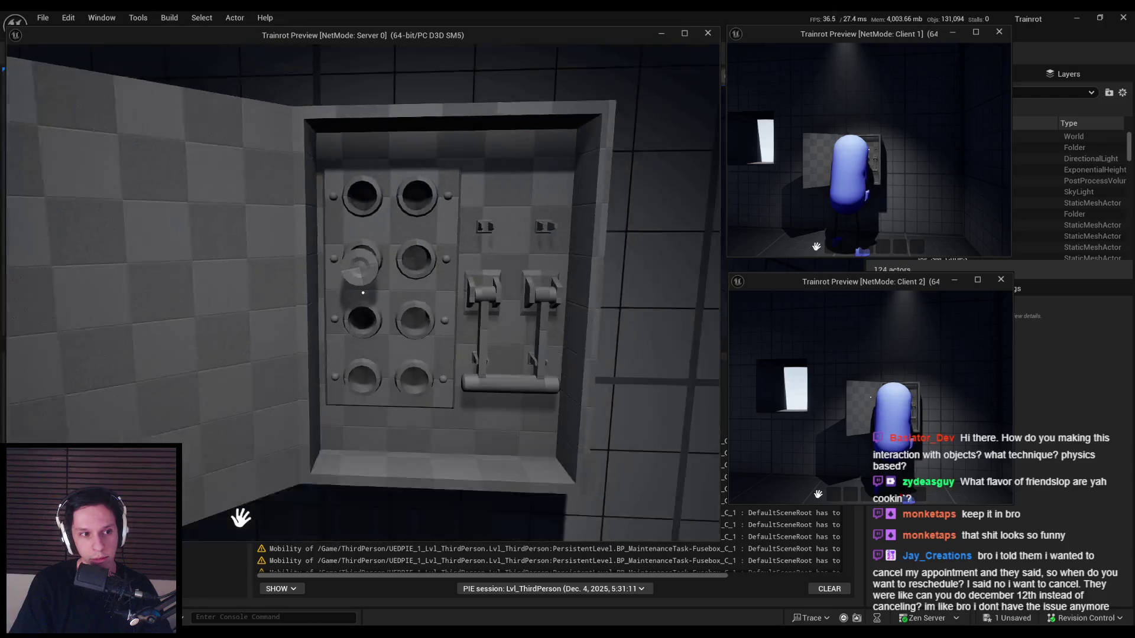
key(Escape)
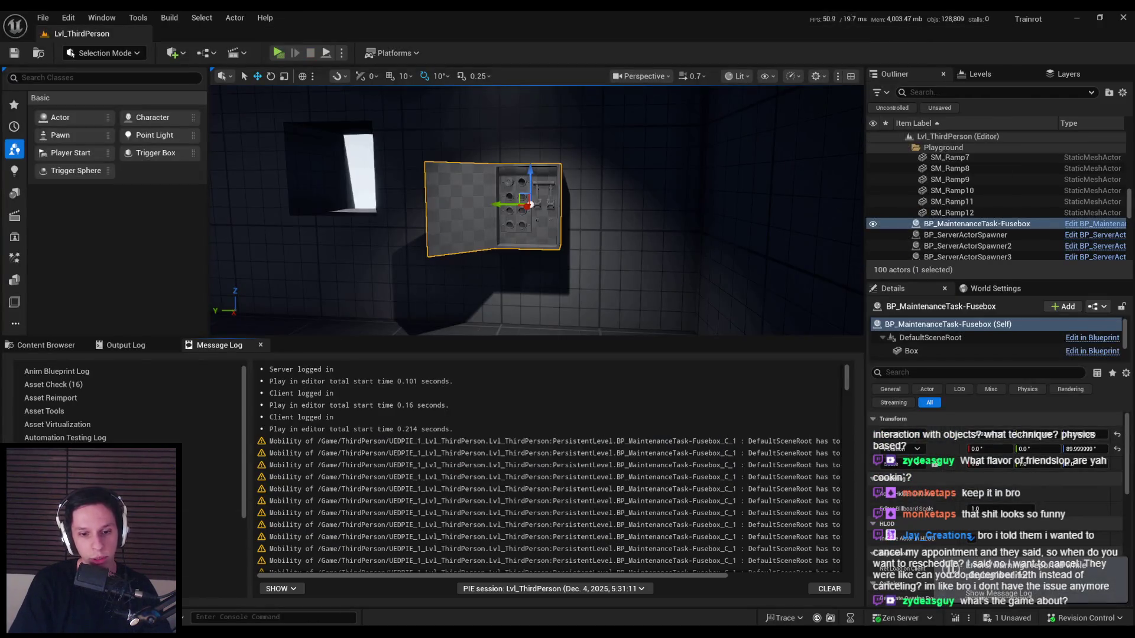
- Save the Fusebox blueprint and review its IsInteractable graph
click(385, 596)
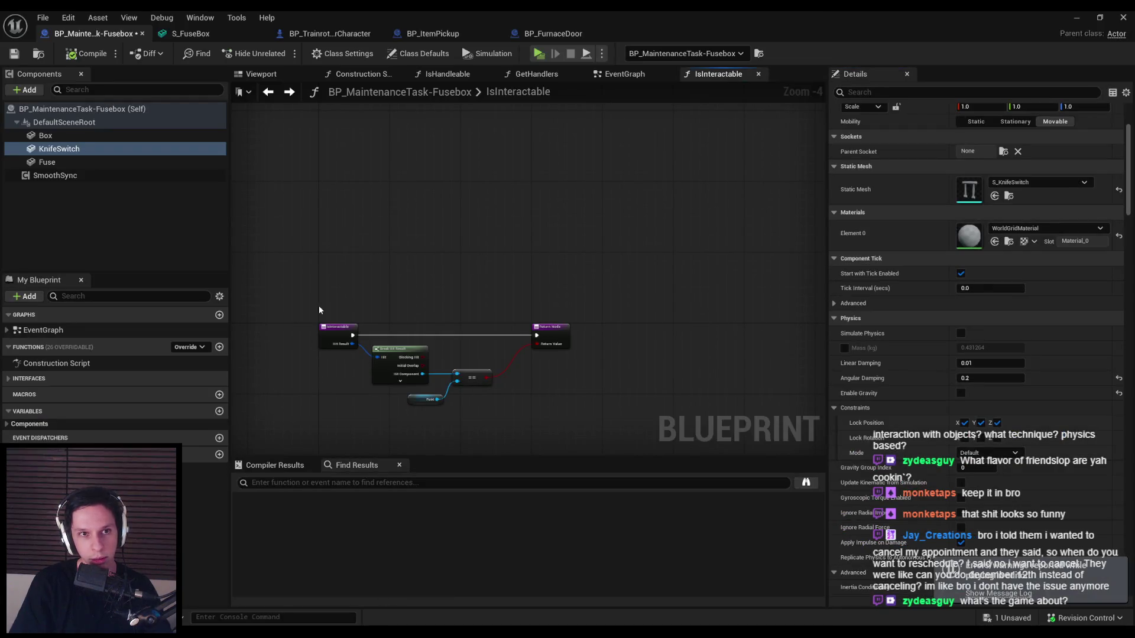
key(ctrl+s)
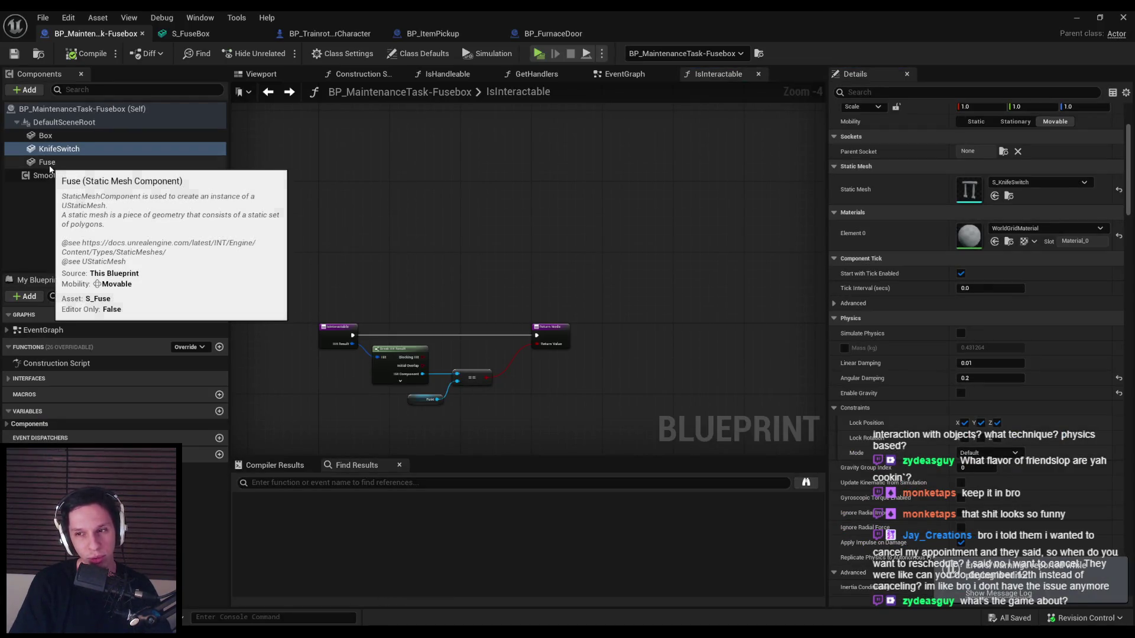
drag(285, 252, 331, 179)
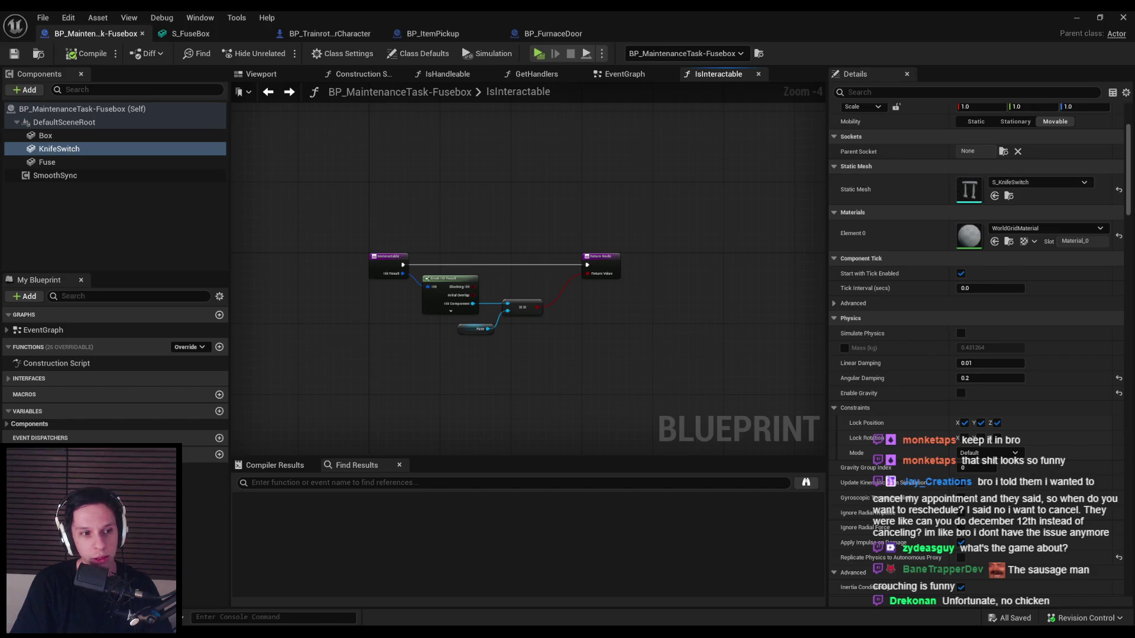
scroll(354, 331, up, 2)
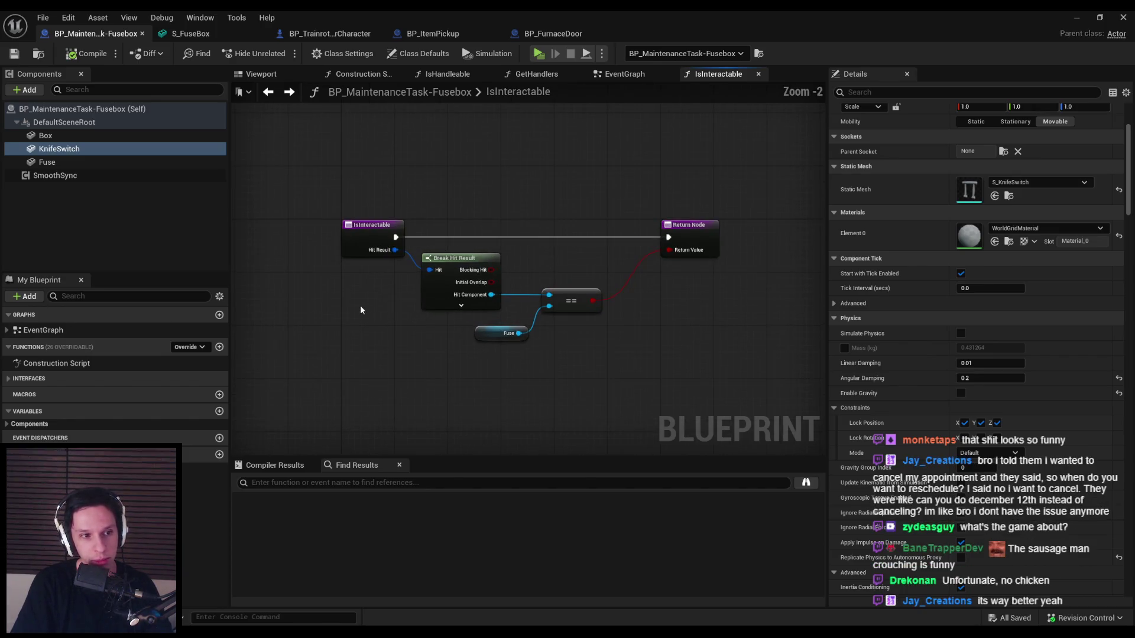
- Return to the level and launch a new multiplayer play test with Alt+P
click(1078, 20)
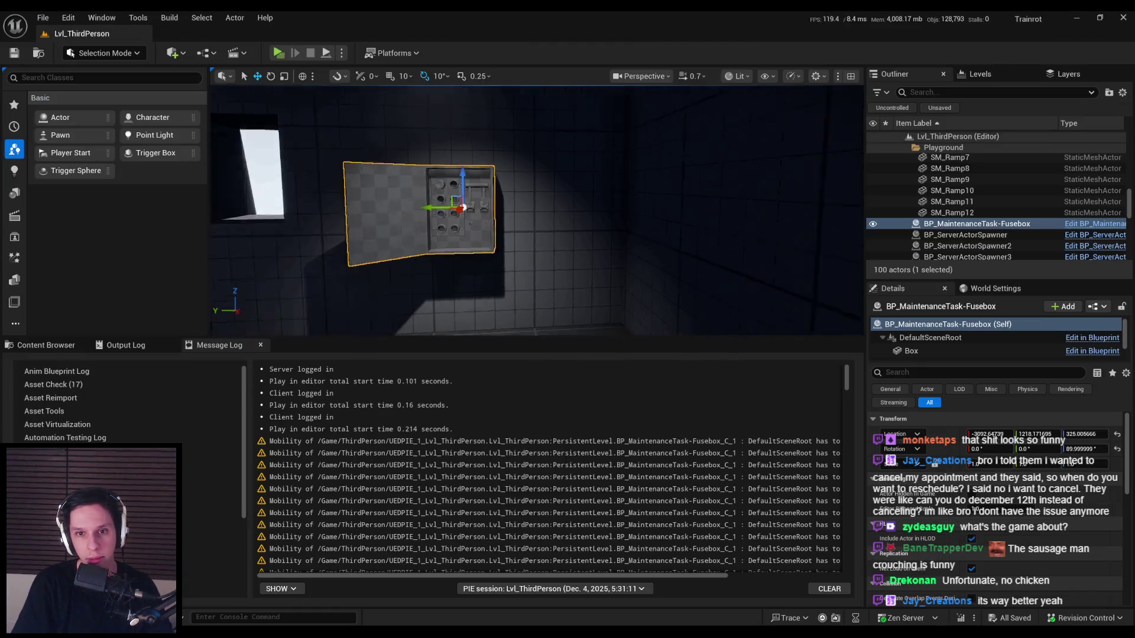
mouse_move(536, 210)
mouse_down()
mouse_move(517, 174)
mouse_move(520, 186)
mouse_move(476, 234)
mouse_up()
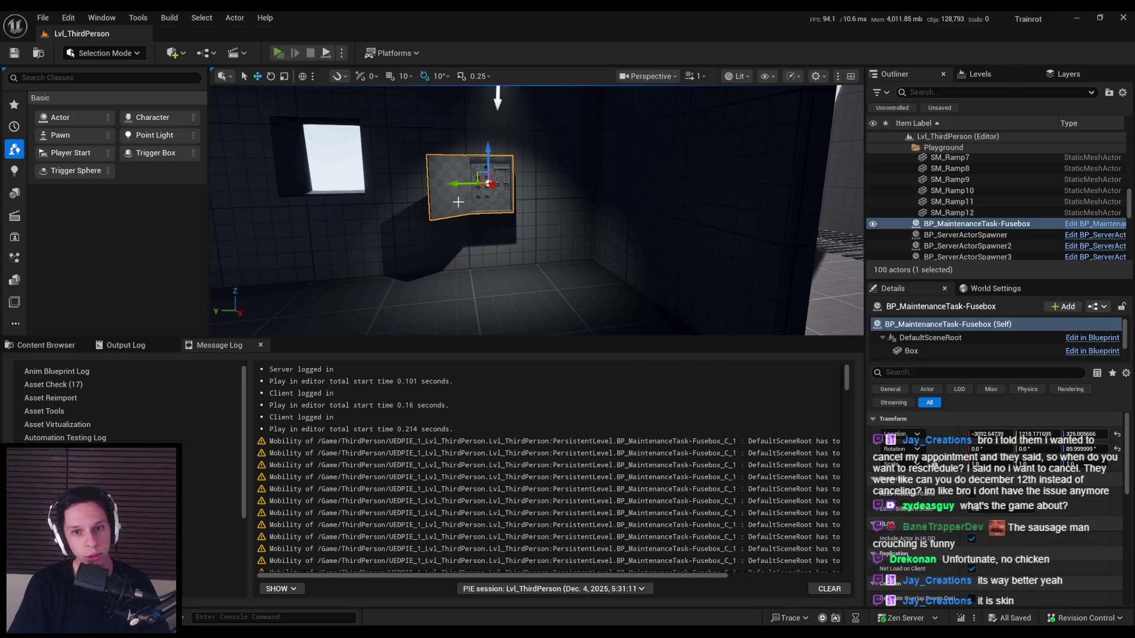
key(alt+p)
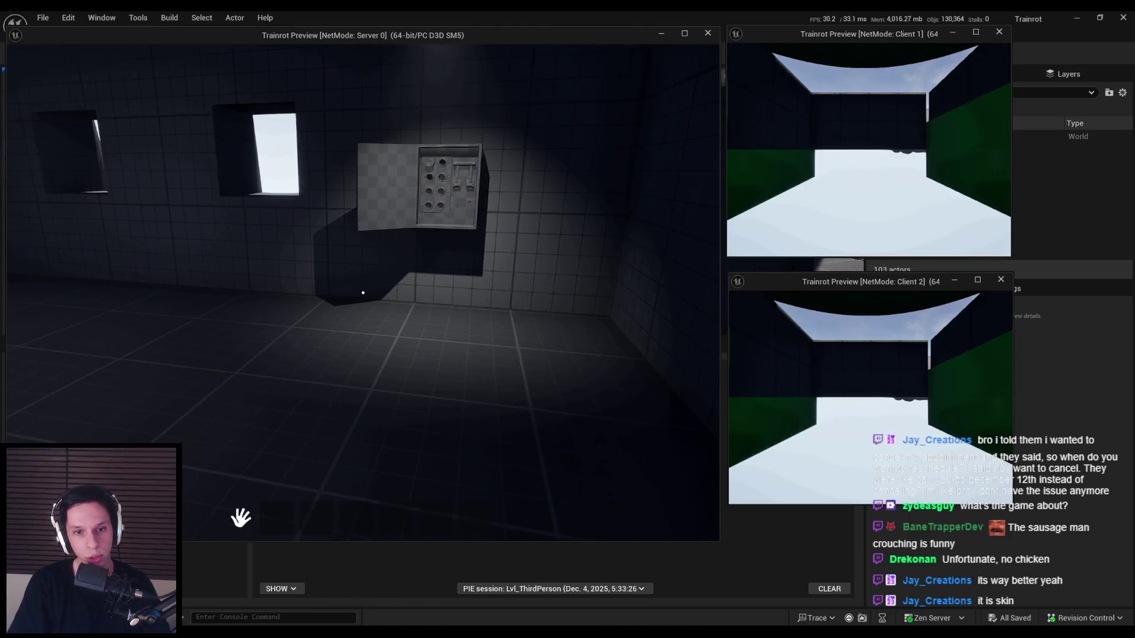
- Walk up to the opened fusebox and insert the held fuse into its upper-left socket
key(w)
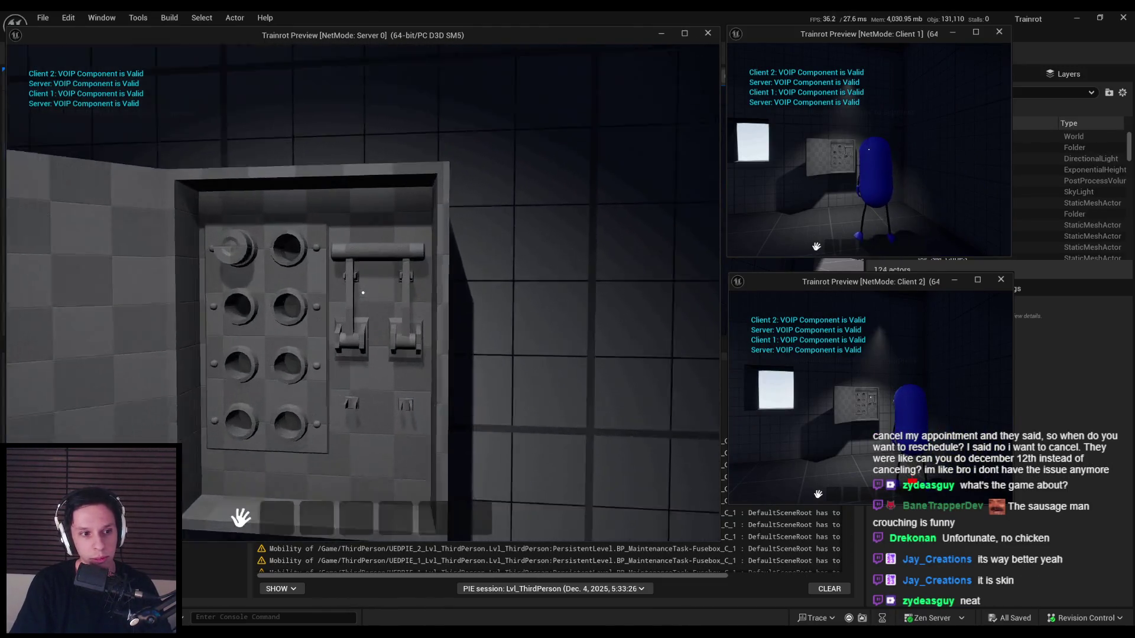
key(e)
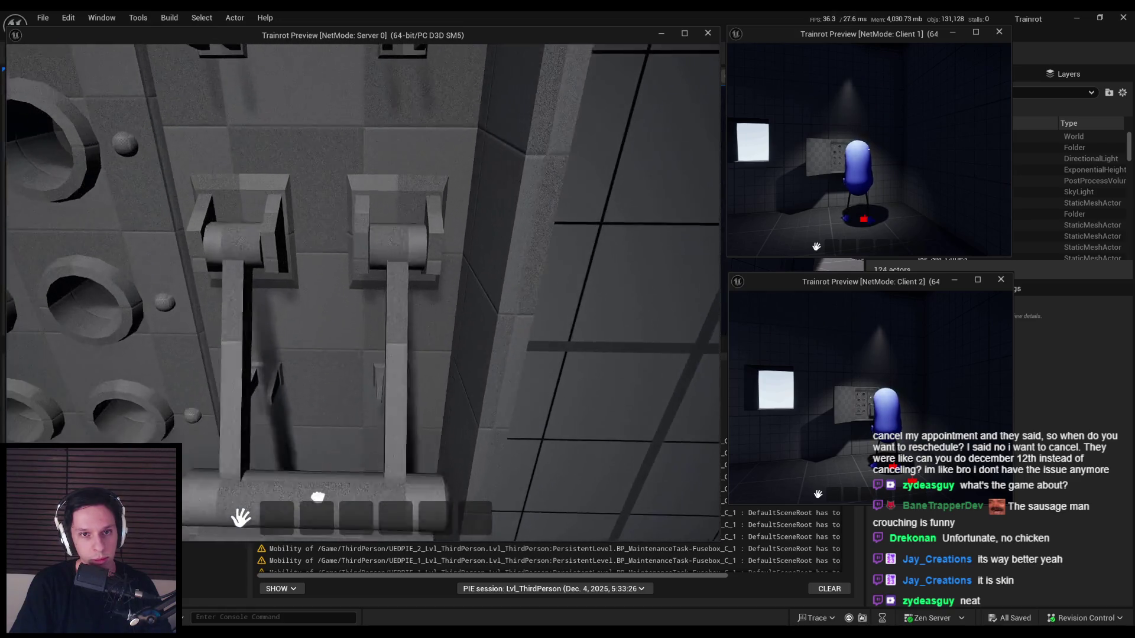
key(e)
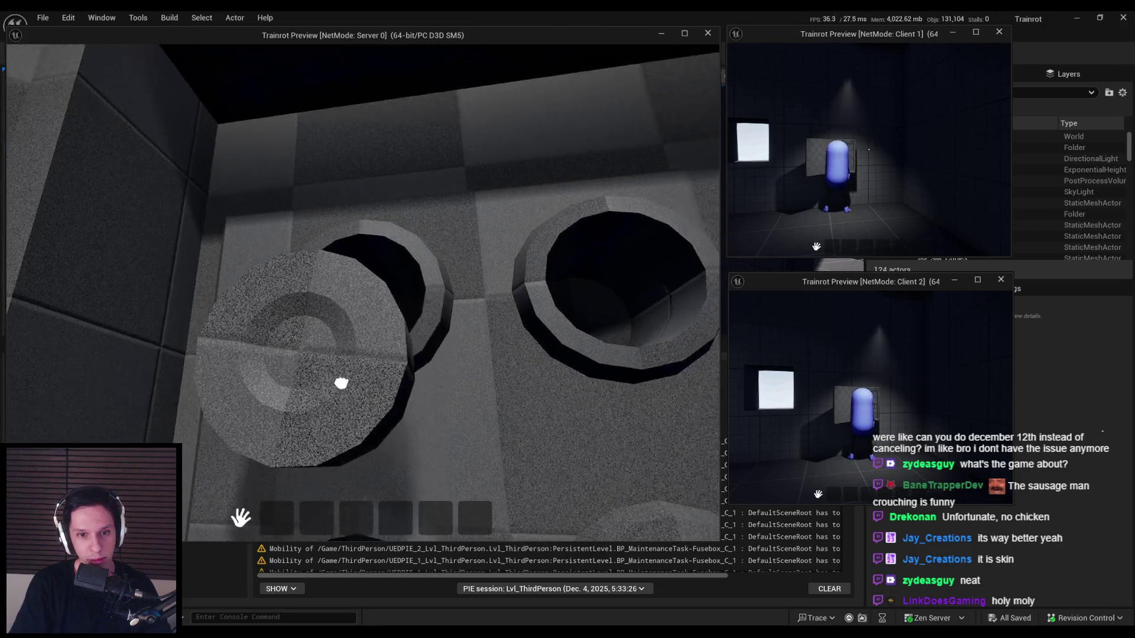
click(363, 293)
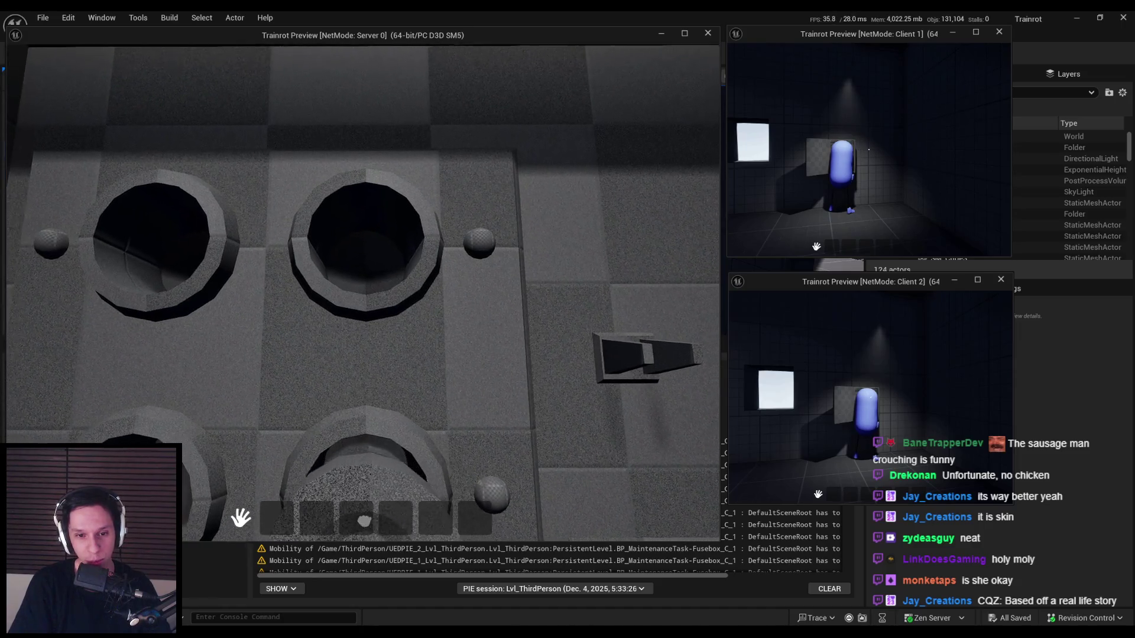
click(363, 293)
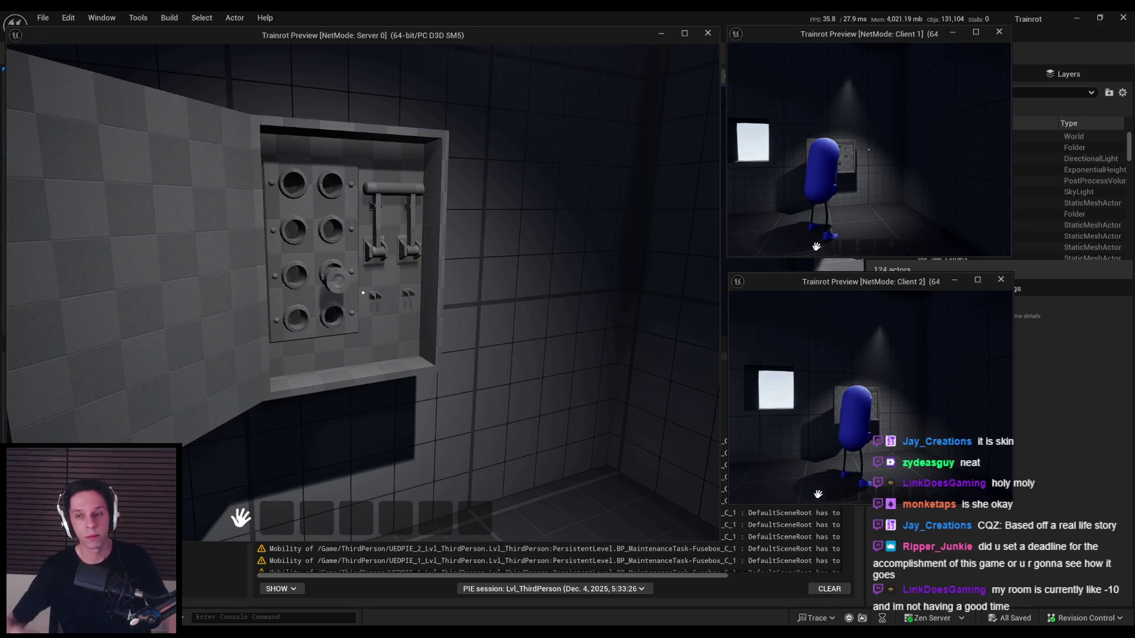
- Walk to the fusebox, raise the lever to vertical, and interact with the seated fuse
key(w)
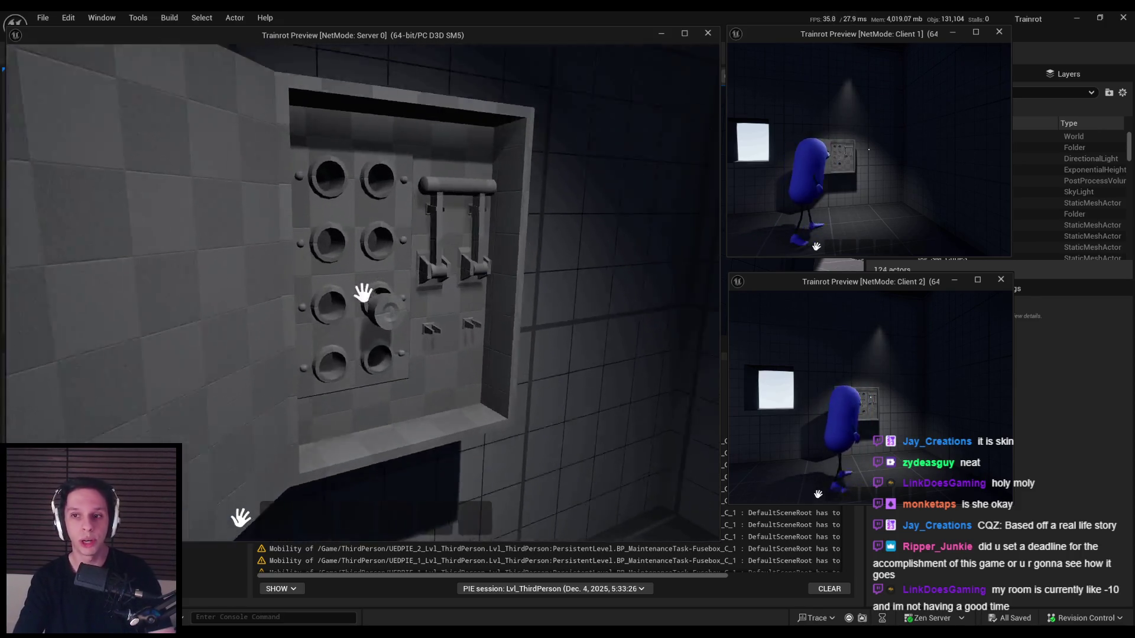
key(s)
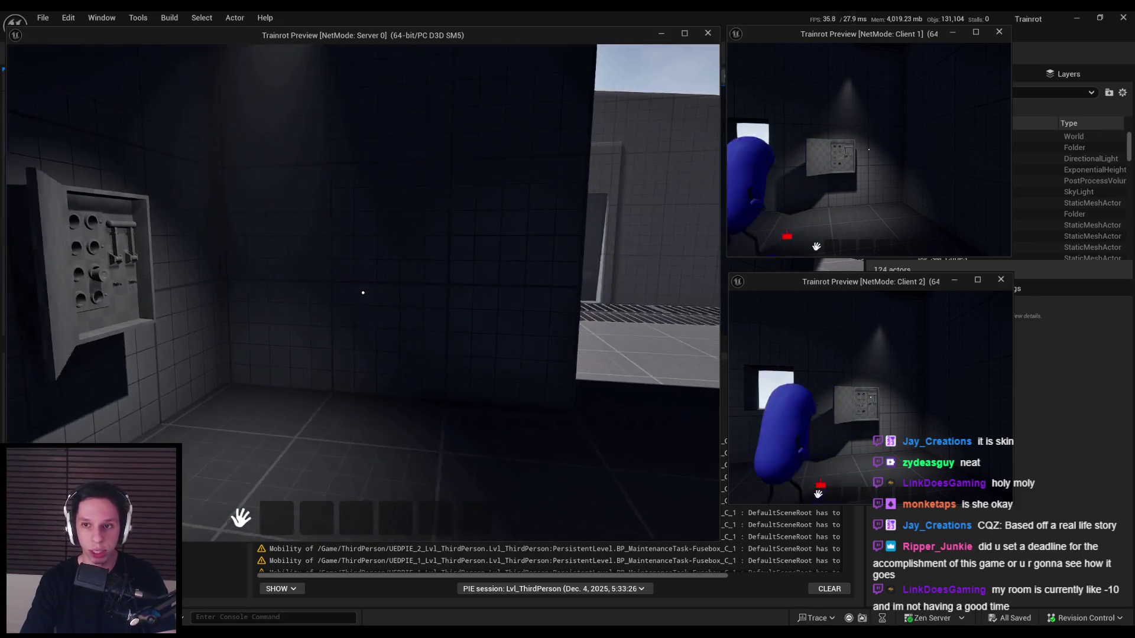
key(w)
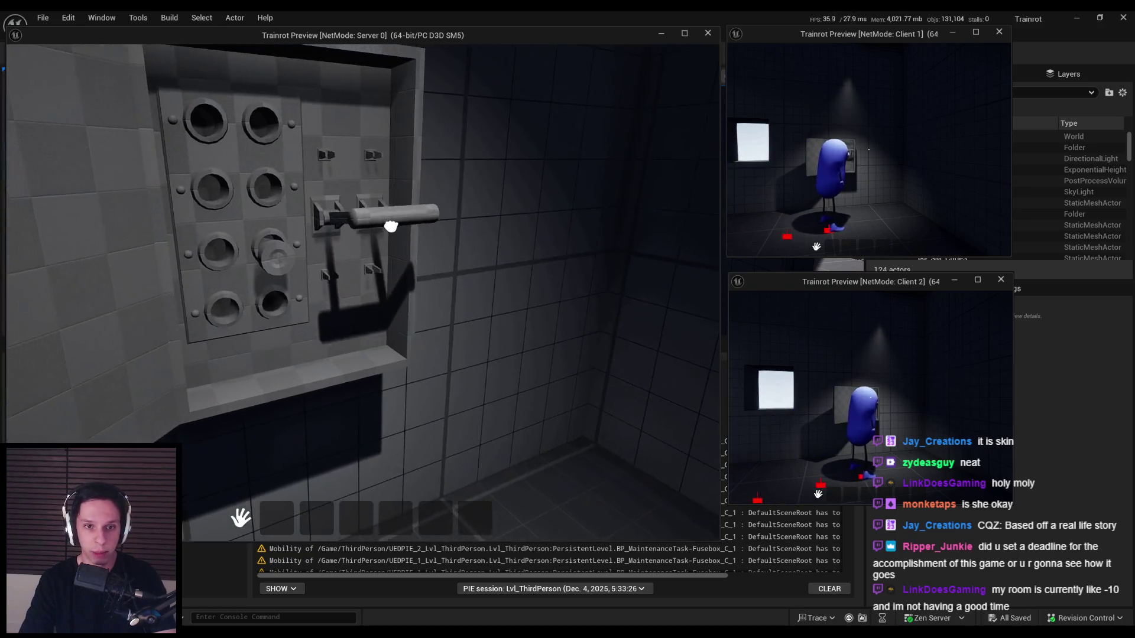
drag(391, 227, 388, 360)
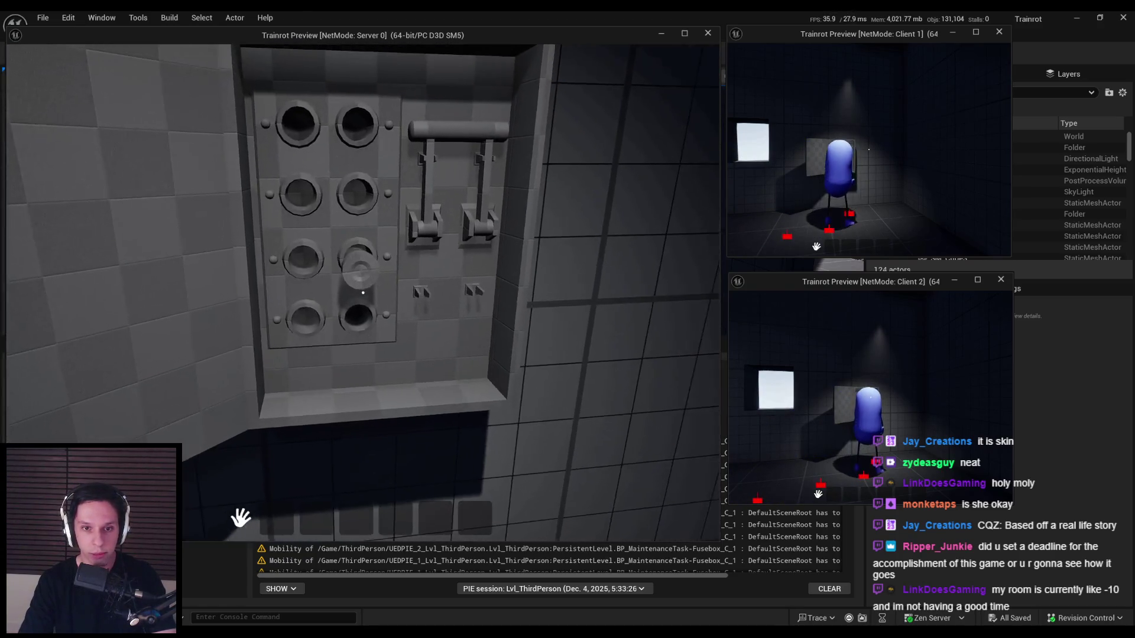
key(w)
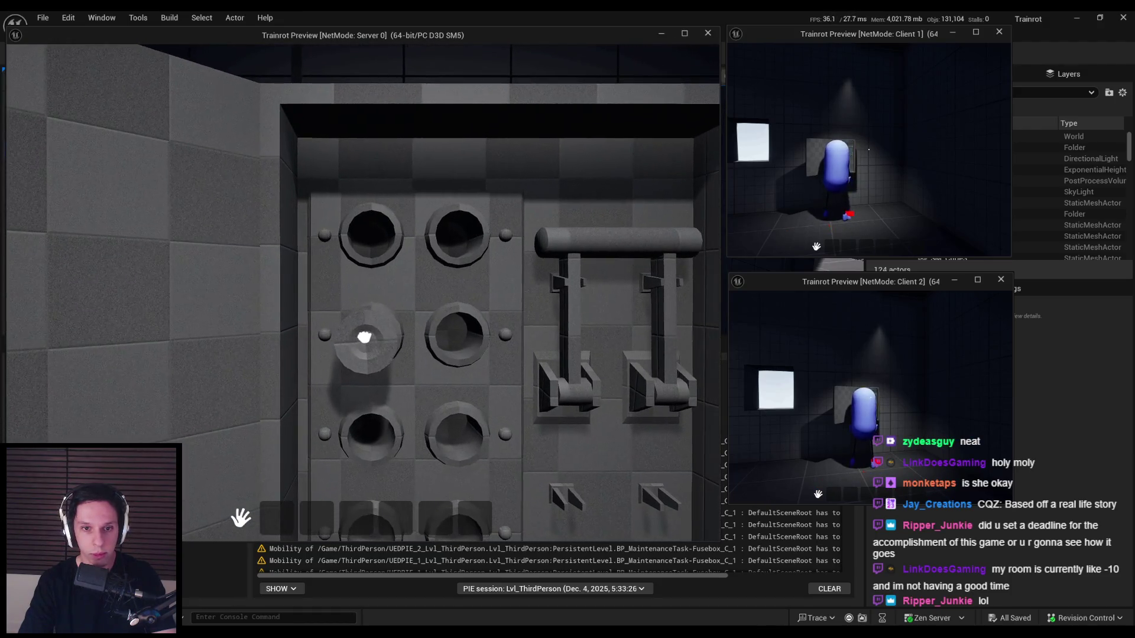
click(364, 337)
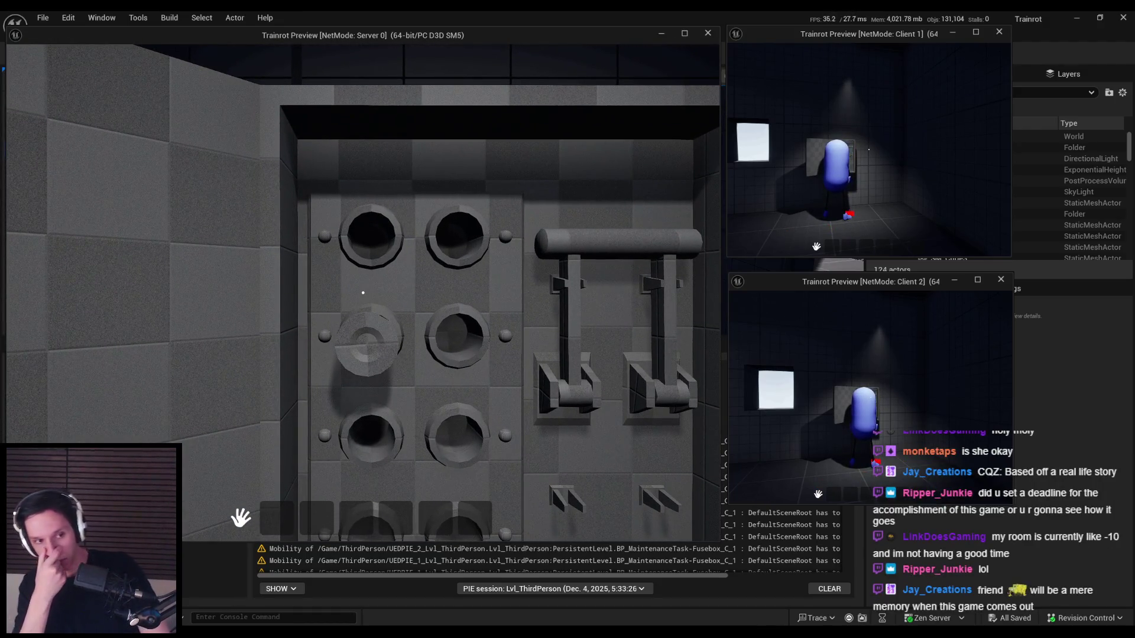
mouse_move(363, 293)
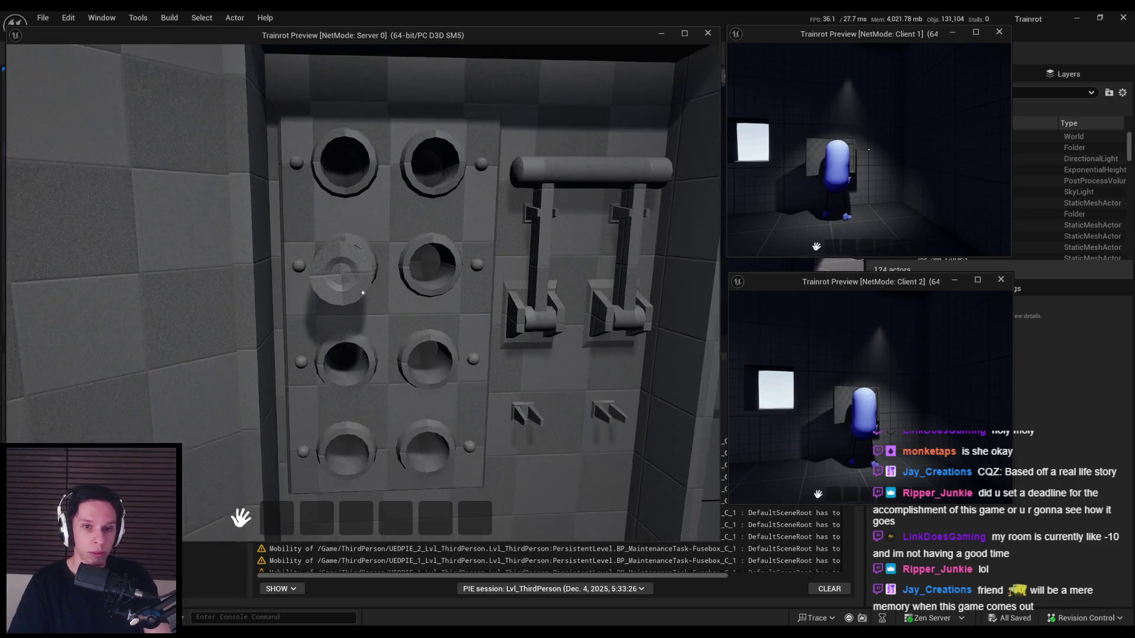
- Reposition in front of the panel and pull the fuse out of its hole
key(w)
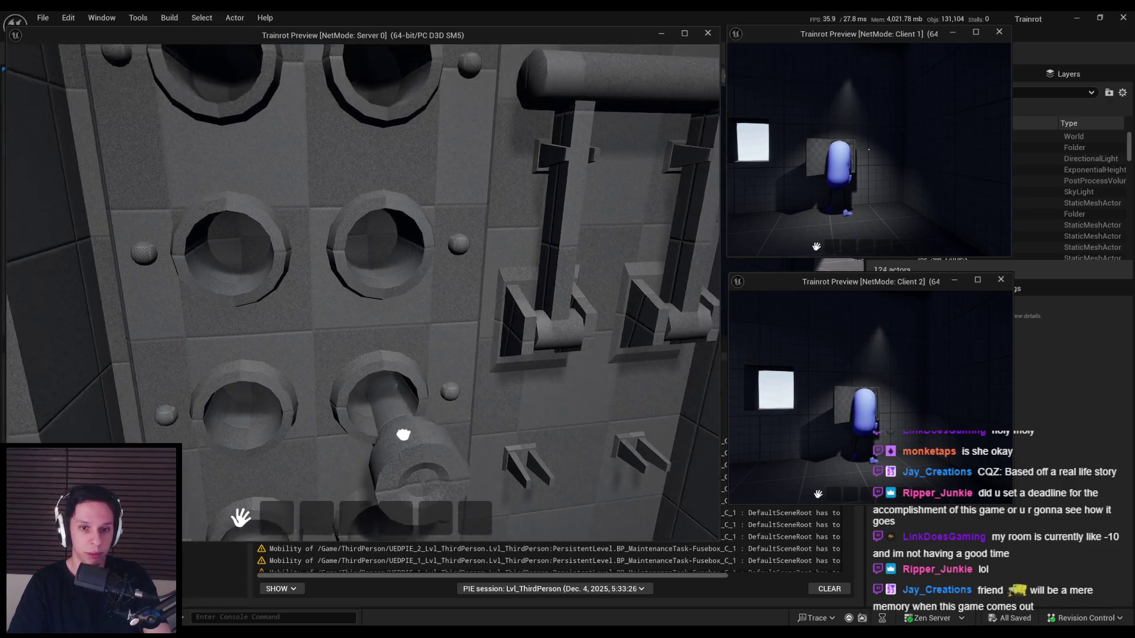
key(s)
key(w)
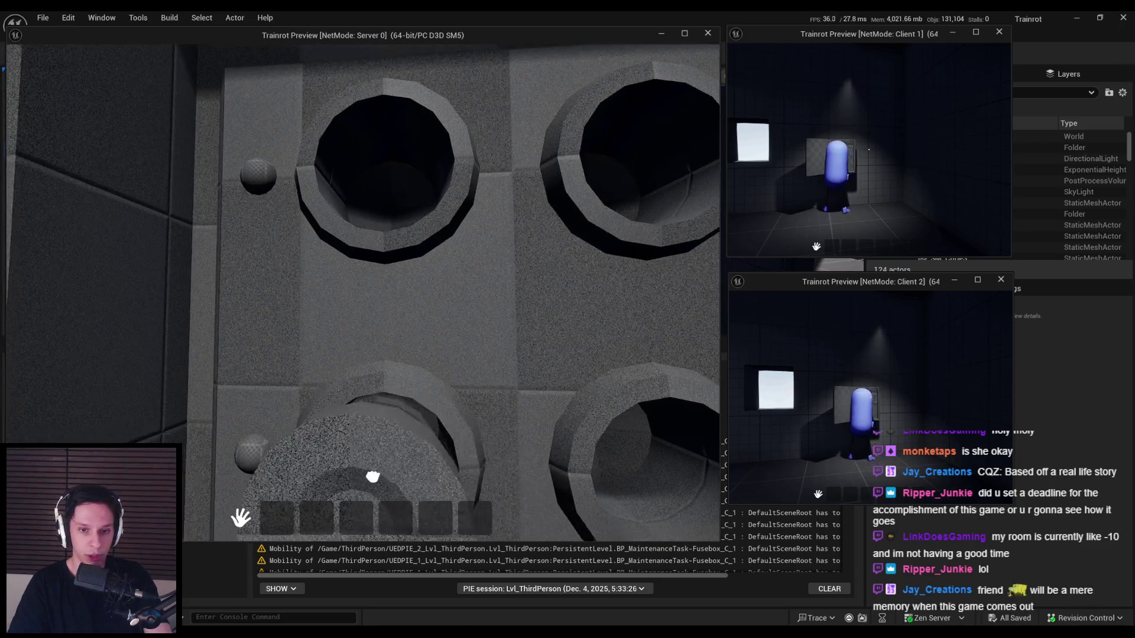
key(s)
key(w)
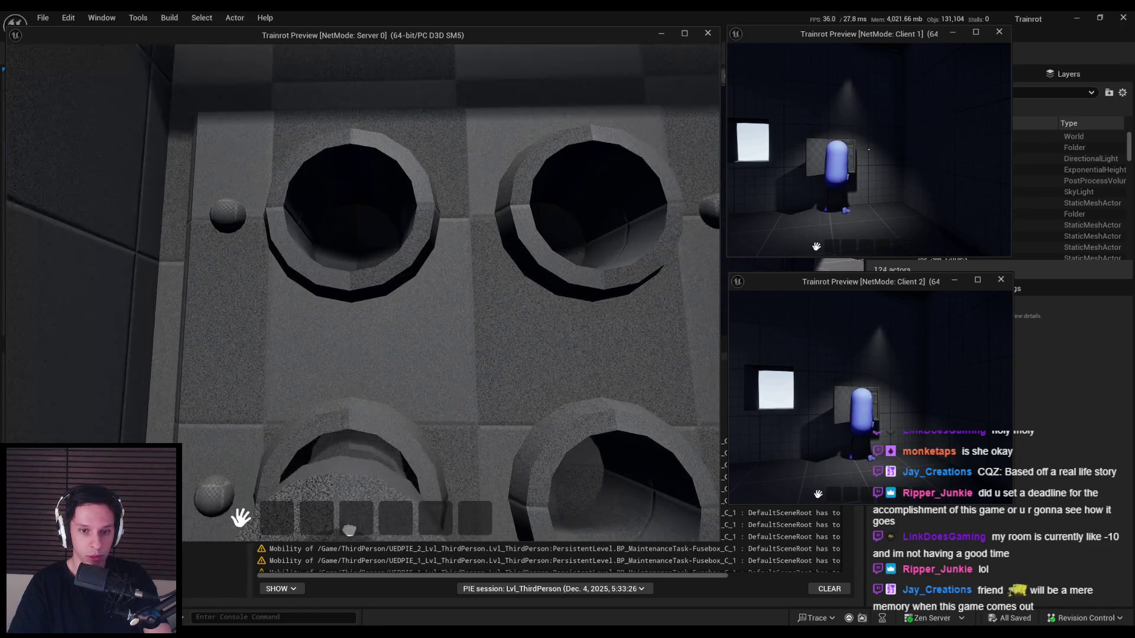
key(s)
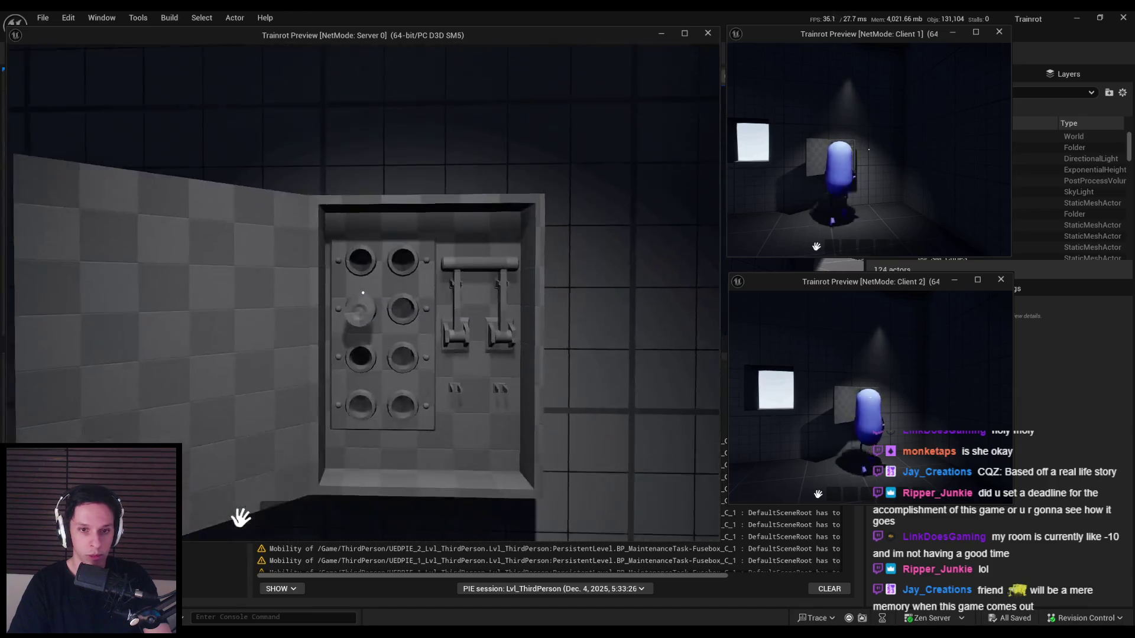
key(w)
key(s)
key(e)
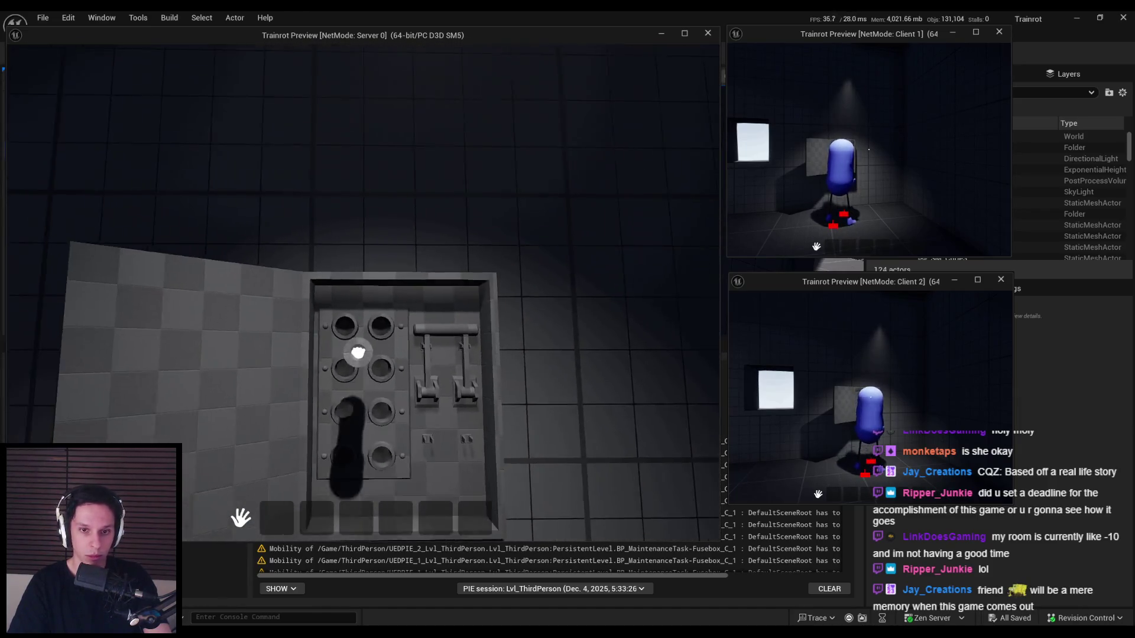
- Bring the held fuse toward the lower and upper holes, view all eight, then end the session
key(w)
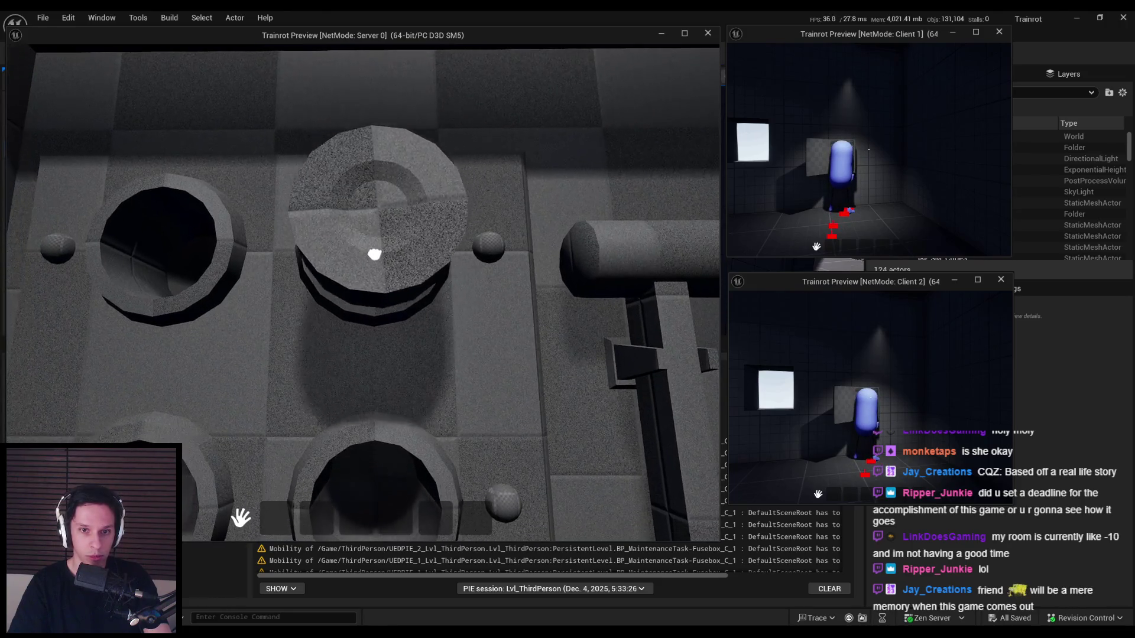
key(s)
key(w)
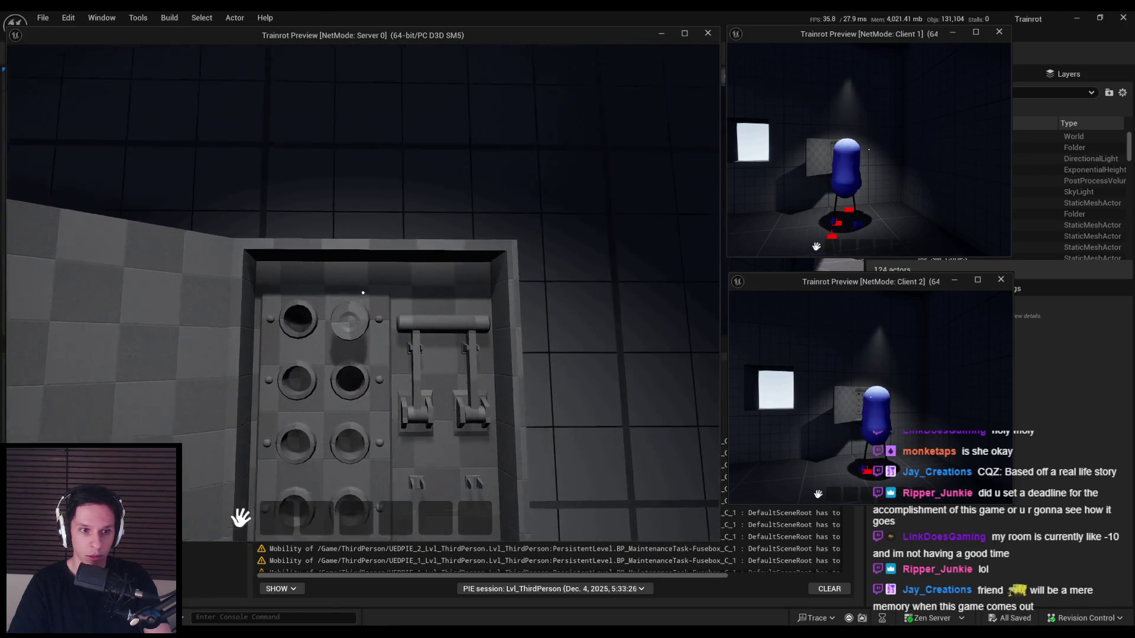
key(s)
key(w)
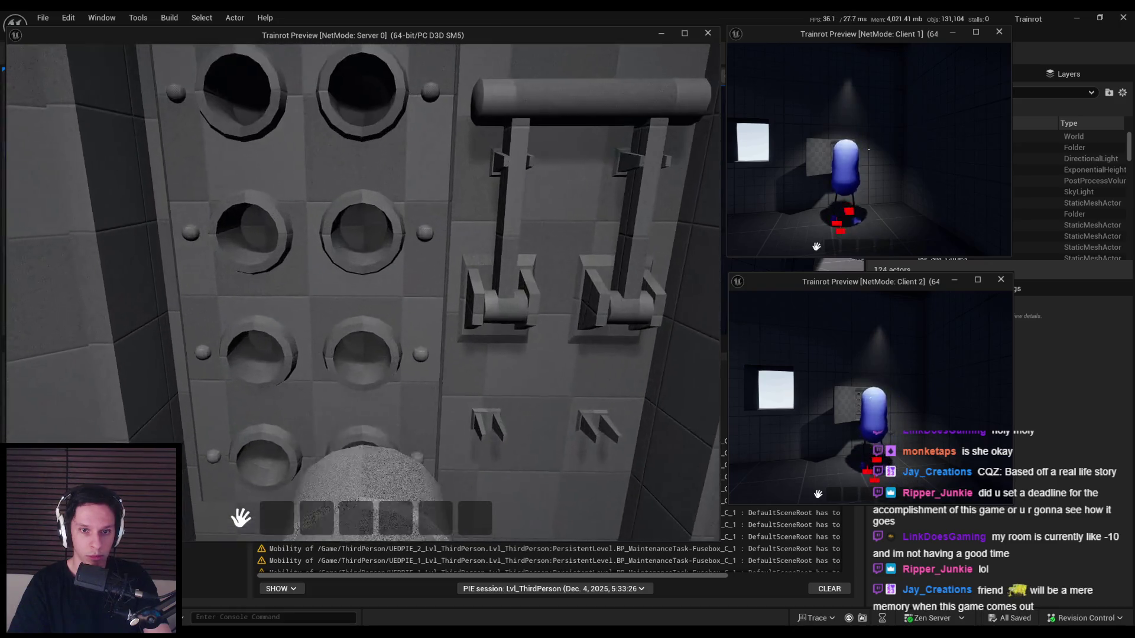
key(w)
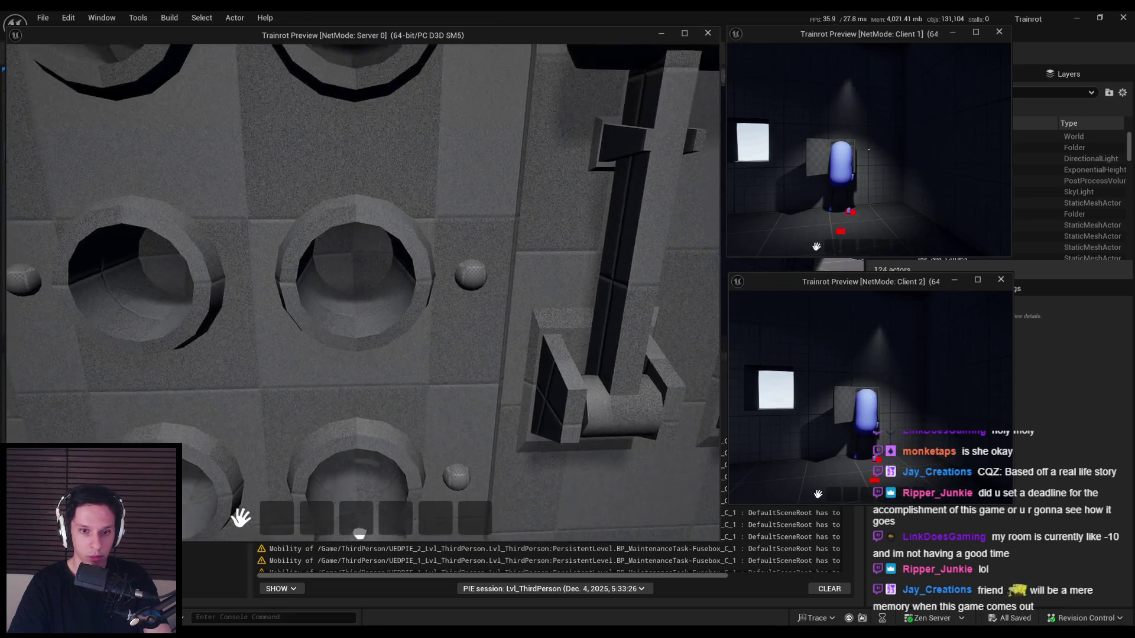
key(s)
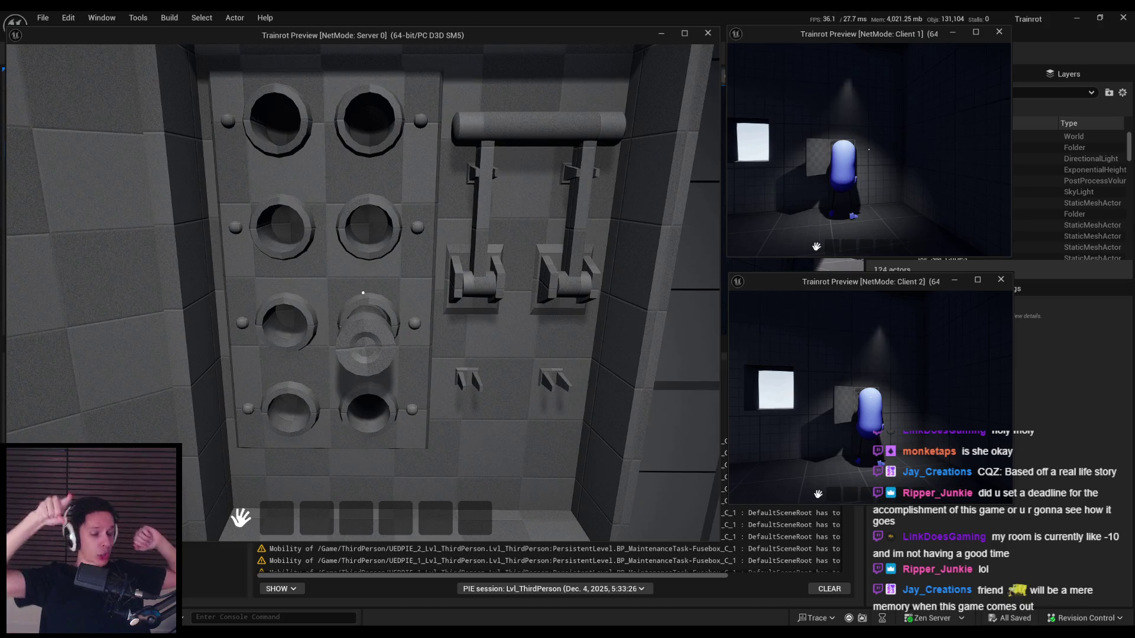
key(Escape)
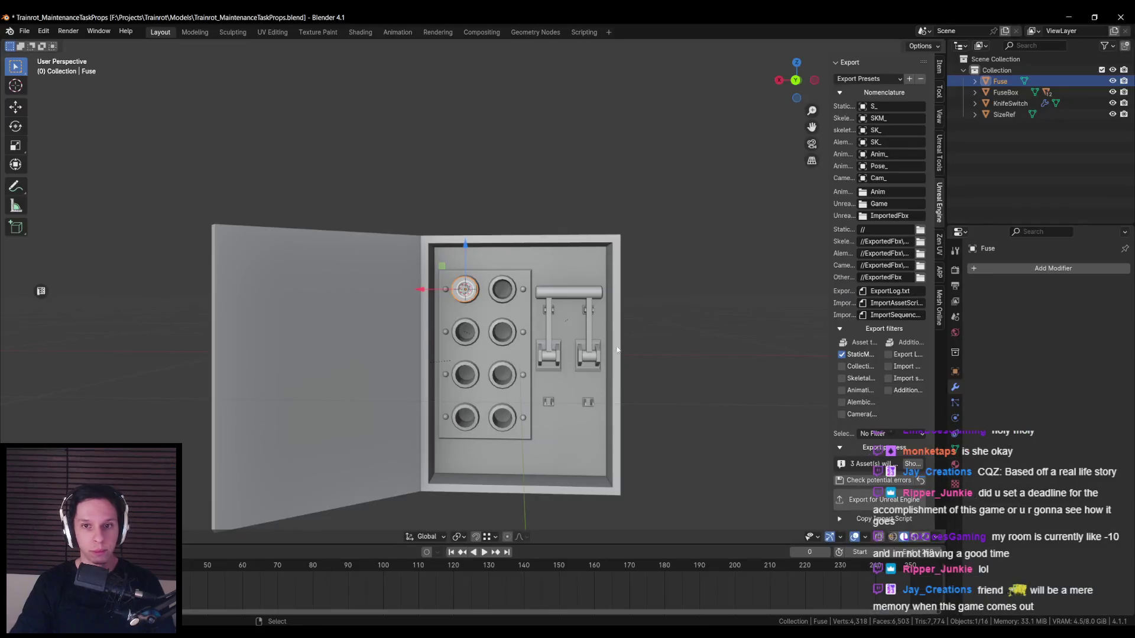
- In Blender, select the fuse cylinder and inspect it in edit mode
key(alt+Tab)
scroll(461, 292, up, 4)
click(462, 296)
scroll(461, 297, up, 3)
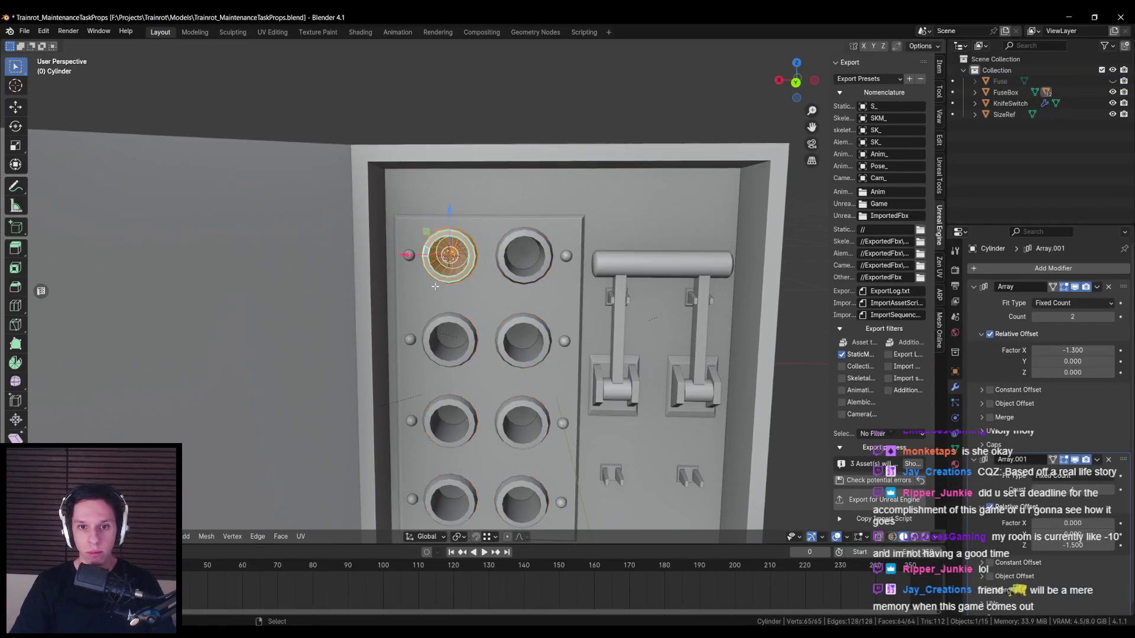
key(Tab)
scroll(469, 345, down, 2)
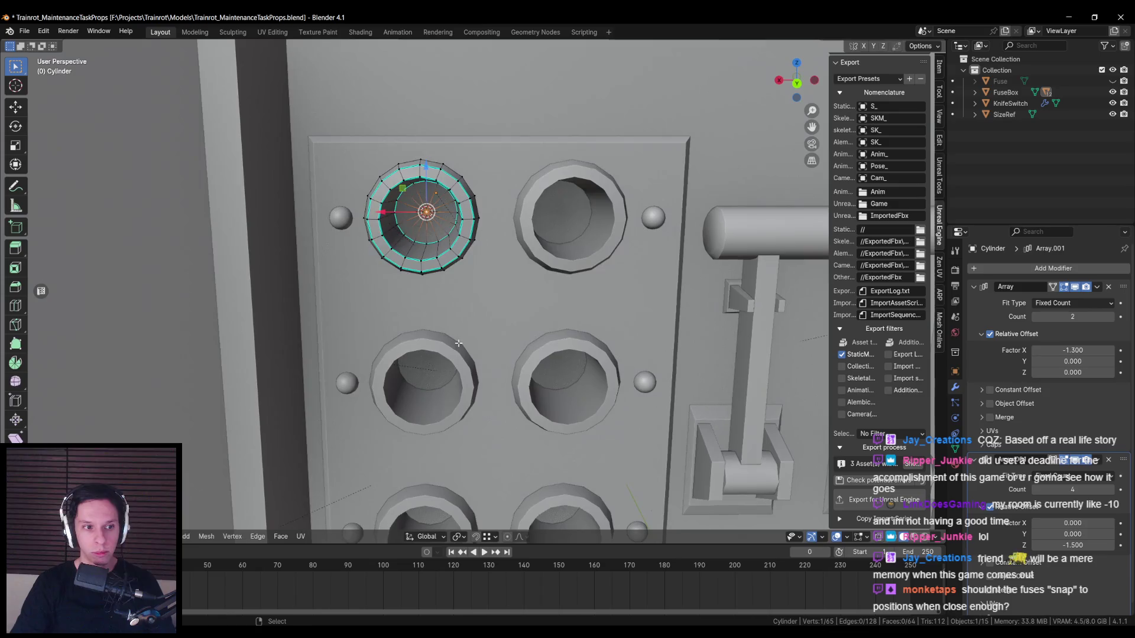
key(Tab)
- Hide the SizeRef object from the back view and save the Blender file
key(ctrl+KP_1)
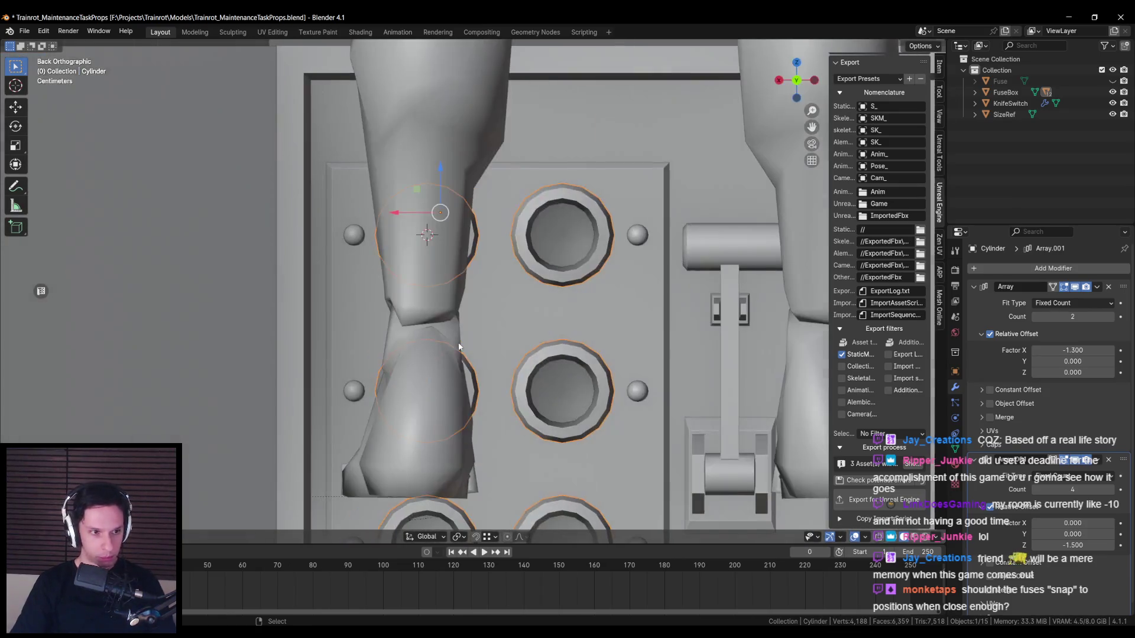
click(446, 271)
scroll(446, 271, down, 3)
key(h)
scroll(455, 276, up, 3)
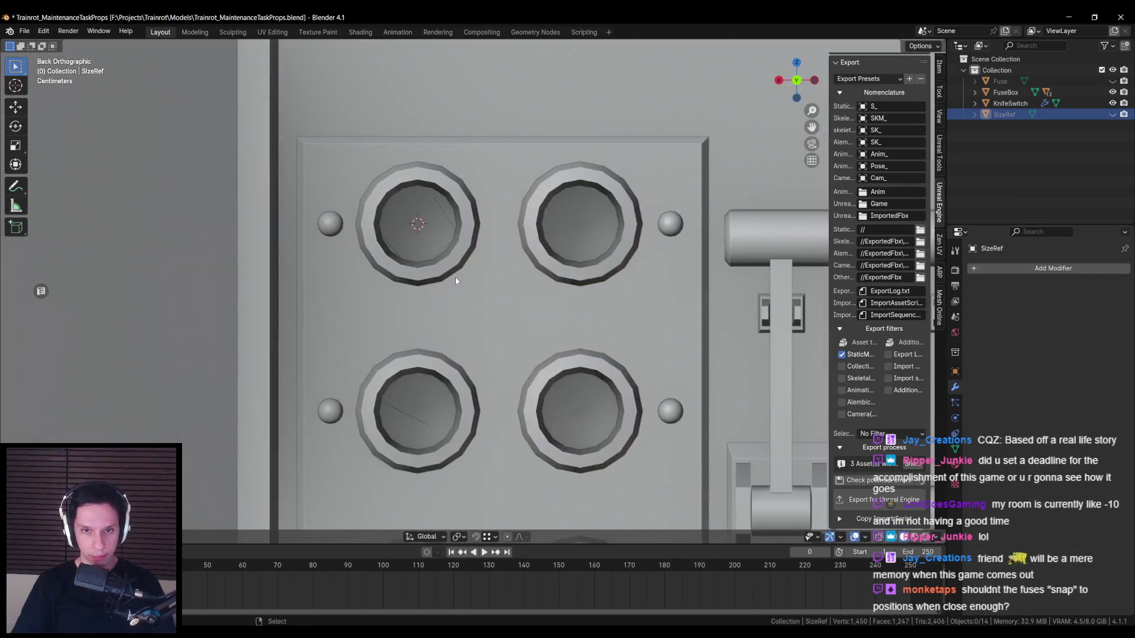
scroll(455, 277, down, 2)
scroll(390, 268, up, 2)
key(ctrl+s)
mouse_move(391, 268)
mouse_down()
mouse_move(367, 260)
mouse_move(420, 211)
mouse_up()
- Select and frame the ring array cylinder, selecting all its faces in edit mode
click(411, 223)
key(KP_Decimal)
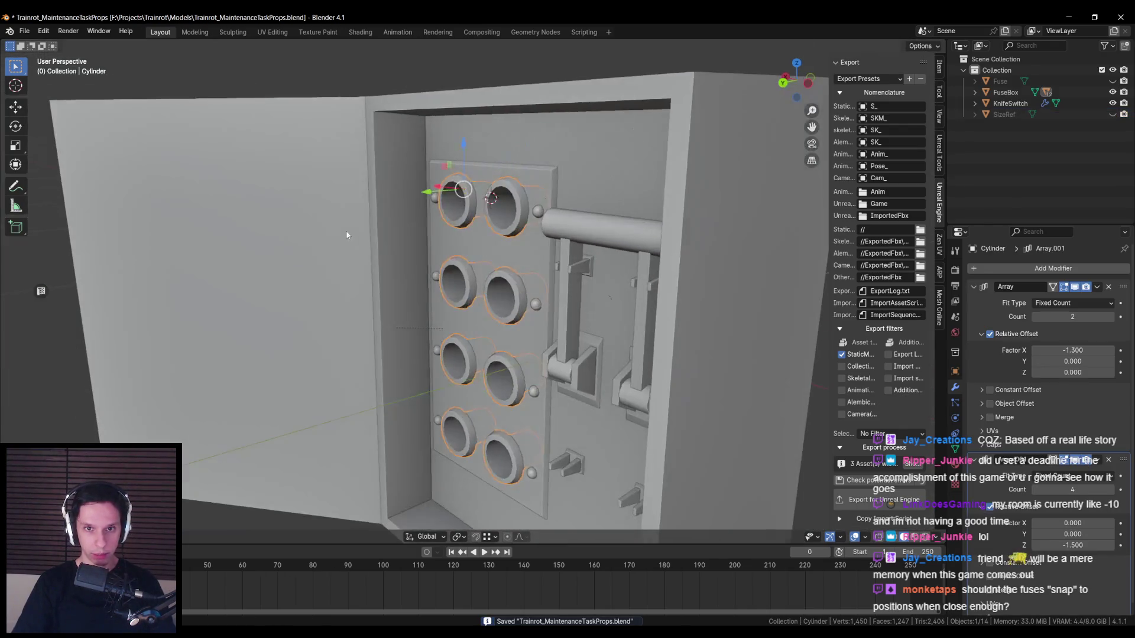
key(Tab)
scroll(470, 124, up, 3)
key(a)
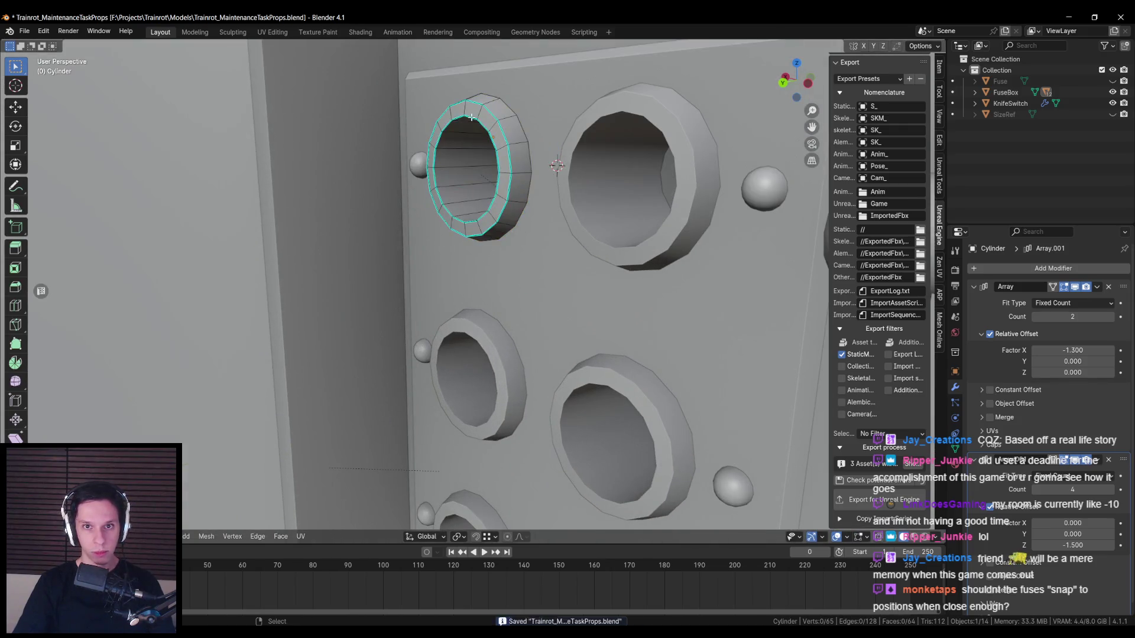
key(Tab)
- View the fuse panel front and back, then expand the Unreal add-on's collision and socket settings
key(KP_1)
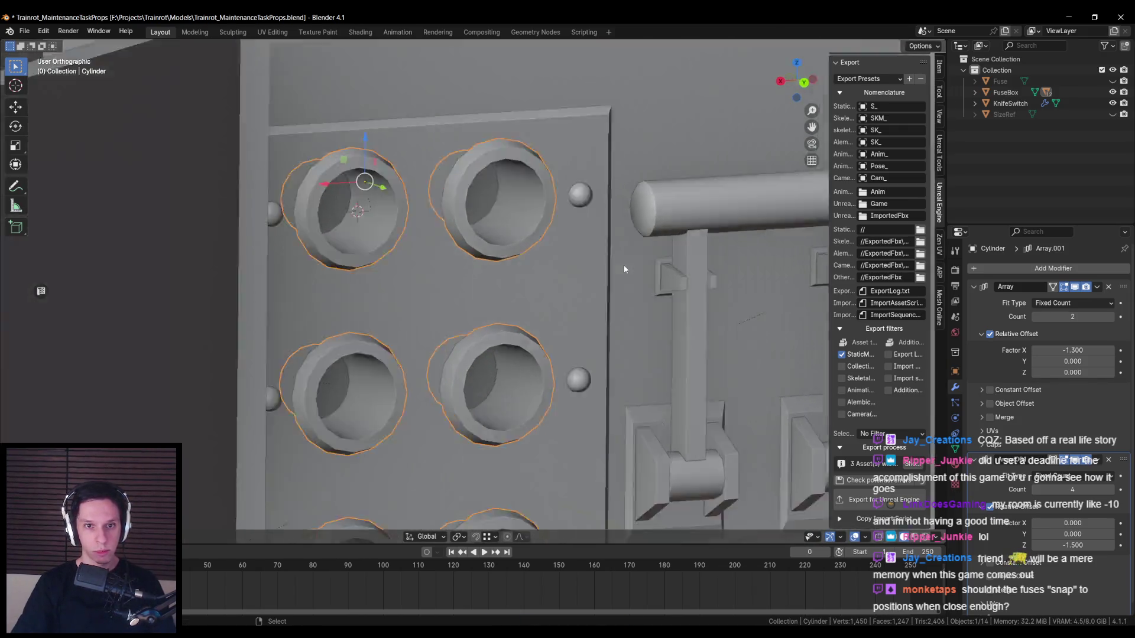
key(ctrl+KP_1)
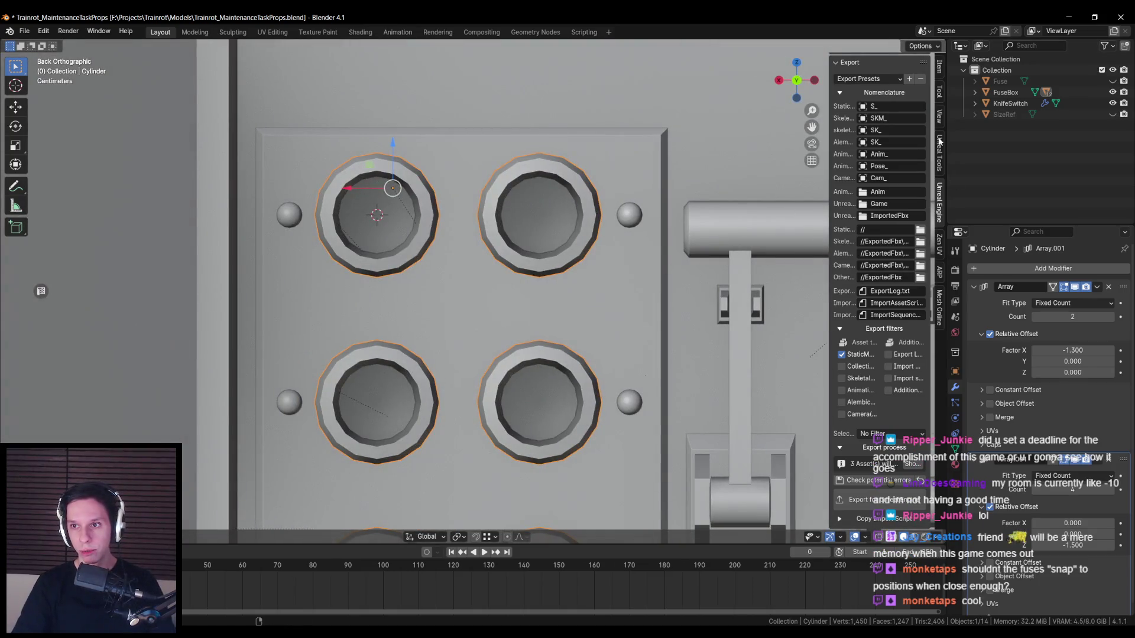
scroll(888, 327, up, 8)
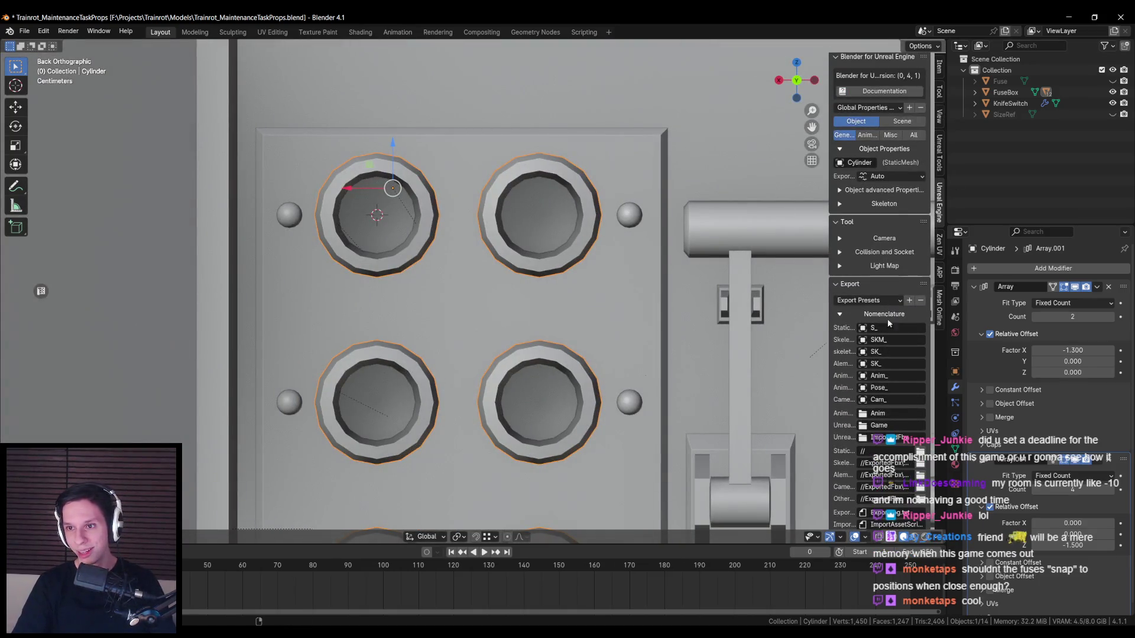
click(890, 253)
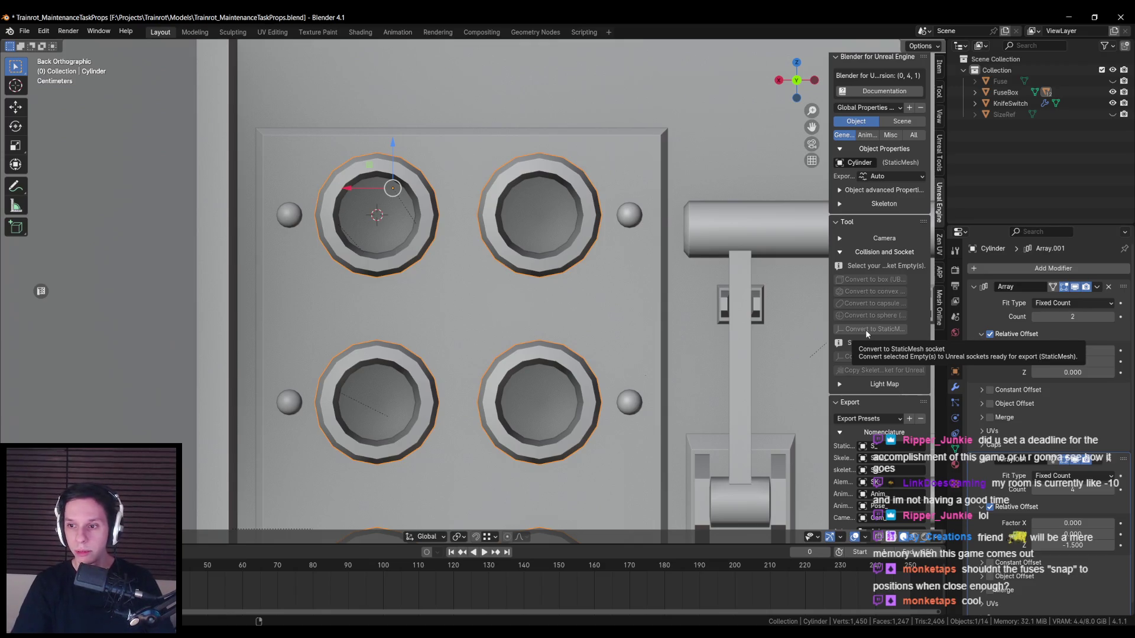
scroll(606, 241, down, 2)
- Add a Plain Axes empty at the top-left fuse hole and frame the whole fuse box
key(F3)
text(empty)
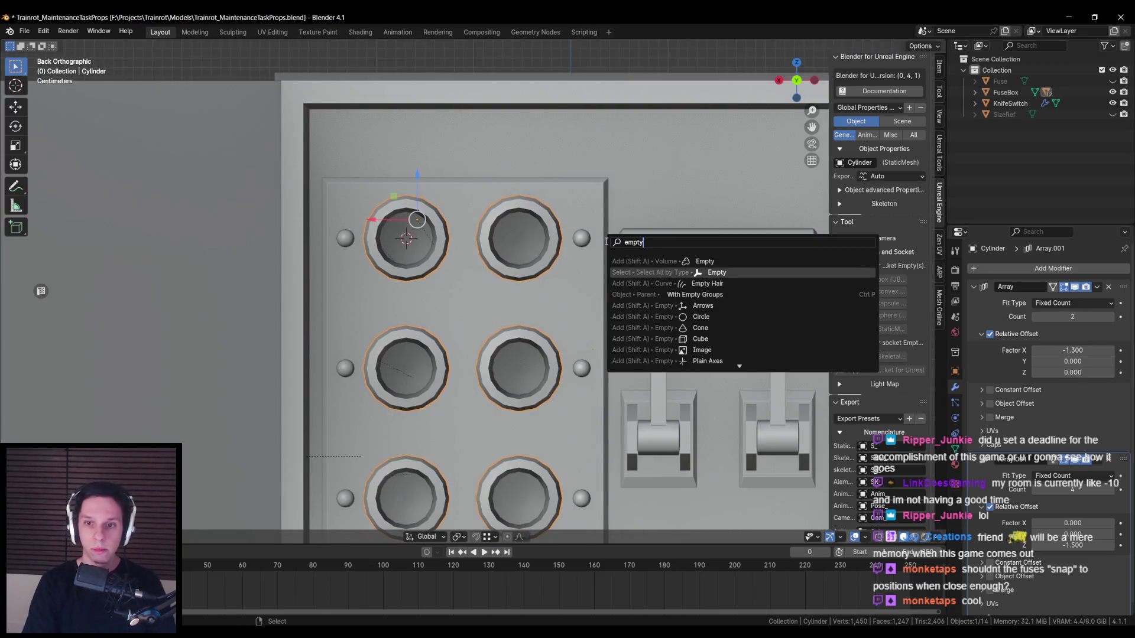
key(Down)
key(Down)
key(Down)
key(Down)
key(Down)
key(Down)
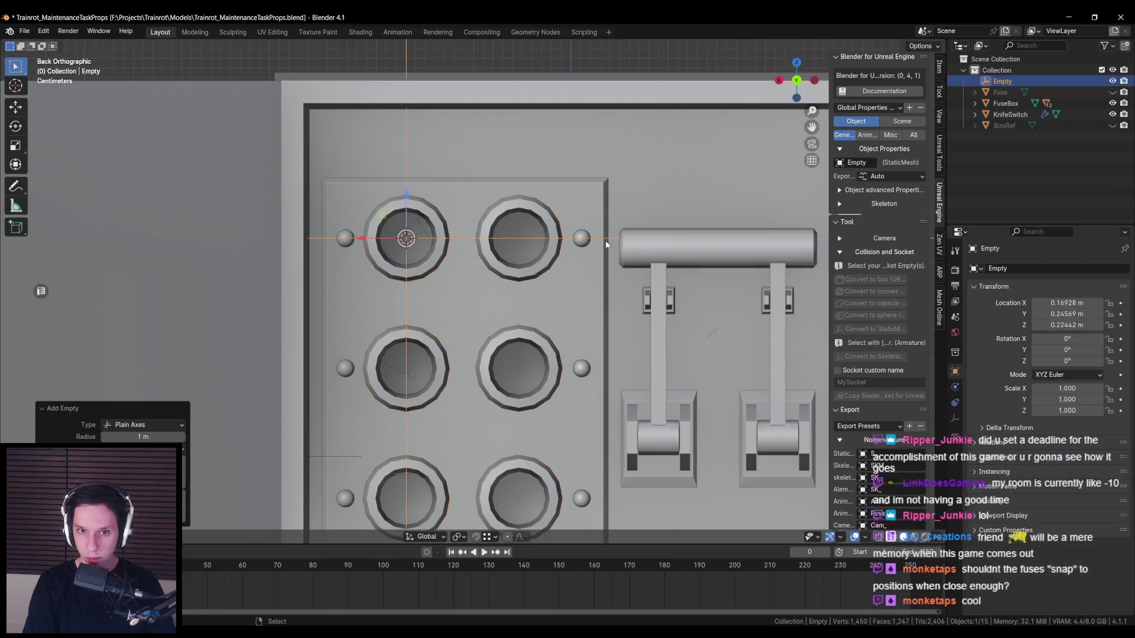
key(Return)
key(s)
key(Escape)
scroll(594, 340, down, 2)
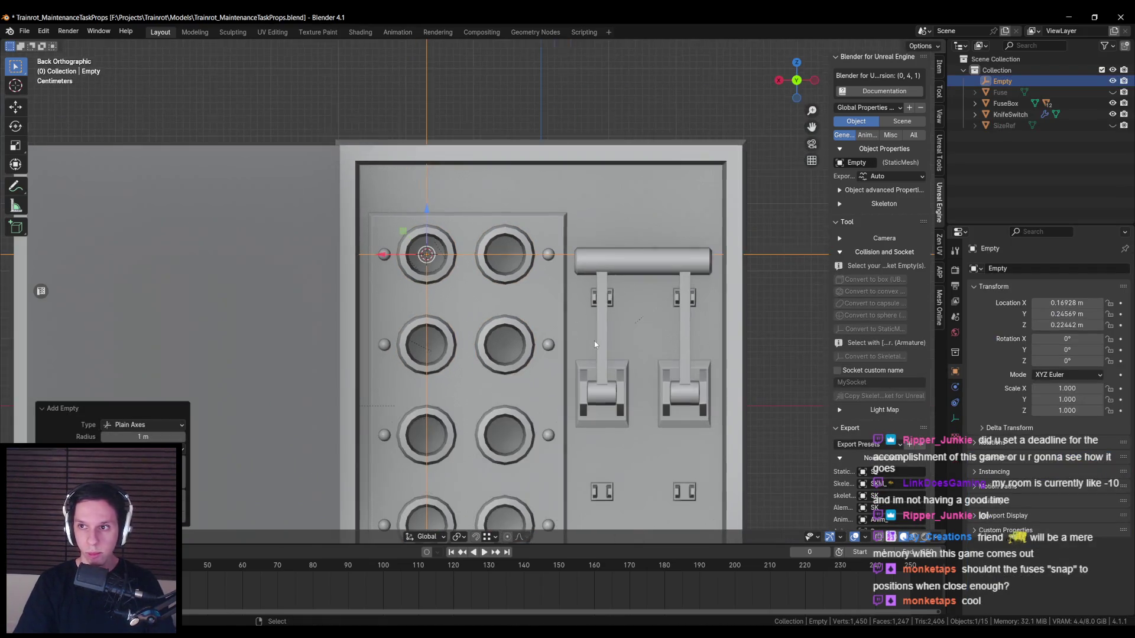
scroll(594, 340, down, 6)
key(Home)
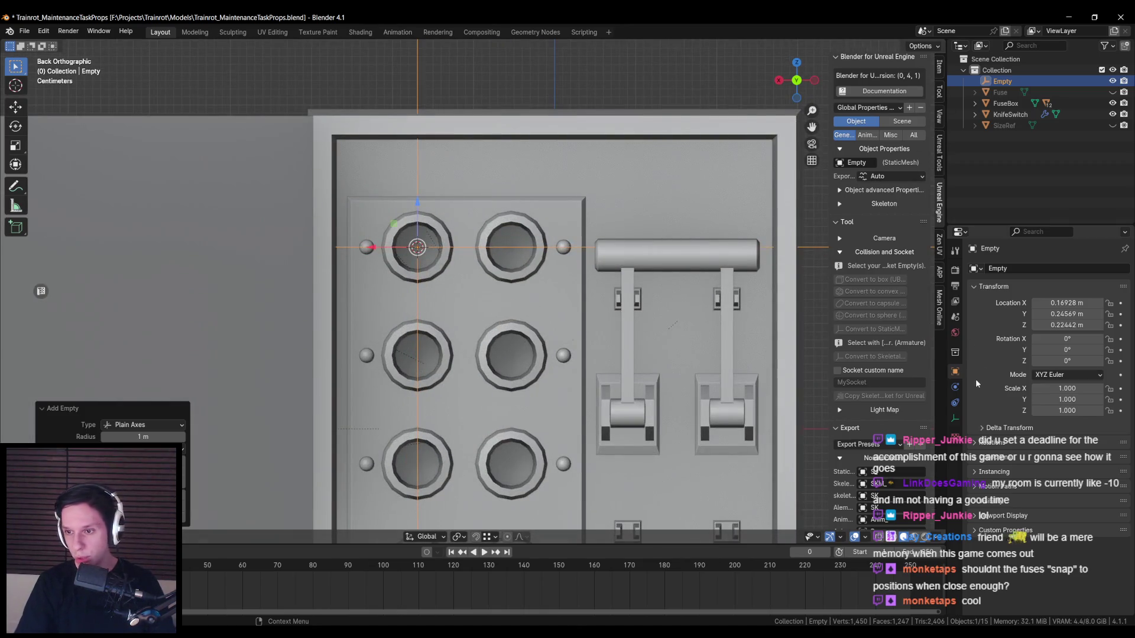
- Set the empty's display size to 0.05 m, after trying 0.5 and 0.1, and save the file
click(954, 354)
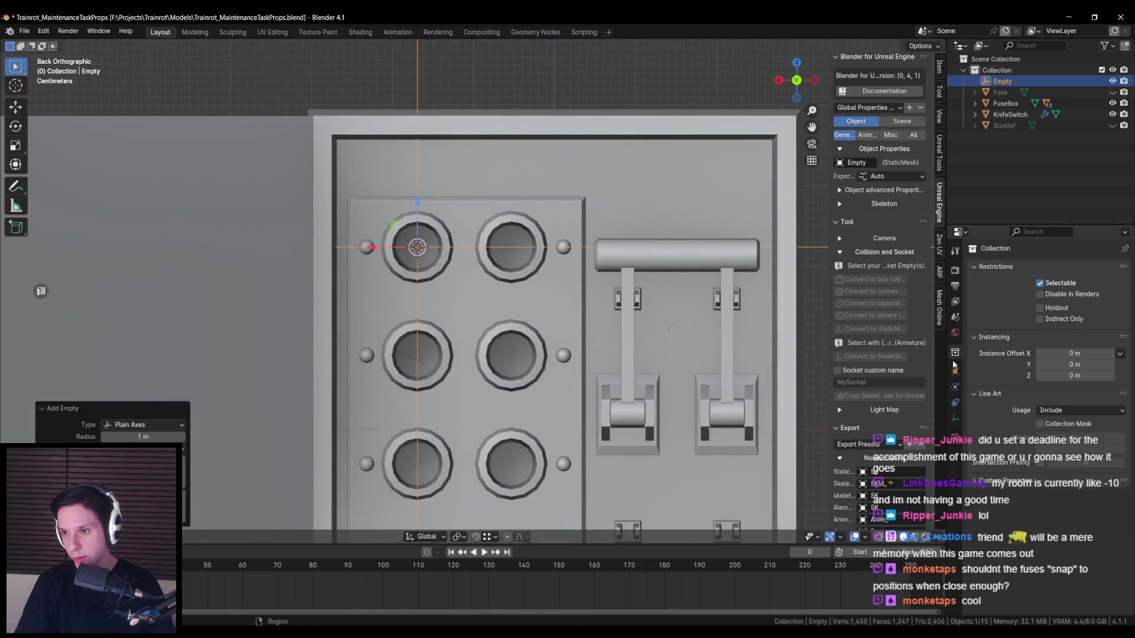
click(956, 415)
click(1070, 297)
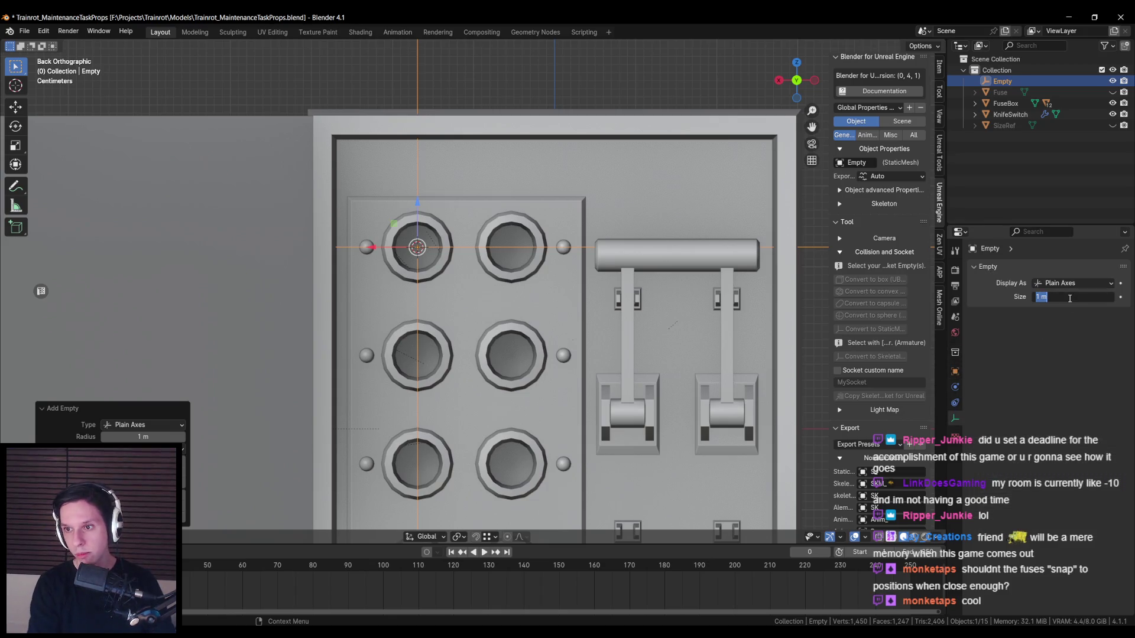
text(0.5)
key(Return)
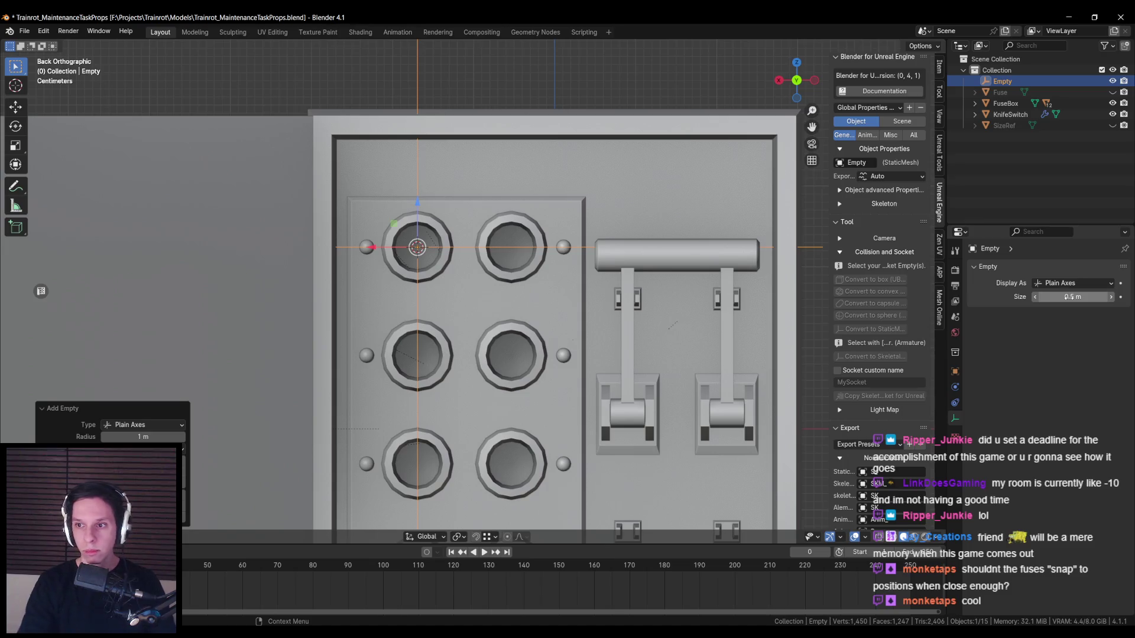
click(1070, 298)
text(0.1)
key(Return)
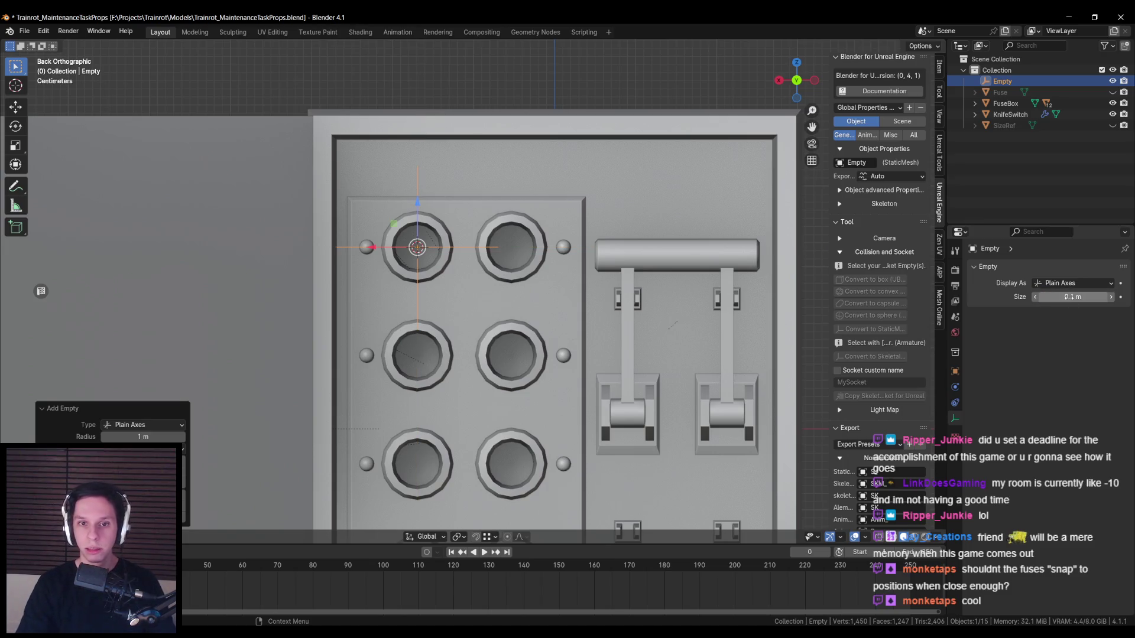
click(939, 66)
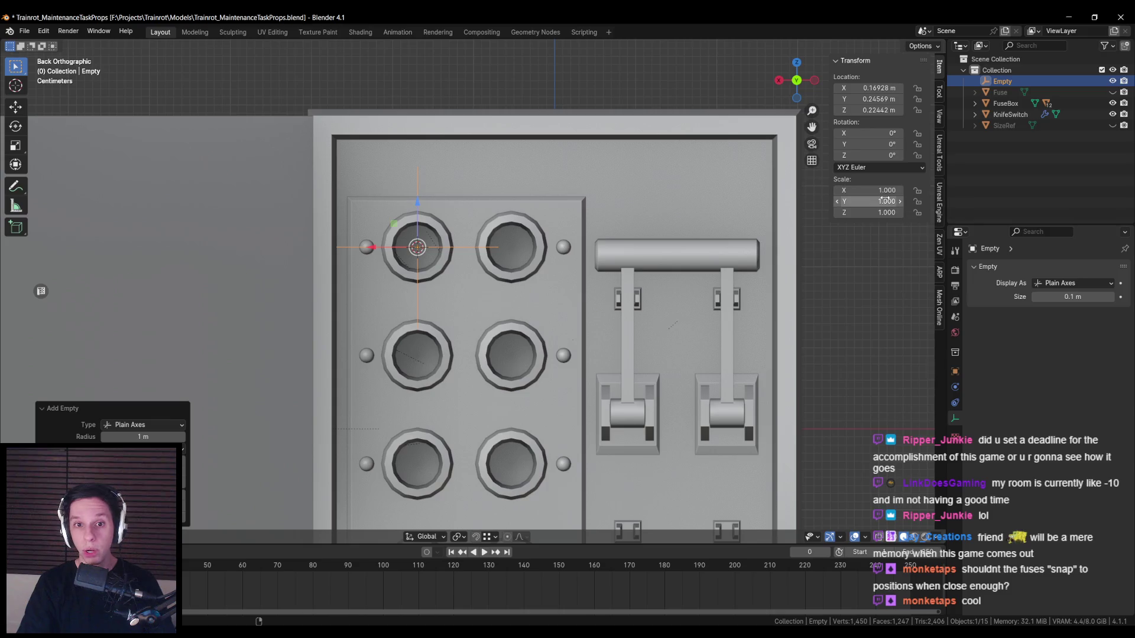
click(1075, 297)
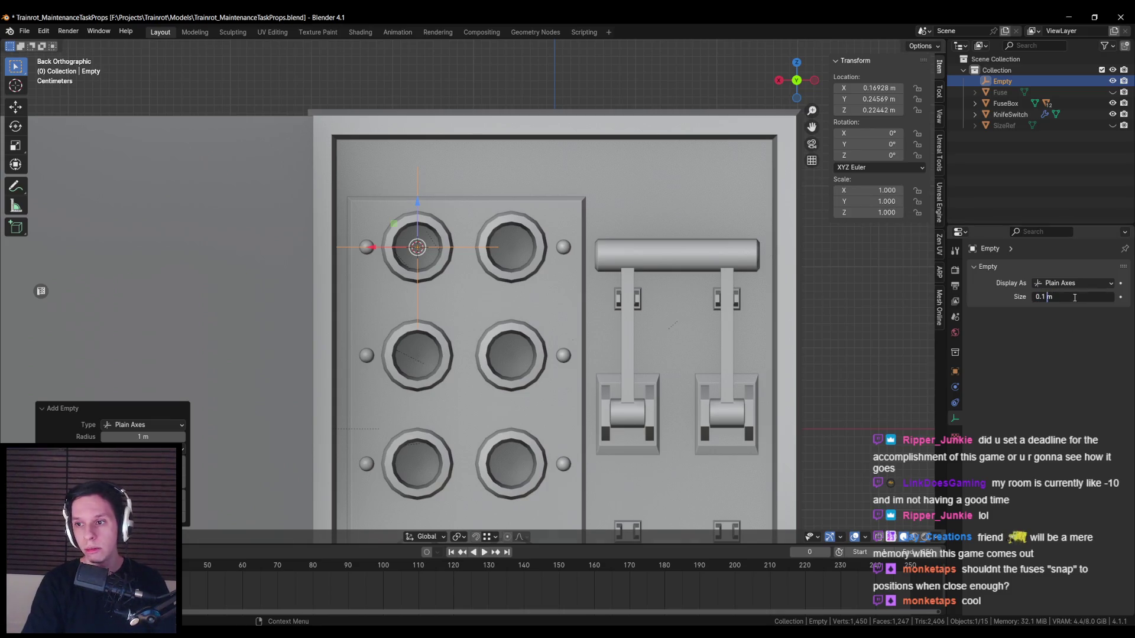
text(.05)
key(Return)
scroll(531, 272, down, 2)
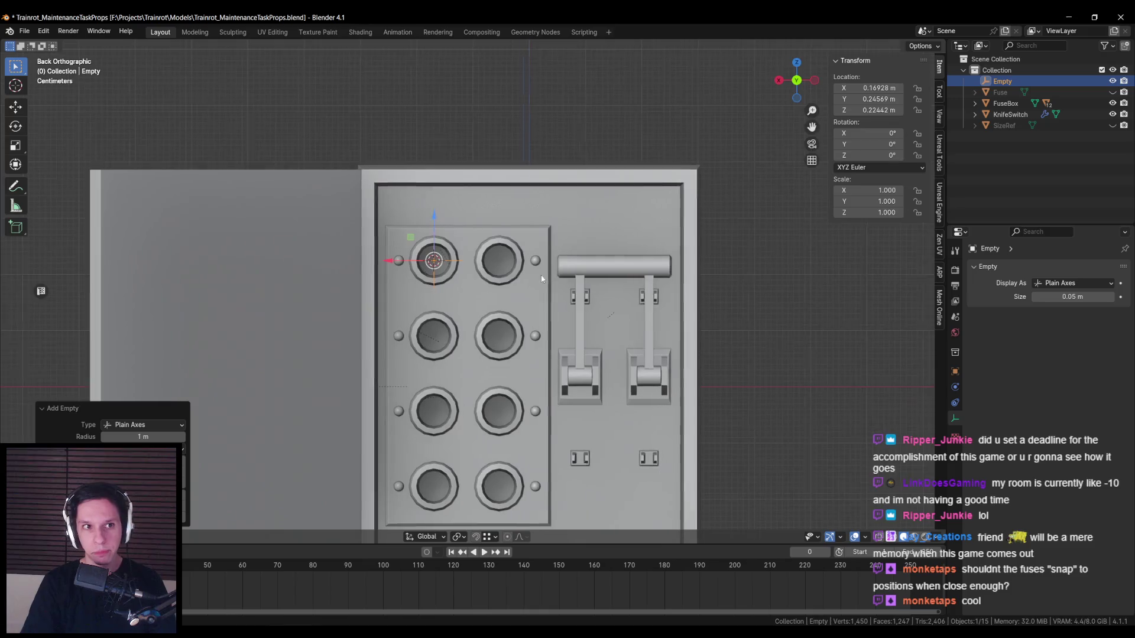
scroll(530, 273, up, 4)
key(ctrl+s)
scroll(511, 232, down, 2)
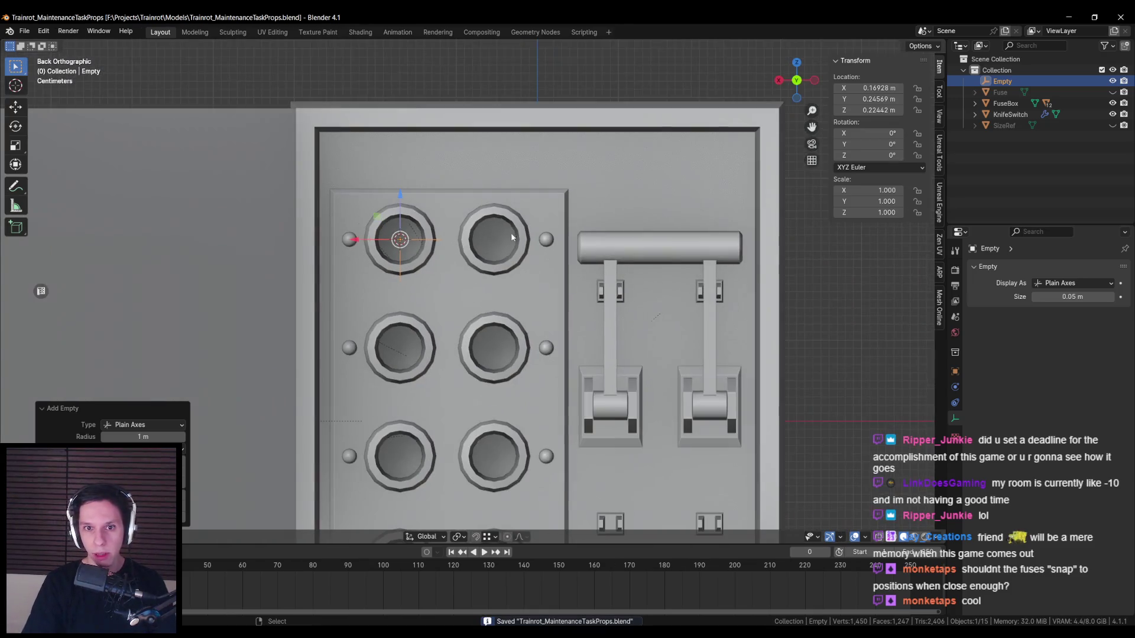
- Duplicate the empty along X onto the top-right hole, naming the two empties Slot1 and Slot2
scroll(451, 213, up, 3)
scroll(451, 212, down, 3)
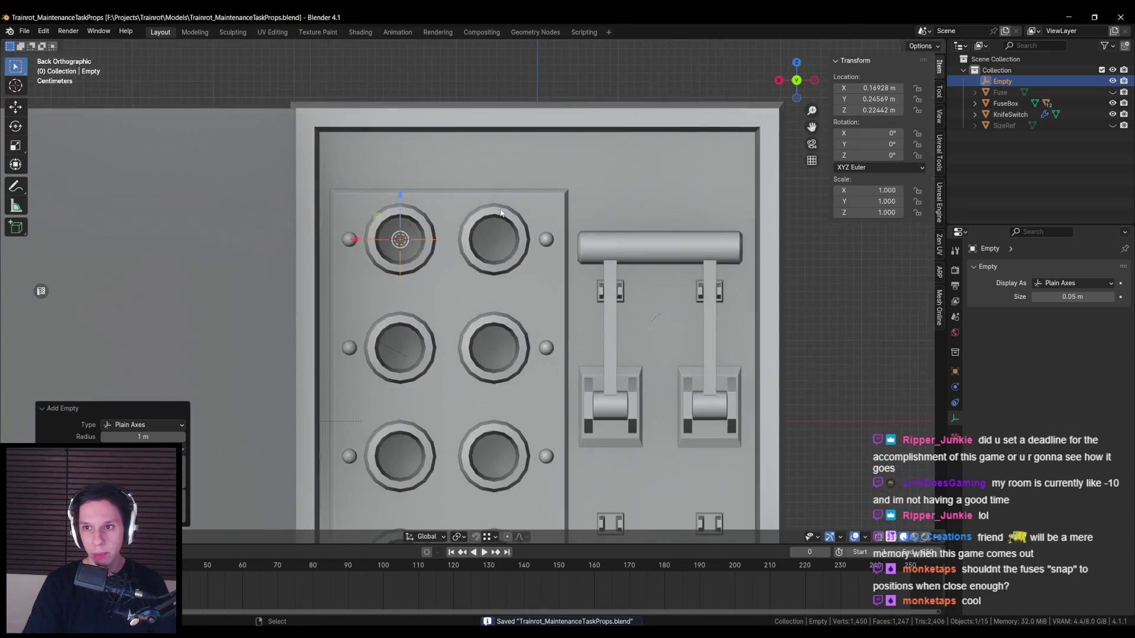
scroll(451, 213, up, 1)
scroll(451, 213, up, 1)
key(shift+d)
key(x)
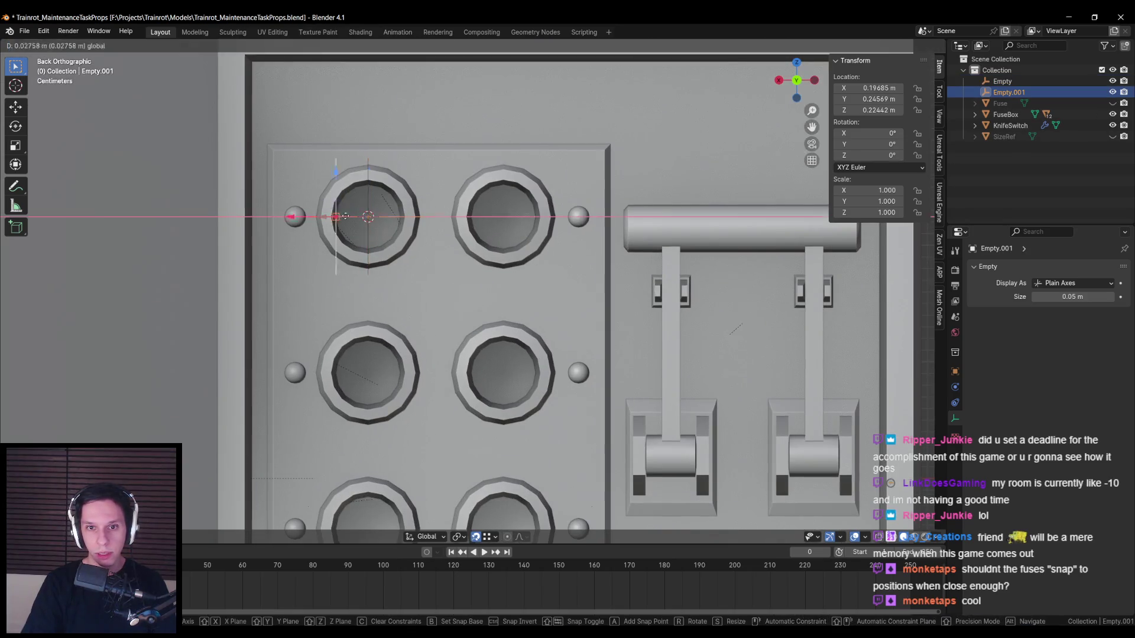
click(504, 217)
double_click(1002, 81)
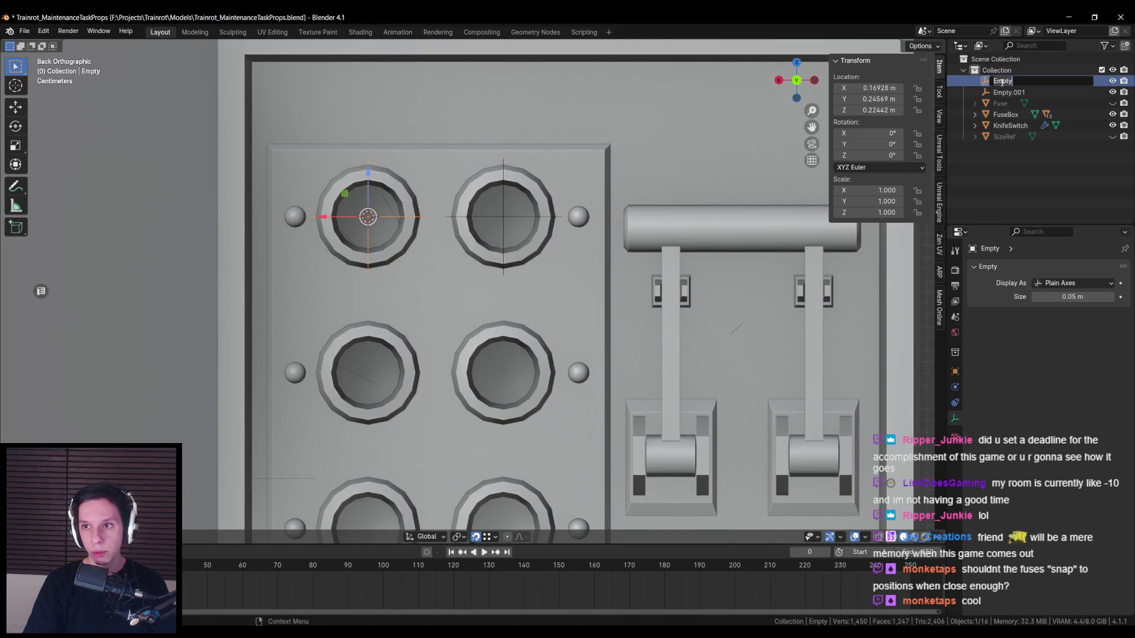
text(Slot1)
key(Return)
double_click(1002, 81)
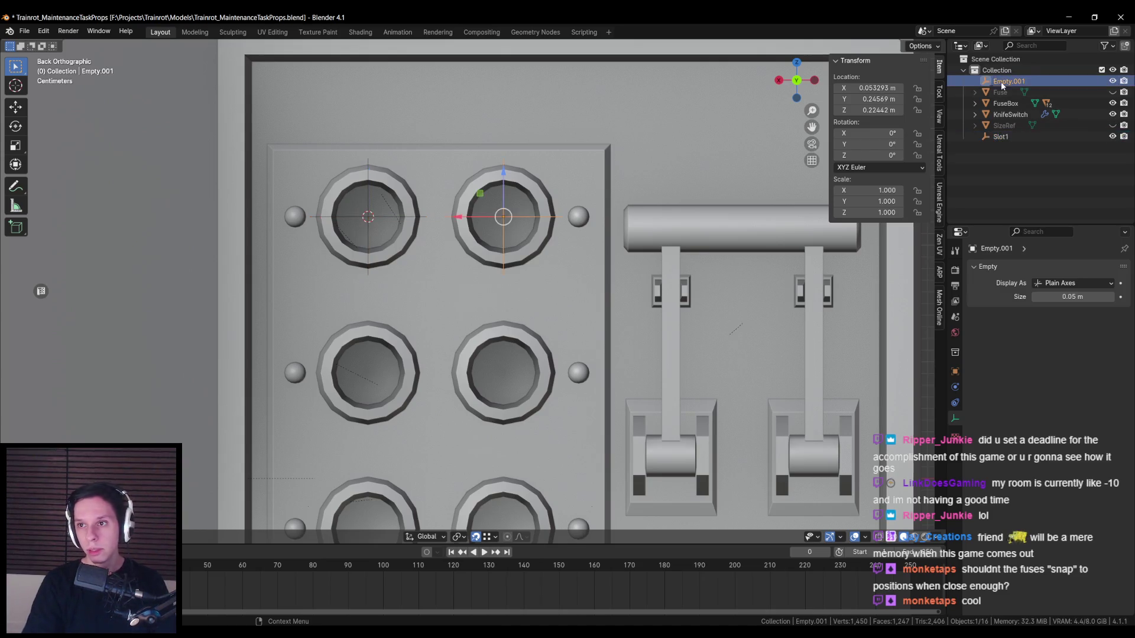
text(Slot2)
key(Return)
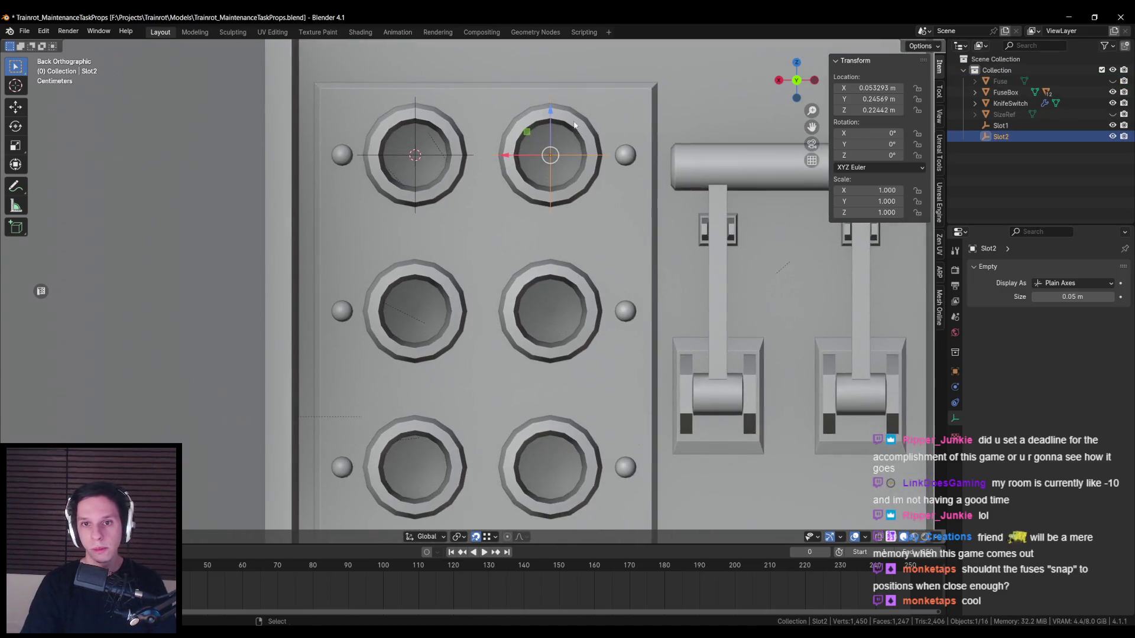
- Add copies named Slot3 and Slot4 on the middle-left and middle-right holes, then save
key(shift+d)
click(415, 311)
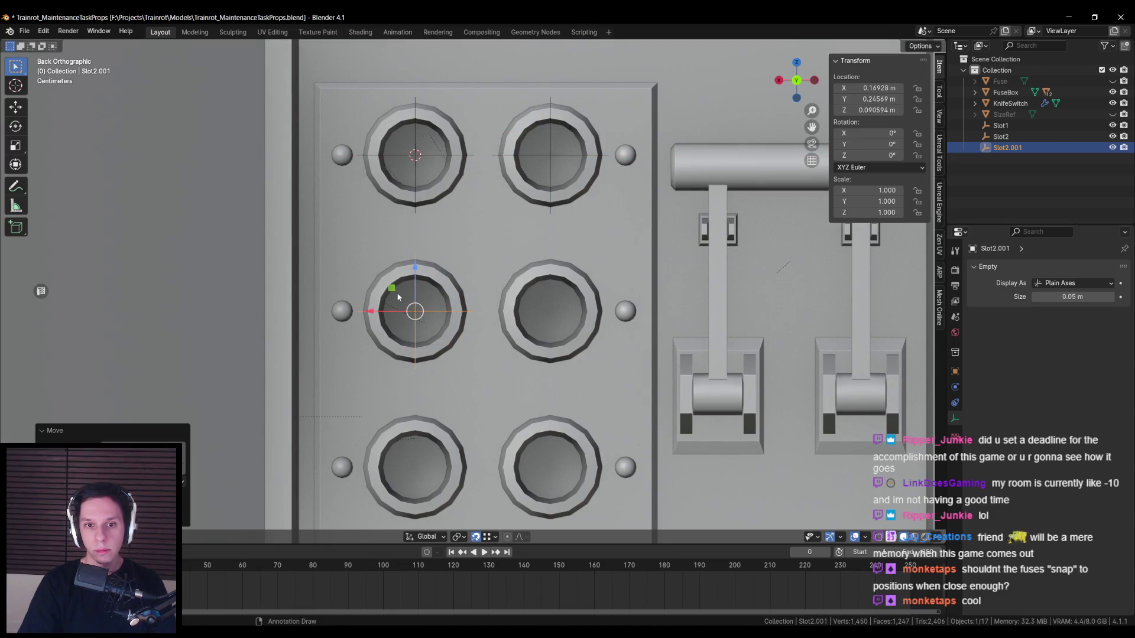
scroll(397, 289, down, 2)
double_click(1005, 148)
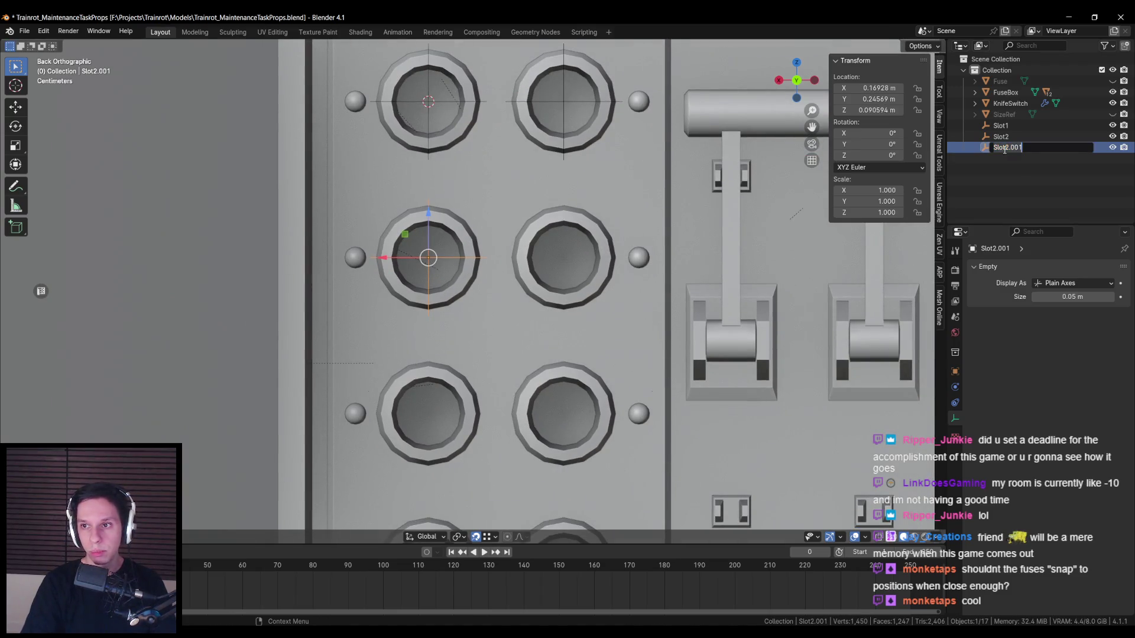
text(Slot3)
key(Return)
scroll(441, 264, down, 2)
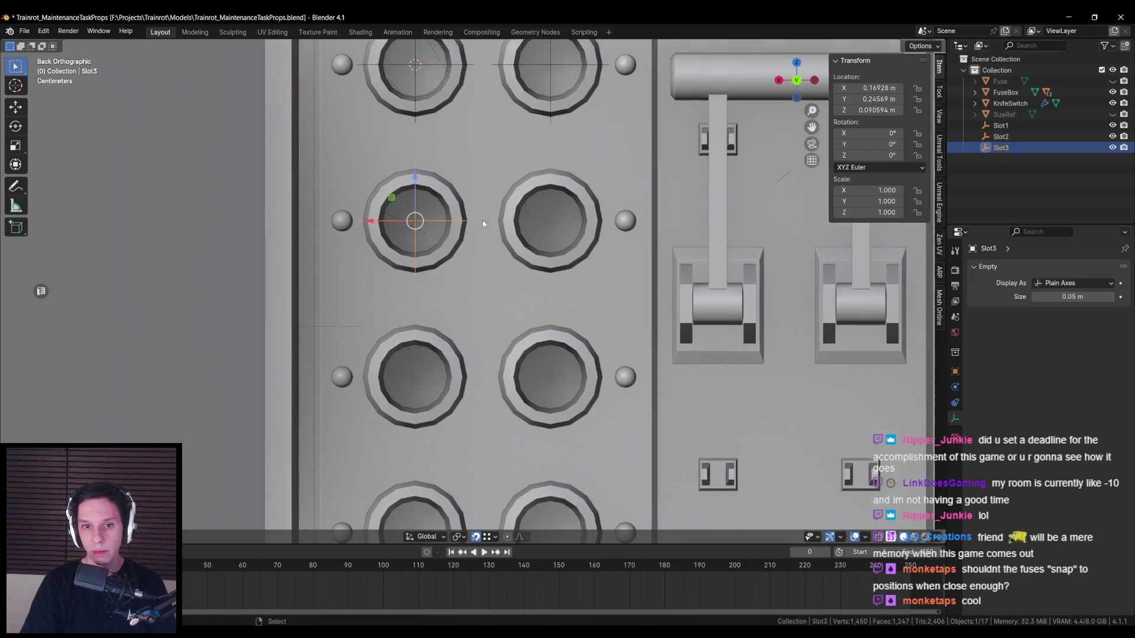
key(shift+d)
click(550, 220)
double_click(1009, 158)
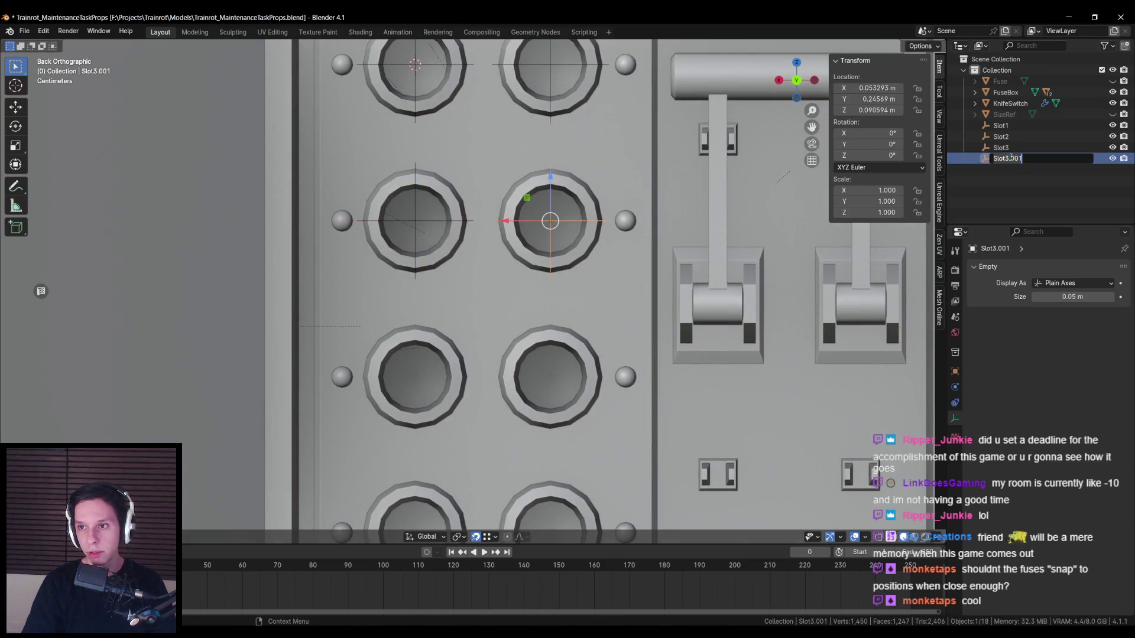
text(Slot4)
key(Return)
key(ctrl+s)
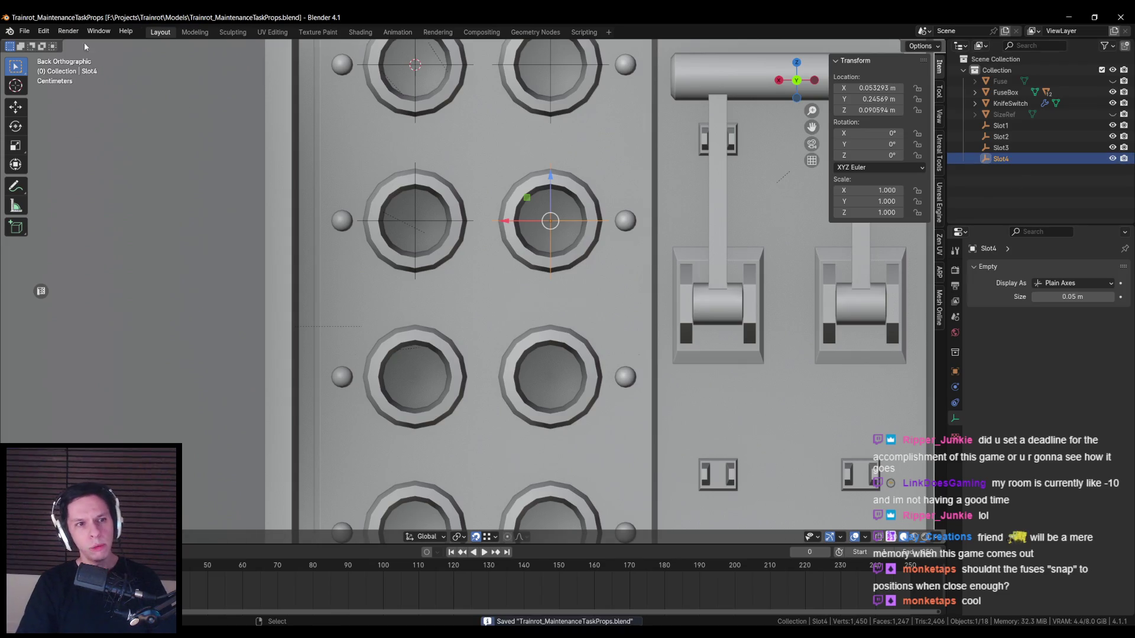
click(43, 31)
- Look through the Editing and Interface preferences, then close Preferences and return to the fuse box
click(65, 172)
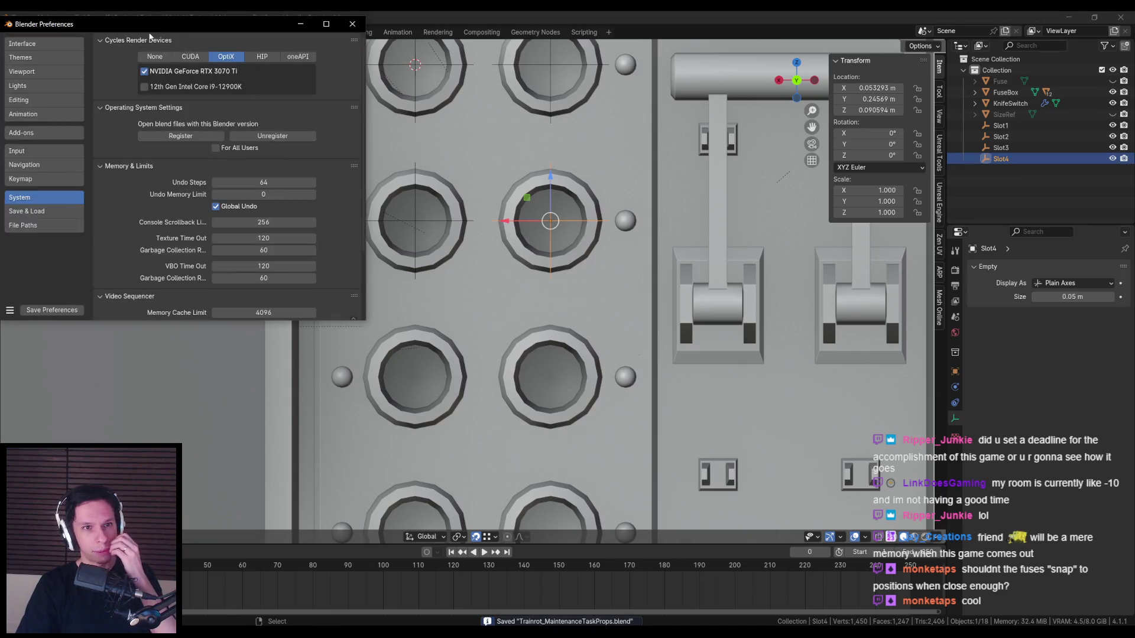
click(233, 169)
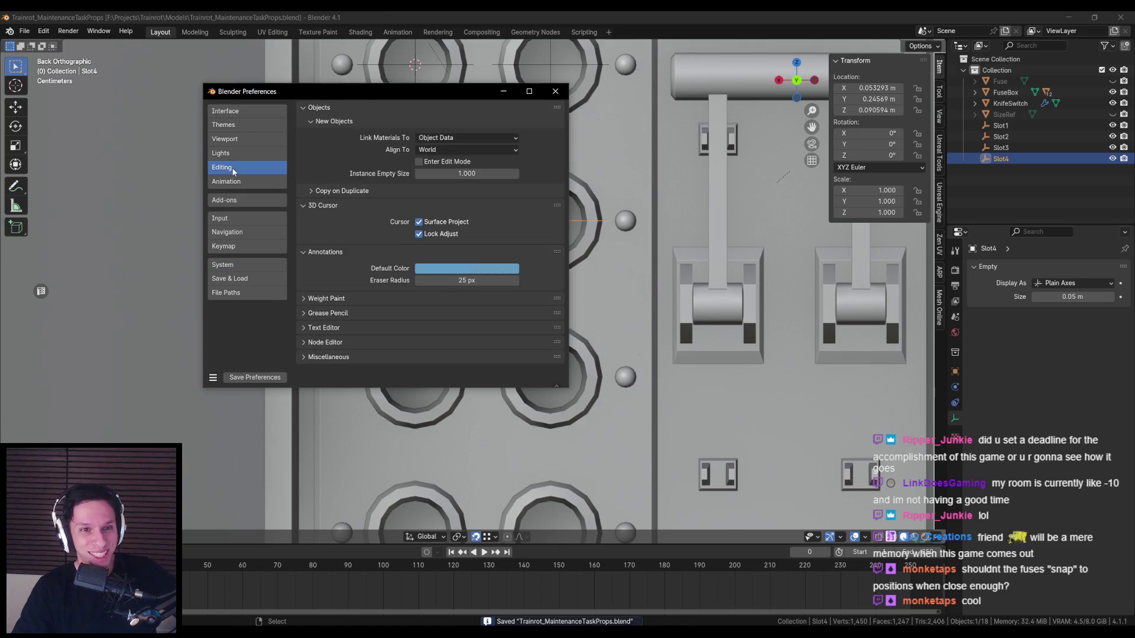
click(304, 357)
click(307, 359)
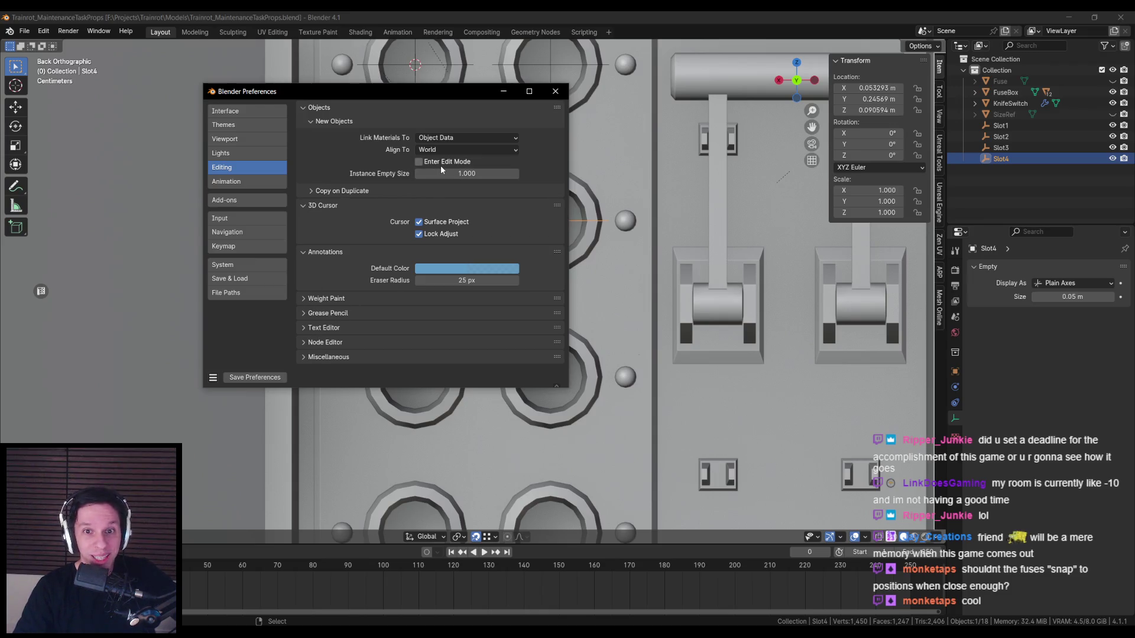
click(320, 191)
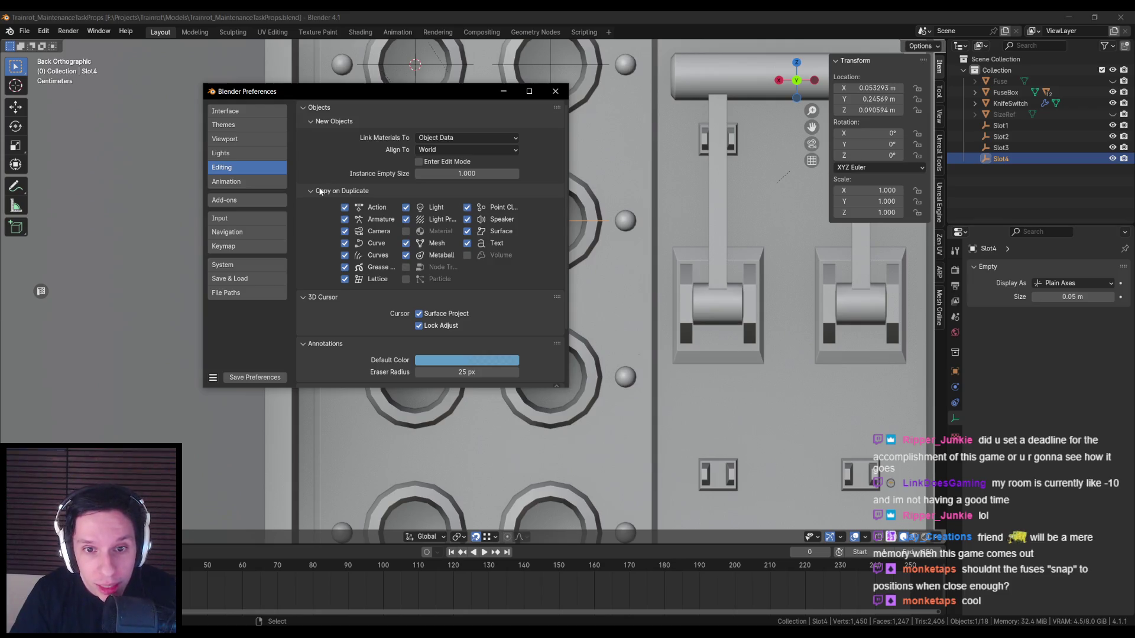
click(320, 191)
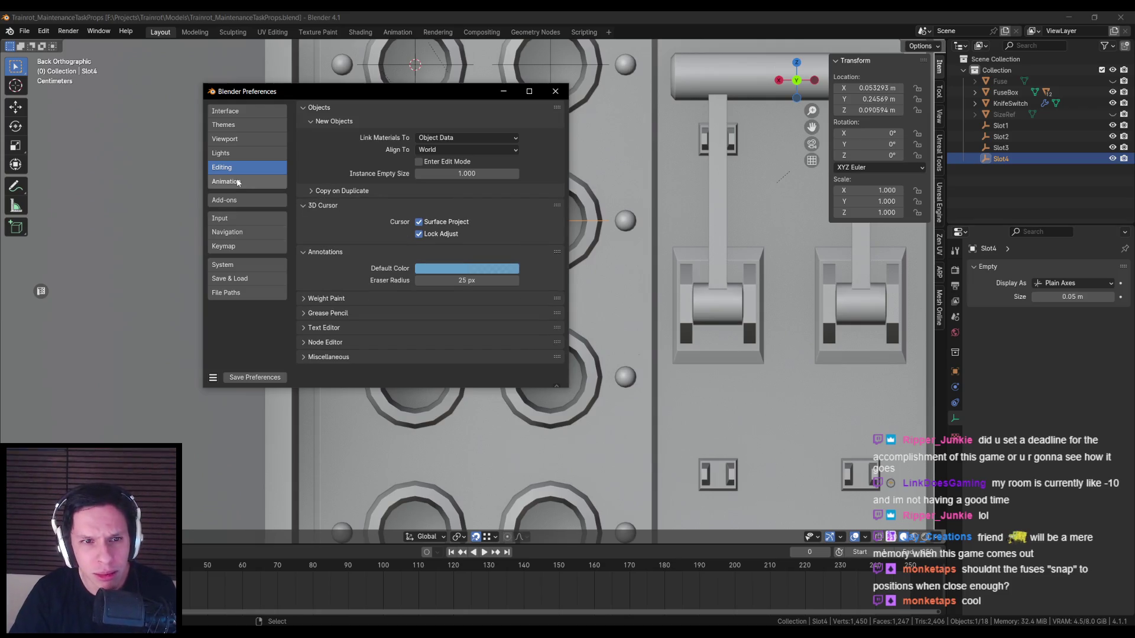
click(225, 111)
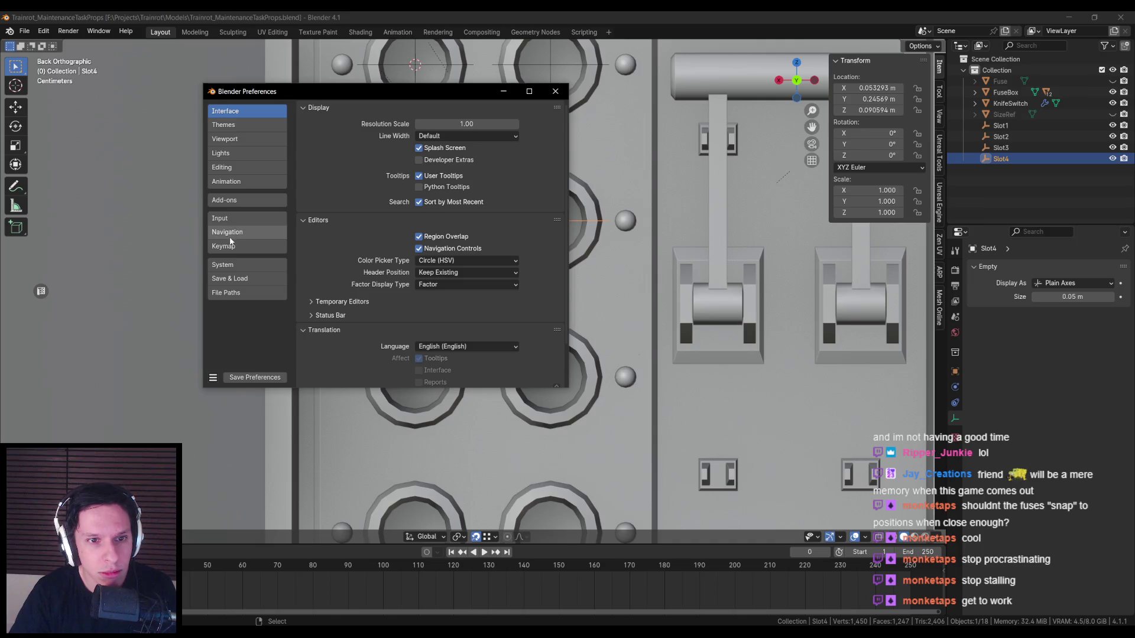
scroll(368, 255, down, 2)
scroll(368, 267, up, 2)
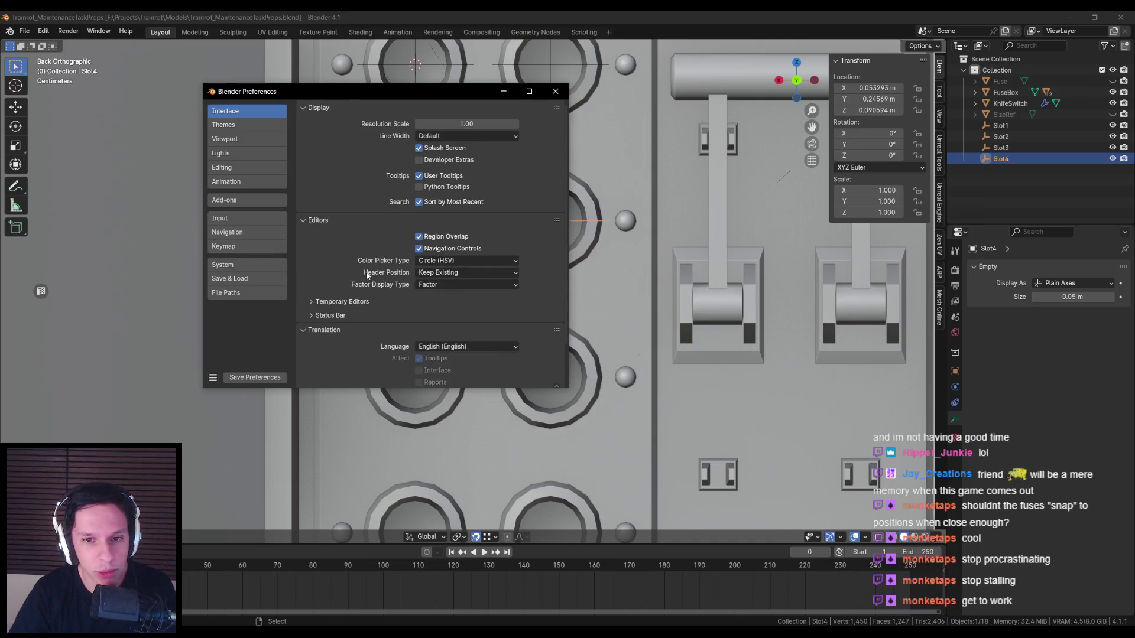
click(555, 91)
scroll(438, 250, down, 2)
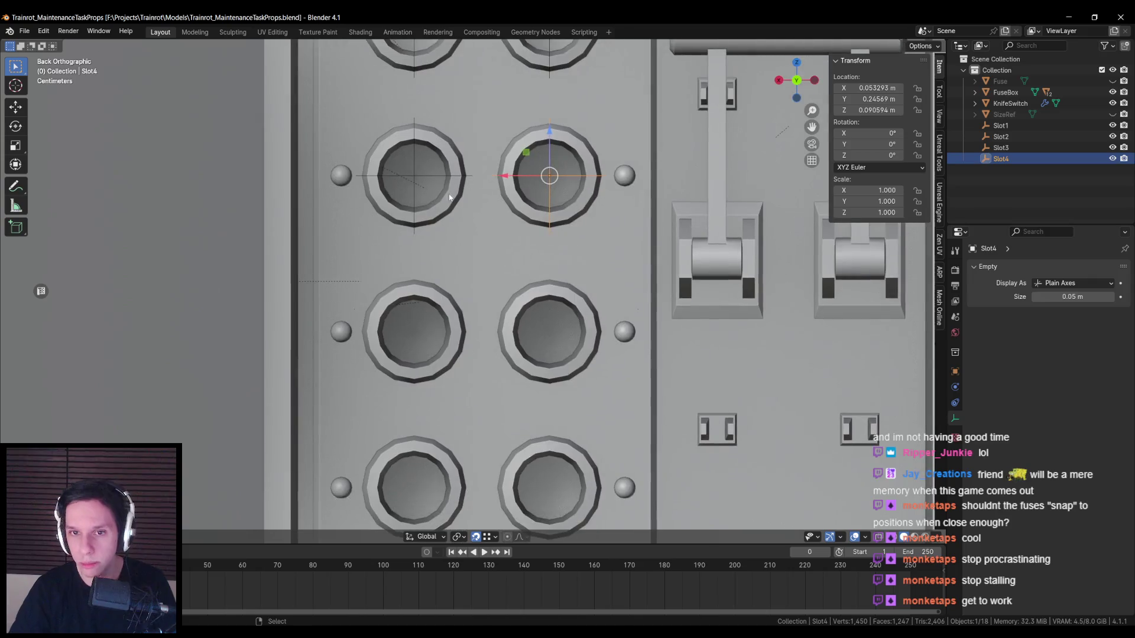
- Duplicate the slot empty onto the next two fuse holes, naming them Slot5 and Slot6
key(shift+d)
click(426, 310)
key(F2)
text(Slot5)
key(Return)
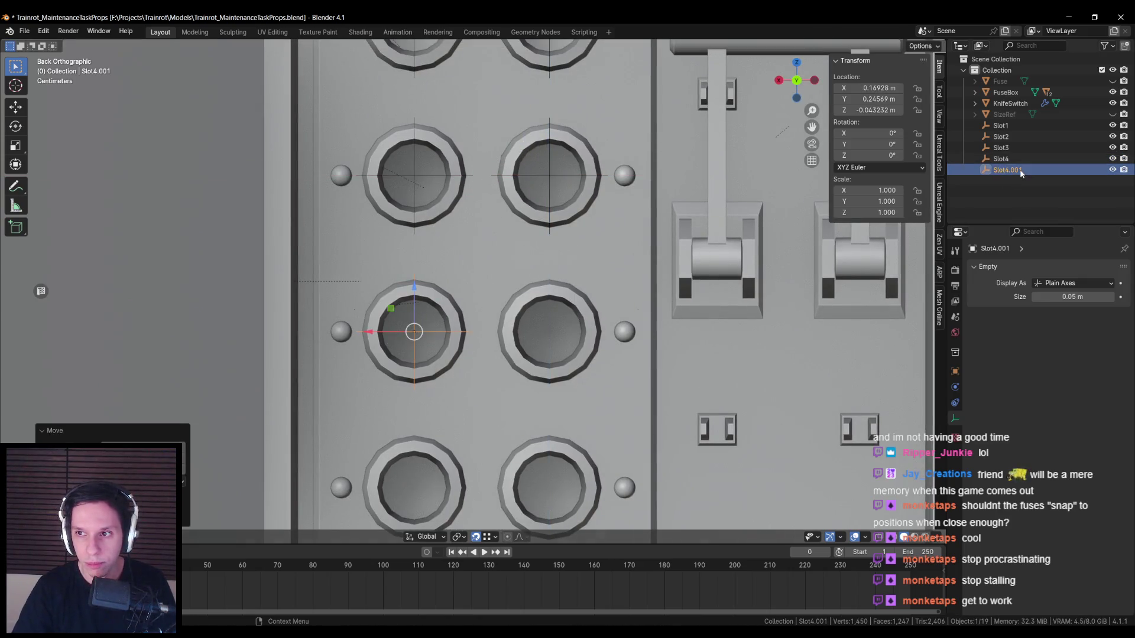
scroll(756, 307, down, 2)
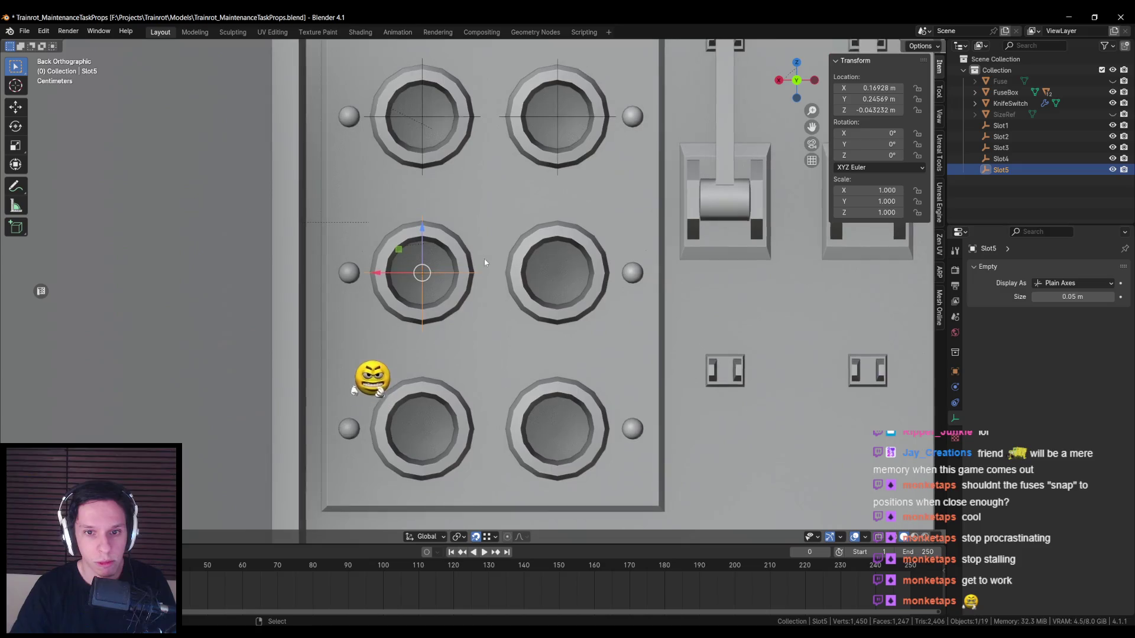
key(shift+d)
click(556, 272)
double_click(1009, 178)
text(Slot6)
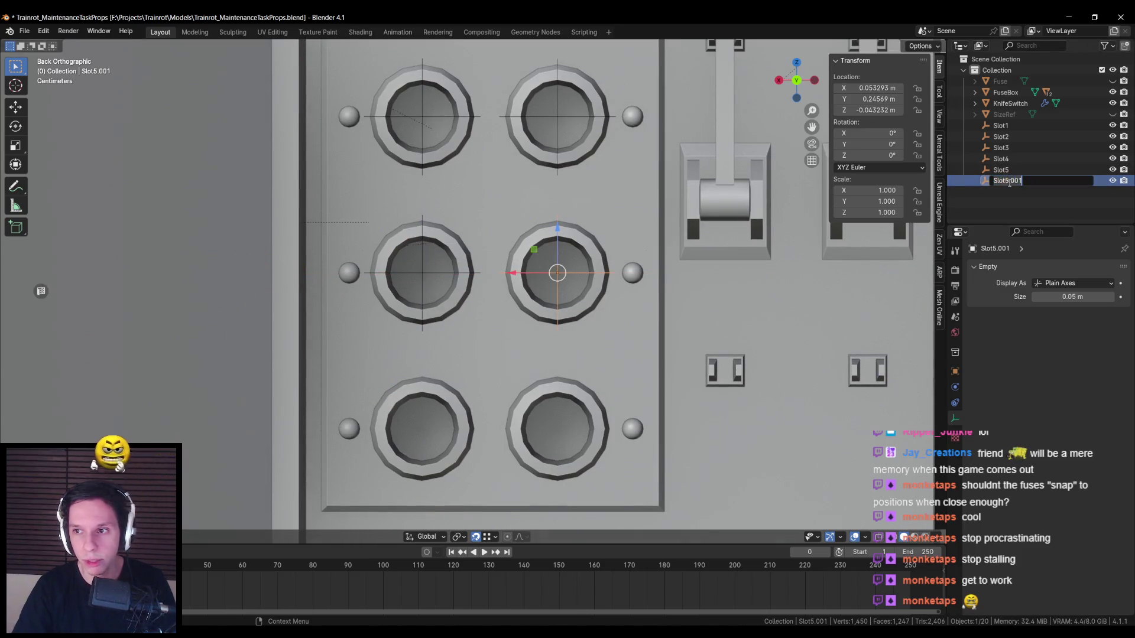
key(Return)
- Place Slot7 and Slot8 on the bottom-left and bottom-right holes, checking placement in perspective
scroll(553, 213, down, 2)
key(shift+d)
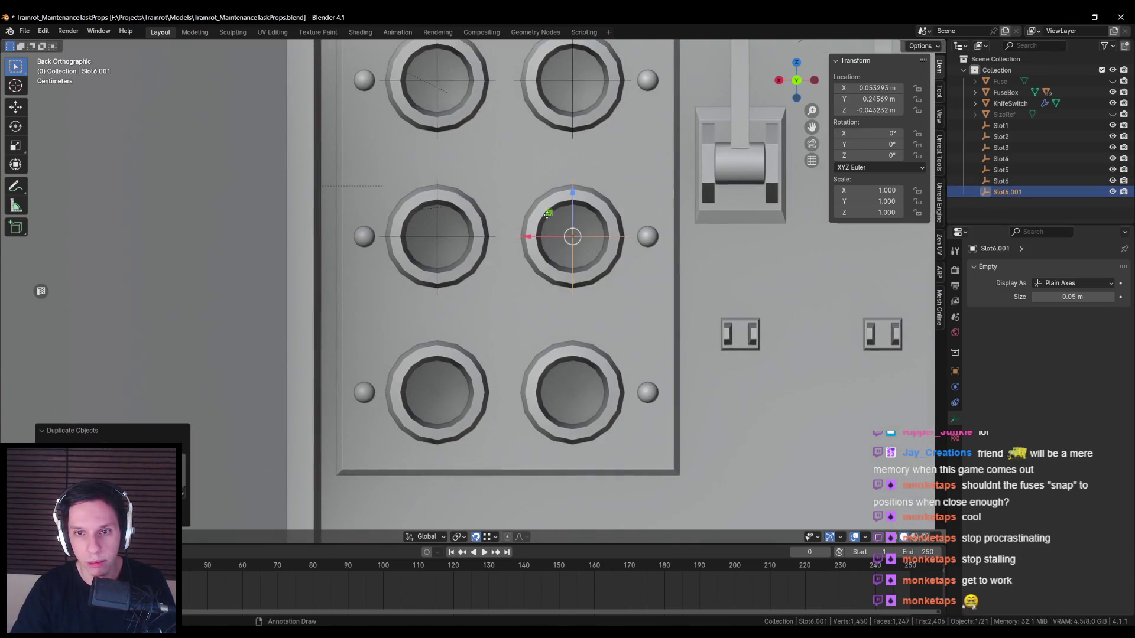
click(416, 369)
double_click(1008, 192)
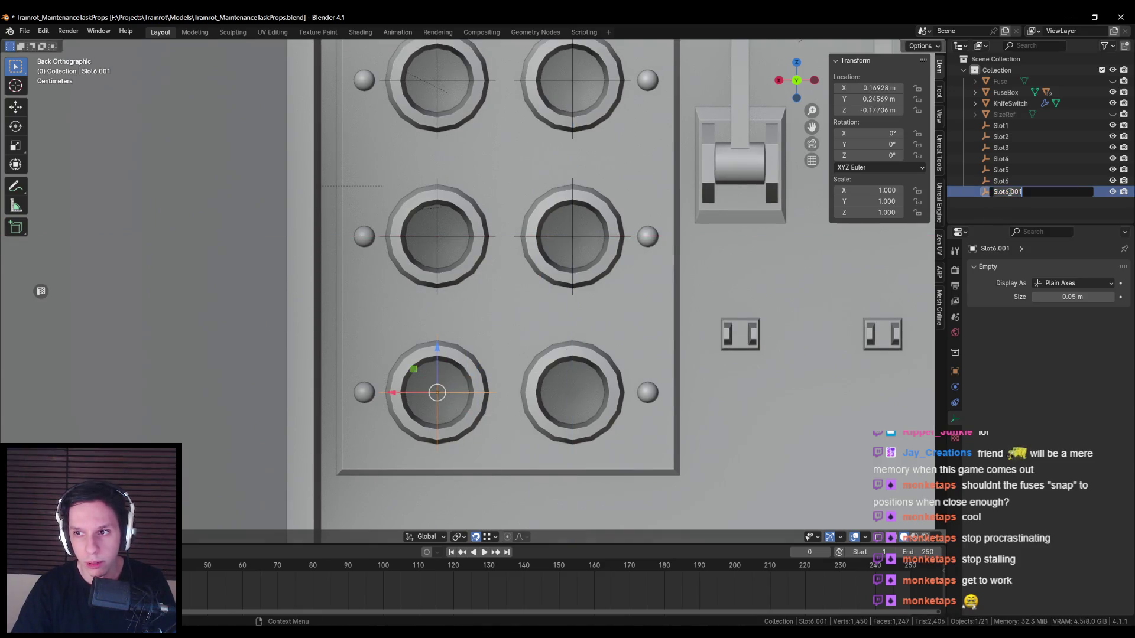
text(Slot7)
key(Return)
scroll(577, 340, down, 2)
key(shift+d)
click(578, 341)
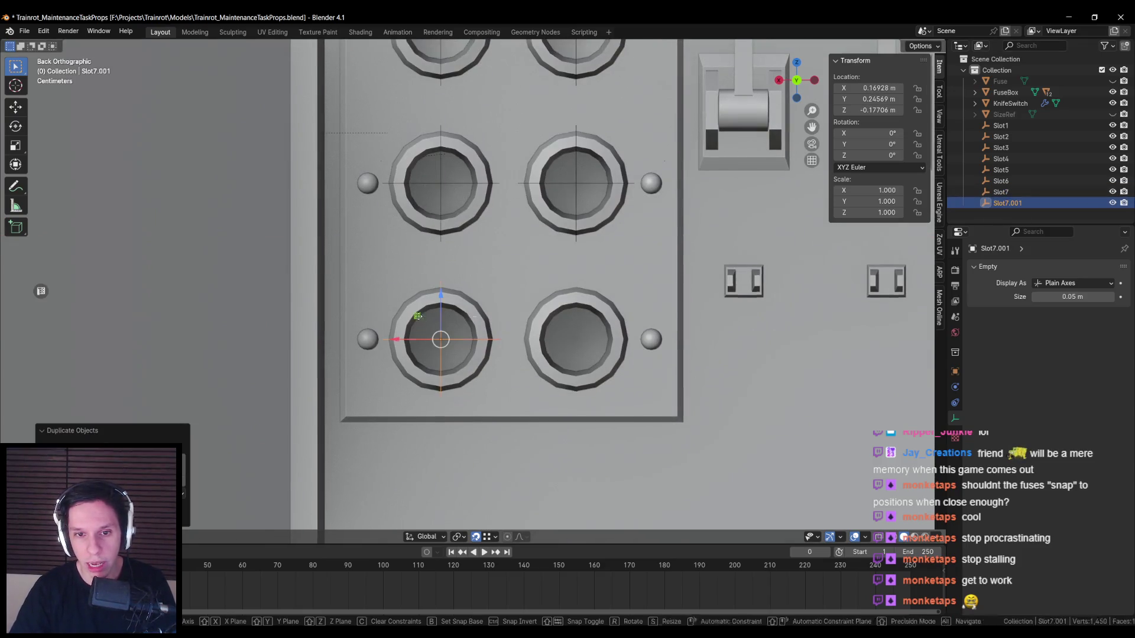
scroll(581, 346, down, 3)
scroll(538, 353, up, 3)
mouse_move(538, 353)
mouse_down()
mouse_move(585, 365)
mouse_move(519, 370)
mouse_up()
double_click(1008, 203)
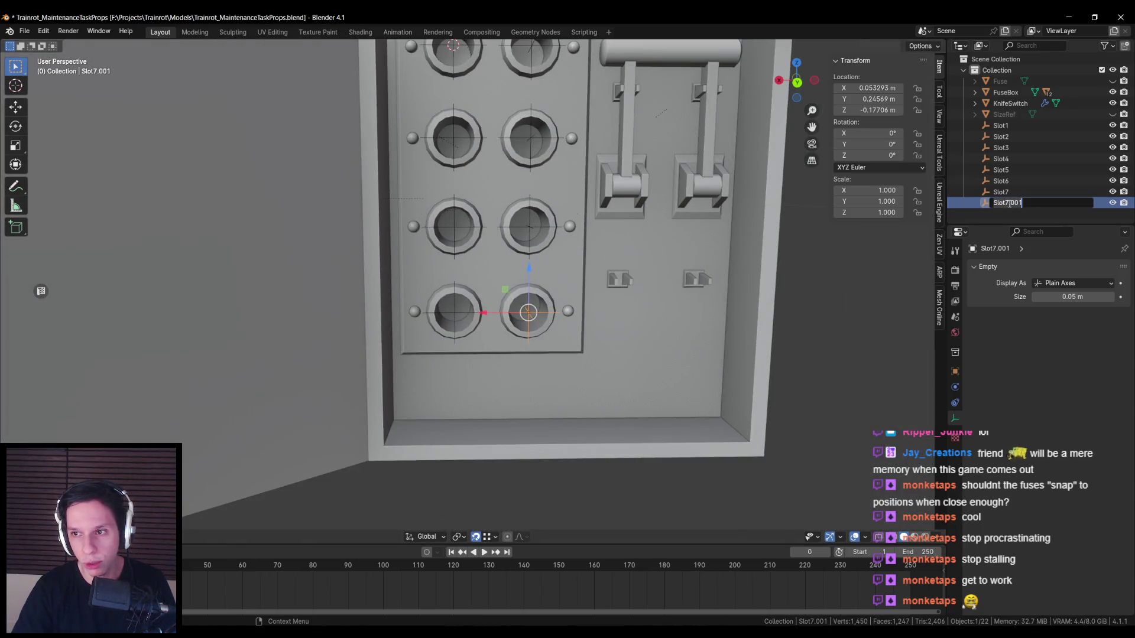
text(Slot8)
key(Return)
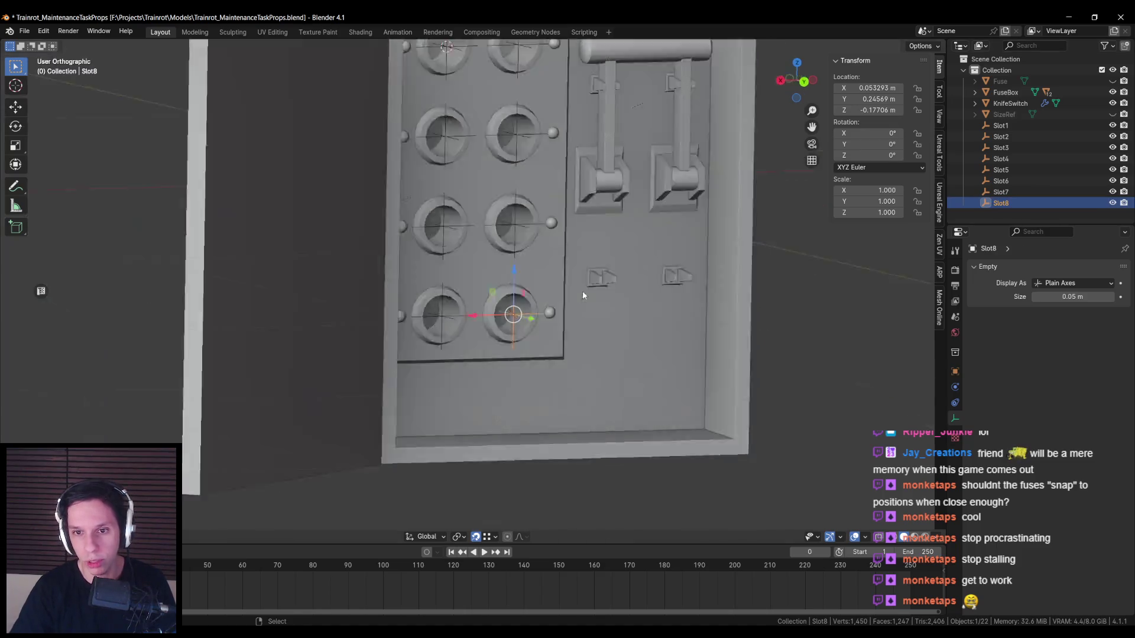
- Return to the straight-on back view and save the blend file
key(ctrl+KP_1)
scroll(612, 285, down, 3)
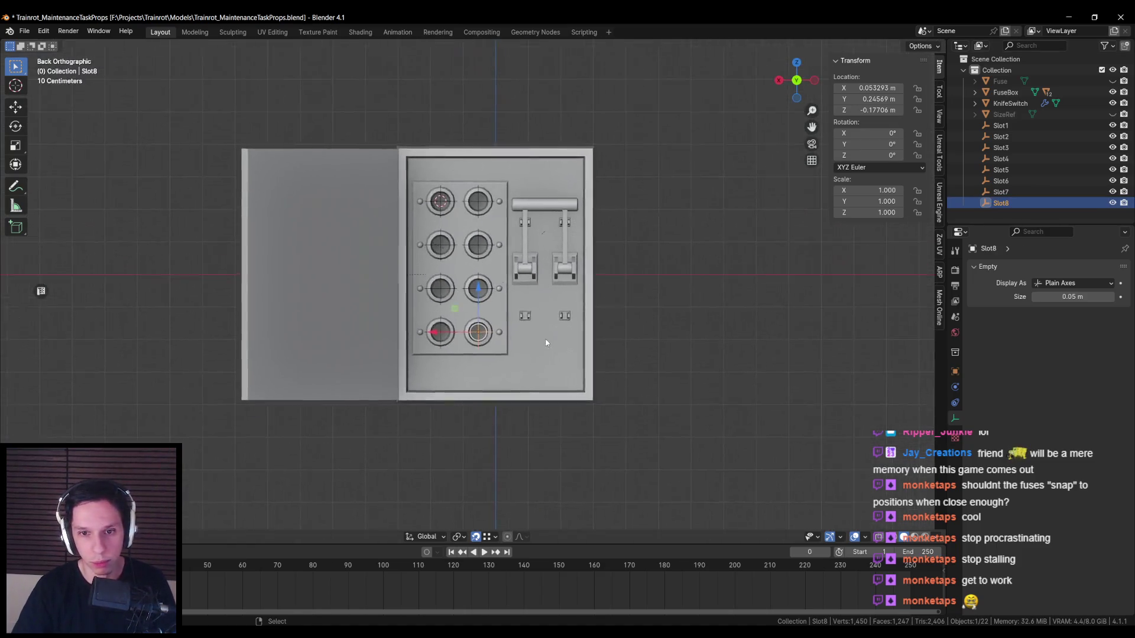
scroll(546, 342, up, 2)
key(ctrl+s)
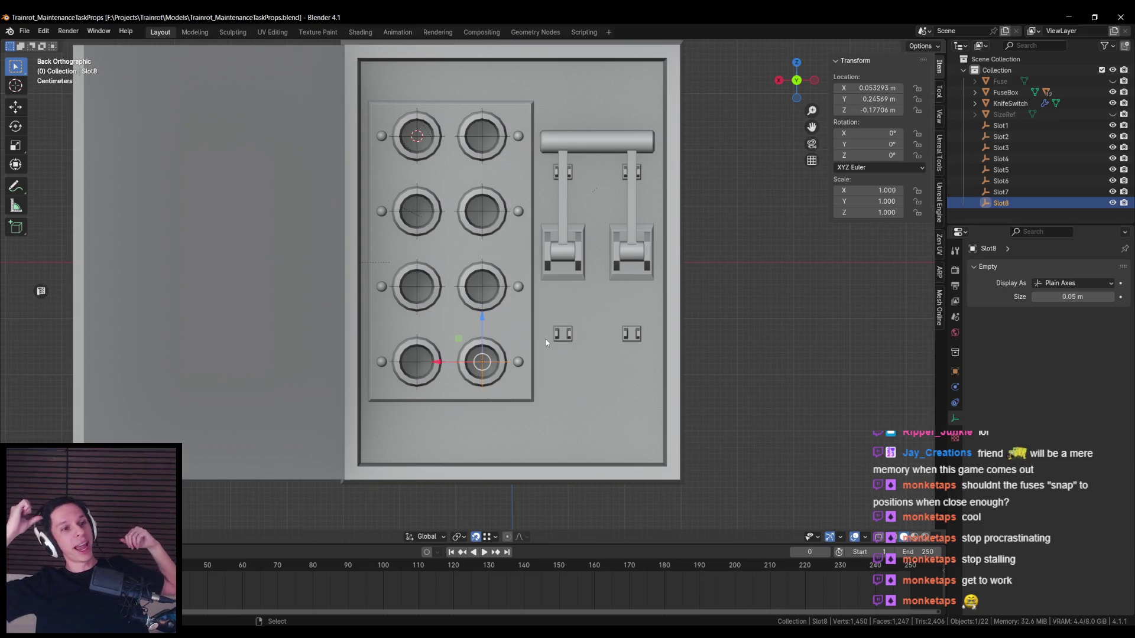
scroll(445, 305, up, 1)
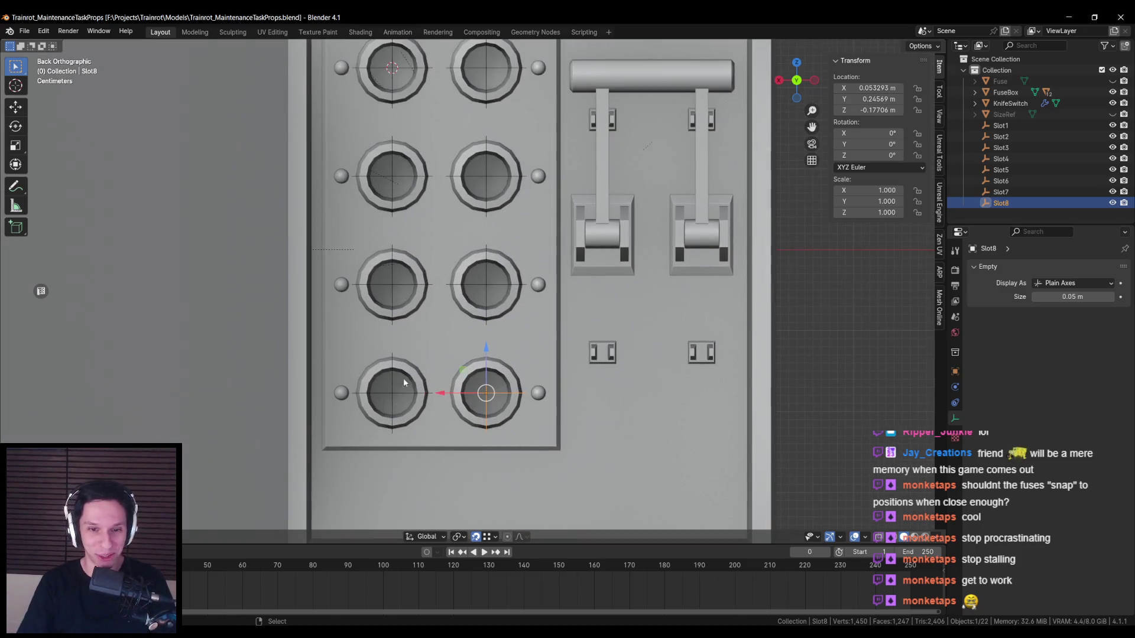
shift+click(392, 391)
- Shift-select Slot6 through Slot1 so all eight slot empties are selected
shift+click(493, 288)
shift+click(373, 287)
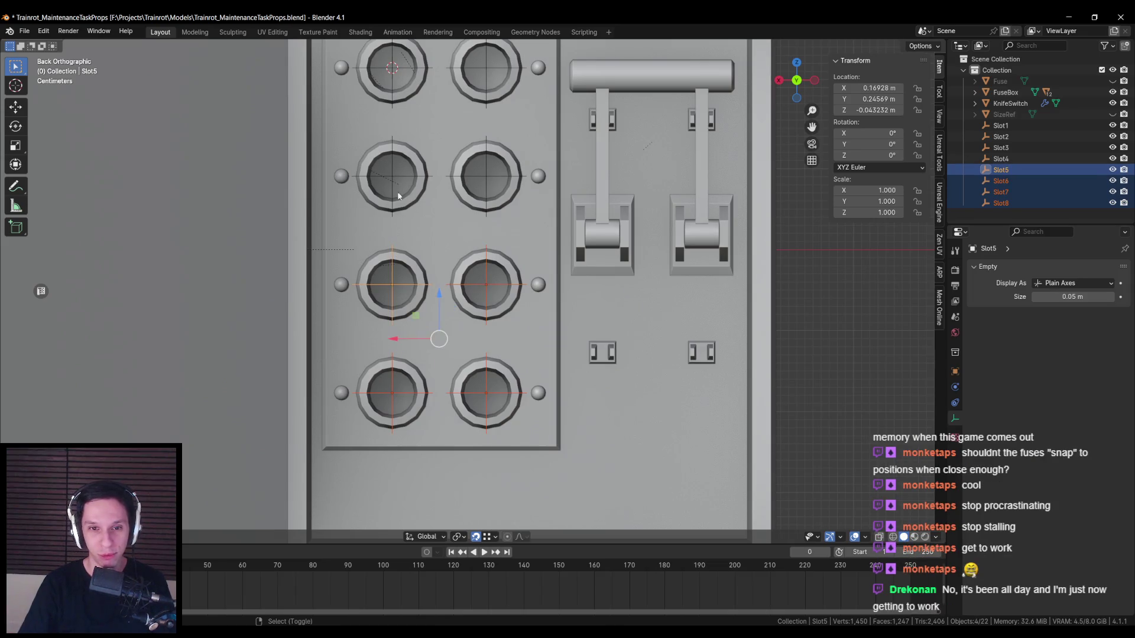
shift+click(393, 176)
shift+click(486, 175)
shift+click(478, 78)
shift+click(486, 68)
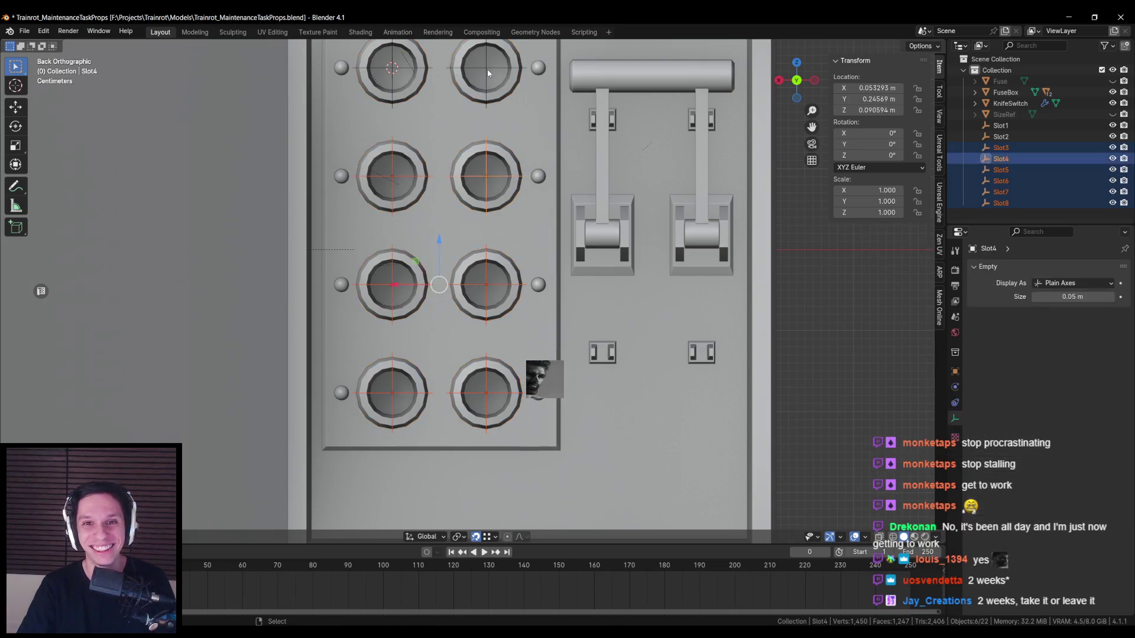
shift+click(392, 67)
scroll(413, 95, down, 5)
drag(429, 109, 664, 159)
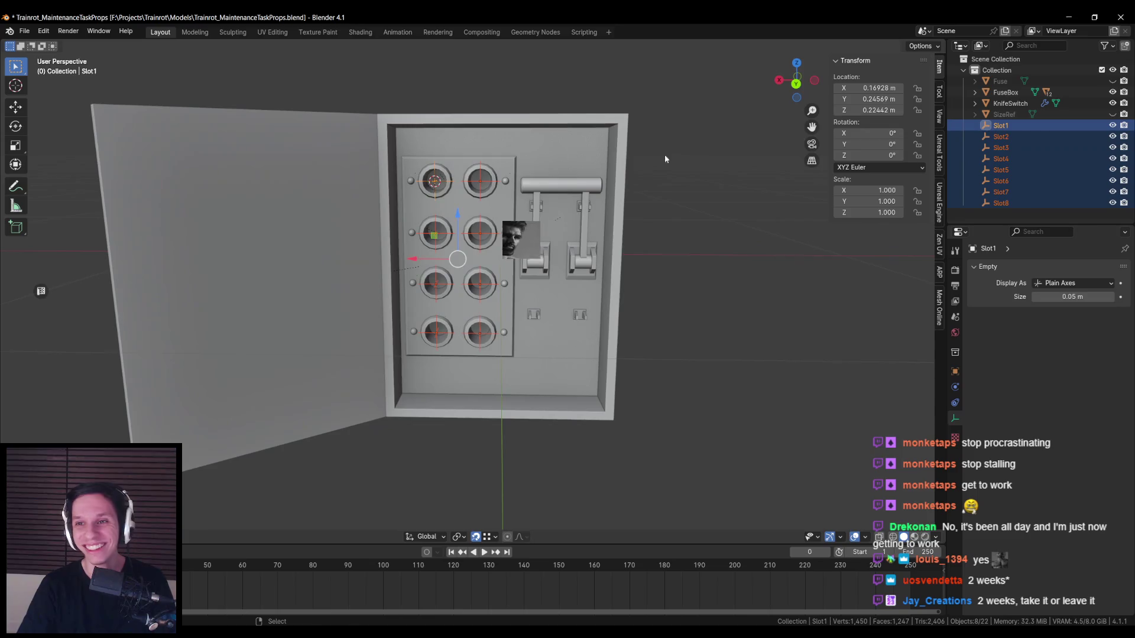
- Add FuseBox to the selection, convert the eight slots into FuseBox sockets, and save
click(939, 202)
click(870, 333)
scroll(544, 205, up, 2)
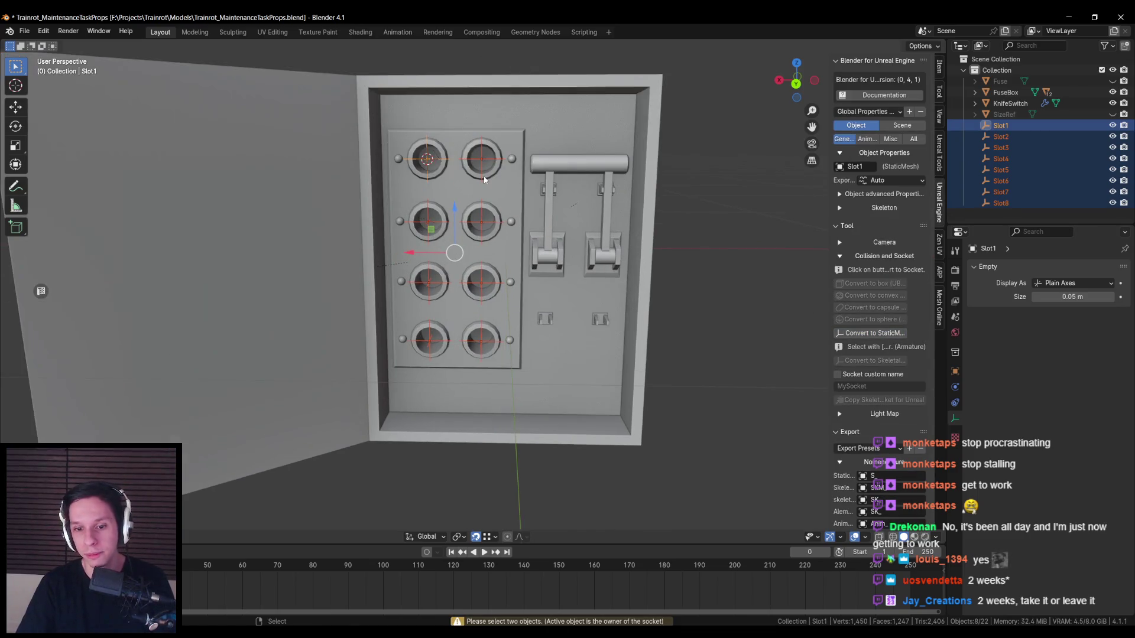
shift+click(543, 101)
click(870, 405)
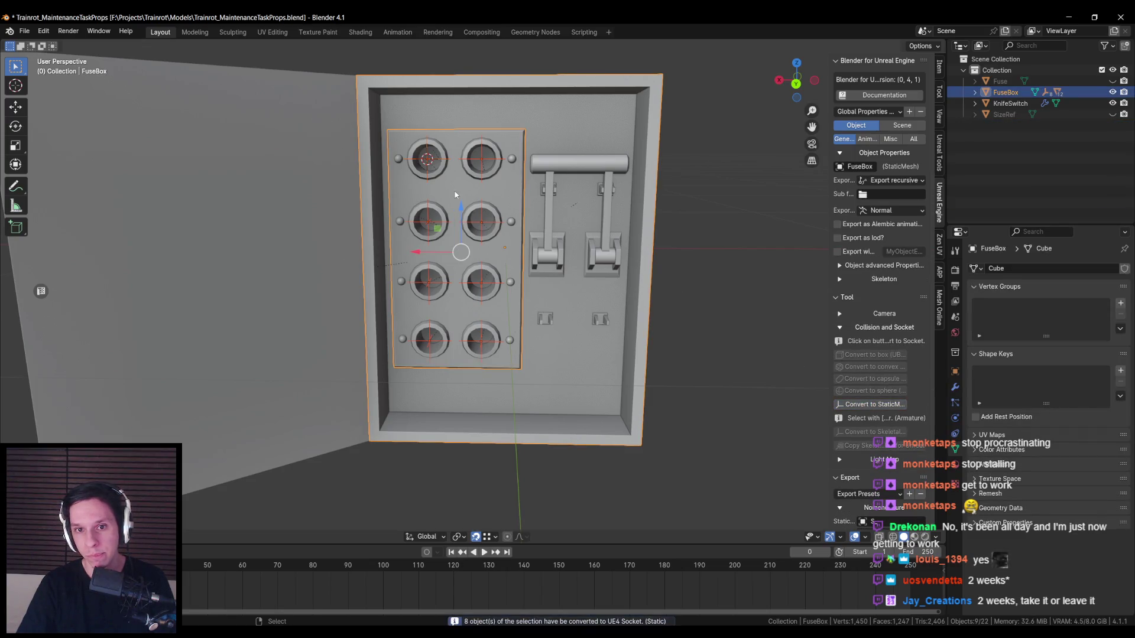
scroll(458, 207, up, 2)
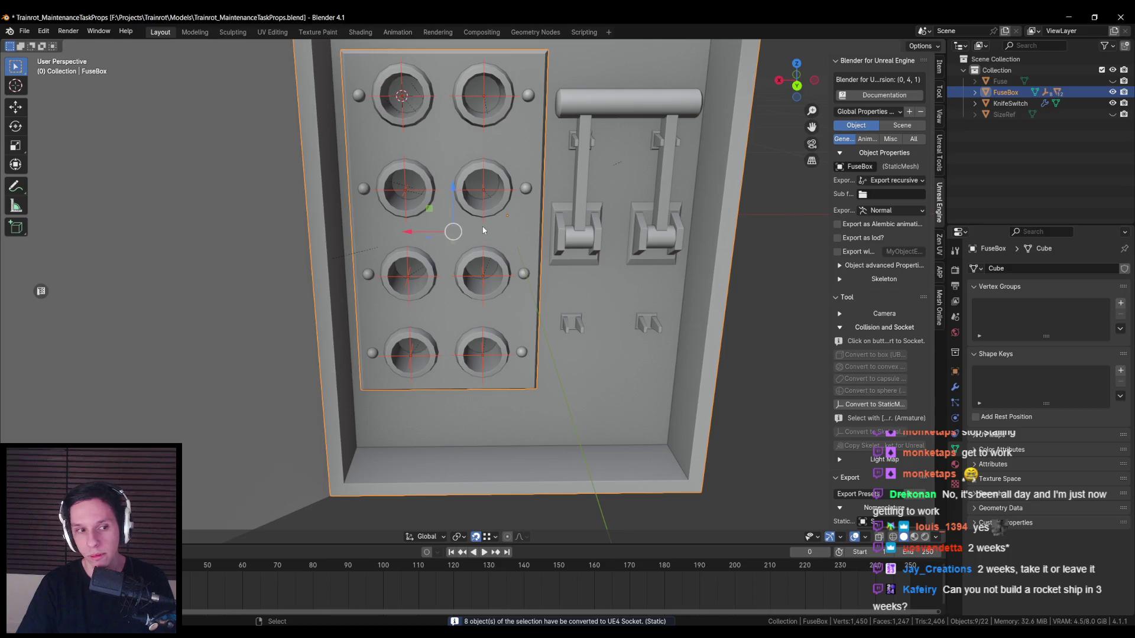
key(alt+a)
scroll(479, 219, down, 4)
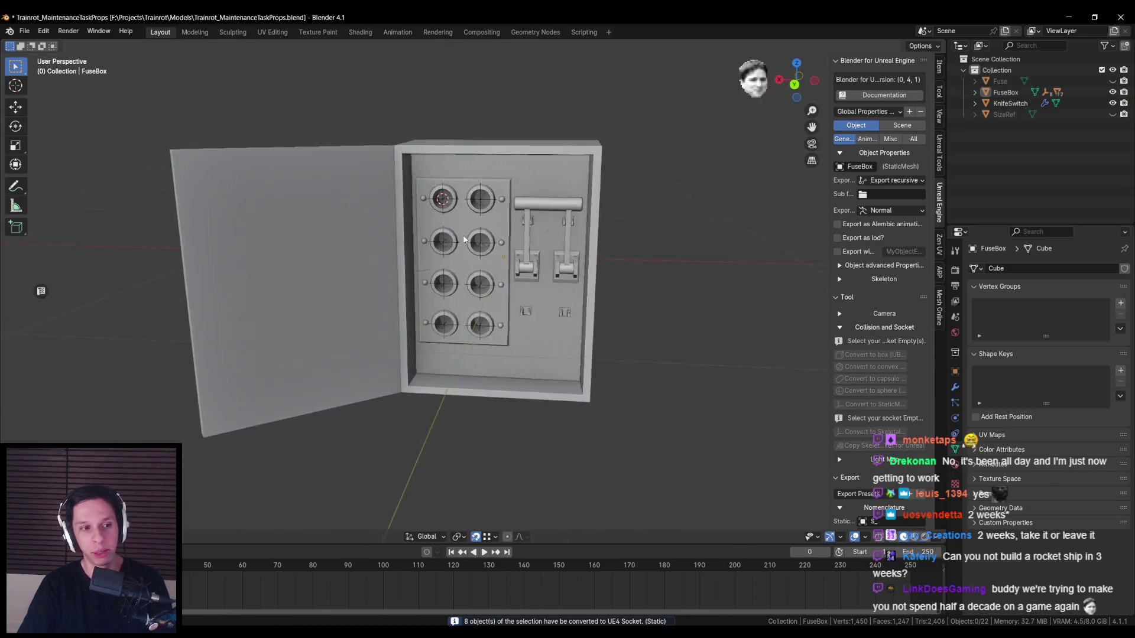
scroll(475, 204, up, 3)
key(ctrl+s)
- Inspect the new sockets, then export only the selected FuseBox mesh for Unreal and save
click(488, 104)
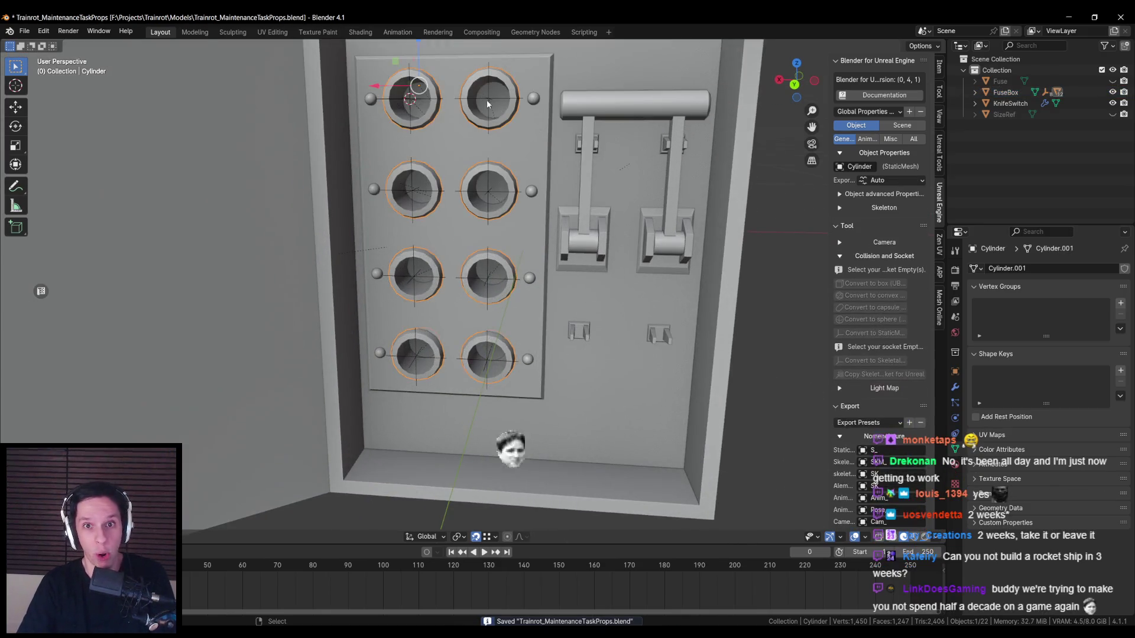
click(412, 190)
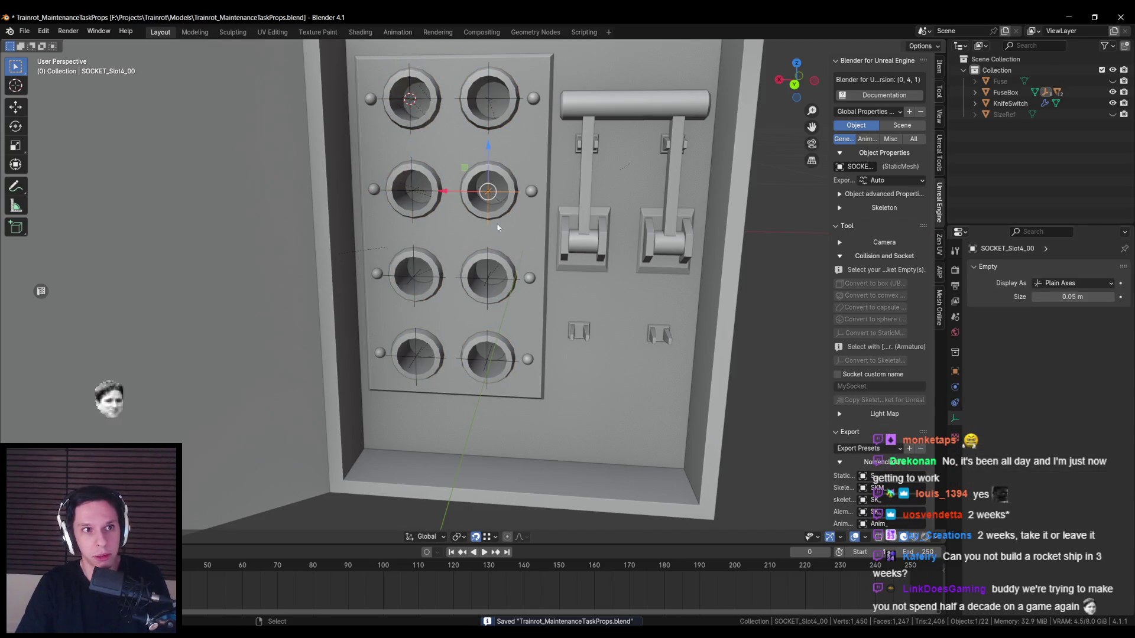
click(494, 279)
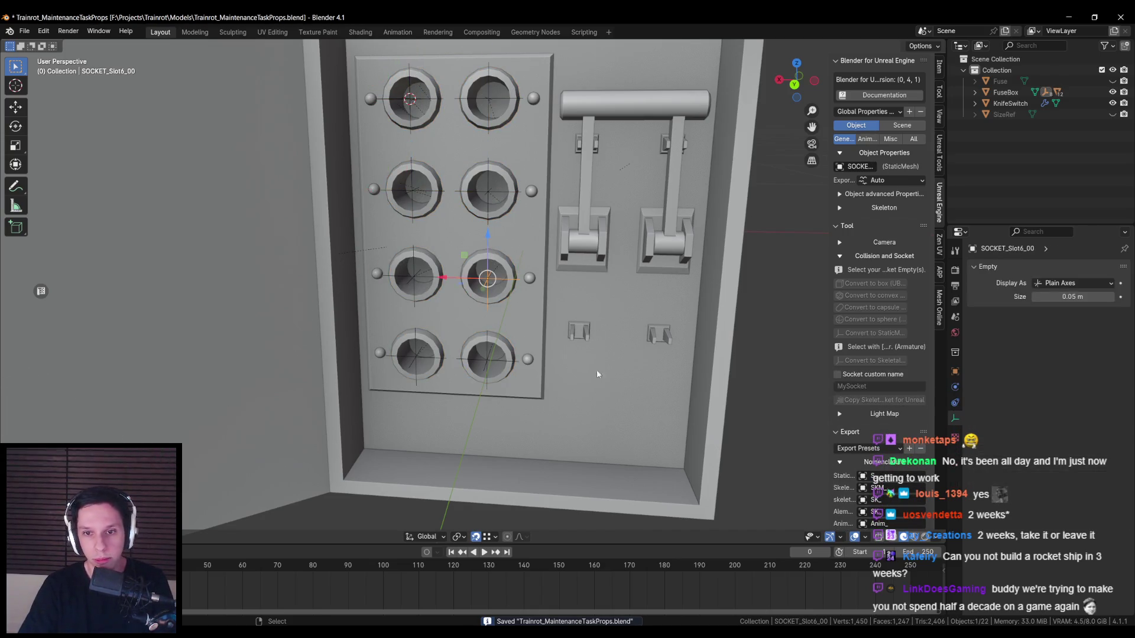
click(567, 355)
scroll(877, 468, down, 10)
scroll(877, 467, down, 3)
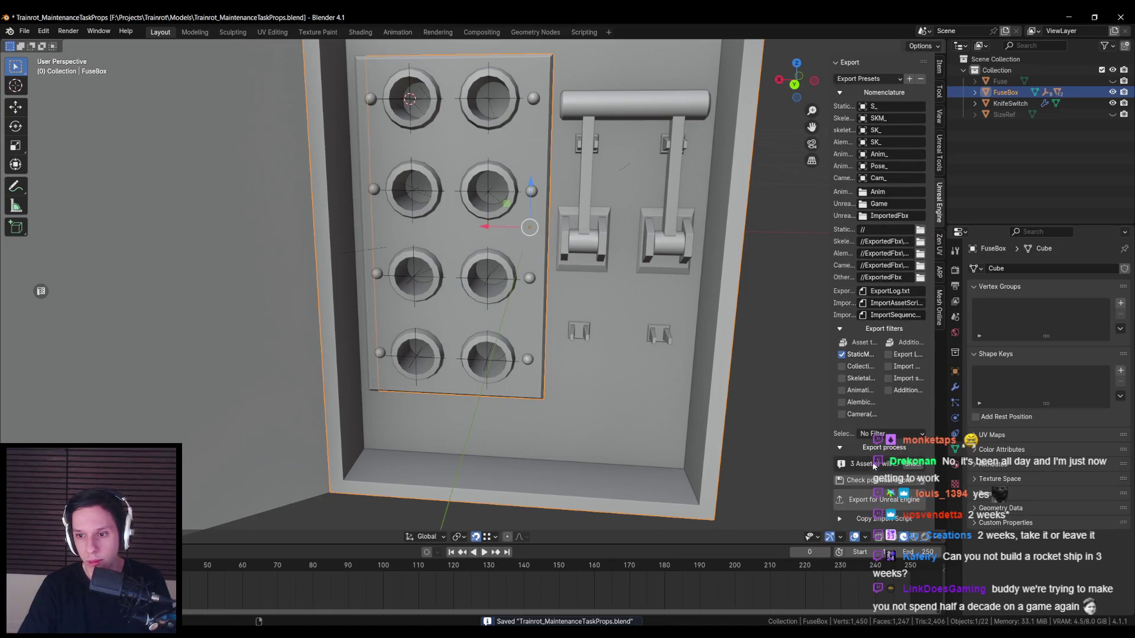
click(881, 433)
click(887, 461)
key(ctrl+s)
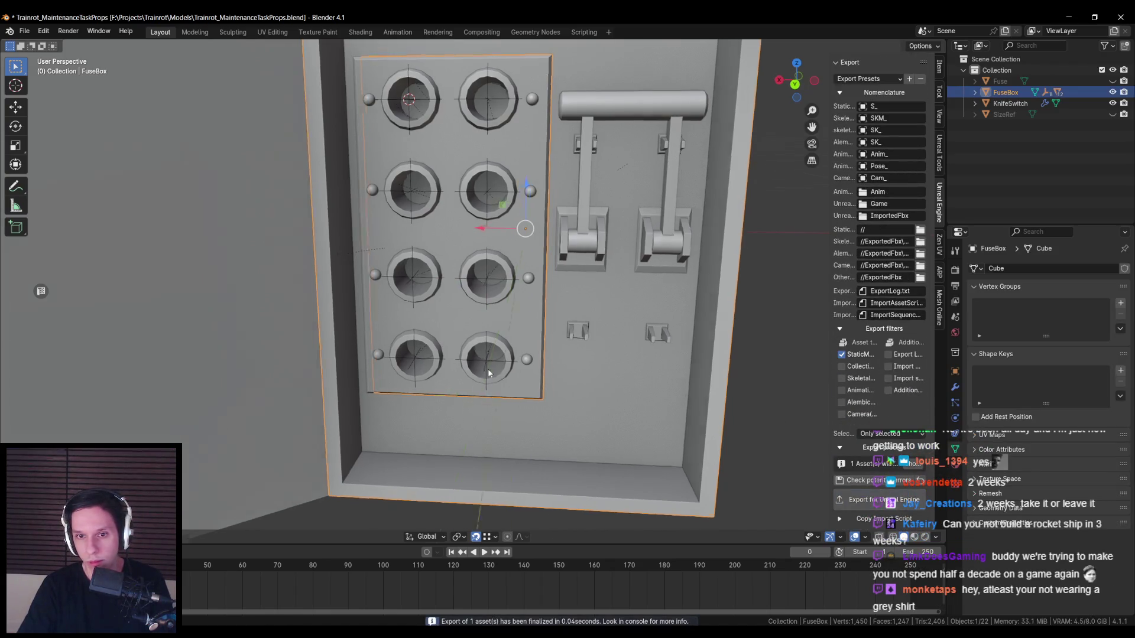
scroll(354, 414, down, 3)
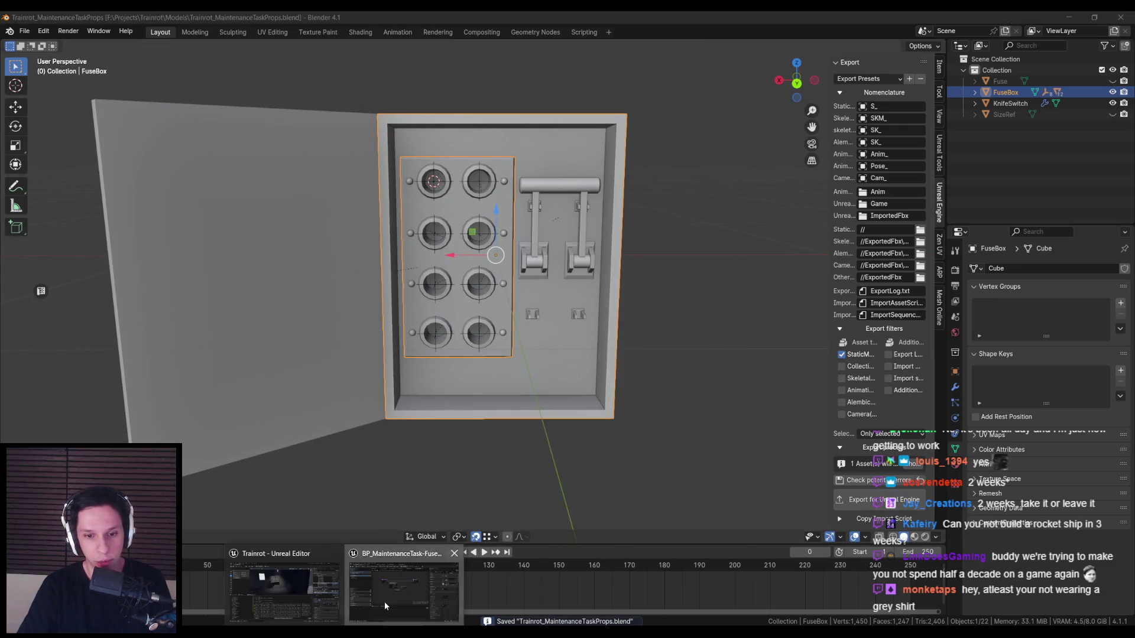
click(384, 602)
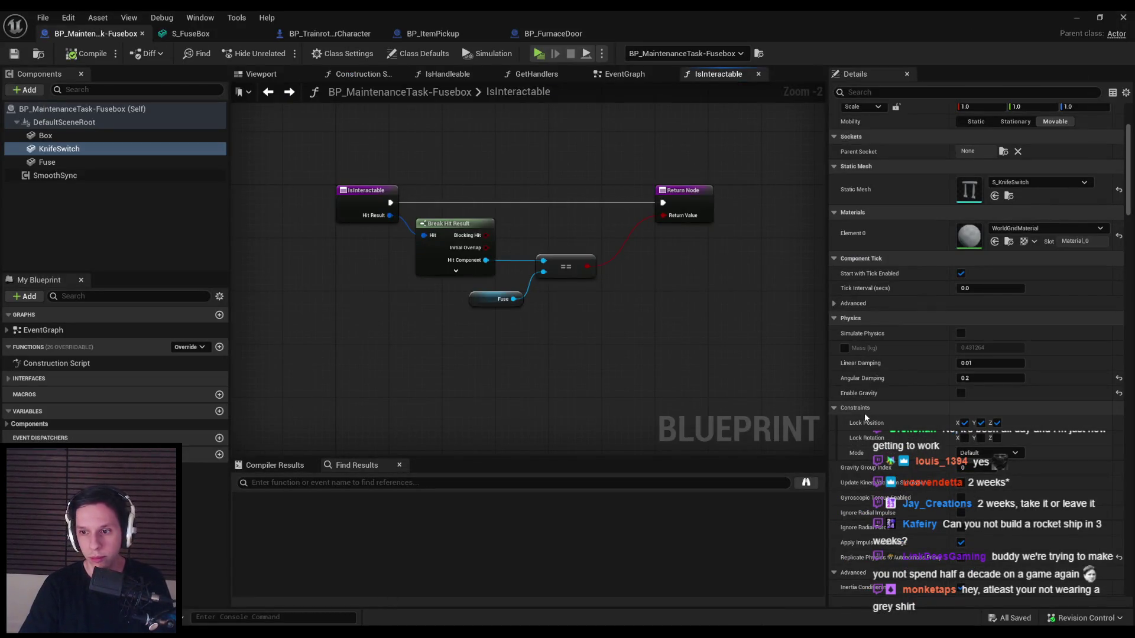
- Reimport S_FuseBox with its sockets, delete the oversized convex hull, and check socket Slot1_00
click(202, 36)
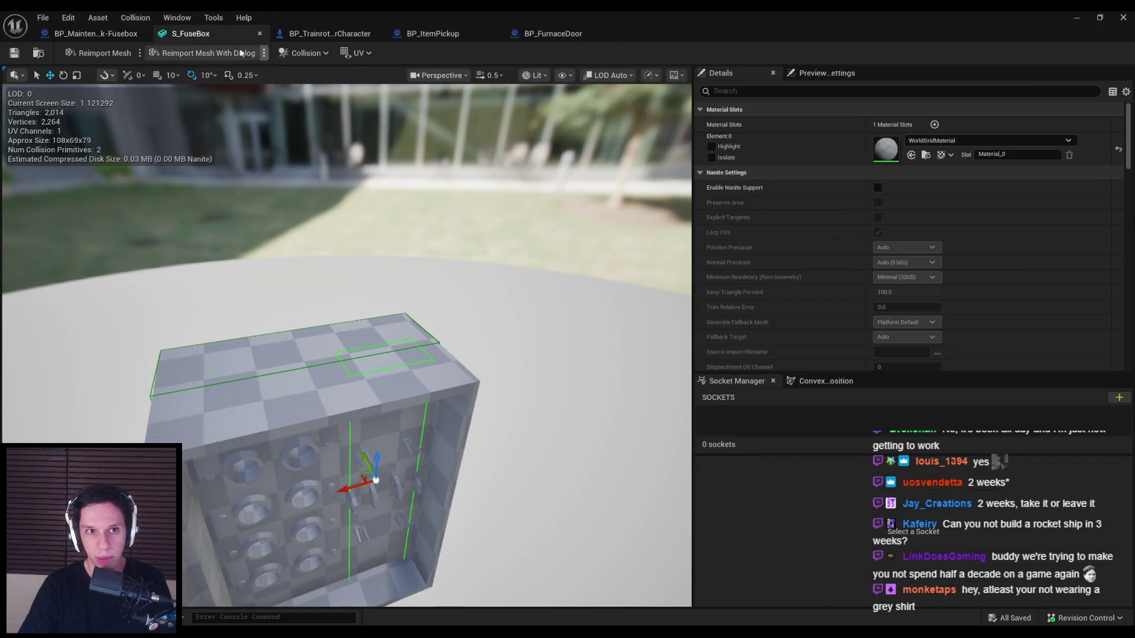
click(97, 53)
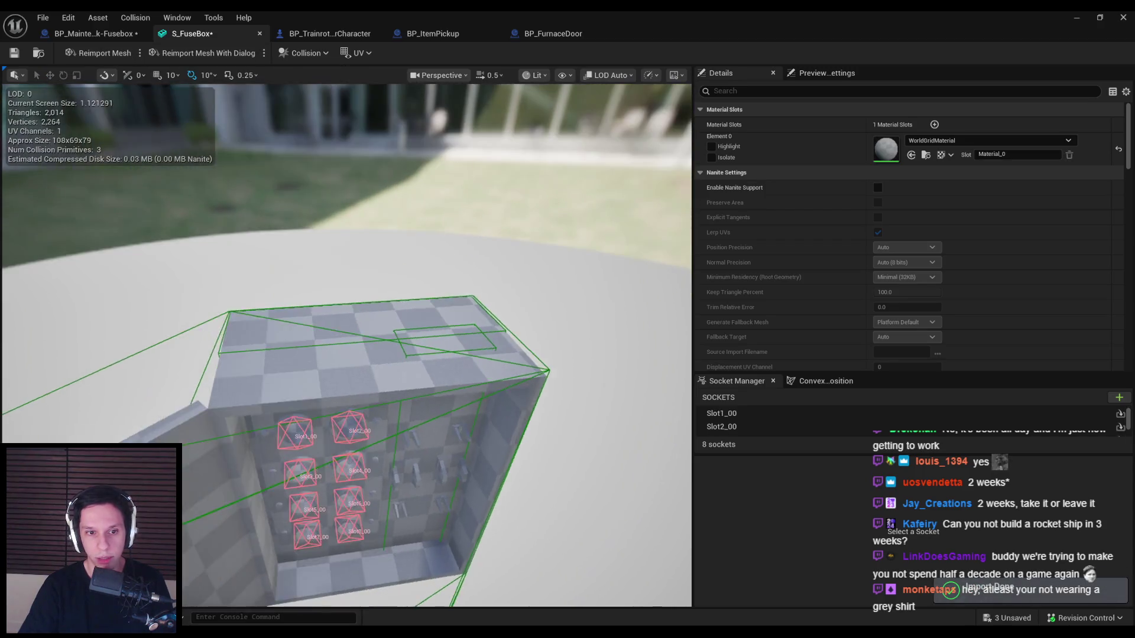
click(179, 367)
key(Delete)
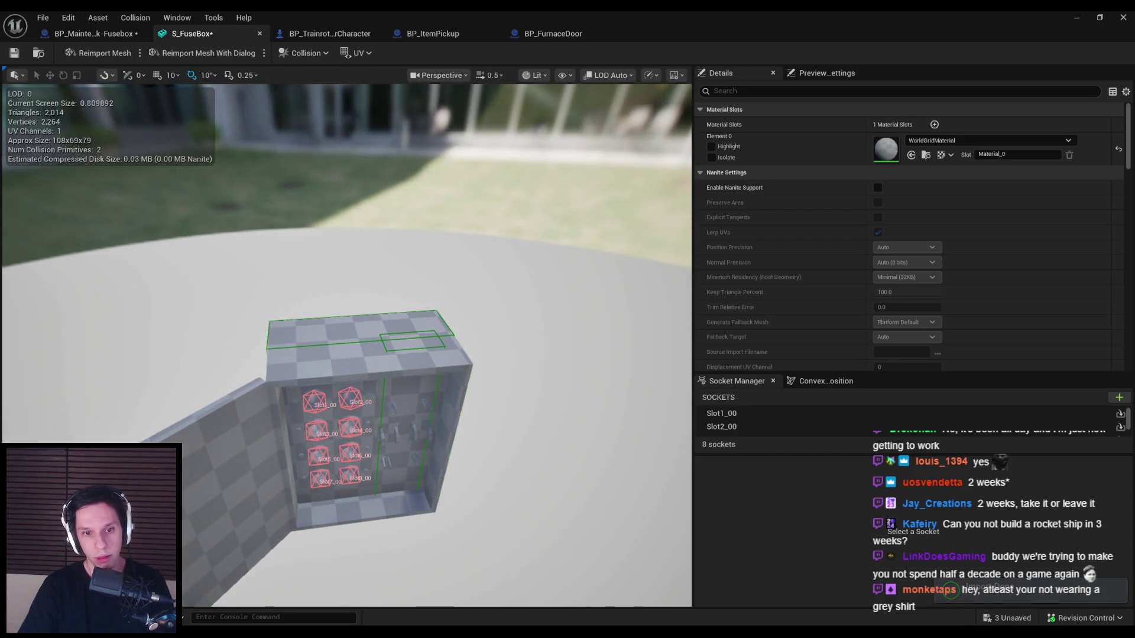
scroll(179, 367, up, 3)
scroll(289, 180, down, 4)
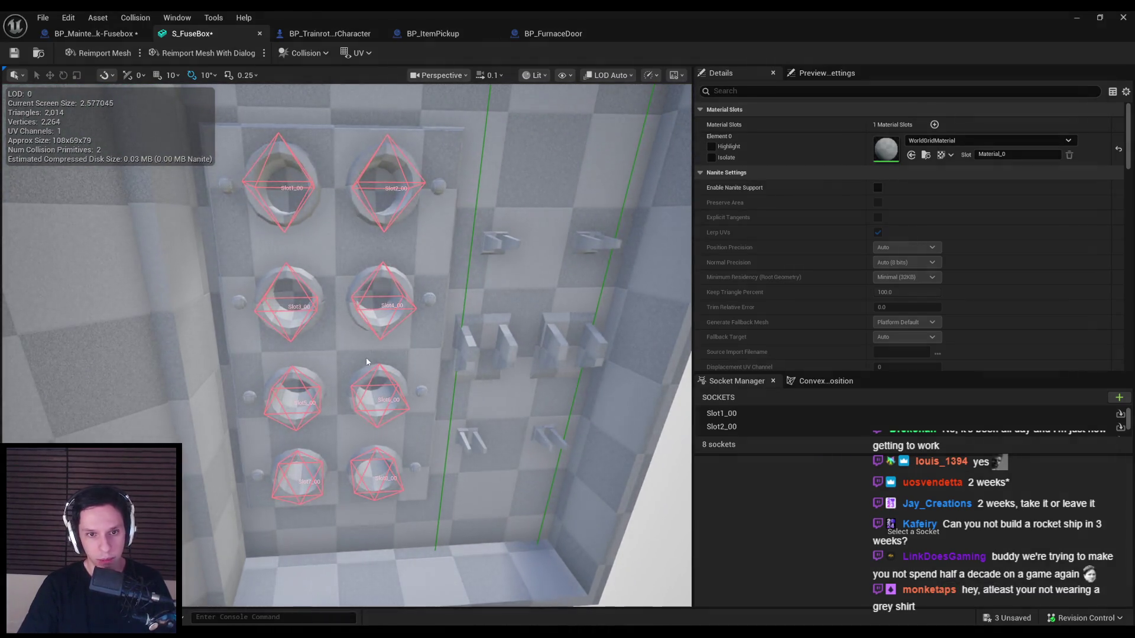
click(290, 180)
key(alt+Tab)
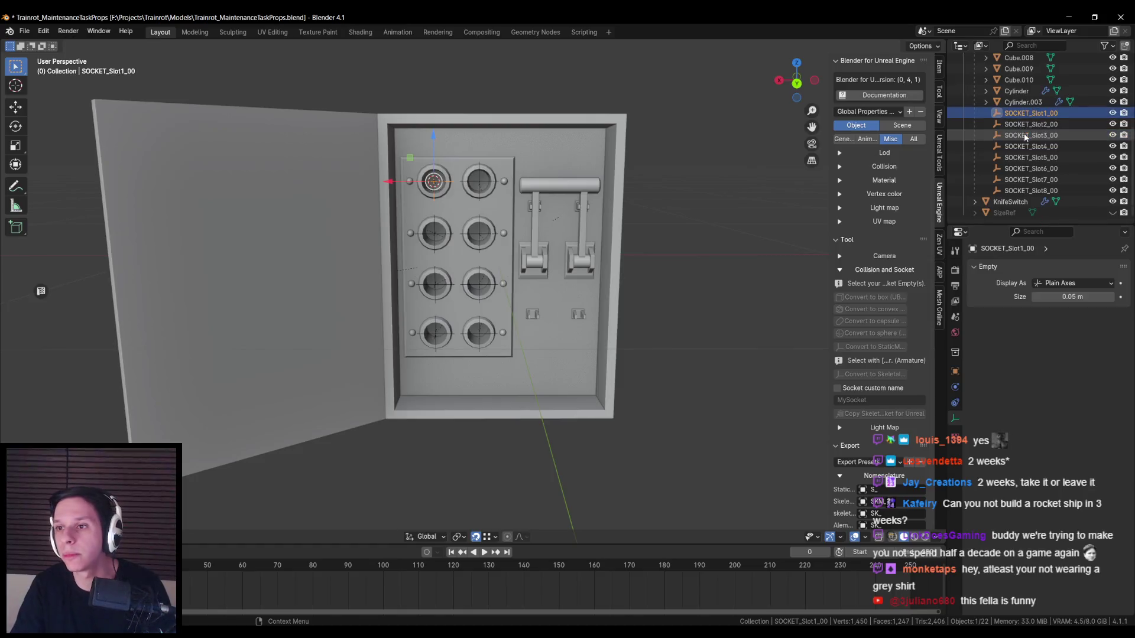
- Rename SOCKET_Slot1_00 through SOCKET_Slot4_00 to SOCKET_Slot1 through SOCKET_Slot4 in the Outliner
click(1051, 113)
scroll(1051, 117, up, 1)
double_click(1050, 130)
key(BackSpace)
key(BackSpace)
key(BackSpace)
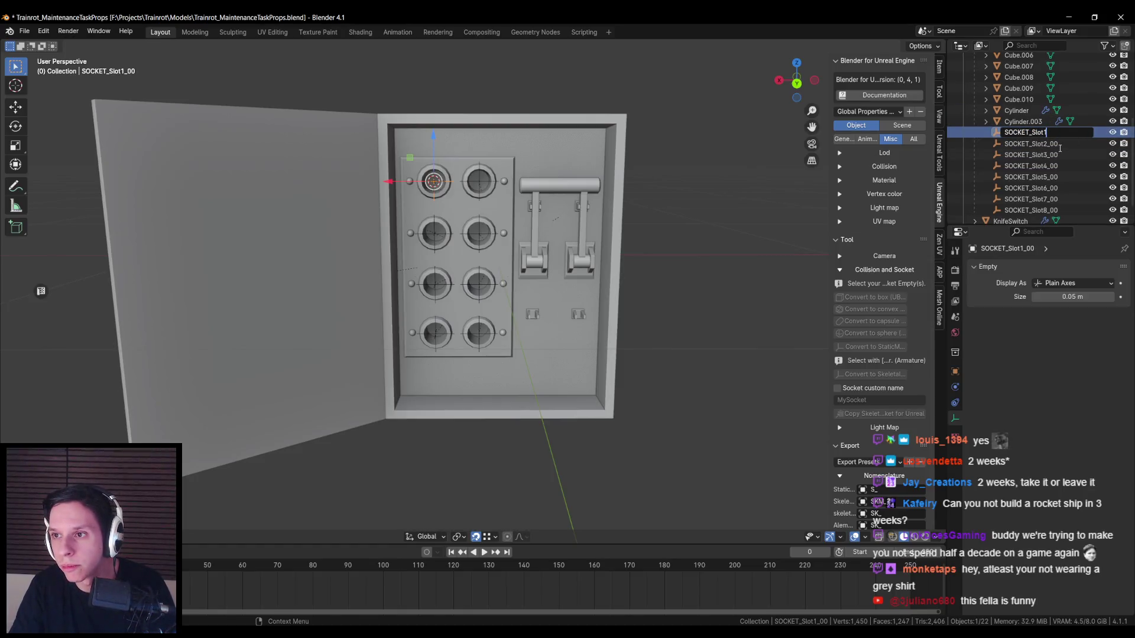
key(Return)
scroll(1064, 133, down, 1)
double_click(1085, 133)
key(BackSpace)
key(BackSpace)
key(BackSpace)
key(Return)
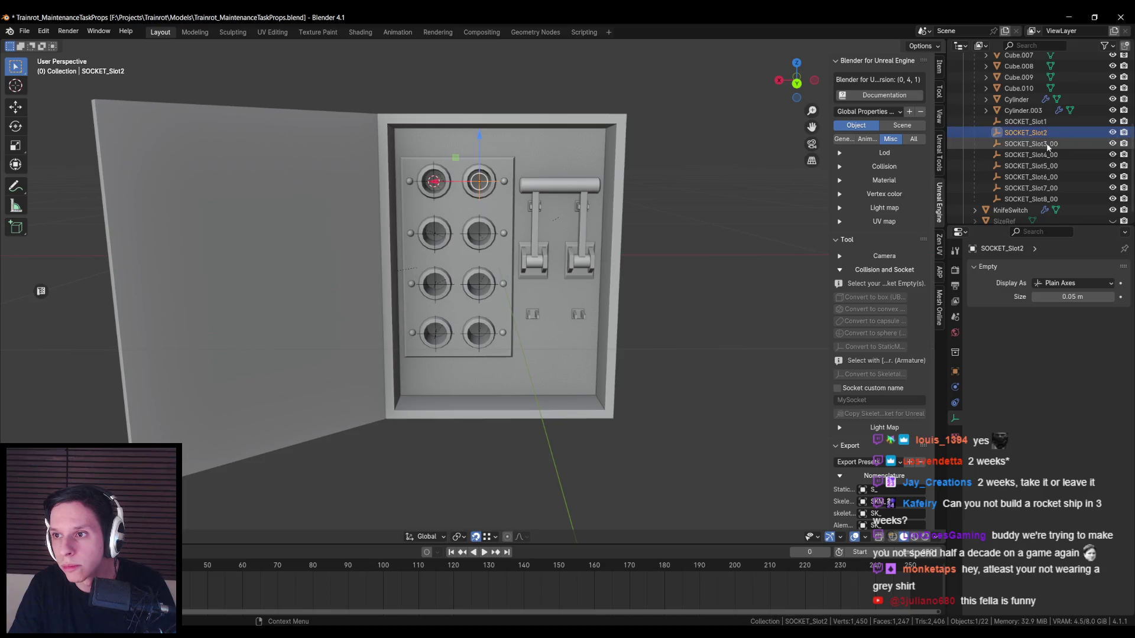
scroll(1058, 142, down, 1)
double_click(1047, 142)
key(BackSpace)
key(BackSpace)
key(BackSpace)
key(Return)
double_click(1050, 154)
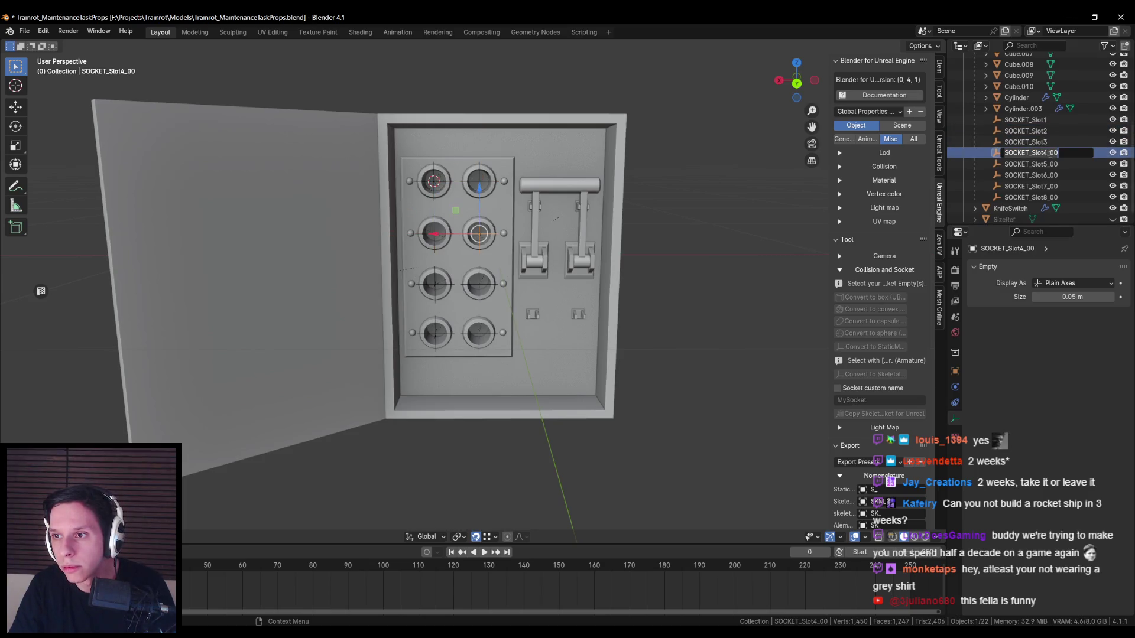
key(BackSpace)
key(BackSpace)
key(BackSpace)
key(Return)
- Trim the _00 suffix from sockets Slot5 to Slot8, leaving SOCKET_Slot5 to SOCKET_Slot8
double_click(1049, 165)
key(BackSpace)
key(BackSpace)
key(BackSpace)
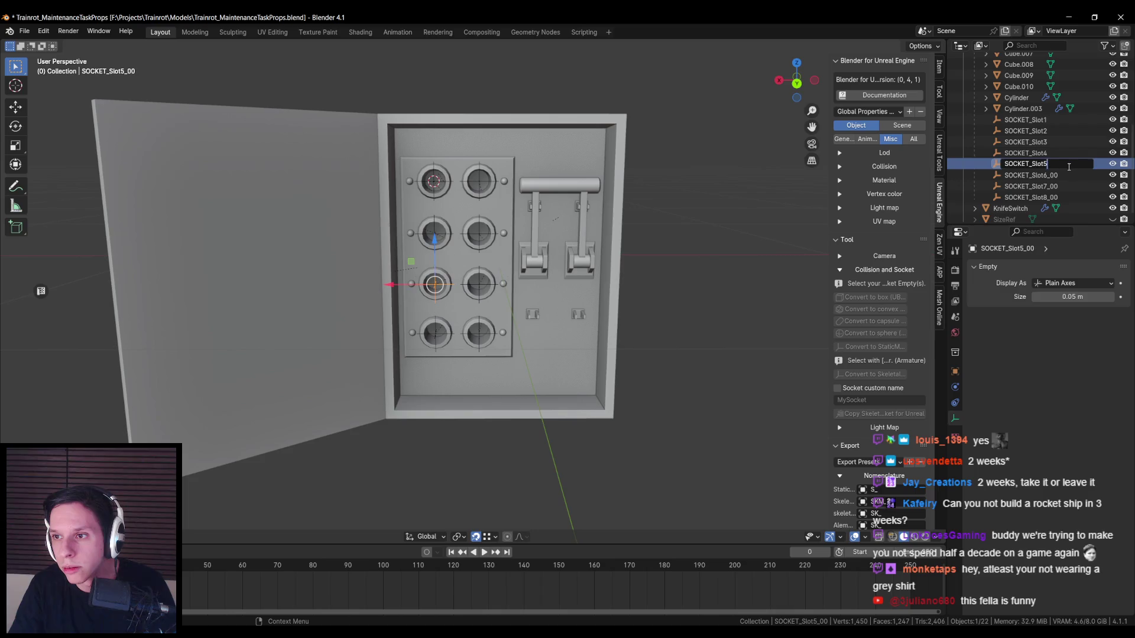
key(Return)
double_click(1049, 175)
key(BackSpace)
key(Return)
double_click(1056, 186)
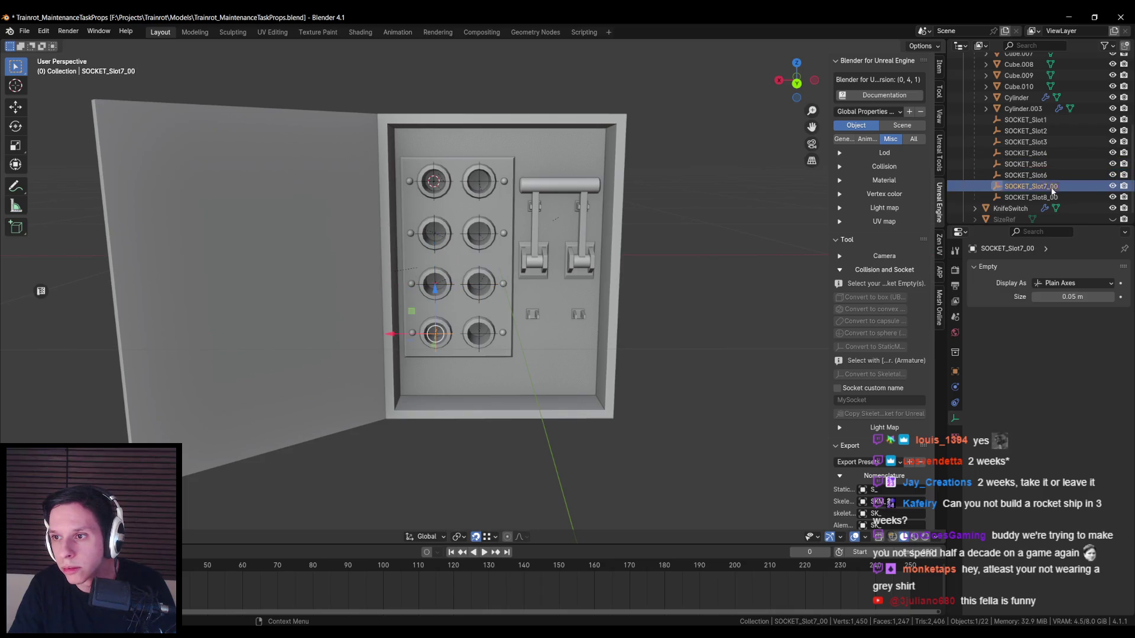
key(BackSpace)
key(BackSpace)
key(BackSpace)
key(Return)
double_click(1054, 197)
click(1050, 198)
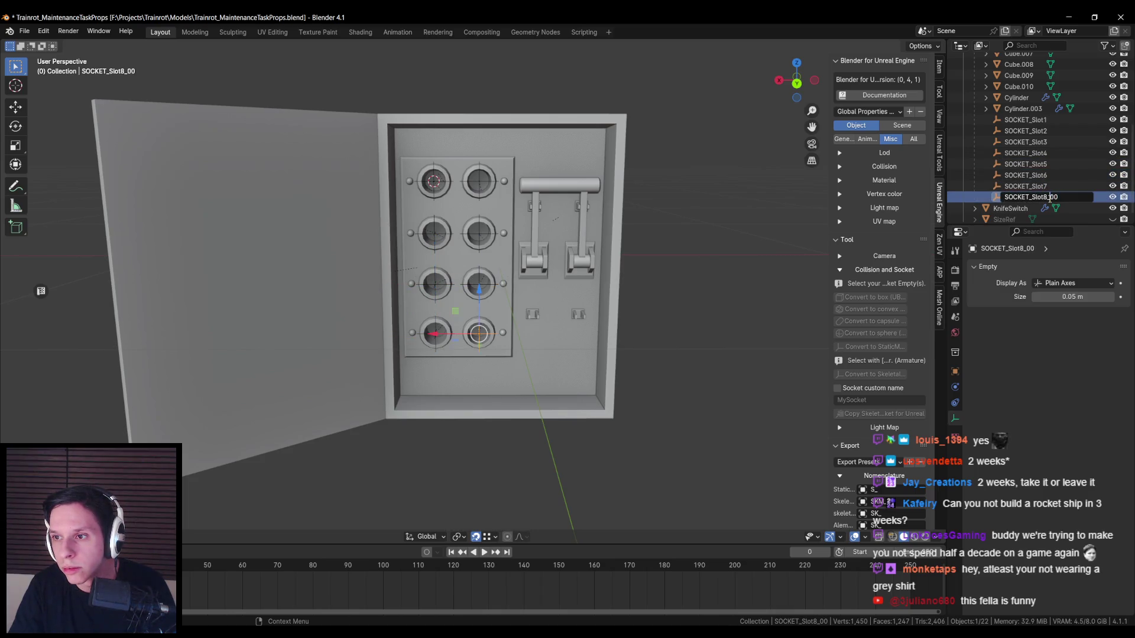
key(BackSpace)
key(BackSpace)
key(BackSpace)
key(Return)
- Select the FuseBox mesh in wireframe view and export it to Unreal Engine
scroll(346, 139, down, 2)
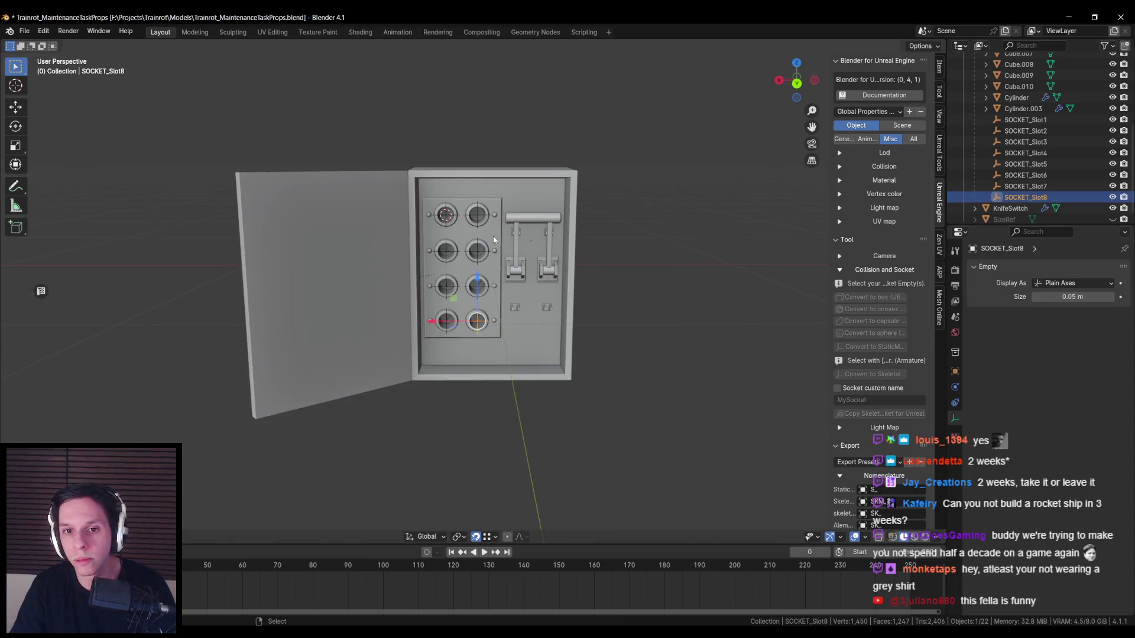
key(shift+z)
key(shift+z)
click(490, 238)
scroll(880, 355, down, 10)
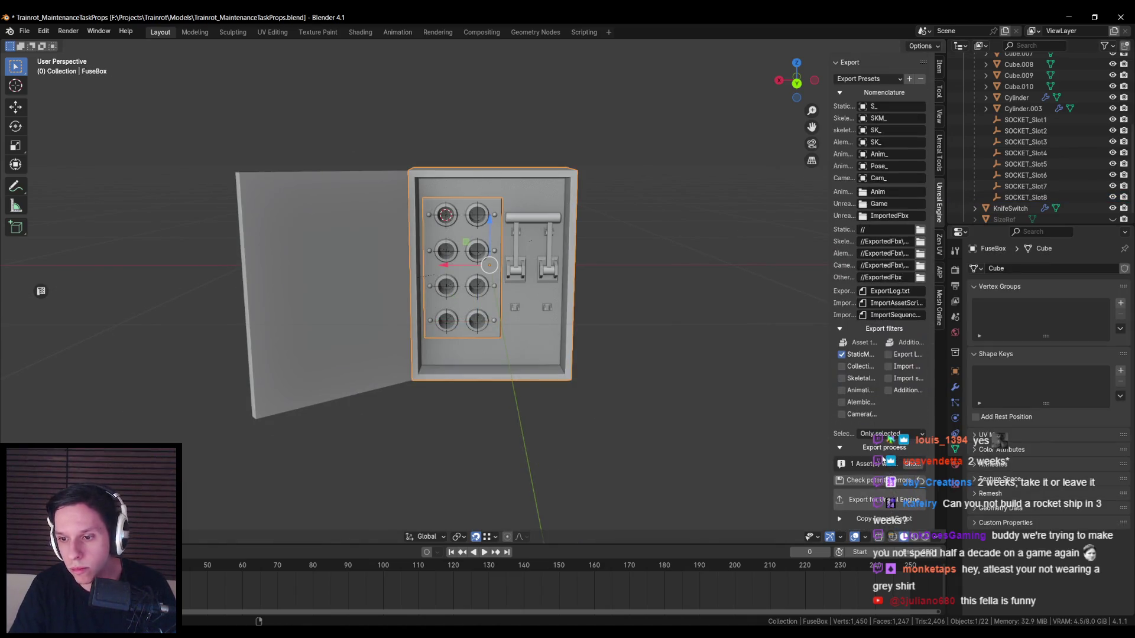
click(879, 501)
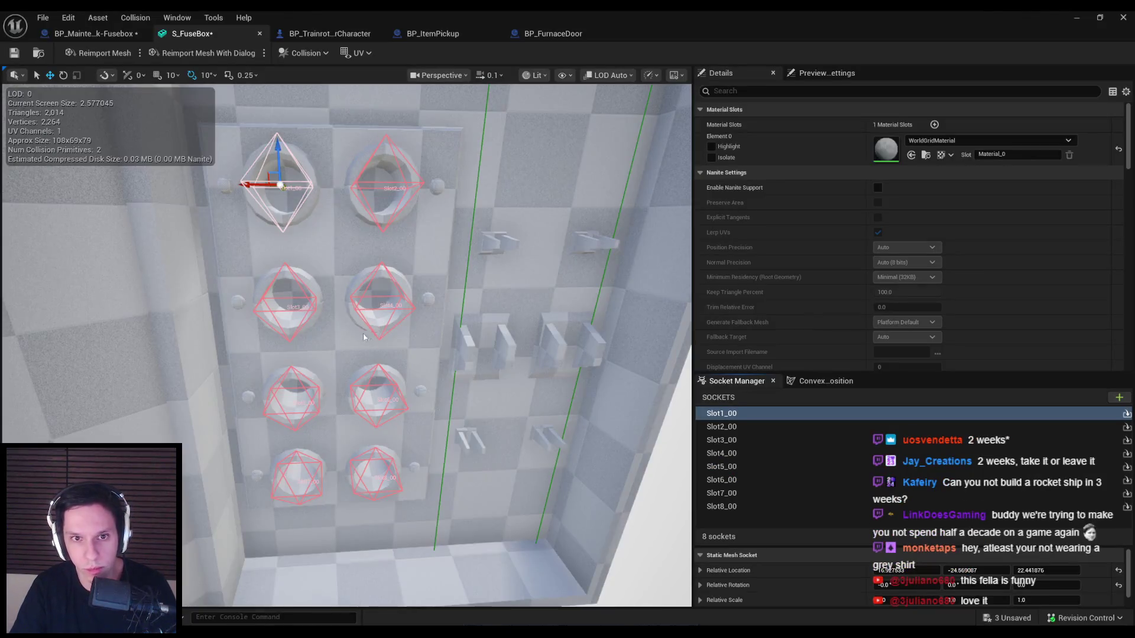
- Reimport S_FuseBox so its sockets read Slot1 to Slot8, save it, and view it head-on
click(112, 54)
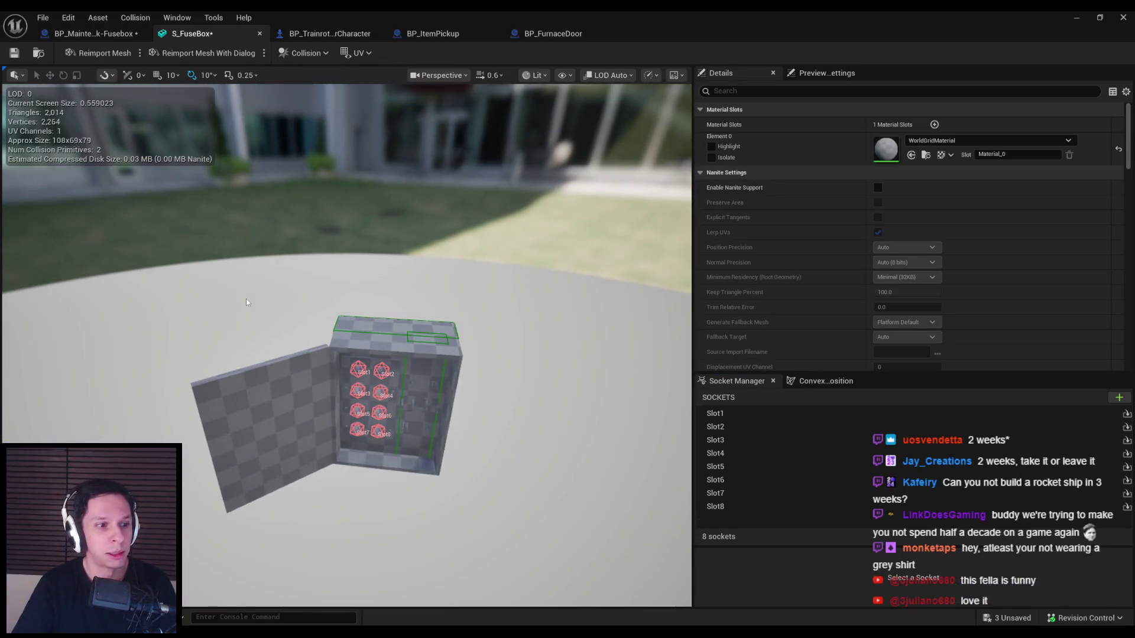
key(ctrl+shift+s)
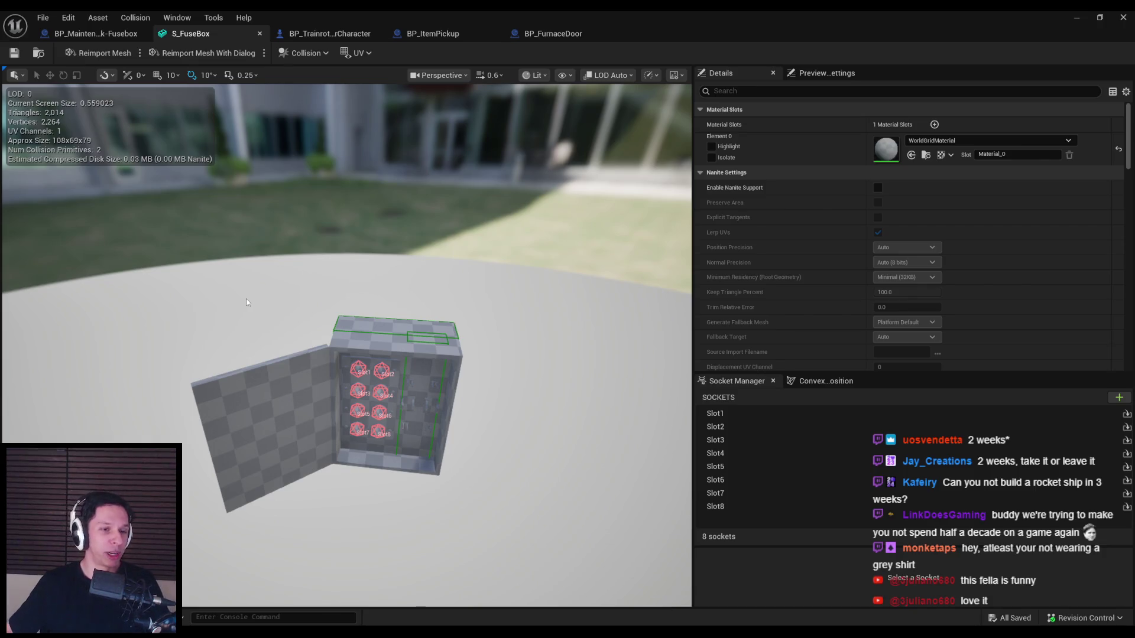
scroll(289, 298, up, 3)
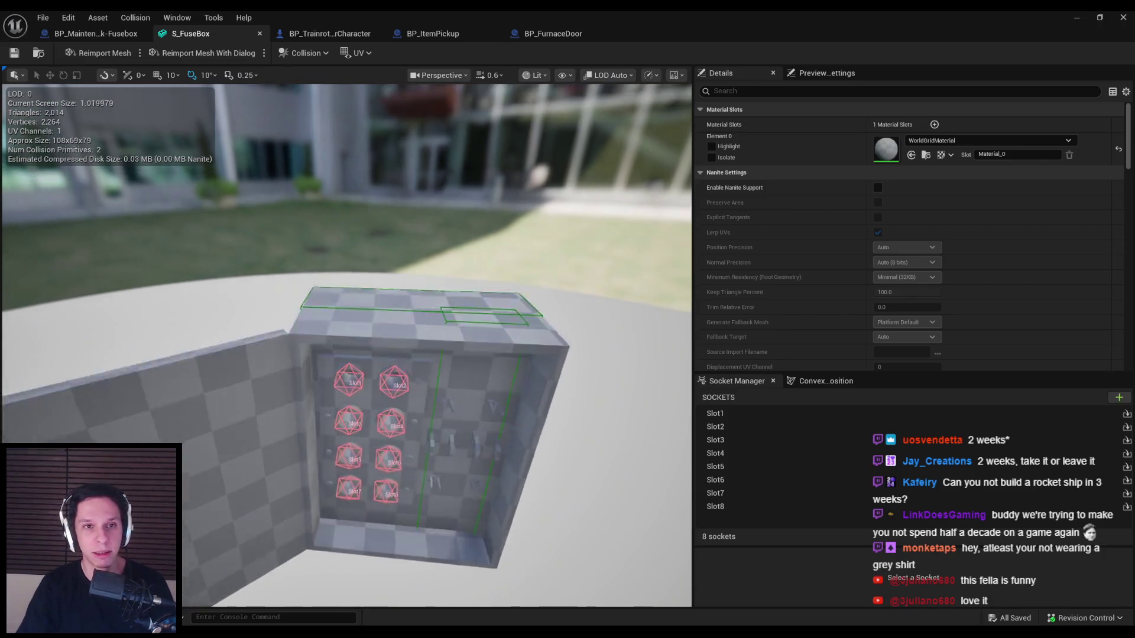
drag(296, 289, 255, 289)
- Switch back to the BP_MaintenanceTask-Fusebox blueprint
click(101, 34)
click(178, 34)
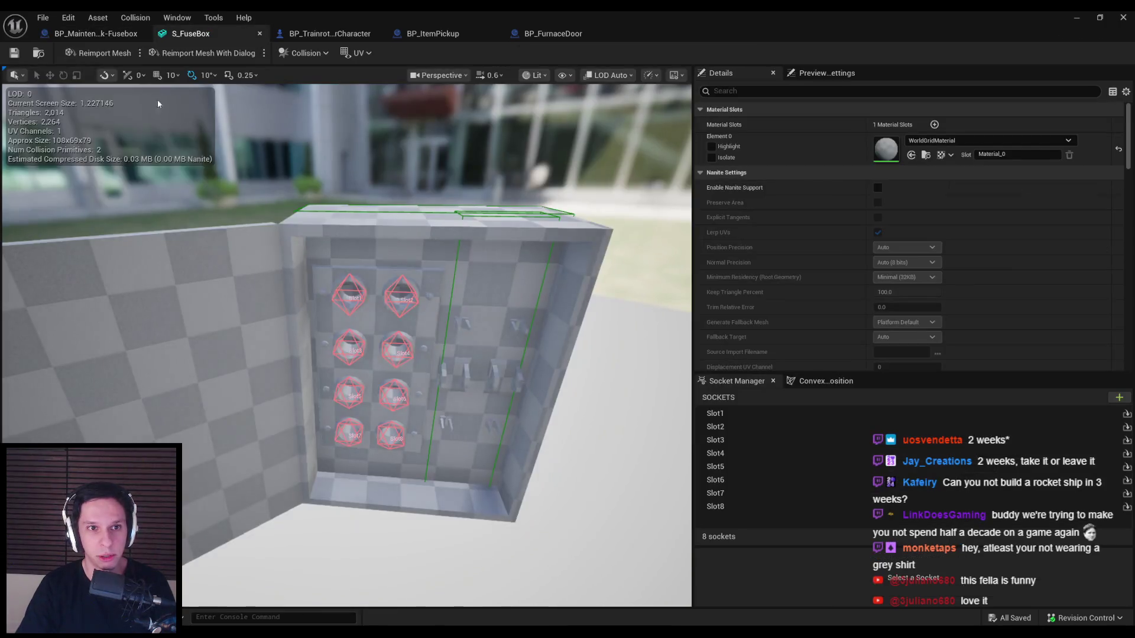
click(108, 34)
click(180, 35)
click(126, 35)
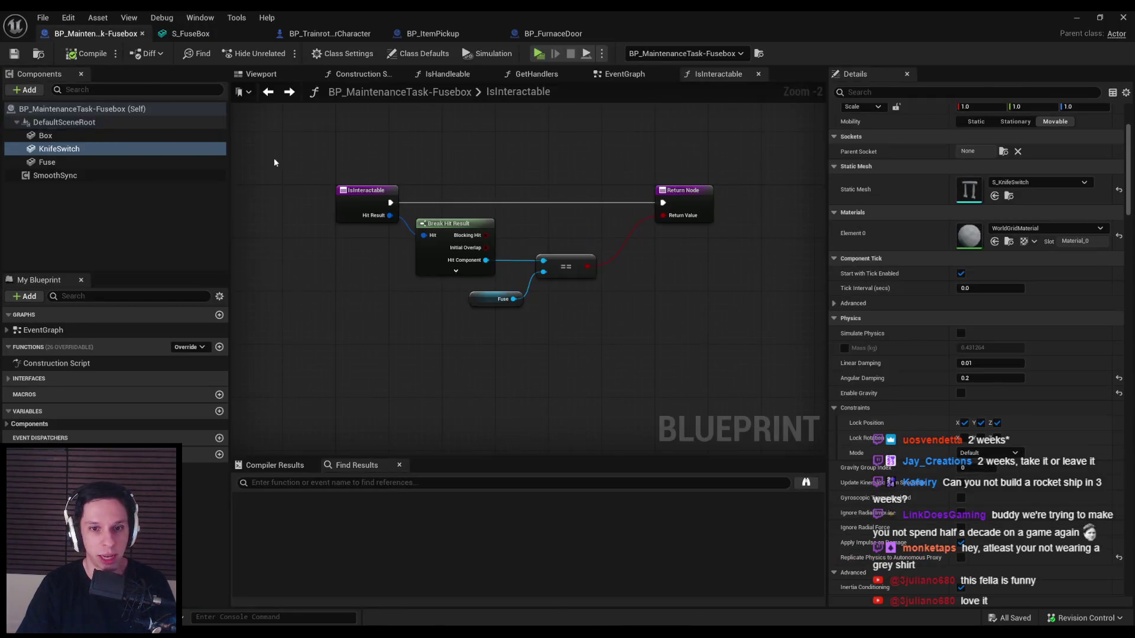
- Flip through the S_FuseBox and character tabs, landing back on the fusebox blueprint graph
mouse_move(354, 220)
mouse_down()
mouse_move(378, 296)
mouse_move(375, 264)
mouse_up()
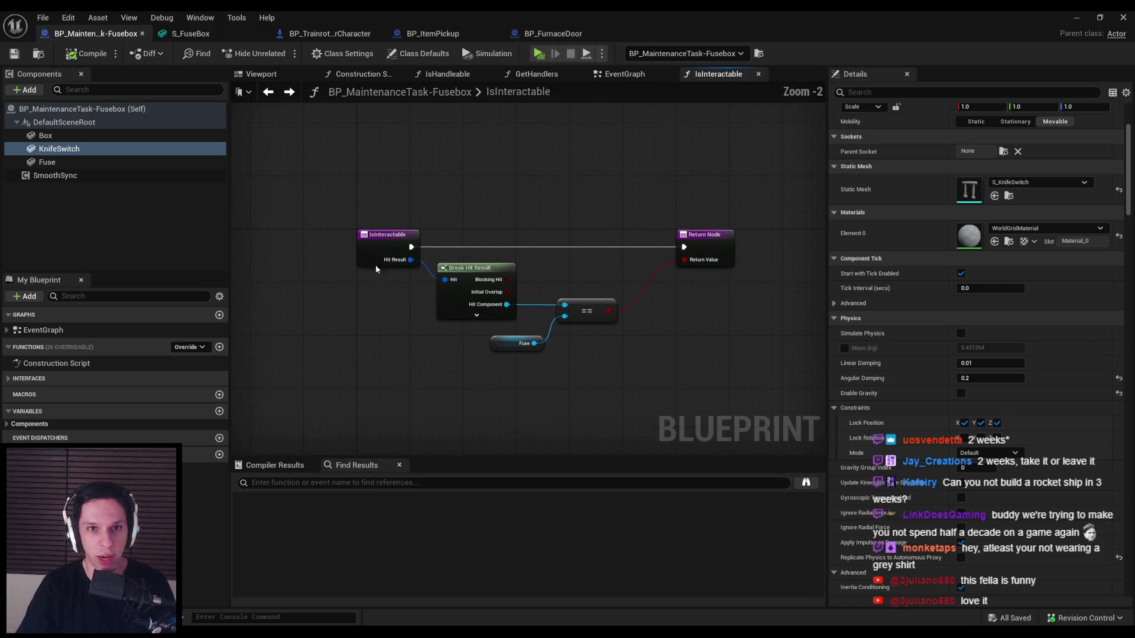
click(245, 33)
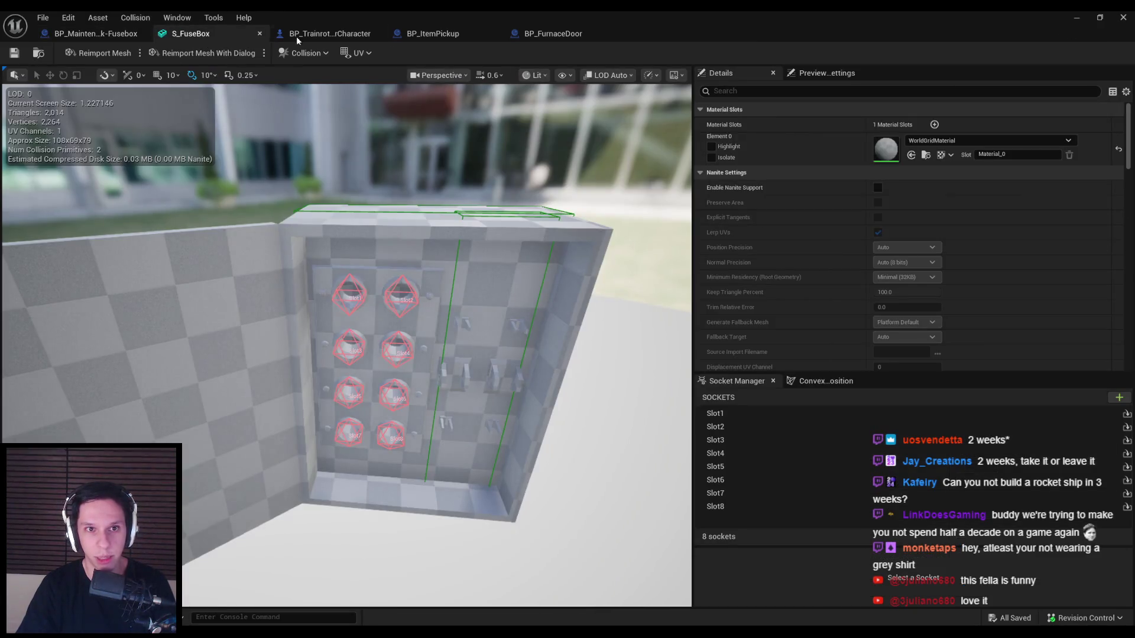
click(296, 34)
click(190, 34)
click(95, 34)
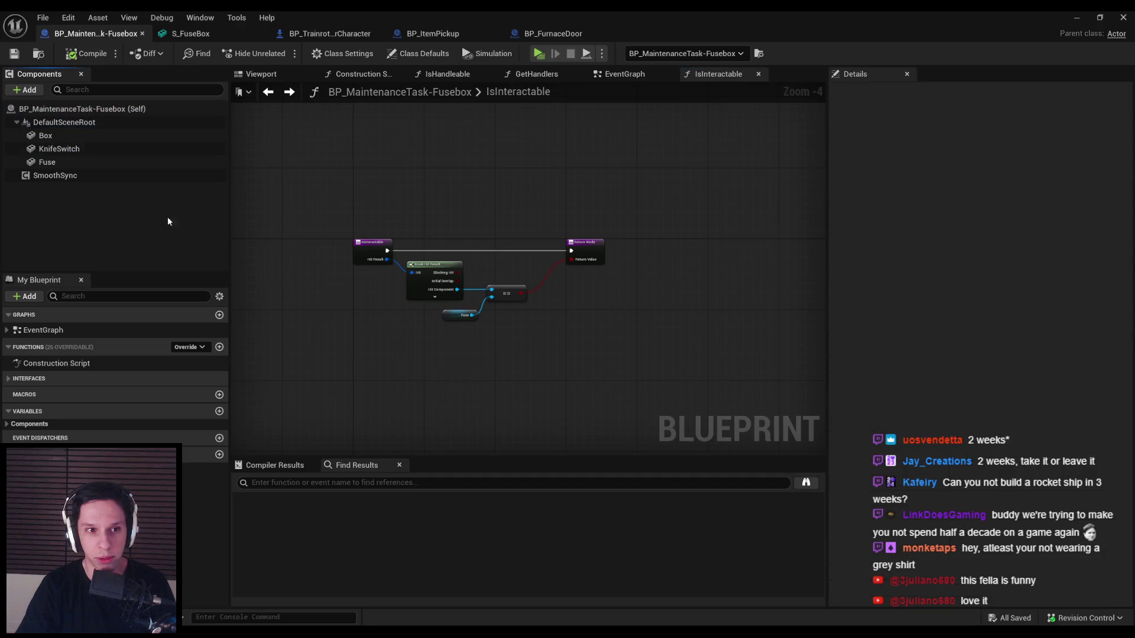
- Bring up the EventGraph with Event Tick and Set World Rotation, then open the shared Gyazo clip
scroll(370, 176, down, 1)
scroll(370, 176, up, 1)
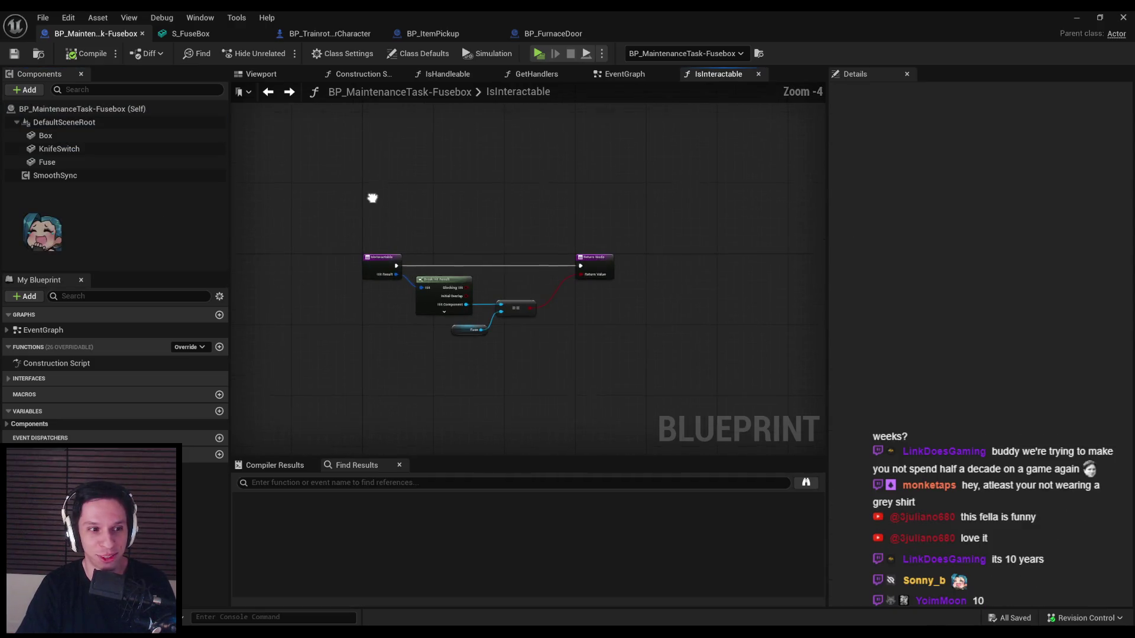
click(625, 76)
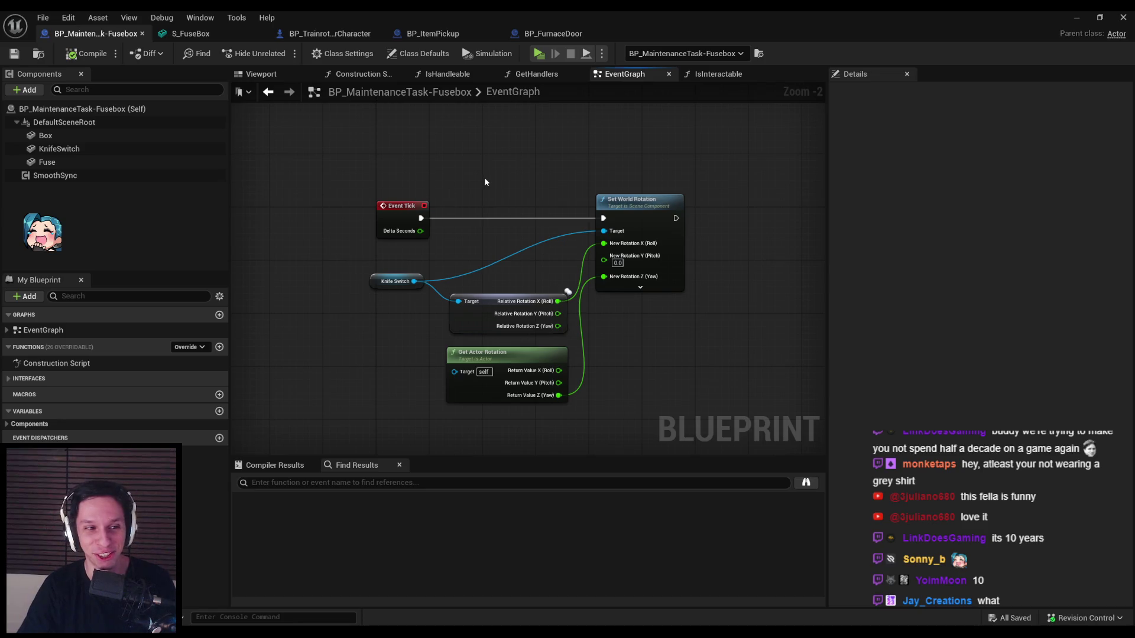
scroll(485, 177, up, 1)
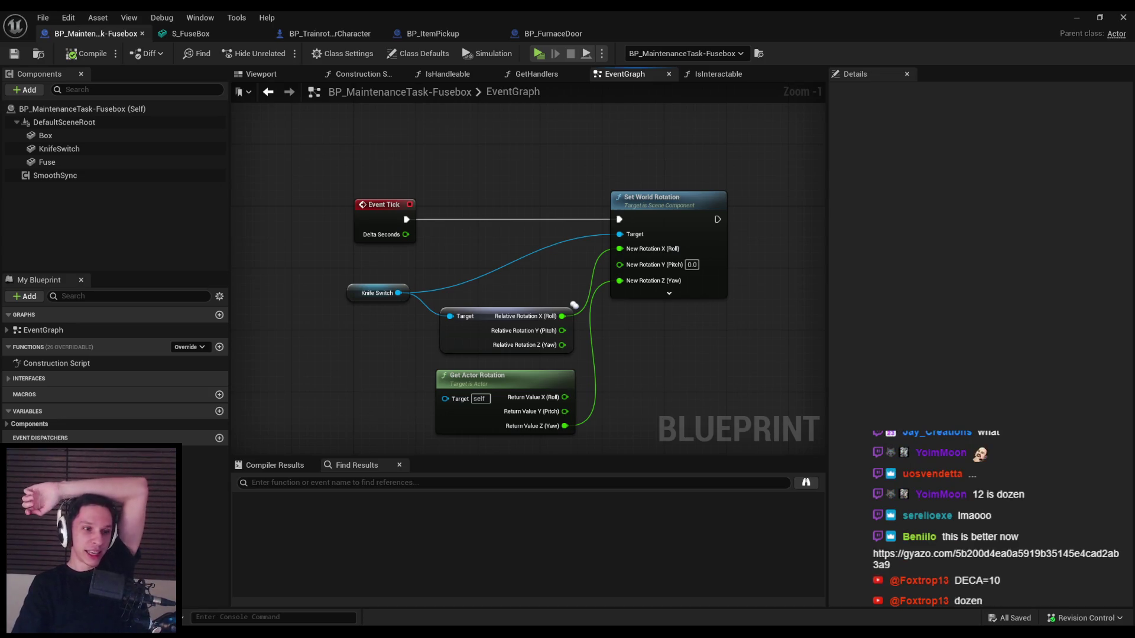
double_click(481, 187)
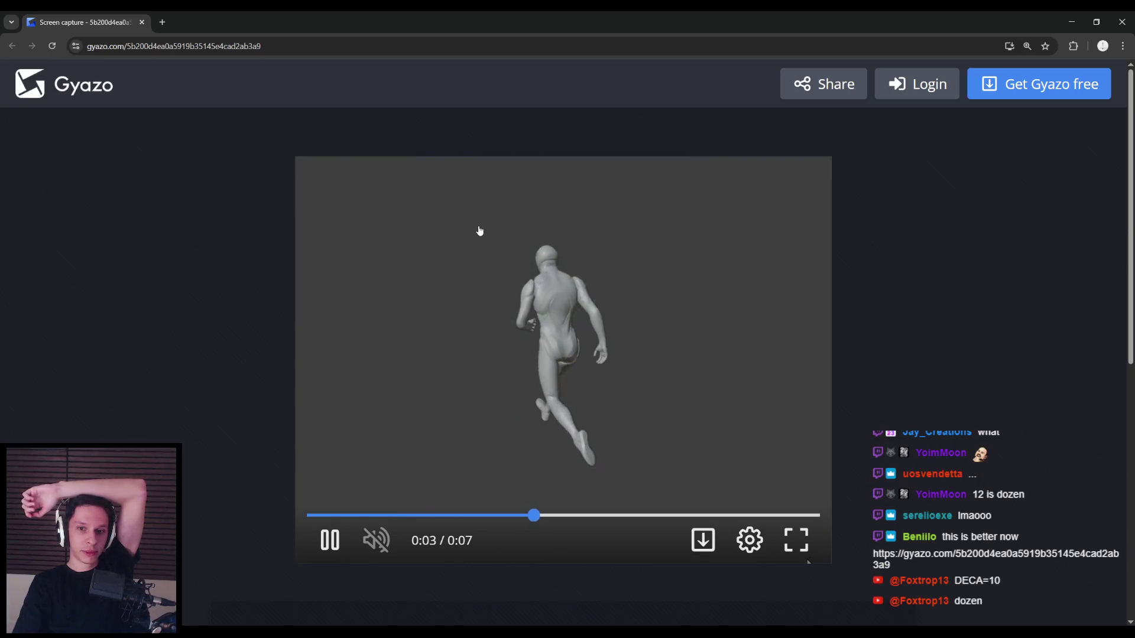
click(486, 312)
mouse_move(569, 515)
mouse_down()
mouse_move(522, 514)
mouse_move(544, 514)
mouse_move(558, 489)
mouse_up()
click(561, 493)
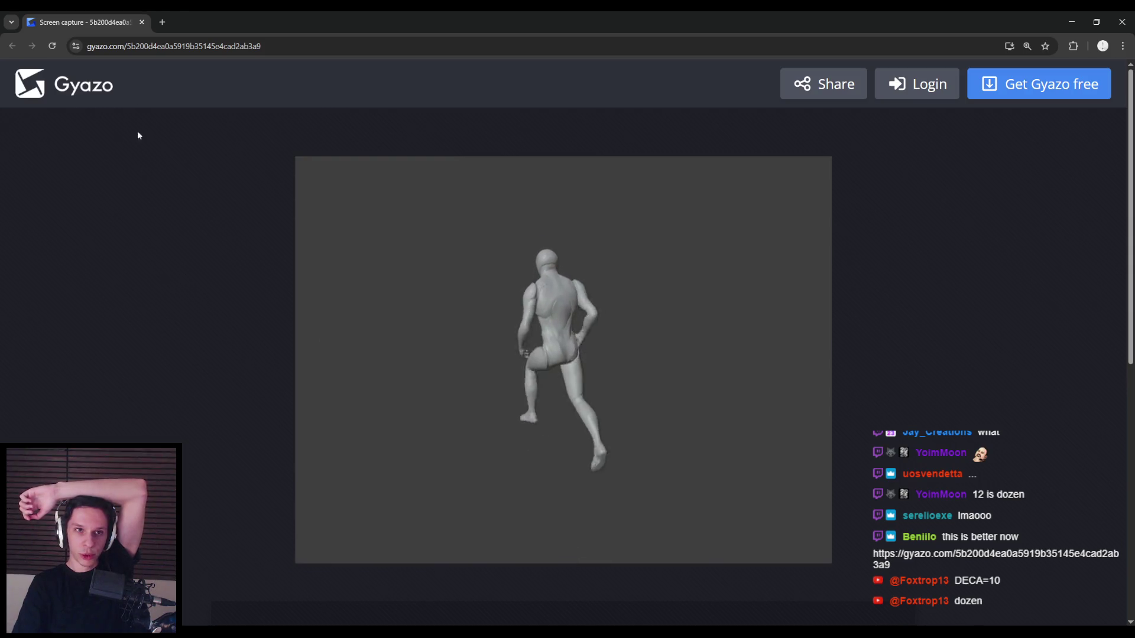
key(alt+Tab)
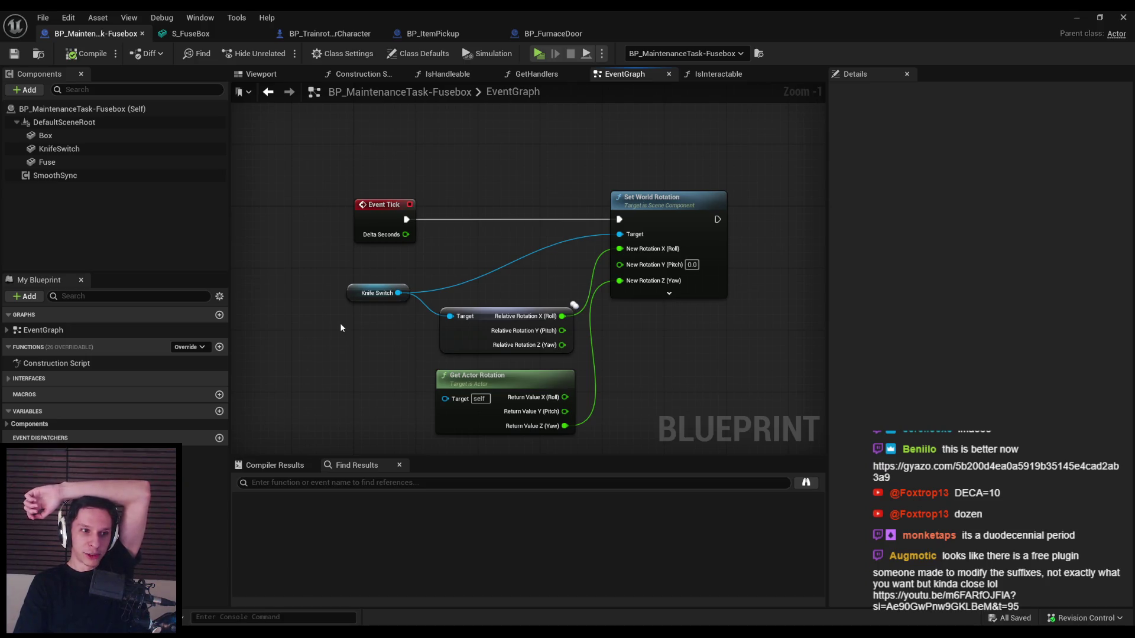
drag(340, 325, 356, 335)
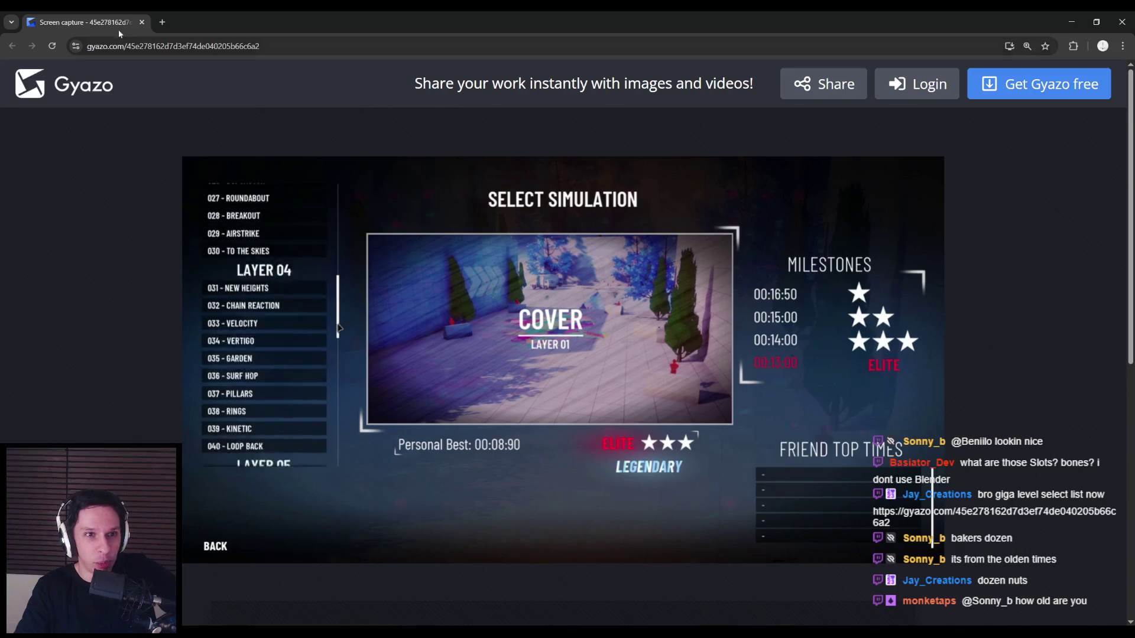
key(alt+Tab)
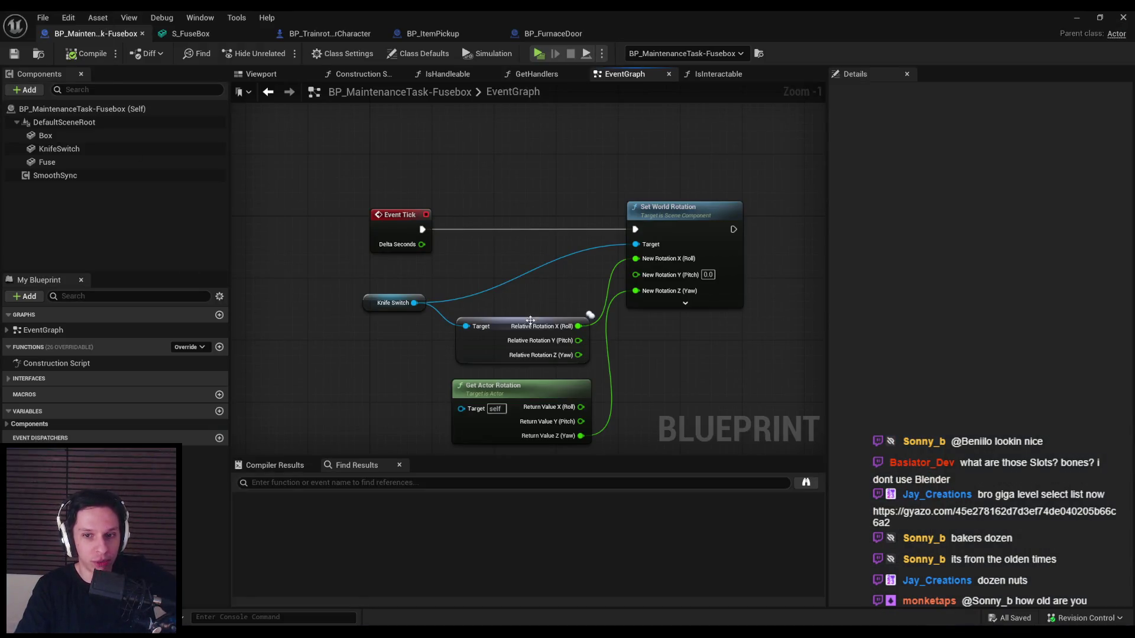
drag(531, 320, 532, 320)
click(388, 392)
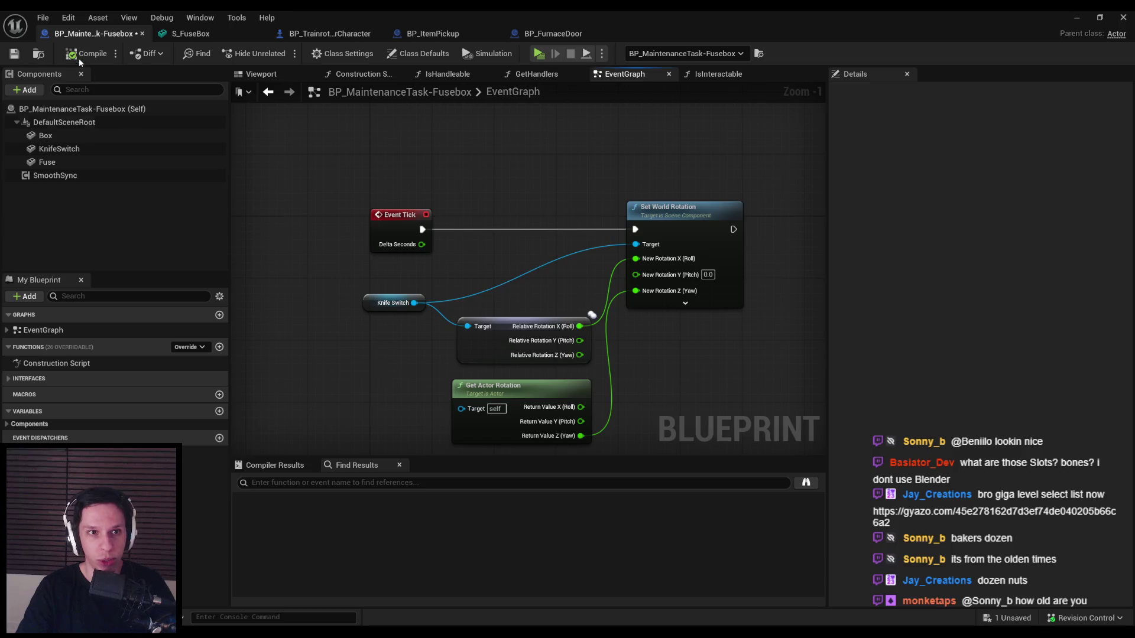
click(16, 54)
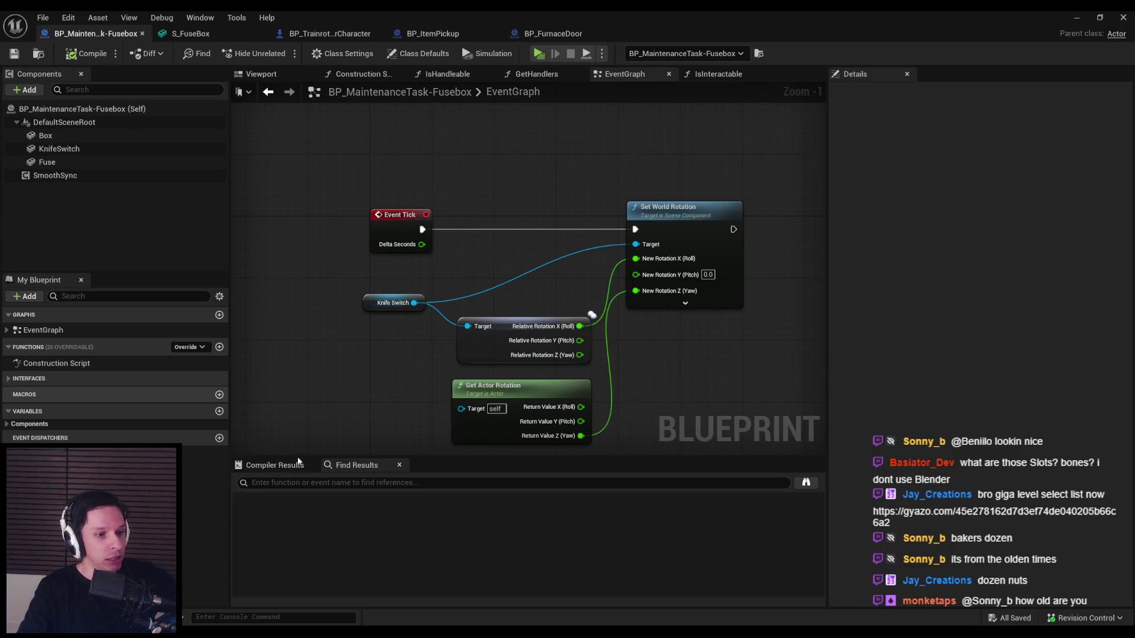
drag(324, 353, 349, 297)
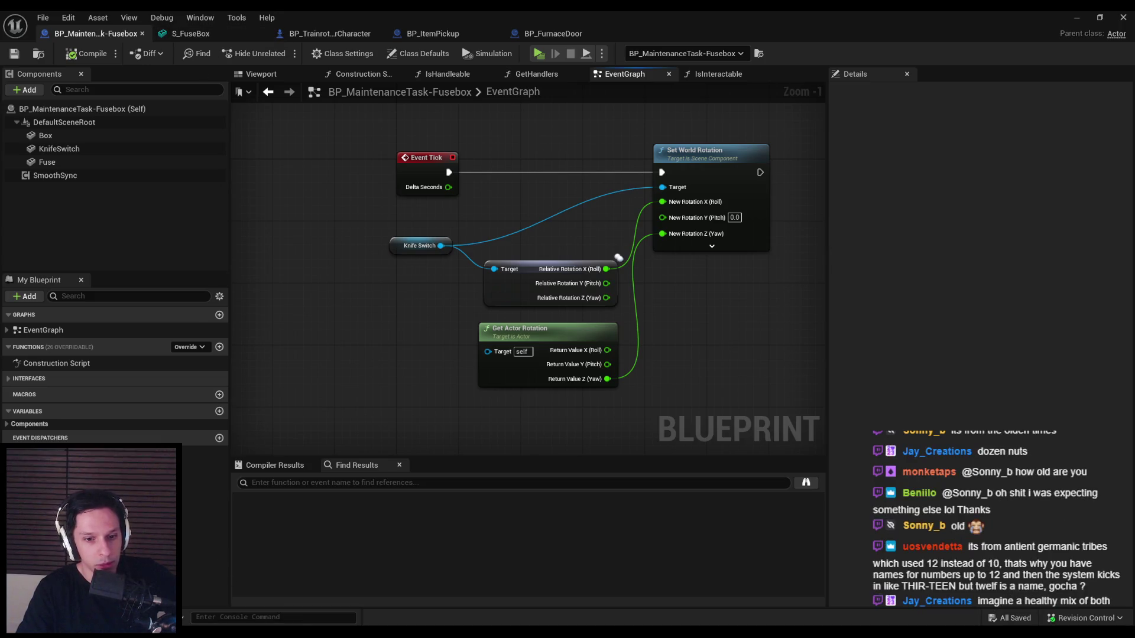
key(alt+Tab)
- Select SOCKET_Slot3 in Blender to check its position, then return to Unreal Engine
click(462, 255)
scroll(463, 255, up, 3)
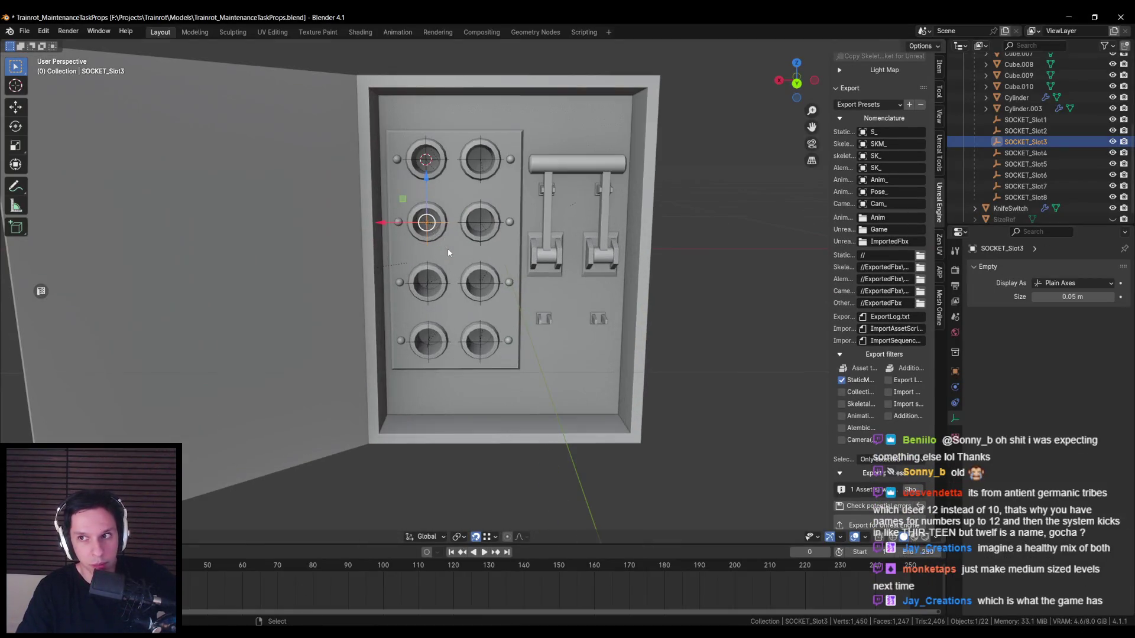
key(alt+Tab)
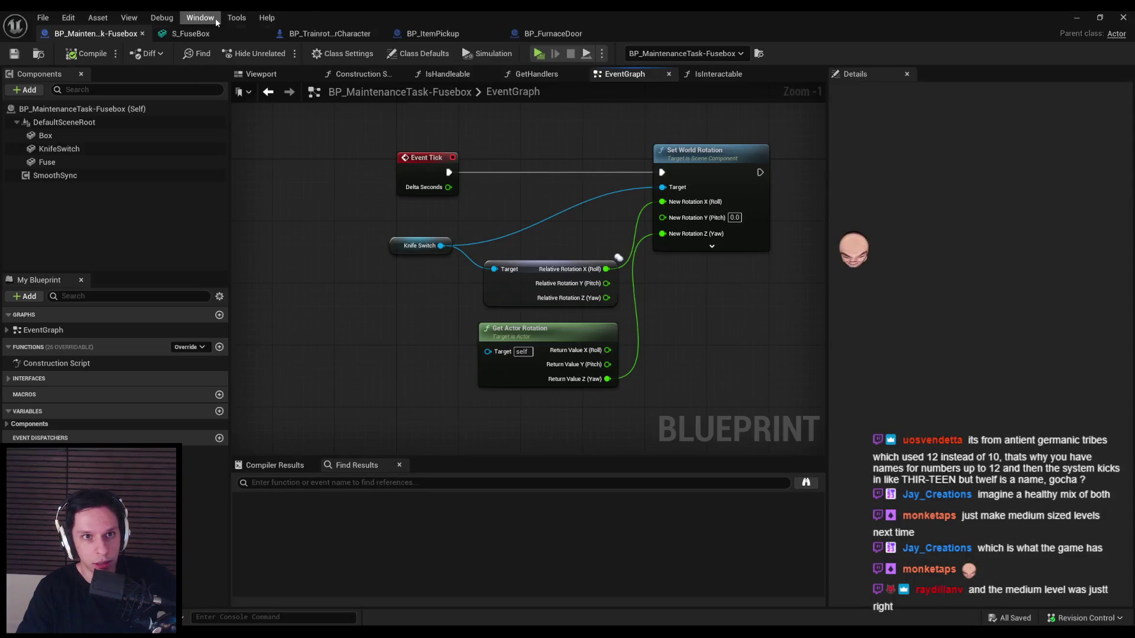
- Compare with the Slot1 socket on S_FuseBox, then go back to the Fusebox event graph
click(237, 33)
click(359, 308)
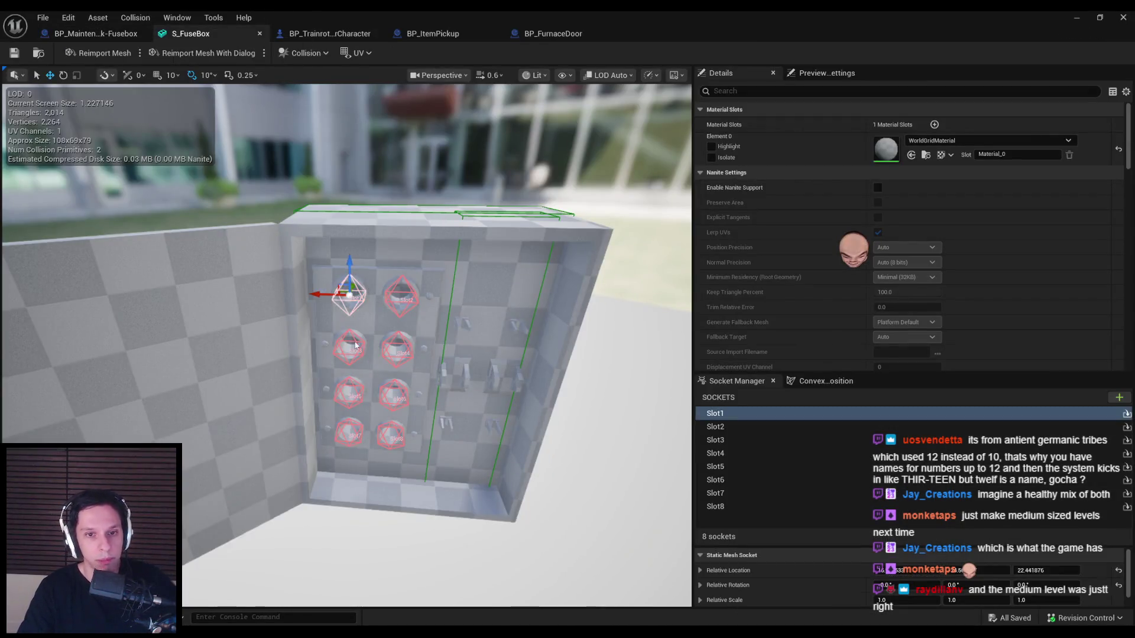
scroll(359, 308, down, 5)
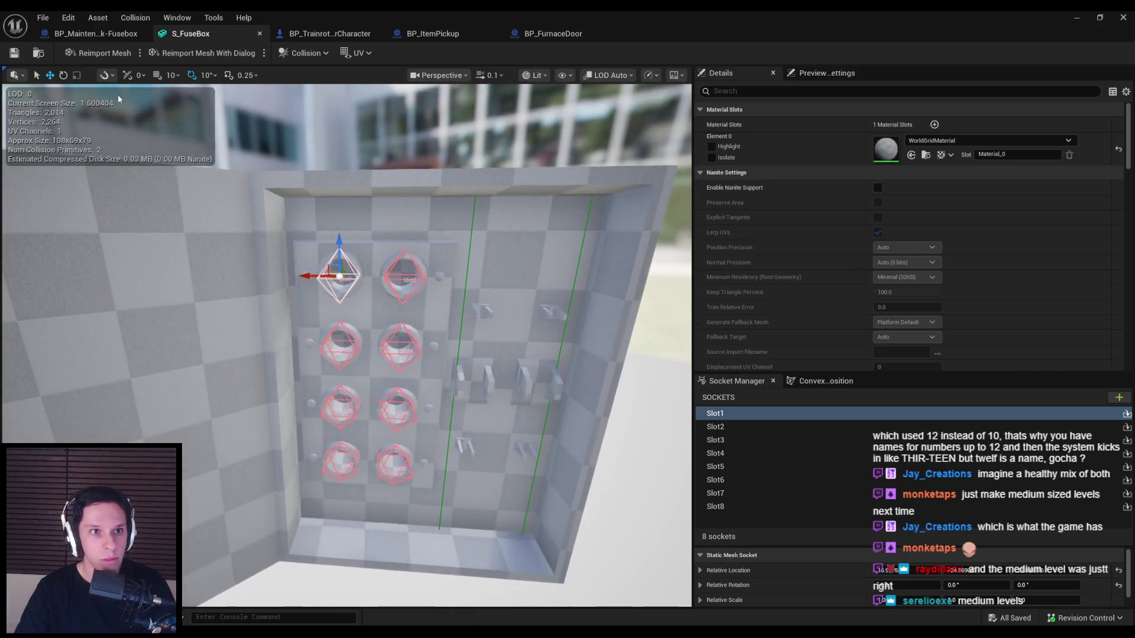
click(88, 34)
scroll(382, 308, down, 2)
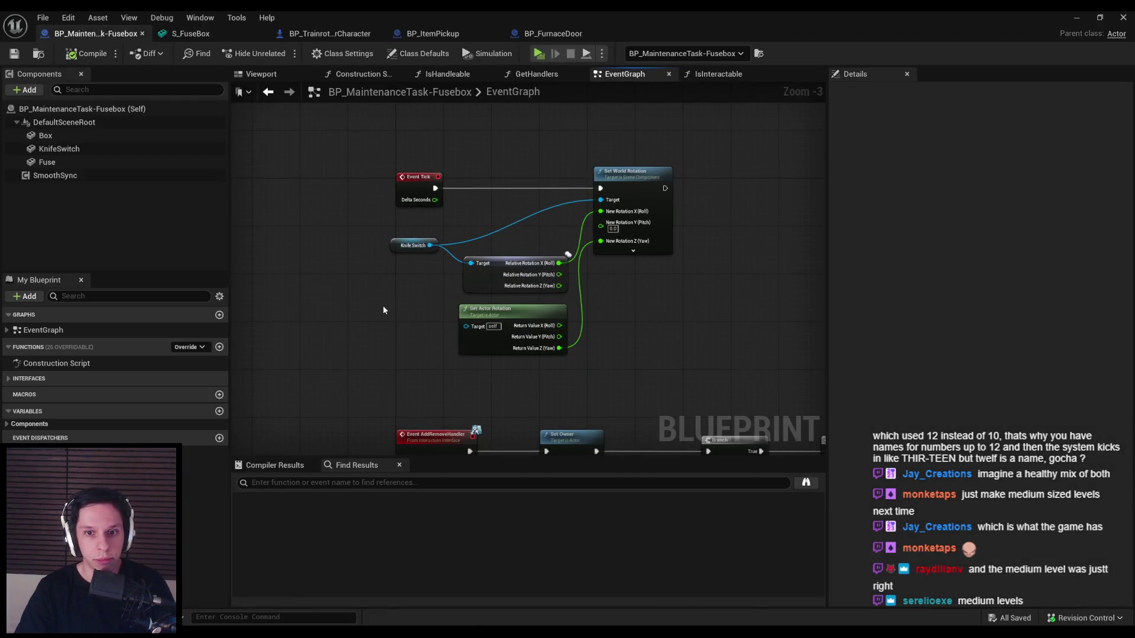
scroll(382, 305, down, 2)
scroll(450, 308, up, 1)
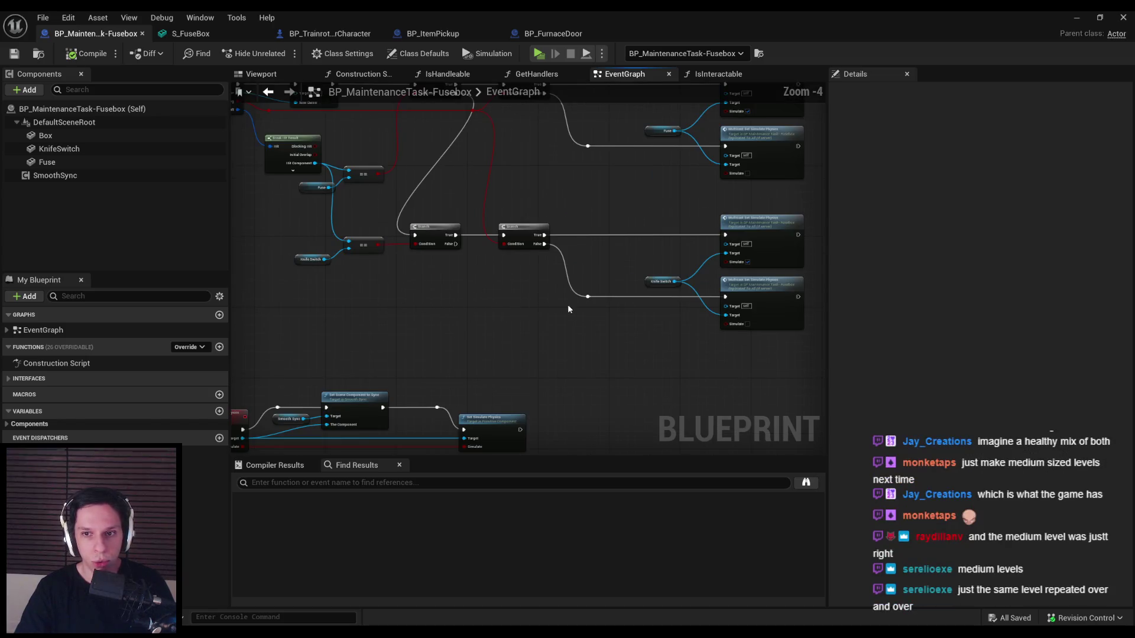
mouse_move(595, 315)
mouse_down()
mouse_move(530, 337)
mouse_move(532, 357)
mouse_move(430, 324)
mouse_up()
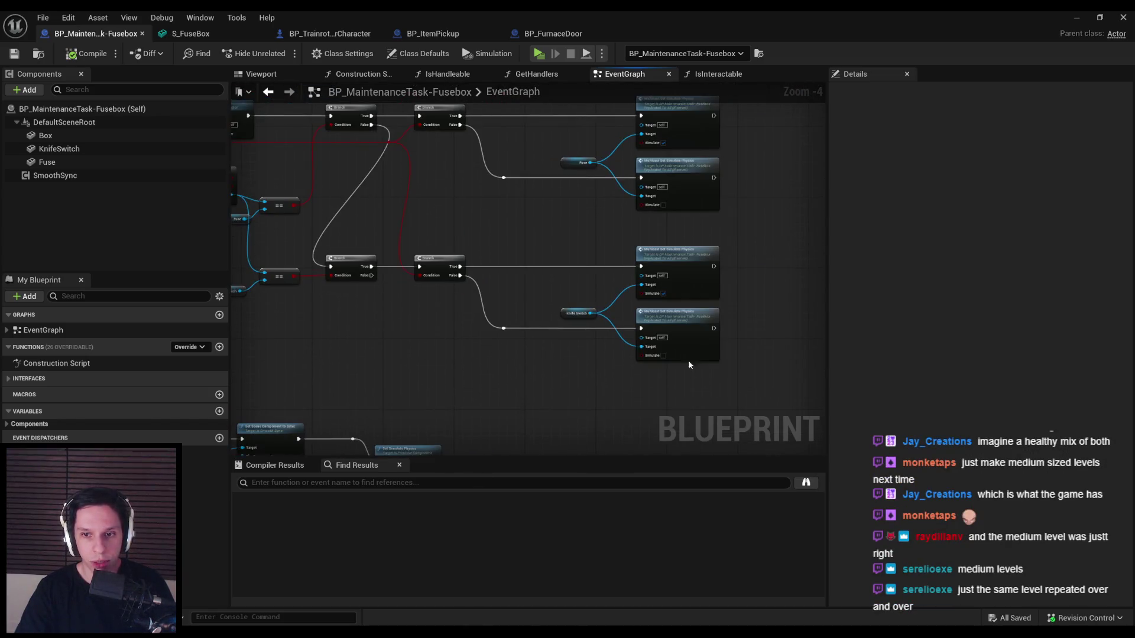
click(689, 355)
click(529, 370)
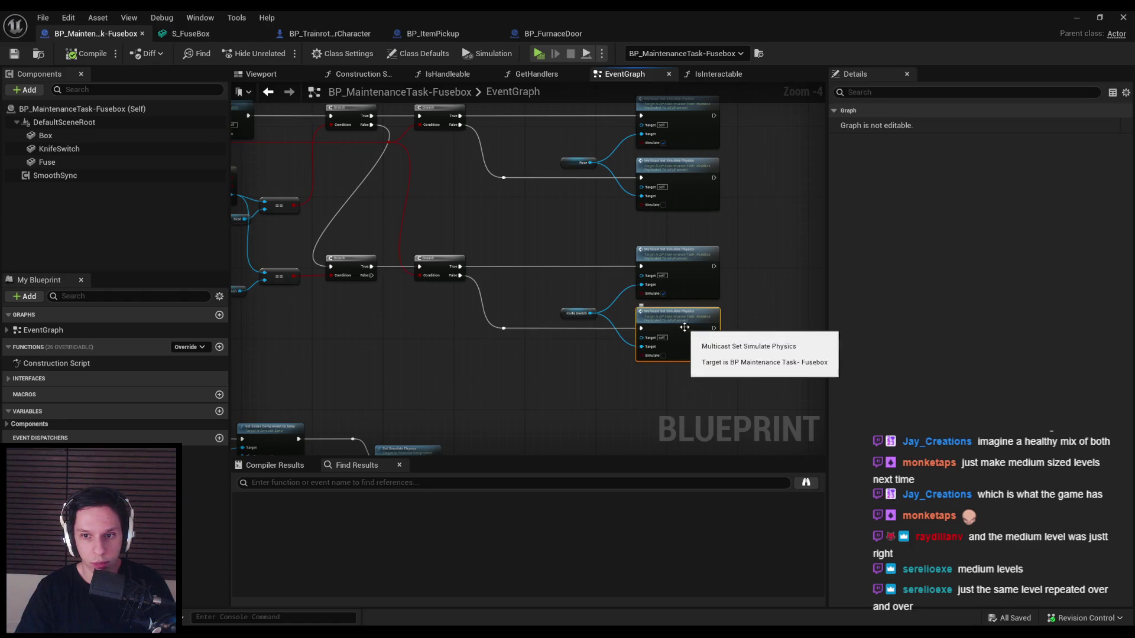
mouse_move(674, 319)
mouse_down()
mouse_move(727, 342)
mouse_move(759, 265)
mouse_move(690, 405)
mouse_move(613, 297)
mouse_up()
mouse_move(761, 255)
mouse_down()
mouse_move(632, 302)
mouse_move(648, 339)
mouse_move(655, 290)
mouse_move(508, 332)
mouse_up()
scroll(509, 332, up, 1)
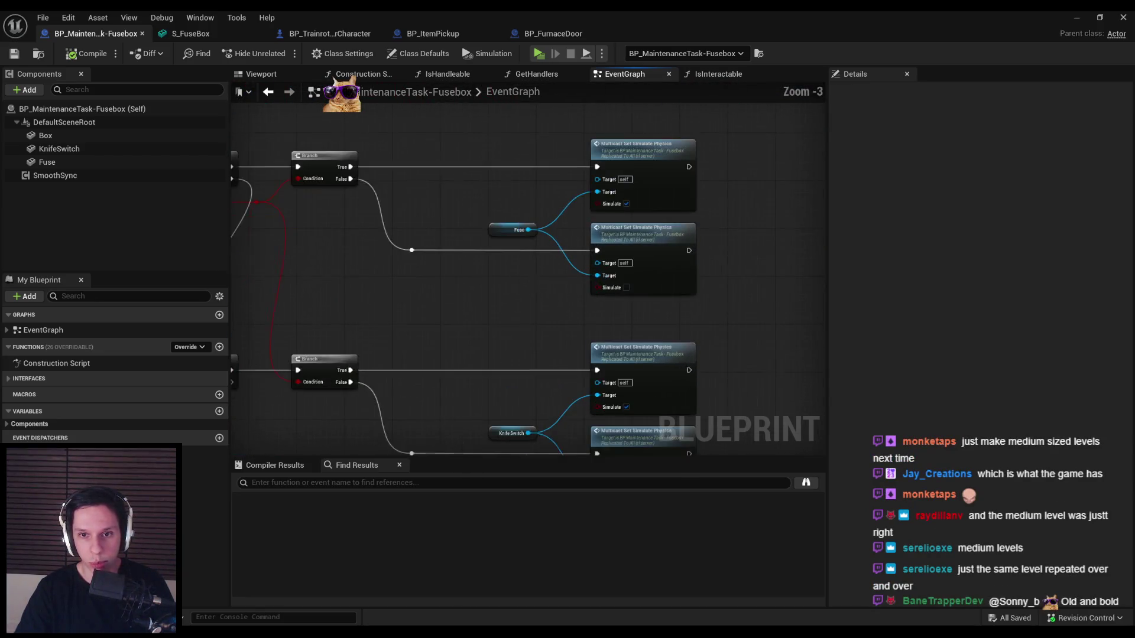
drag(815, 304, 654, 319)
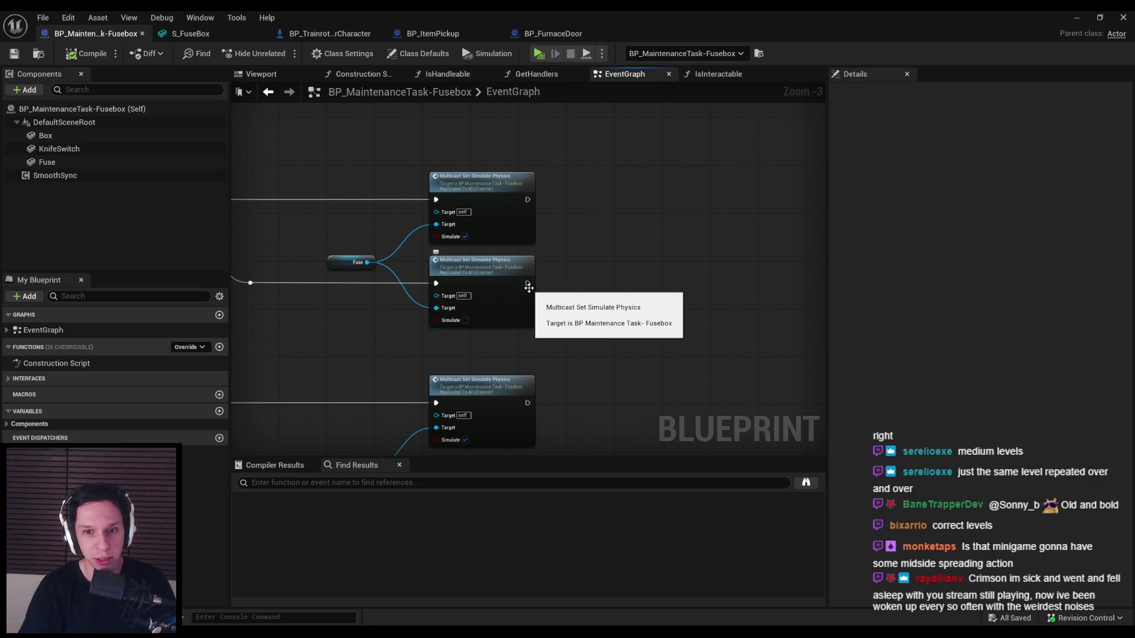
scroll(438, 306, down, 2)
scroll(438, 305, up, 3)
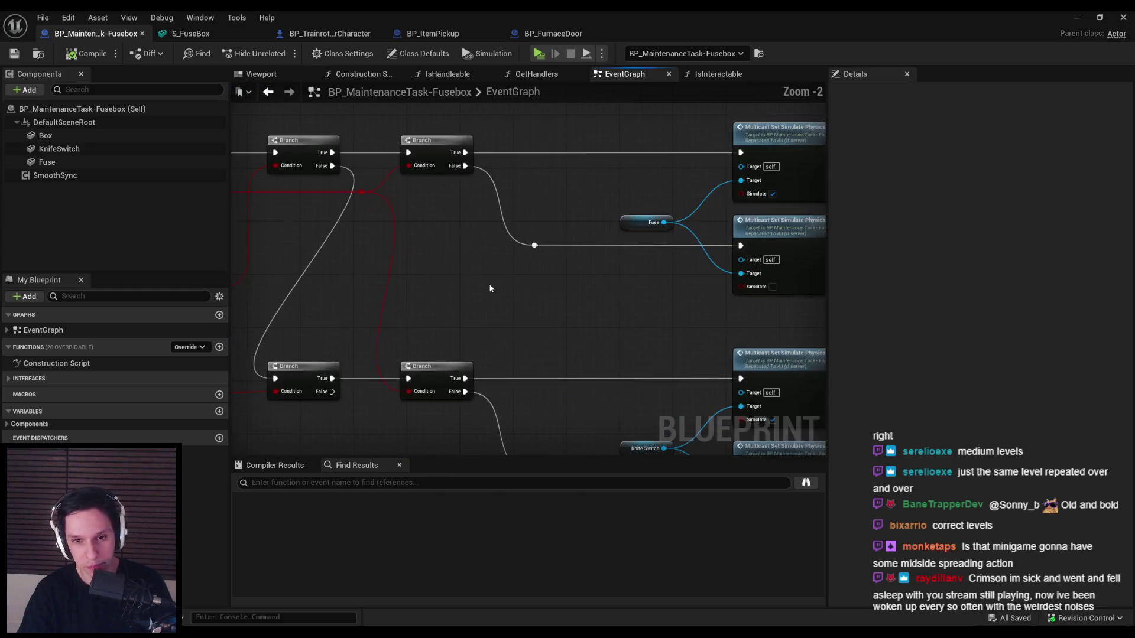
scroll(489, 289, down, 2)
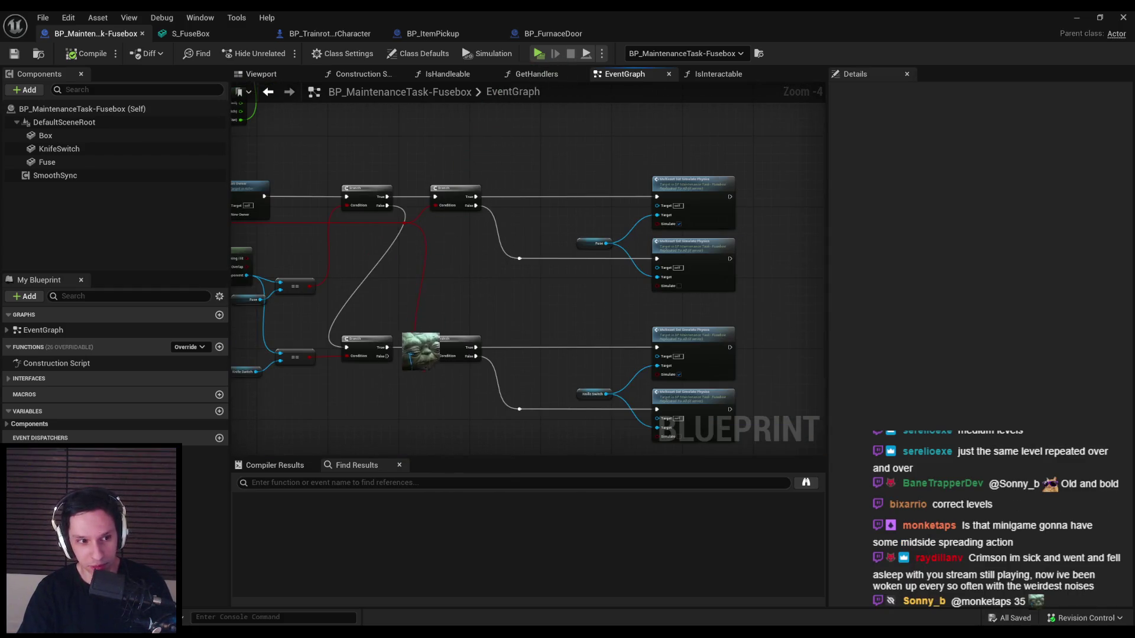
drag(489, 286, 390, 293)
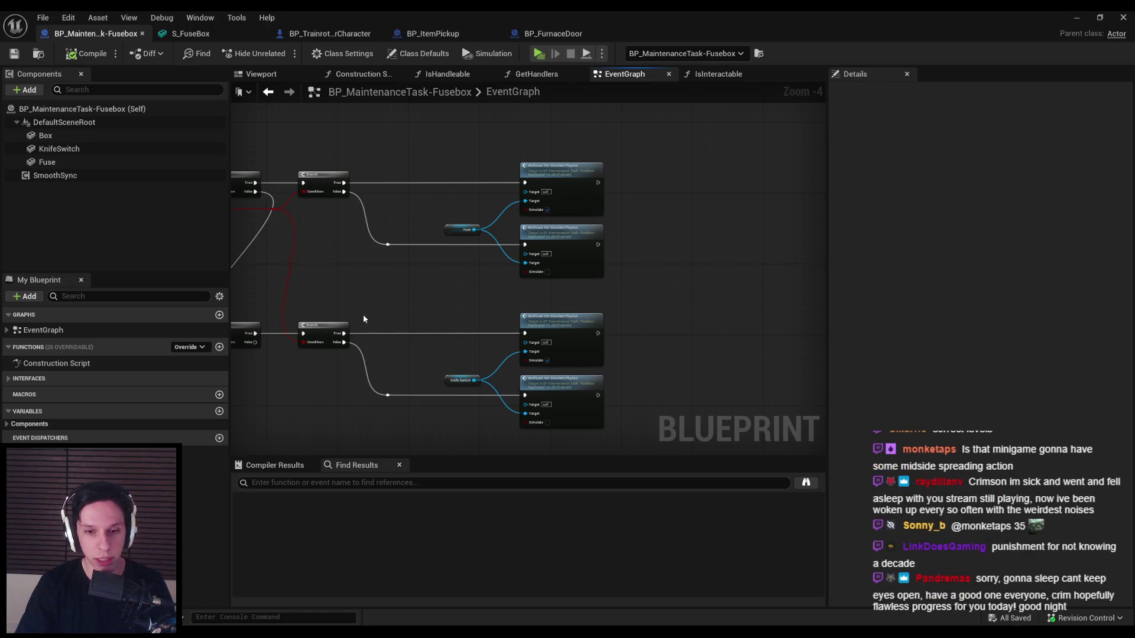
scroll(399, 313, up, 1)
scroll(386, 269, down, 1)
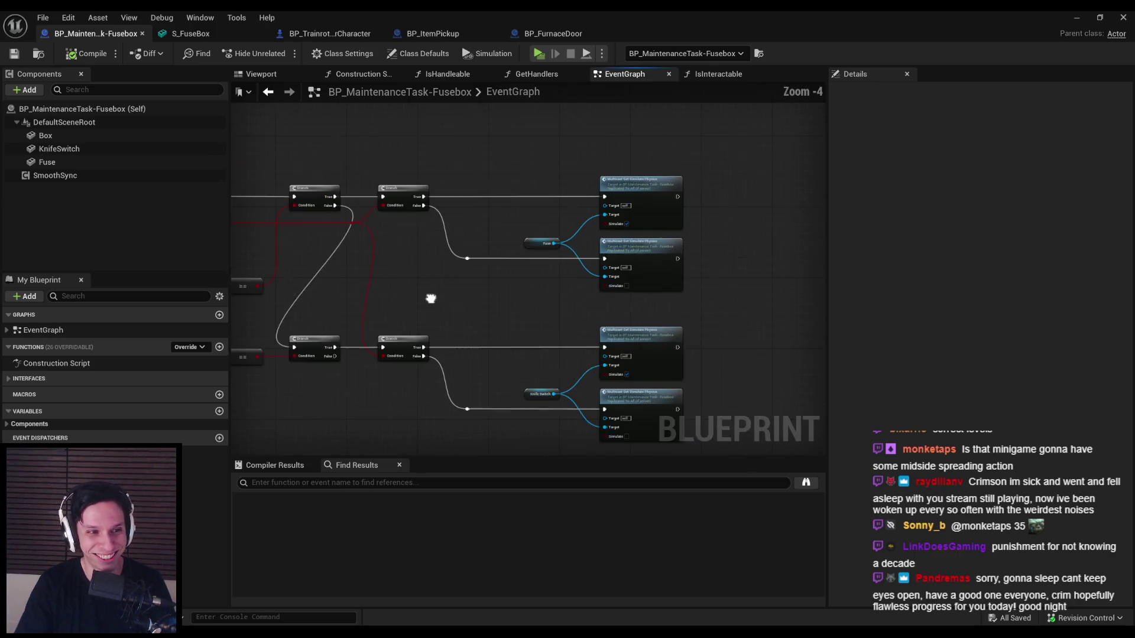
scroll(426, 289, up, 1)
scroll(421, 286, down, 1)
mouse_move(430, 332)
mouse_down()
mouse_move(477, 309)
mouse_move(444, 264)
mouse_move(721, 263)
mouse_up()
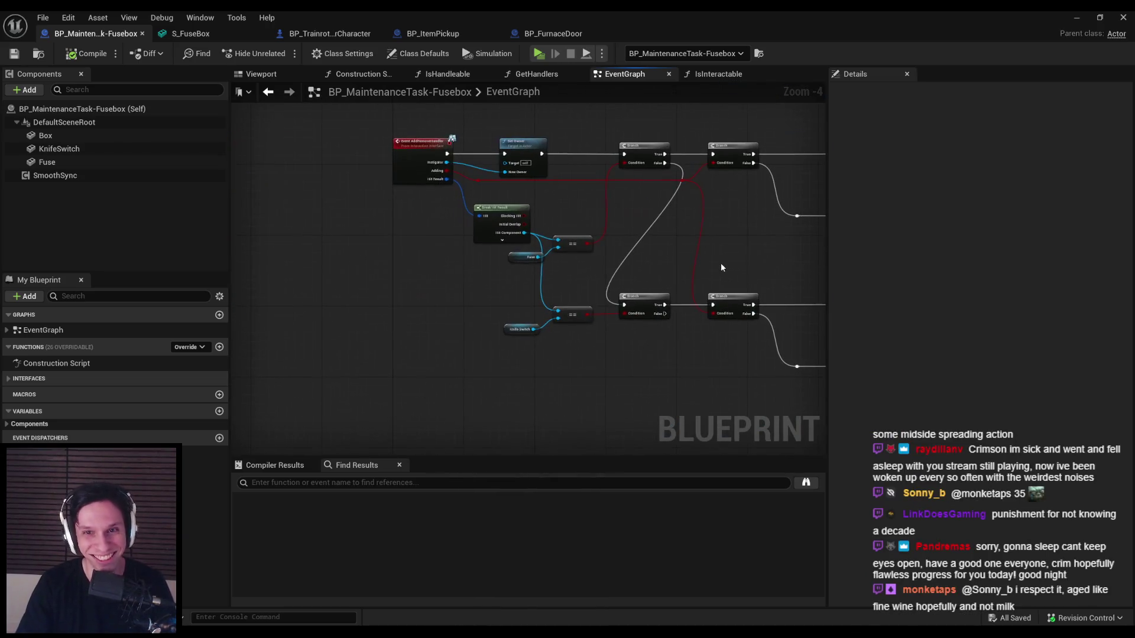
scroll(807, 284, up, 1)
- Select both reroute knots on the red condition wire and drag them slightly down
drag(636, 193, 577, 193)
click(579, 178)
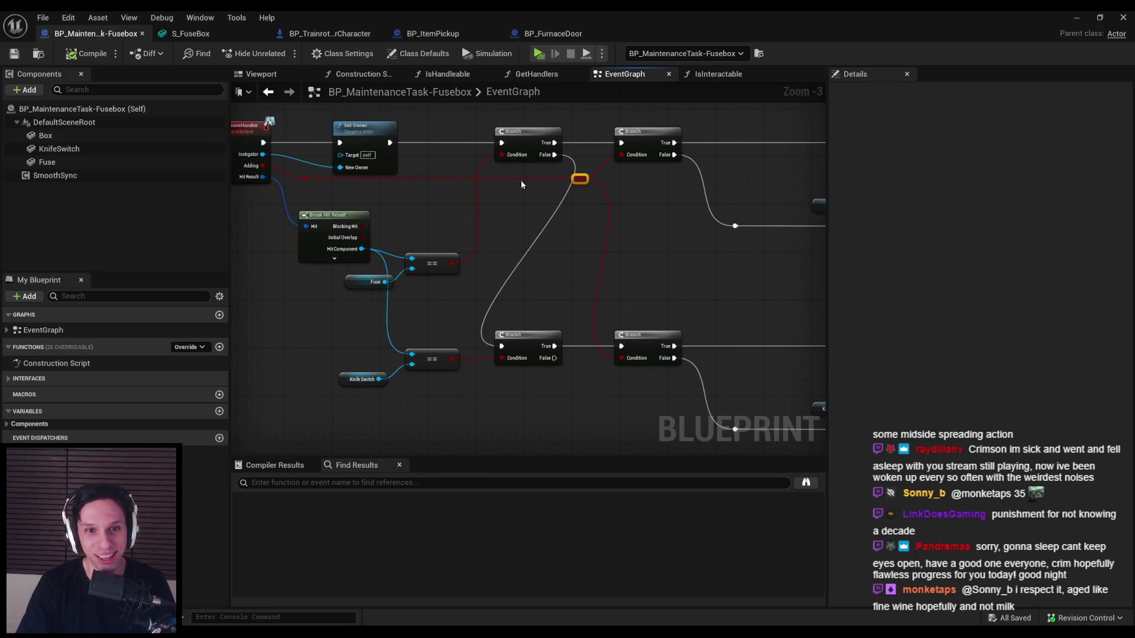
ctrl+click(304, 178)
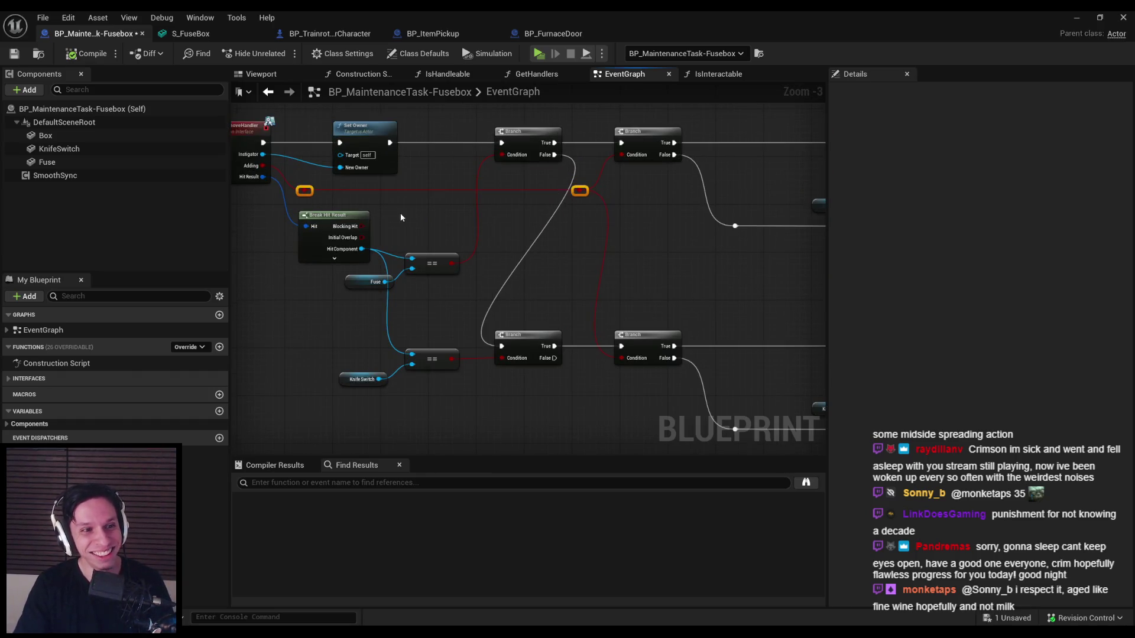
drag(399, 213, 363, 271)
- Pan over to the Set Simulate Physics nodes and reveal empty space beside them
mouse_move(633, 340)
mouse_down()
mouse_move(438, 290)
mouse_move(647, 197)
mouse_move(558, 216)
mouse_up()
scroll(658, 217, up, 1)
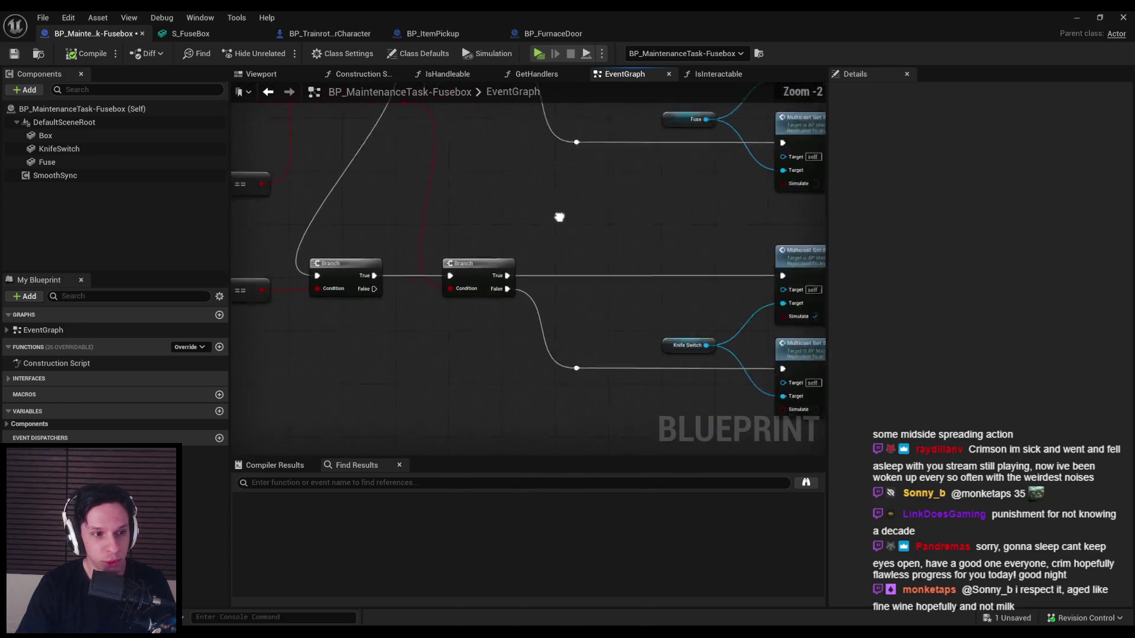
scroll(558, 215, down, 1)
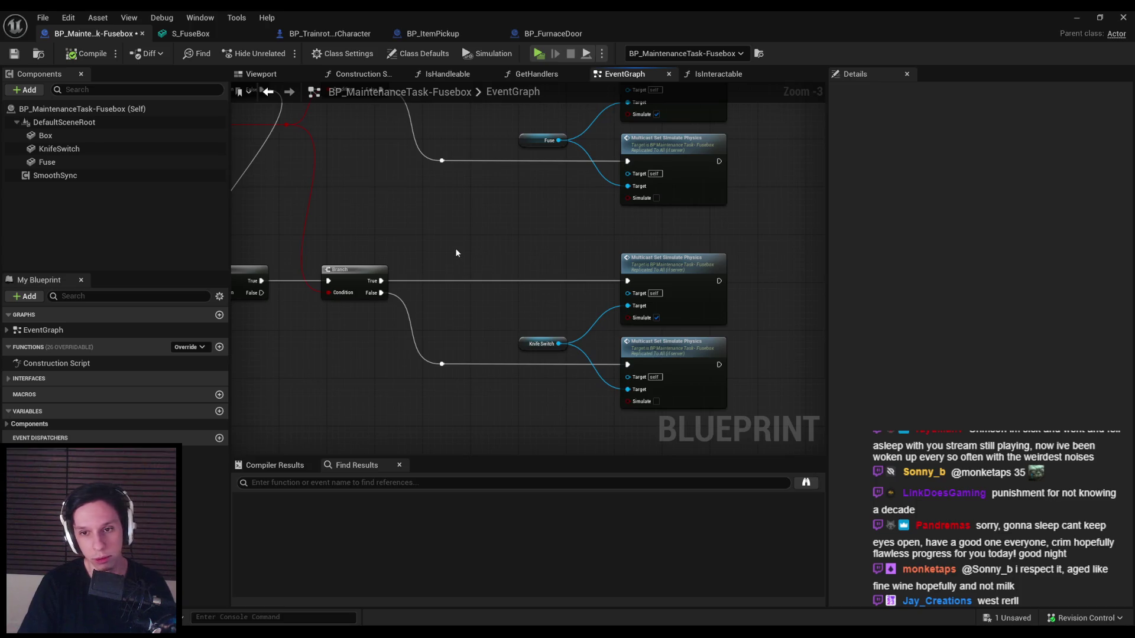
drag(472, 291, 426, 345)
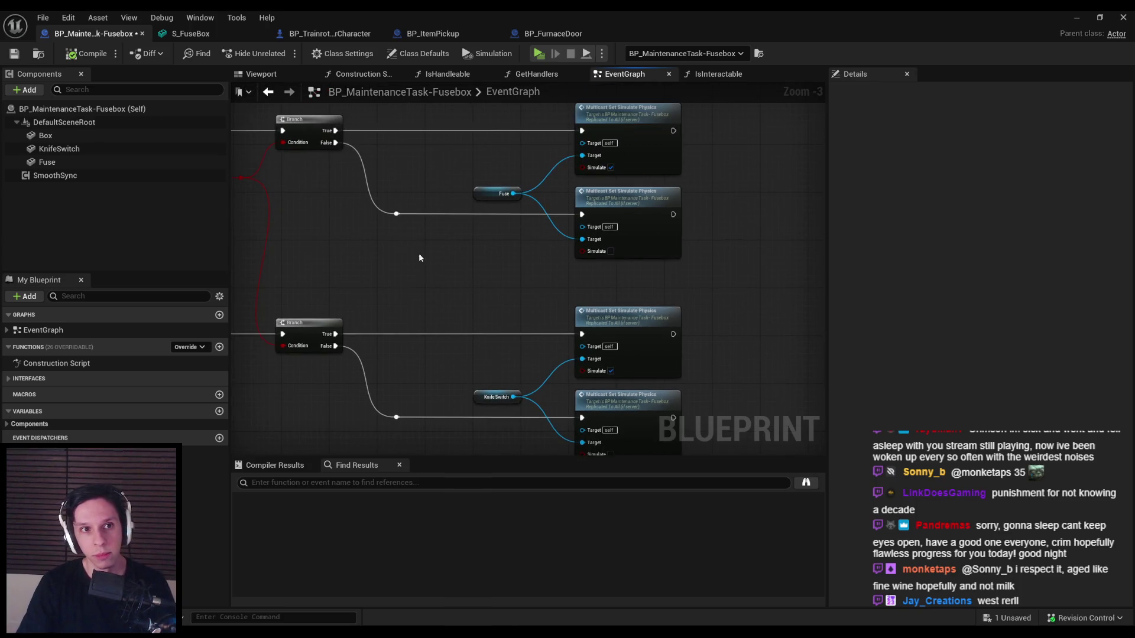
drag(419, 258, 376, 229)
click(352, 236)
drag(591, 288, 501, 282)
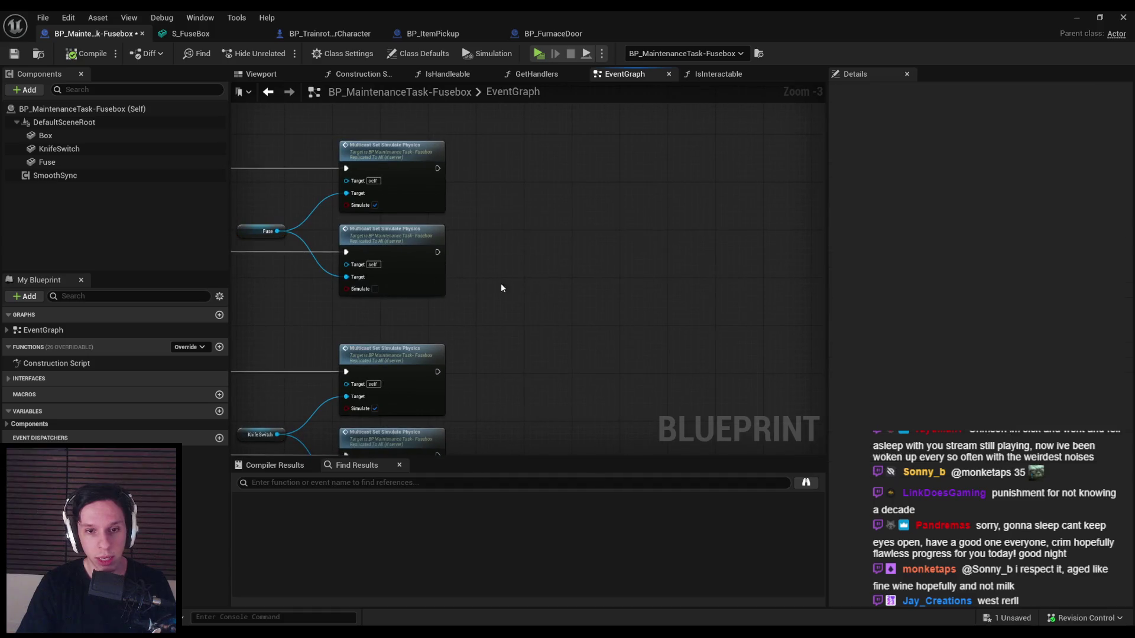
- Duplicate the Fuse getter into the empty area beside the physics nodes
click(262, 232)
key(ctrl+c)
key(ctrl+v)
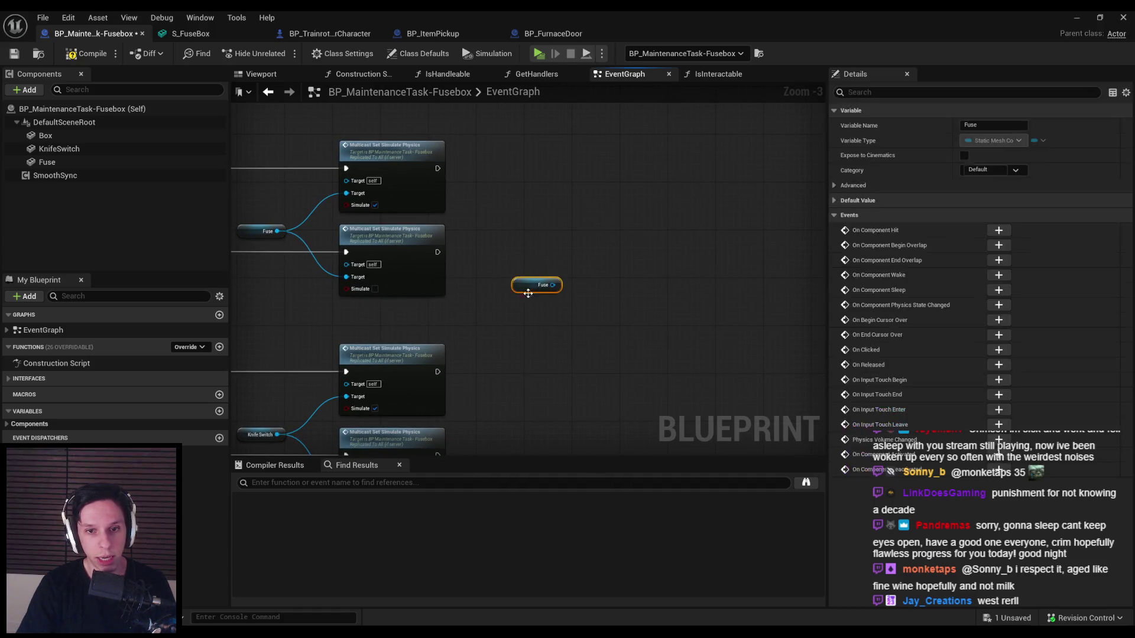
click(559, 321)
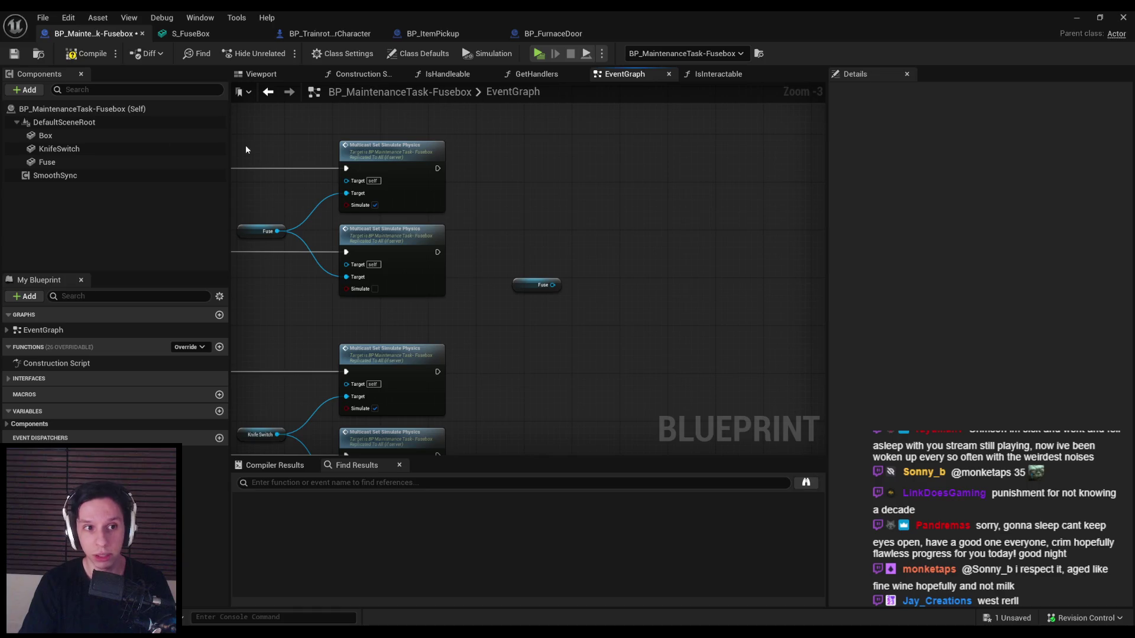
- Add a Box getter below it and browse its 'socket' actions, keeping none
mouse_move(46, 137)
mouse_down()
mouse_move(499, 318)
mouse_move(576, 308)
mouse_up()
text(socket)
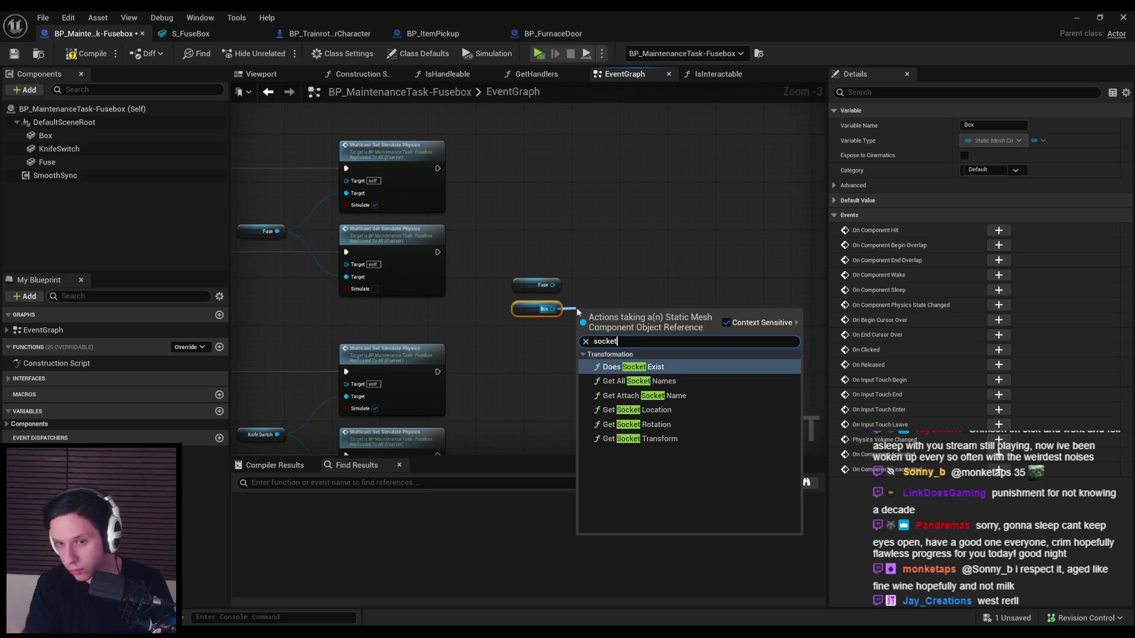
click(634, 367)
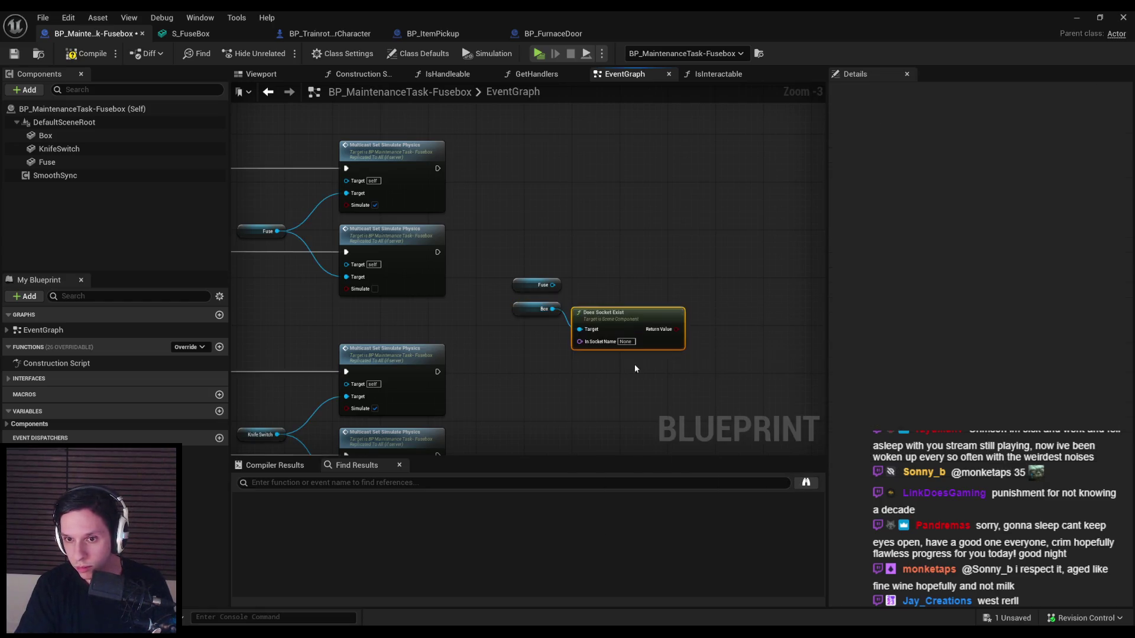
scroll(634, 364, up, 3)
key(Delete)
drag(518, 307, 562, 309)
text(socket)
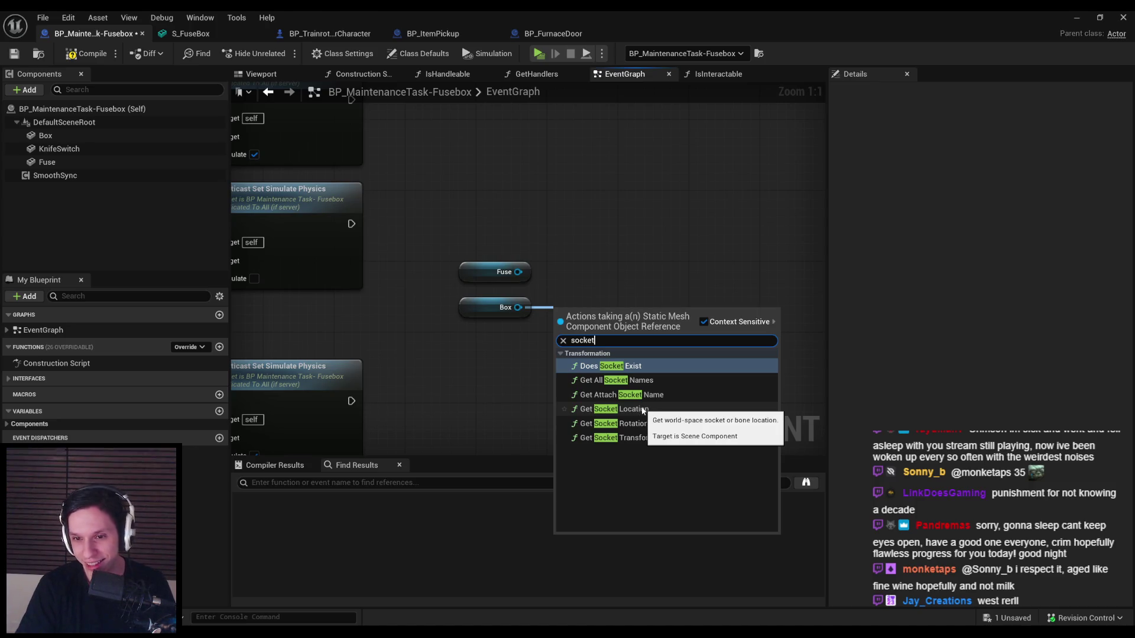
click(496, 335)
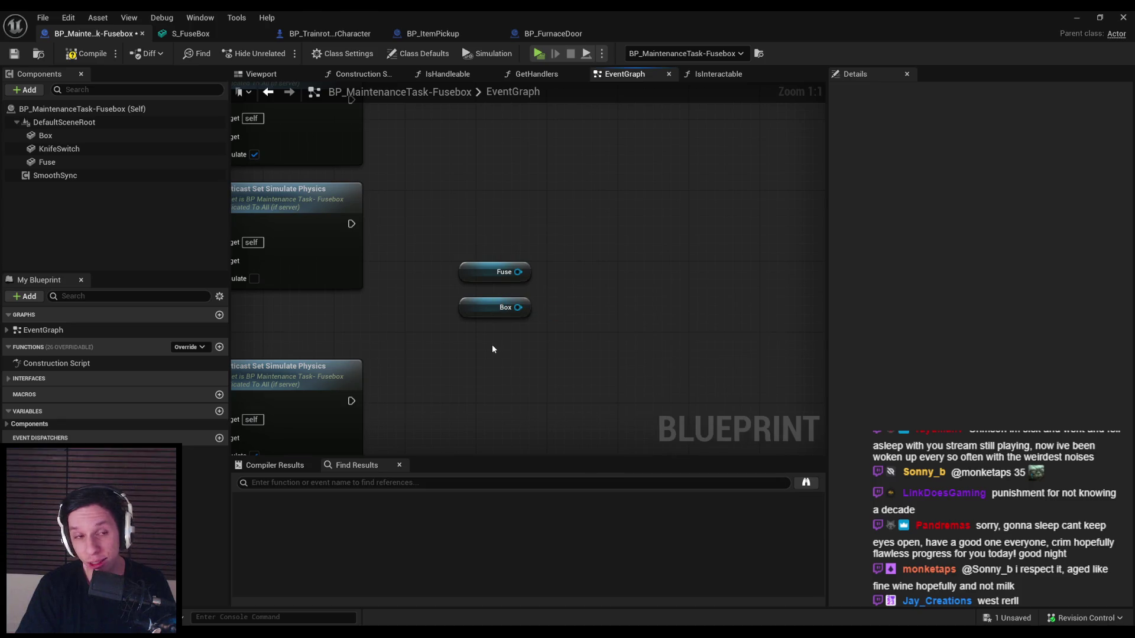
- Delete the Box getter, then compile and save the blueprint
key(F7)
key(ctrl+s)
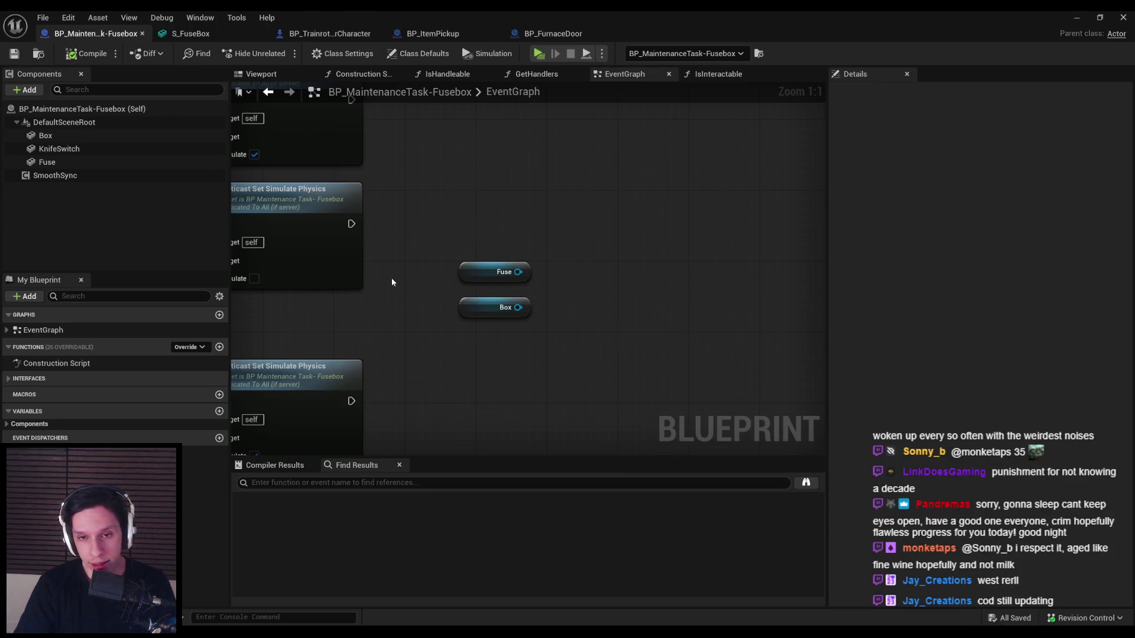
click(509, 311)
key(Delete)
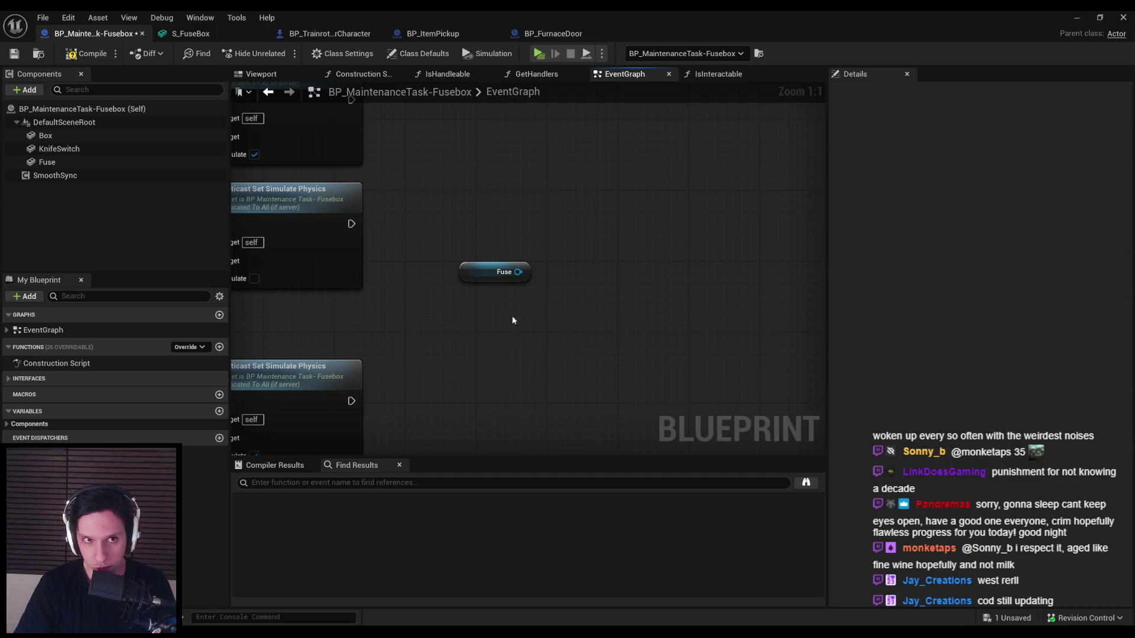
key(F7)
key(ctrl+s)
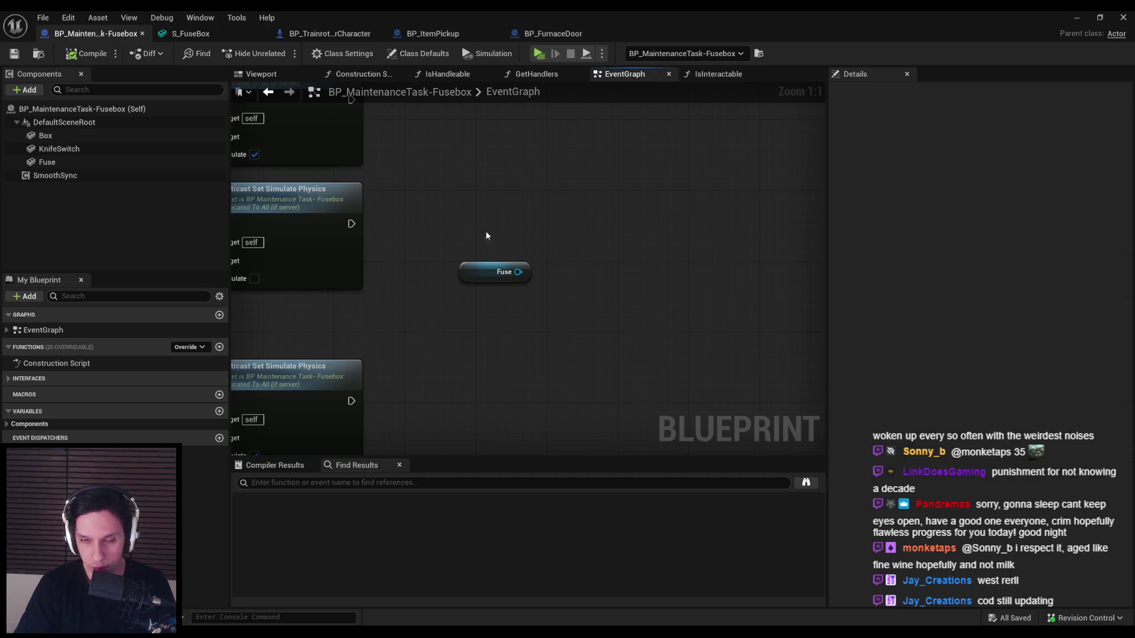
- Add a Get World Location node fed by the Fuse getter and search its output for 'neares'
scroll(486, 235, down, 2)
click(544, 293)
drag(564, 294, 590, 291)
text(get wo)
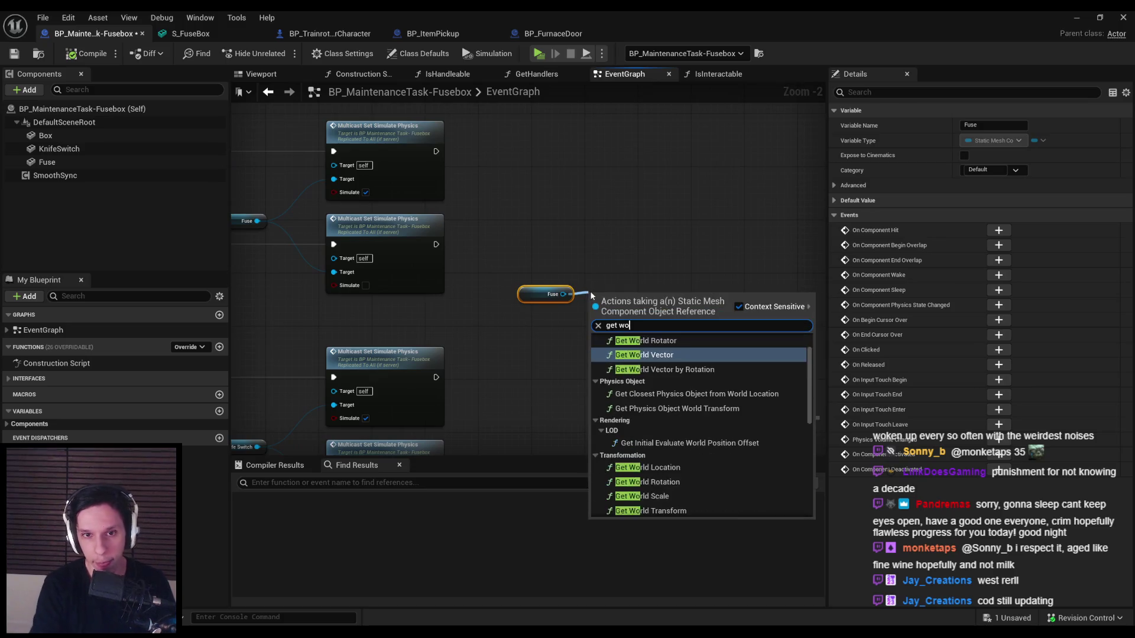
text(rld location)
key(Return)
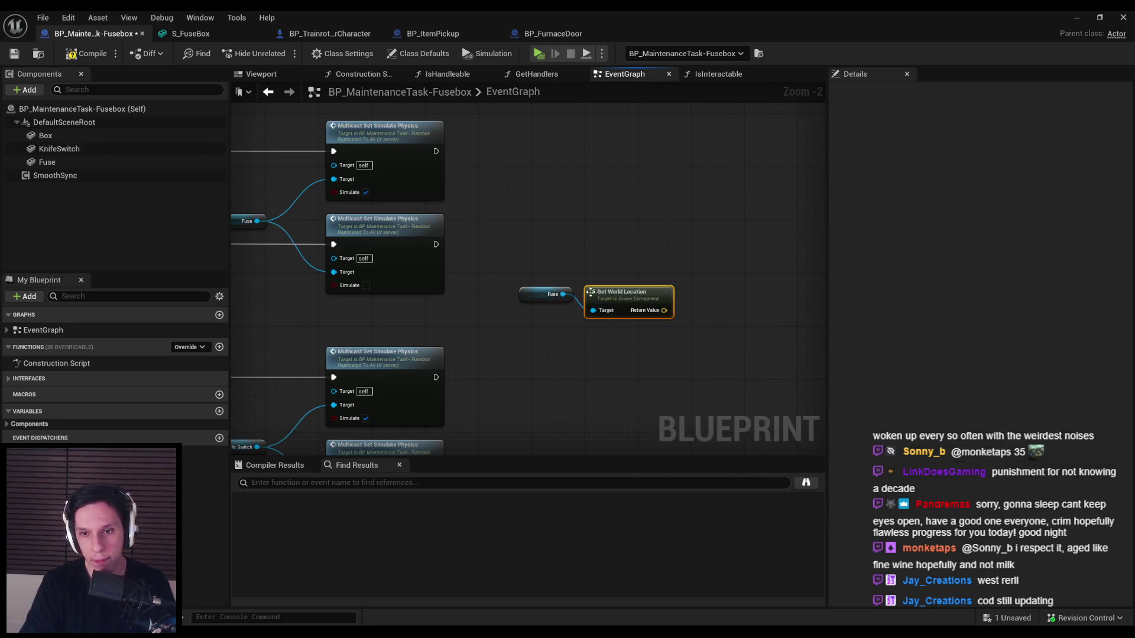
drag(590, 290, 604, 284)
click(645, 330)
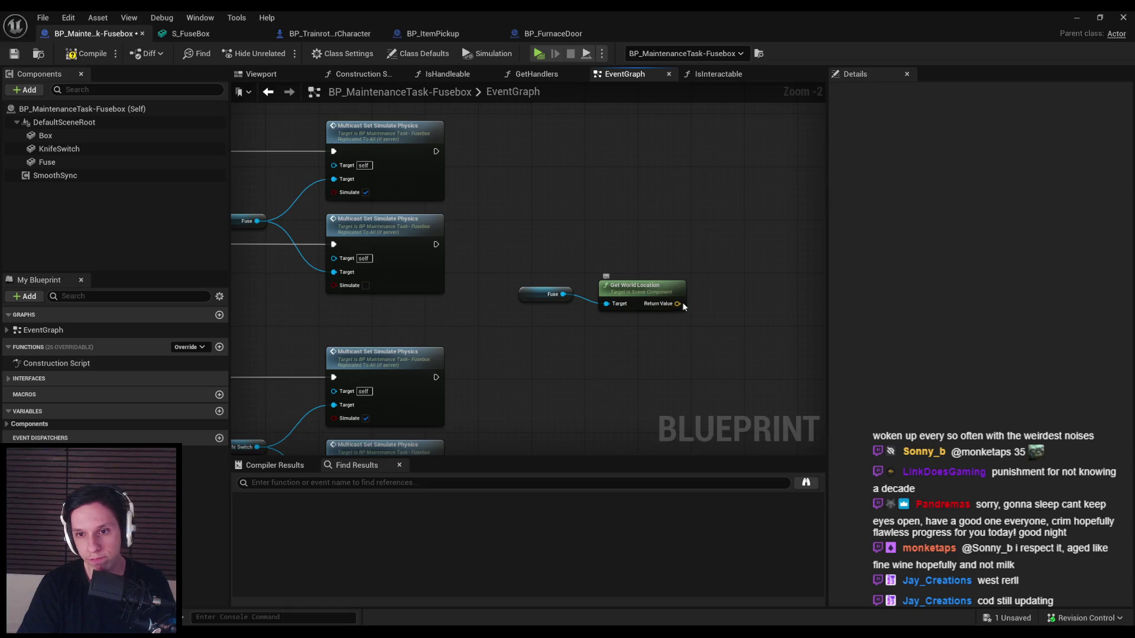
drag(683, 303, 729, 311)
text(ne)
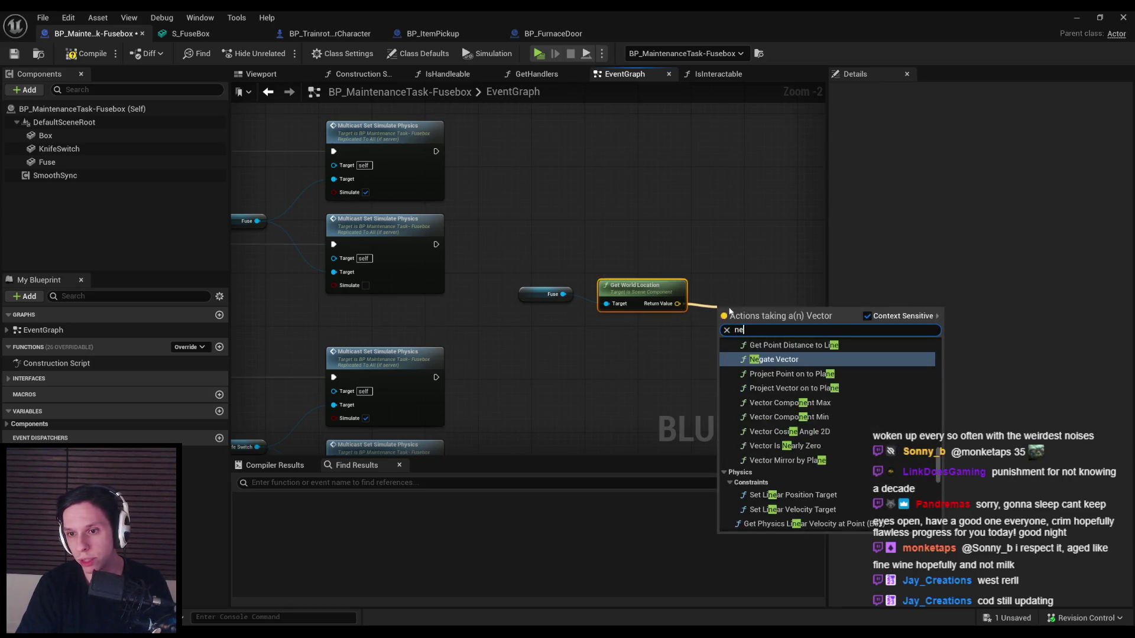
text(ares)
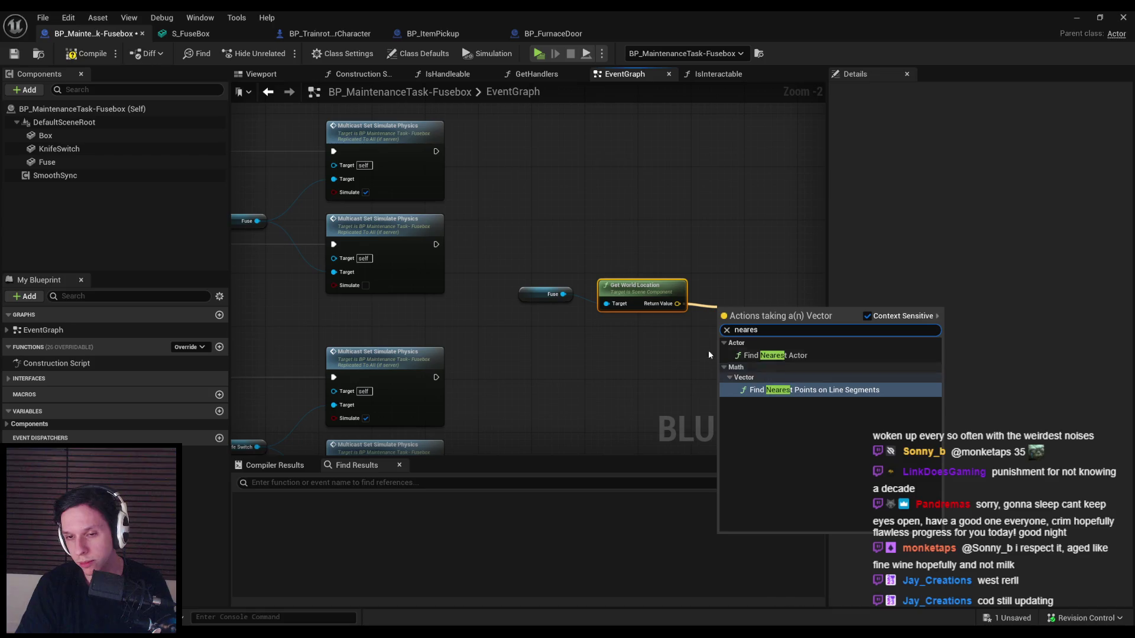
- Search for closest-point nodes and add a Get Closest Point on Collision node for Box
drag(562, 295, 602, 336)
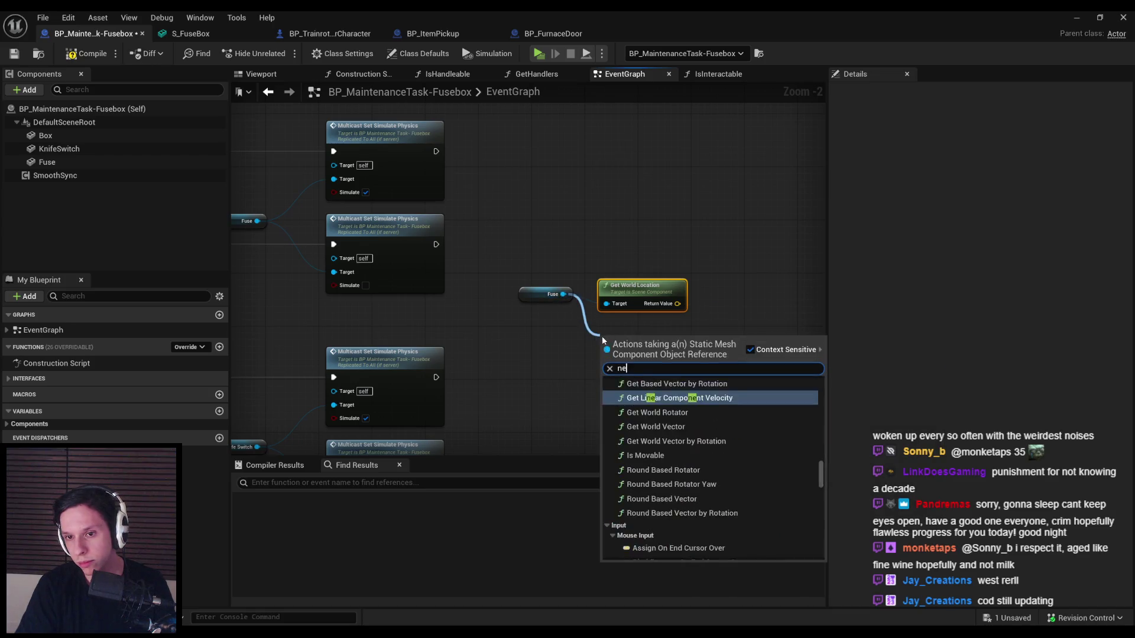
text(neare)
text(closes)
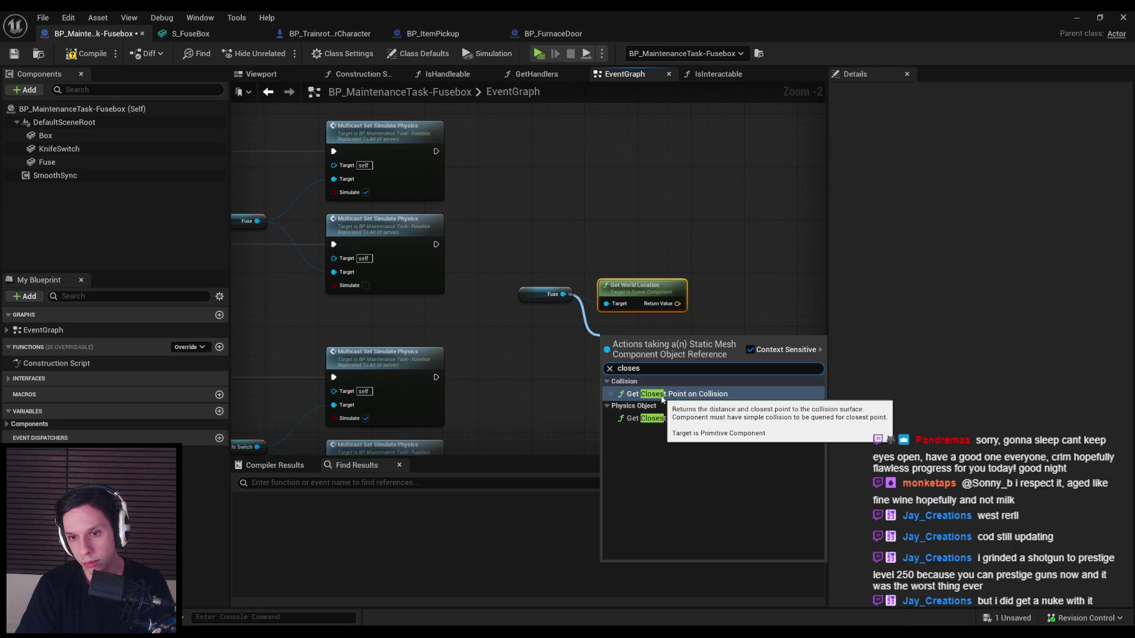
drag(677, 303, 707, 305)
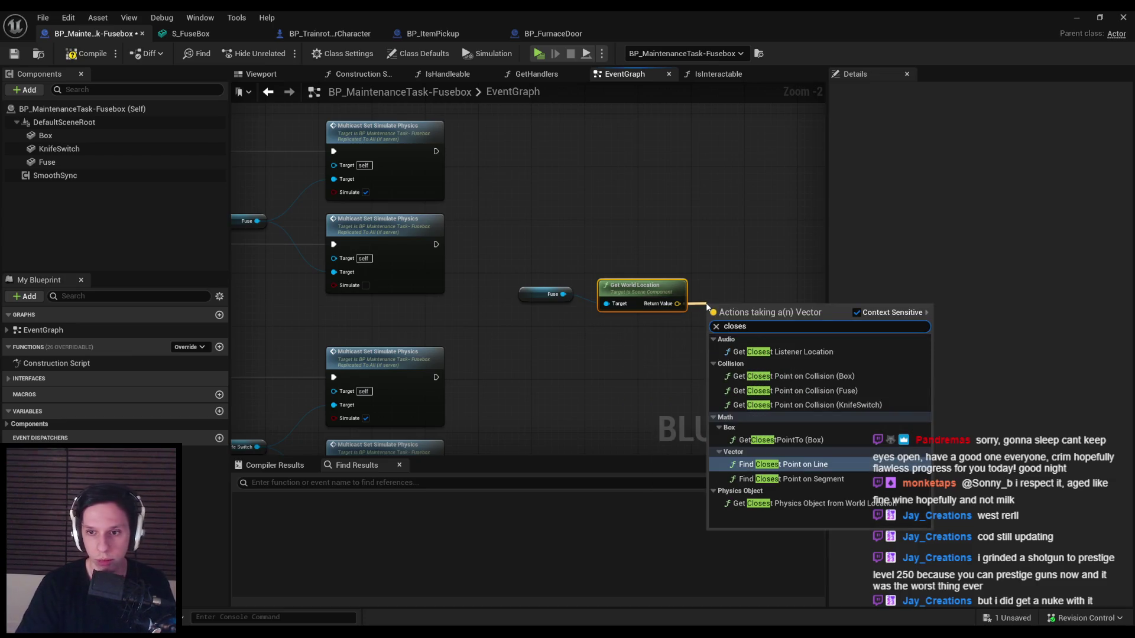
text(t)
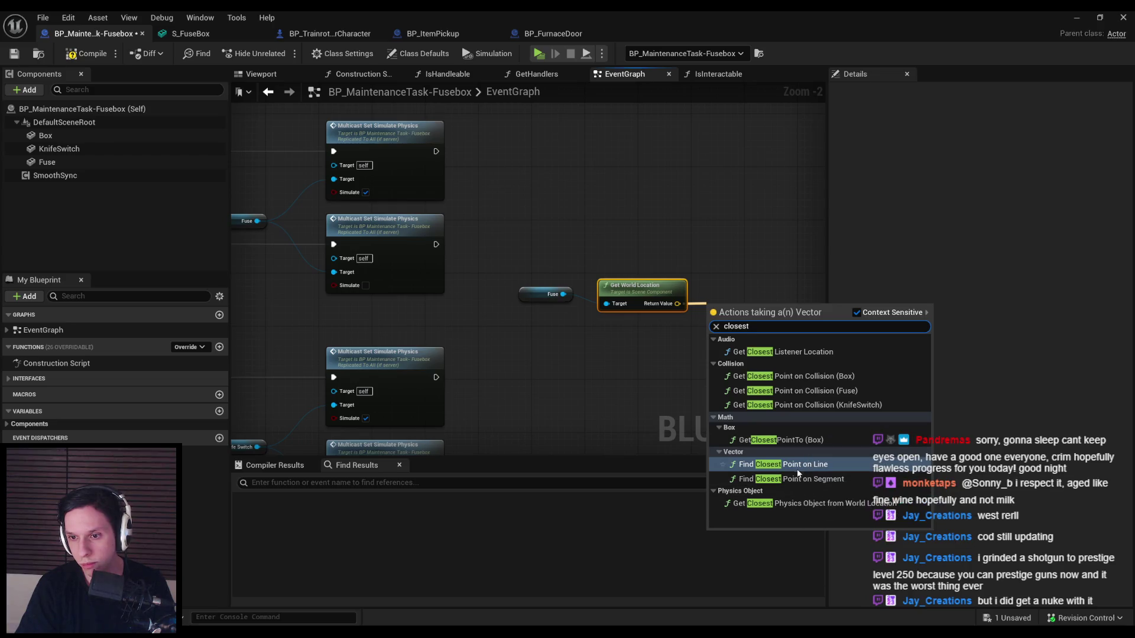
click(788, 379)
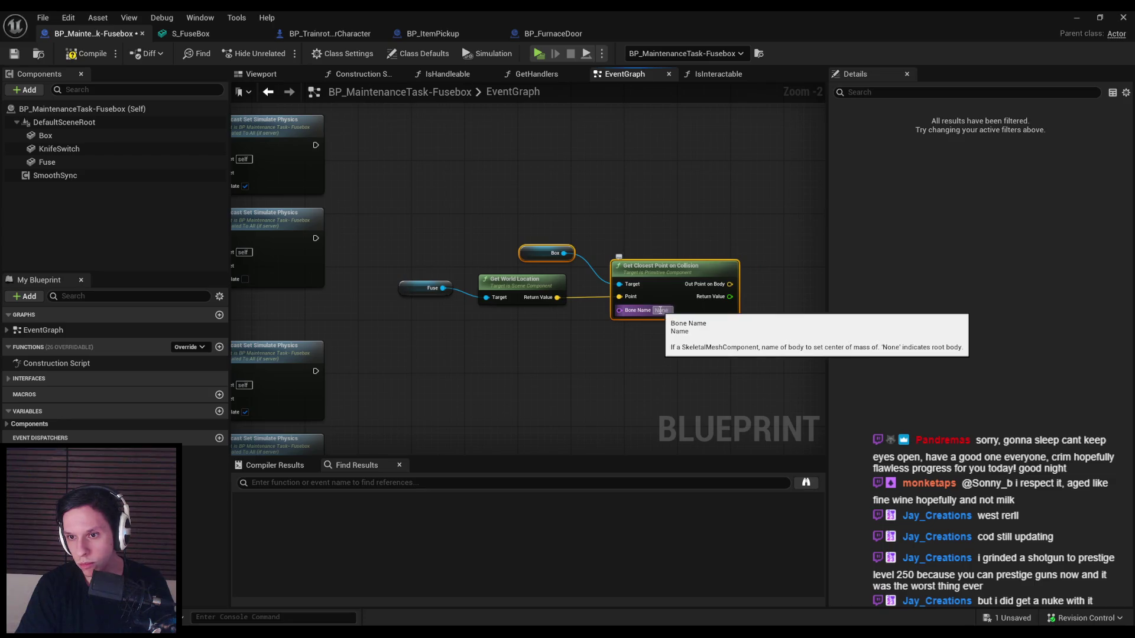
- Delete the Box and closest-point nodes, then select the Fuse and Get World Location nodes
click(661, 329)
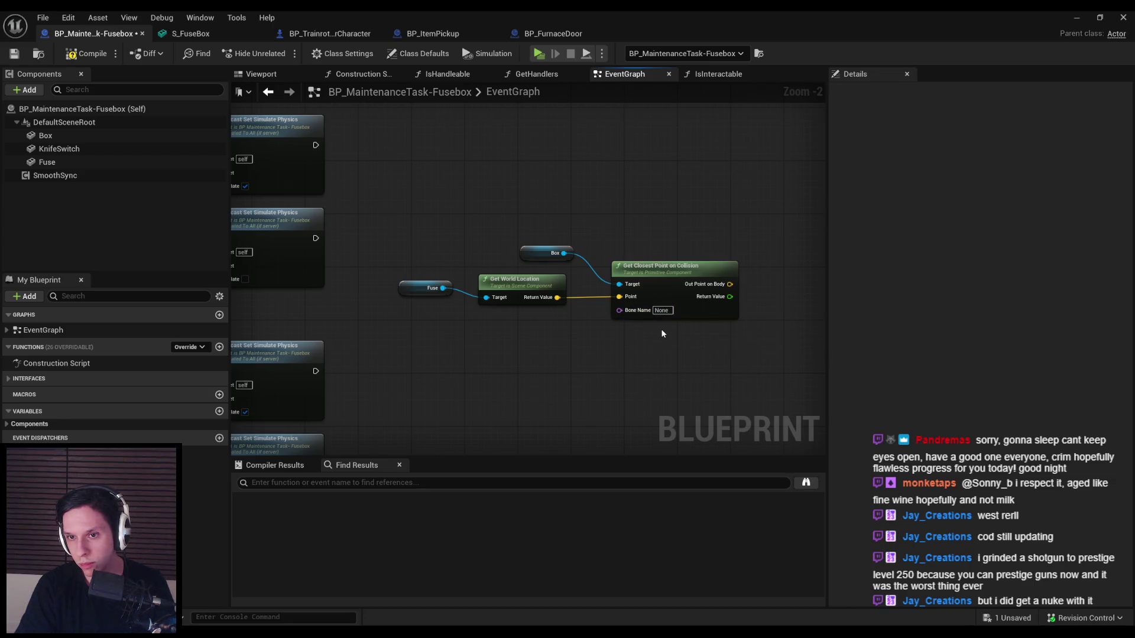
mouse_move(543, 225)
mouse_down()
mouse_move(651, 266)
mouse_move(742, 269)
mouse_up()
key(Delete)
drag(647, 282, 547, 261)
- Straighten the Fuse getter into line with the Get World Location node
key(q)
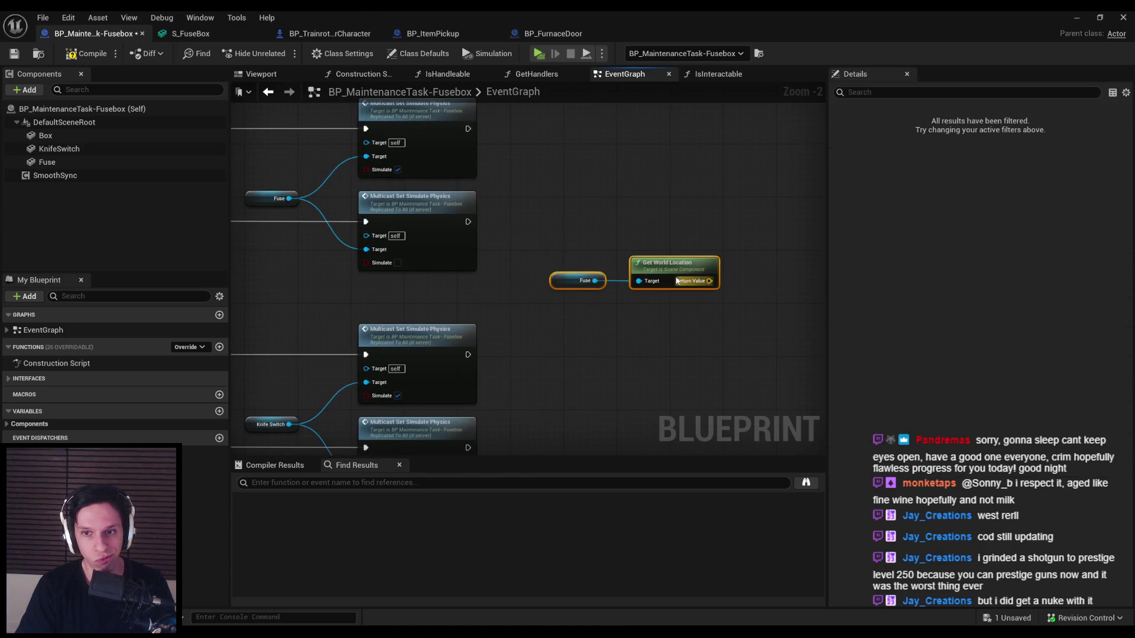
click(657, 317)
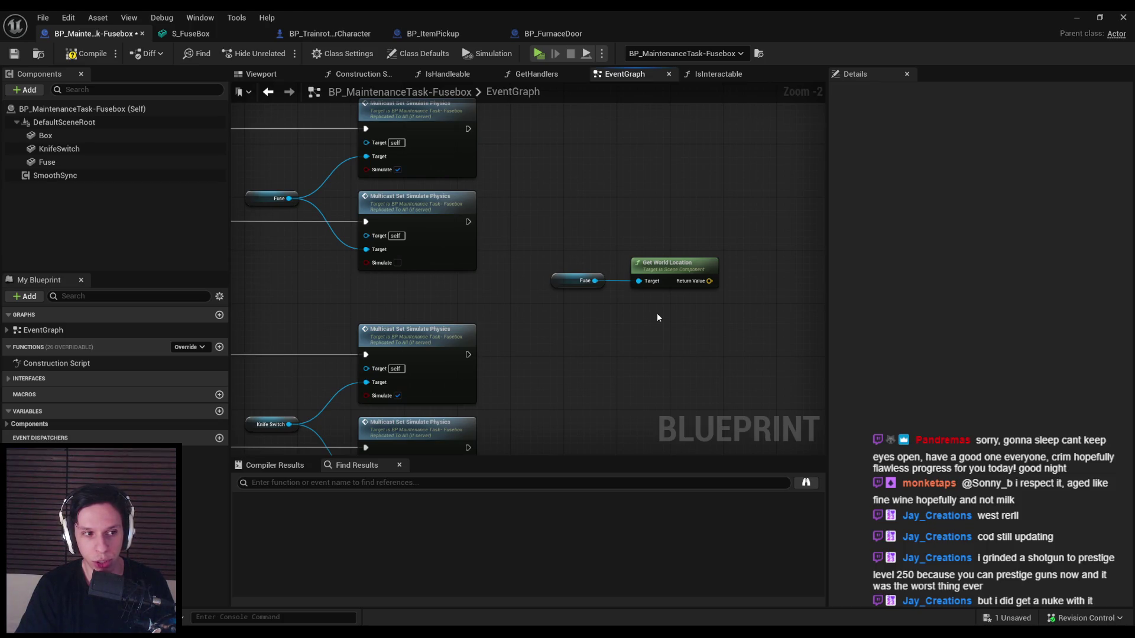
scroll(657, 317, up, 2)
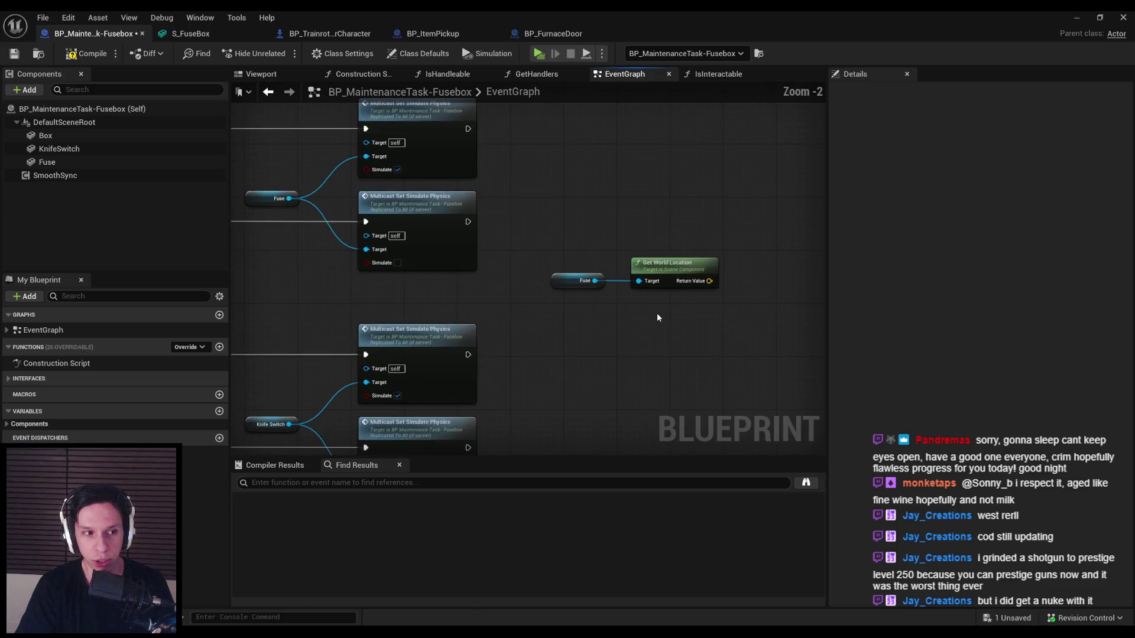
scroll(657, 317, down, 4)
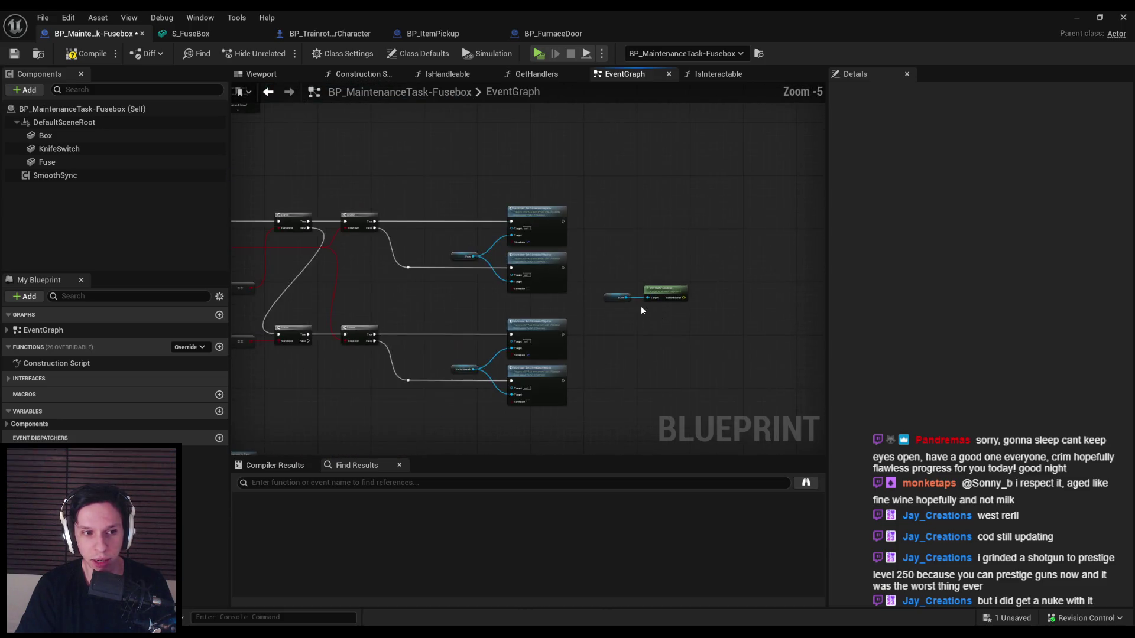
scroll(605, 275, up, 2)
- Center the Get World Location node in view and compile the blueprint
mouse_move(606, 276)
mouse_down()
mouse_move(751, 329)
mouse_move(578, 314)
mouse_move(717, 302)
mouse_move(823, 266)
mouse_move(723, 261)
mouse_up()
click(579, 335)
scroll(578, 335, down, 2)
scroll(716, 278, up, 2)
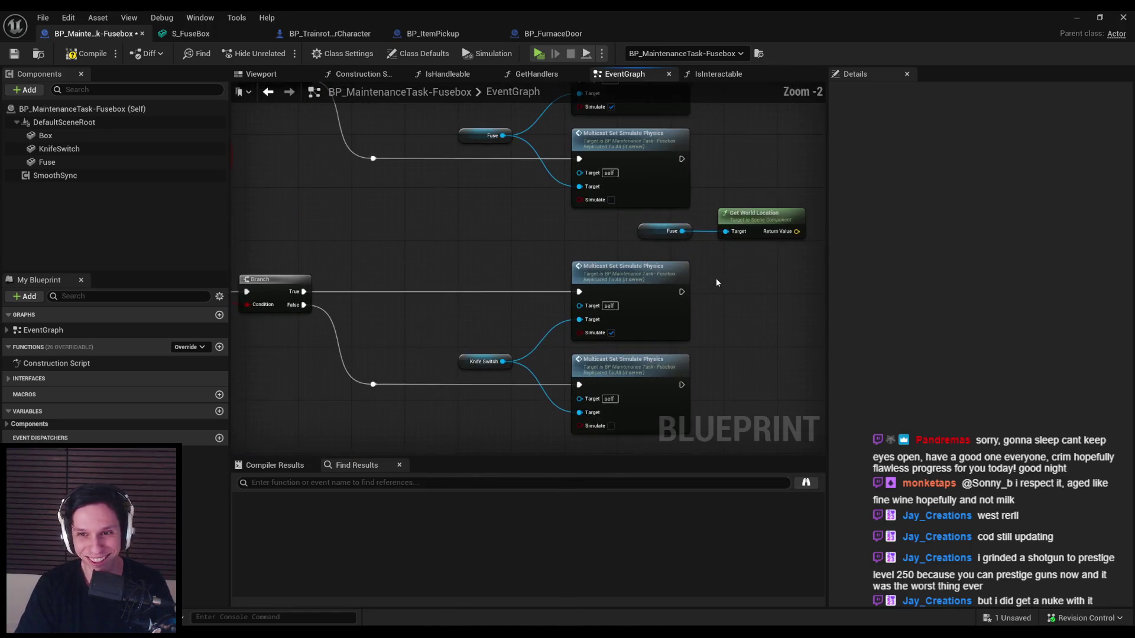
mouse_move(704, 292)
mouse_down()
mouse_move(566, 337)
mouse_move(607, 347)
mouse_move(663, 331)
mouse_up()
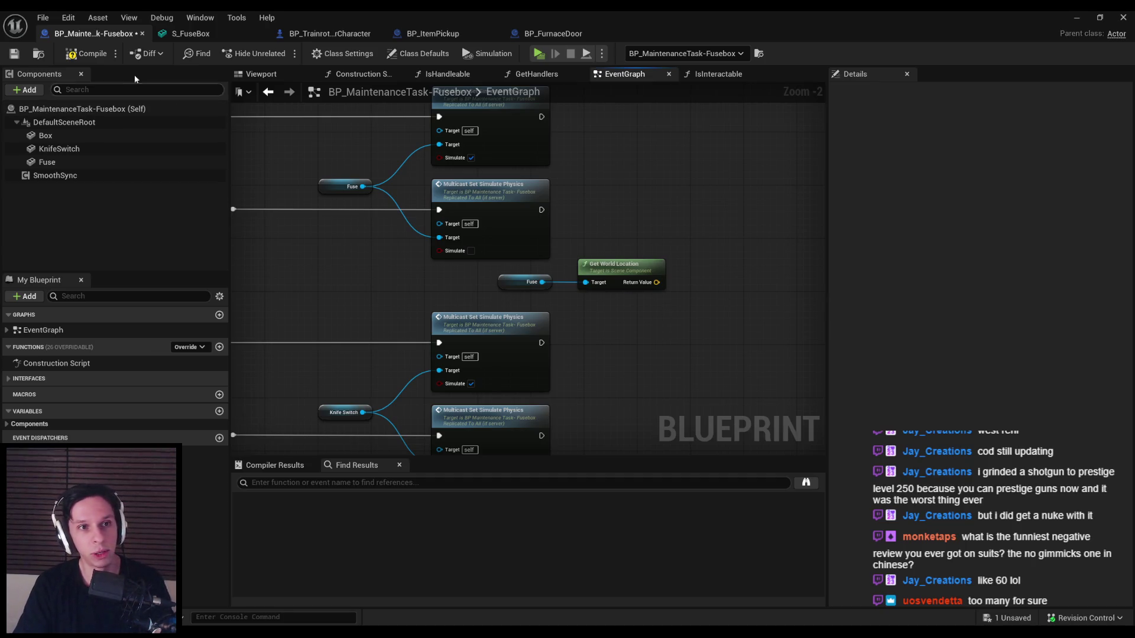
click(85, 53)
- Align the Fuse and Knife Switch nodes and save the Fusebox blueprint
click(14, 53)
scroll(516, 190, down, 2)
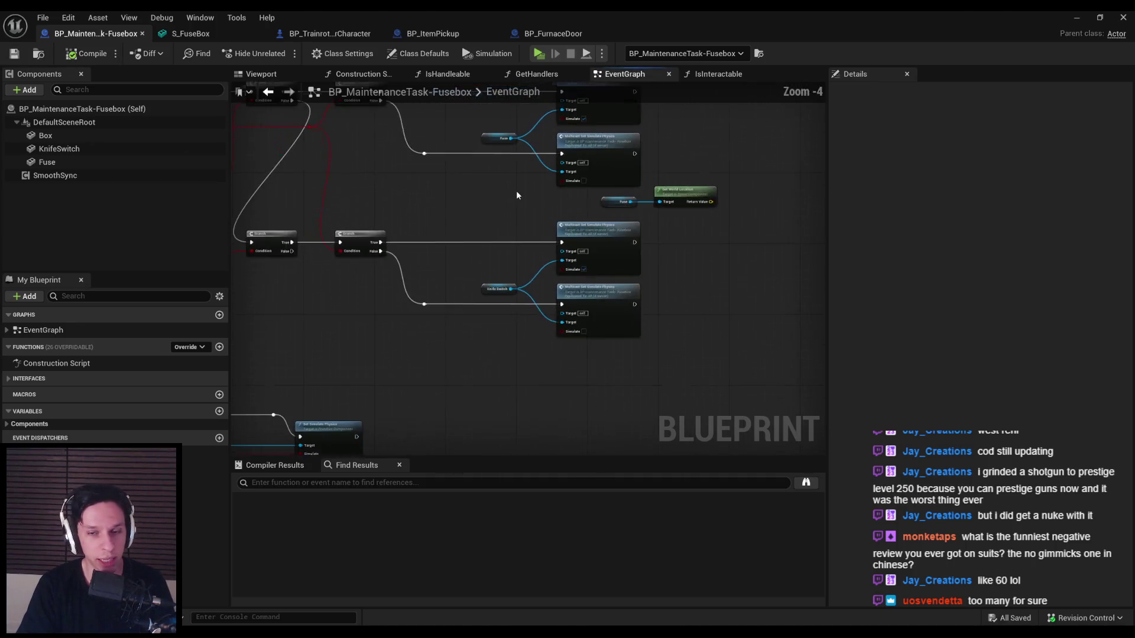
scroll(599, 309, down, 1)
drag(708, 338, 310, 240)
scroll(410, 234, up, 2)
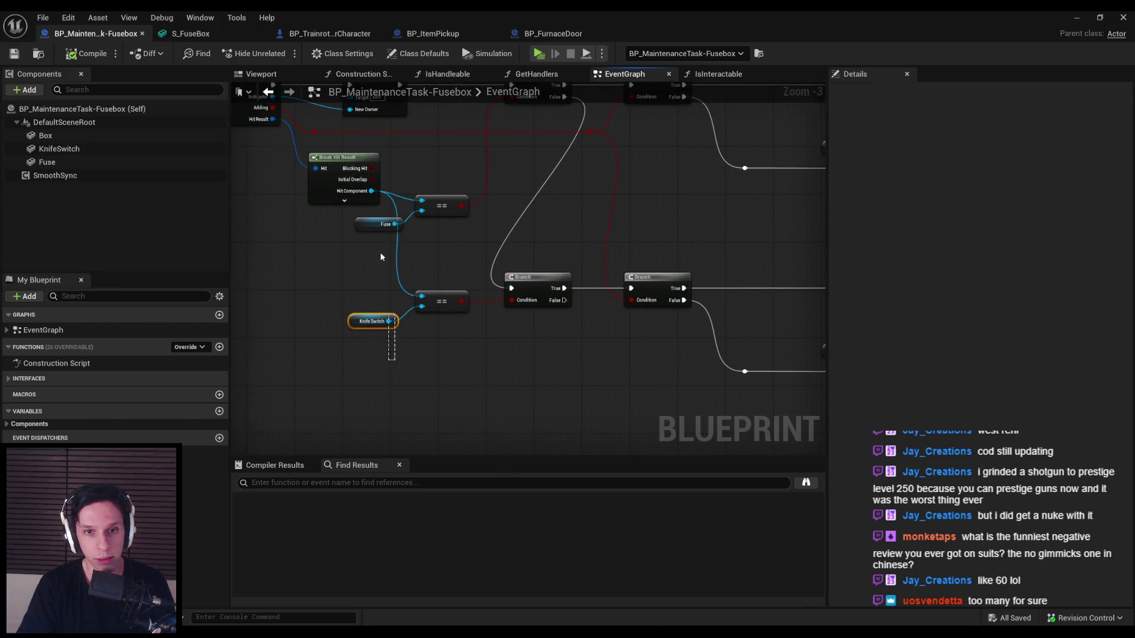
click(347, 315)
key(f)
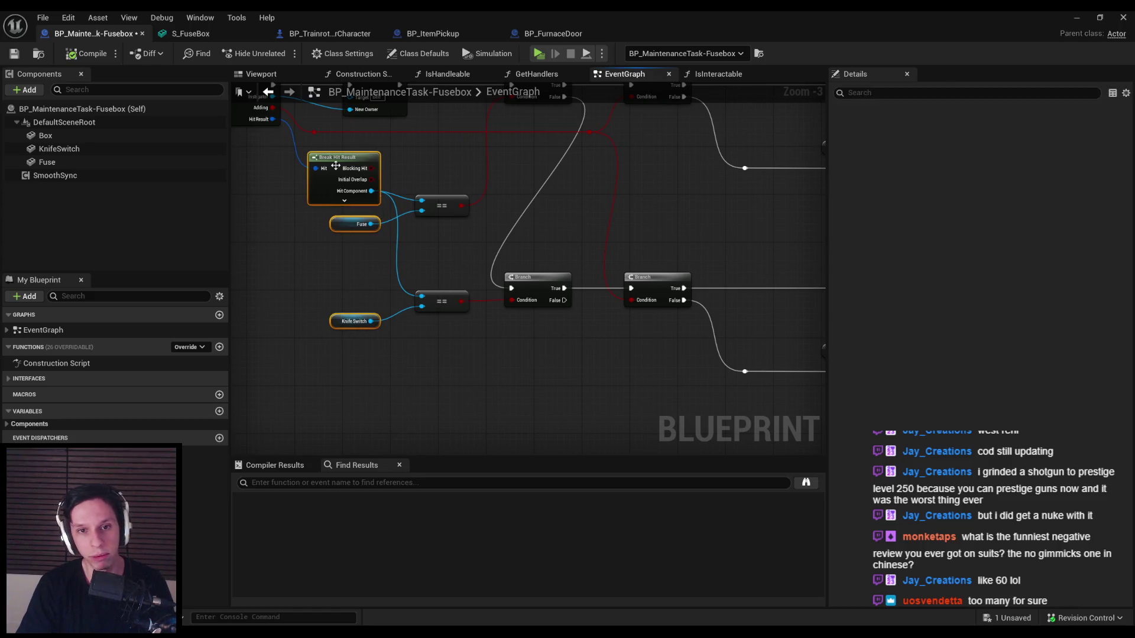
click(269, 229)
click(14, 53)
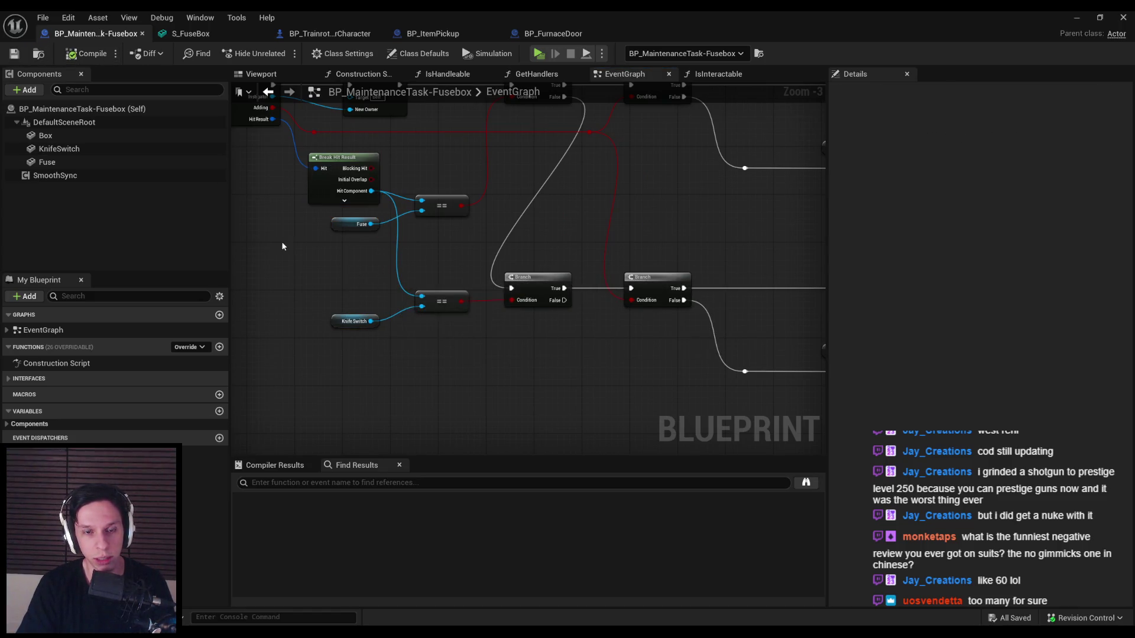
- Bring the Branch nodes into view, select one, and compile and save the blueprint
scroll(289, 260, up, 1)
drag(452, 293, 374, 285)
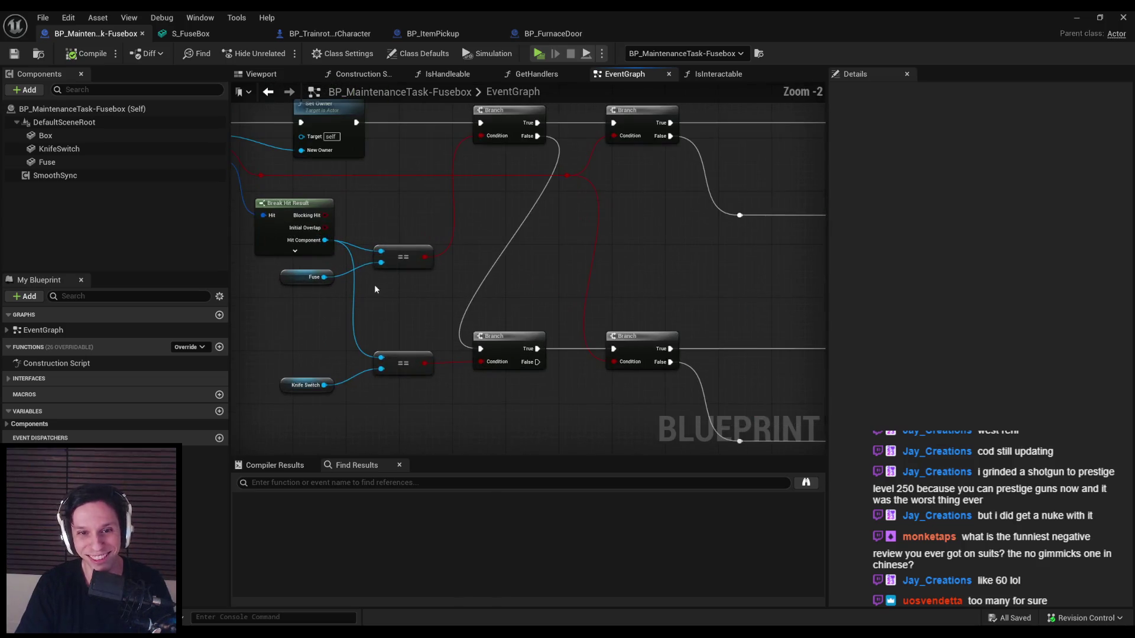
scroll(424, 315, down, 4)
scroll(413, 321, up, 3)
mouse_move(413, 320)
mouse_down()
mouse_move(424, 303)
mouse_move(535, 283)
mouse_move(418, 268)
mouse_up()
scroll(417, 267, down, 1)
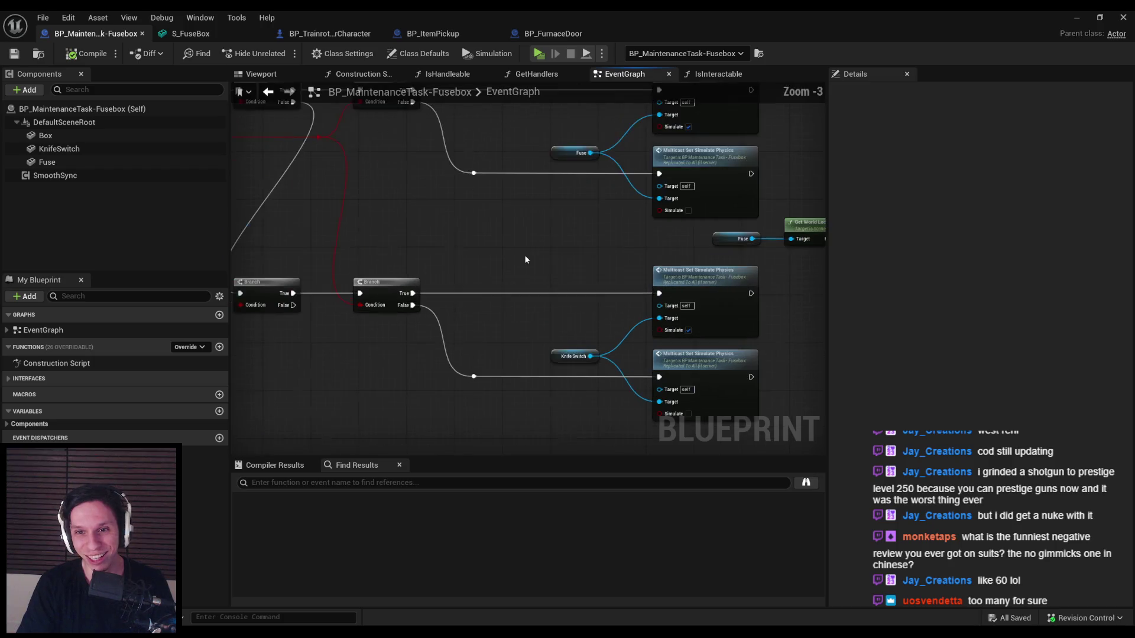
drag(500, 260, 598, 328)
scroll(599, 328, down, 1)
scroll(595, 327, up, 3)
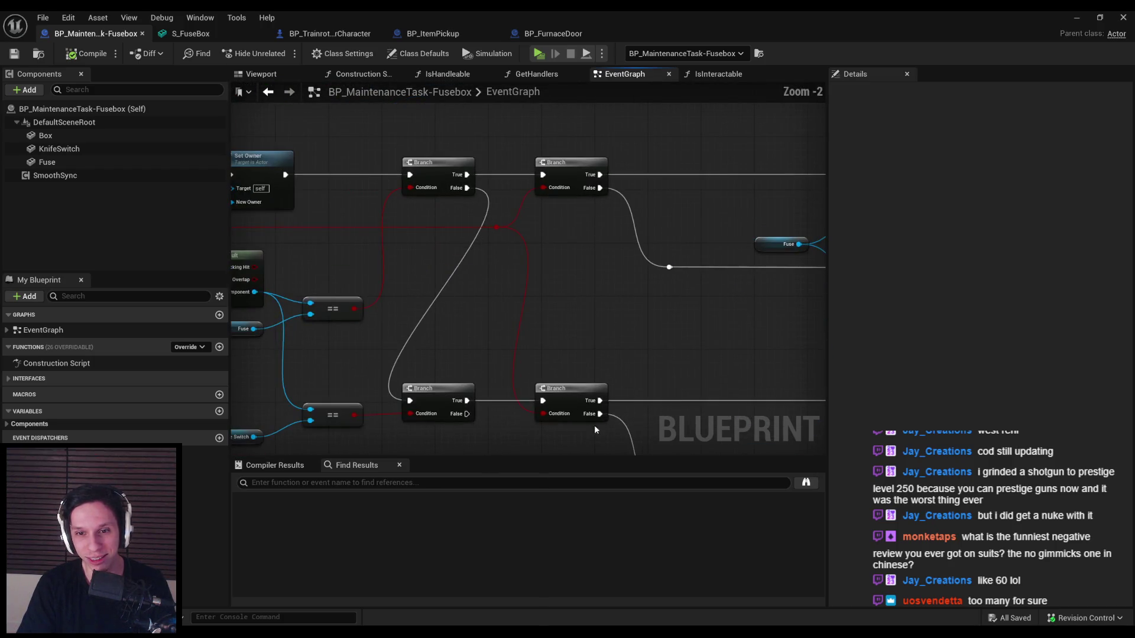
click(570, 169)
click(67, 56)
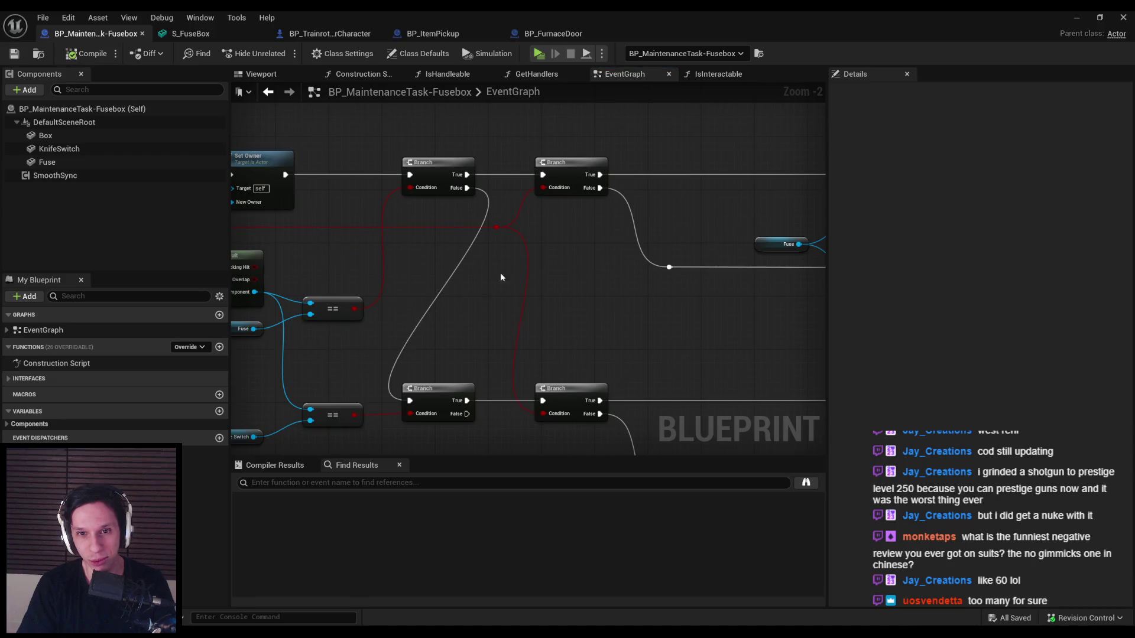
- Center the physics and Fuse nodes, straighten the selection with Q, and save
scroll(509, 182, down, 1)
mouse_move(510, 182)
mouse_down()
mouse_move(512, 249)
mouse_move(484, 276)
mouse_move(491, 303)
mouse_move(441, 178)
mouse_move(292, 223)
mouse_move(492, 214)
mouse_up()
scroll(491, 303, down, 2)
scroll(395, 316, up, 2)
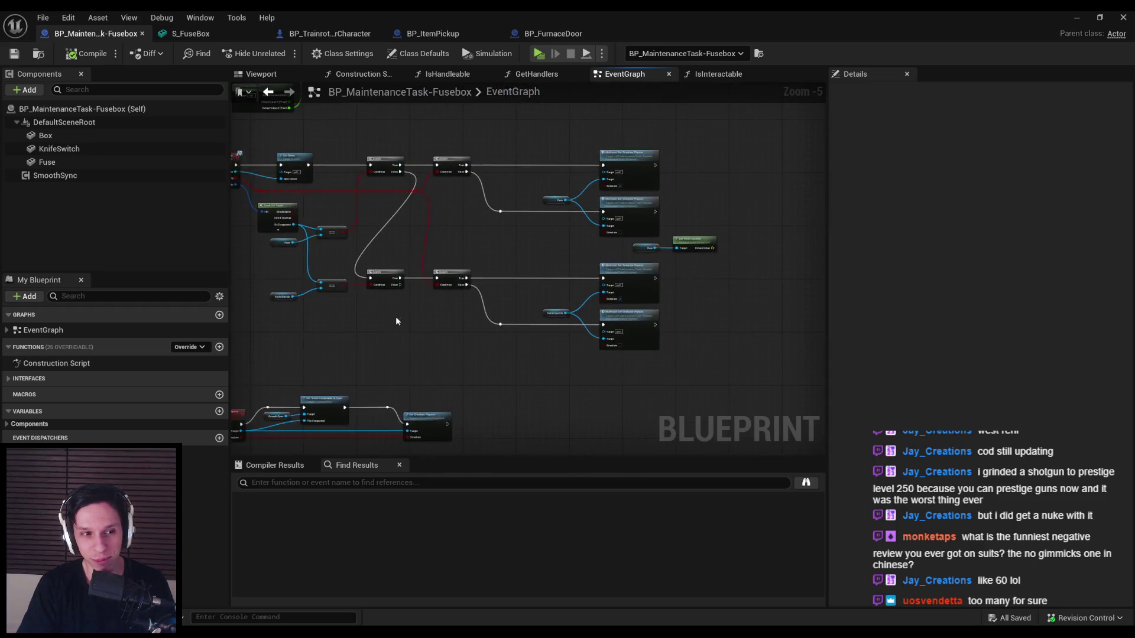
scroll(585, 250, up, 1)
drag(585, 251, 349, 278)
scroll(355, 277, down, 1)
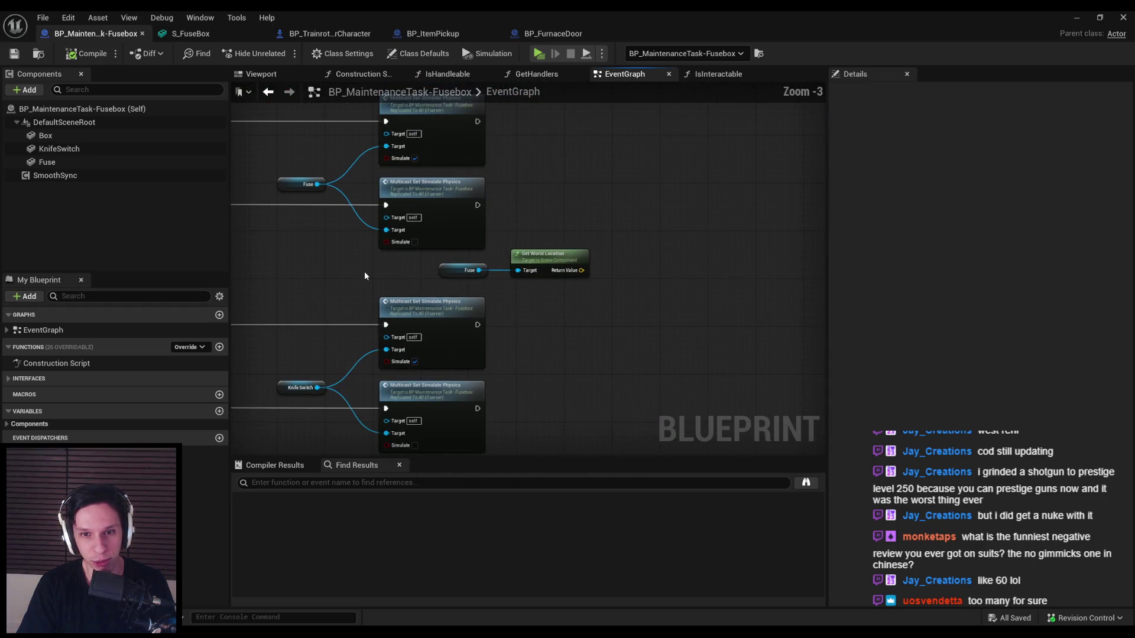
drag(555, 236, 542, 289)
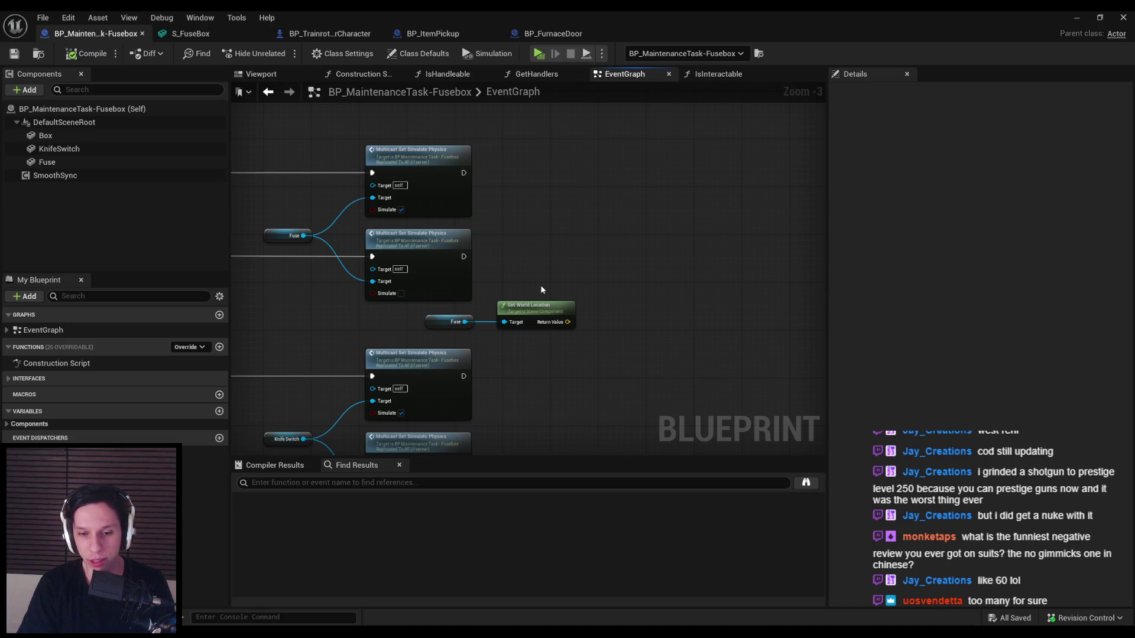
scroll(533, 289, down, 2)
mouse_move(674, 325)
mouse_down()
mouse_move(571, 262)
mouse_move(272, 225)
mouse_up()
key(q)
scroll(497, 218, up, 4)
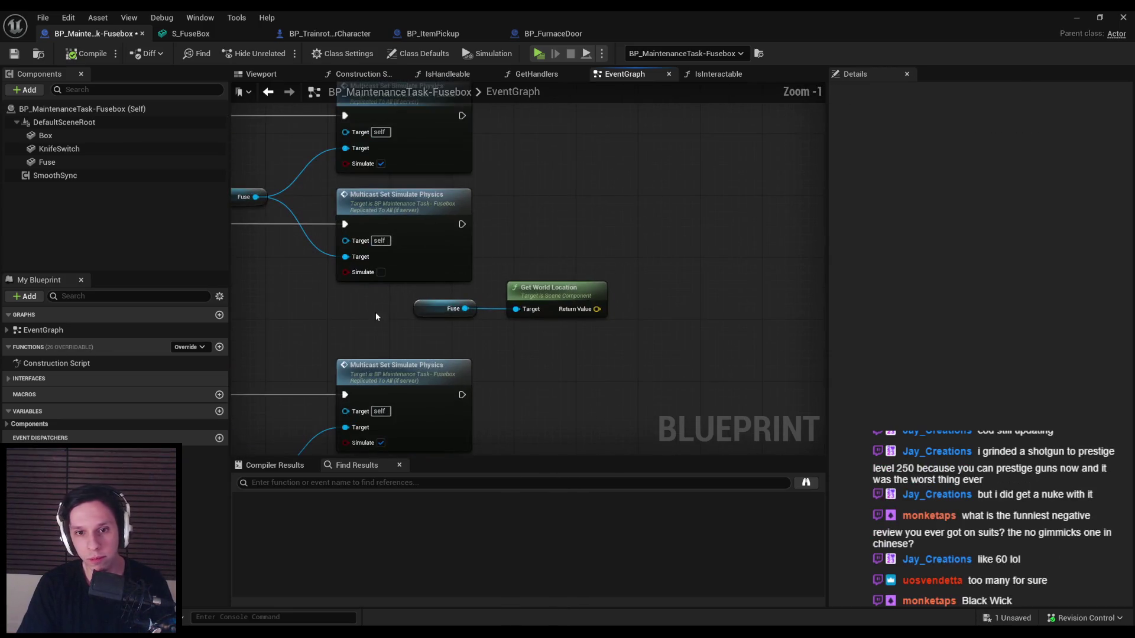
key(ctrl+s)
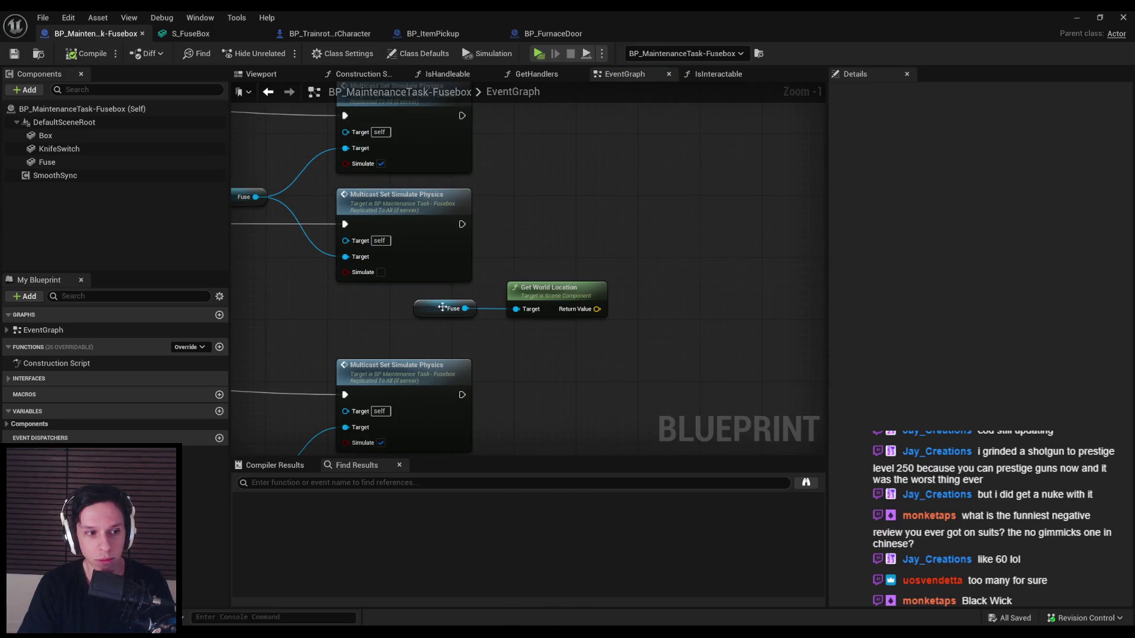
- Move the Fuse and Get World Location pair slightly lower and save
scroll(485, 255, down, 2)
scroll(485, 254, down, 2)
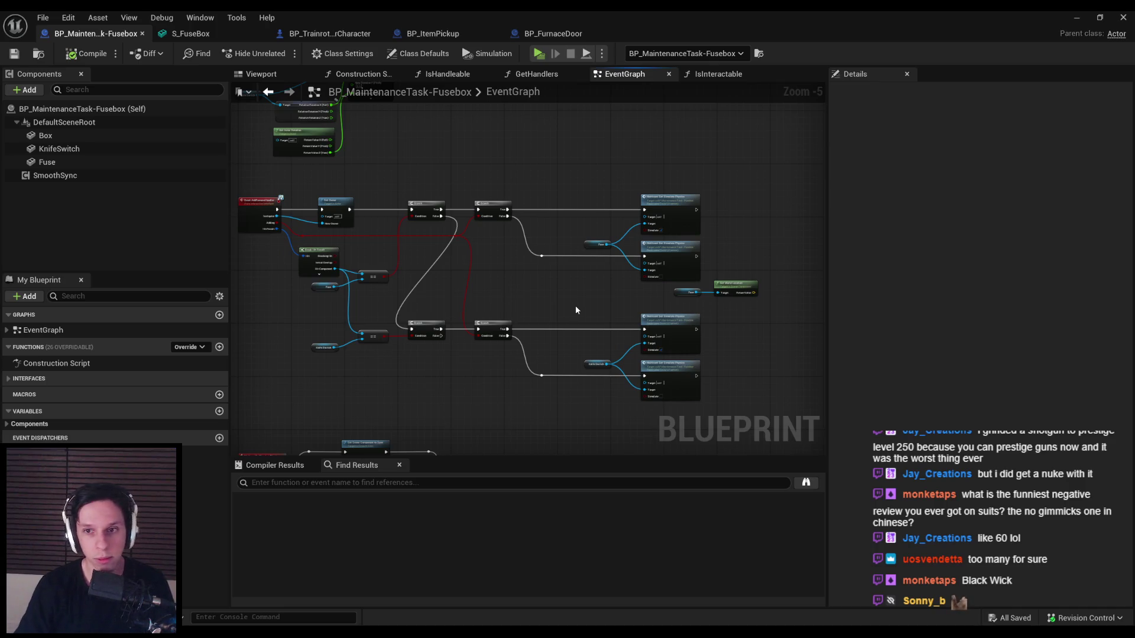
scroll(576, 305, up, 4)
mouse_move(529, 296)
mouse_down()
mouse_move(584, 309)
mouse_move(597, 331)
mouse_up()
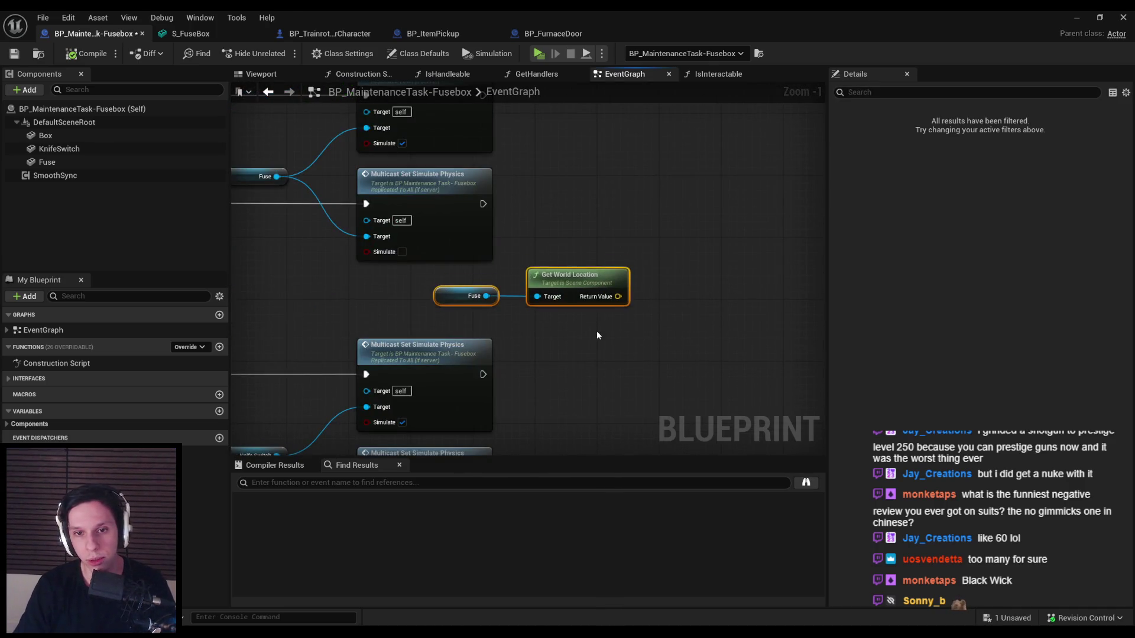
click(597, 332)
click(14, 53)
scroll(524, 348, down, 1)
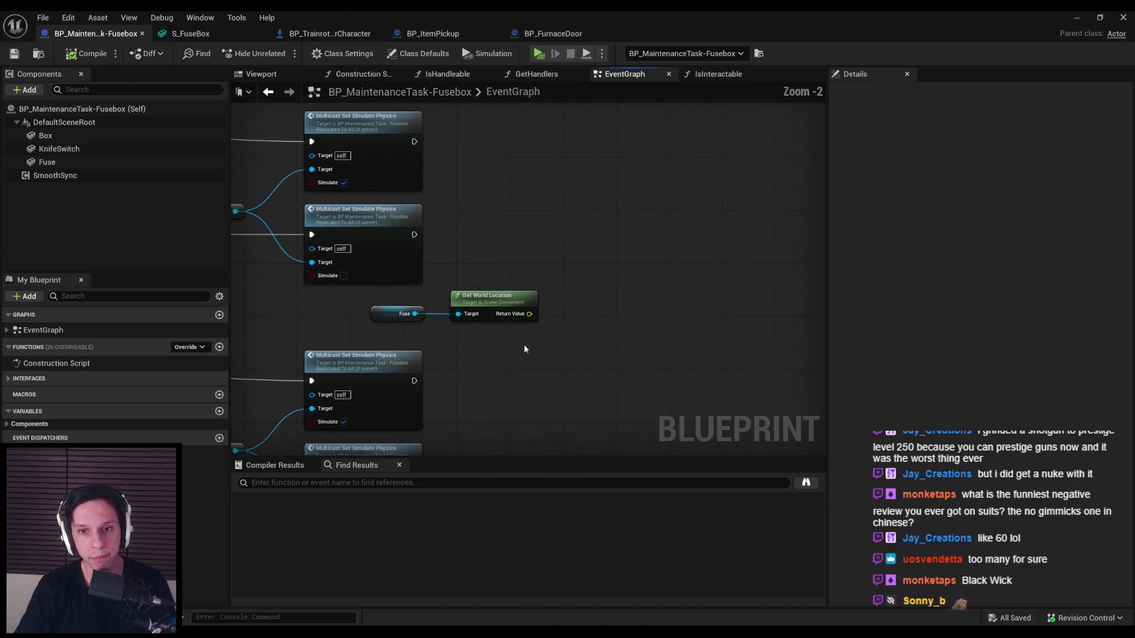
- Place a Box reference and add Get All Socket Names wired to it
mouse_move(47, 136)
mouse_down()
mouse_move(477, 257)
mouse_move(541, 350)
mouse_move(617, 343)
mouse_up()
text(get socket)
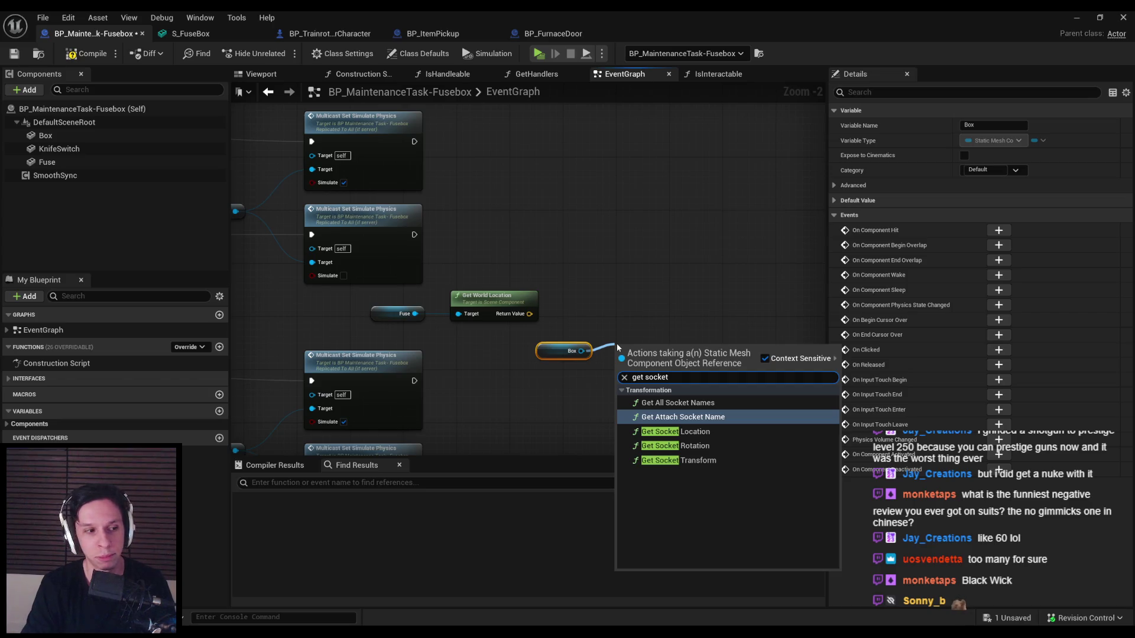
key(Up)
key(Return)
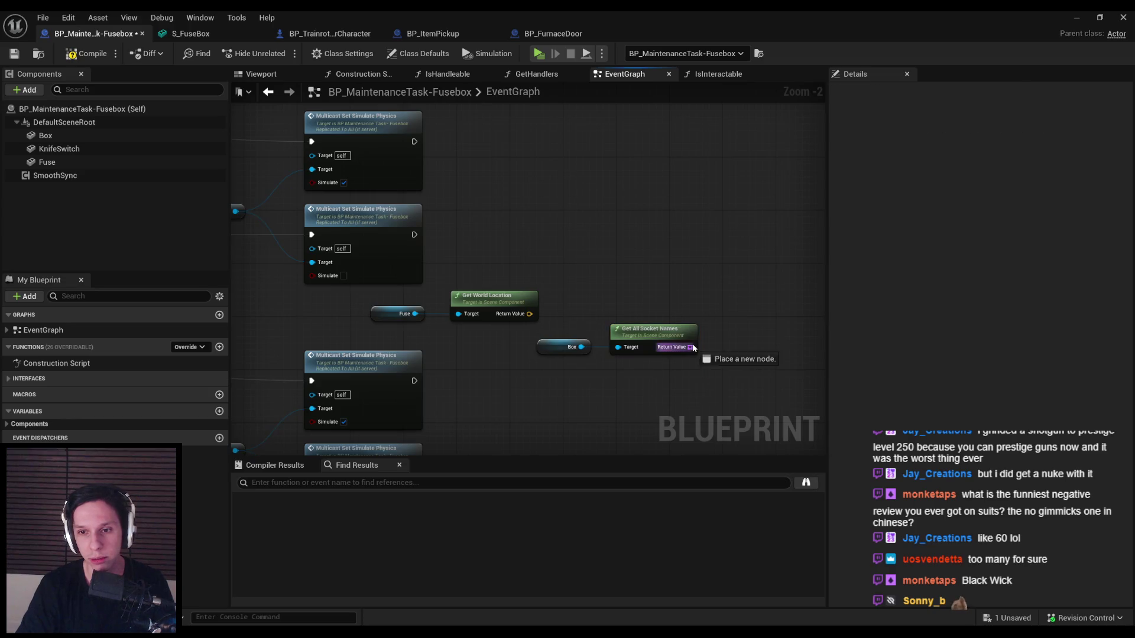
- Add a For Each Loop over the socket names, run after the second physics multicast
drag(690, 347, 713, 318)
text(for each)
key(Return)
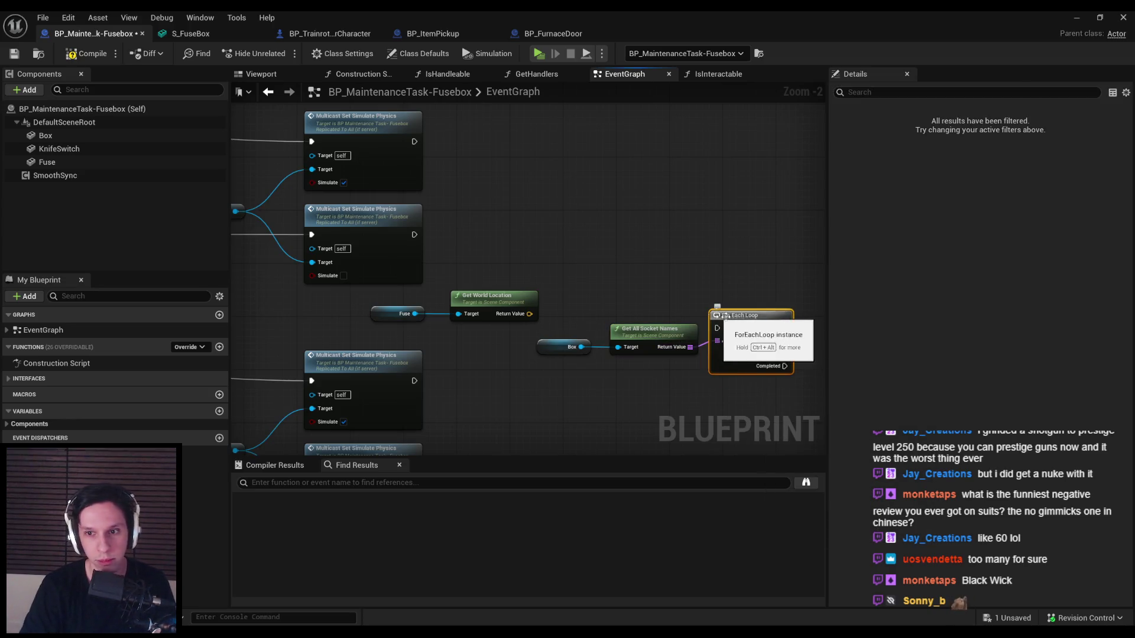
drag(716, 304, 413, 235)
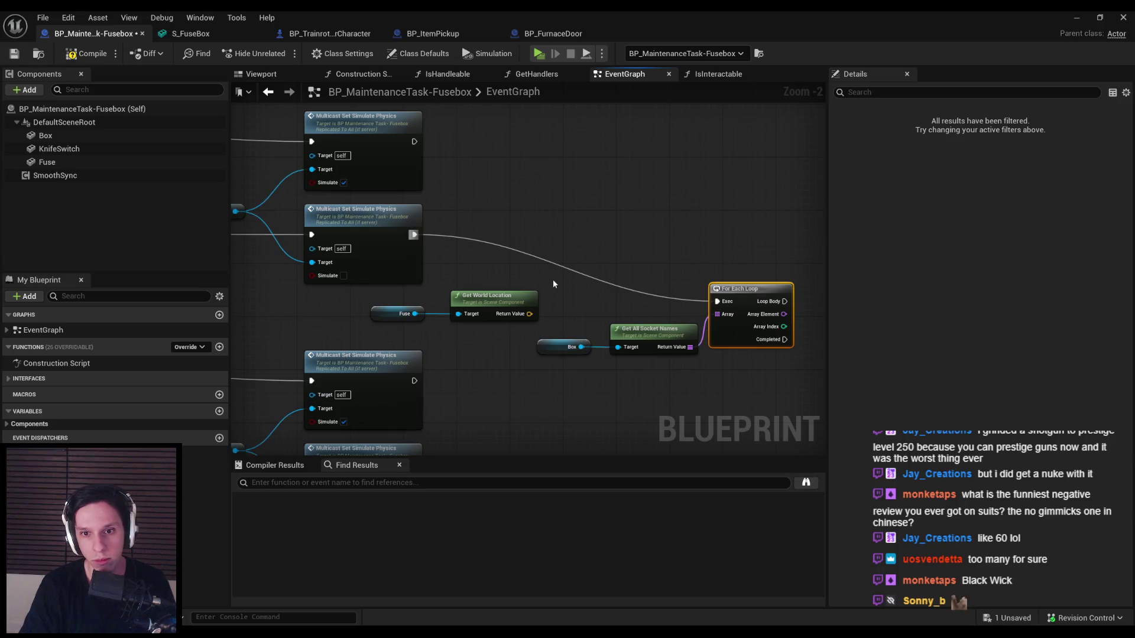
- Move the socket loop nodes up-right and place Fuse and Get World Location beside them
drag(553, 279, 706, 399)
drag(724, 335, 758, 269)
mouse_move(493, 328)
mouse_down()
mouse_move(396, 299)
mouse_move(671, 329)
mouse_up()
click(533, 299)
drag(534, 299, 450, 238)
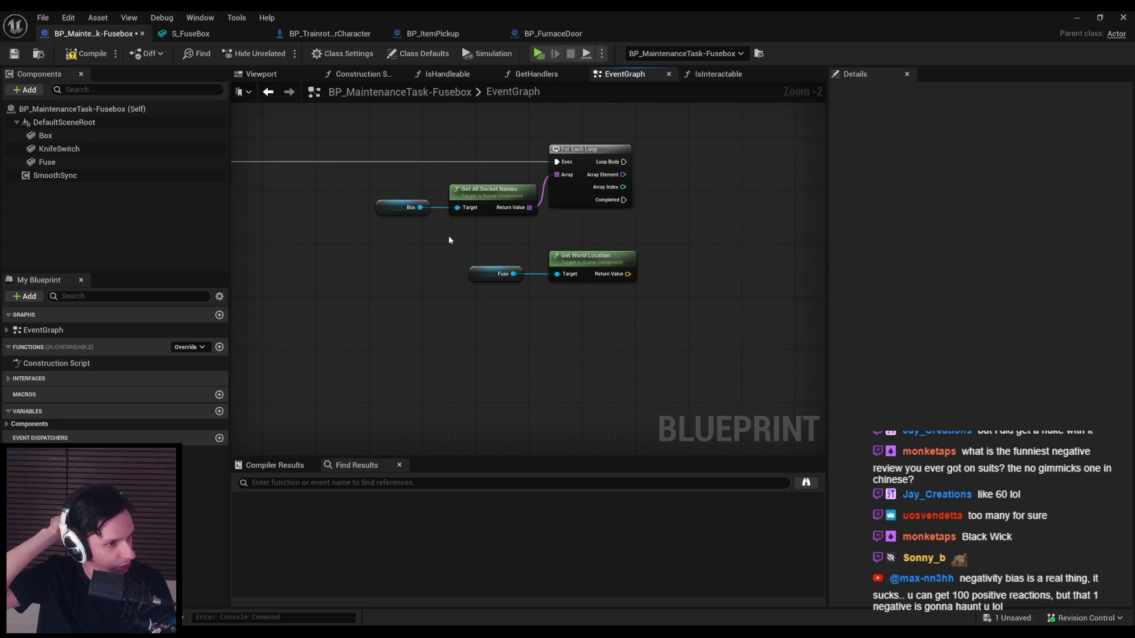
- Nudge the Fuse and Get World Location nodes up and left
scroll(448, 235, up, 2)
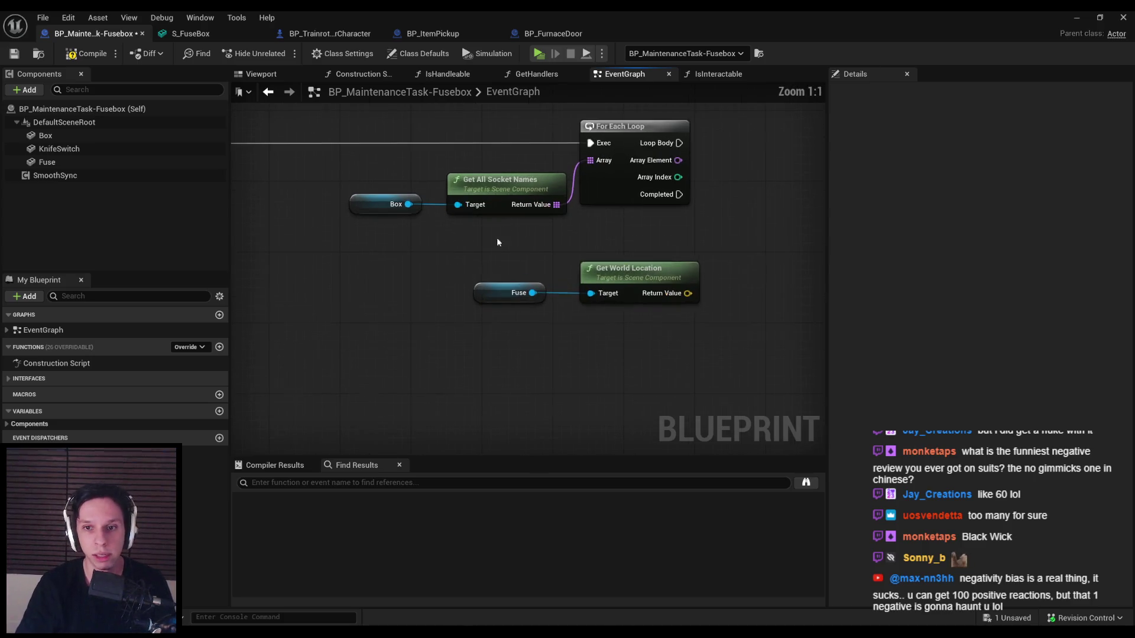
drag(496, 238, 703, 311)
drag(656, 281, 645, 270)
click(699, 273)
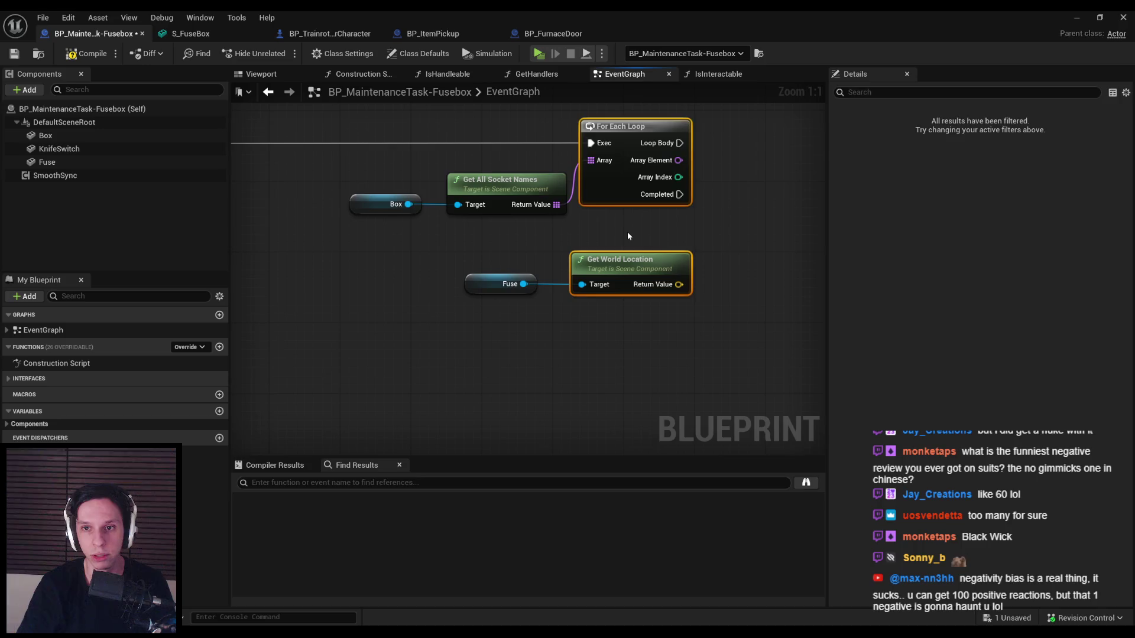
mouse_move(626, 231)
mouse_down()
mouse_move(637, 241)
mouse_move(616, 346)
mouse_up()
- Move Box and Get All Socket Names up-left, shift Fuse right, and compile
drag(592, 256, 503, 219)
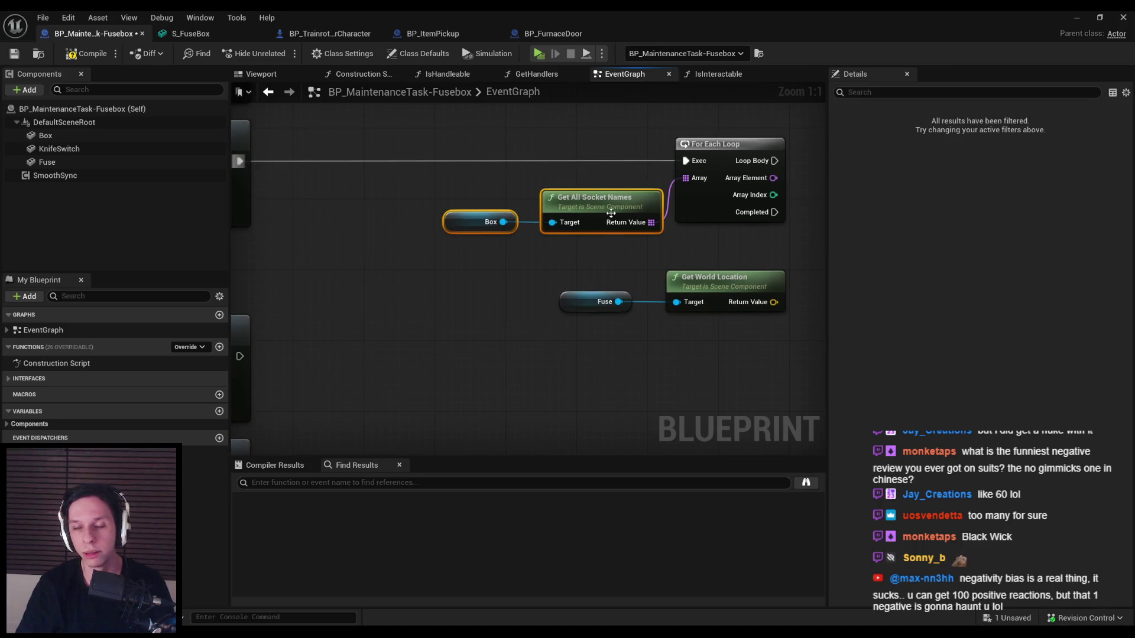
drag(591, 202, 573, 192)
drag(592, 238, 623, 359)
drag(600, 302, 612, 301)
click(576, 281)
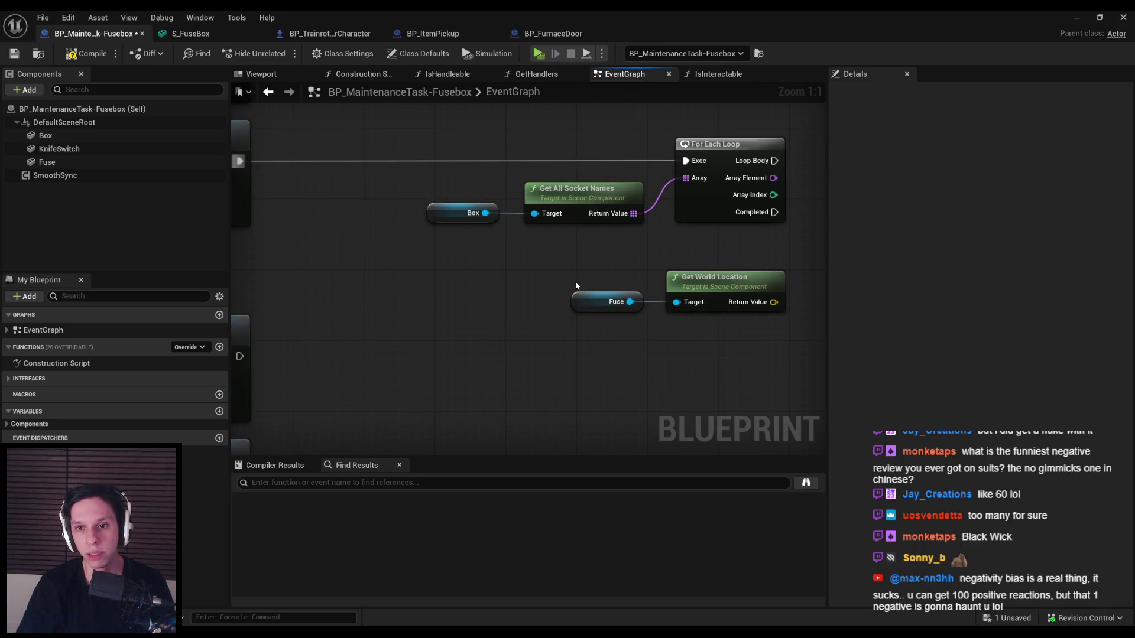
click(73, 55)
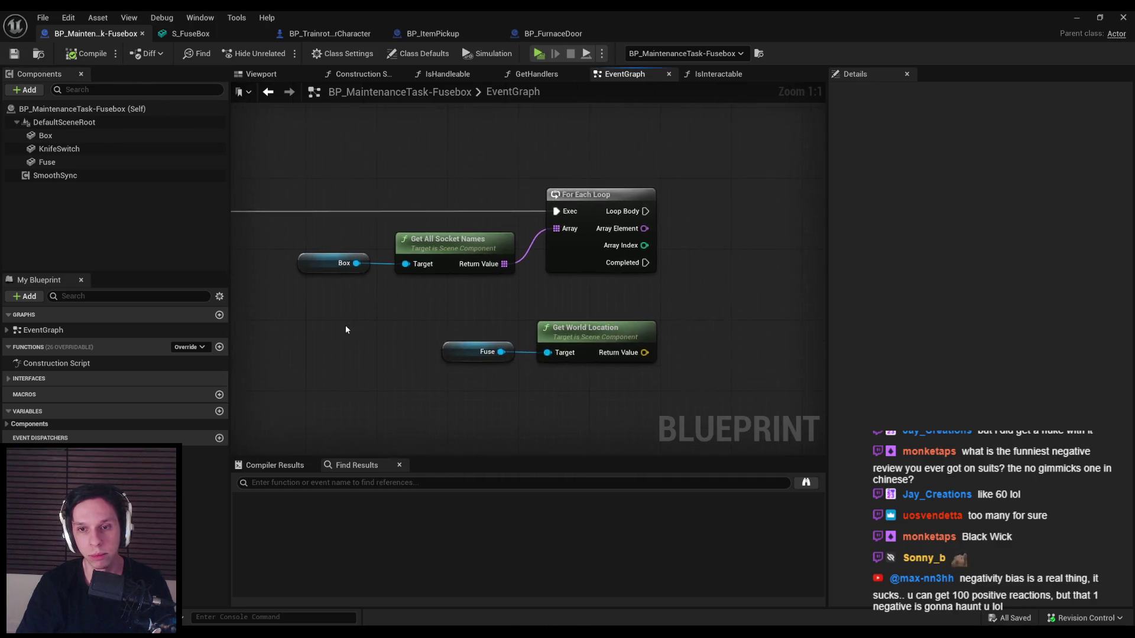
- Shift the grouped loop and location nodes left toward the multicast
scroll(345, 325, down, 1)
scroll(434, 328, up, 1)
scroll(434, 332, down, 2)
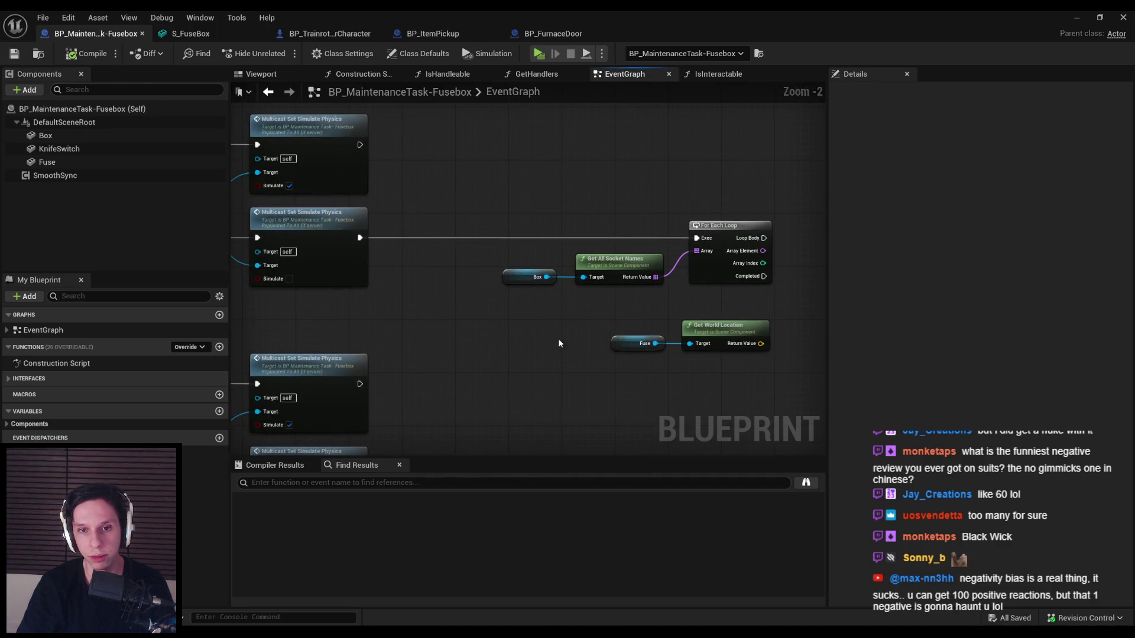
drag(481, 215, 771, 390)
mouse_move(710, 272)
mouse_down()
mouse_move(457, 279)
mouse_move(545, 267)
mouse_move(580, 294)
mouse_up()
click(263, 282)
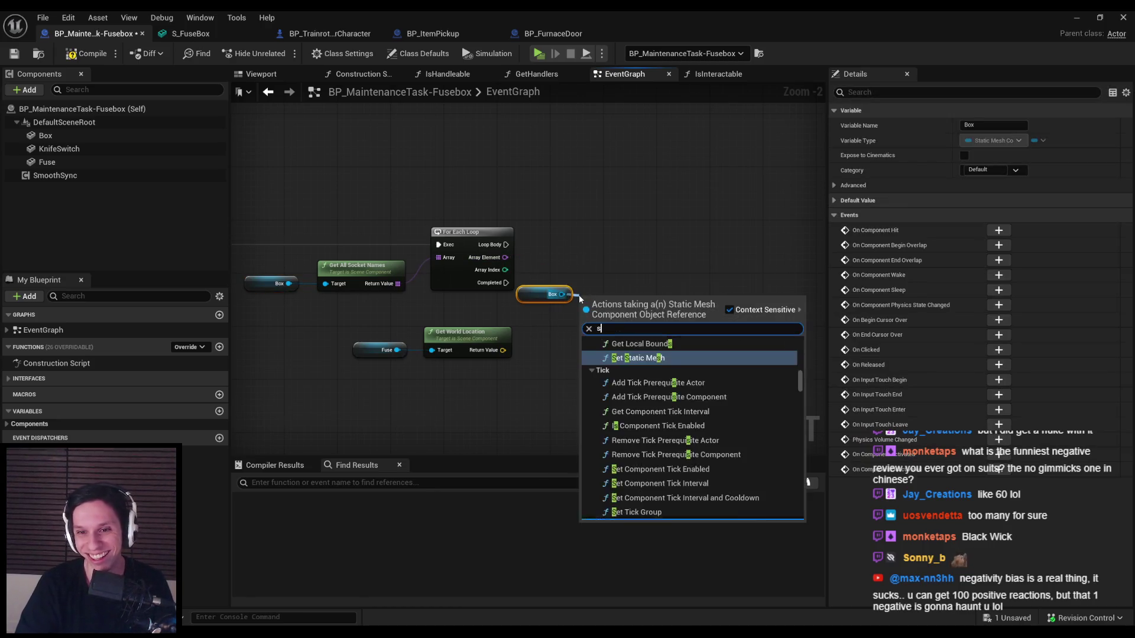
- Add Get Socket Location for the Box and shift both nodes left
text(socket loc)
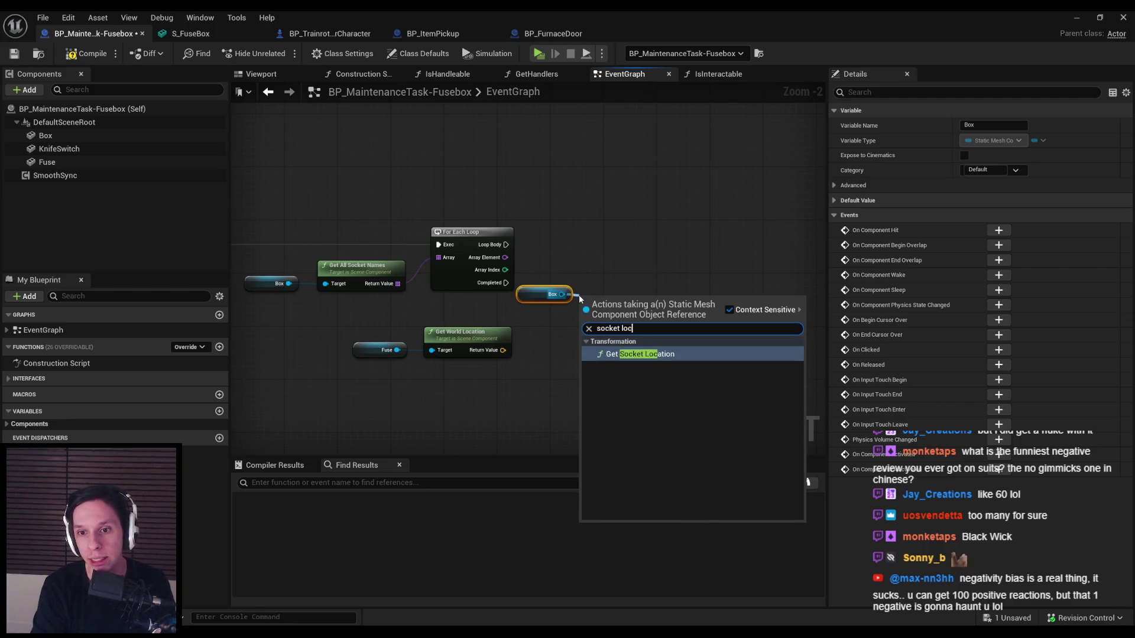
key(Return)
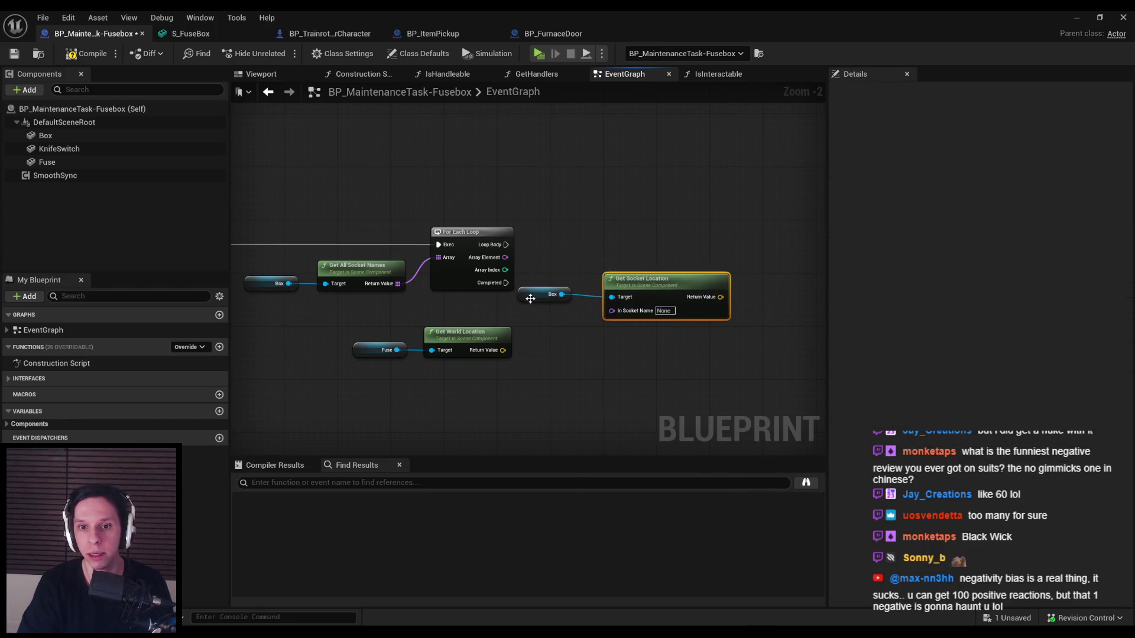
click(544, 294)
ctrl+click(651, 279)
mouse_move(650, 298)
mouse_down()
mouse_move(448, 257)
mouse_move(499, 313)
mouse_move(495, 330)
mouse_move(559, 335)
mouse_up()
- Route the loop's Array Element into In Socket Name through two reroute points
double_click(502, 278)
double_click(528, 319)
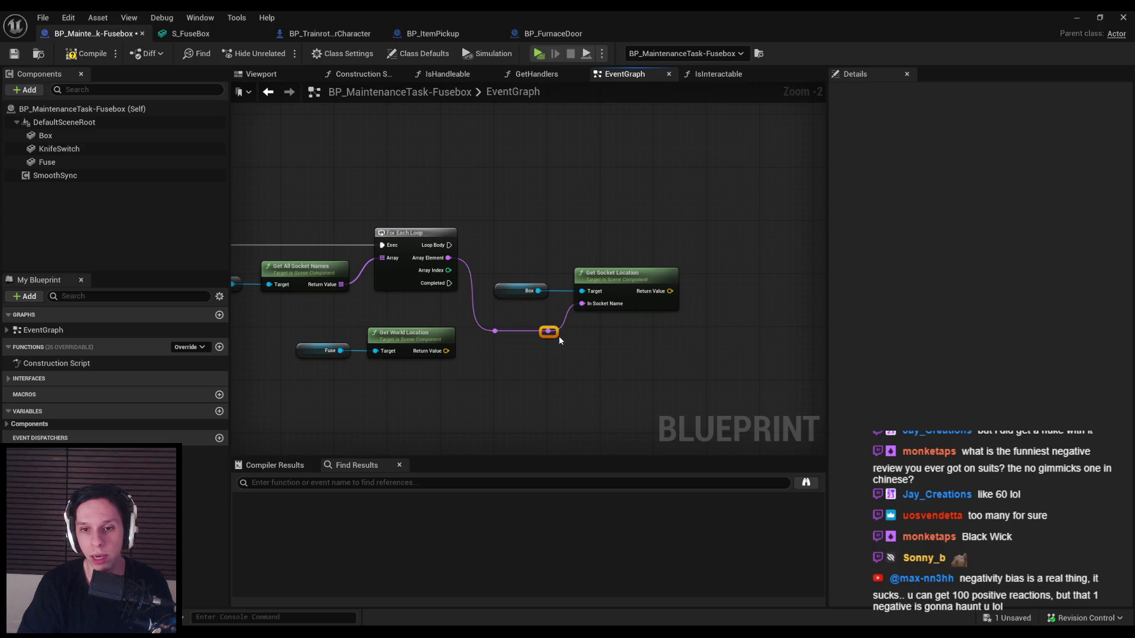
click(558, 363)
drag(654, 371, 503, 278)
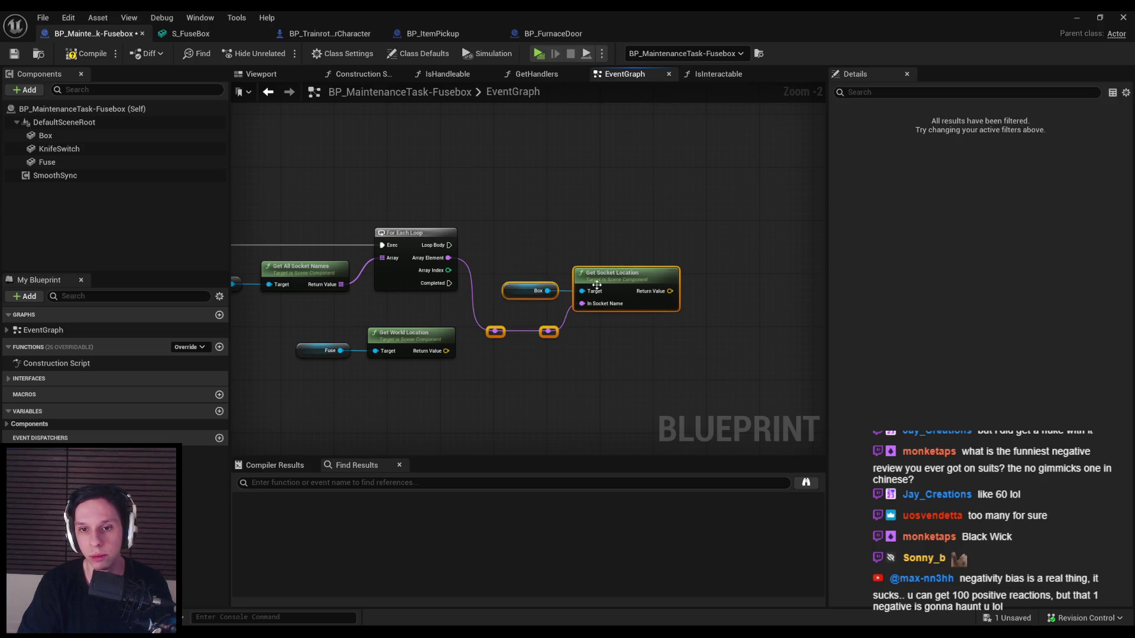
drag(615, 273, 628, 273)
click(566, 355)
key(ctrl+z)
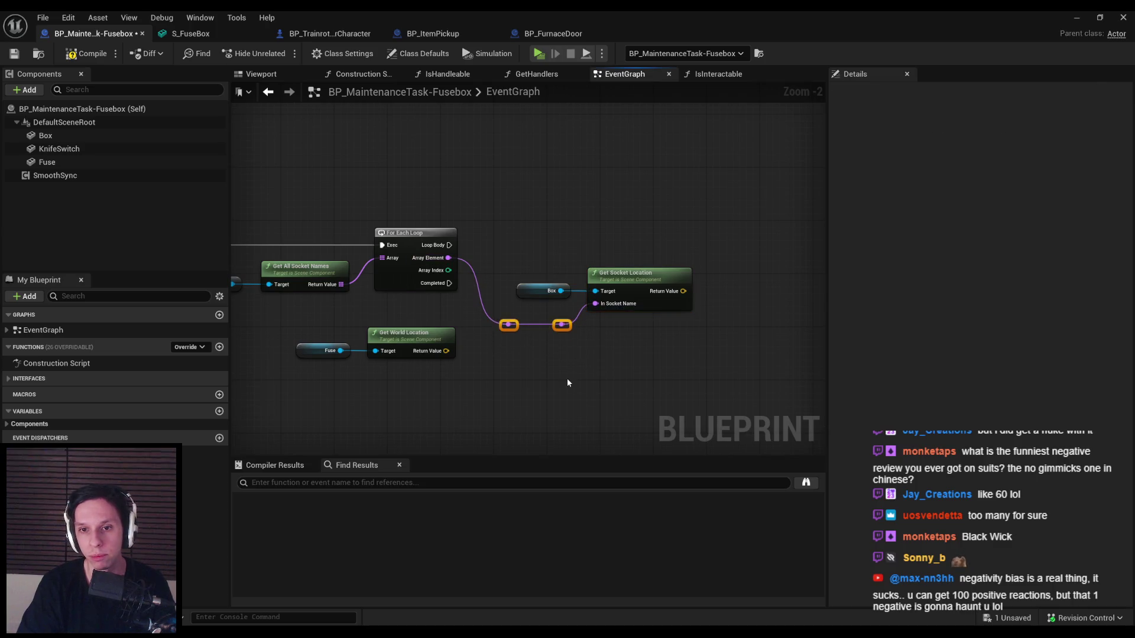
click(566, 379)
- Compile and save, then move the Fuse pair below Get Socket Location
click(86, 54)
key(ctrl+s)
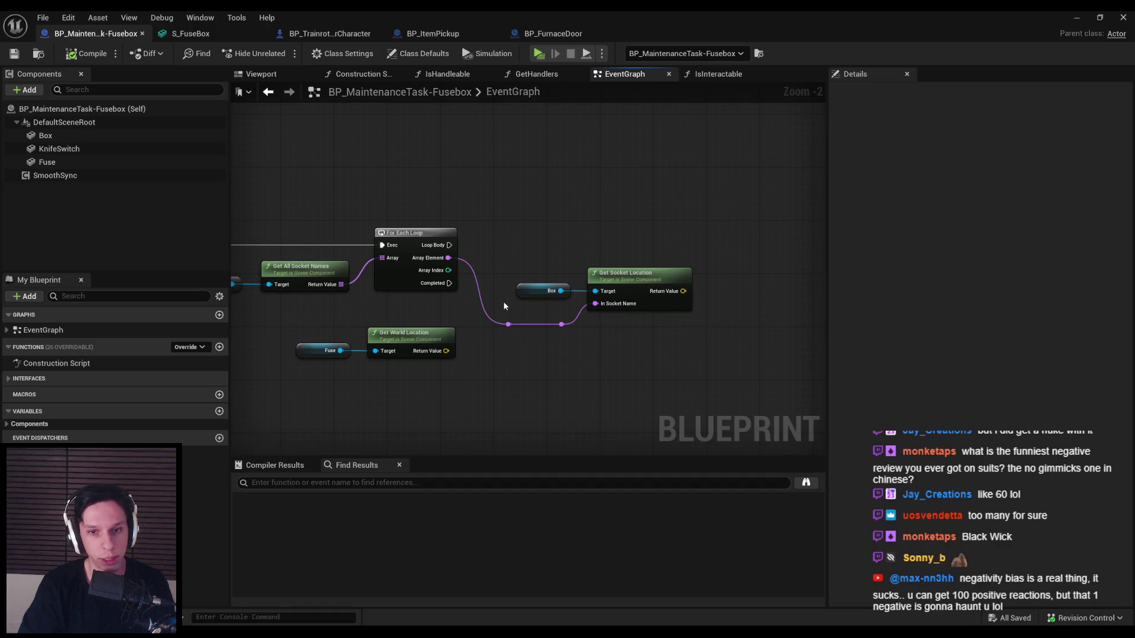
mouse_move(532, 372)
mouse_down()
mouse_move(384, 322)
mouse_move(607, 354)
mouse_move(584, 361)
mouse_up()
- Add a Distance (Vector) node between the socket location and the Fuse world location
click(632, 319)
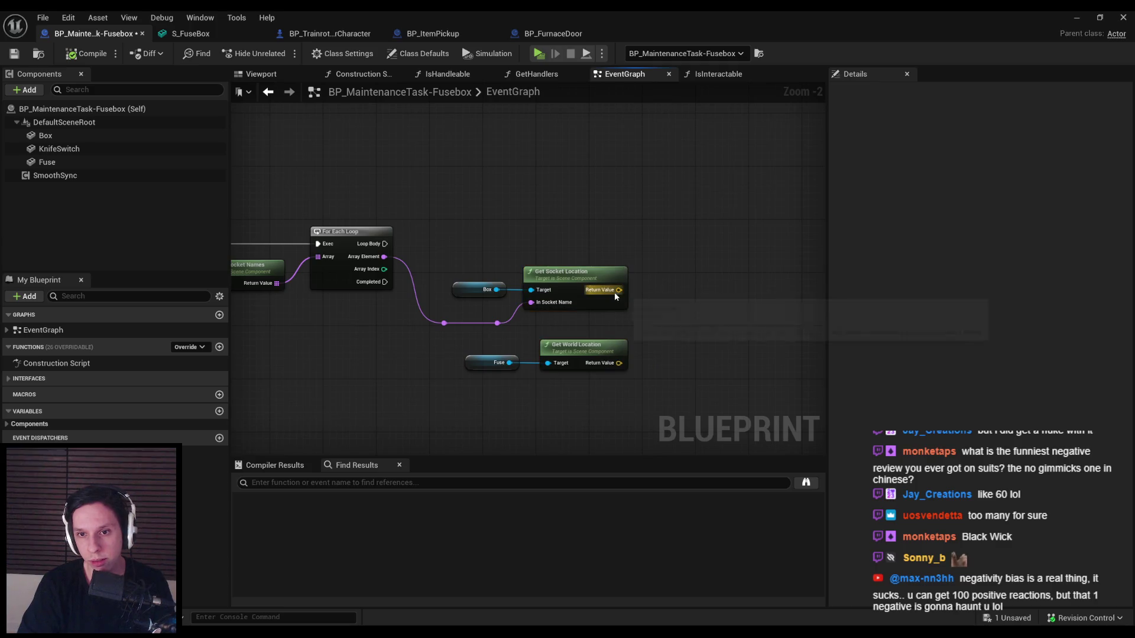
drag(663, 352, 613, 330)
key(ctrl+s)
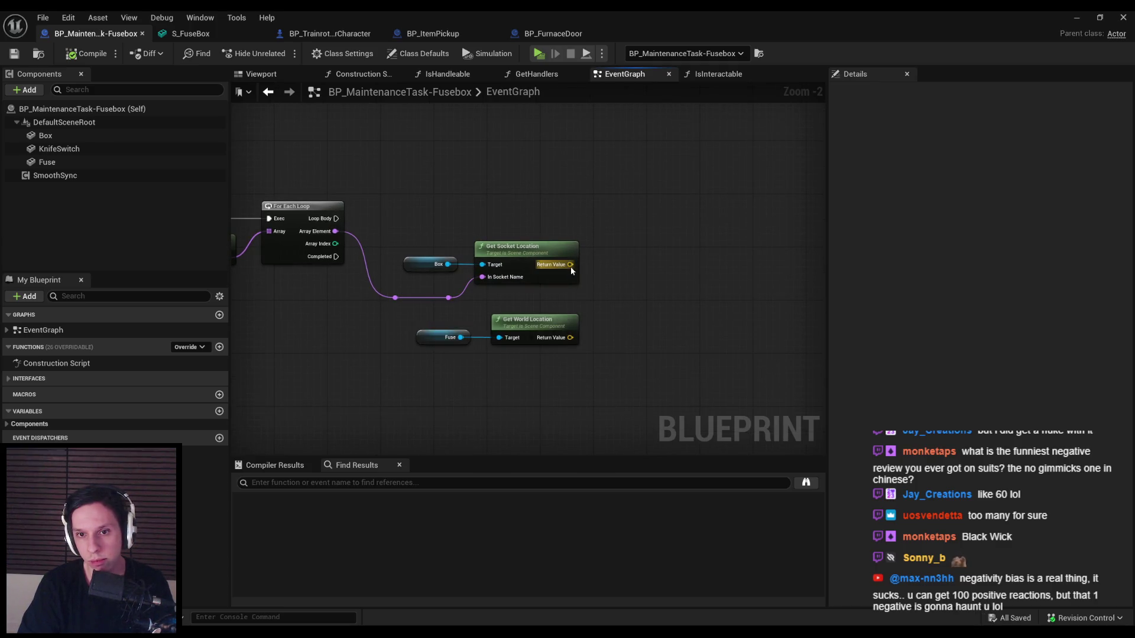
drag(570, 265, 611, 278)
text(distance)
key(Return)
mouse_move(570, 337)
mouse_down()
mouse_move(569, 327)
mouse_move(636, 307)
mouse_up()
- Raise the Fuse pair and Distance node slightly, then compile and save
mouse_move(524, 399)
mouse_down()
mouse_move(482, 355)
mouse_move(414, 329)
mouse_up()
drag(528, 319, 528, 306)
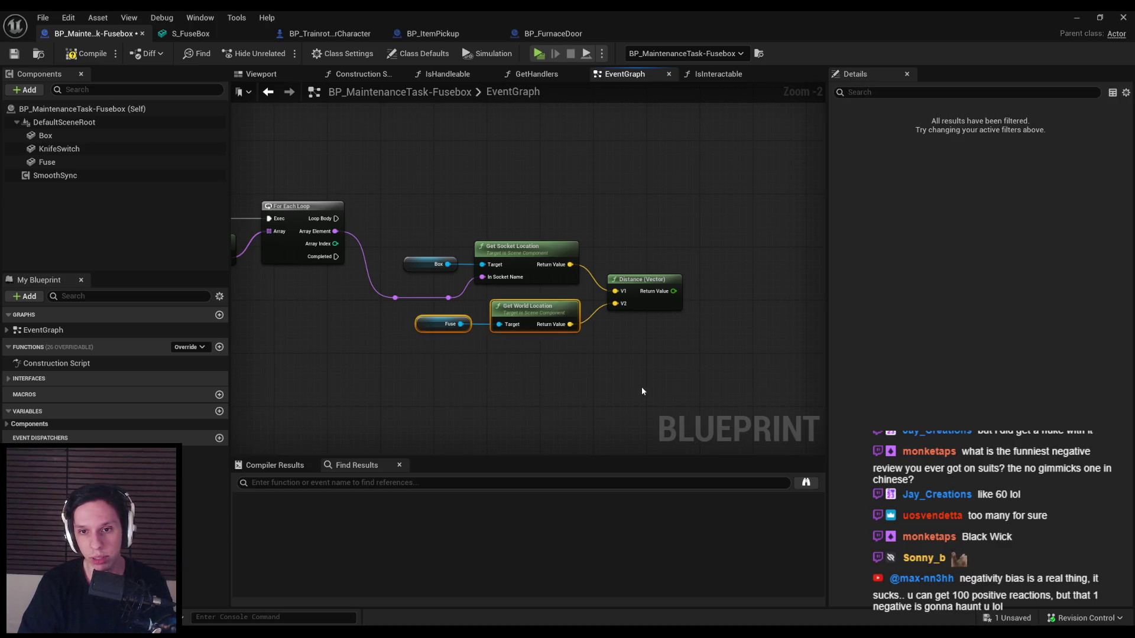
drag(670, 374, 632, 275)
drag(643, 279, 643, 272)
click(86, 54)
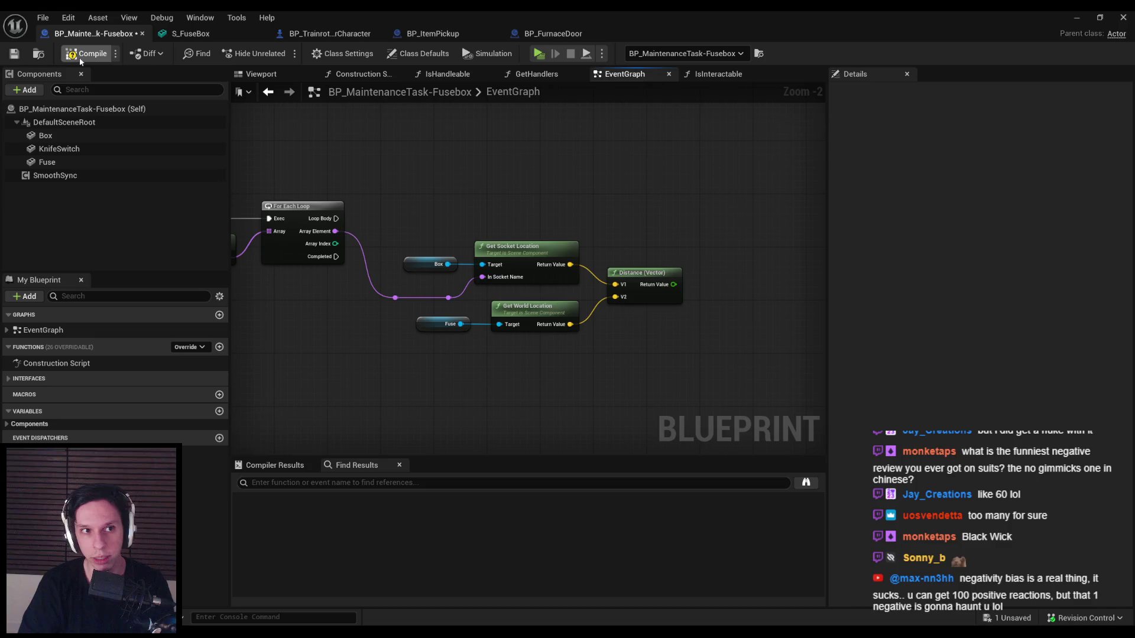
click(14, 53)
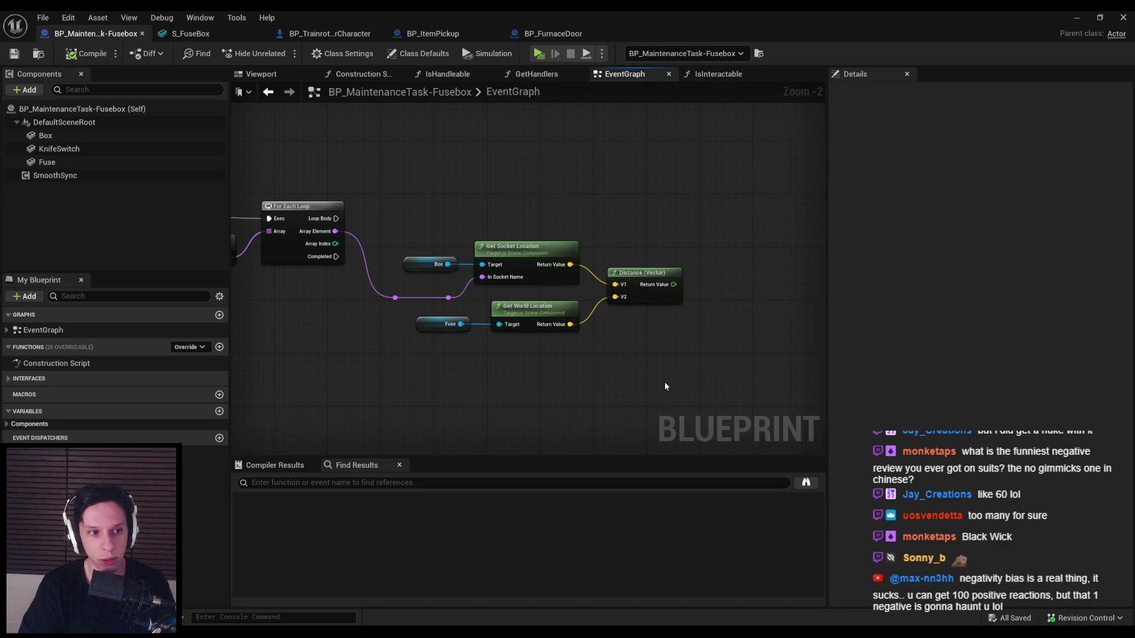
- Shift the distance-calculation nodes slightly right and save the Fusebox blueprint
scroll(497, 301, down, 1)
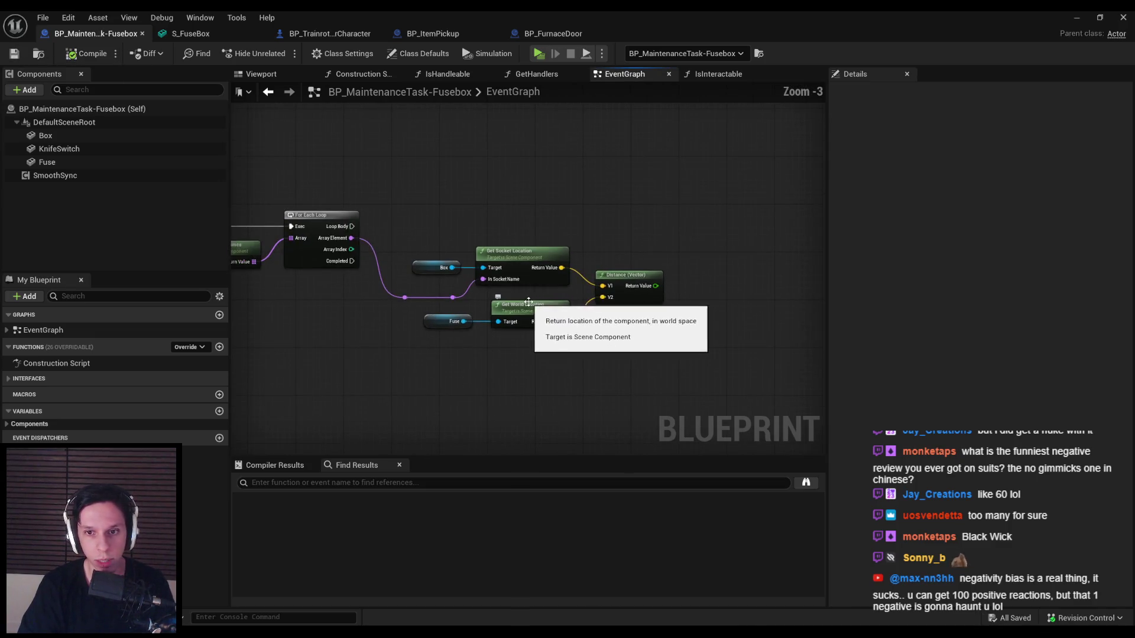
mouse_move(678, 356)
mouse_down()
mouse_move(438, 243)
mouse_move(461, 267)
mouse_up()
click(459, 255)
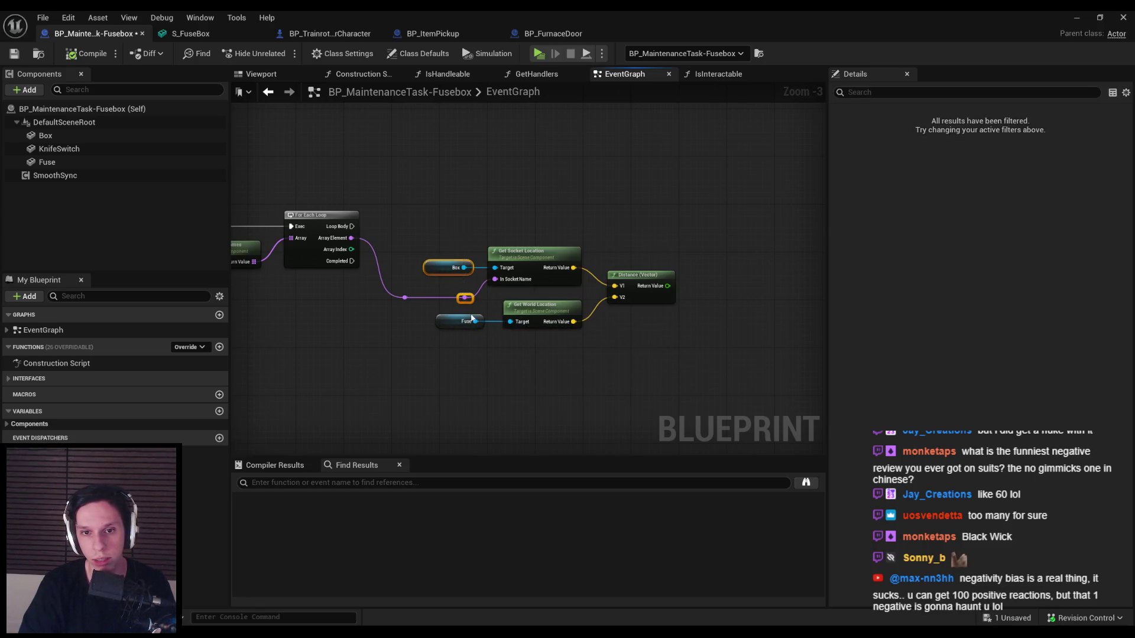
click(14, 53)
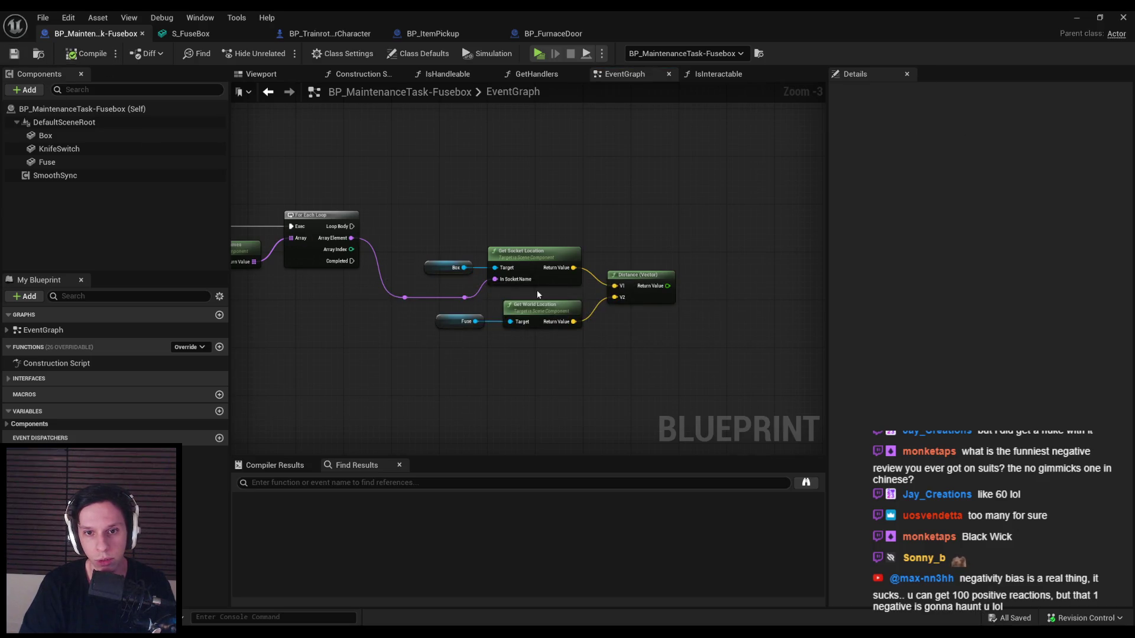
- Select the distance-calculation nodes and pick the Distance node's result output
scroll(510, 287, up, 1)
scroll(510, 286, down, 1)
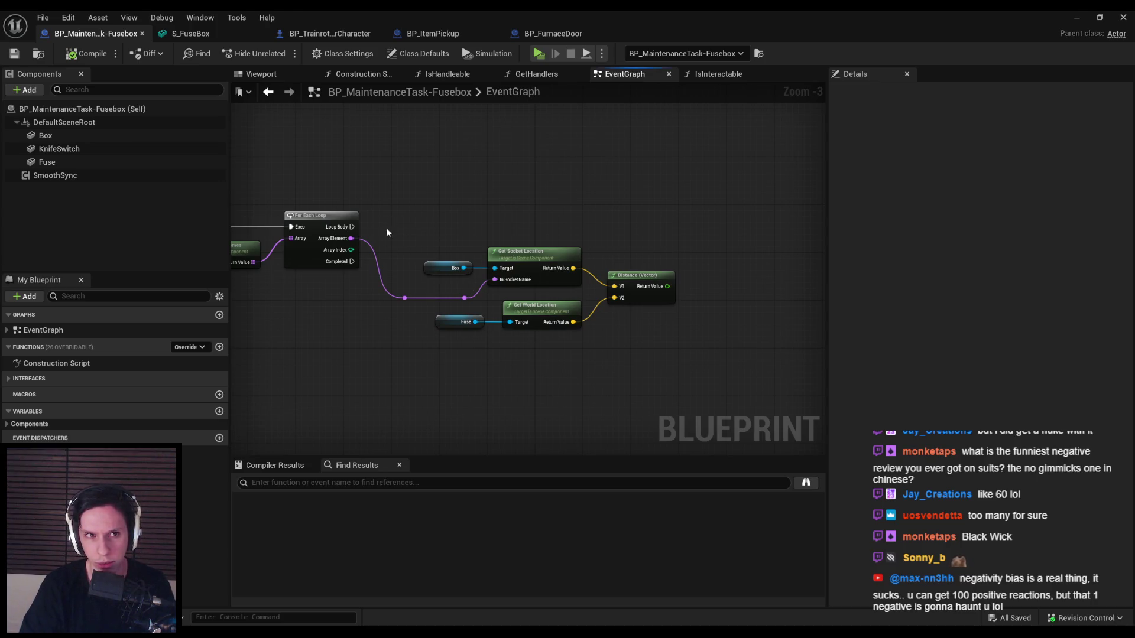
scroll(402, 240, down, 1)
mouse_move(402, 240)
mouse_down()
mouse_move(589, 235)
mouse_move(506, 249)
mouse_up()
drag(507, 249, 704, 344)
click(697, 343)
scroll(698, 279, up, 2)
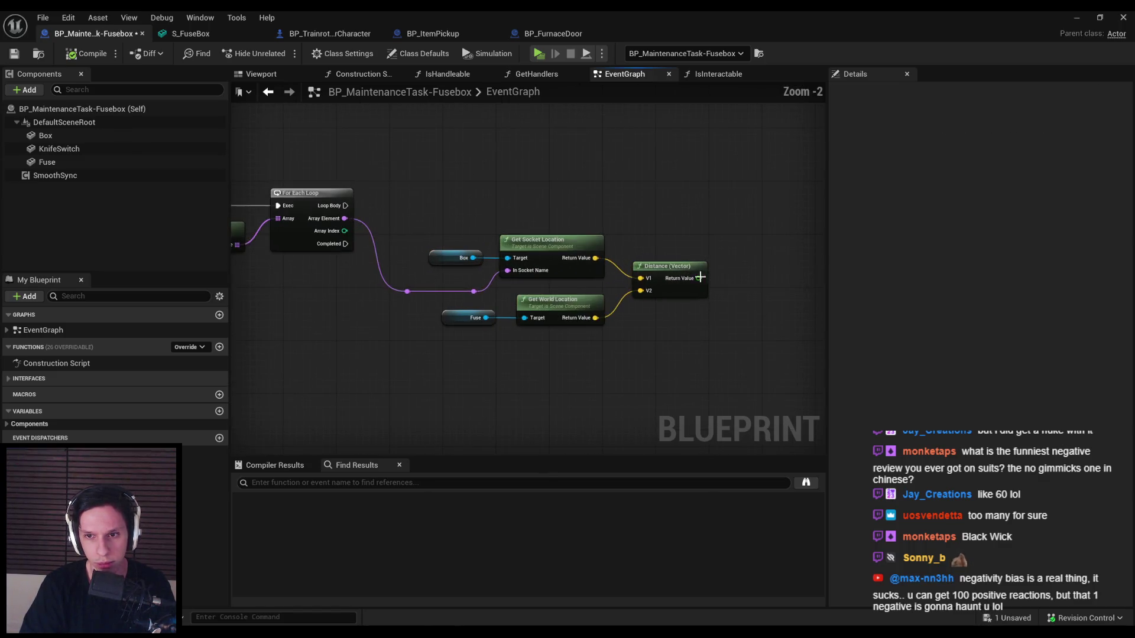
- Compare the distance result with a less-than node set to 25.0
mouse_move(699, 278)
mouse_down()
mouse_move(733, 279)
mouse_move(595, 283)
mouse_up()
text(<)
key(Return)
click(626, 323)
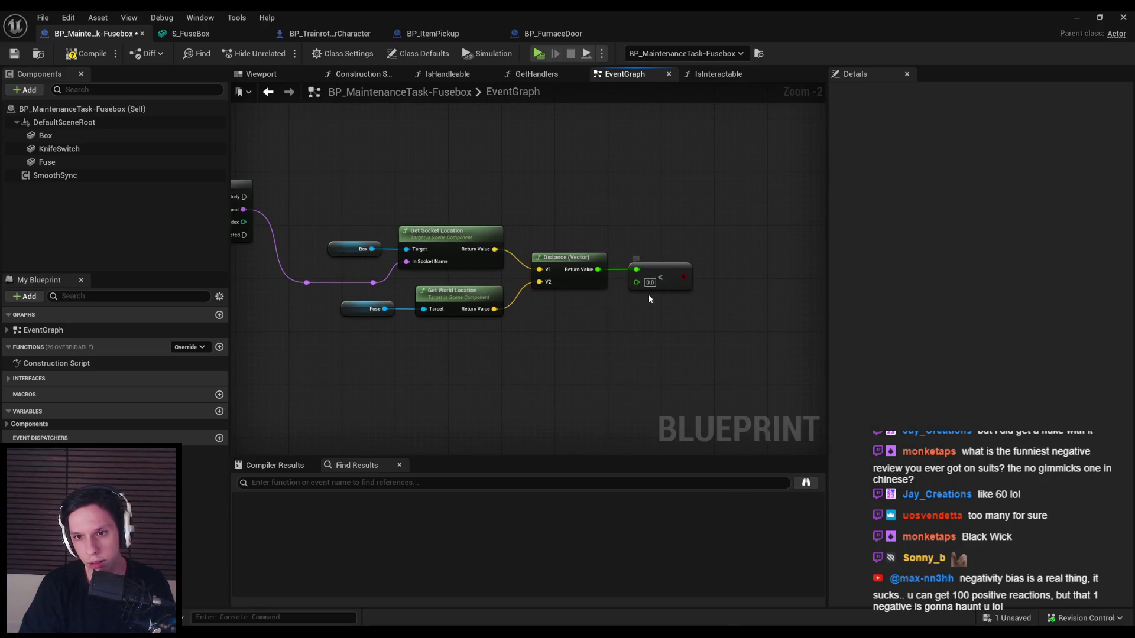
- Add a Branch on the comparison result, driven by the loop body
mouse_move(683, 277)
mouse_down()
mouse_move(697, 284)
mouse_move(724, 206)
mouse_move(247, 197)
mouse_up()
text(branch)
key(Return)
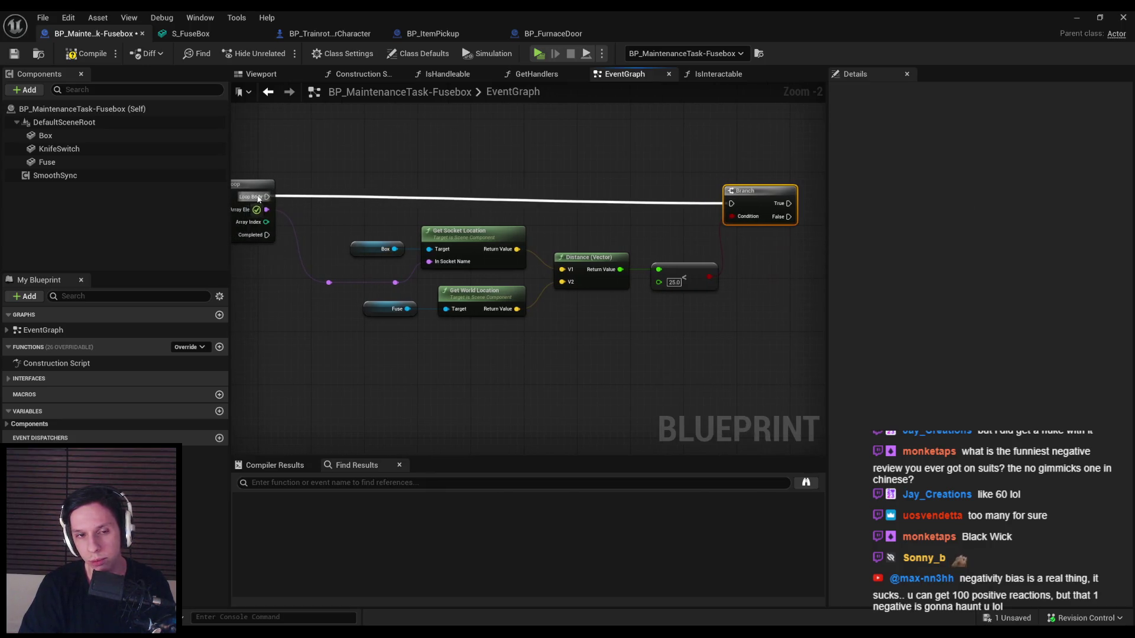
drag(712, 225, 646, 249)
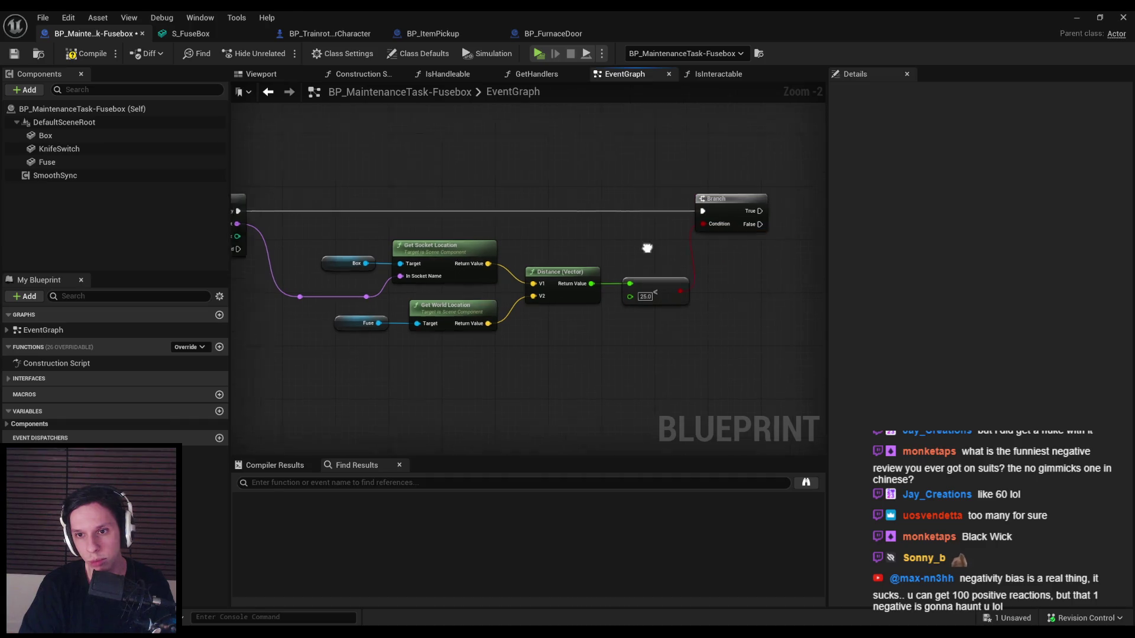
click(728, 220)
click(600, 262)
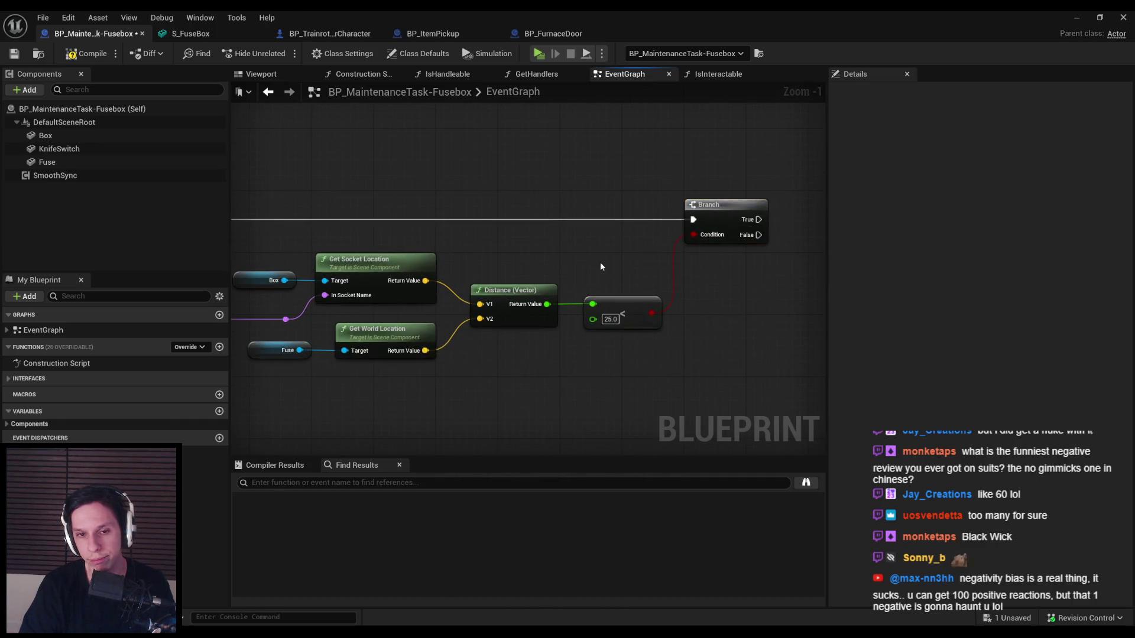
scroll(701, 240, down, 1)
drag(387, 243, 251, 254)
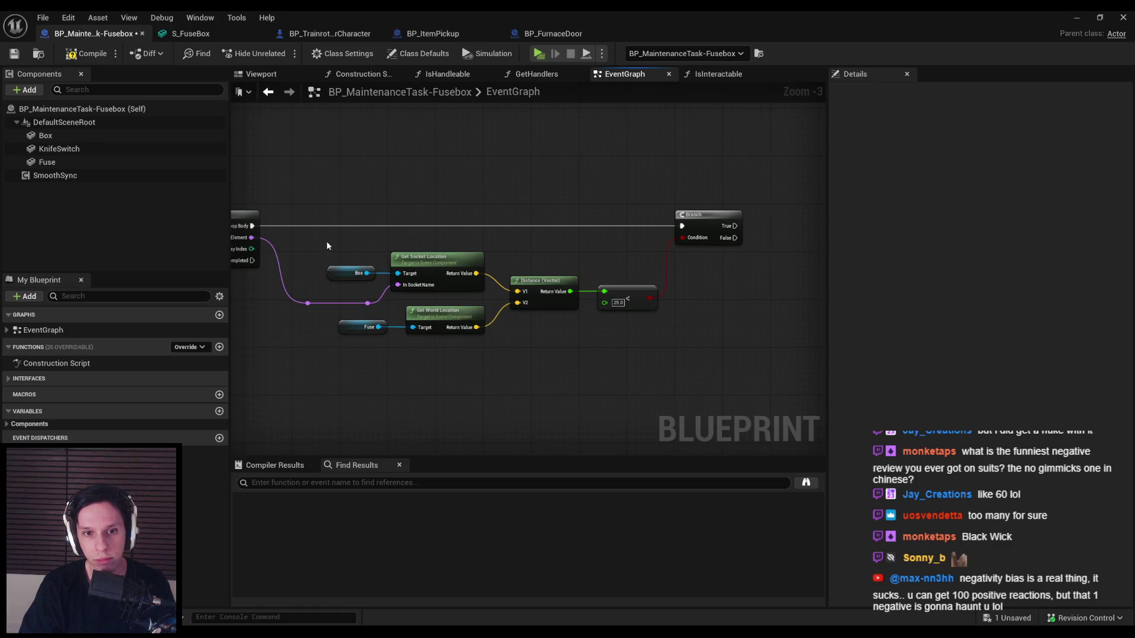
- Print the loop element on Branch True via a reroute, then minimize the editor
drag(735, 226, 756, 227)
text(prin)
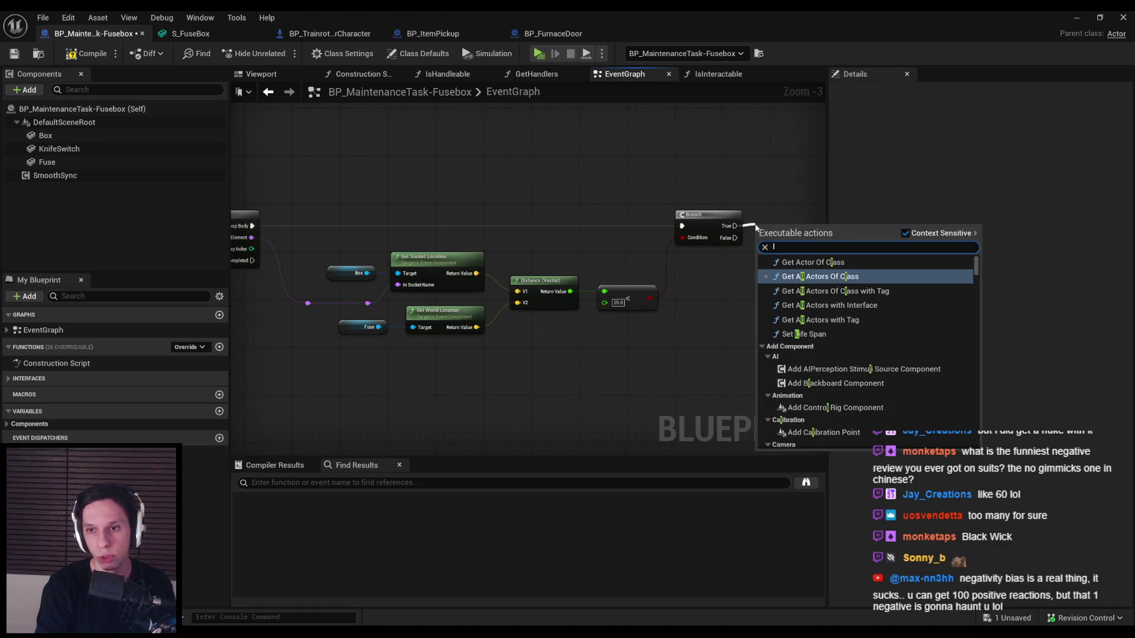
text(t strin)
key(Return)
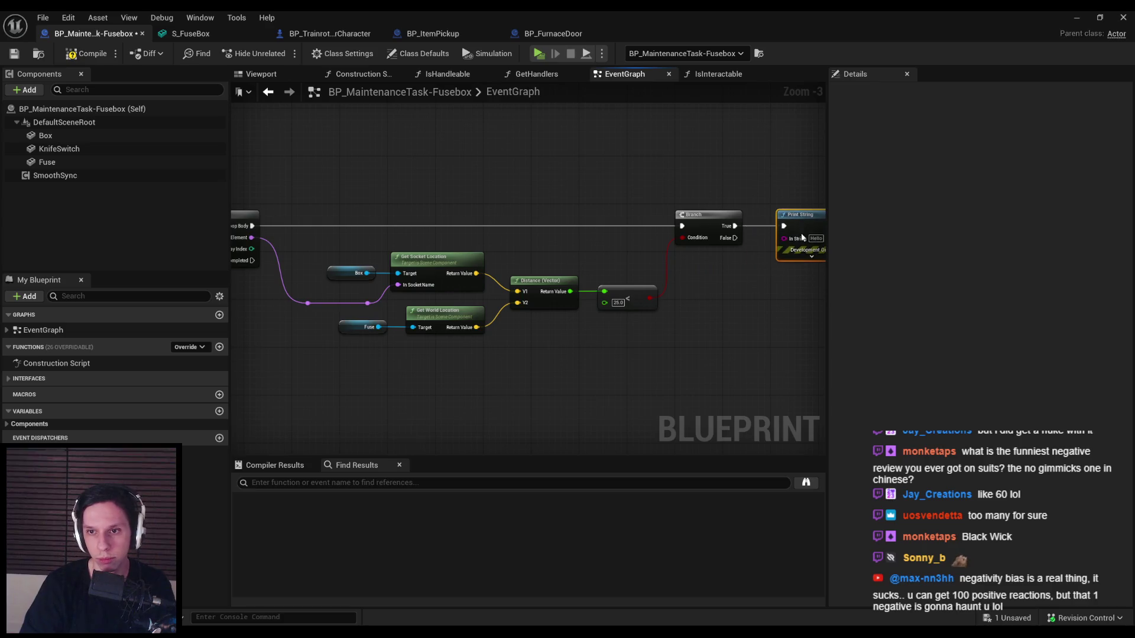
mouse_move(784, 239)
mouse_down()
mouse_move(461, 278)
mouse_move(367, 303)
mouse_up()
double_click(591, 257)
mouse_move(591, 257)
mouse_down()
mouse_move(621, 366)
mouse_move(633, 360)
mouse_up()
click(1077, 18)
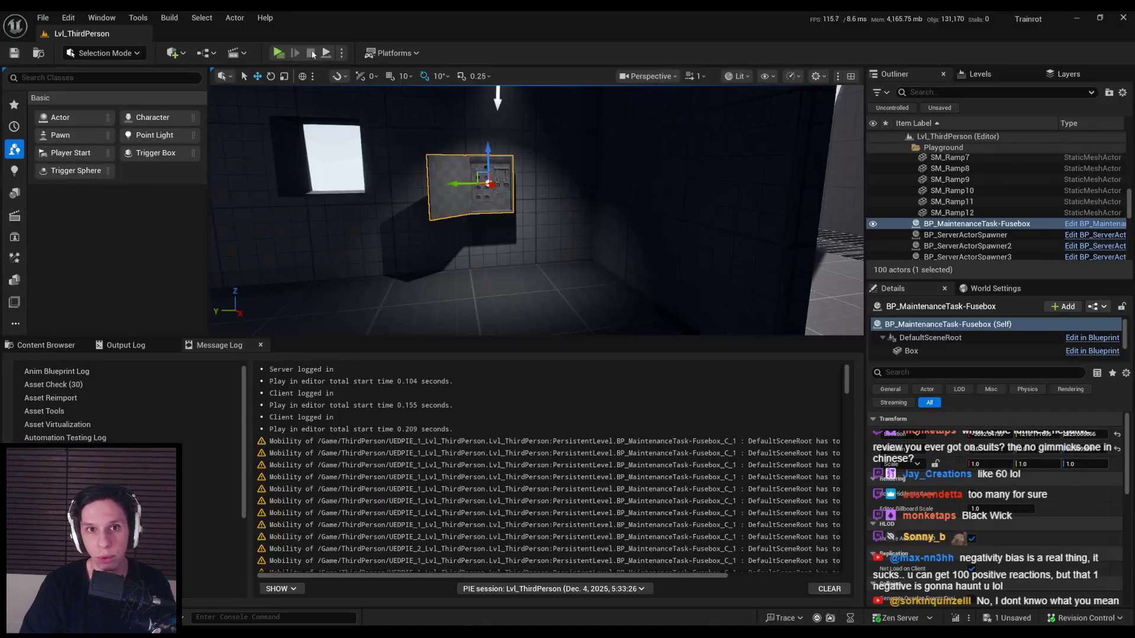
- Play in the selected viewport, walk to the fusebox to print Slot1–Slot6, then return to the graph
click(341, 53)
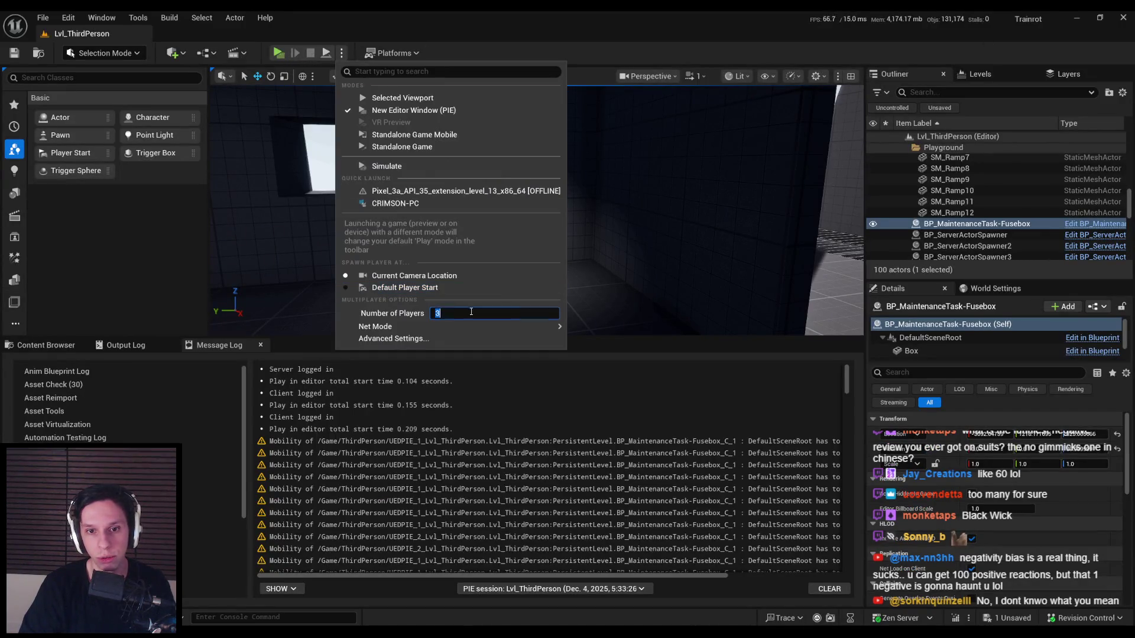
click(378, 96)
click(553, 203)
key(w)
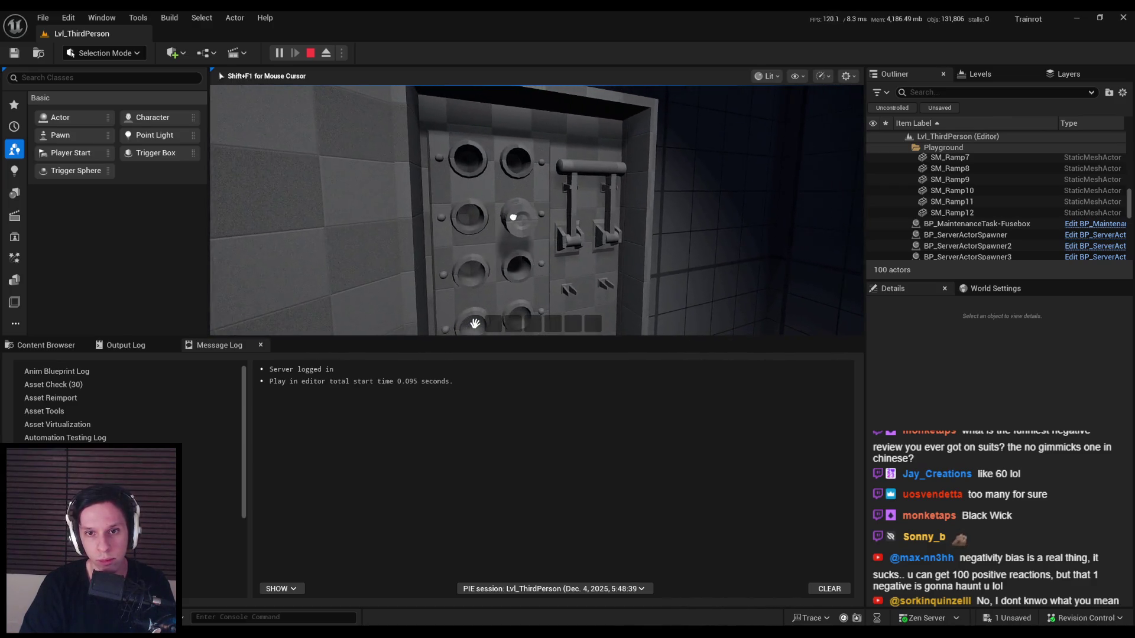
key(e)
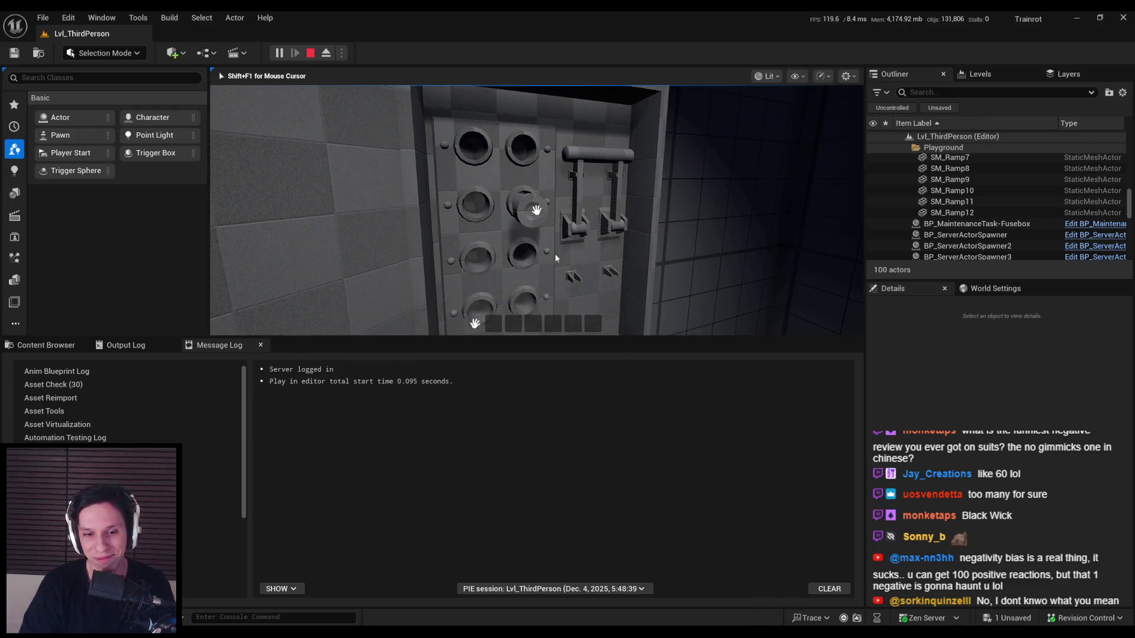
key(Escape)
key(ctrl+e)
scroll(615, 306, up, 3)
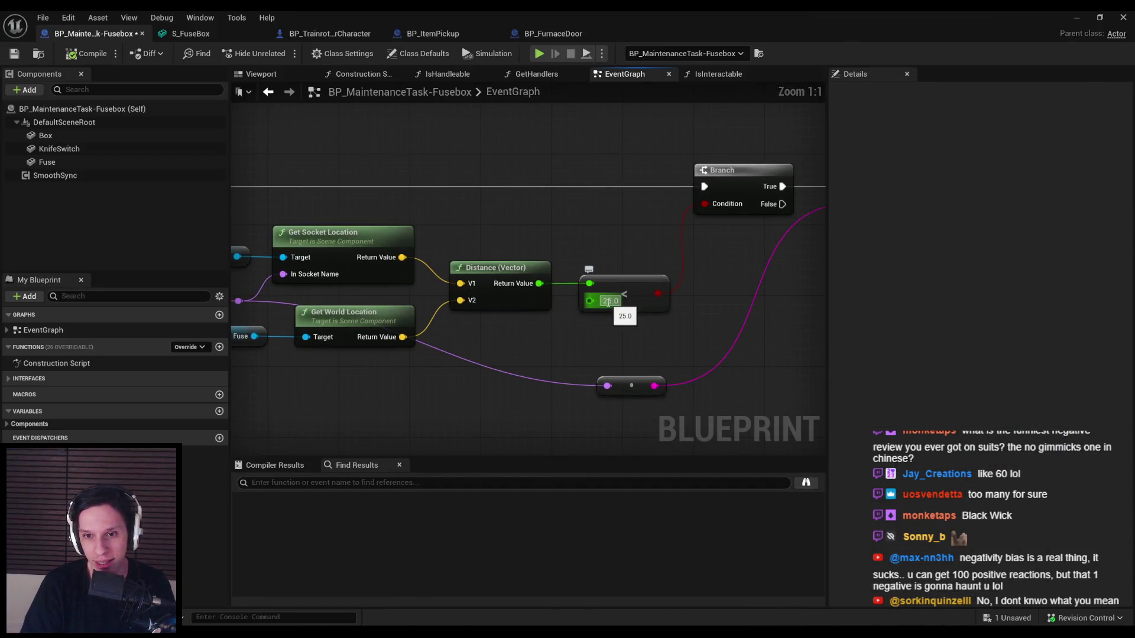
- Lower the < node's threshold to 5.0 and save the Fusebox blueprint
key(BackSpace)
key(Return)
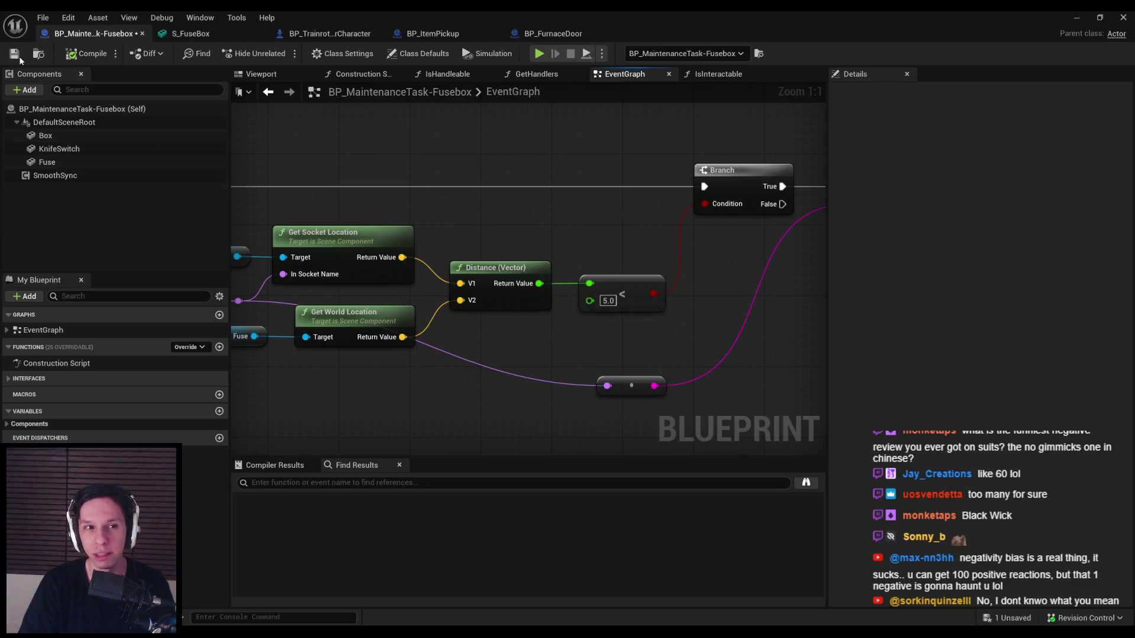
click(19, 56)
- Start a play session from the level editor, approach the fusebox and pick up the fuse
click(1077, 19)
key(alt+p)
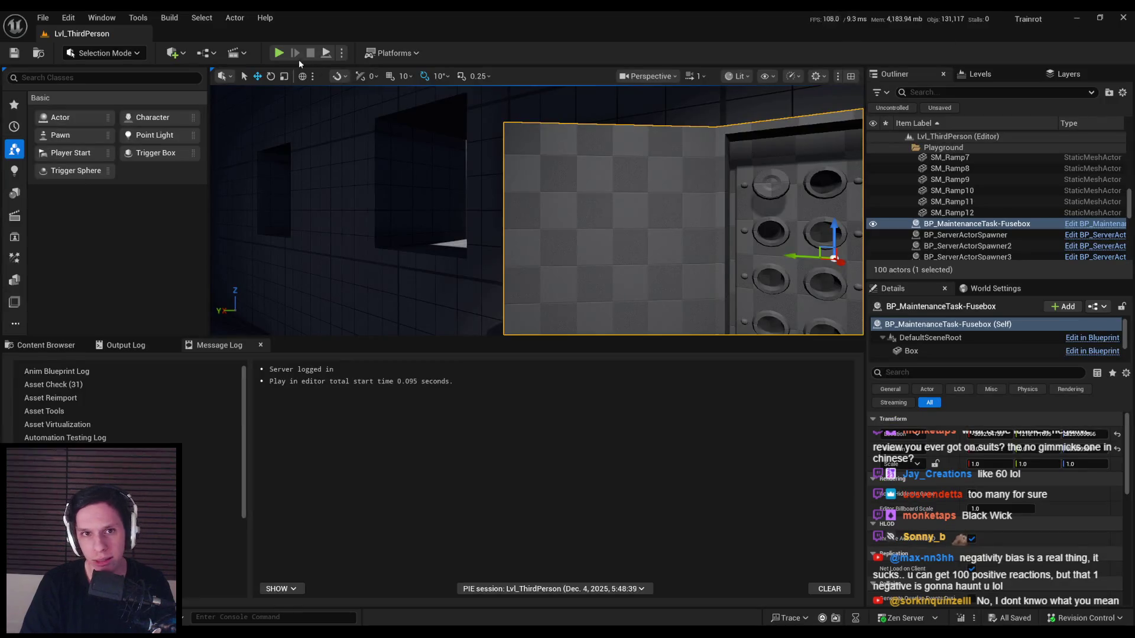
key(w)
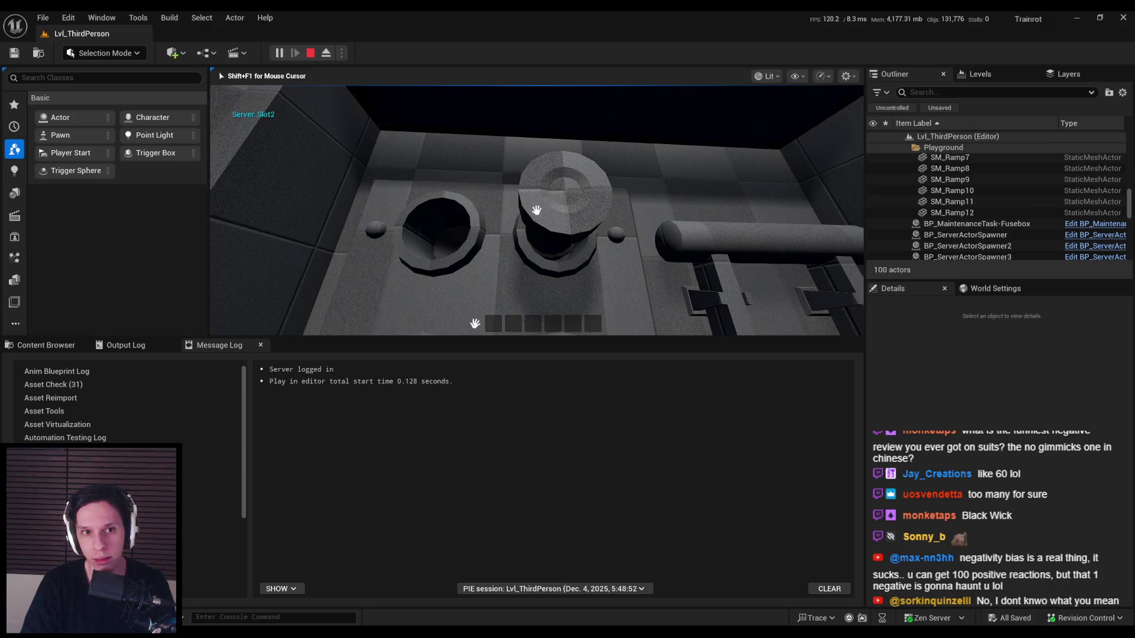
click(553, 198)
key(s)
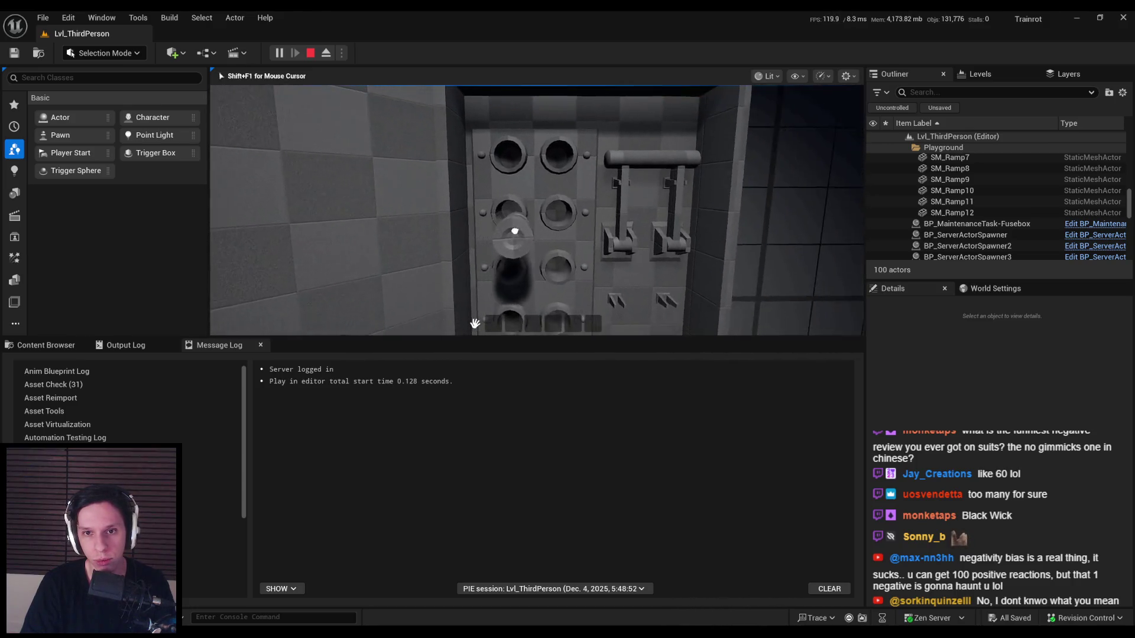
key(w)
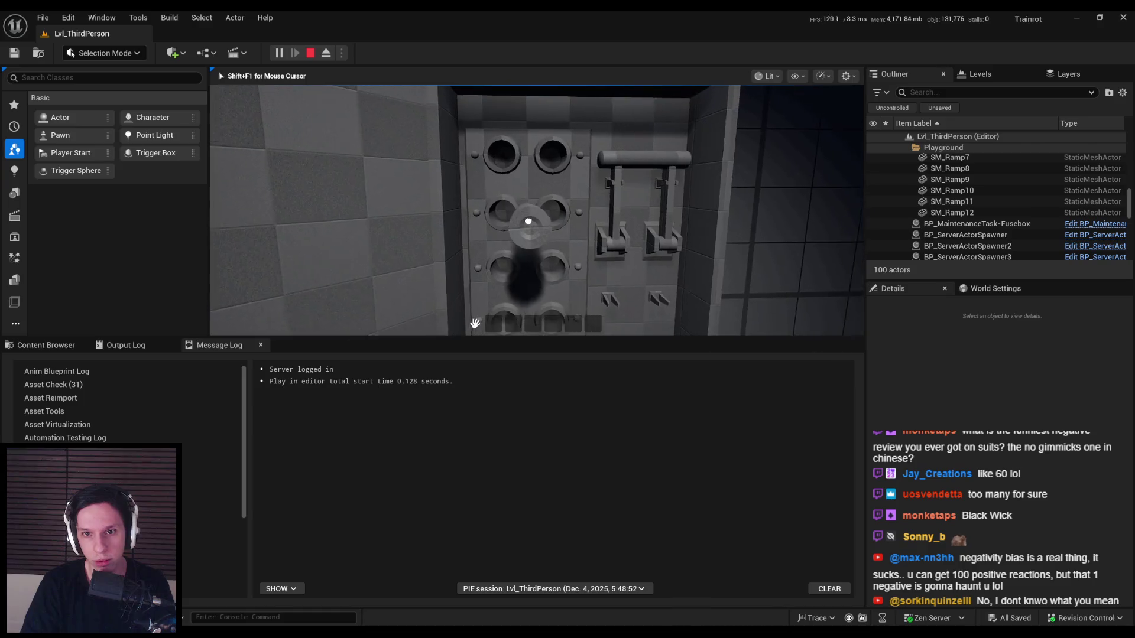
- Bring the held fuse near the lower sockets, printing Slot6 then Slot8
key(w)
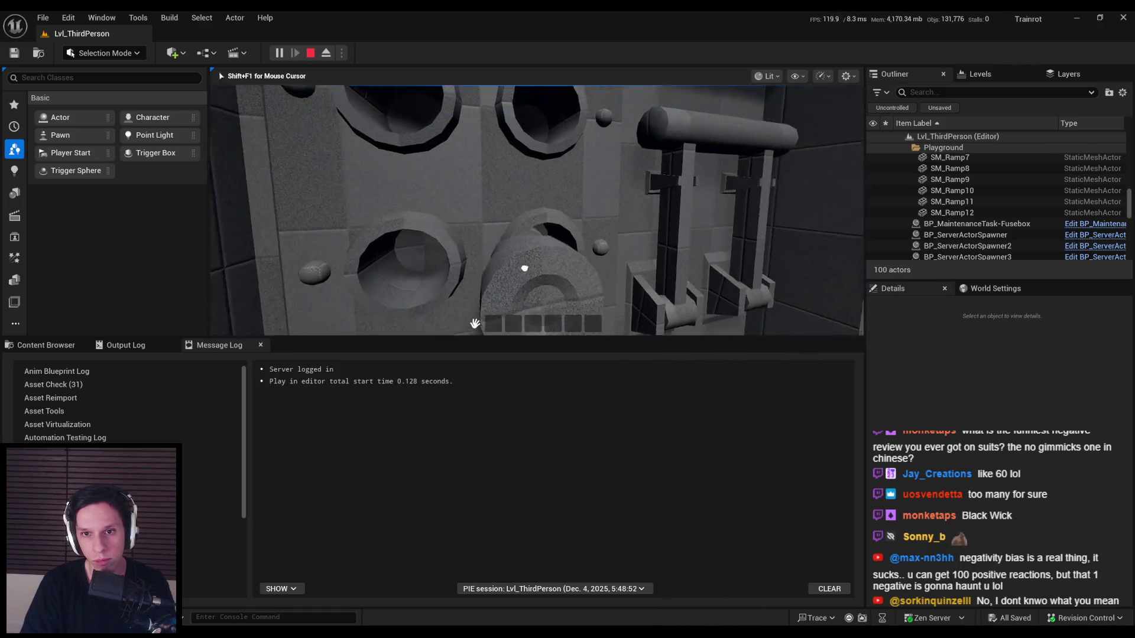
key(s)
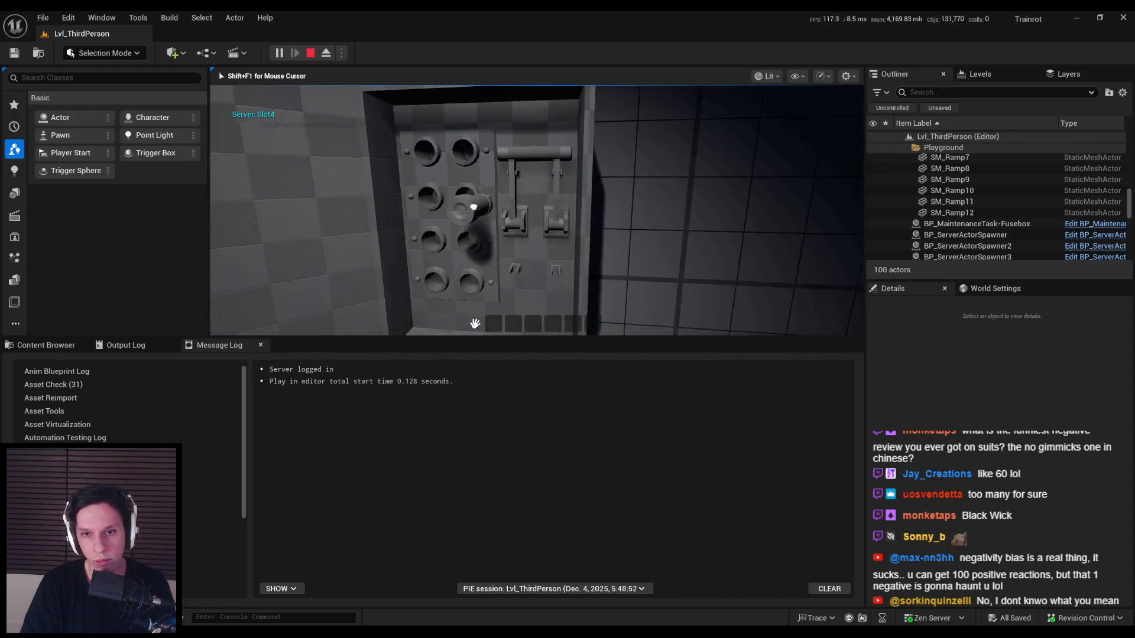
key(w)
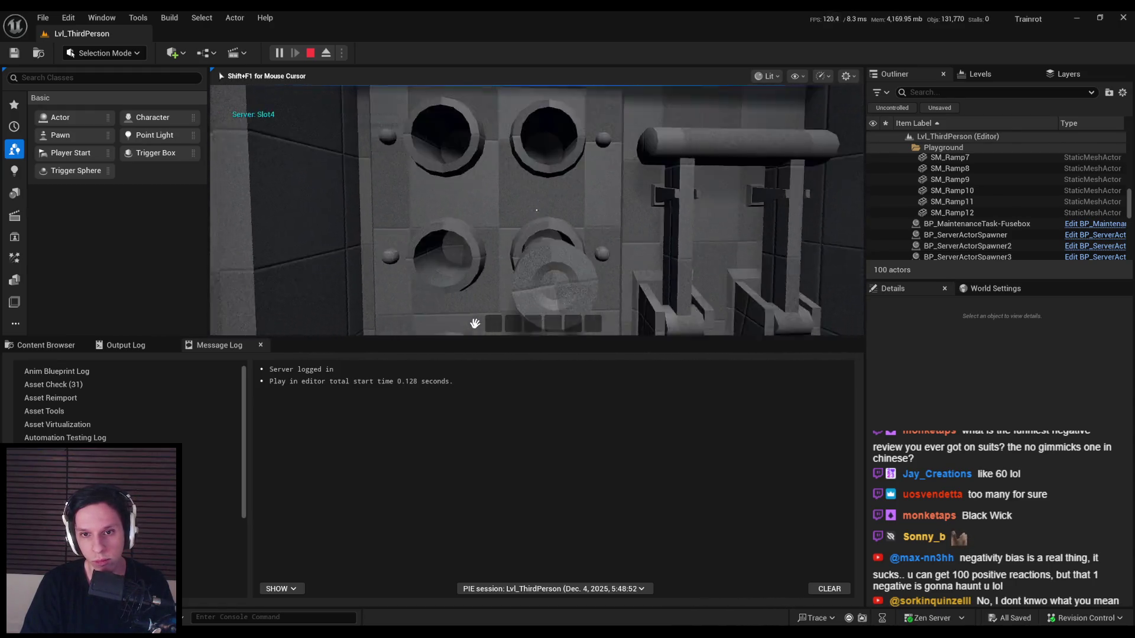
key(s)
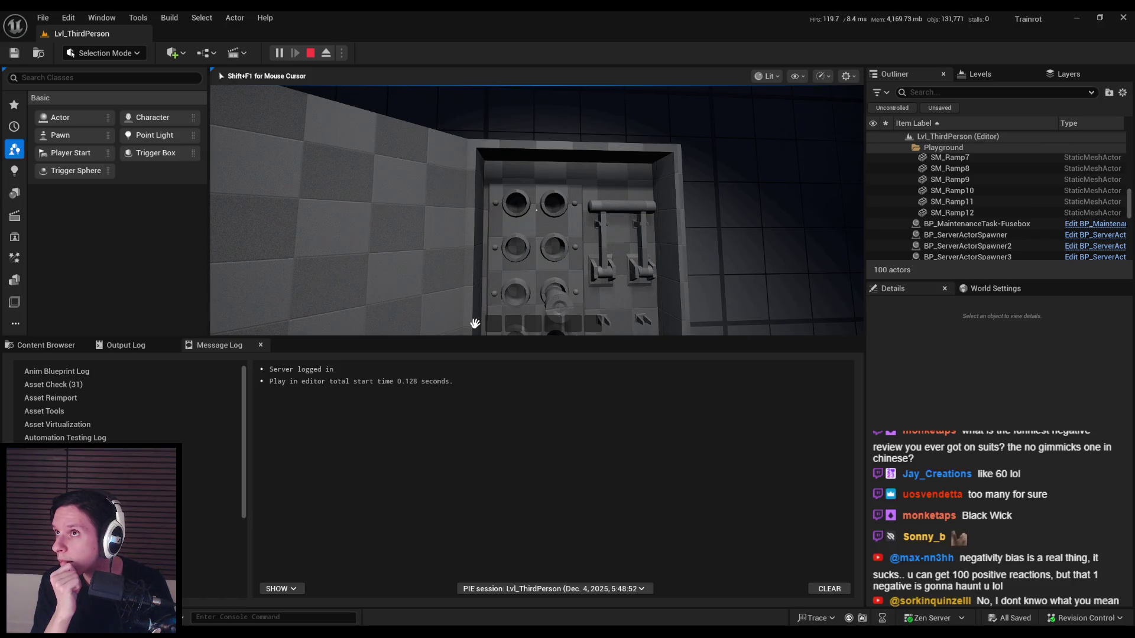
key(w)
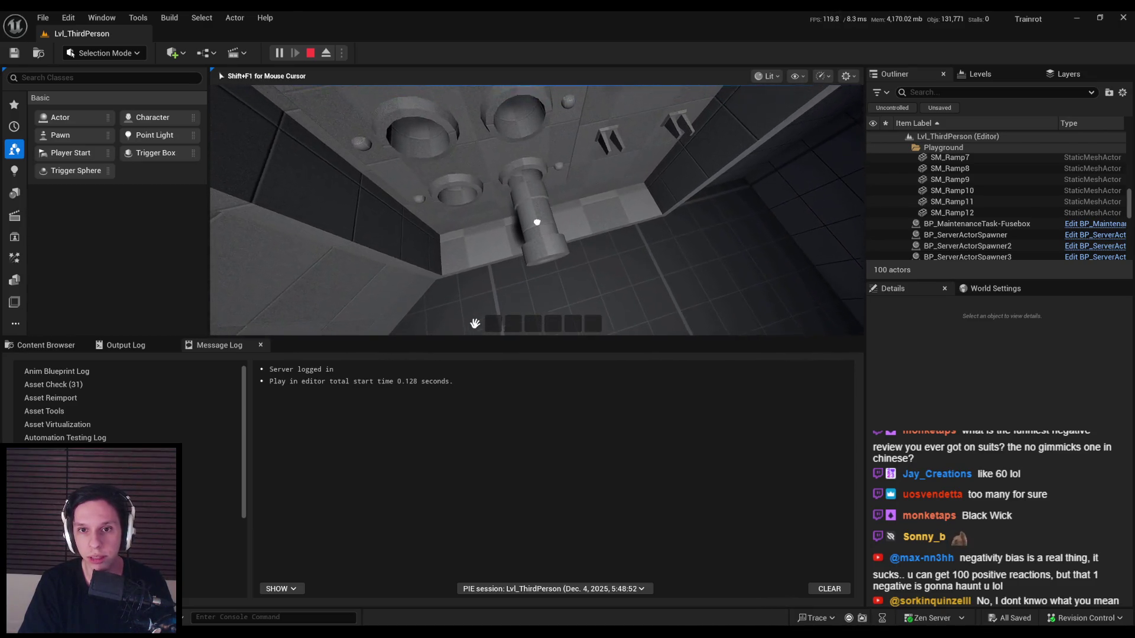
key(w)
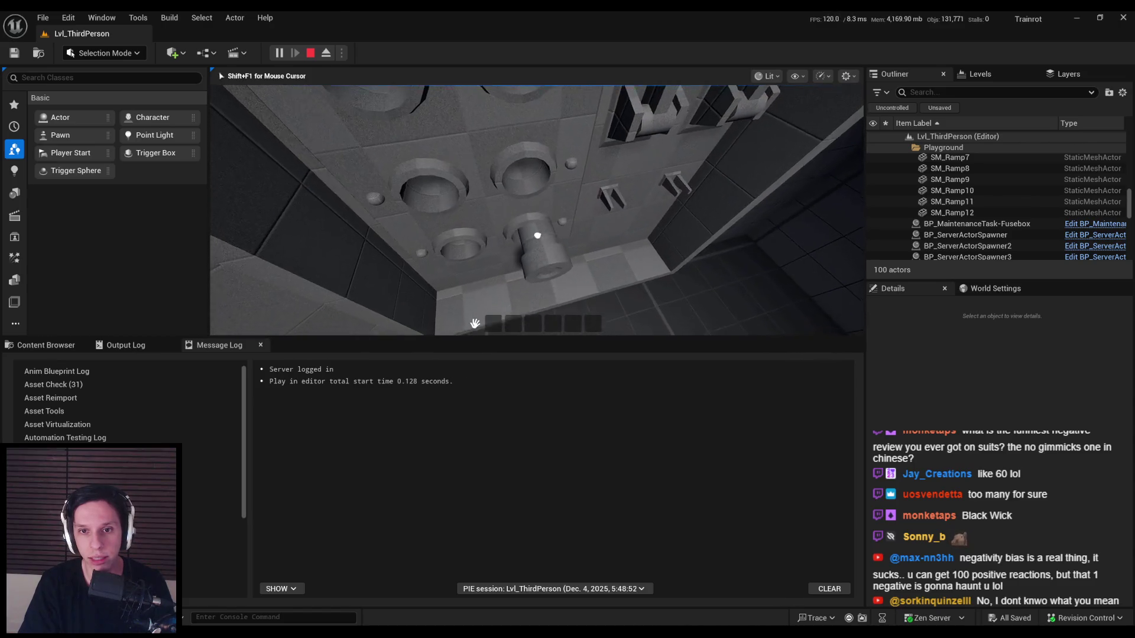
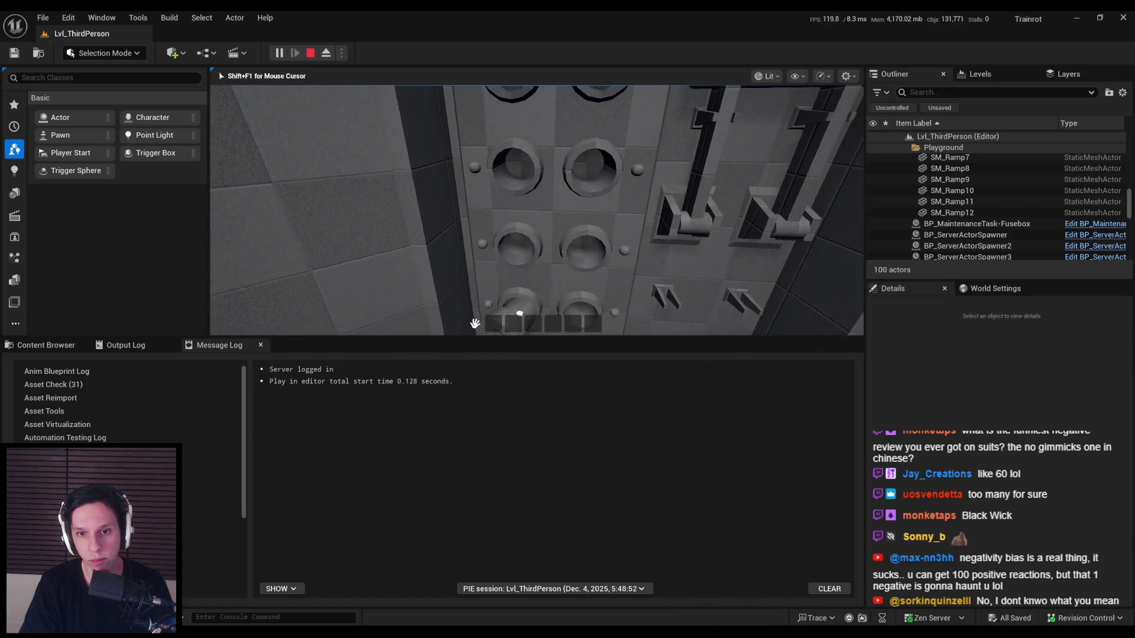
- Walk the player in the play test up close to the fusebox's fuse sockets
key(s)
key(w)
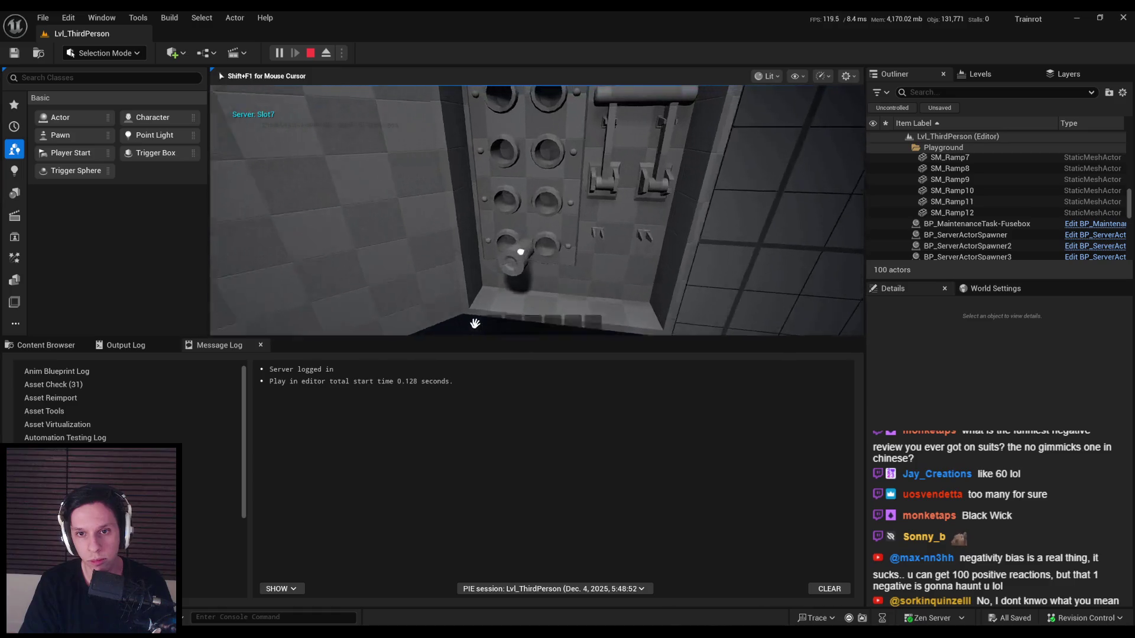
key(s)
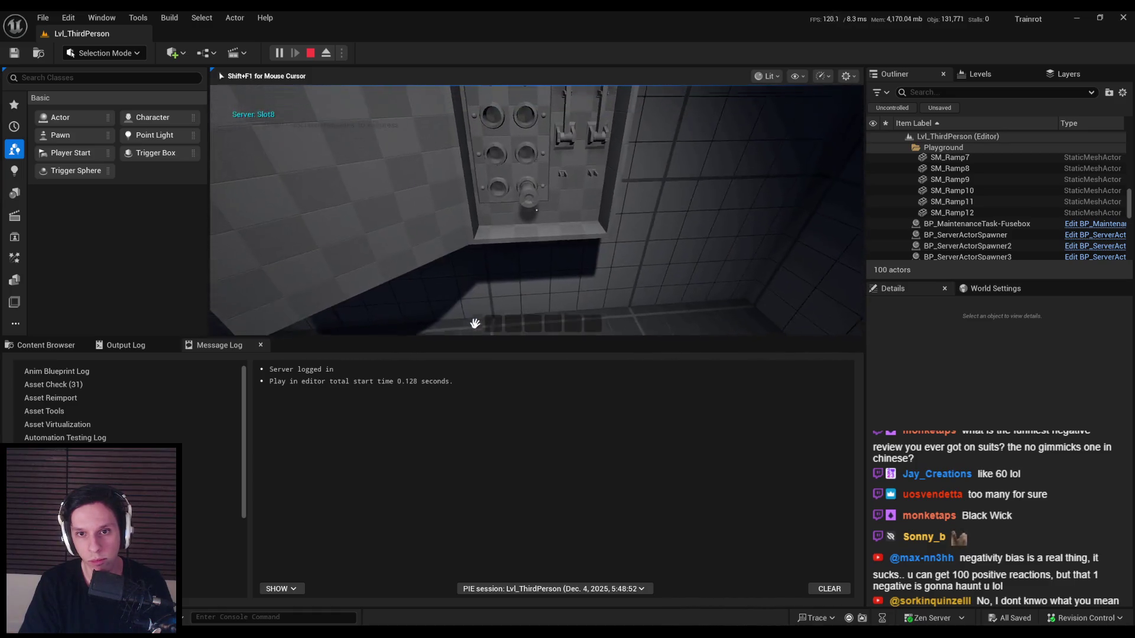
key(w)
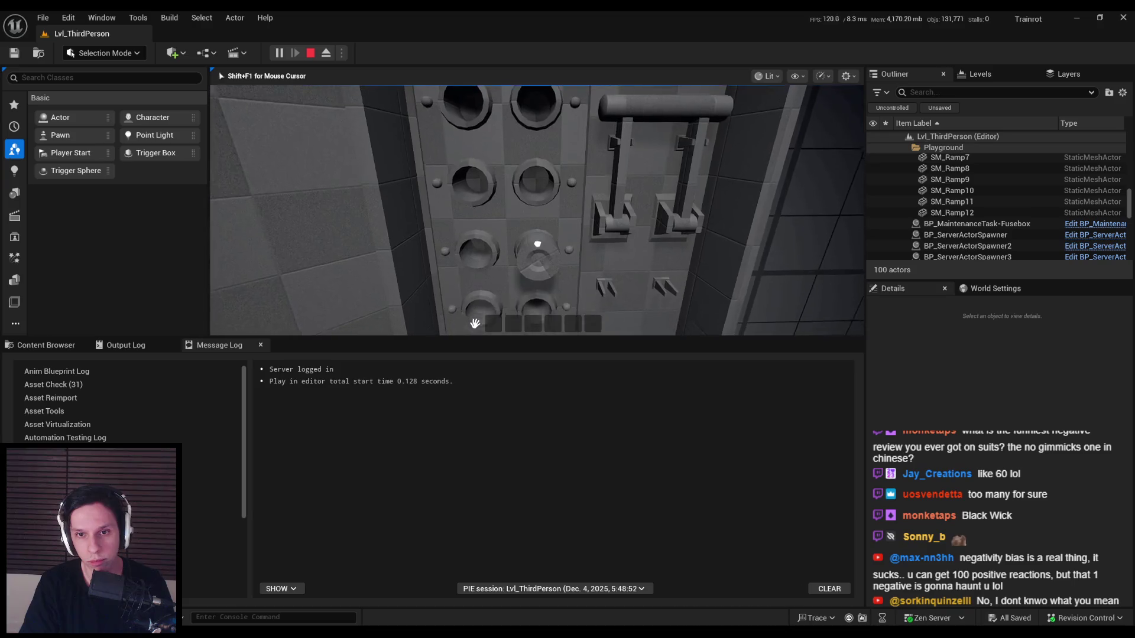
key(w)
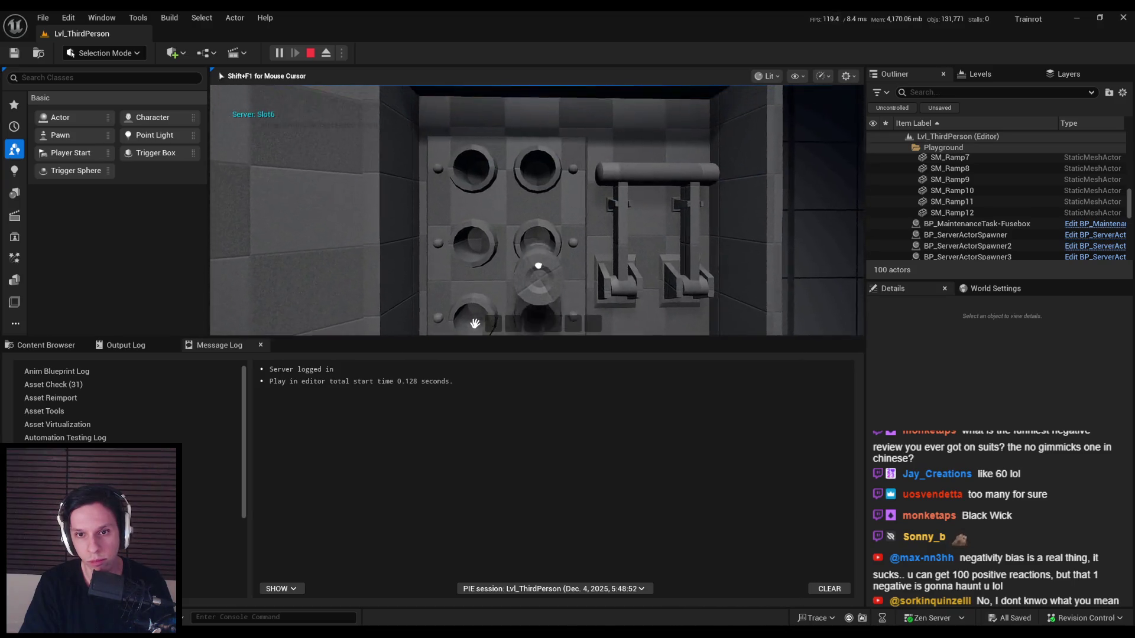
key(a)
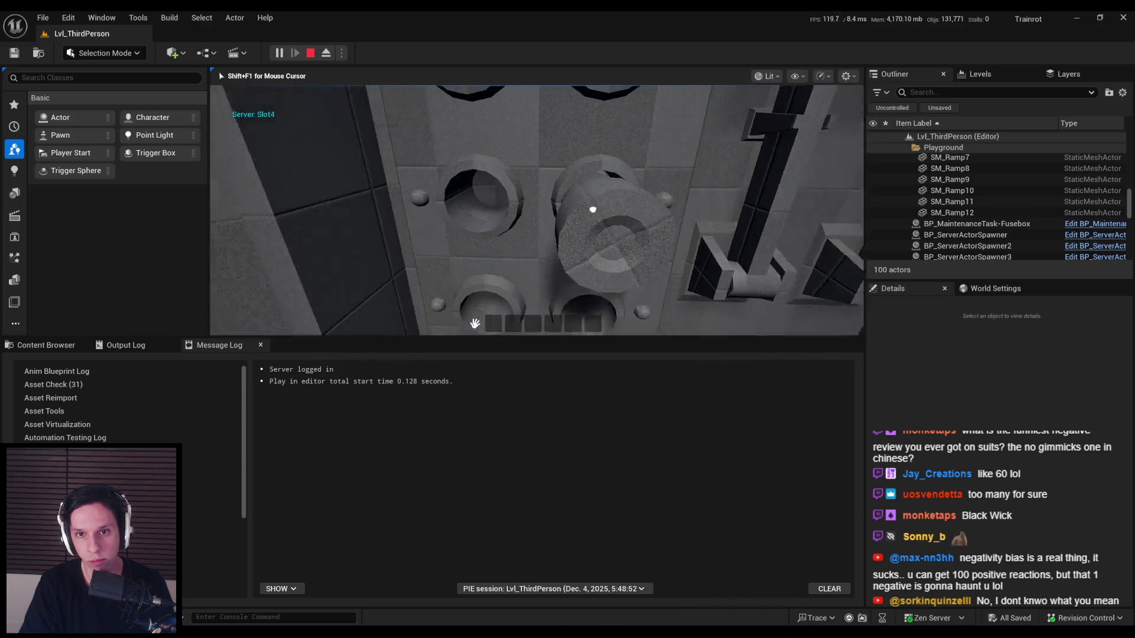
- Pick up the fuse, end the play test and return to the Fusebox blueprint graph
click(536, 210)
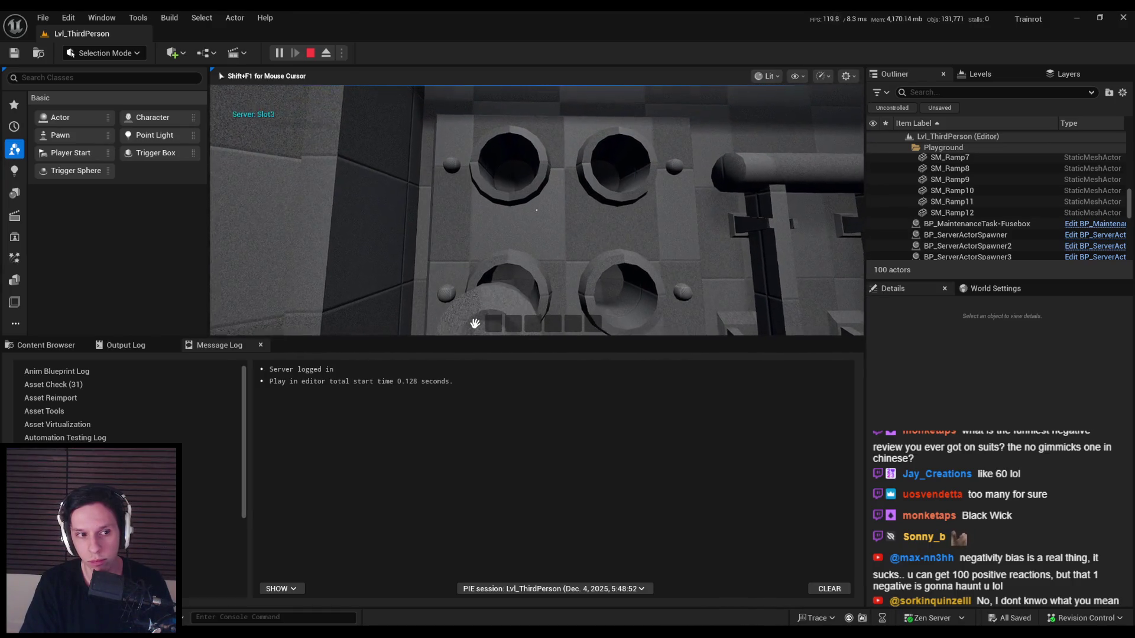
key(Escape)
click(391, 593)
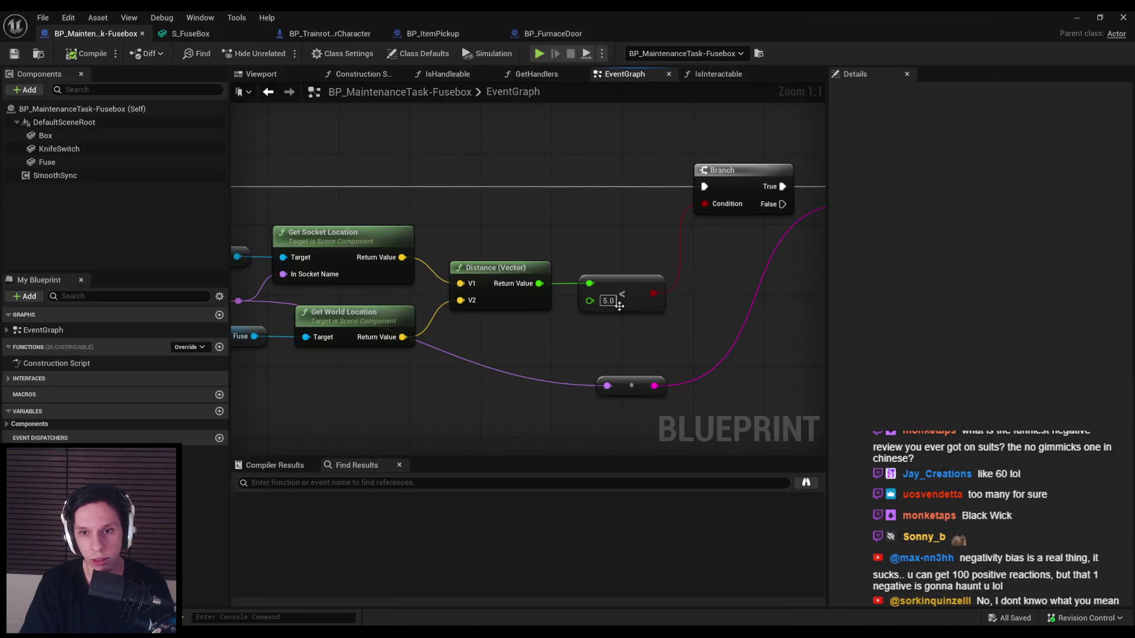
- Disconnect Print String's input from the loop's purple wire by adding then deleting a reroute point
scroll(462, 318, down, 2)
scroll(733, 313, up, 1)
scroll(666, 325, up, 1)
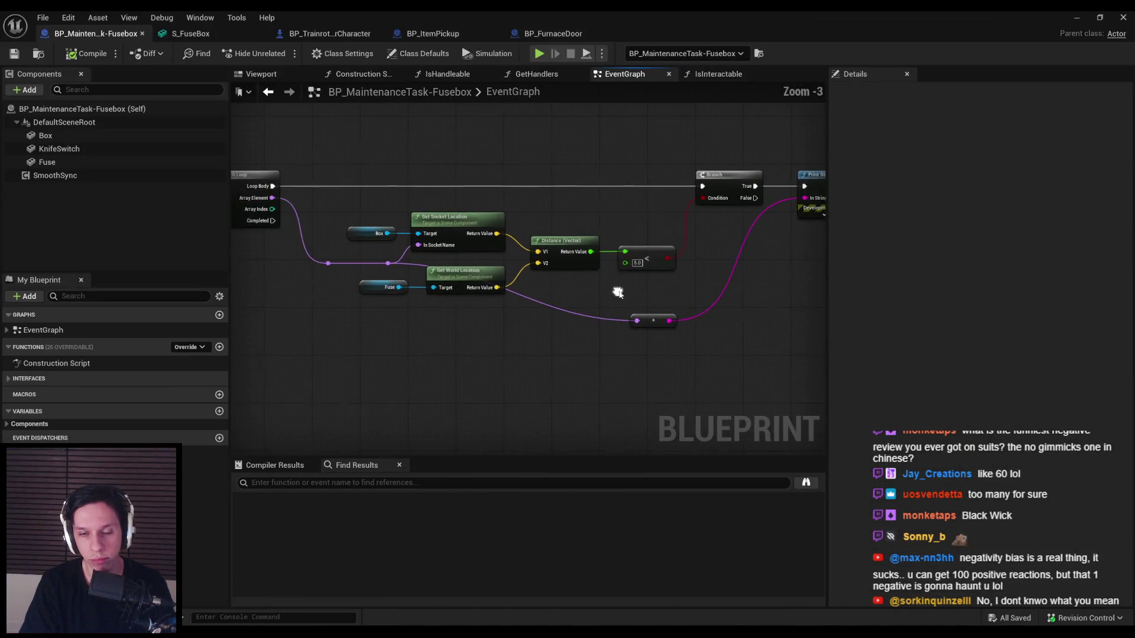
scroll(588, 322, down, 1)
scroll(514, 324, down, 1)
double_click(513, 322)
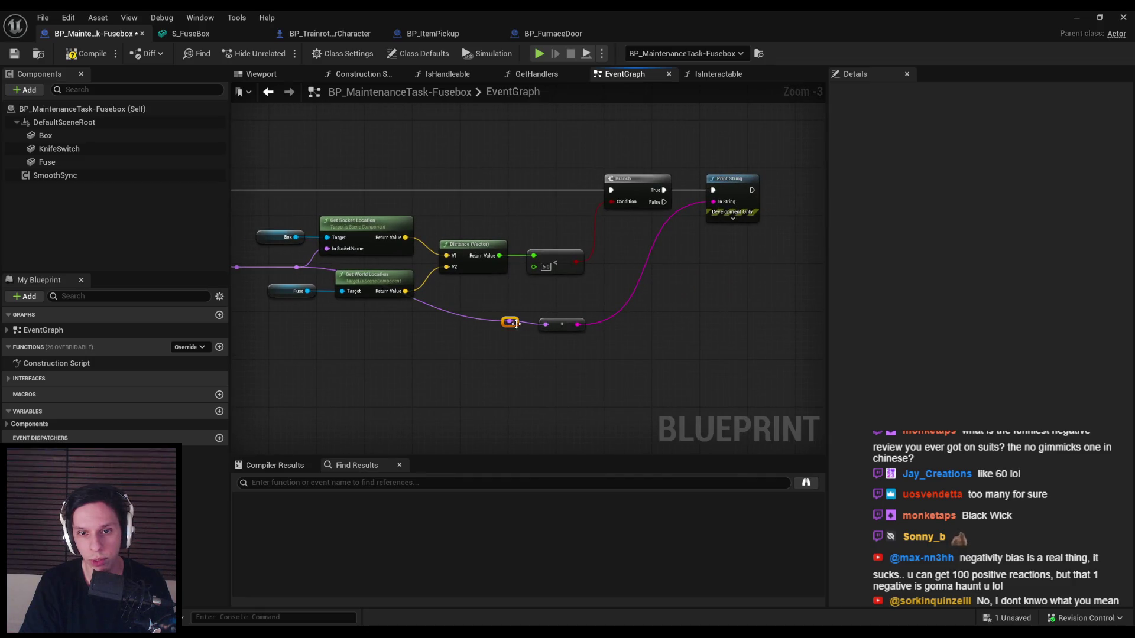
drag(513, 333, 515, 327)
key(q)
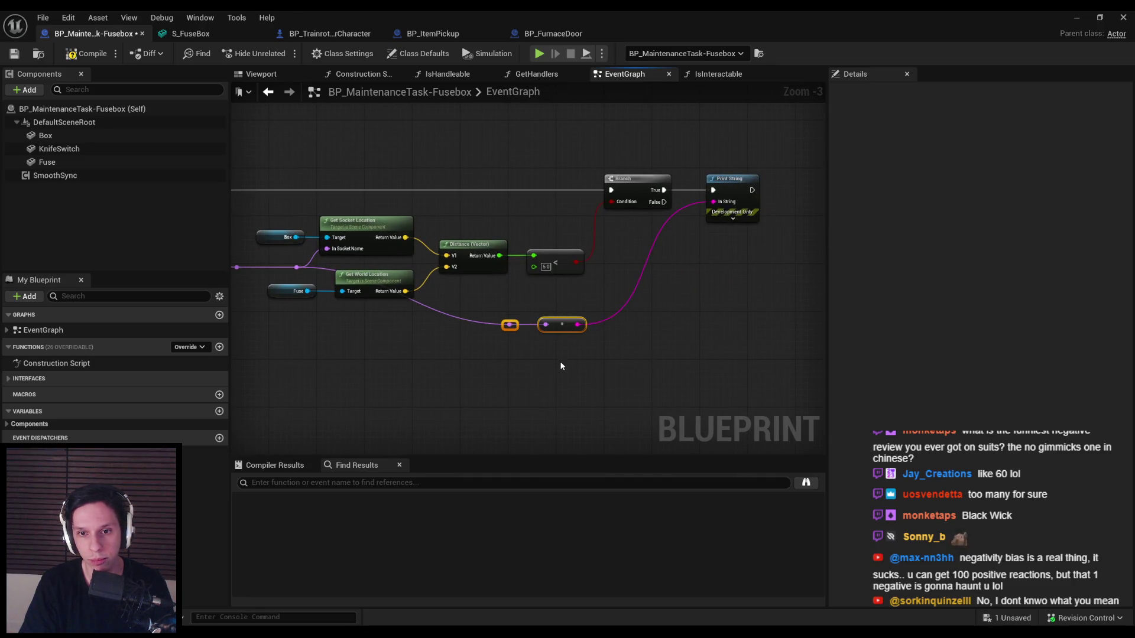
key(Delete)
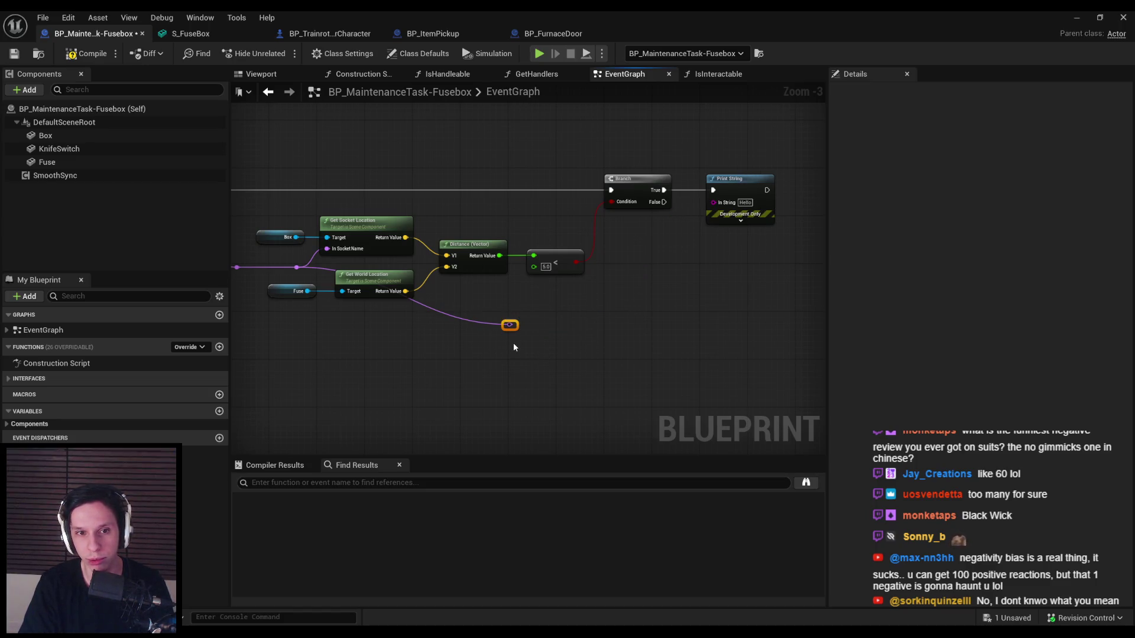
click(450, 365)
- Shift the Fuse, location, Distance, compare, Branch and Print String nodes to the right
drag(318, 331, 485, 353)
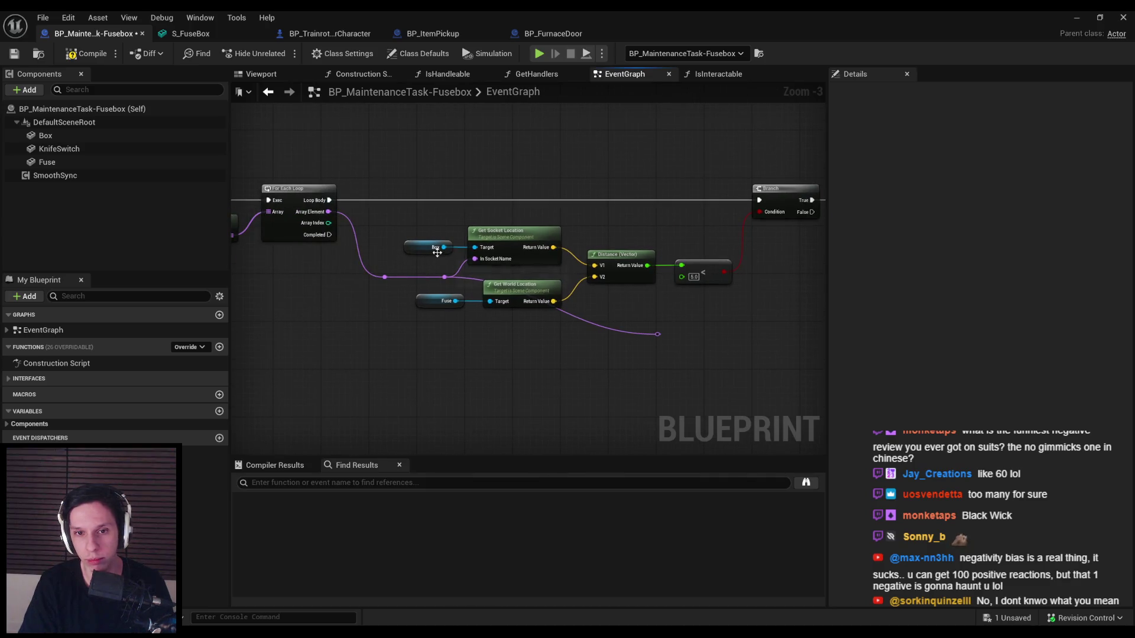
drag(506, 257, 550, 345)
drag(590, 302, 472, 317)
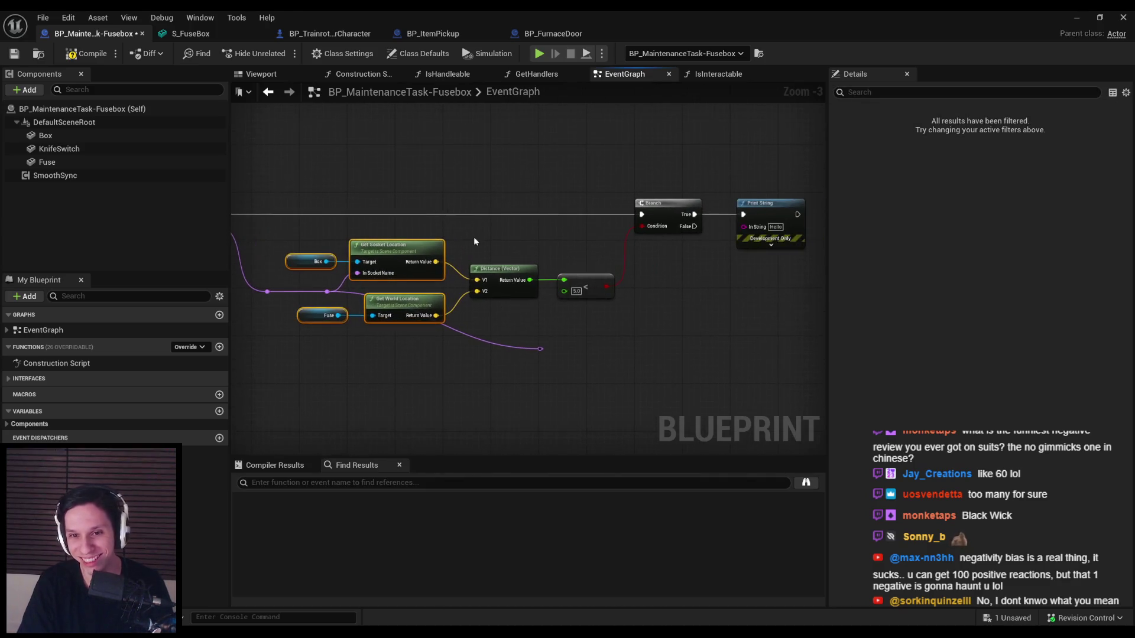
drag(474, 237, 628, 305)
drag(821, 363, 474, 190)
drag(514, 341, 709, 364)
click(634, 385)
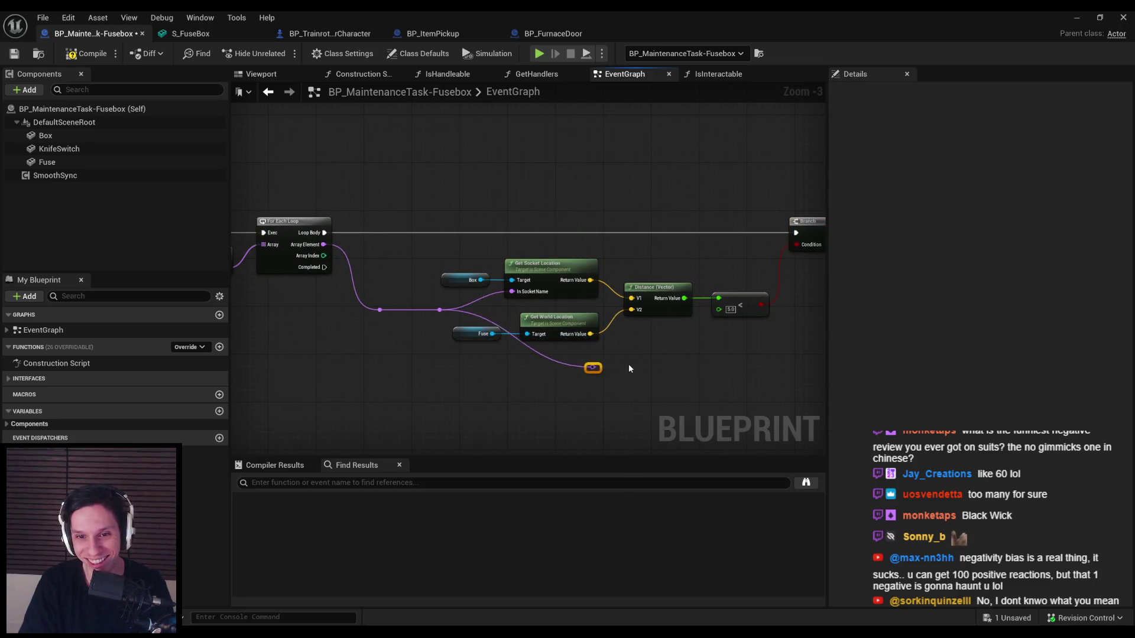
drag(593, 368, 498, 367)
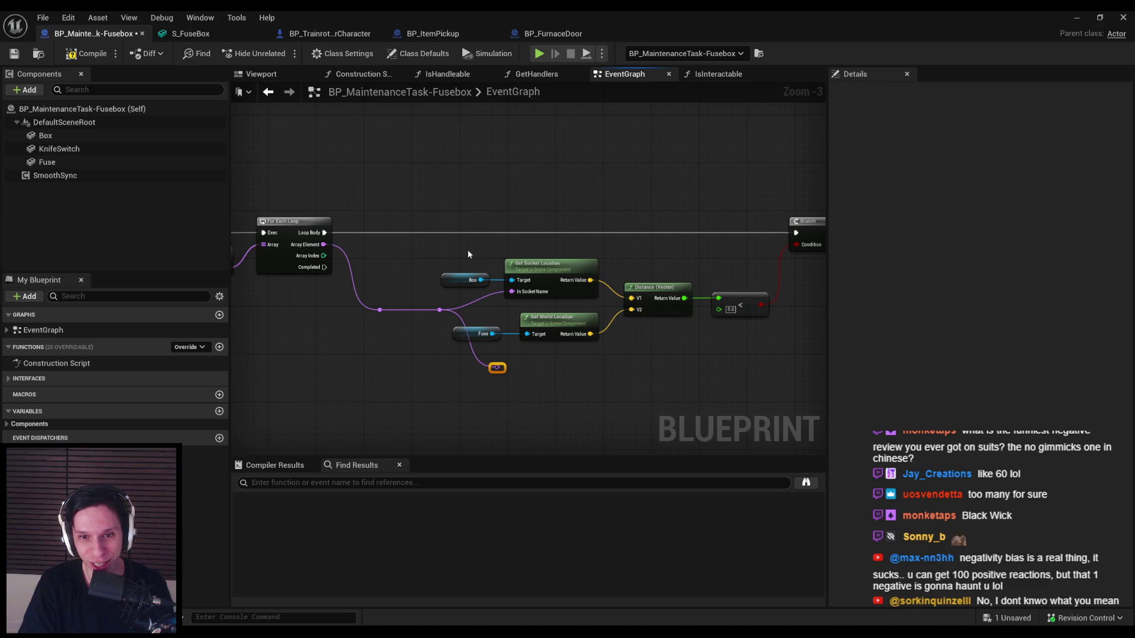
- Straighten the two reroute points in line with the wire, then bring up Spotify
mouse_move(468, 255)
mouse_down()
mouse_move(601, 342)
mouse_move(501, 239)
mouse_move(751, 305)
mouse_move(561, 354)
mouse_up()
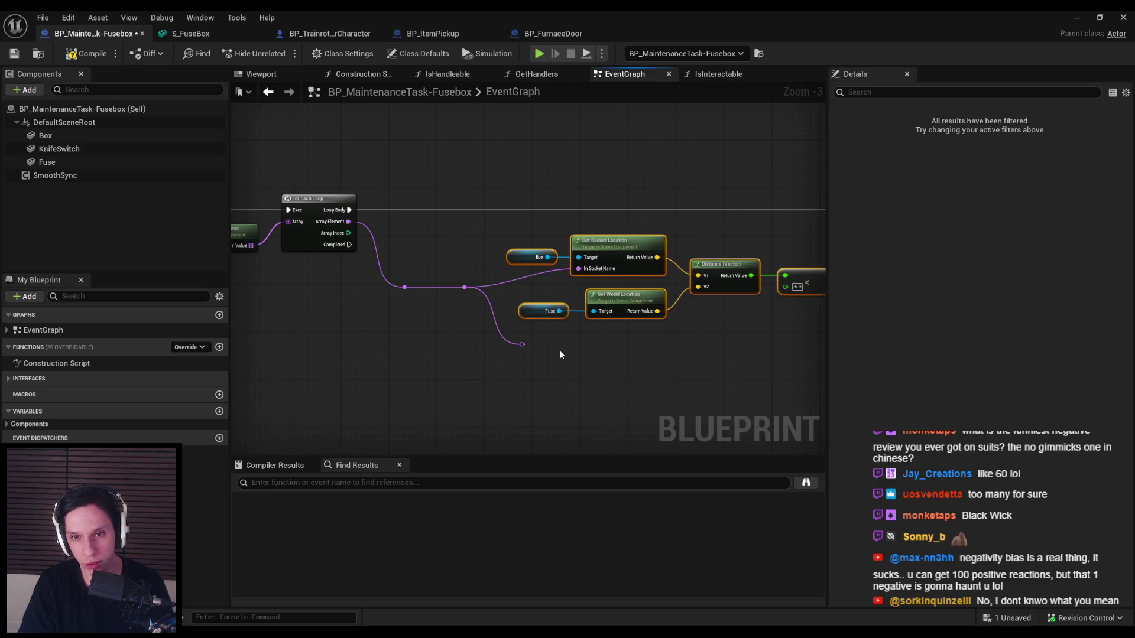
click(560, 355)
drag(475, 311, 473, 317)
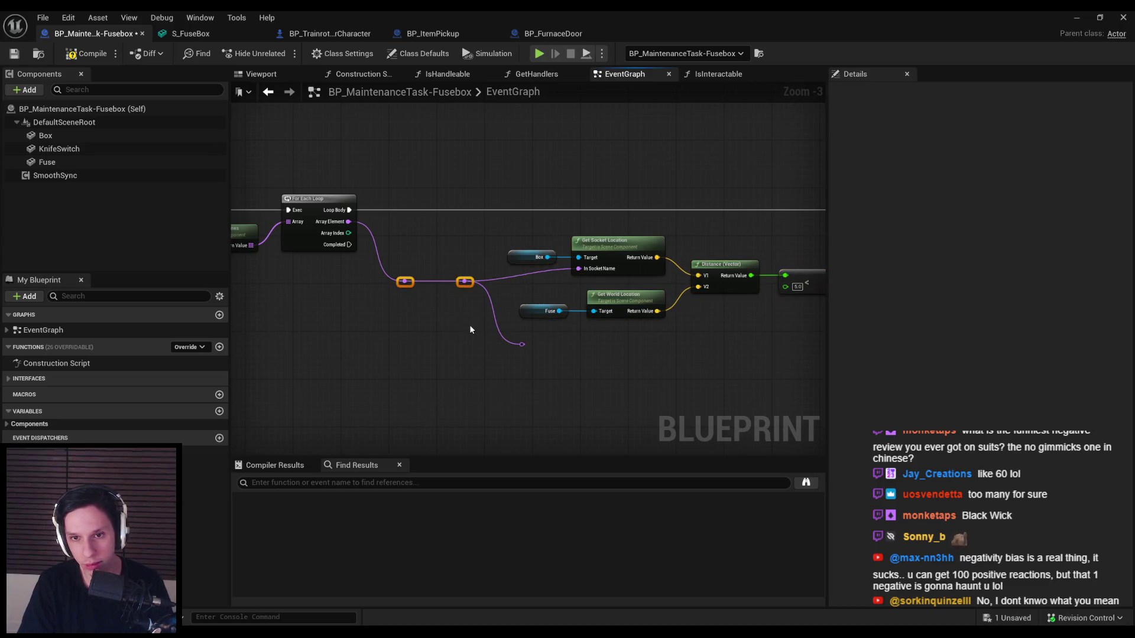
key(q)
click(459, 278)
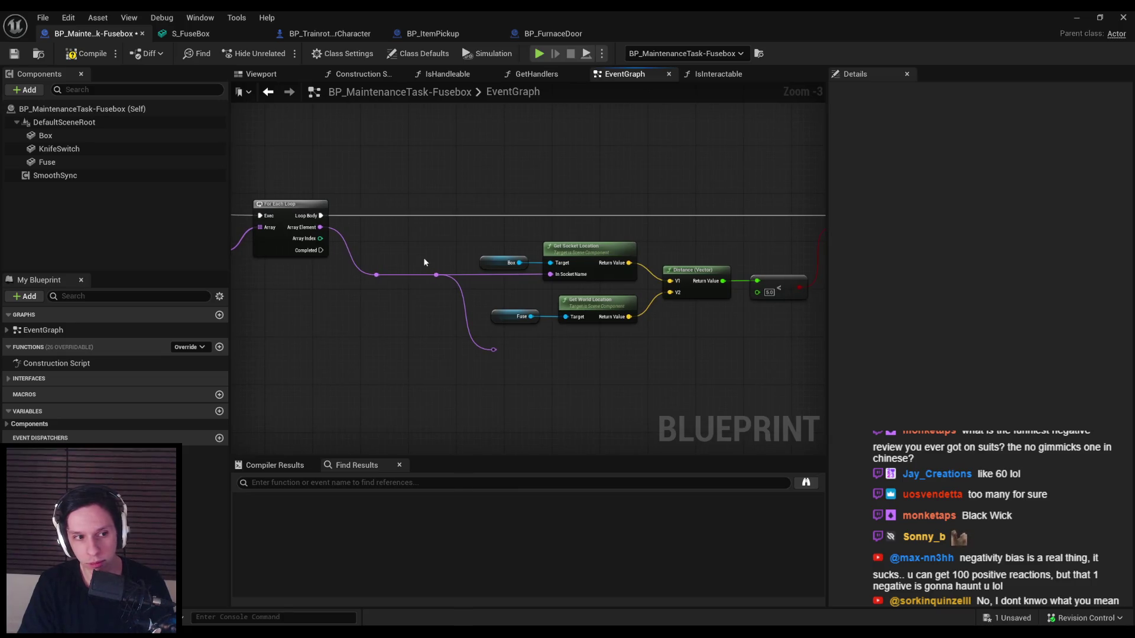
drag(451, 333, 375, 320)
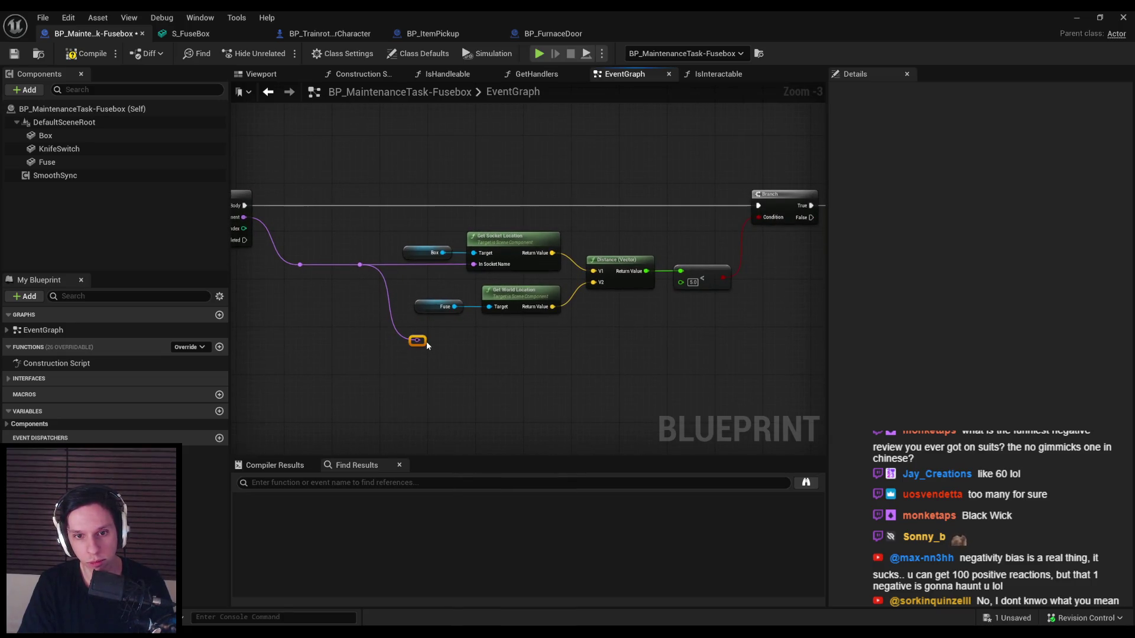
key(alt+Tab)
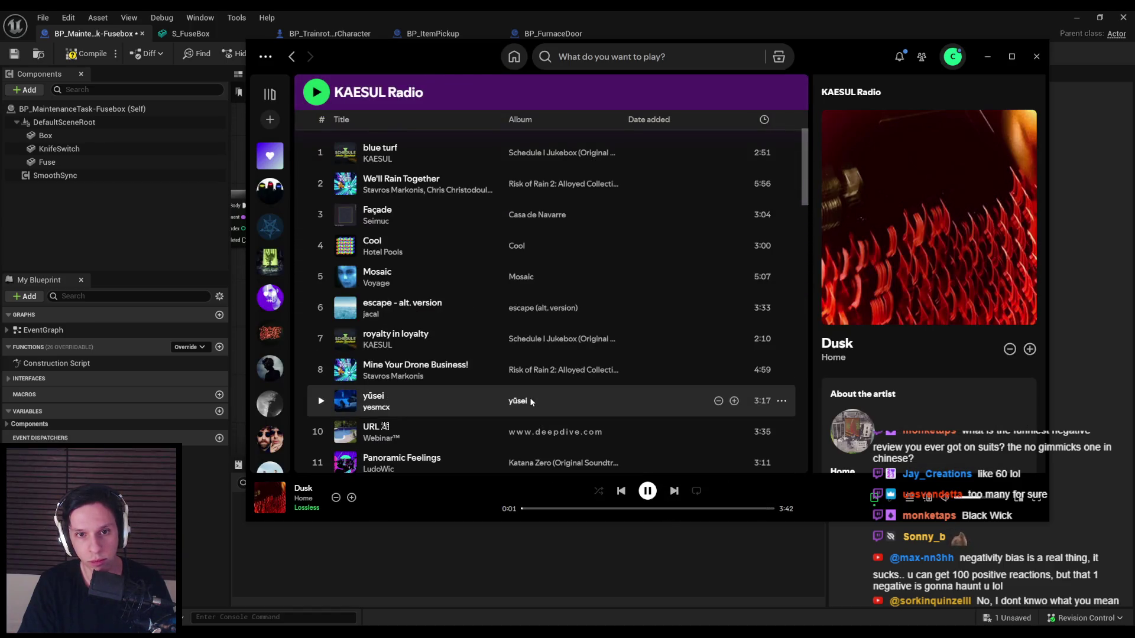
- Play the Schedule I Jukebox (Original Soundtrack) album, skip to 'that benji feeling', and minimize Spotify
scroll(396, 246, up, 2)
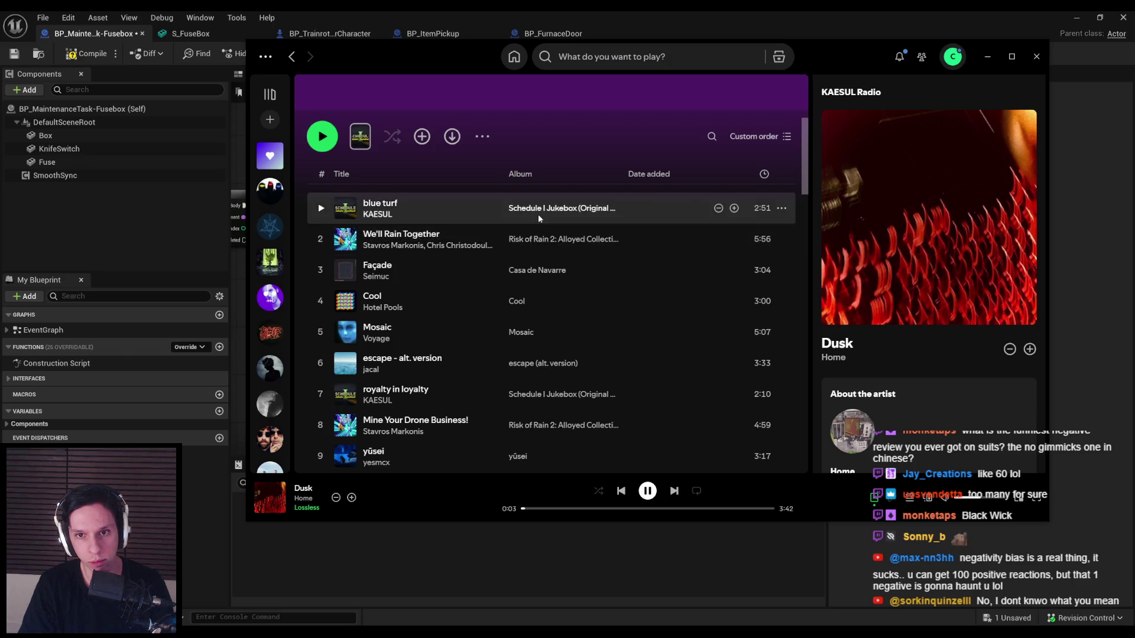
click(538, 209)
click(322, 248)
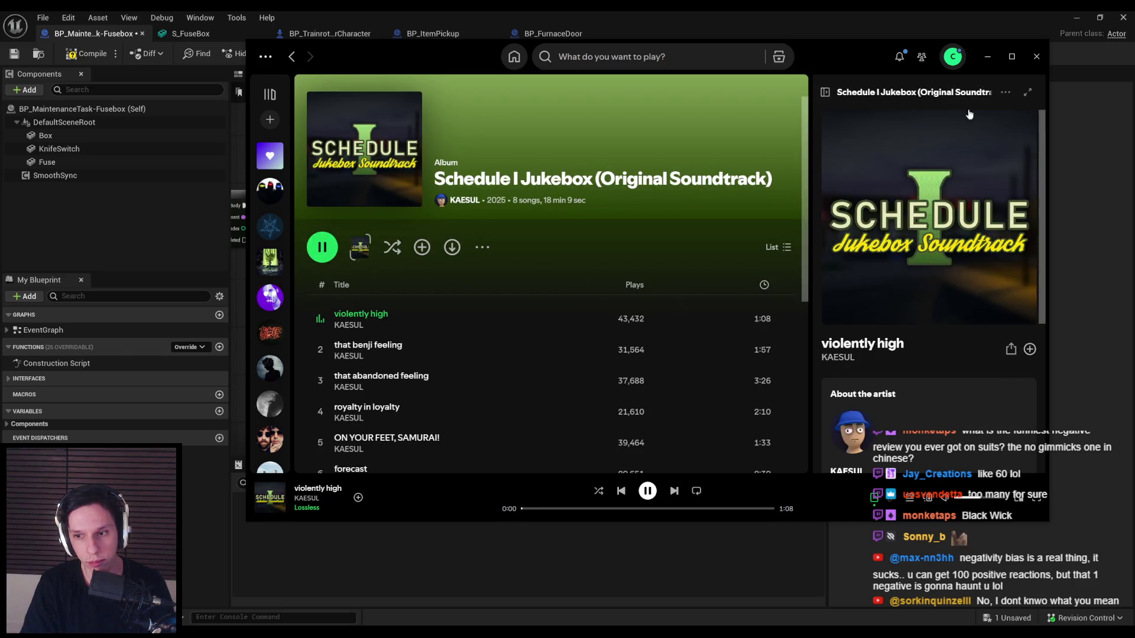
click(674, 490)
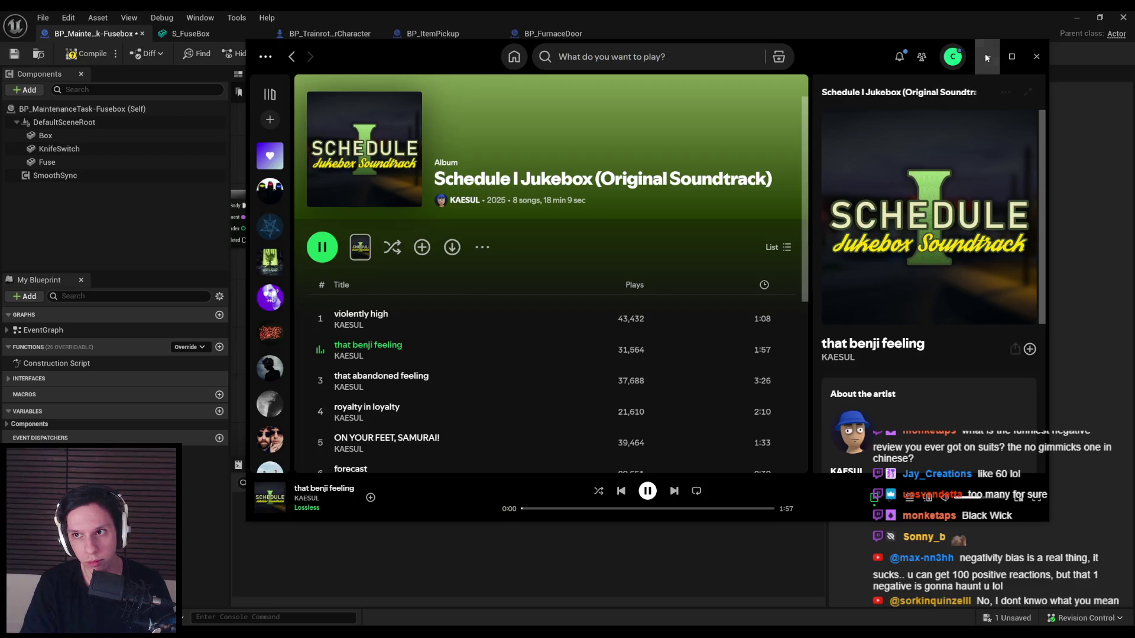
click(988, 56)
mouse_move(635, 317)
mouse_down()
mouse_move(556, 322)
mouse_move(477, 349)
mouse_up()
scroll(477, 349, down, 1)
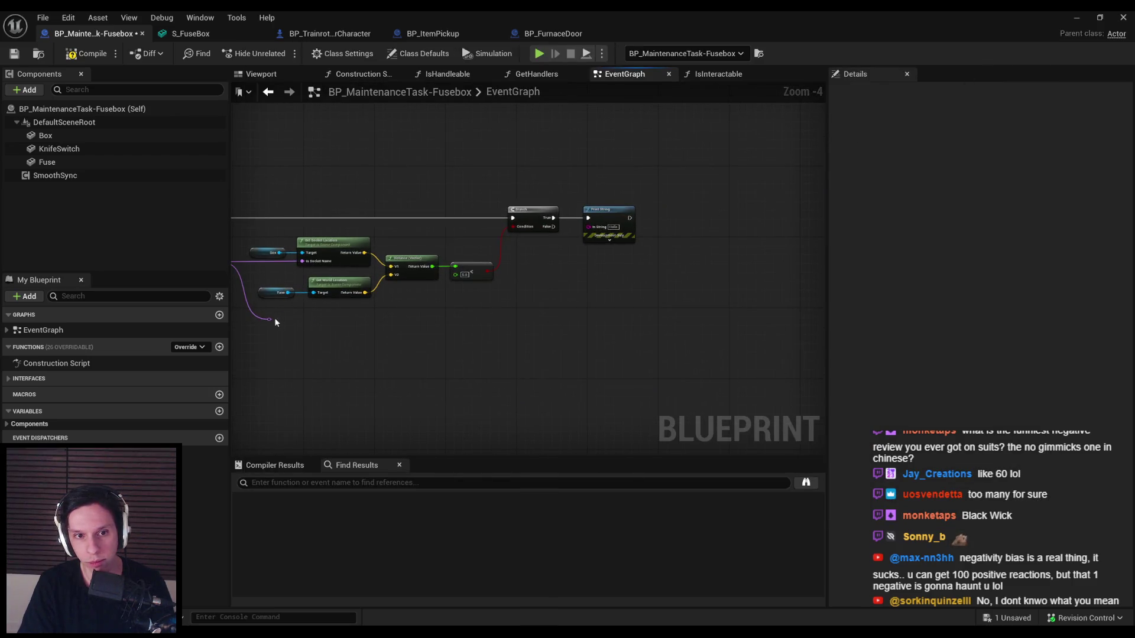
- Move the Fuse node beside the Branch and try a Set World Location node, then undo it
drag(414, 319, 636, 336)
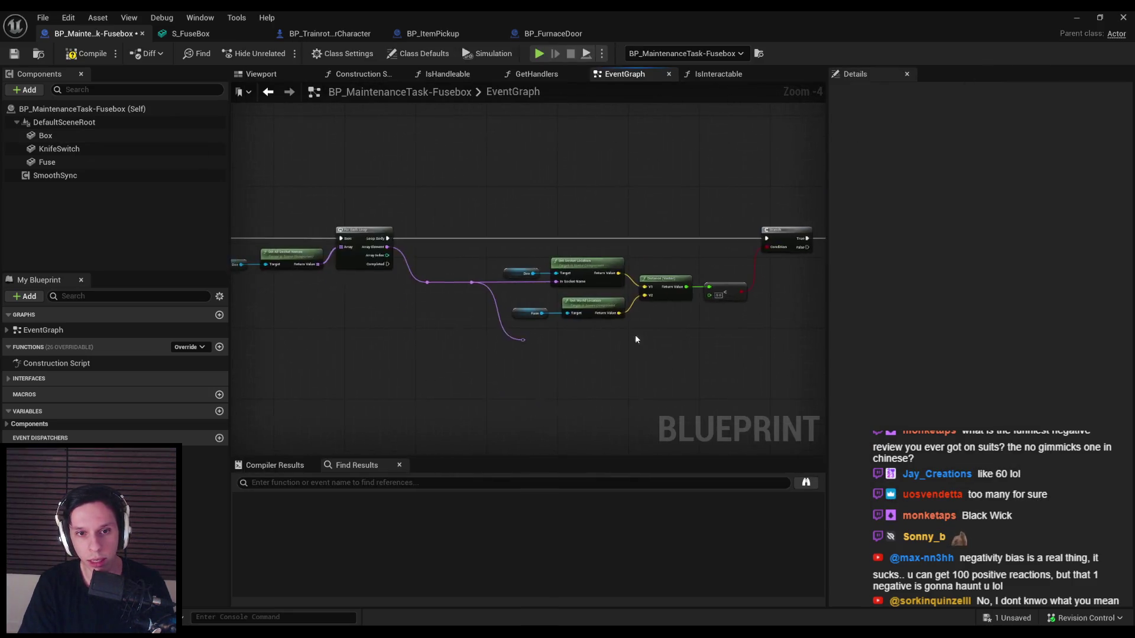
scroll(519, 308, up, 3)
click(513, 322)
drag(513, 323, 595, 349)
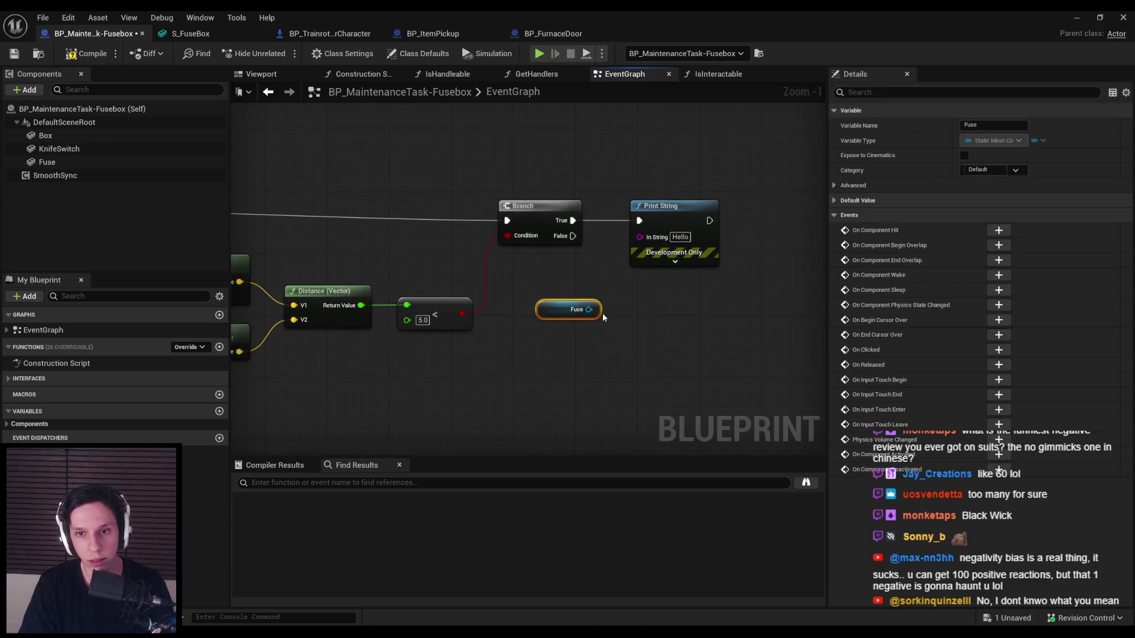
drag(588, 310, 607, 313)
text(set location)
key(Down)
key(Down)
key(Down)
key(Up)
key(Up)
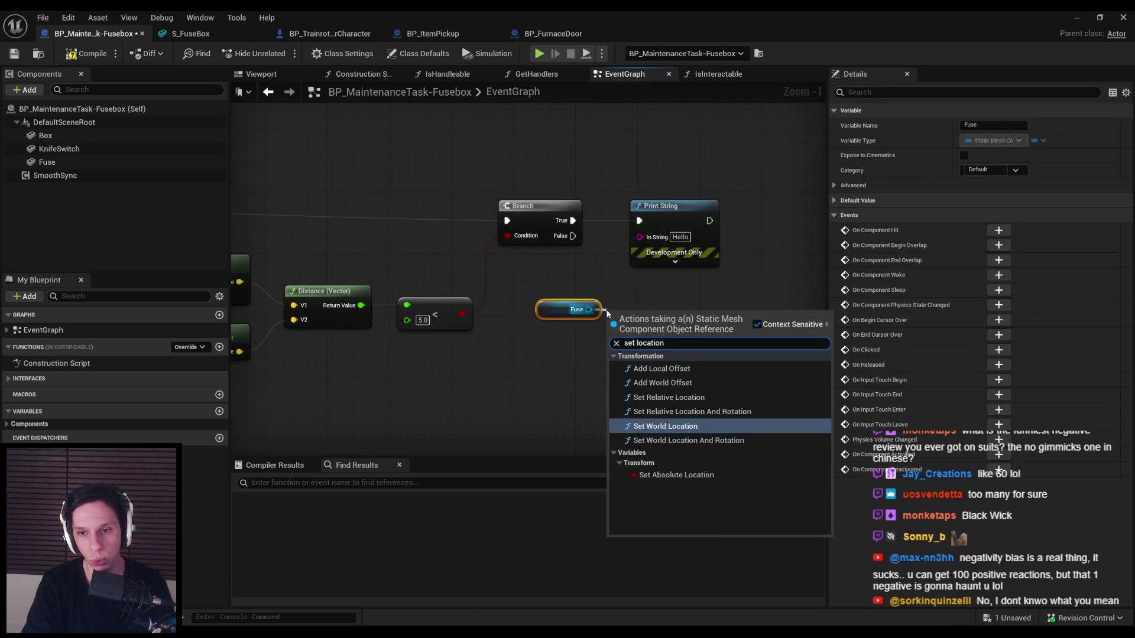
key(Up)
key(Down)
key(Return)
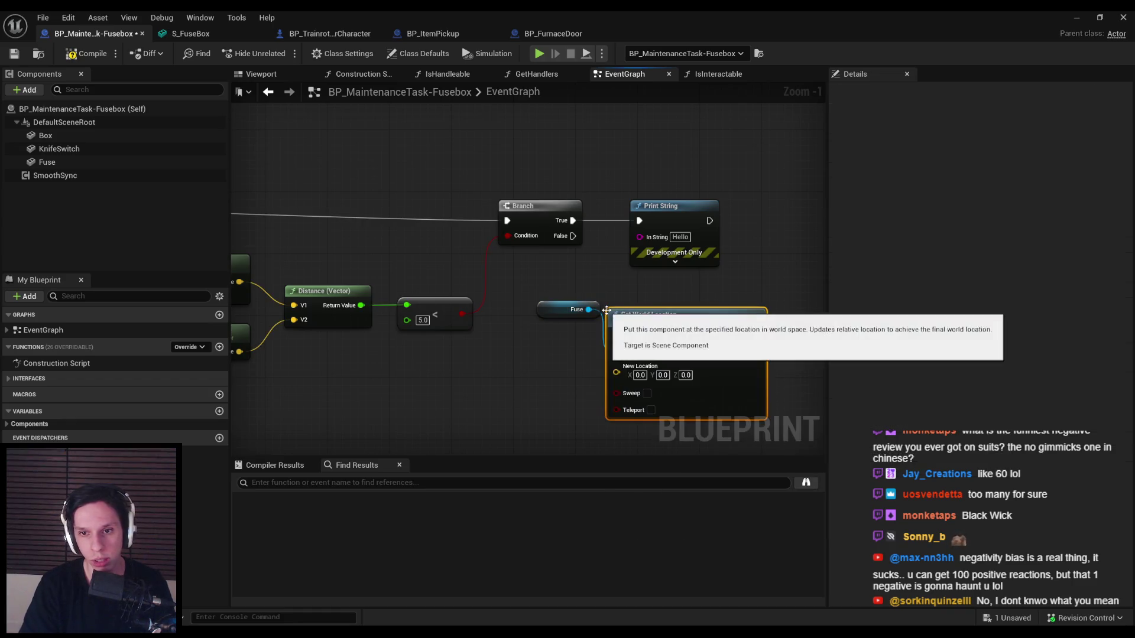
key(ctrl+z)
- Add a Set World Location And Rotation node for Fuse, driven by the Branch's True output
drag(589, 310, 622, 314)
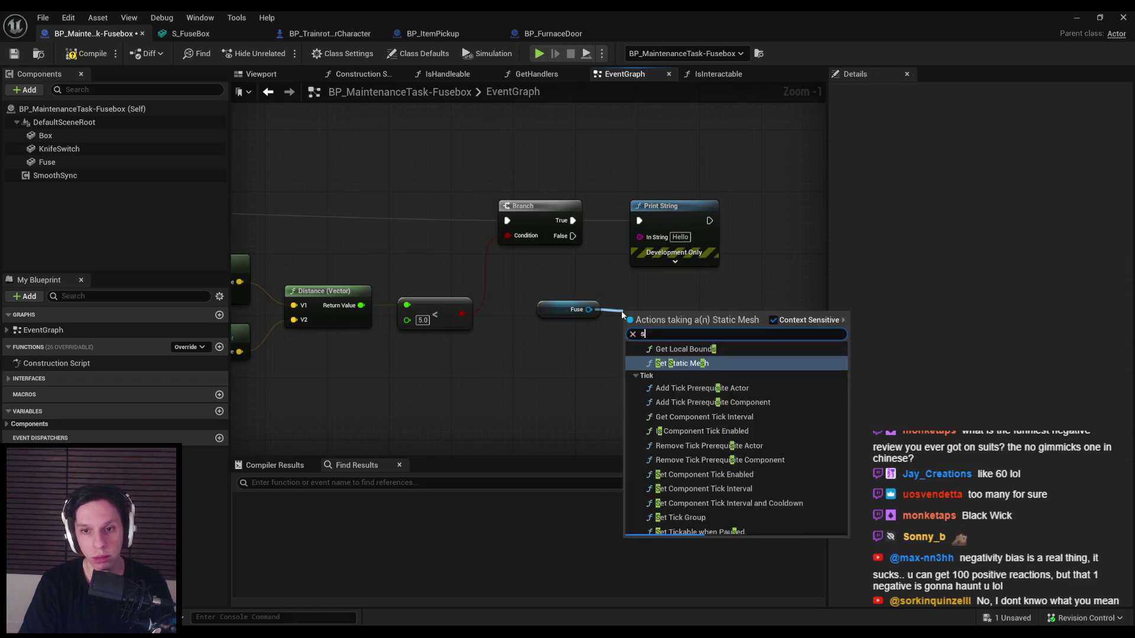
text(set transform)
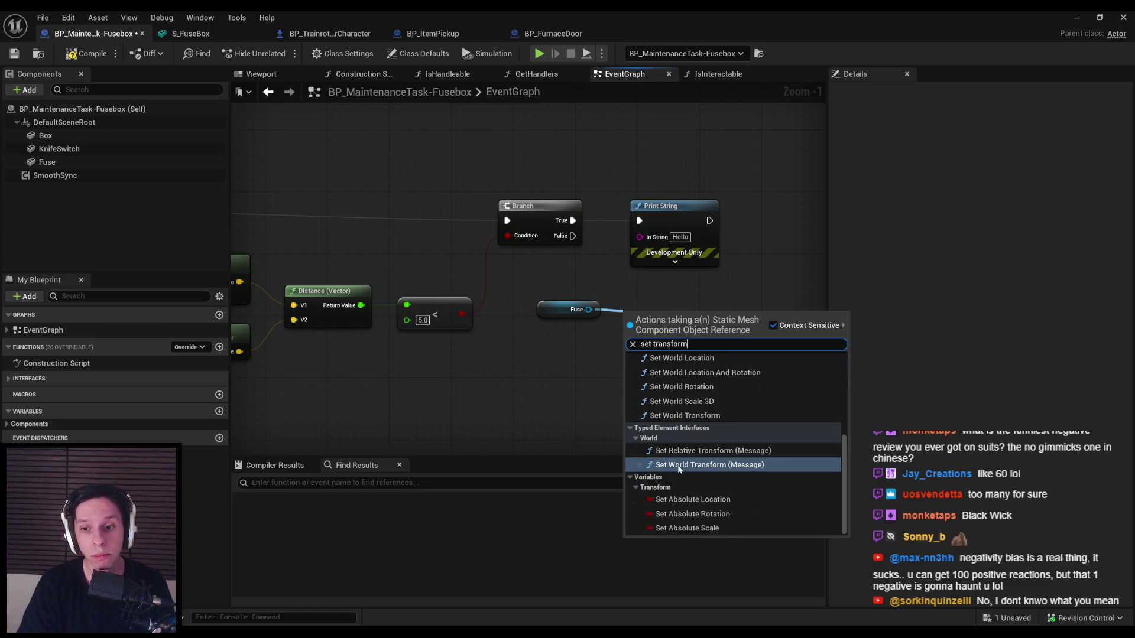
click(678, 452)
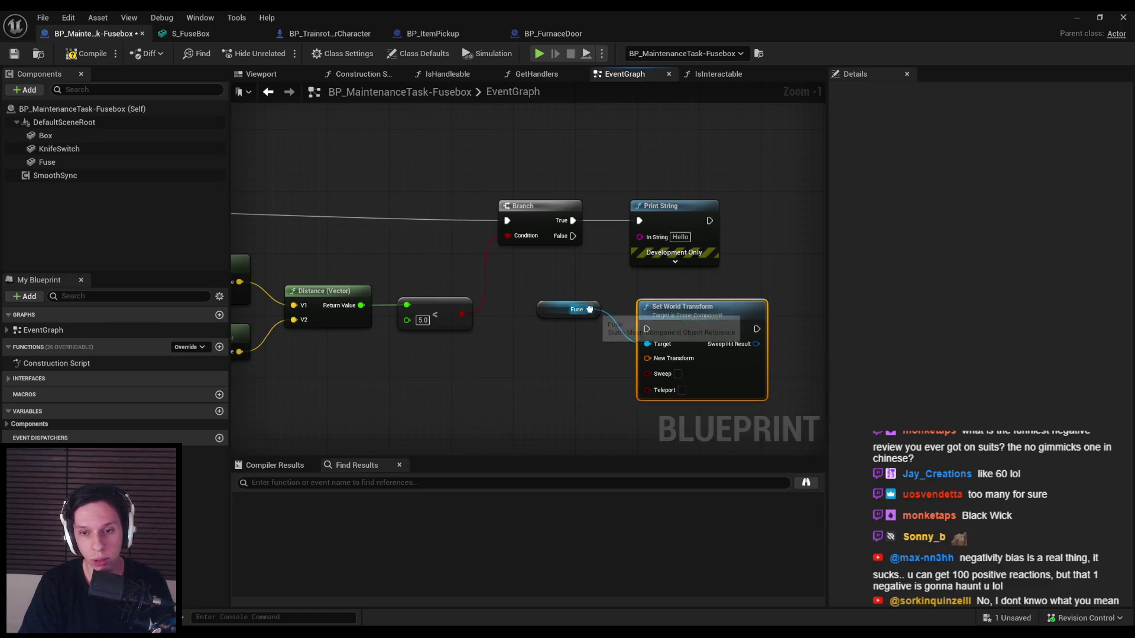
key(Delete)
drag(588, 310, 630, 308)
text(set world and l)
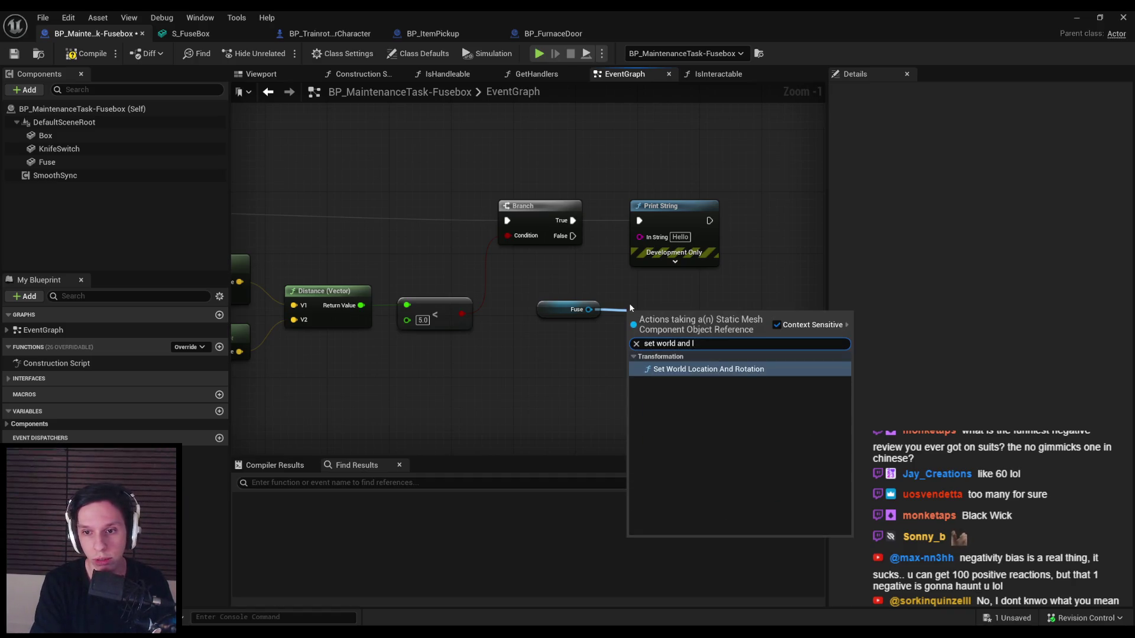
key(Return)
mouse_move(670, 300)
mouse_down()
mouse_move(653, 225)
mouse_move(558, 230)
mouse_move(572, 221)
mouse_up()
drag(543, 307, 529, 278)
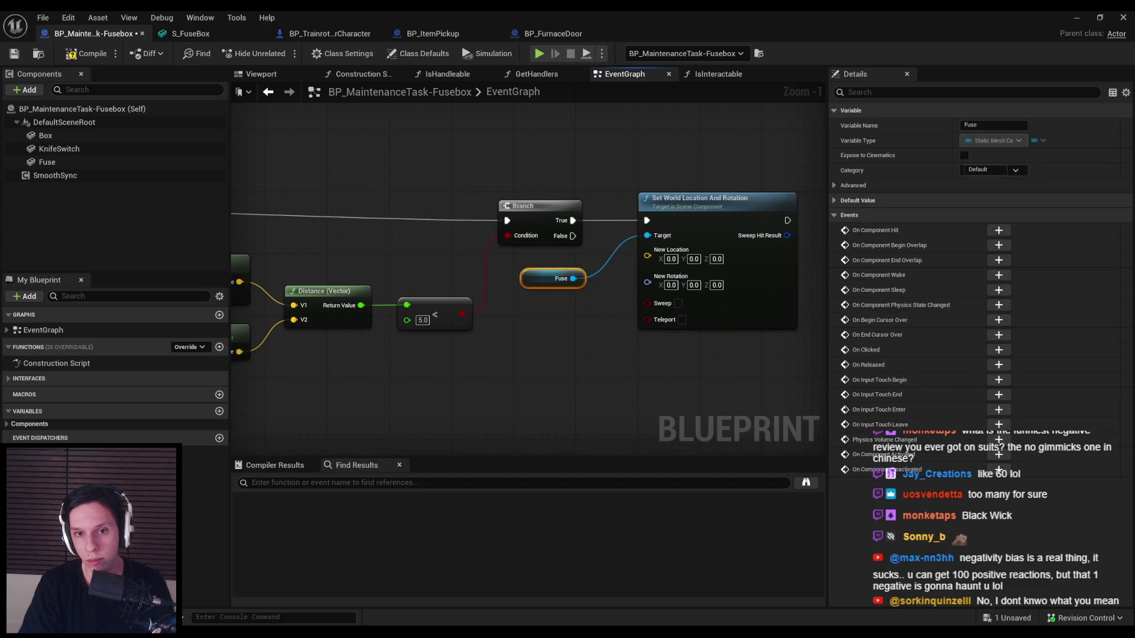
- Feed the split location and rotation from Box's Get Socket Transform into the setter
scroll(496, 345, down, 1)
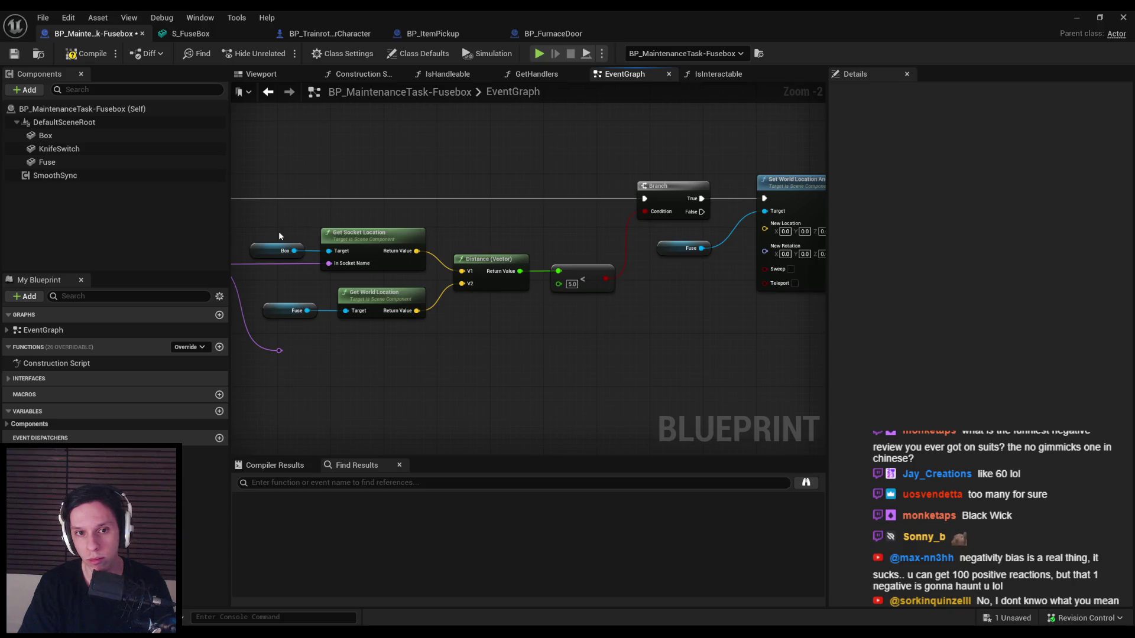
click(281, 251)
key(ctrl+c)
key(ctrl+v)
text(g)
mouse_move(435, 347)
mouse_down()
mouse_move(538, 367)
mouse_move(280, 351)
mouse_up()
text(et socket transform)
key(Return)
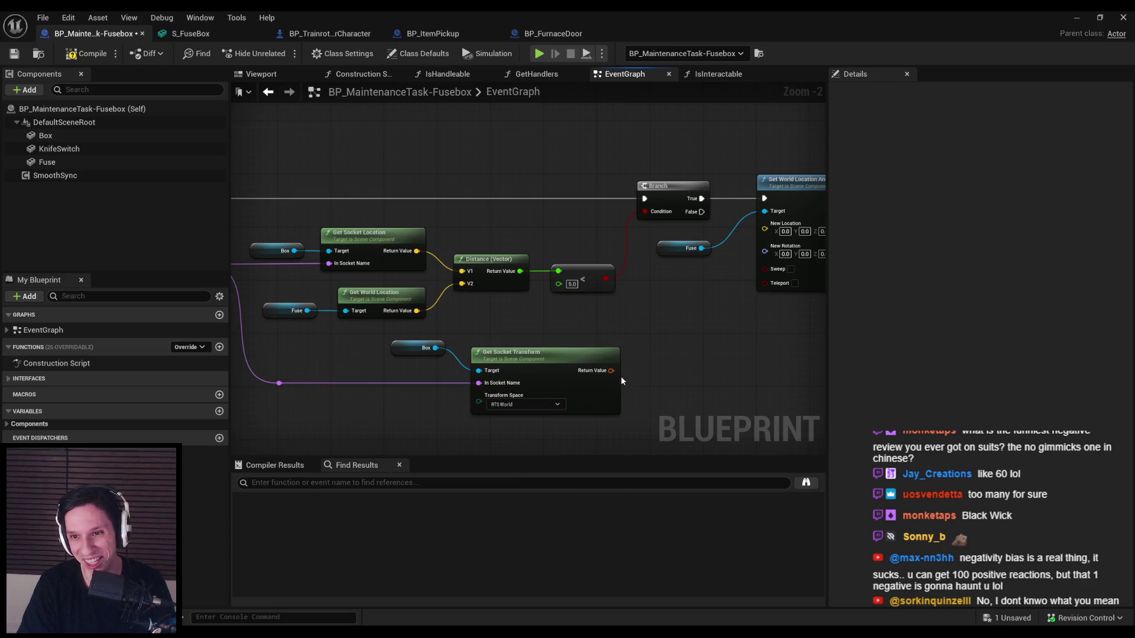
right_click(611, 371)
click(662, 406)
mouse_move(664, 394)
mouse_down()
mouse_move(576, 366)
mouse_move(678, 195)
mouse_move(550, 369)
mouse_move(562, 364)
mouse_up()
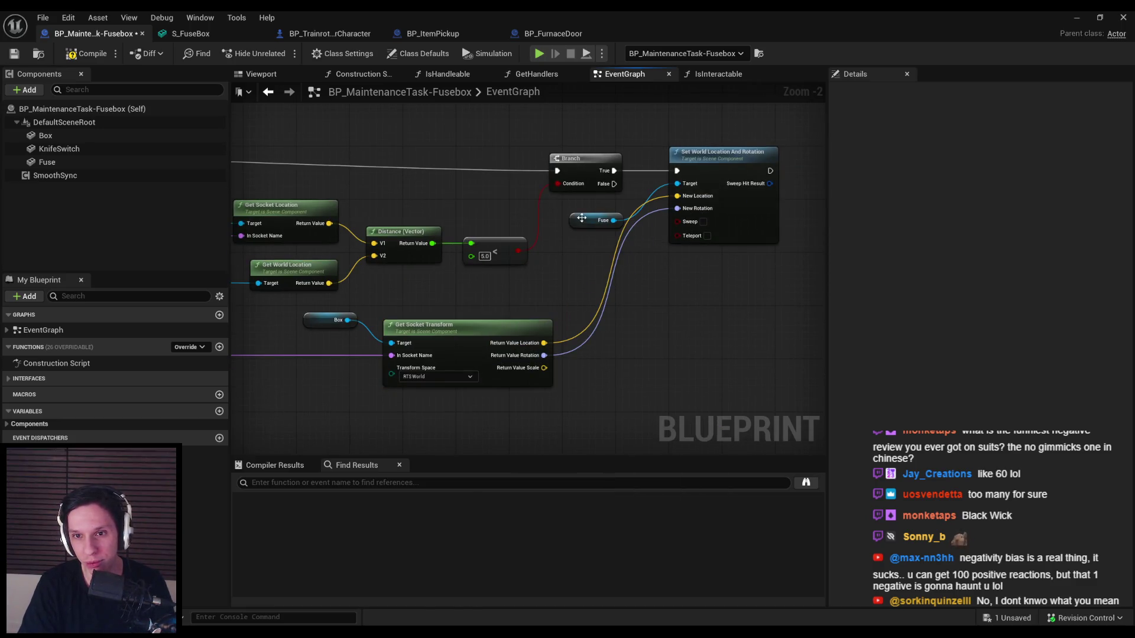
- Compile and save the Fusebox blueprint and start a play test with Alt+P
drag(582, 218, 569, 218)
click(582, 269)
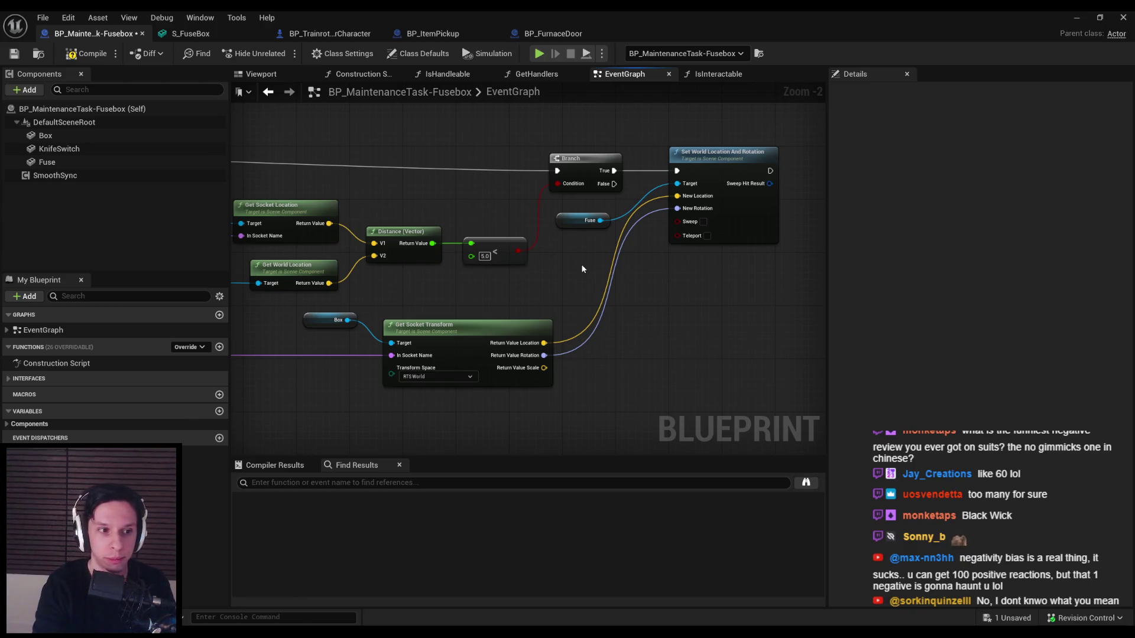
click(86, 53)
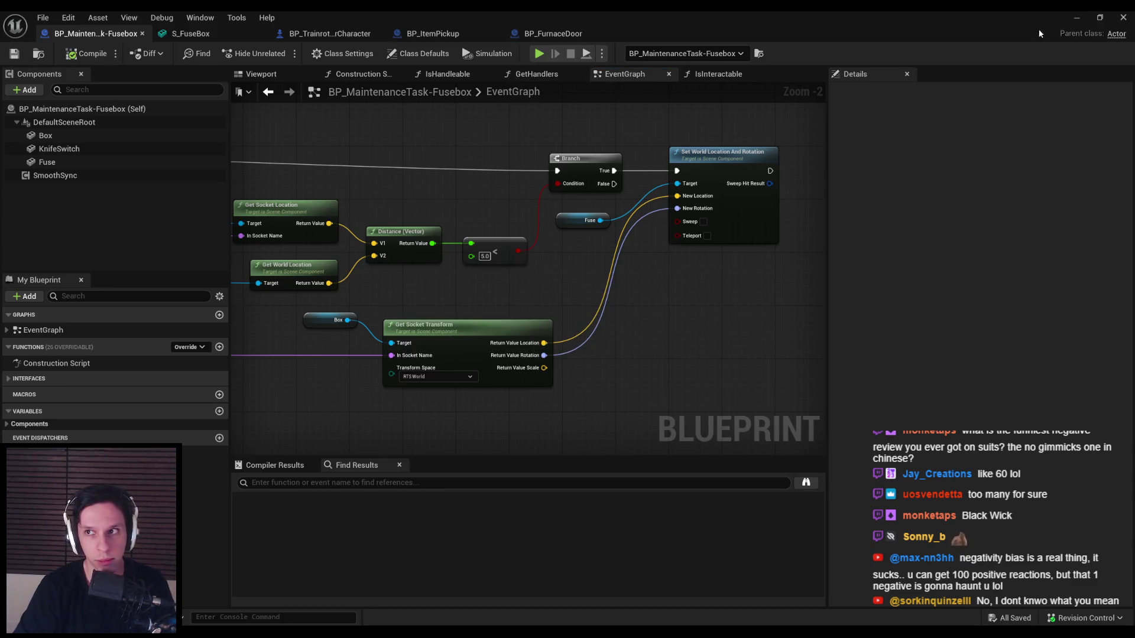
key(alt+p)
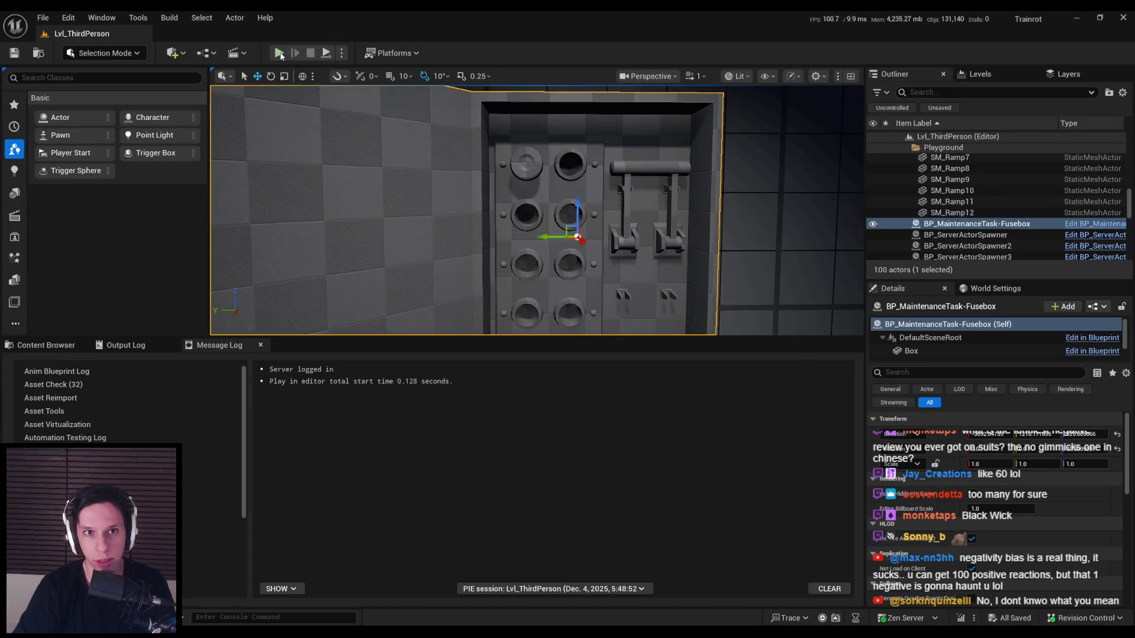
- Walk up to the fusebox in the single-player test to see the fuse seated in its socket
key(w)
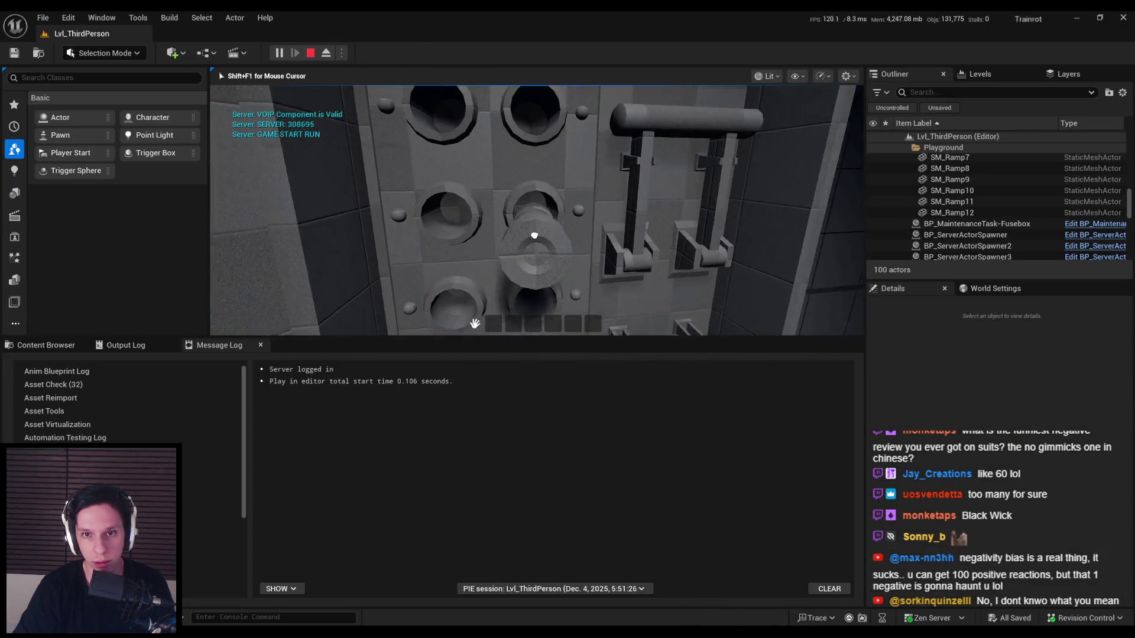
mouse_move(534, 330)
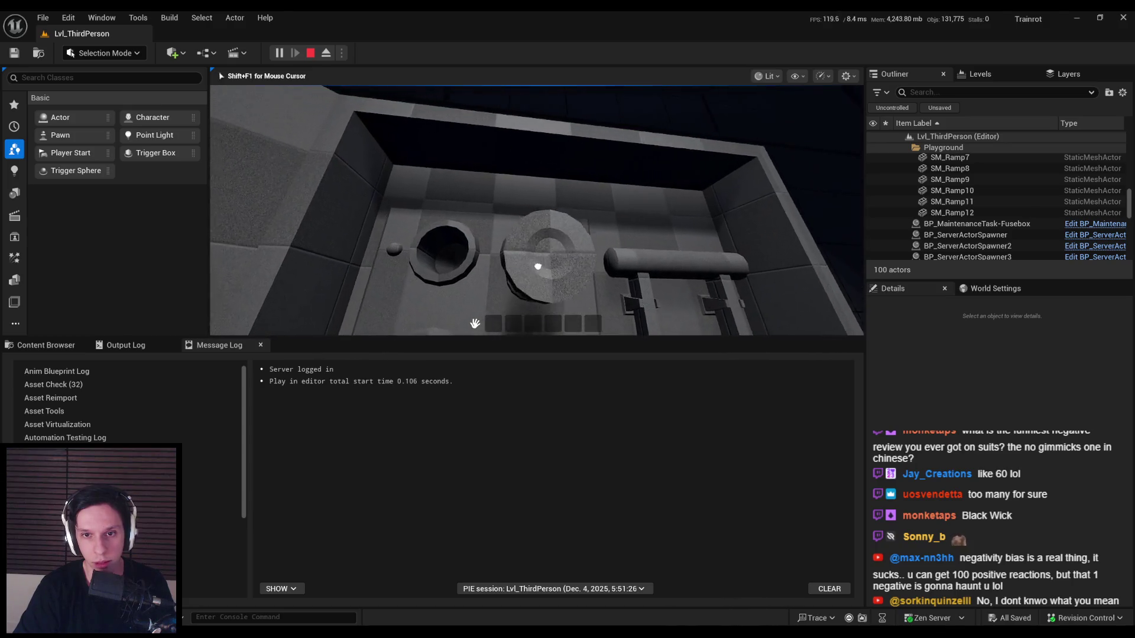
mouse_move(536, 210)
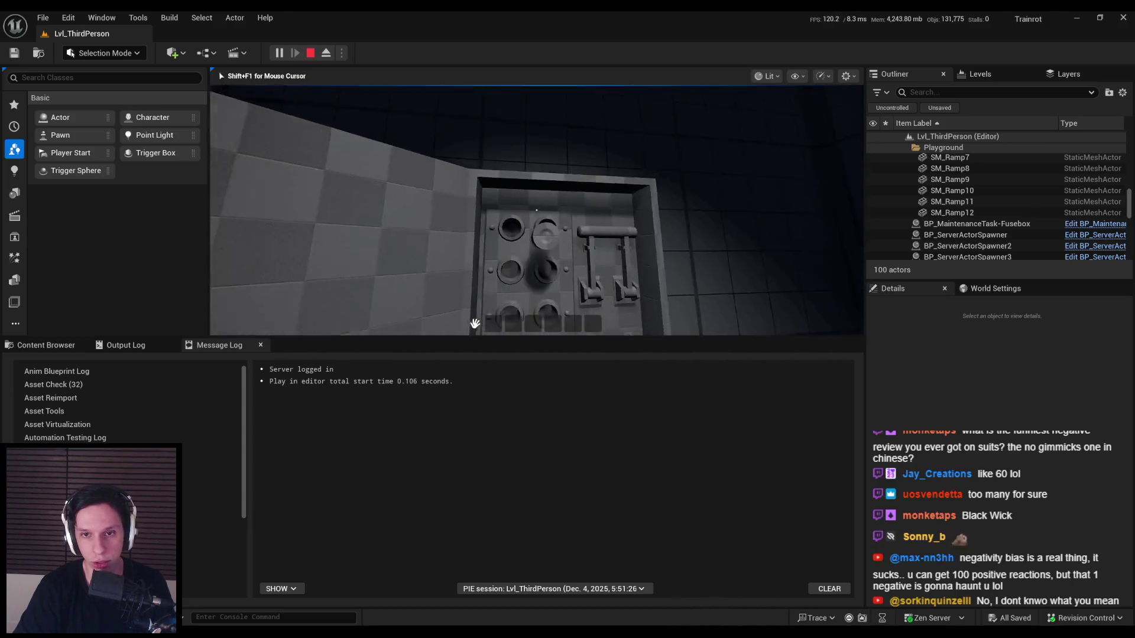
key(w)
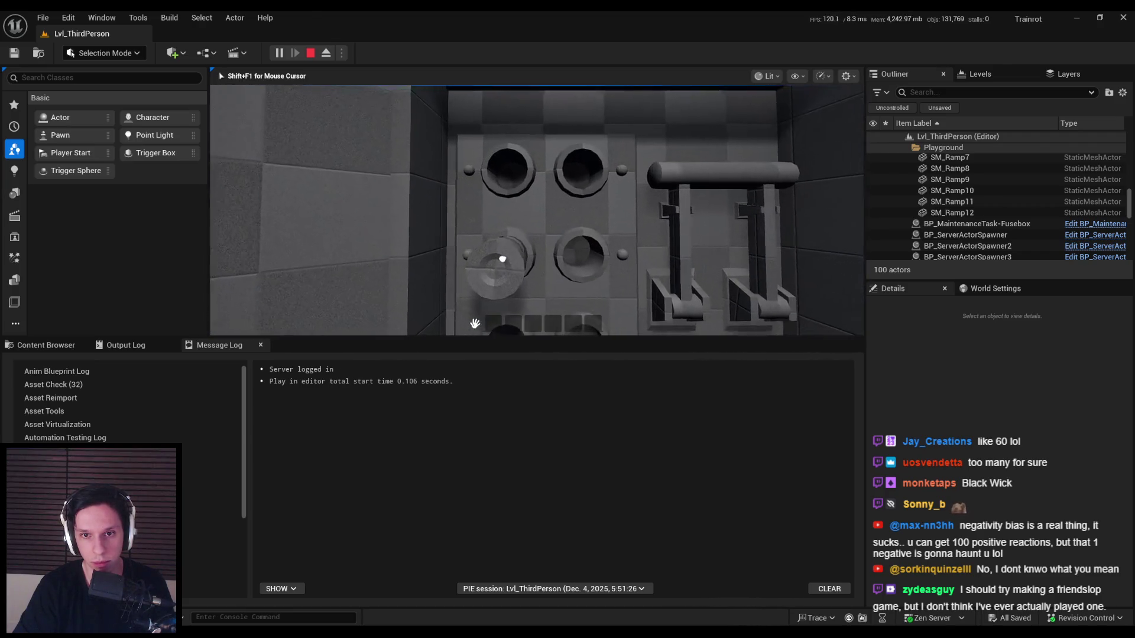
- Stop the test, select the fusebox actor, and show the Play mode options
key(Escape)
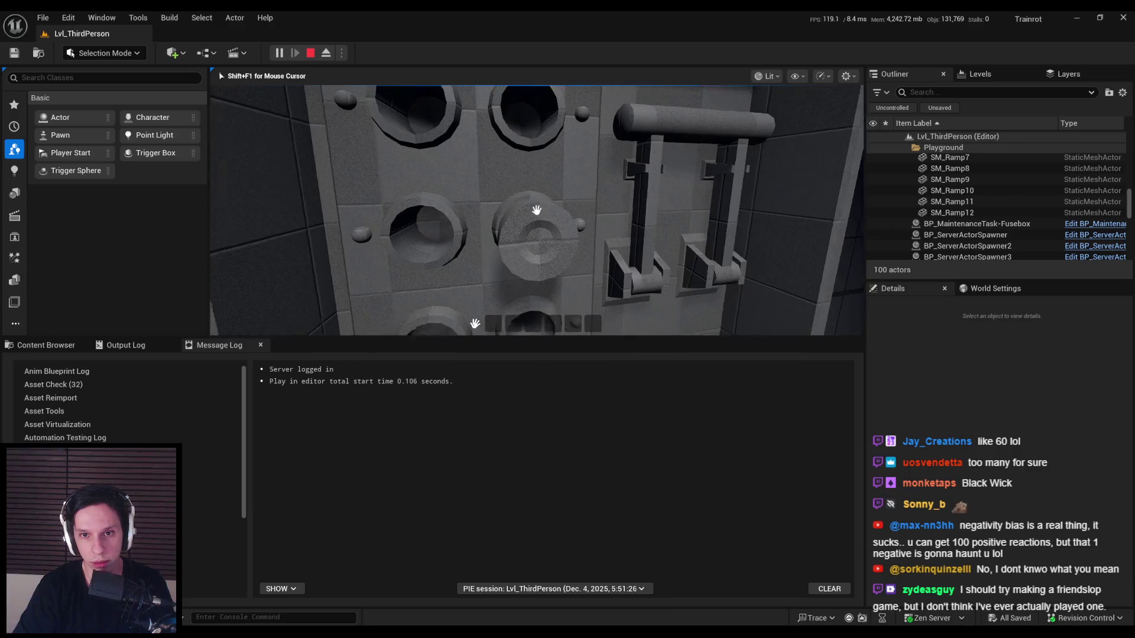
click(519, 138)
click(342, 54)
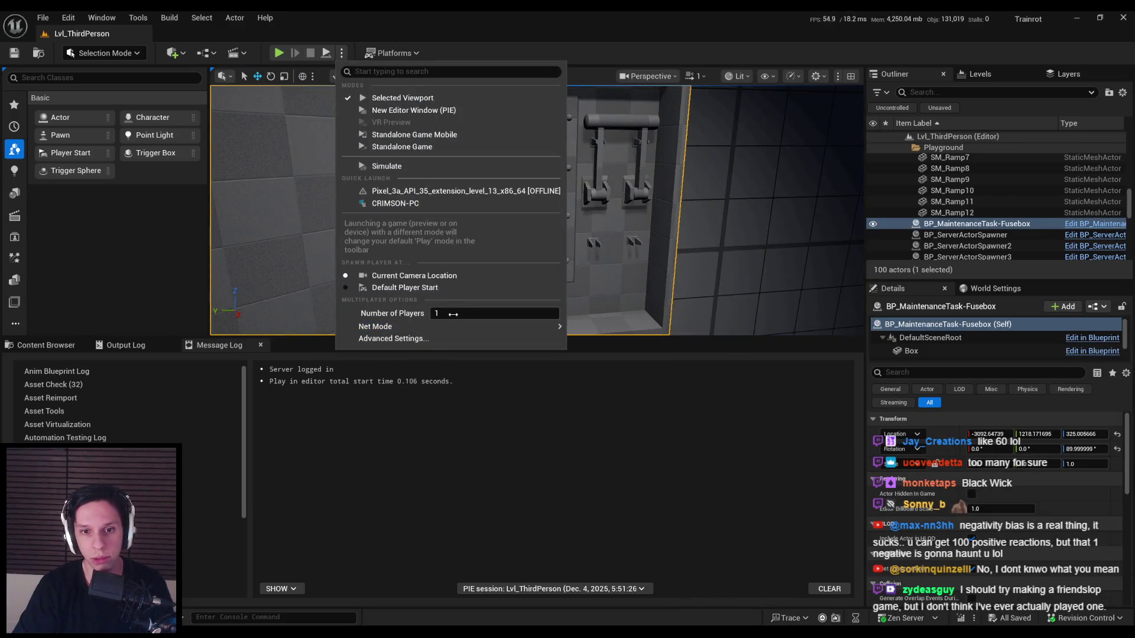
- Launch a multiplayer preview with a server and two clients and walk the server player to the fusebox
click(408, 111)
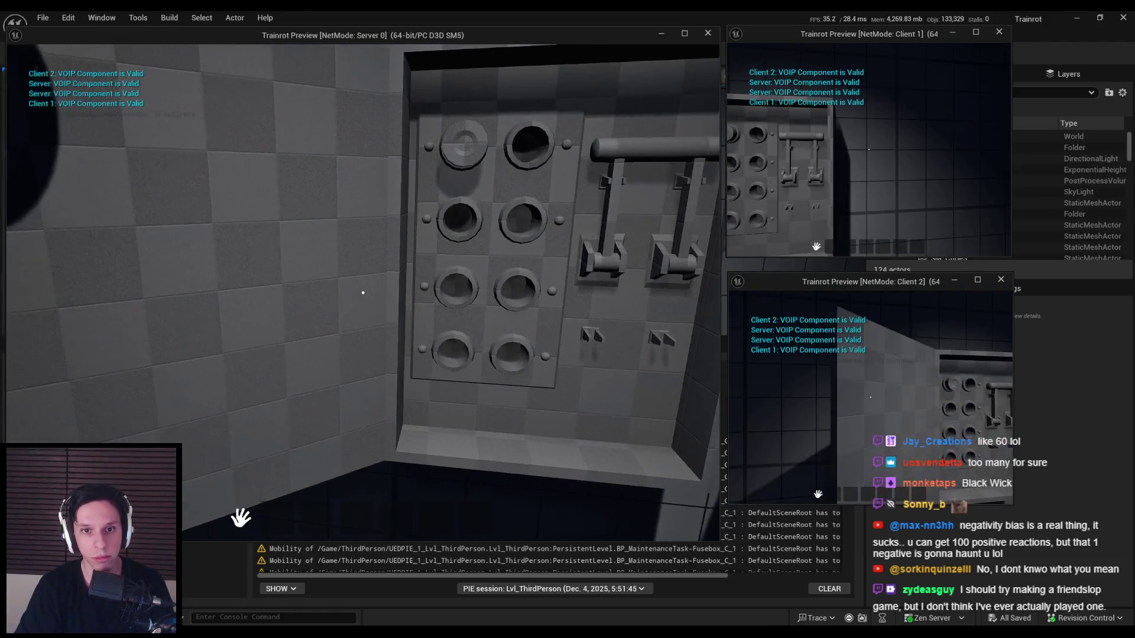
key(Escape)
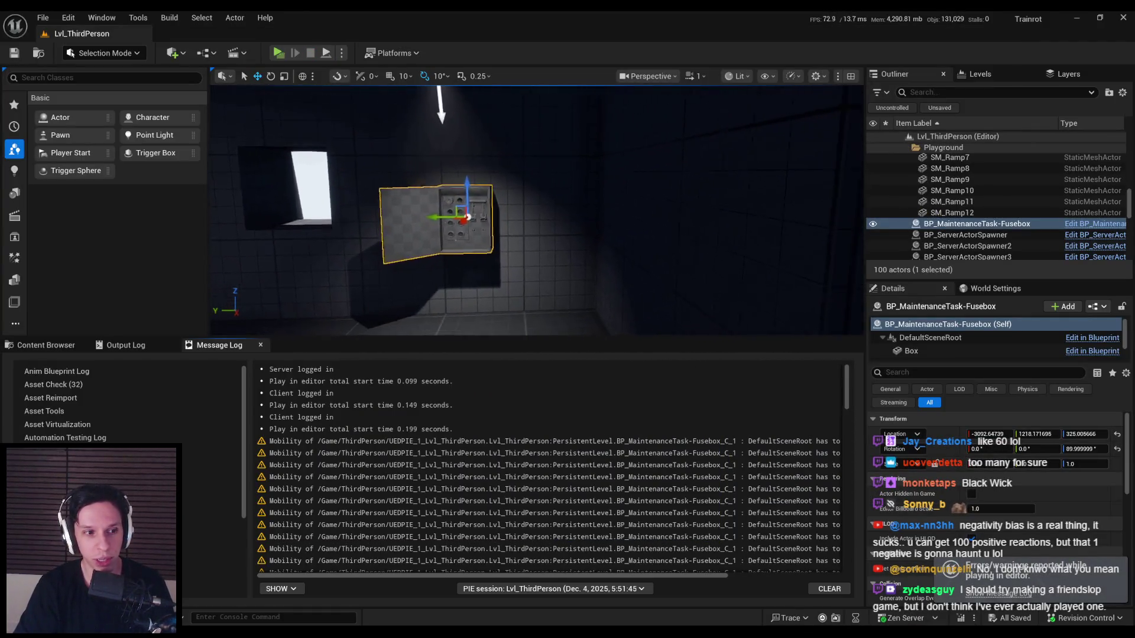
click(278, 52)
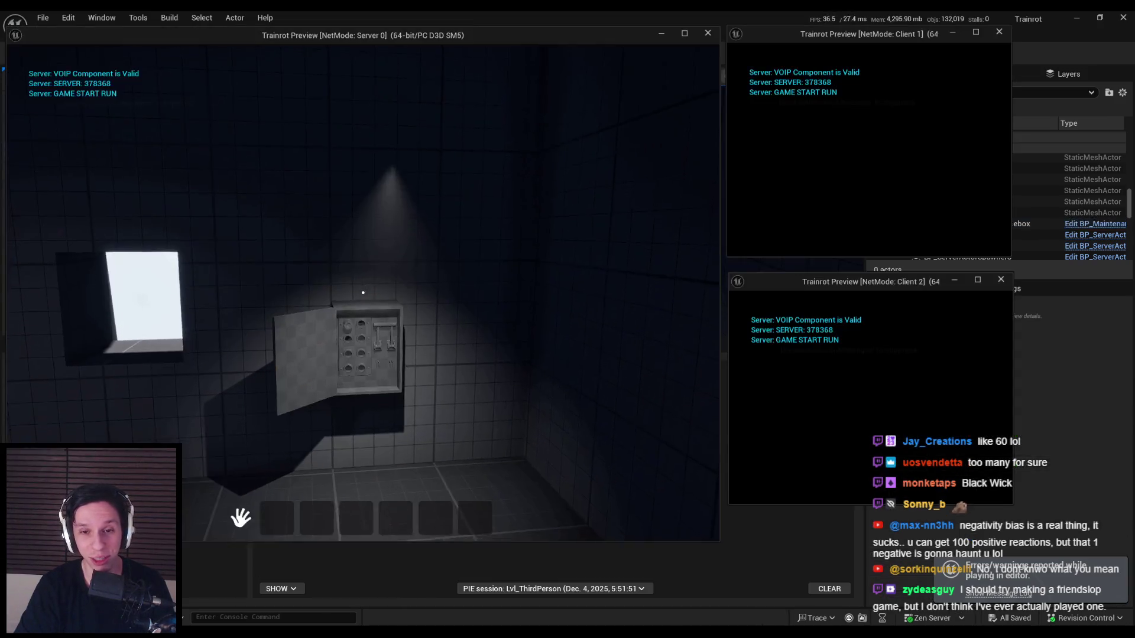
key(w)
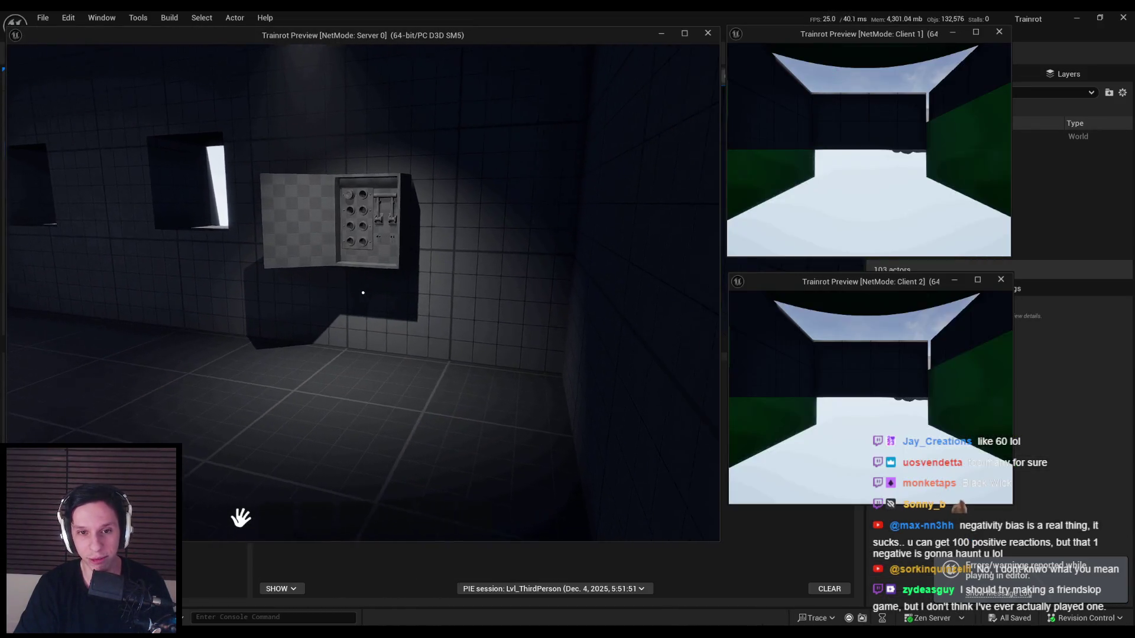
key(s)
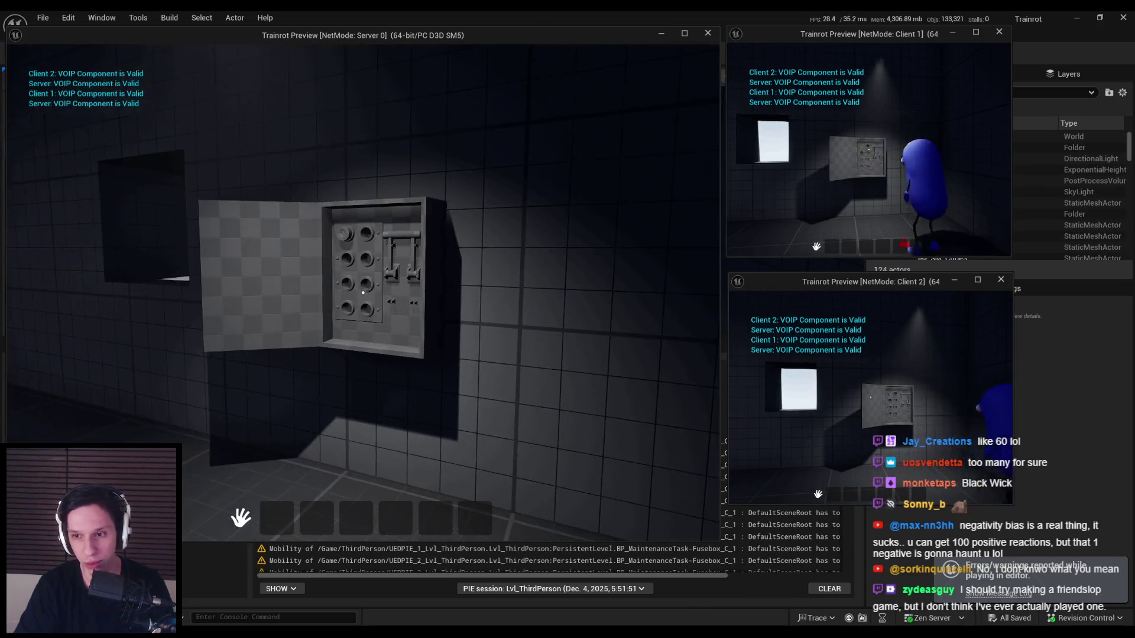
key(w)
key(s)
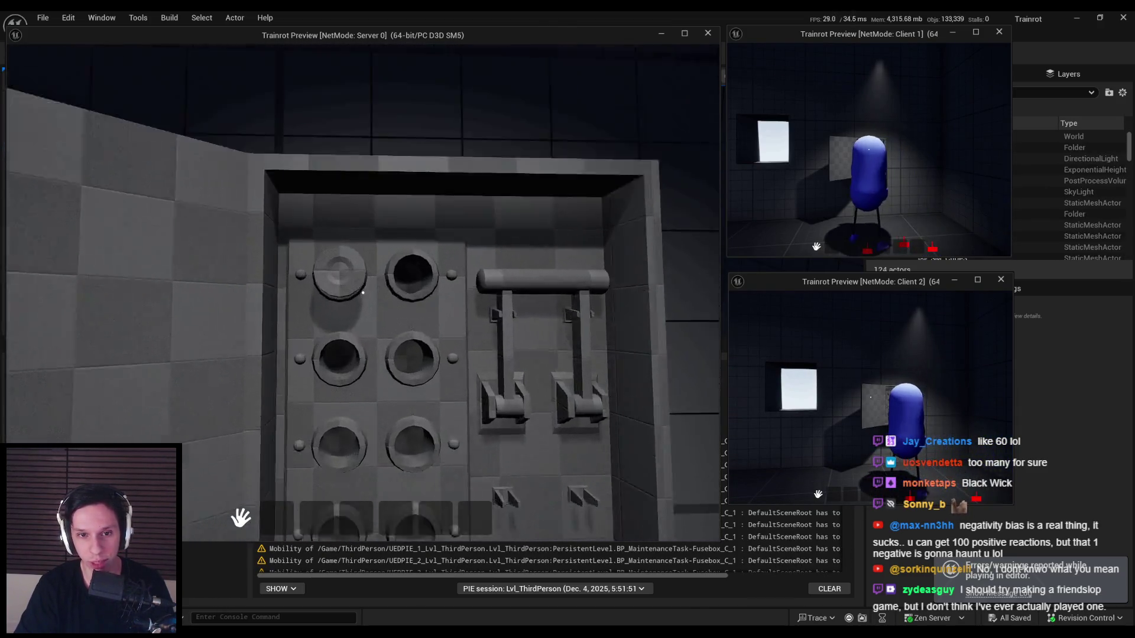
key(w)
key(a)
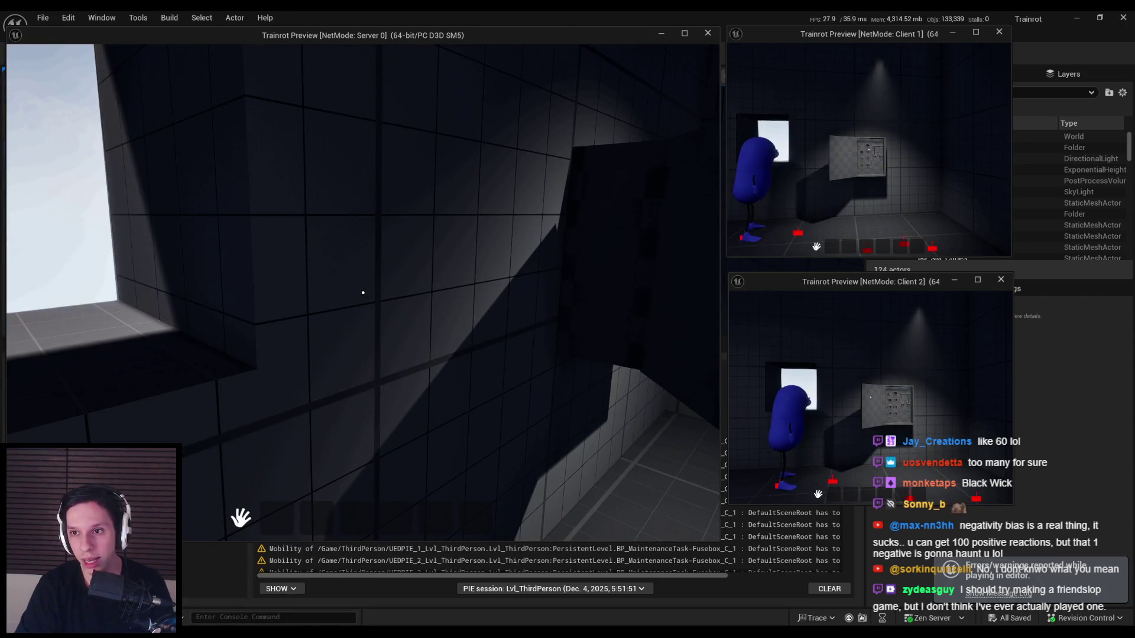
- Walk client 1 back and forth at the fusebox panel, then end the multiplayer preview
key(w)
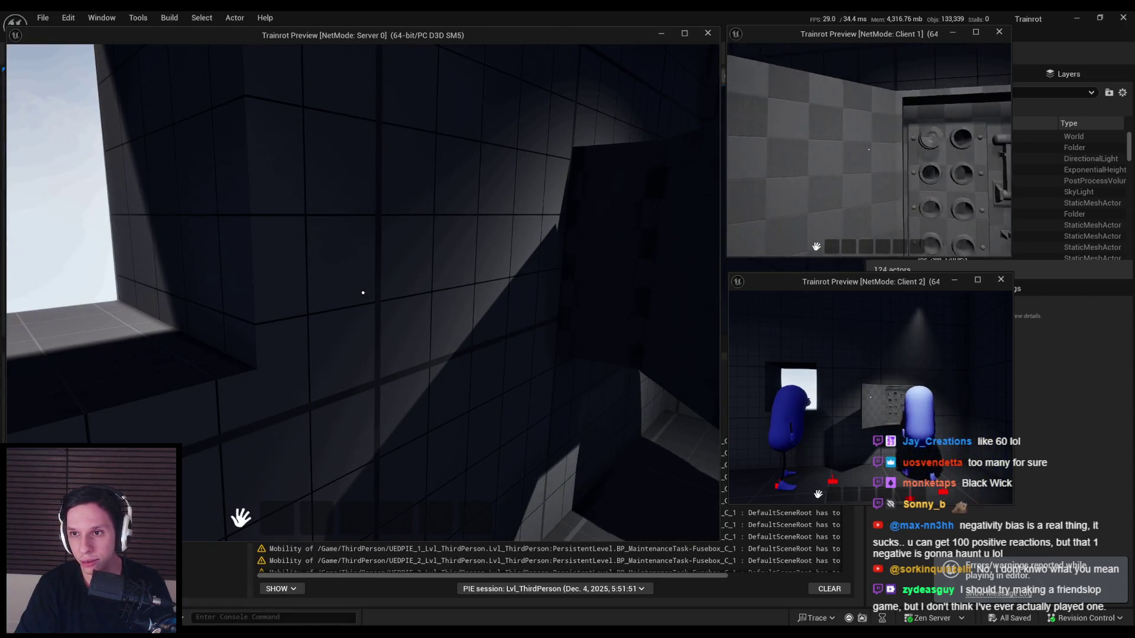
key(s)
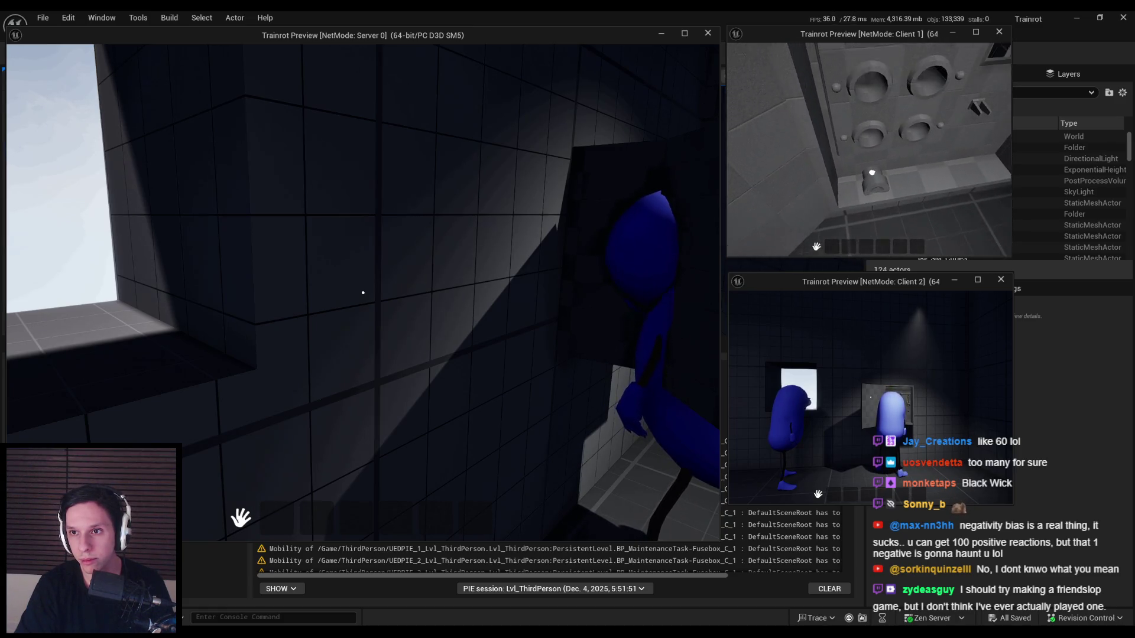
key(w)
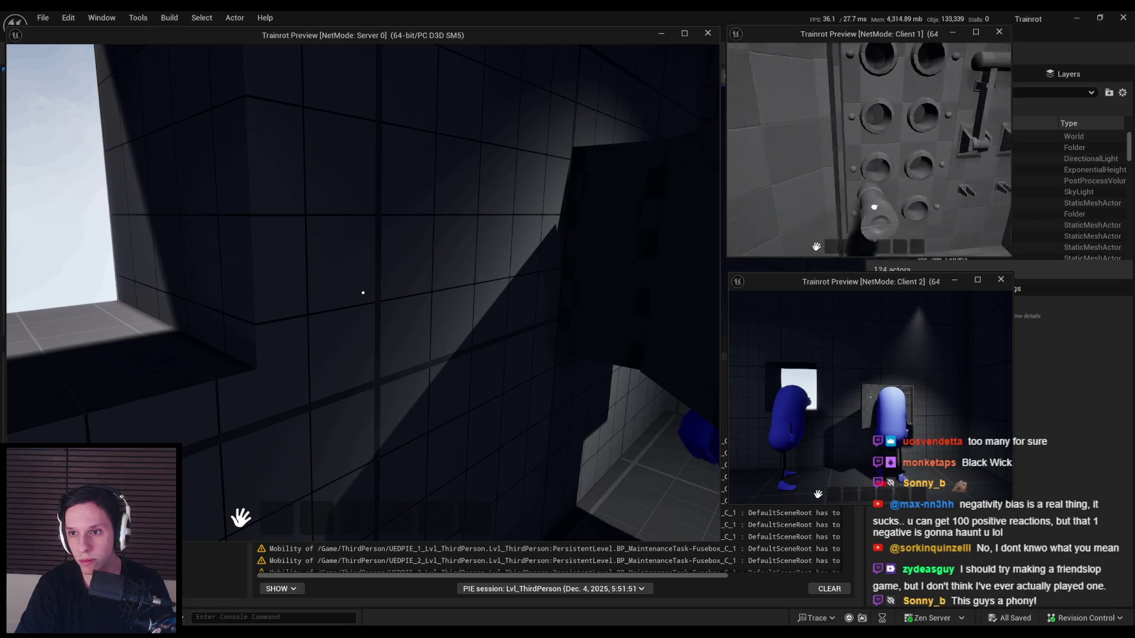
key(w)
key(s)
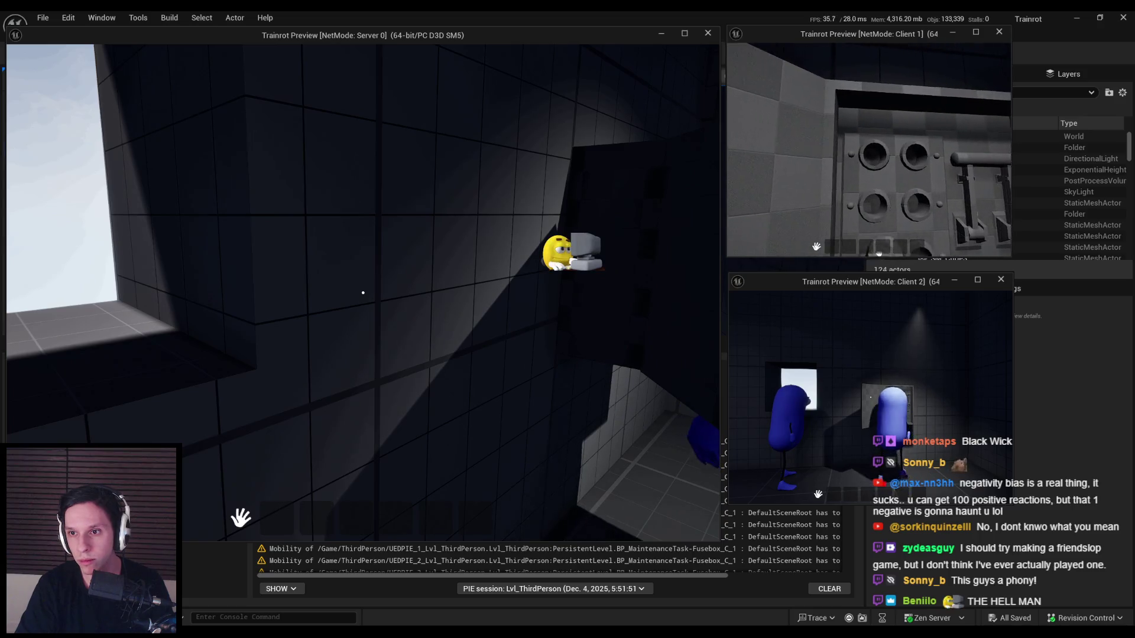
key(w)
key(s)
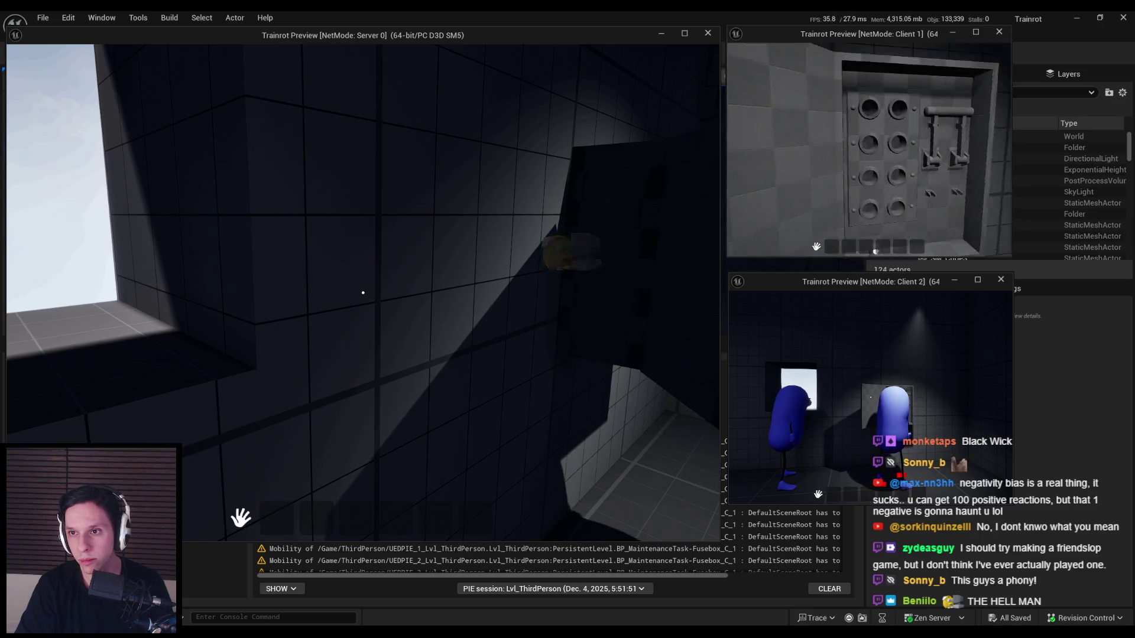
key(w)
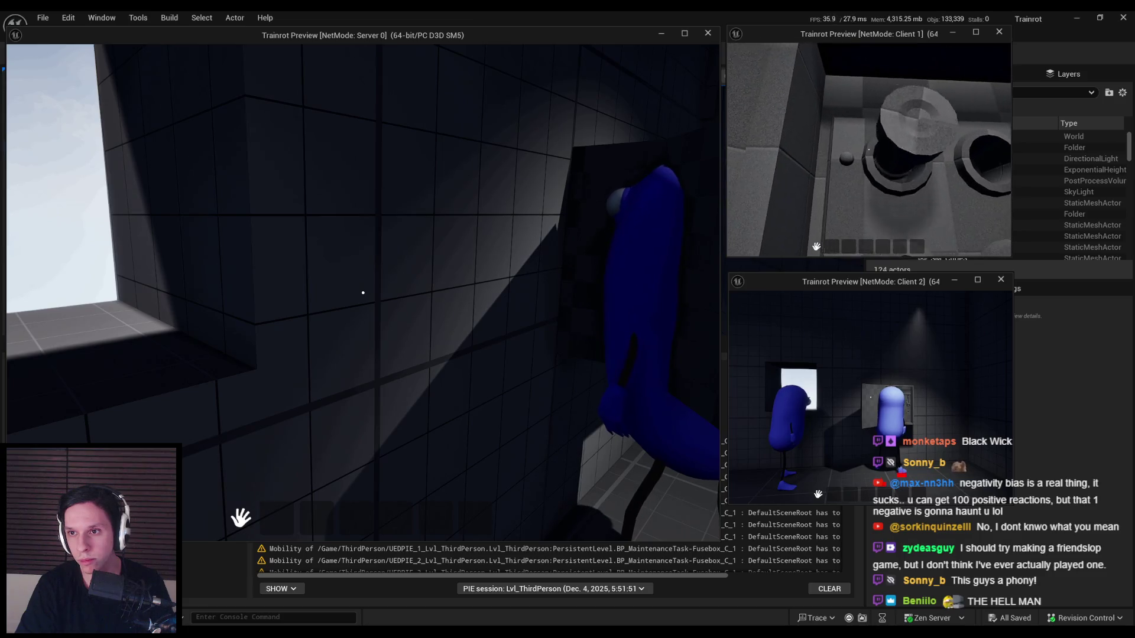
key(s)
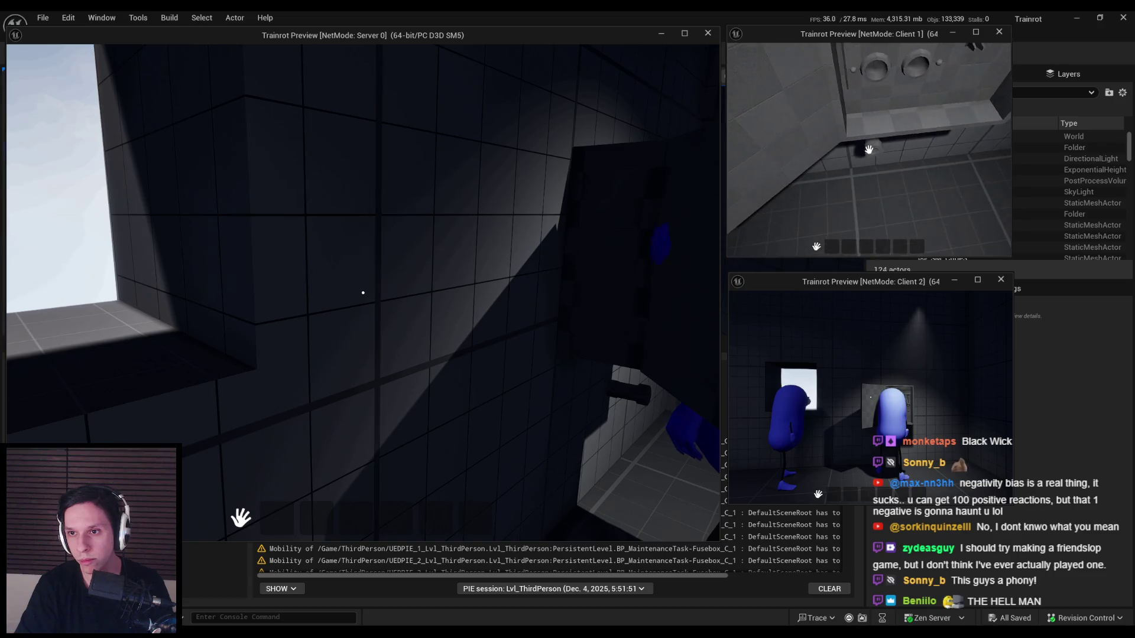
key(s)
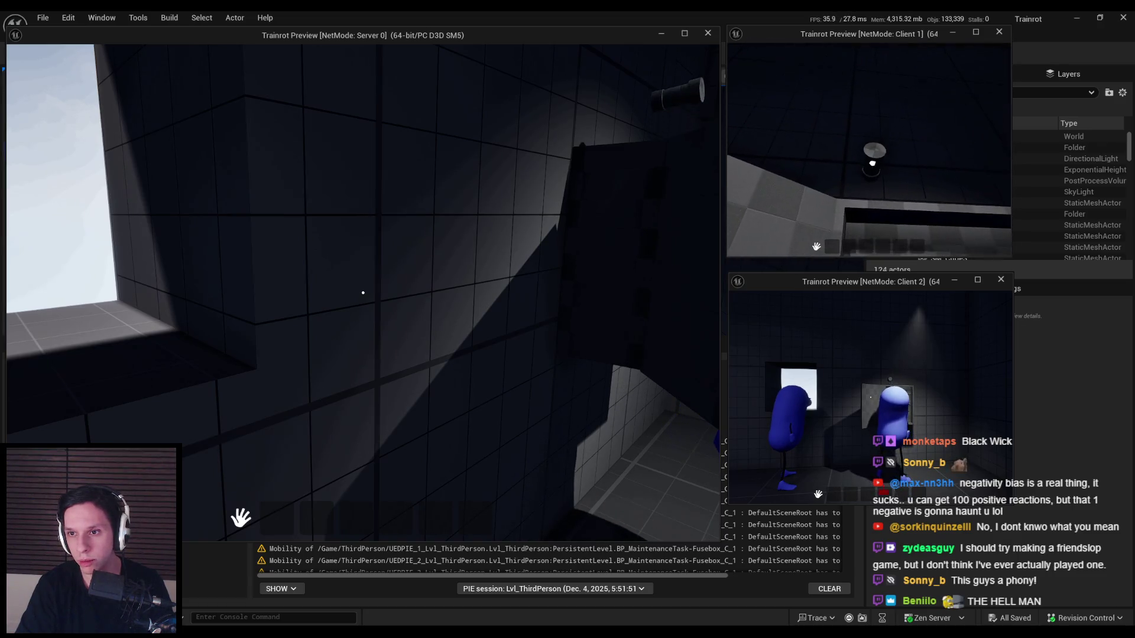
key(w)
key(s)
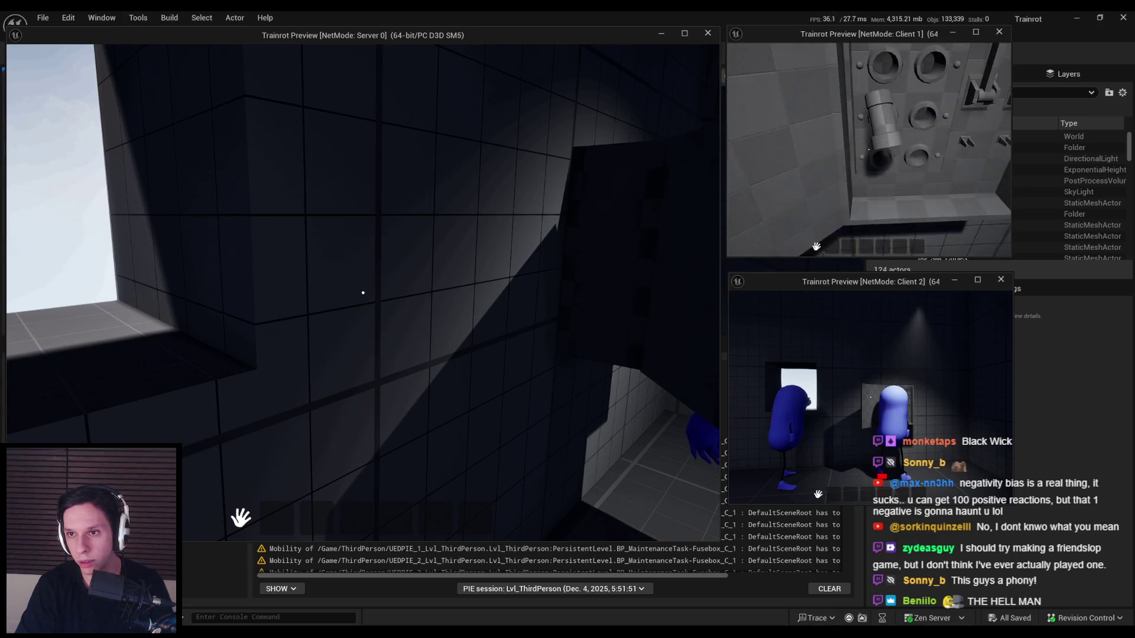
key(w)
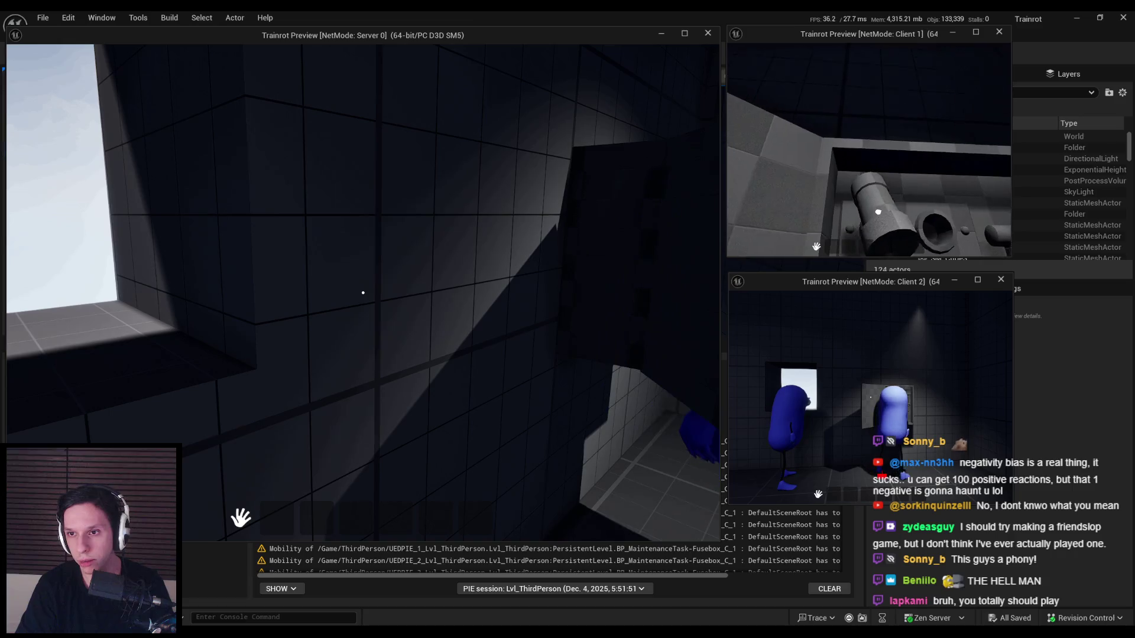
key(s)
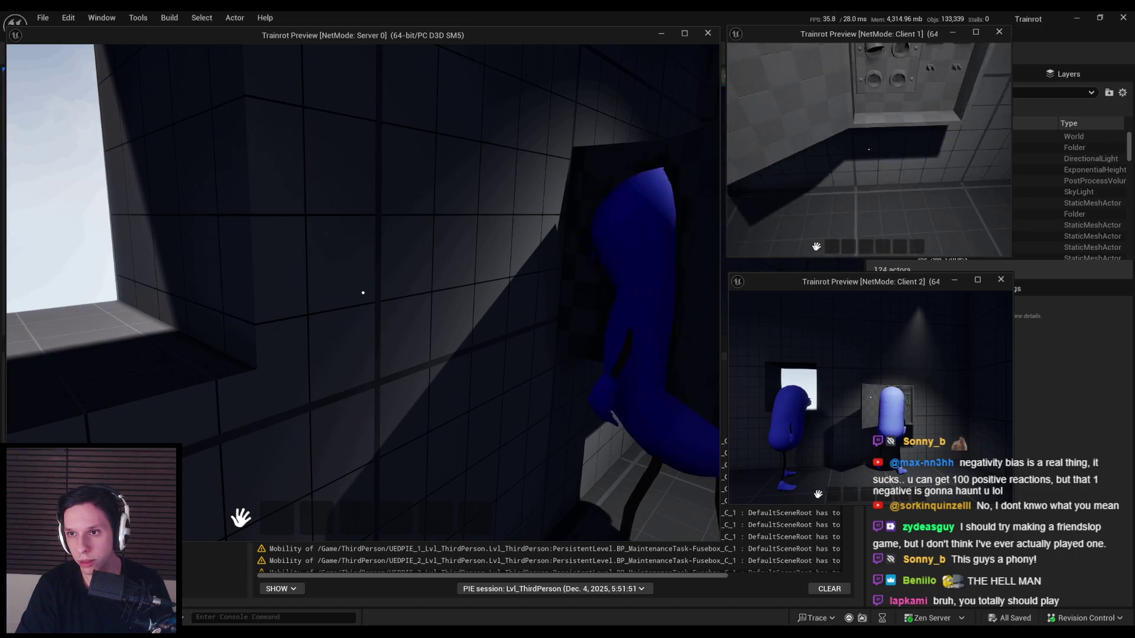
key(Escape)
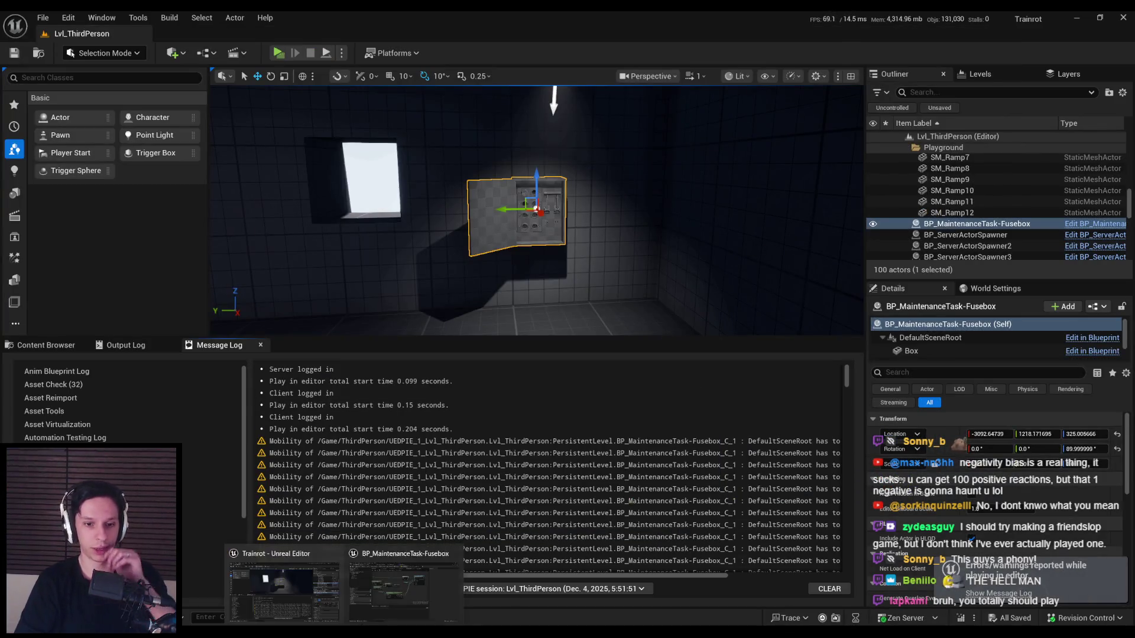
- Return to the BP_MaintenanceTask-Fusebox editor and pan its Event Graph to Event AddRemoveHandler
click(404, 588)
scroll(479, 241, down, 2)
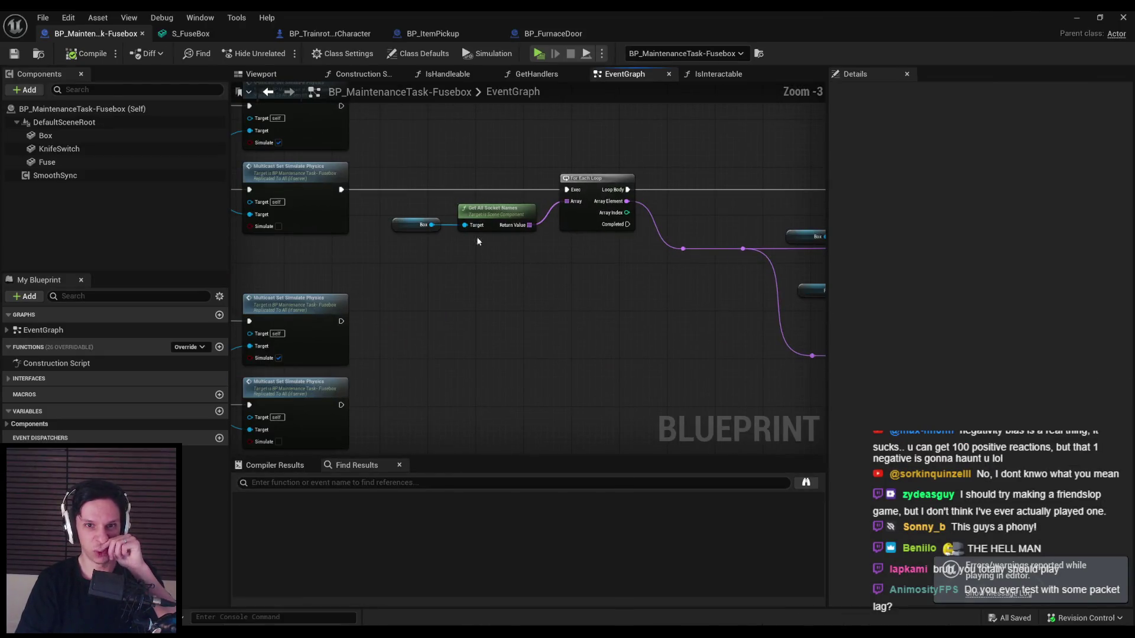
mouse_move(479, 241)
mouse_down()
mouse_move(389, 253)
mouse_move(519, 236)
mouse_up()
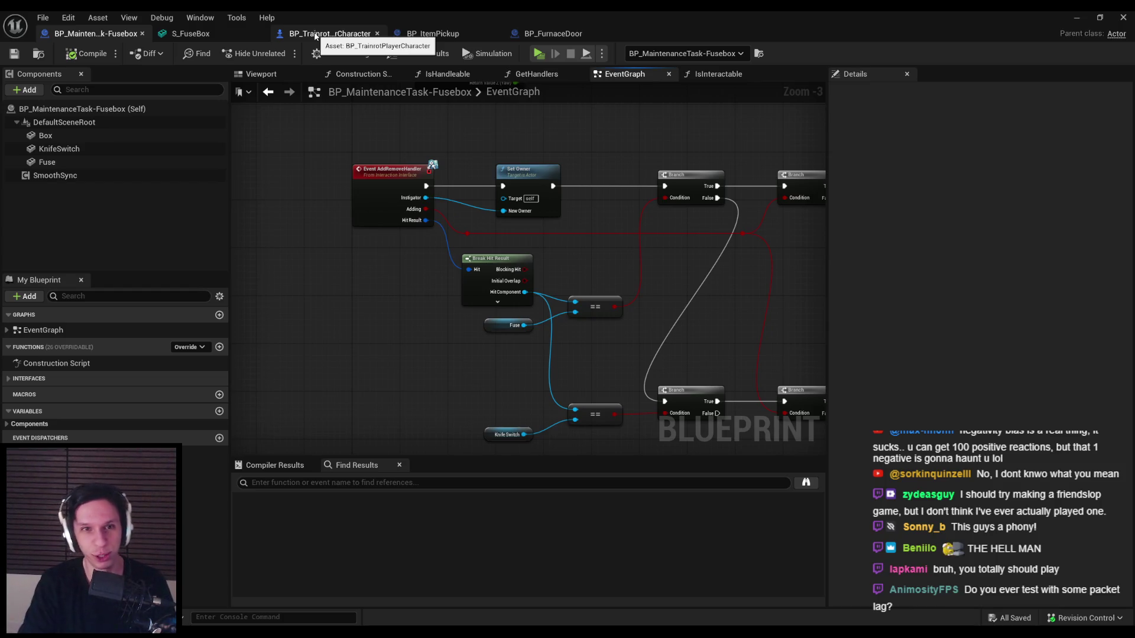
- In BP_TrainrotPlayerCharacter, locate the grab component nodes and select the existing Add Remove Handler node
click(316, 37)
scroll(545, 310, up, 6)
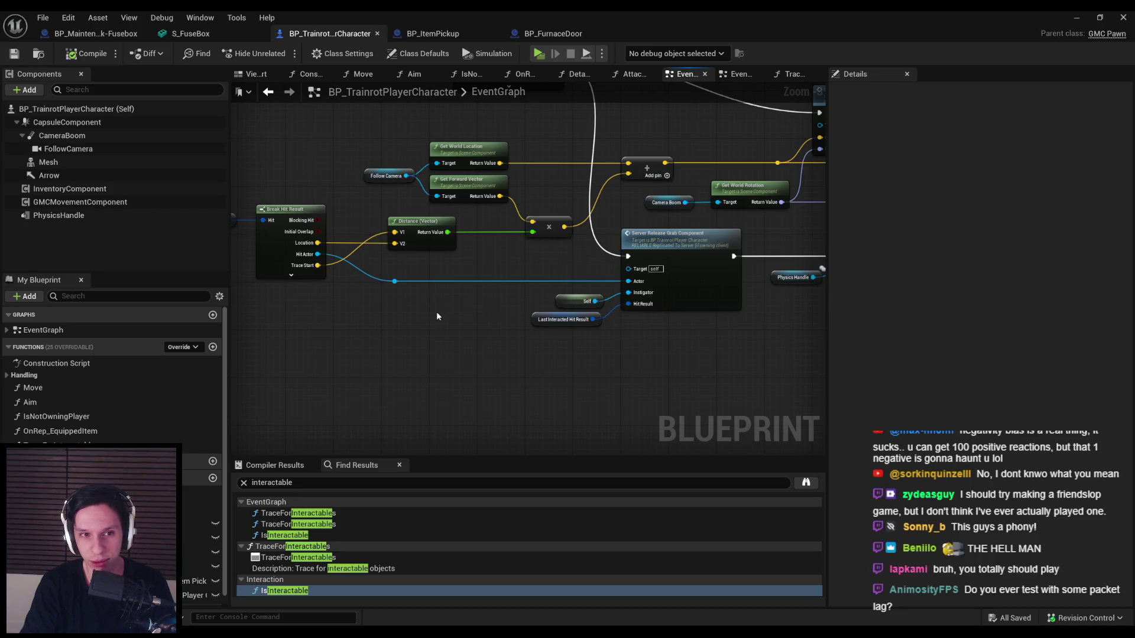
scroll(437, 311, down, 2)
mouse_move(520, 329)
mouse_down()
mouse_move(199, 321)
mouse_move(603, 299)
mouse_move(271, 319)
mouse_move(320, 331)
mouse_move(756, 158)
mouse_up()
scroll(603, 162, up, 2)
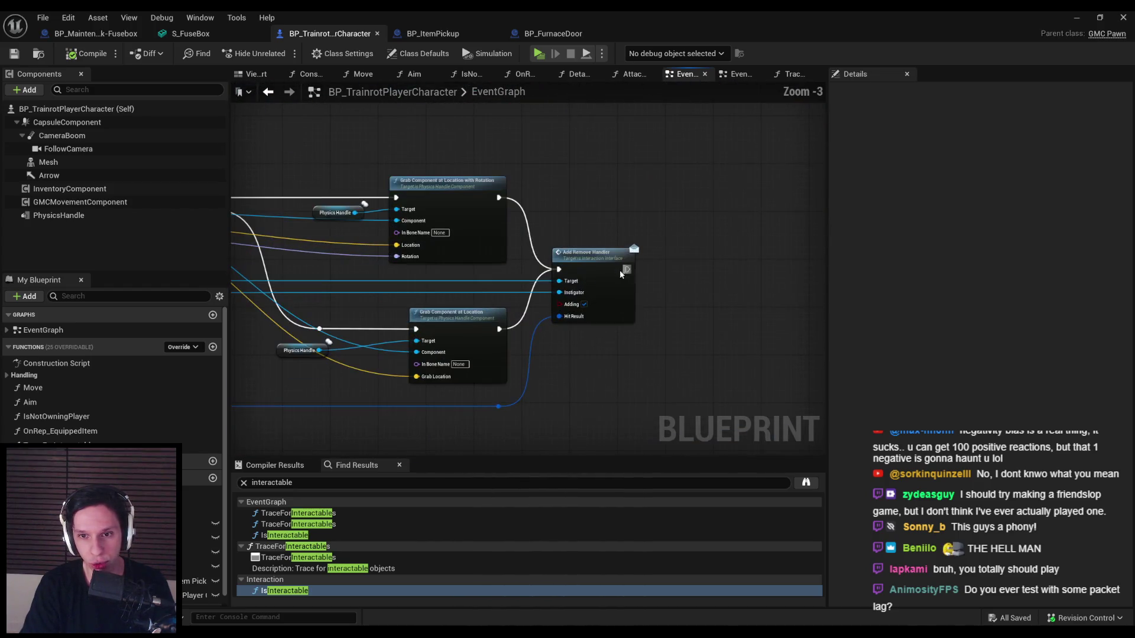
click(591, 255)
- Paste a copy of Add Remove Handler right after the Attach Drag Component node
scroll(485, 297, down, 2)
scroll(582, 262, up, 2)
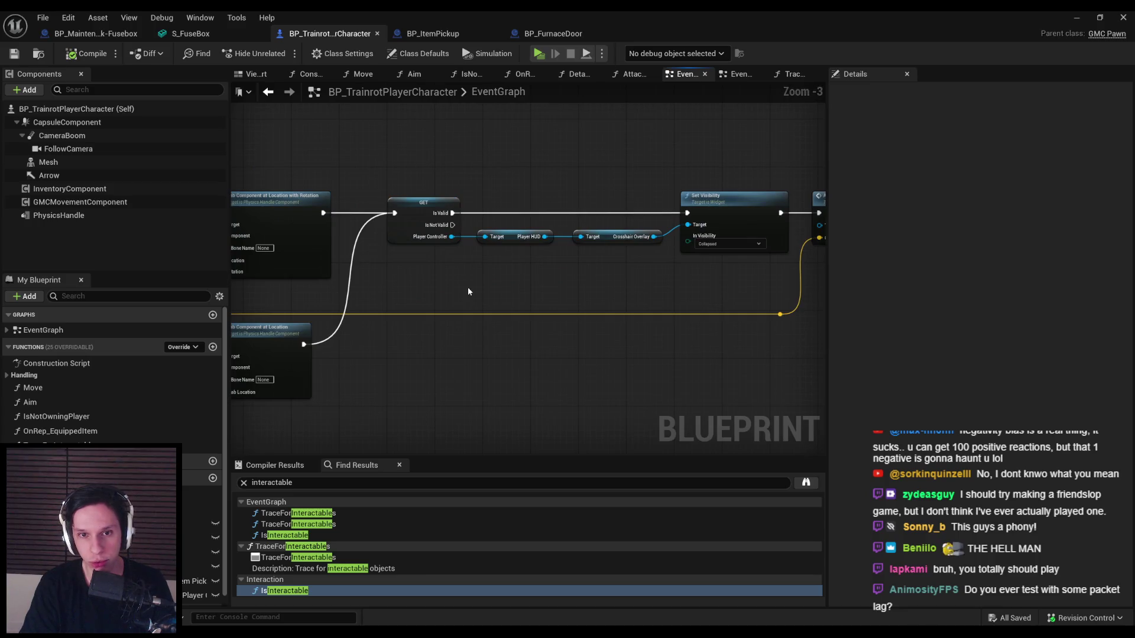
scroll(467, 291, down, 1)
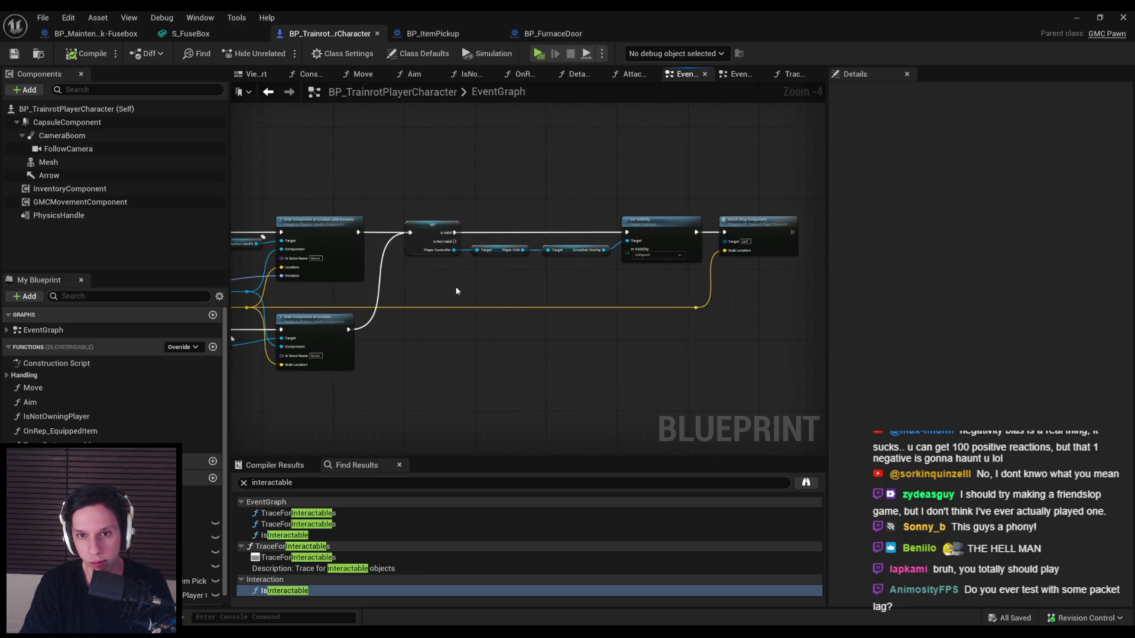
scroll(457, 287, up, 1)
drag(465, 282, 377, 294)
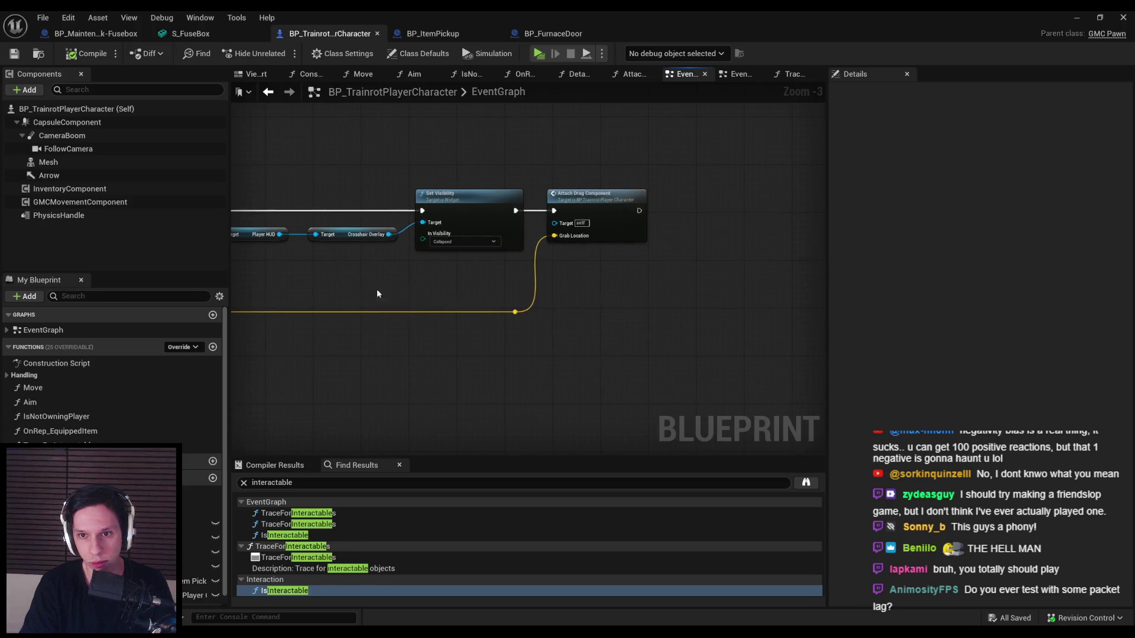
key(ctrl+v)
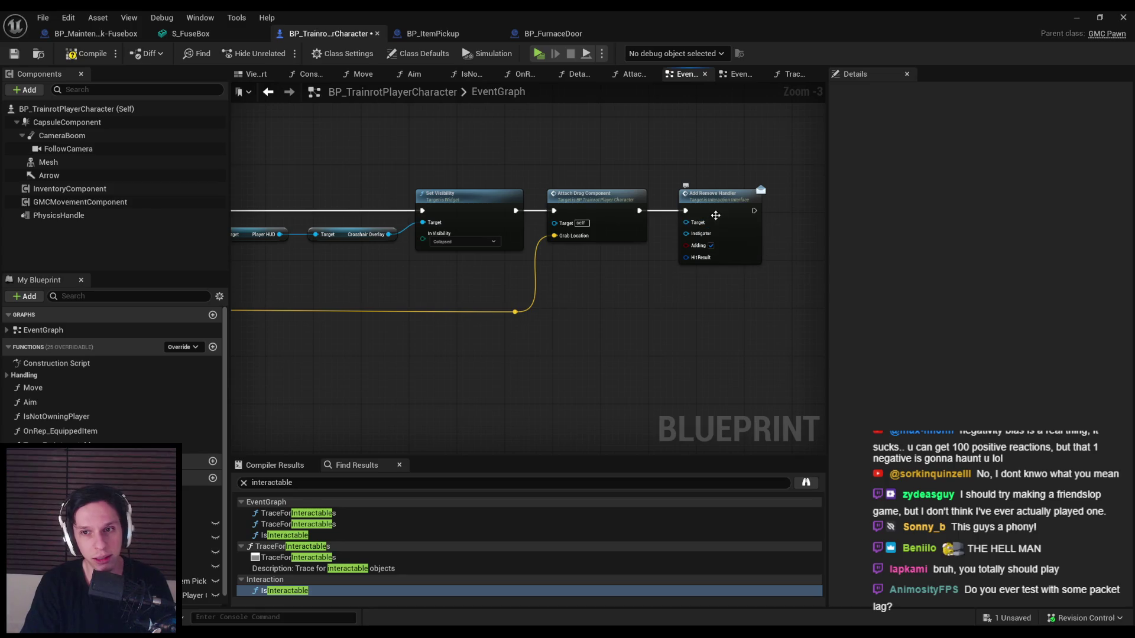
scroll(660, 300, down, 3)
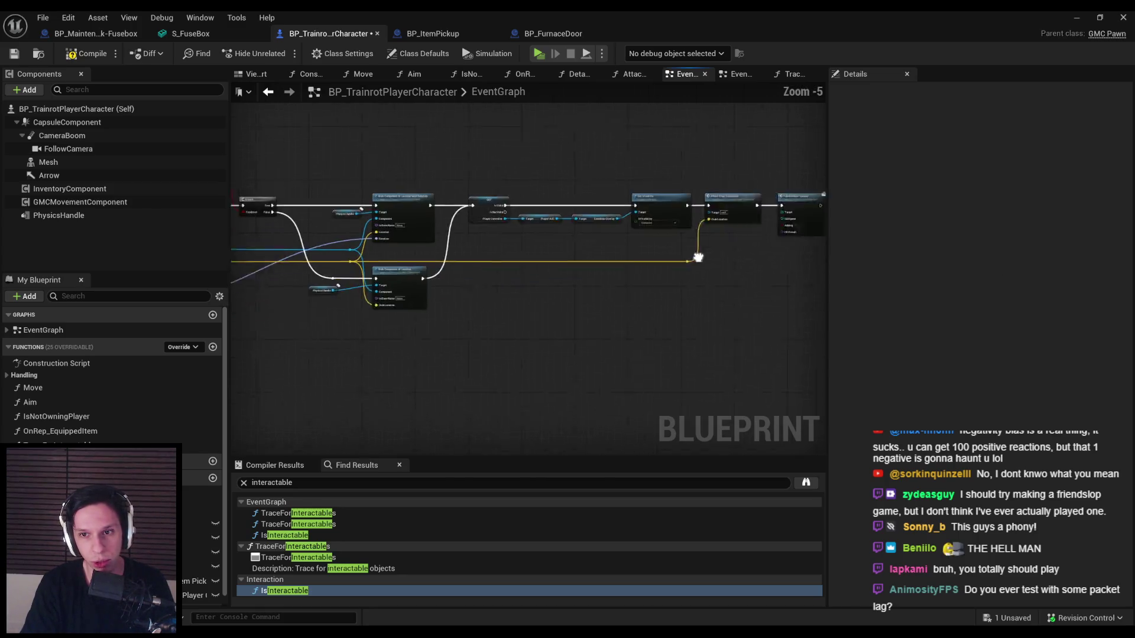
scroll(651, 243, up, 4)
drag(662, 196, 683, 197)
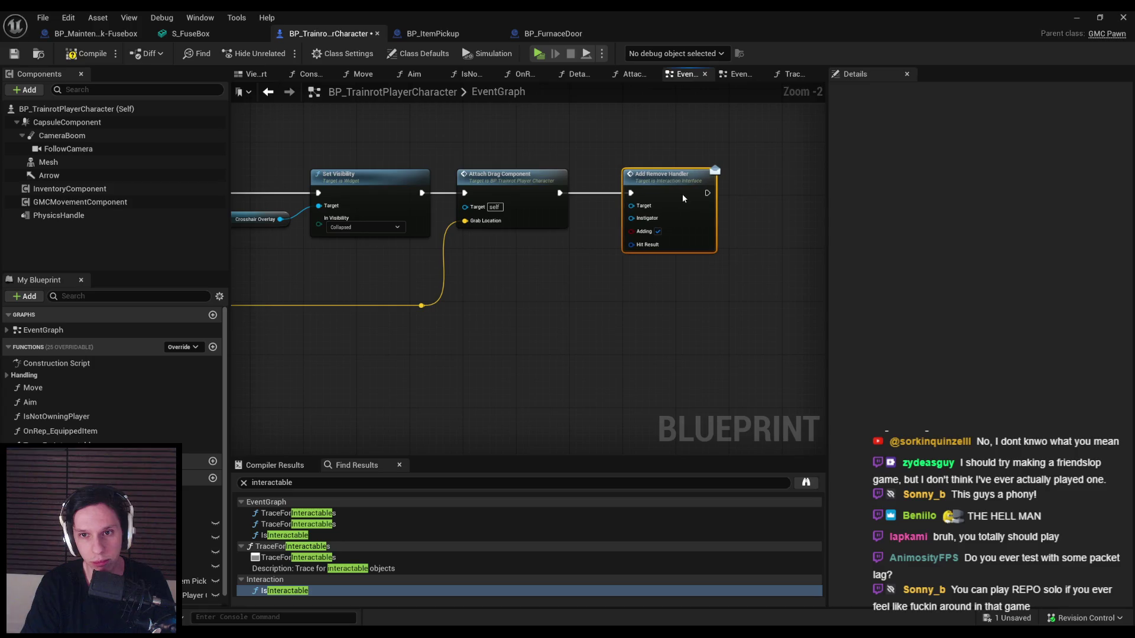
- Move to the Server Grab Component nodes and inspect the Last Interacted Hit Result variable
scroll(678, 200, down, 2)
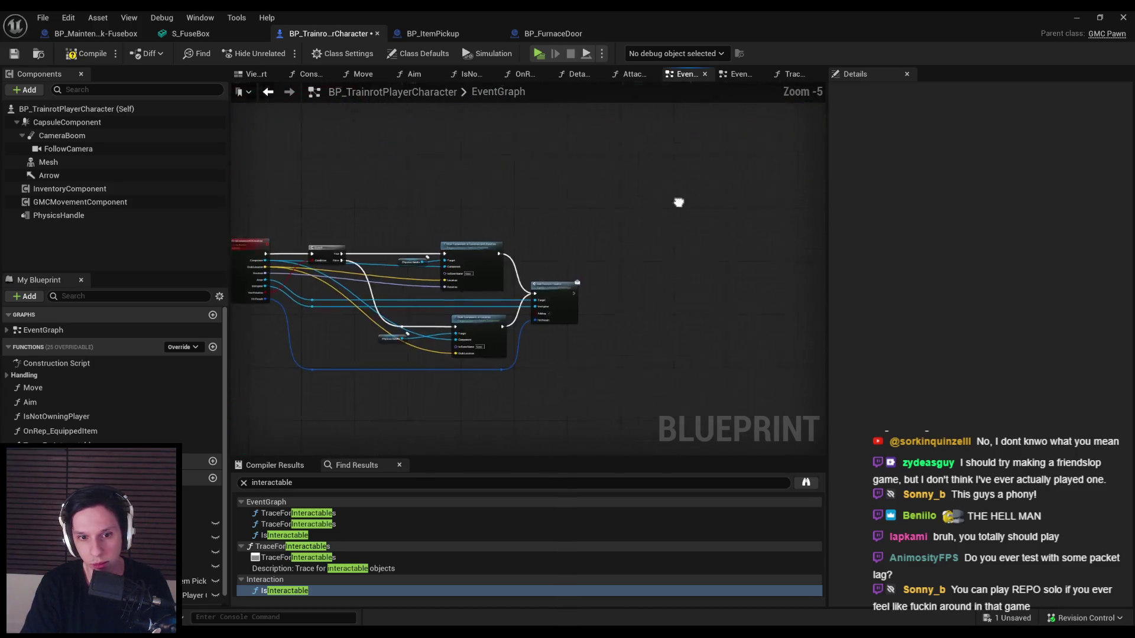
scroll(527, 294, down, 2)
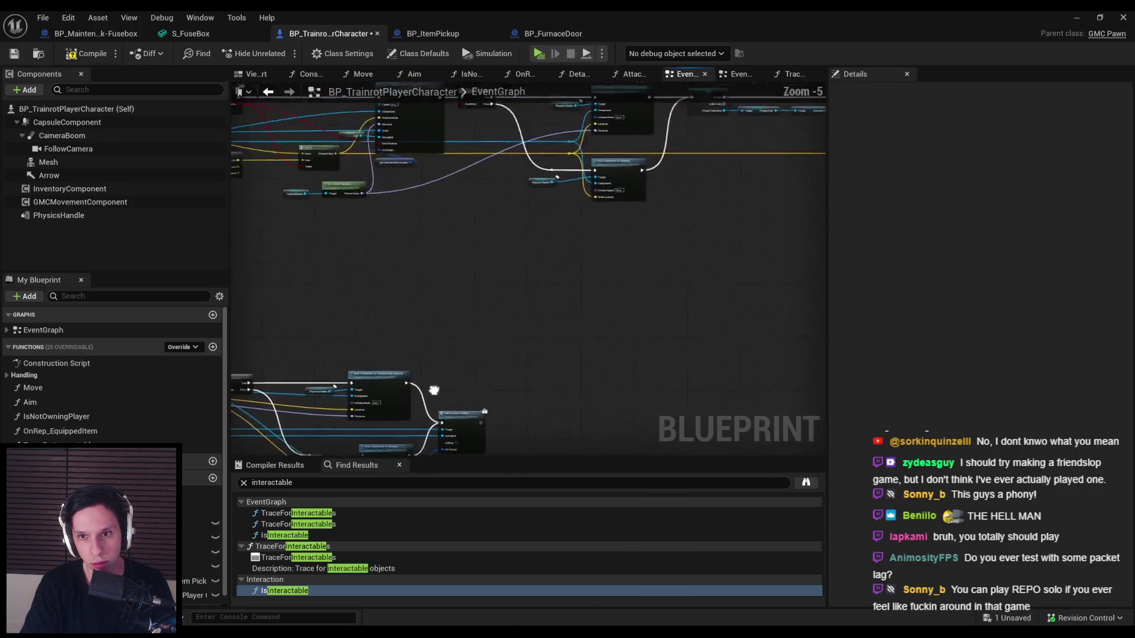
scroll(643, 147, up, 2)
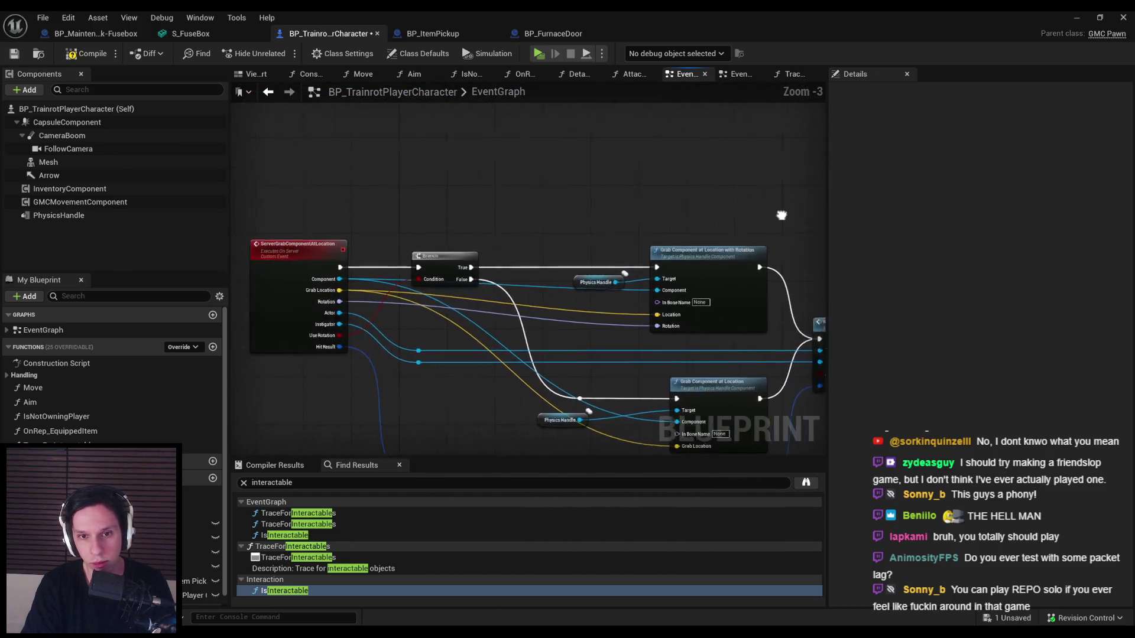
scroll(544, 255, up, 2)
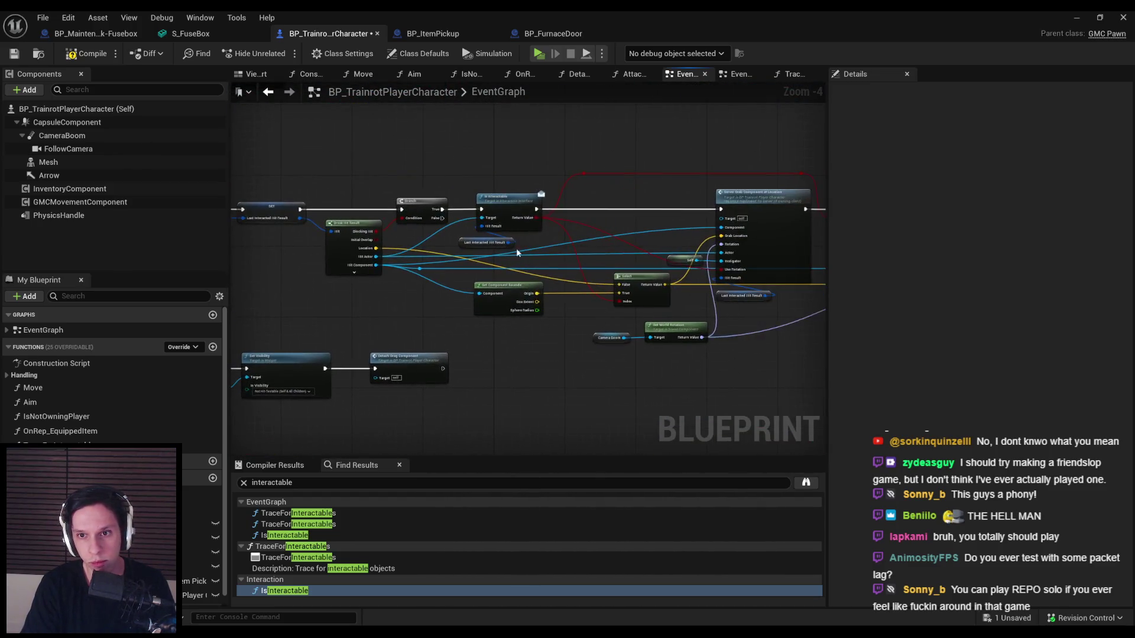
drag(709, 235, 604, 211)
scroll(629, 230, down, 5)
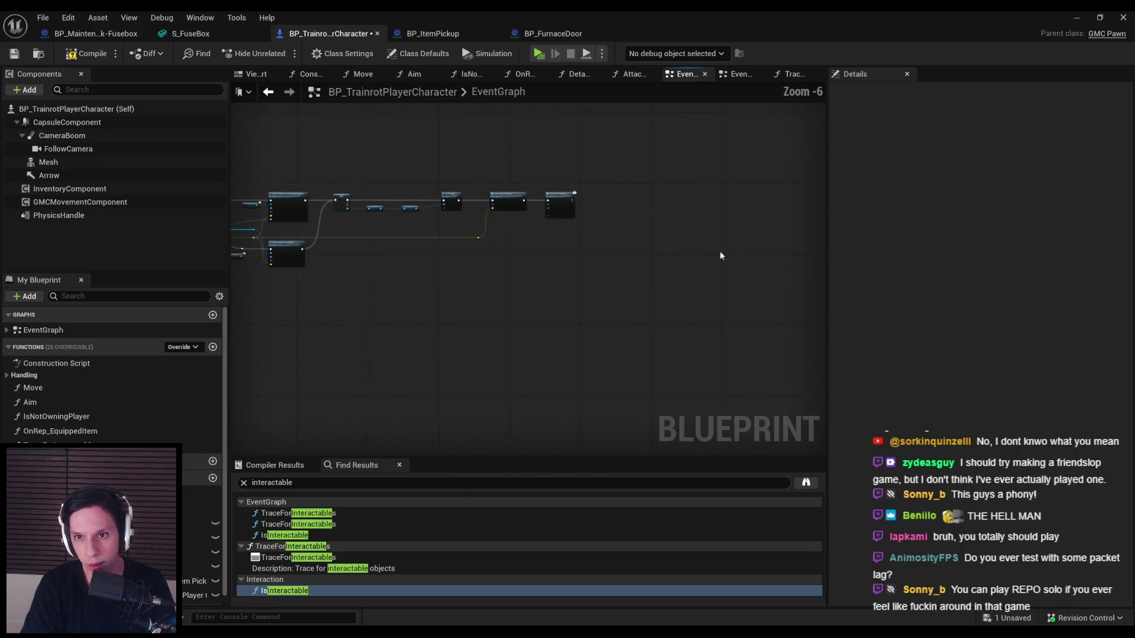
scroll(482, 204, up, 6)
scroll(349, 299, down, 5)
scroll(370, 236, up, 2)
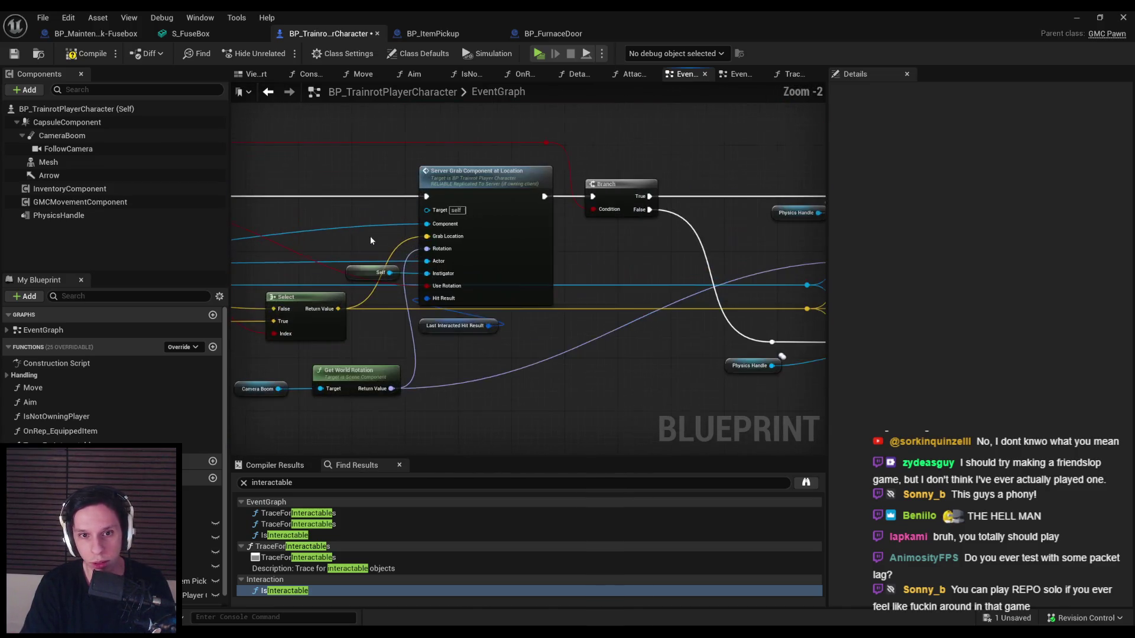
mouse_move(358, 250)
mouse_down()
mouse_move(411, 222)
mouse_move(689, 212)
mouse_up()
scroll(352, 270, up, 1)
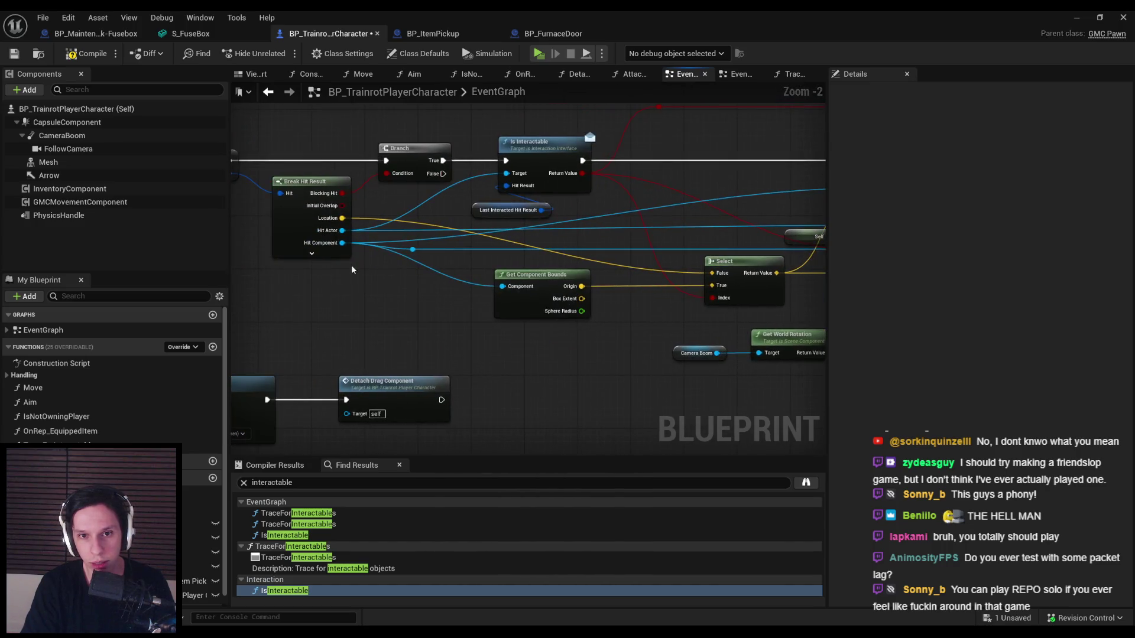
click(532, 210)
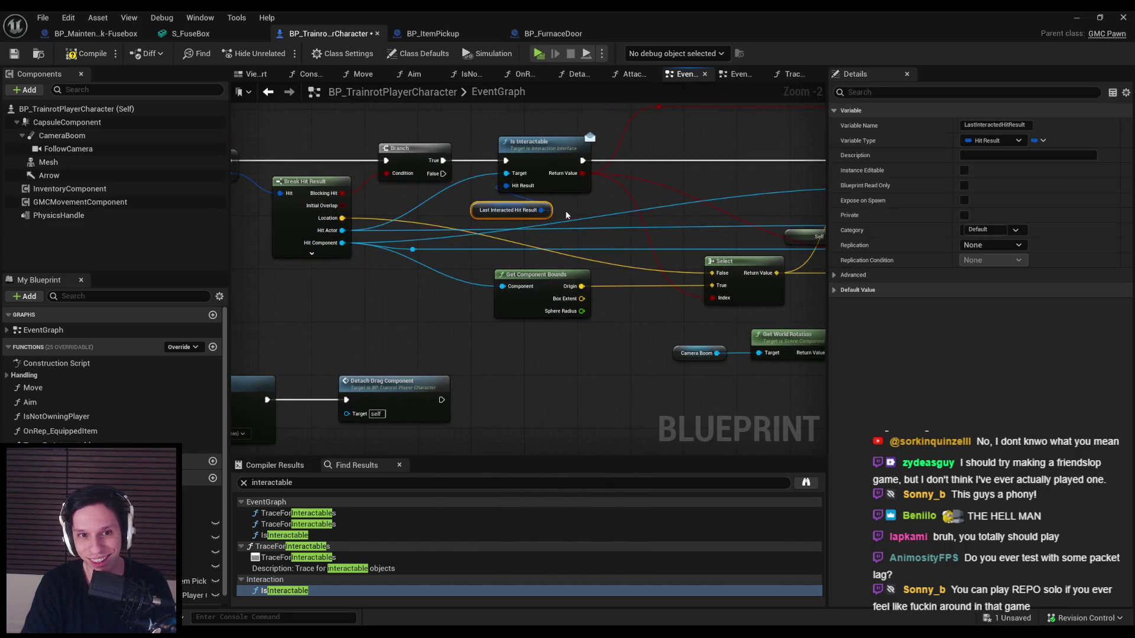
- Paste a Last Interacted Hit Result getter and break it into an expanded Break Hit Result node
scroll(565, 211, down, 2)
drag(565, 210, 513, 229)
click(442, 312)
key(ctrl+v)
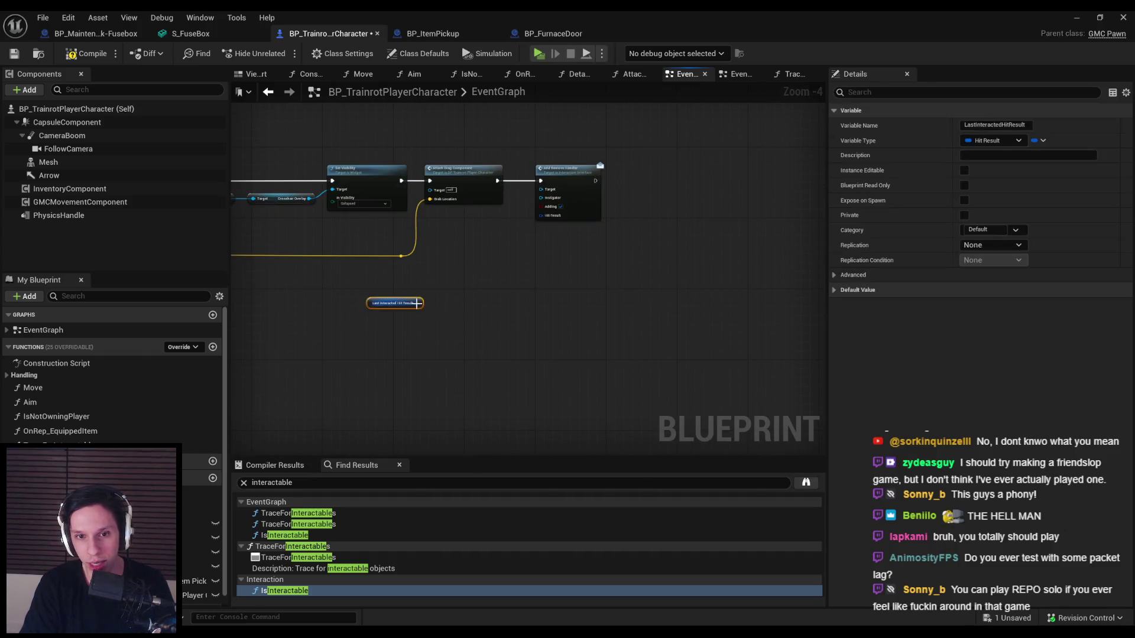
drag(415, 302, 435, 305)
click(474, 357)
scroll(441, 325, up, 3)
click(444, 314)
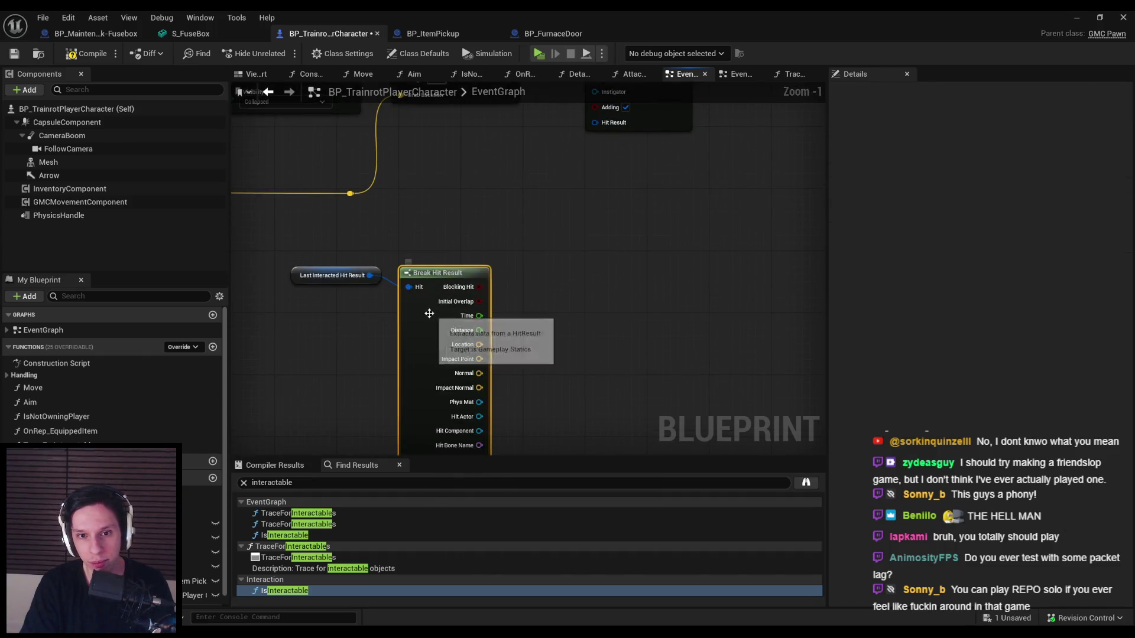
- Wire a second hit-result getter into Add Remove Handler's Hit Result and Hit Actor into its Target
click(331, 276)
drag(425, 213, 448, 268)
key(ctrl+v)
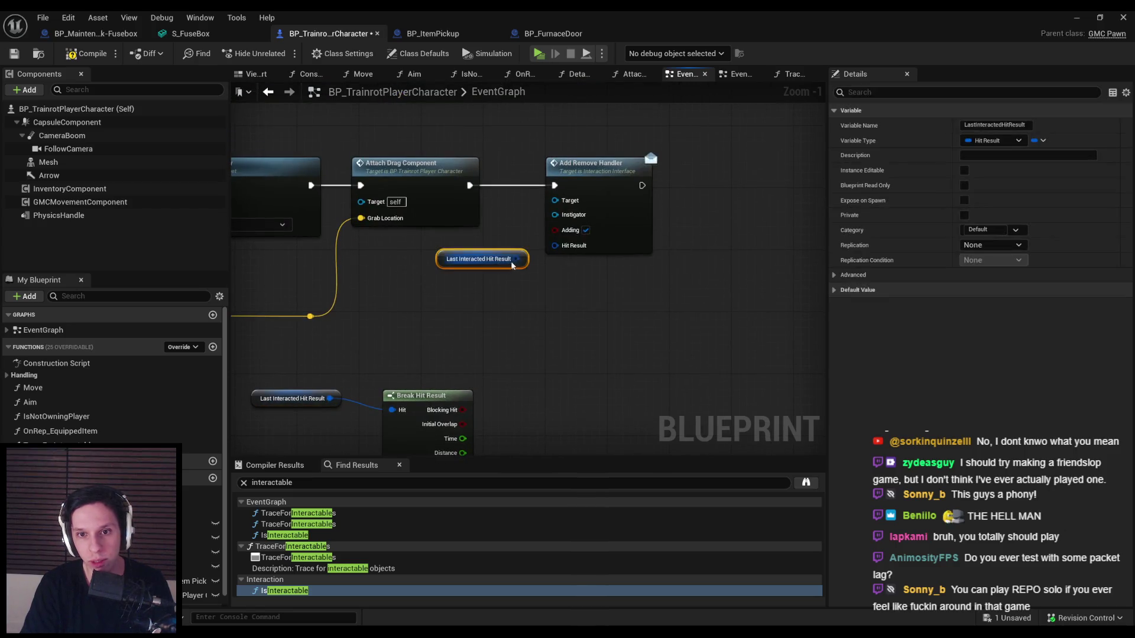
drag(556, 250, 559, 247)
drag(459, 264, 452, 272)
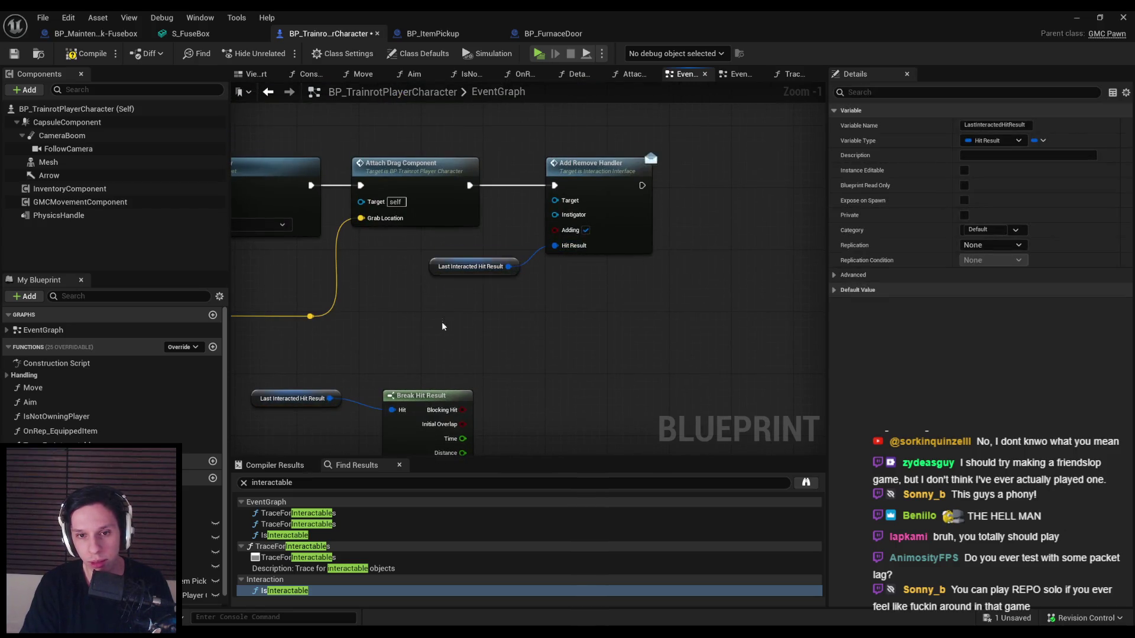
scroll(441, 326, down, 1)
drag(512, 414, 592, 124)
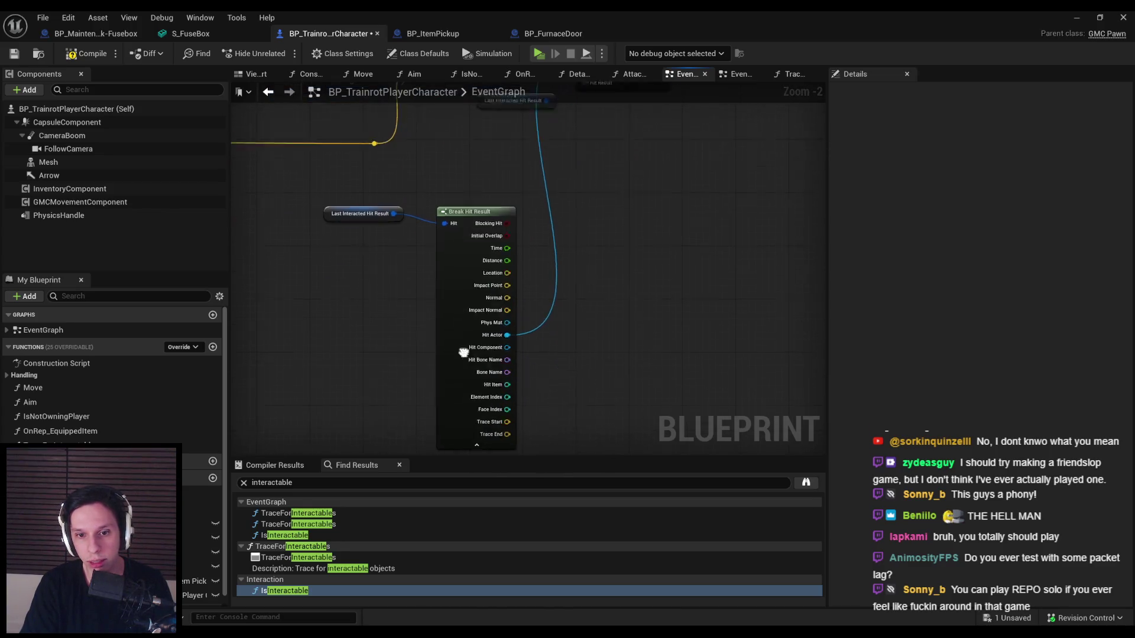
- Collapse Break Hit Result to its connected pins and arrange it beside Add Remove Handler
click(461, 360)
click(426, 351)
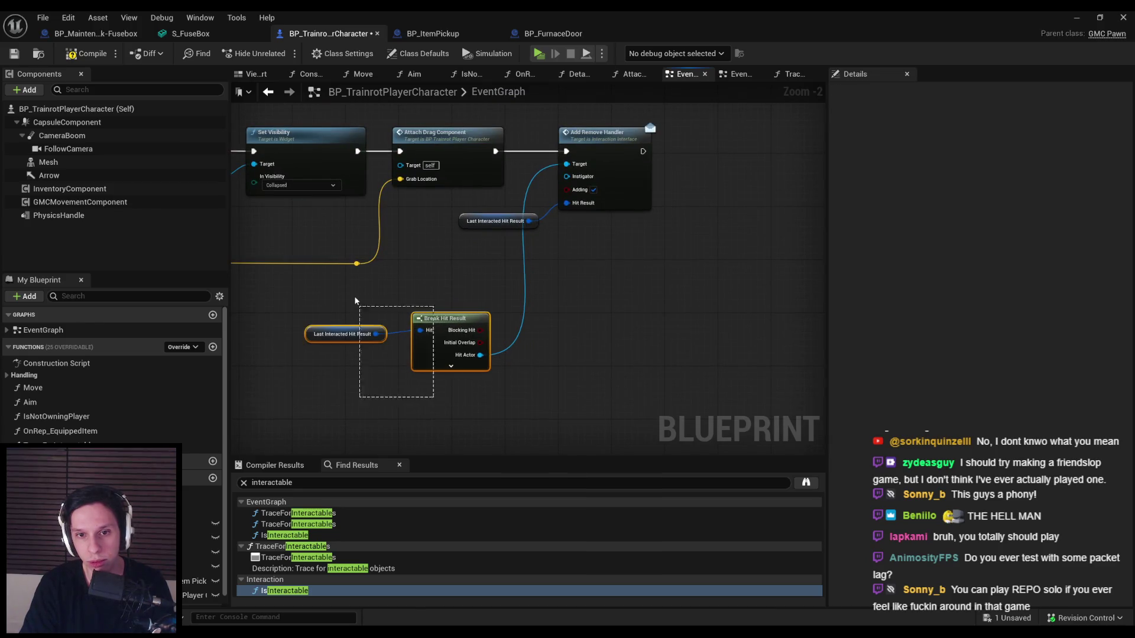
drag(356, 301, 356, 301)
drag(499, 243, 680, 244)
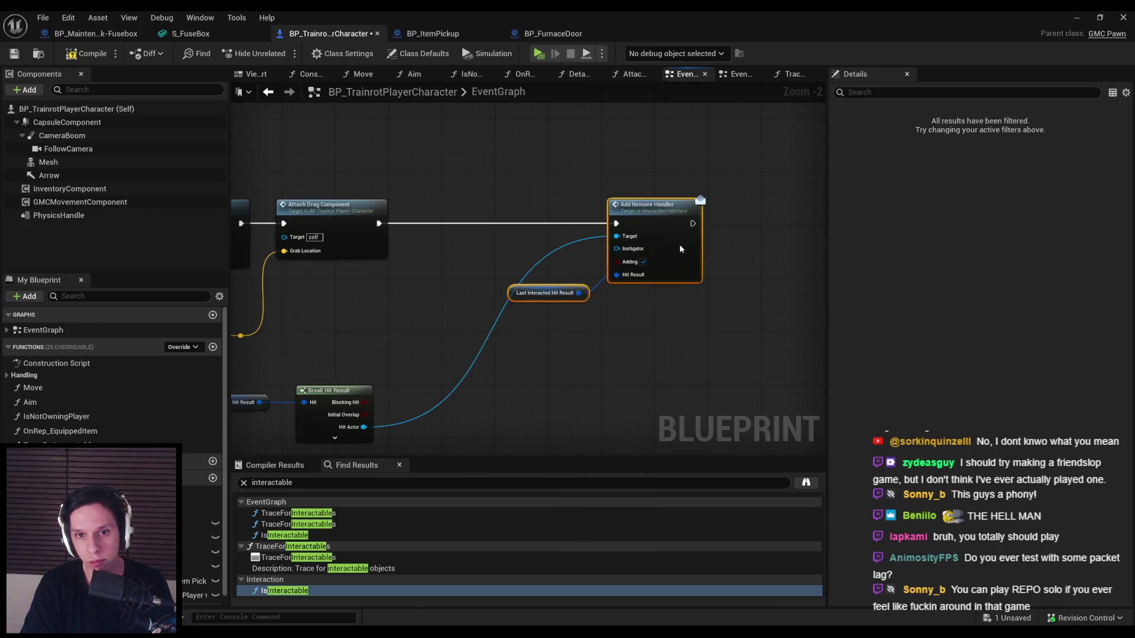
drag(547, 418, 290, 334)
mouse_move(447, 376)
mouse_down()
mouse_move(675, 201)
mouse_move(571, 262)
mouse_move(578, 255)
mouse_up()
mouse_move(665, 243)
mouse_down()
mouse_move(686, 337)
mouse_move(624, 376)
mouse_up()
- Add a Get Self node into the Instigator input and group it with the hit-result nodes
drag(733, 204, 651, 266)
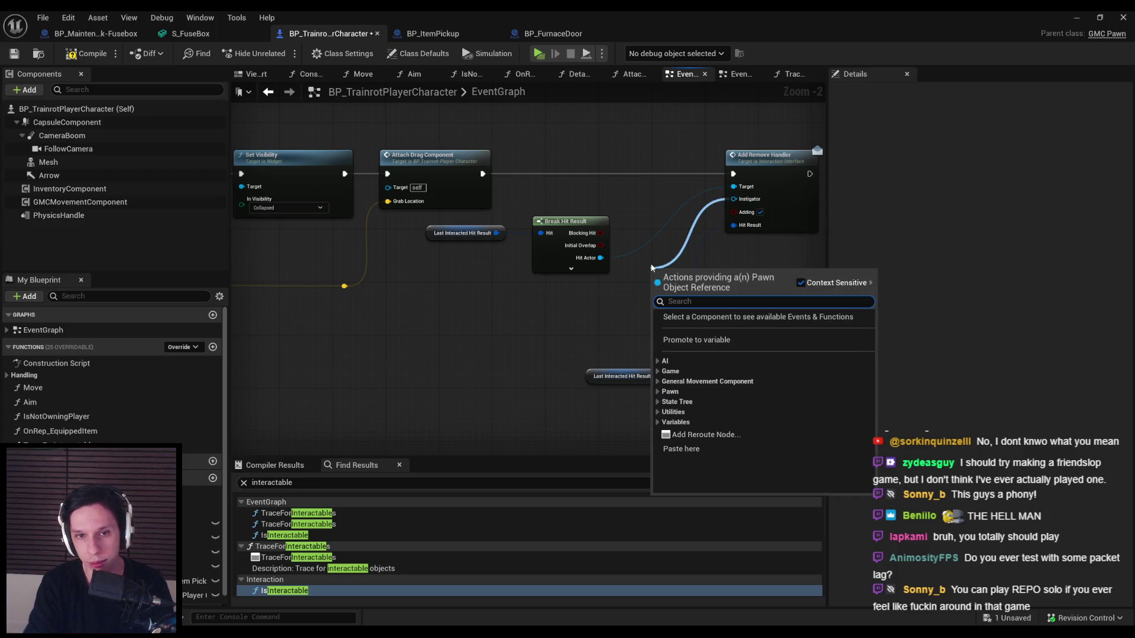
text(self)
key(Return)
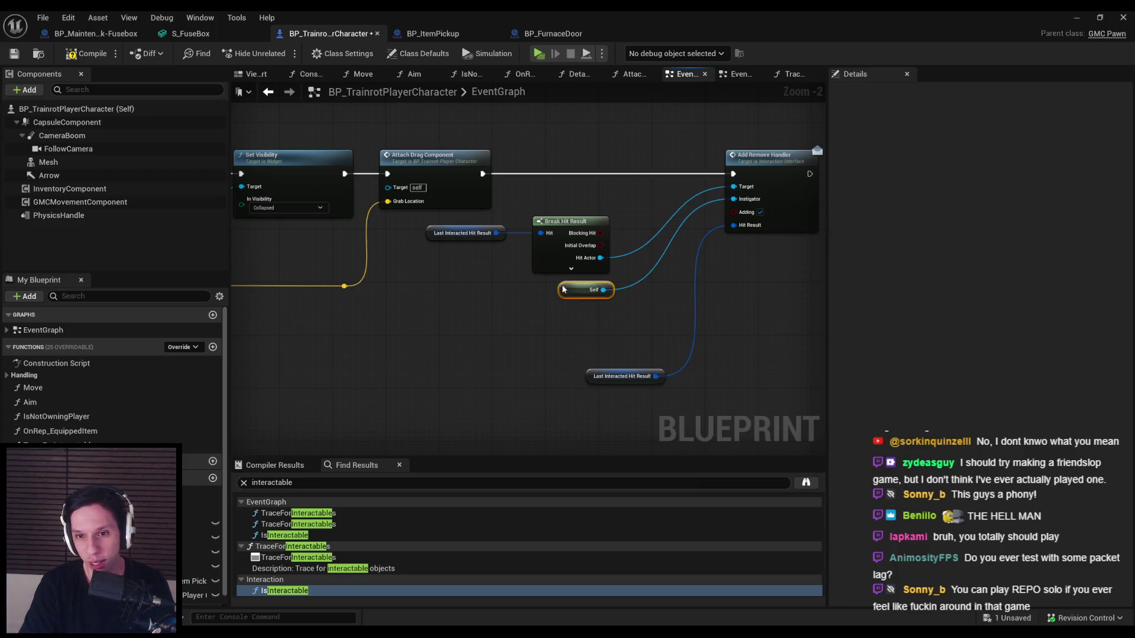
drag(603, 377, 542, 317)
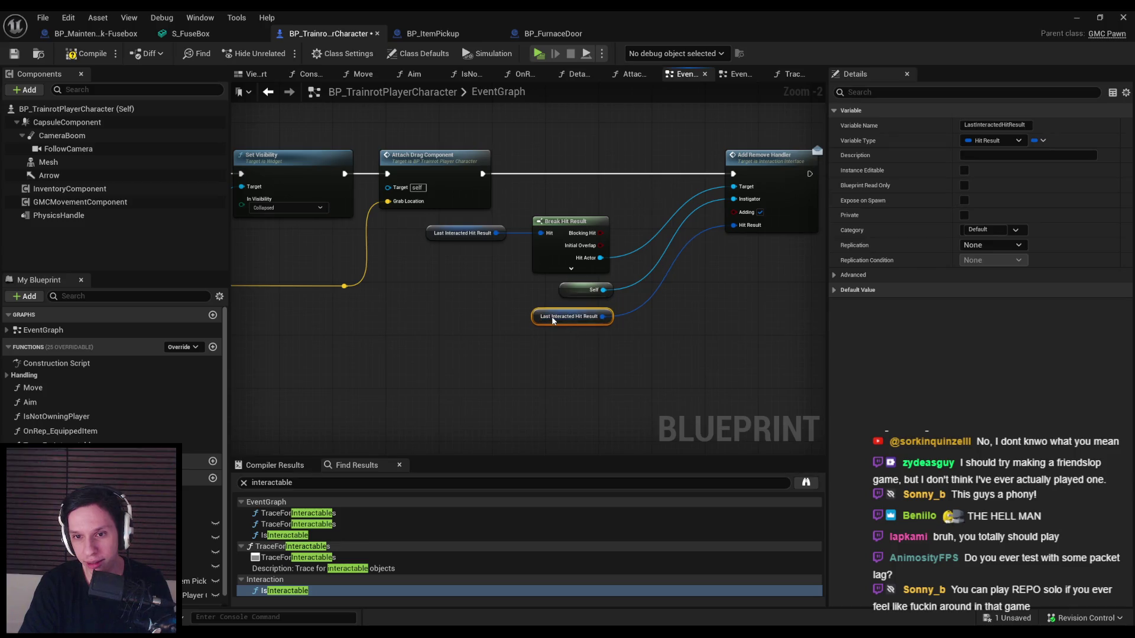
drag(617, 372, 425, 223)
mouse_move(559, 256)
mouse_down()
mouse_move(626, 242)
mouse_move(625, 233)
mouse_up()
click(586, 286)
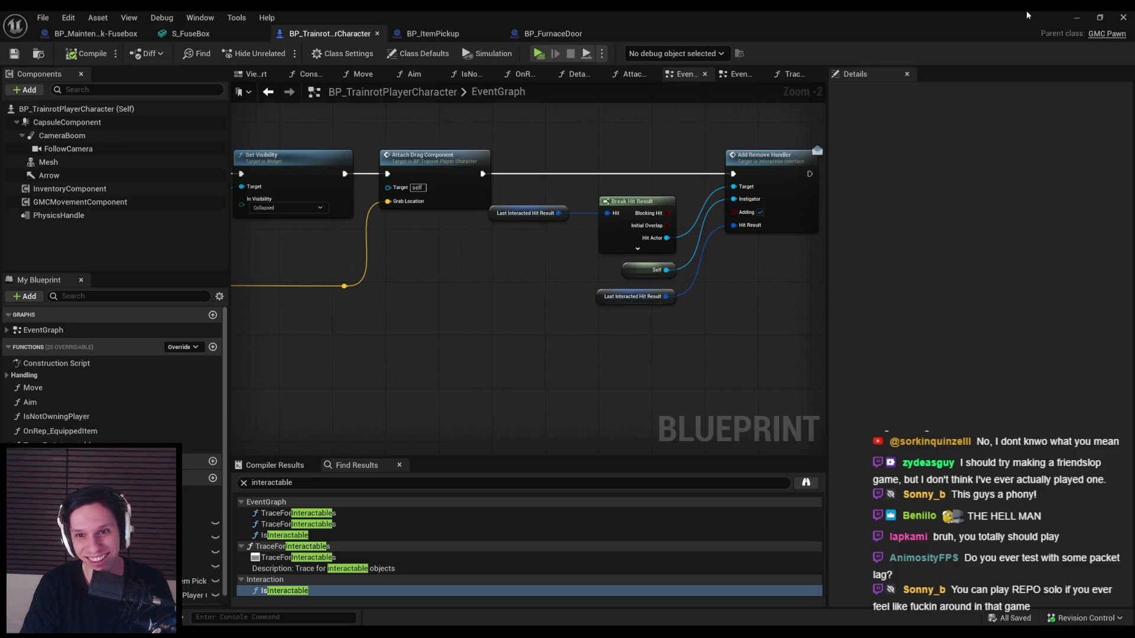
click(1075, 18)
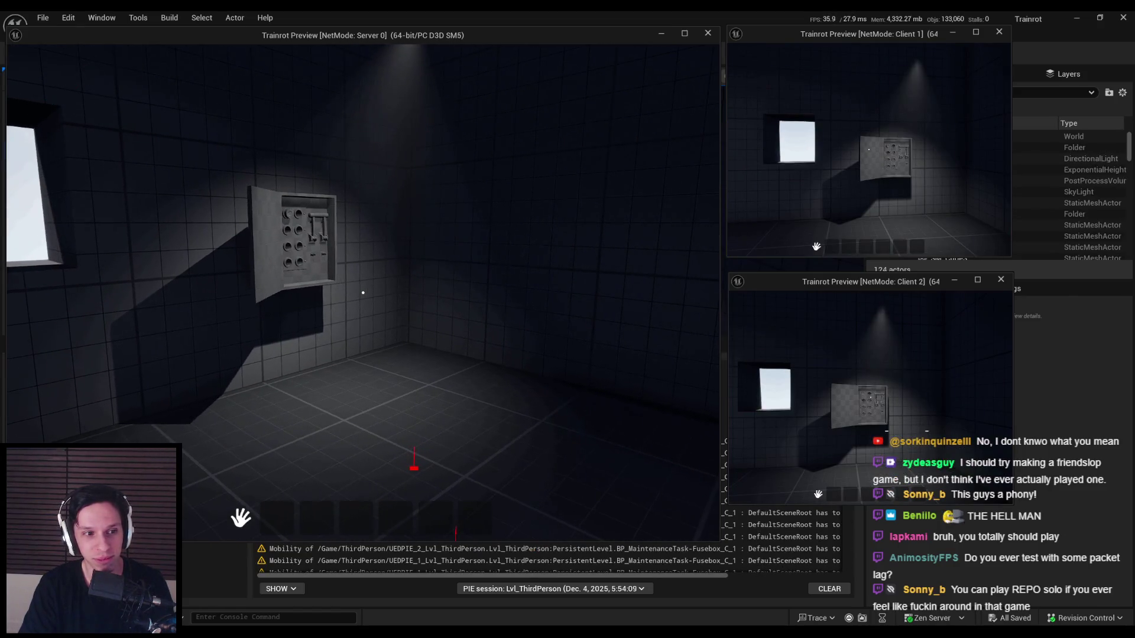
- Walk Client 1 to the fusebox, stop the PIE session, and return to BP_TrainrotPlayerCharacter
key(super)
key(super)
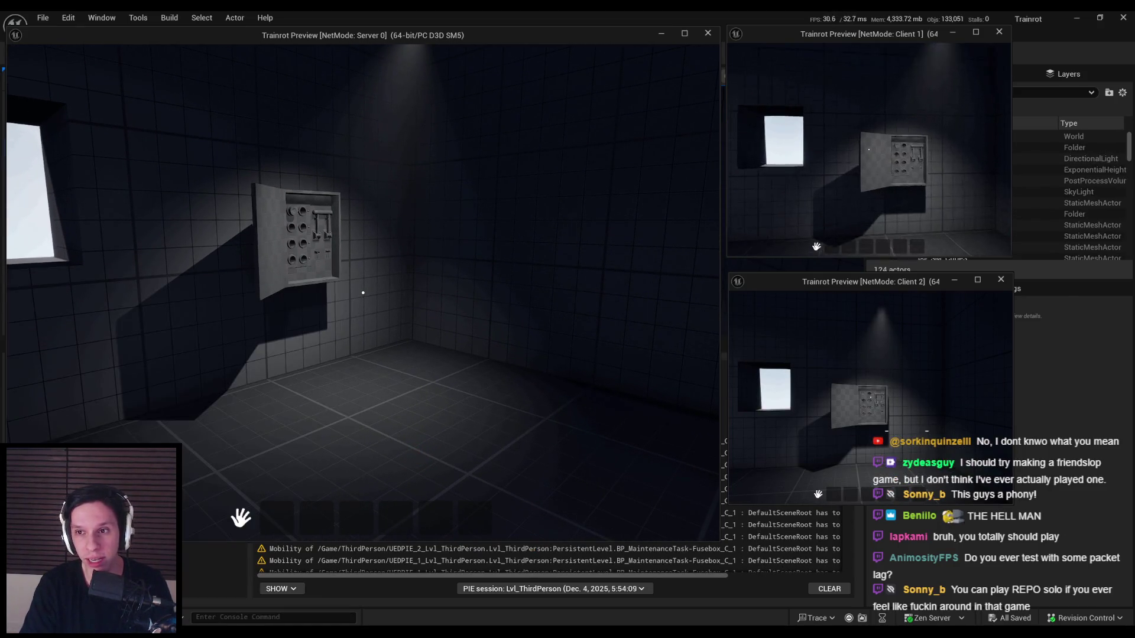
key(w)
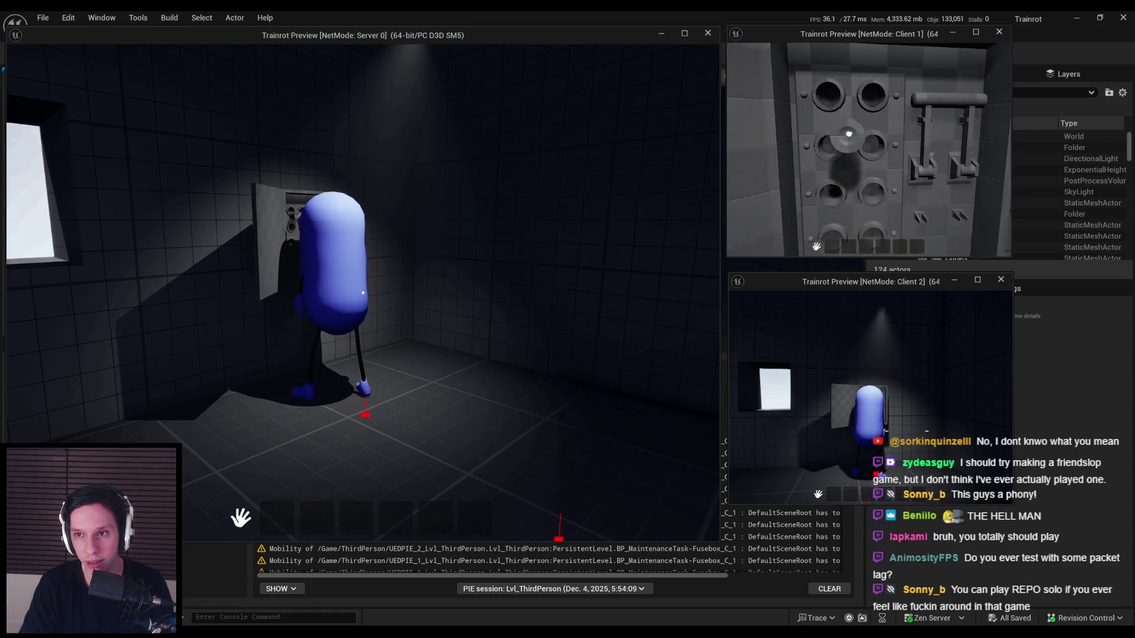
key(w)
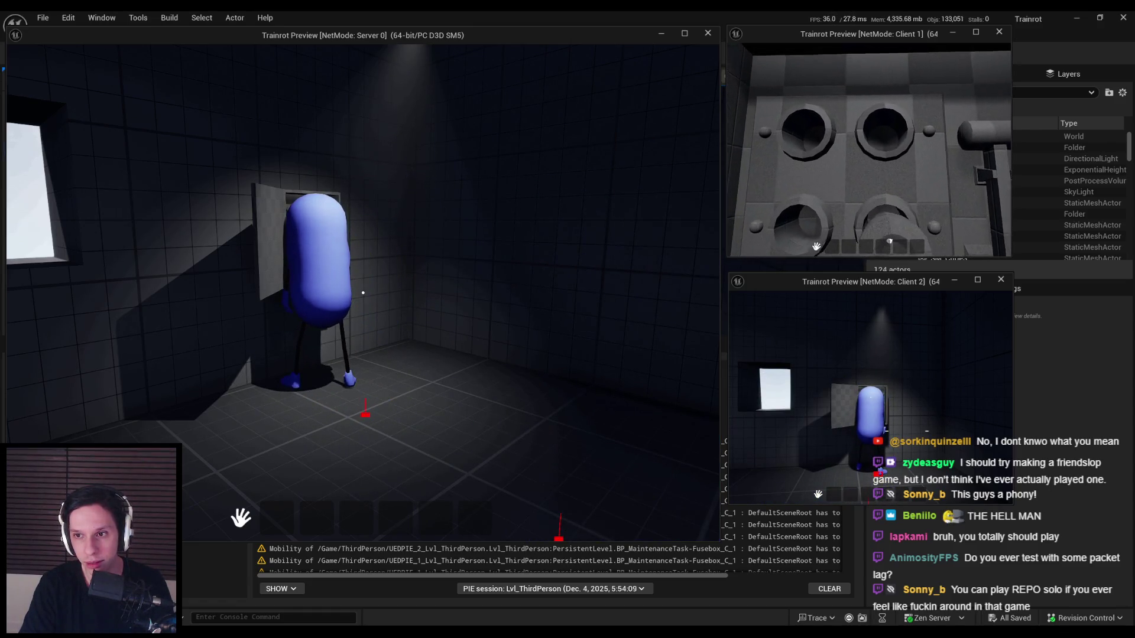
mouse_move(869, 150)
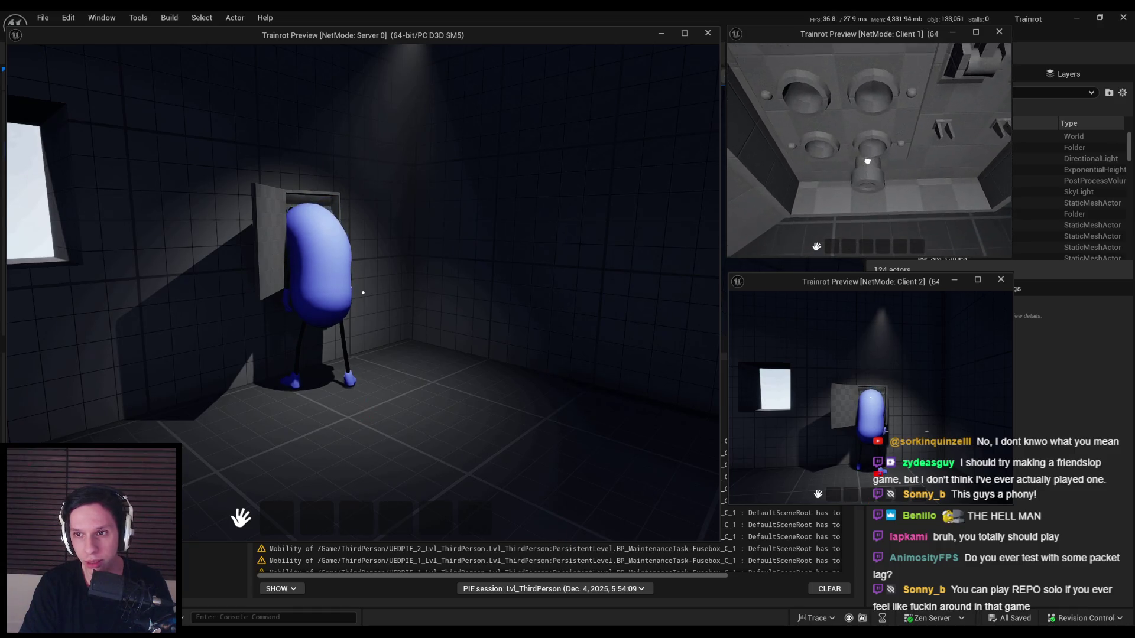
key(w)
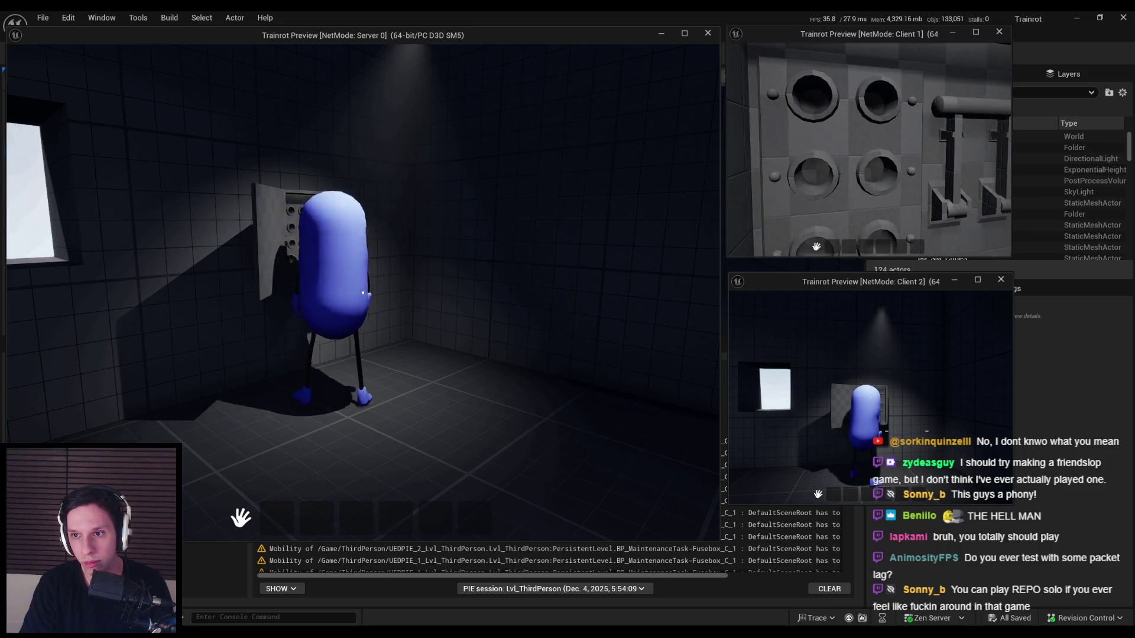
key(Escape)
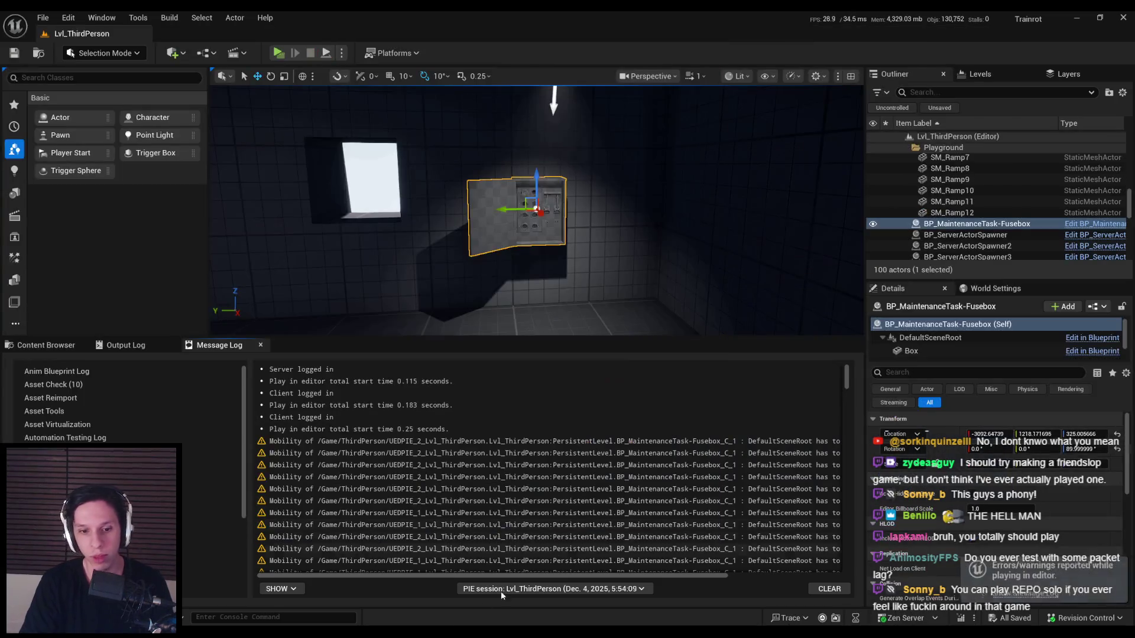
scroll(847, 381, down, 5)
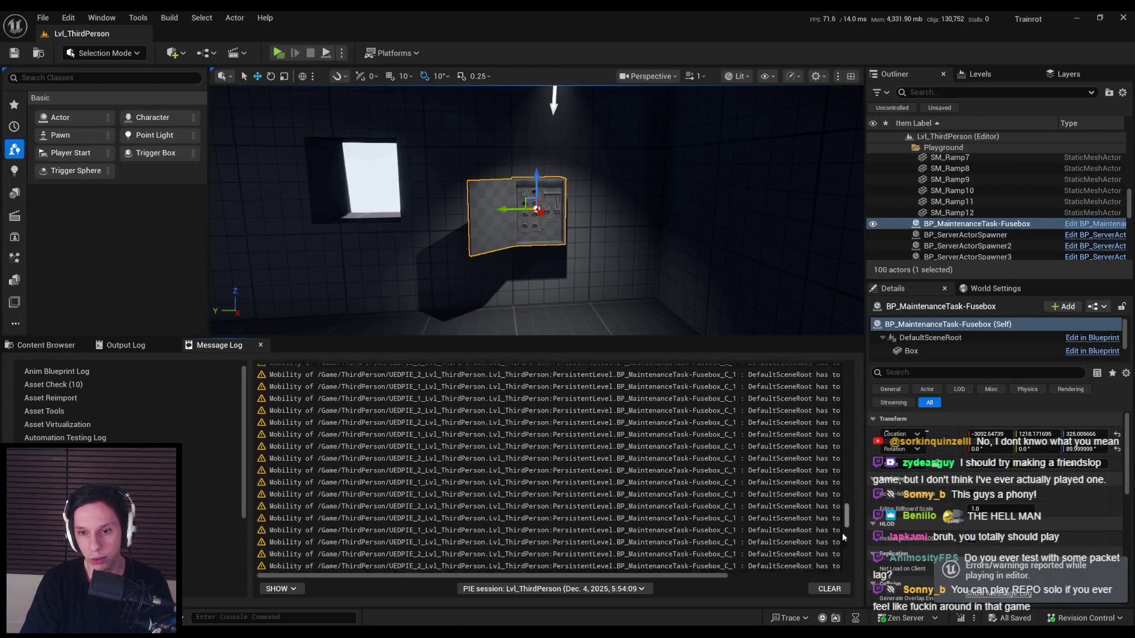
key(alt+Tab)
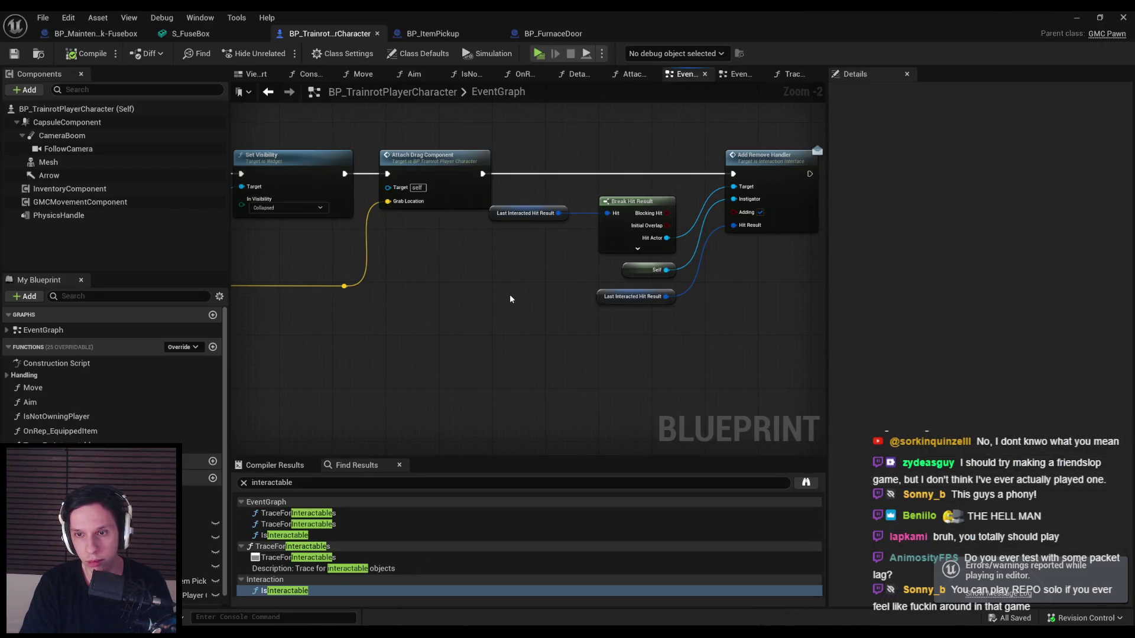
- Browse the Attach Drag Component grab logic, then nudge the Add Remove Handler nodes right
scroll(469, 312, down, 5)
scroll(607, 239, up, 6)
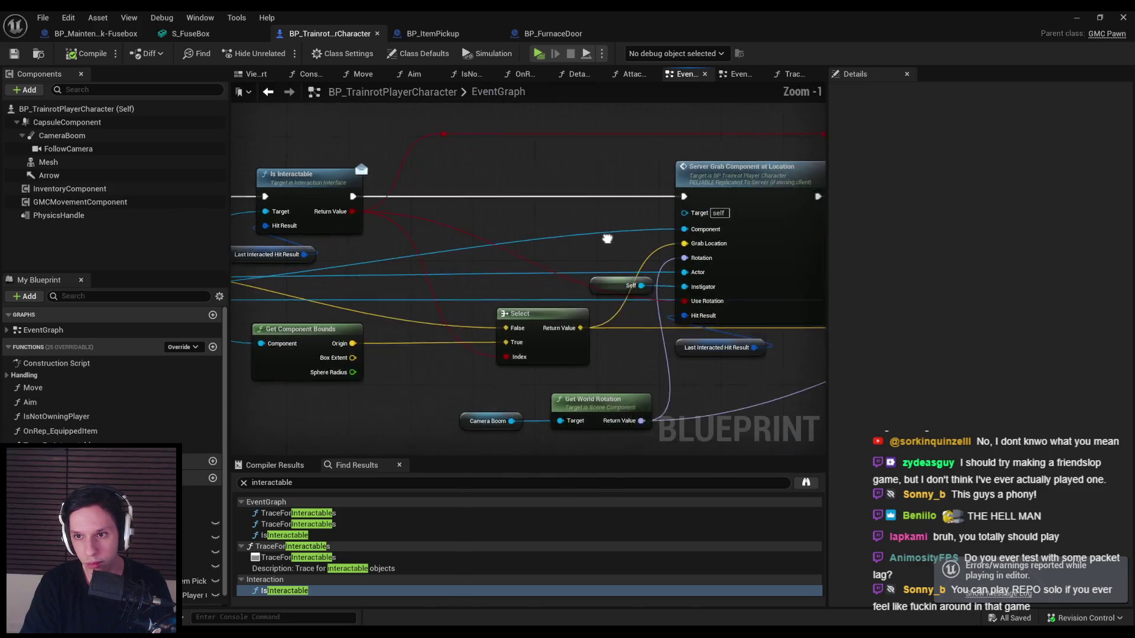
mouse_move(607, 239)
mouse_down()
mouse_move(490, 229)
mouse_move(611, 222)
mouse_move(657, 250)
mouse_up()
scroll(659, 249, down, 1)
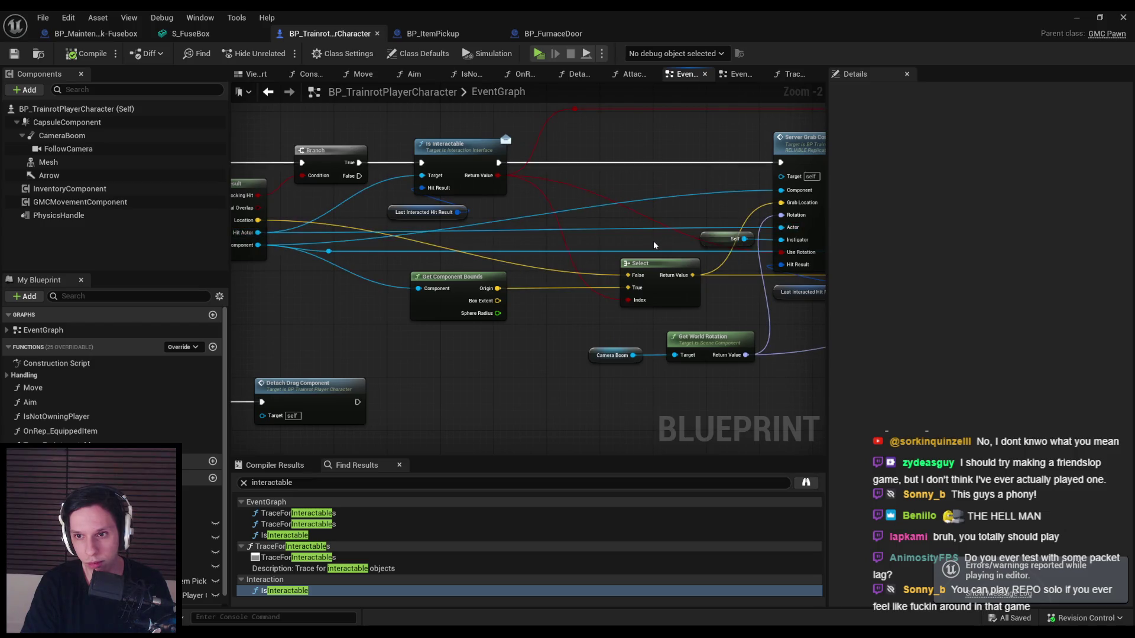
scroll(473, 343, down, 4)
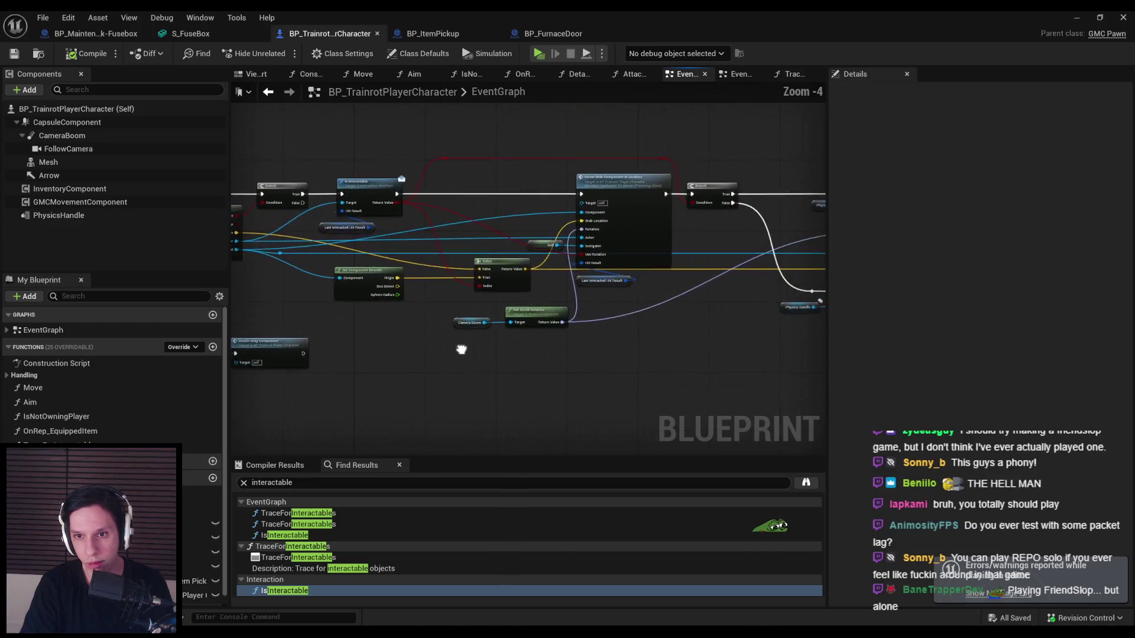
scroll(515, 323, up, 4)
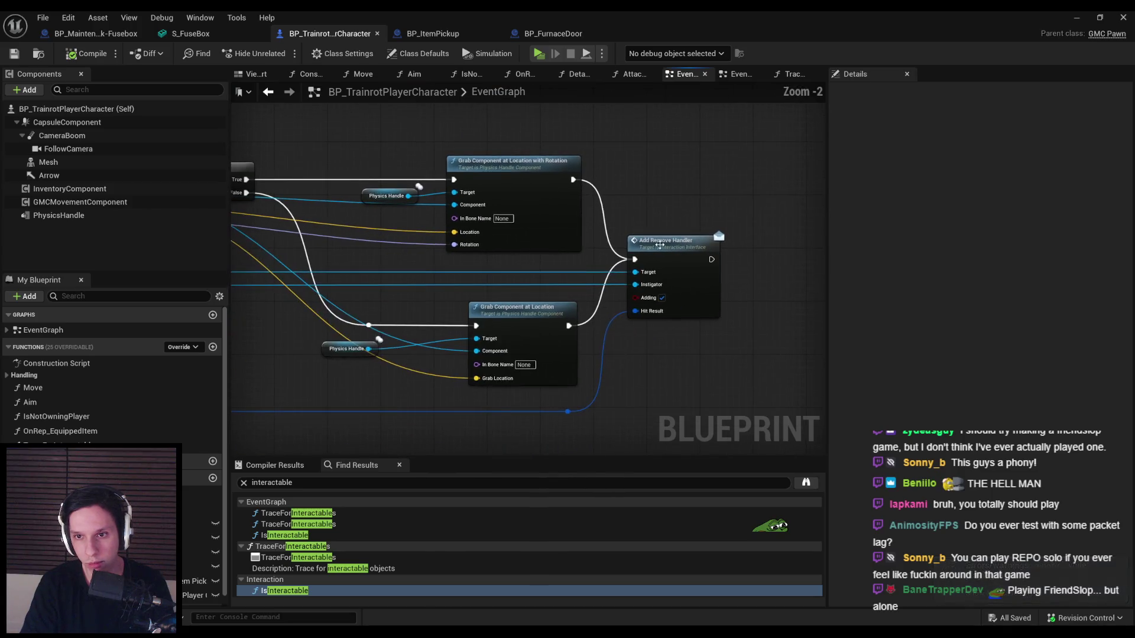
scroll(477, 248, down, 2)
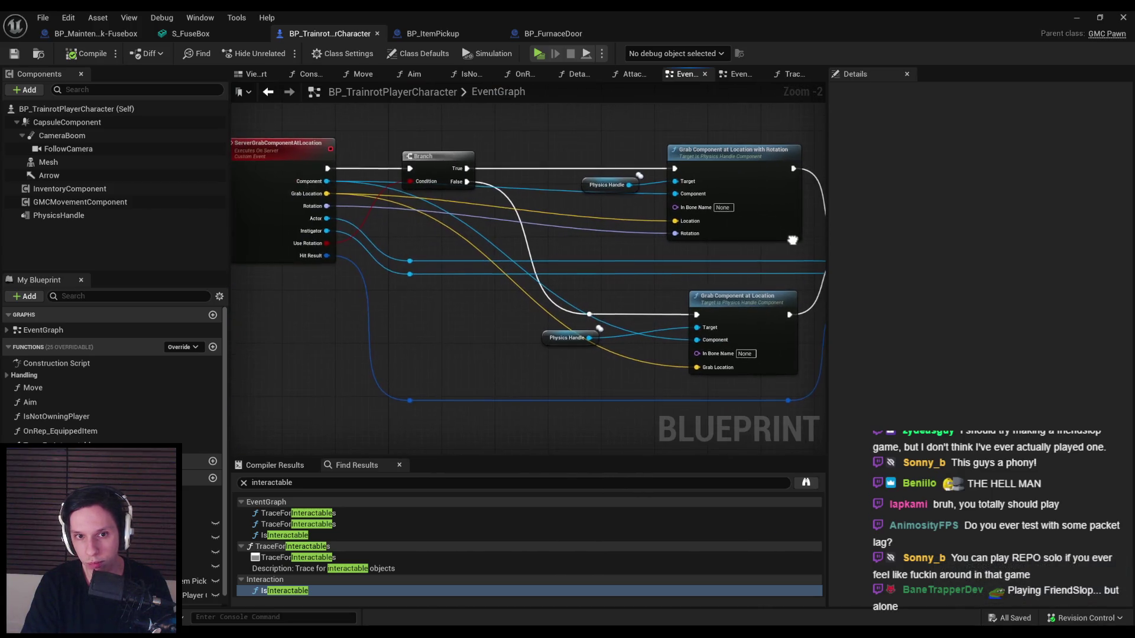
scroll(587, 306, up, 4)
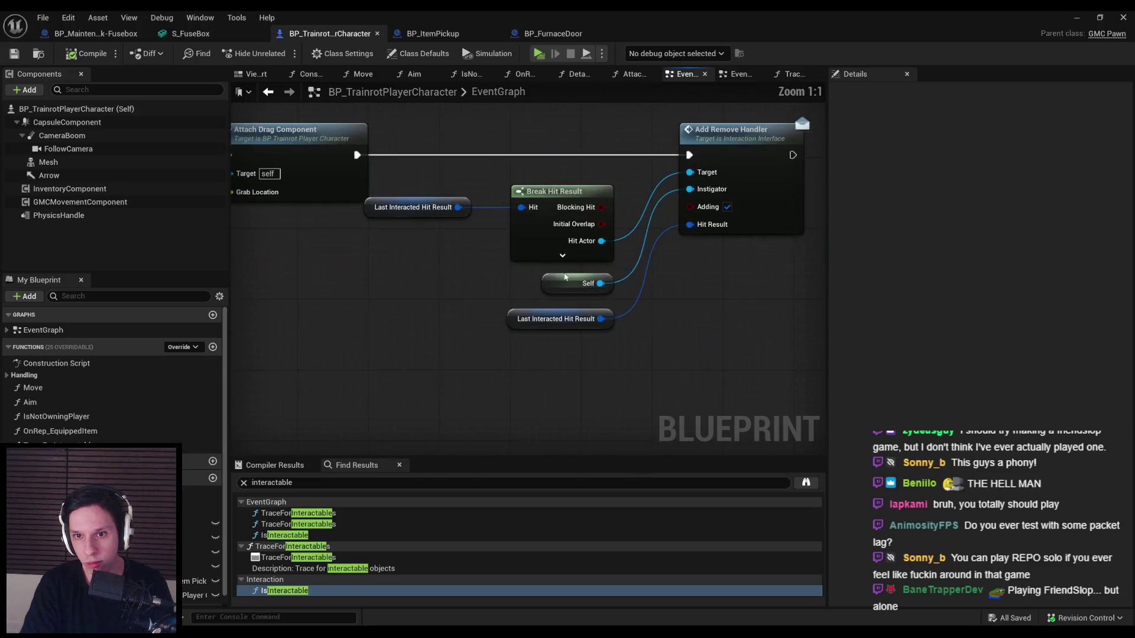
scroll(417, 355, down, 4)
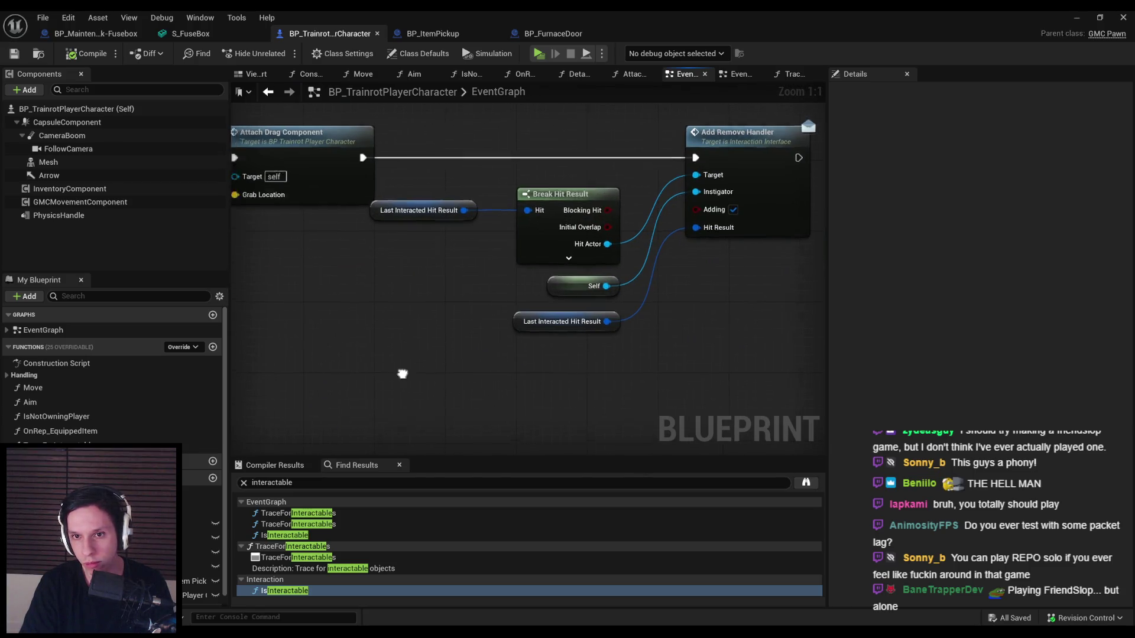
drag(748, 177, 774, 177)
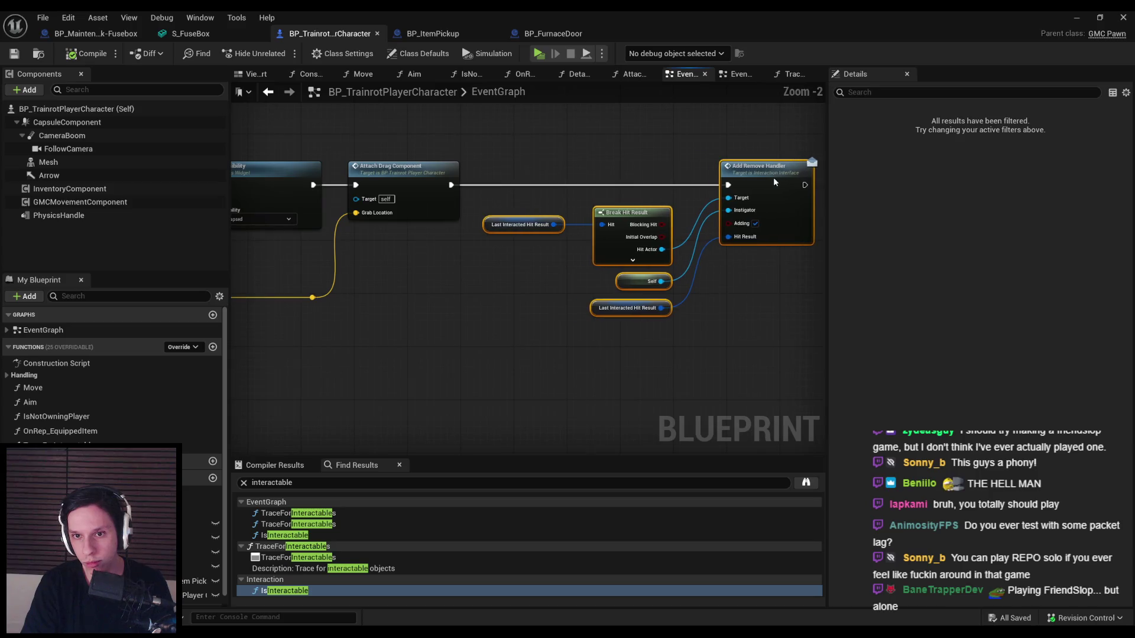
click(635, 159)
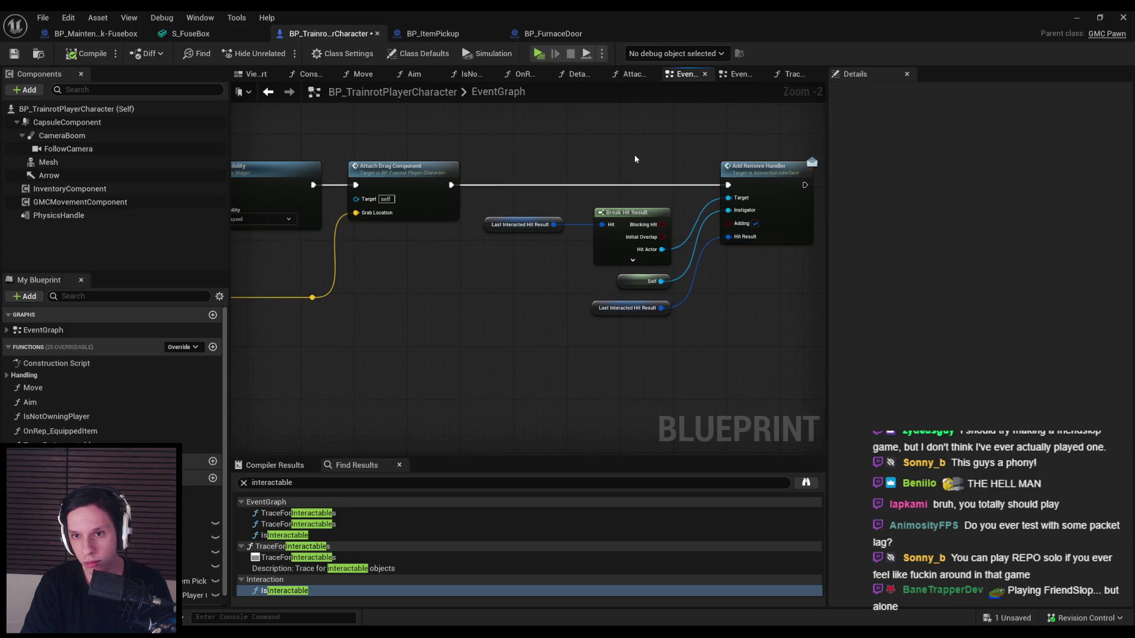
- Save BP_TrainrotPlayerCharacter, browse the BP_MaintenanceTask-Fusebox EventGraph, then return to Lvl_ThirdPerson
click(14, 53)
click(95, 33)
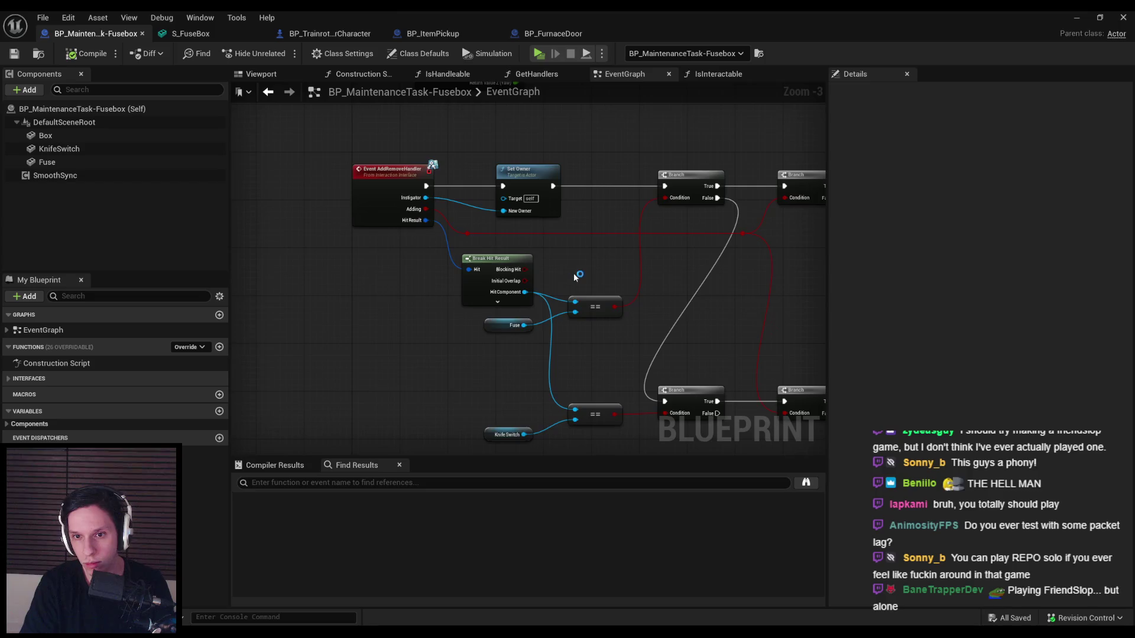
scroll(576, 277, down, 1)
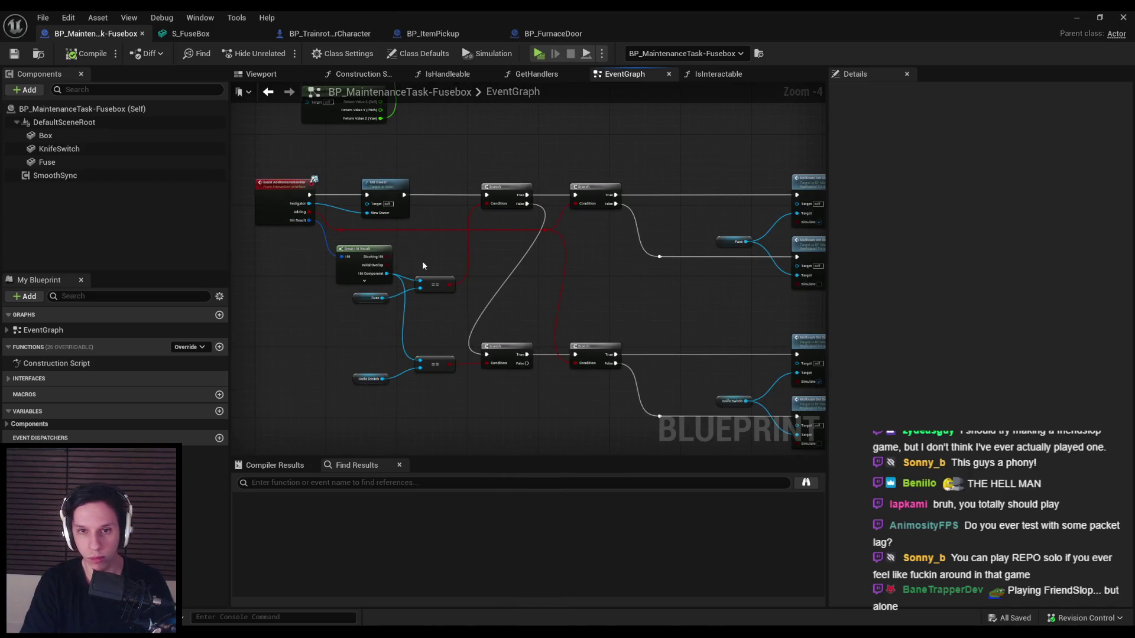
mouse_move(423, 266)
mouse_down()
mouse_move(414, 261)
mouse_move(482, 282)
mouse_move(553, 261)
mouse_move(776, 283)
mouse_move(387, 280)
mouse_move(527, 288)
mouse_up()
scroll(527, 288, up, 3)
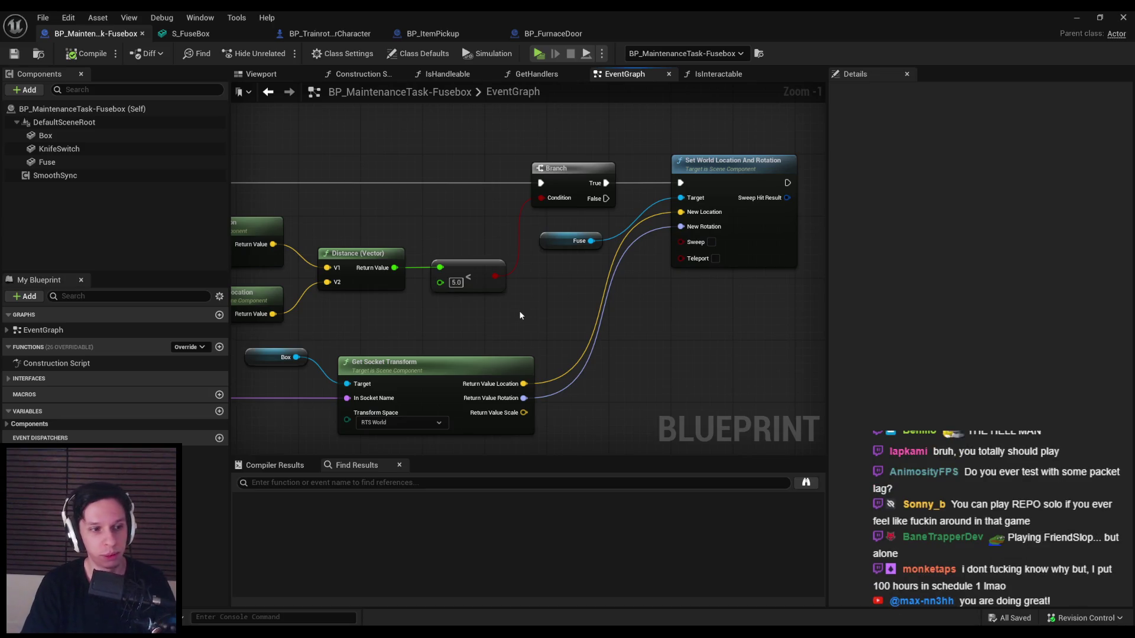
click(1081, 16)
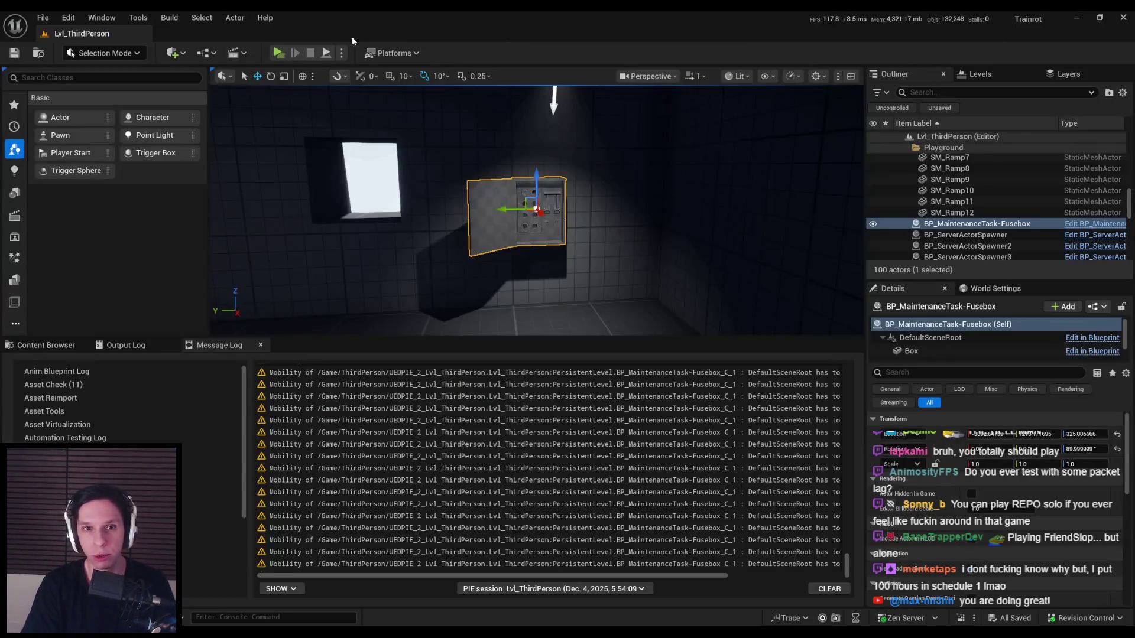
- Launch a multiplayer PIE session, walk Client 1 to and away from the fusebox, then stop
mouse_move(315, 111)
mouse_down()
mouse_move(385, 114)
mouse_move(315, 111)
mouse_up()
key(alt+p)
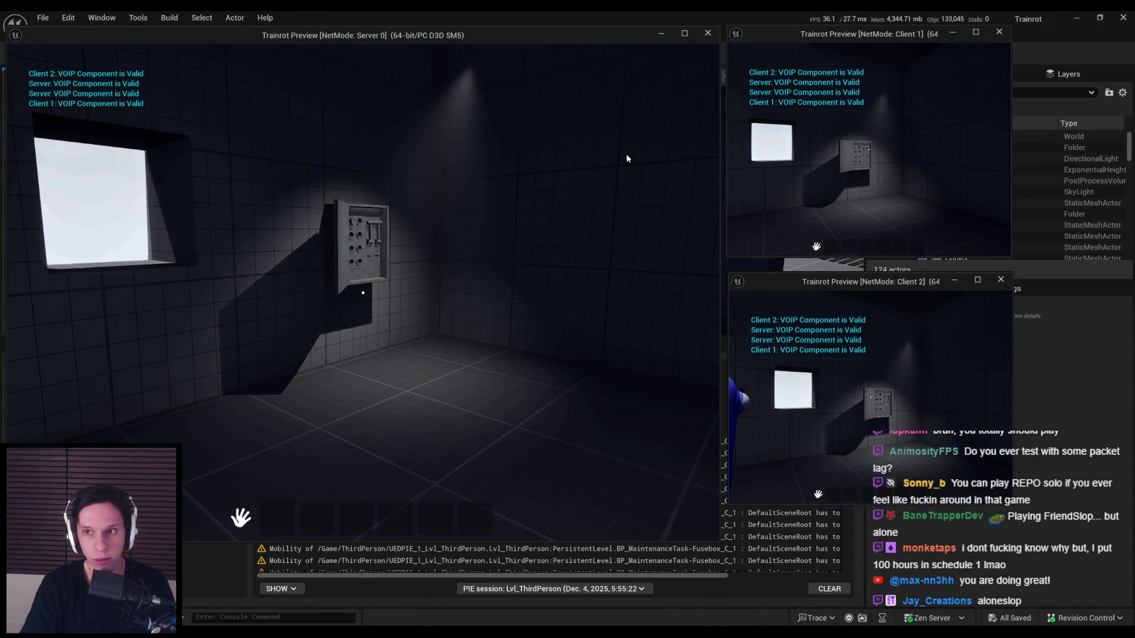
click(891, 164)
key(w)
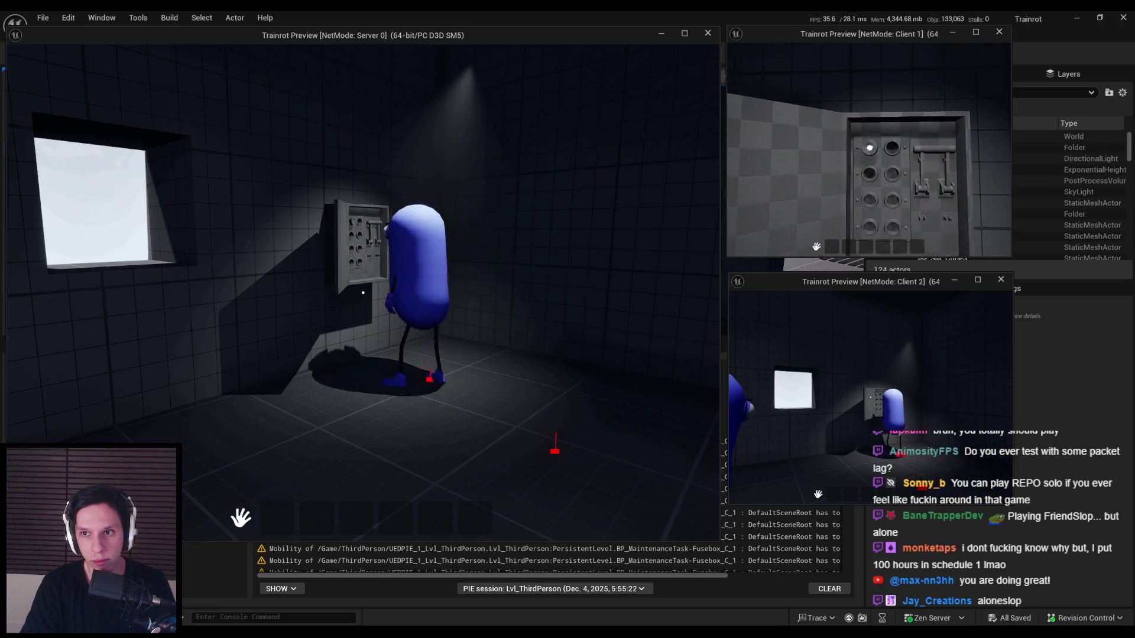
key(w)
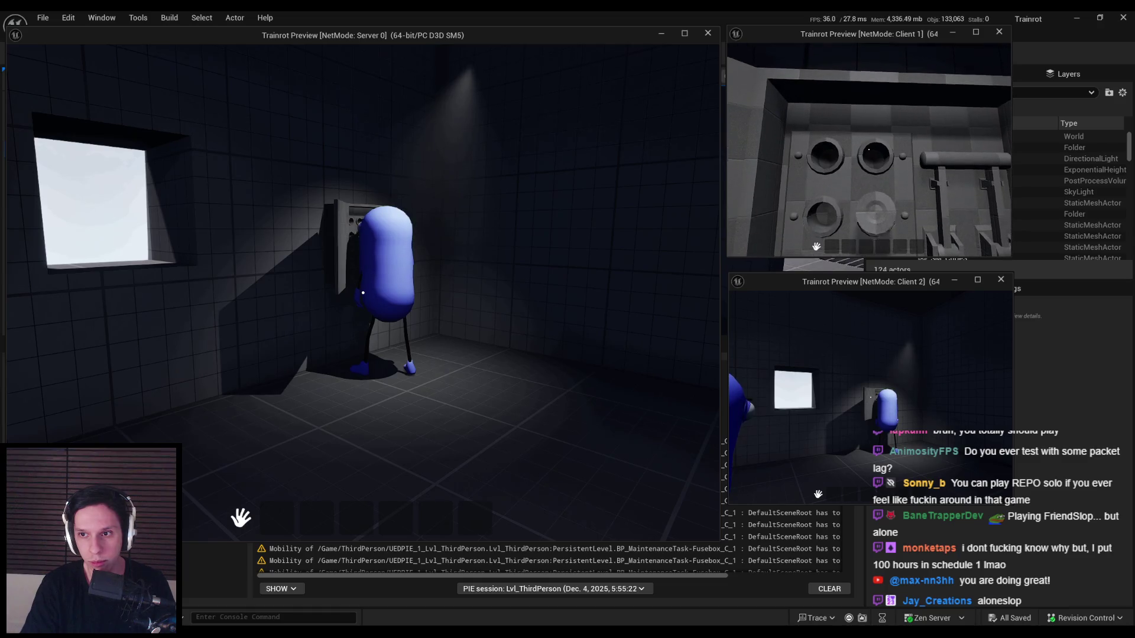
key(s)
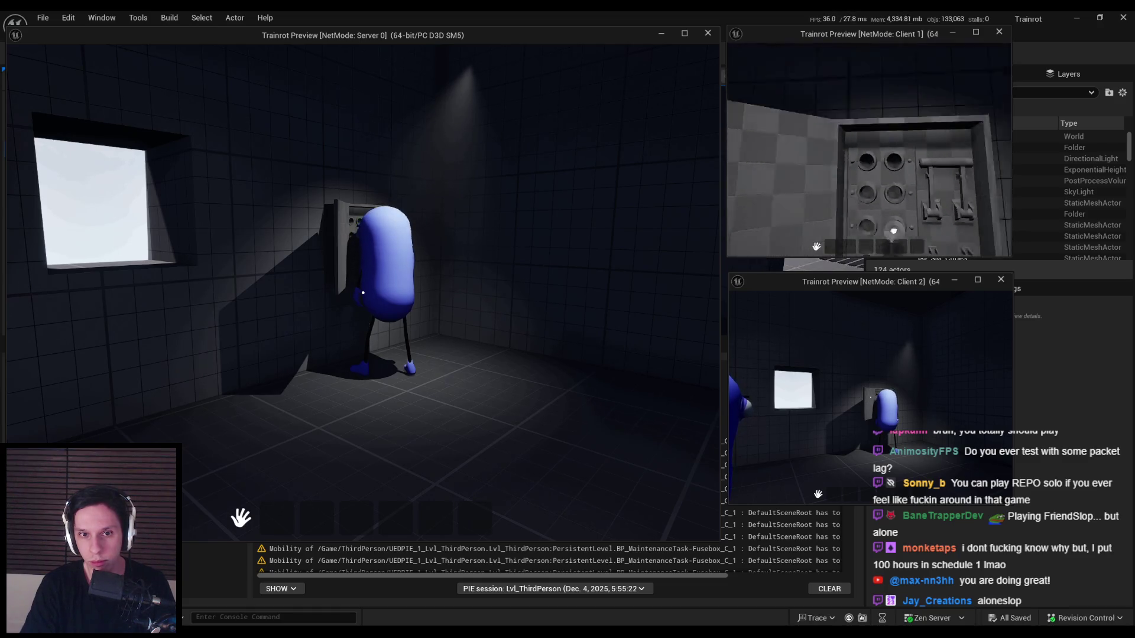
key(w)
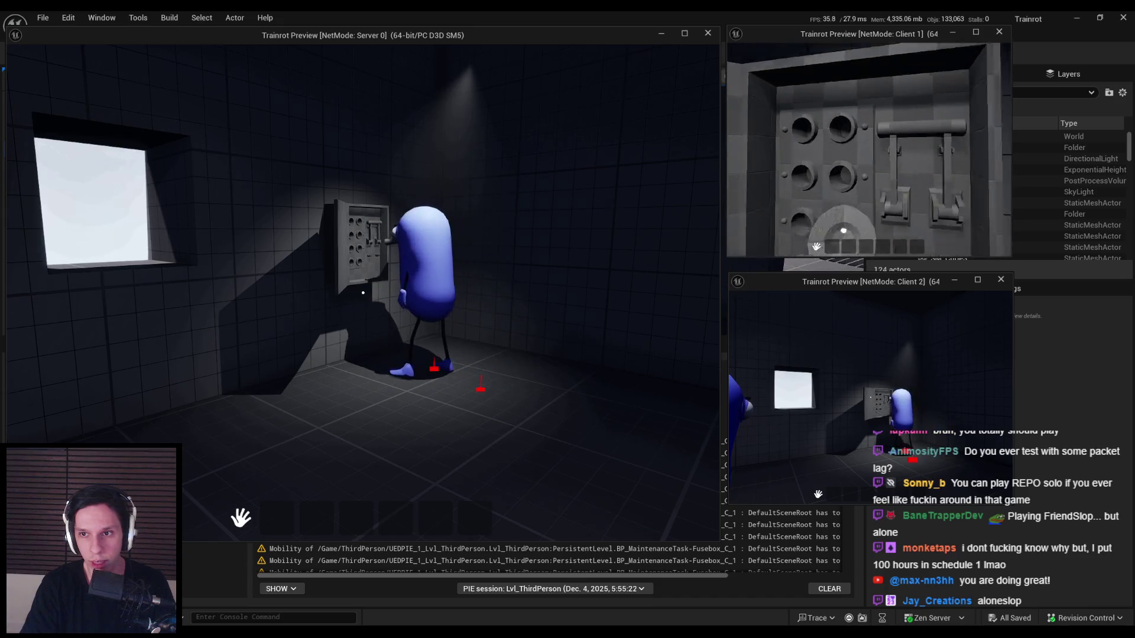
key(s)
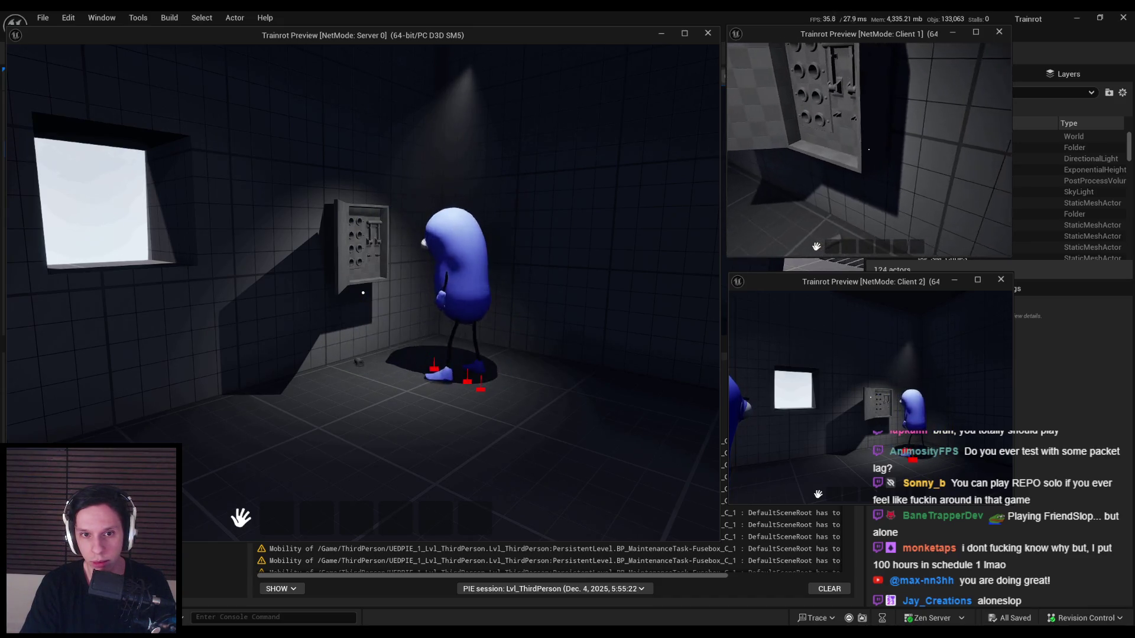
mouse_move(875, 191)
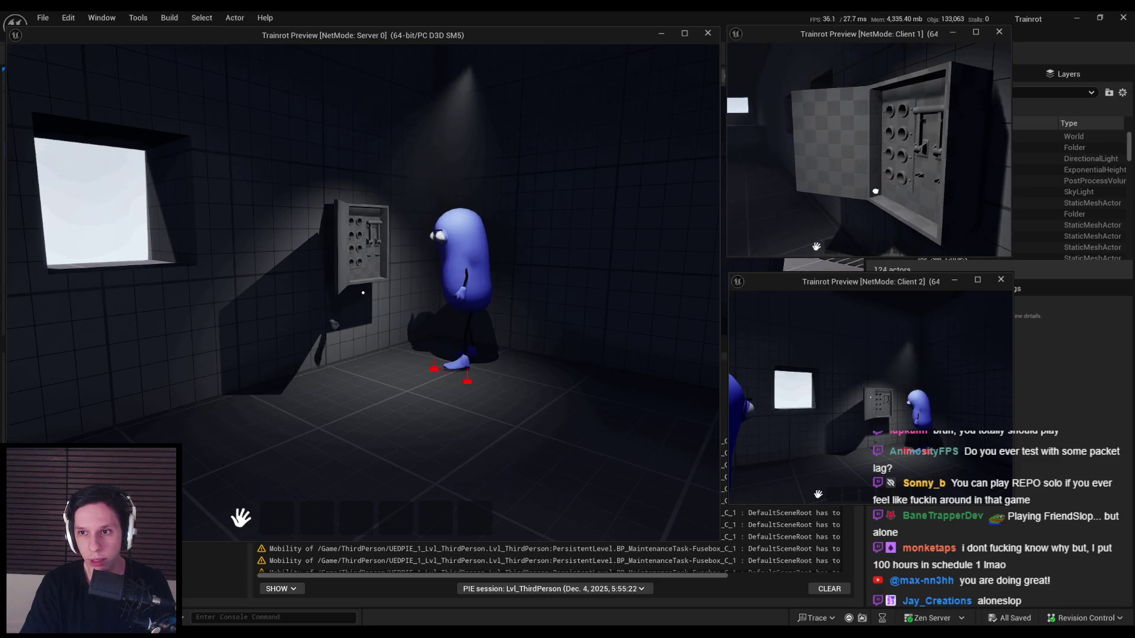
key(a)
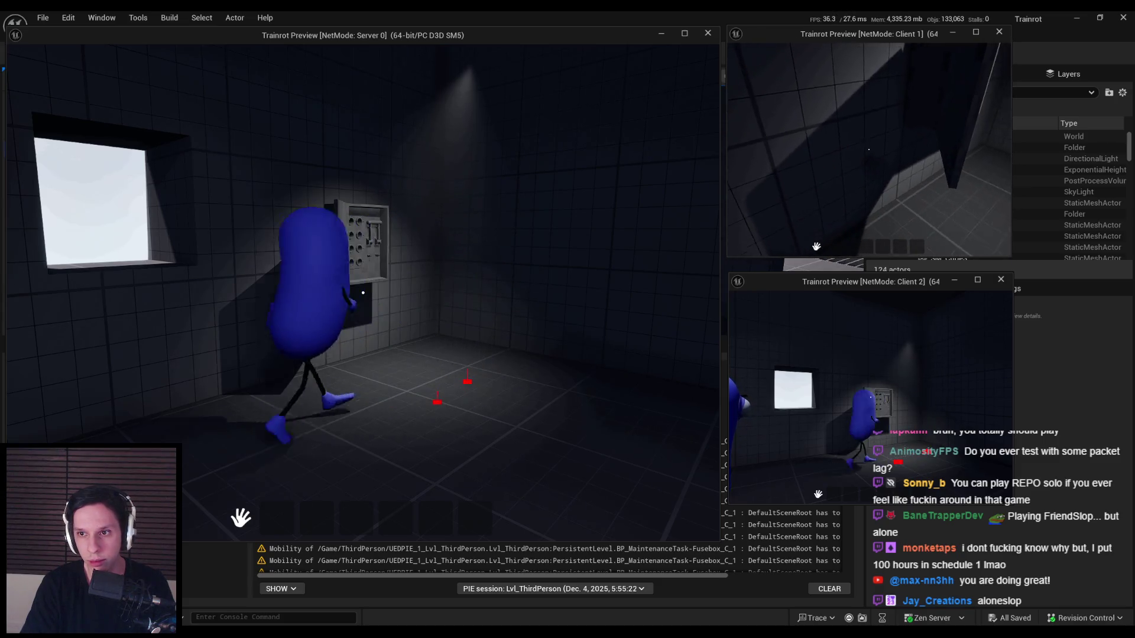
key(s)
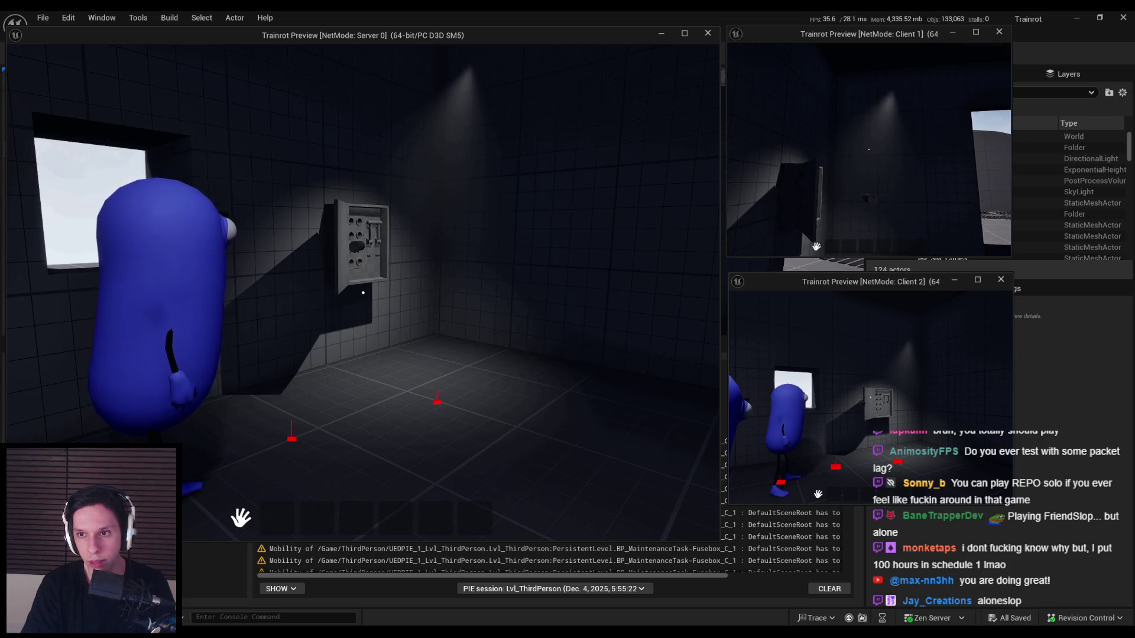
key(Escape)
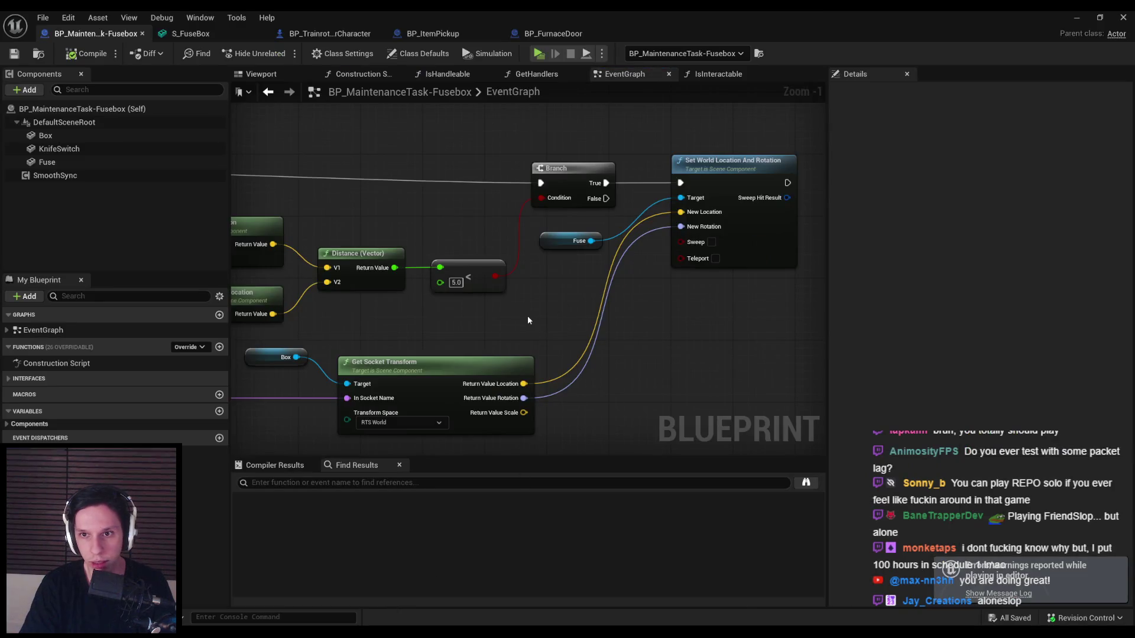
scroll(528, 320, down, 3)
scroll(603, 234, up, 2)
mouse_move(591, 265)
mouse_down()
mouse_move(806, 268)
mouse_move(534, 208)
mouse_up()
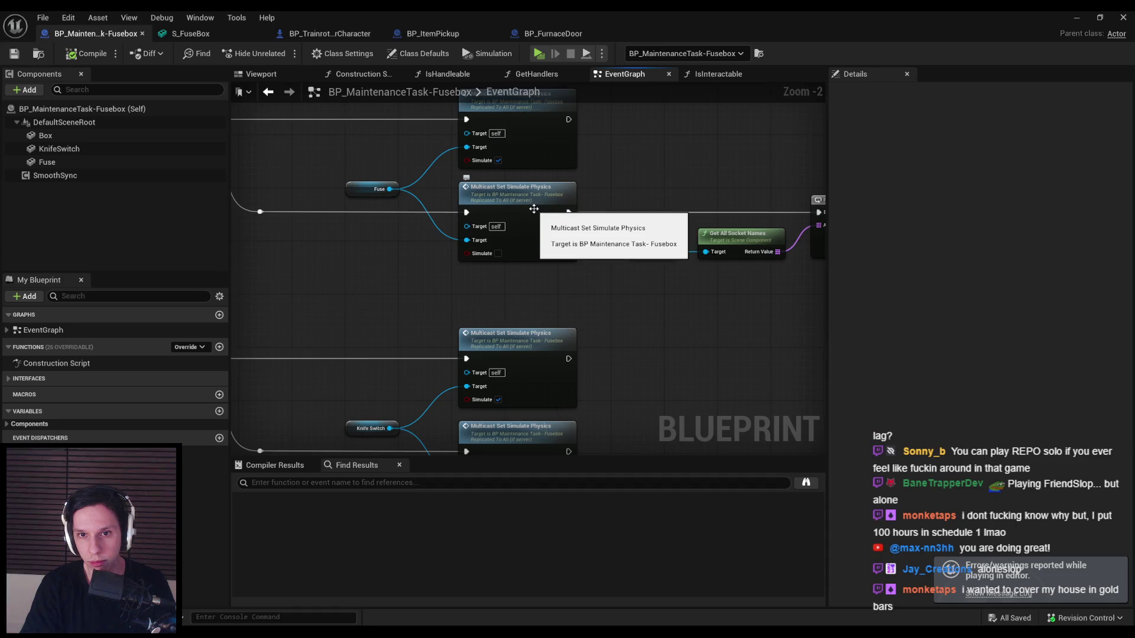
scroll(489, 220, down, 4)
scroll(489, 220, up, 4)
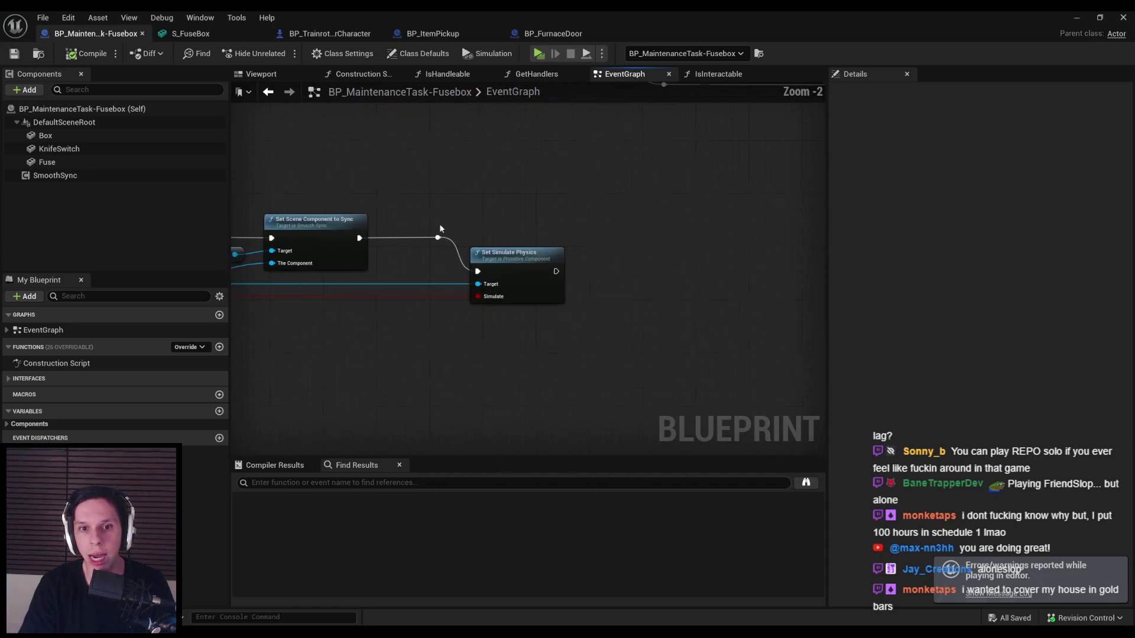
drag(492, 223, 623, 287)
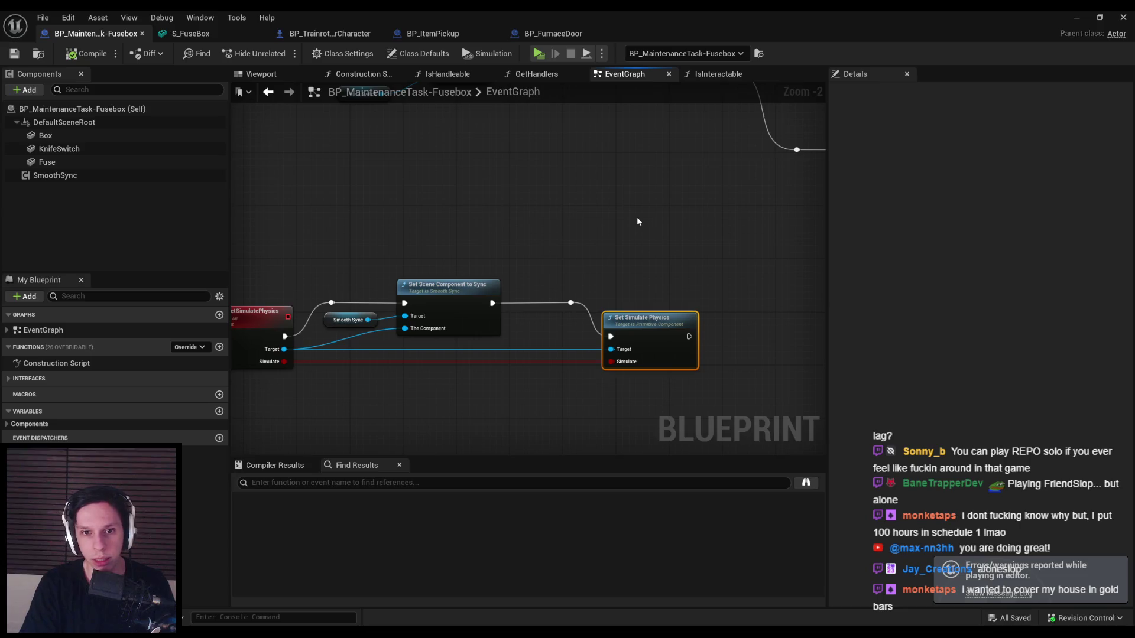
scroll(637, 220, down, 2)
scroll(633, 214, up, 4)
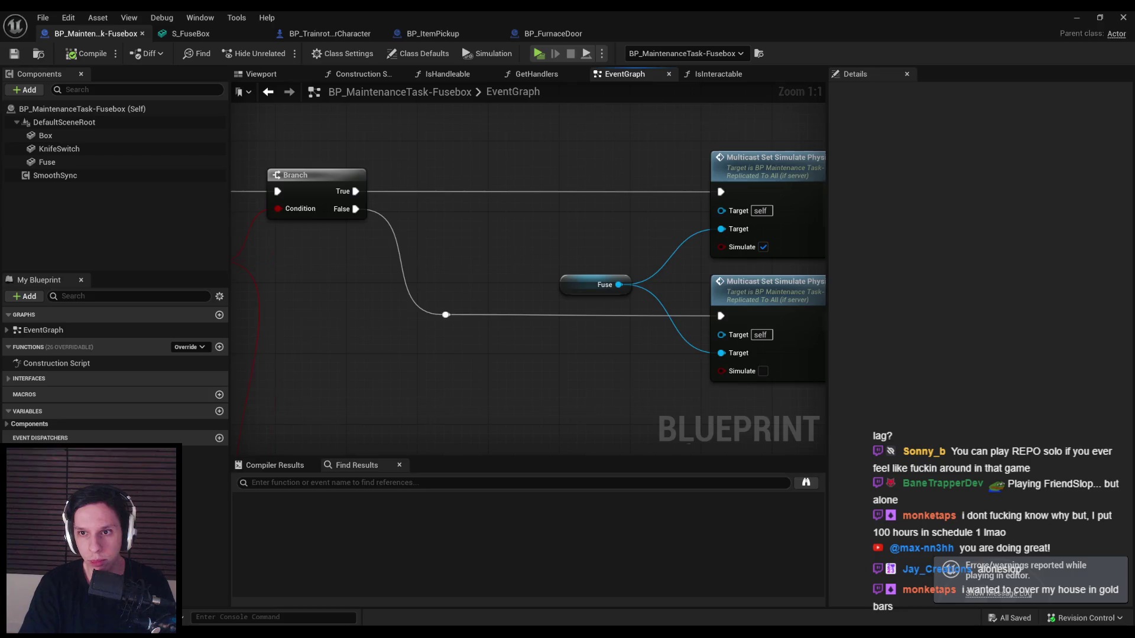
scroll(547, 182, down, 3)
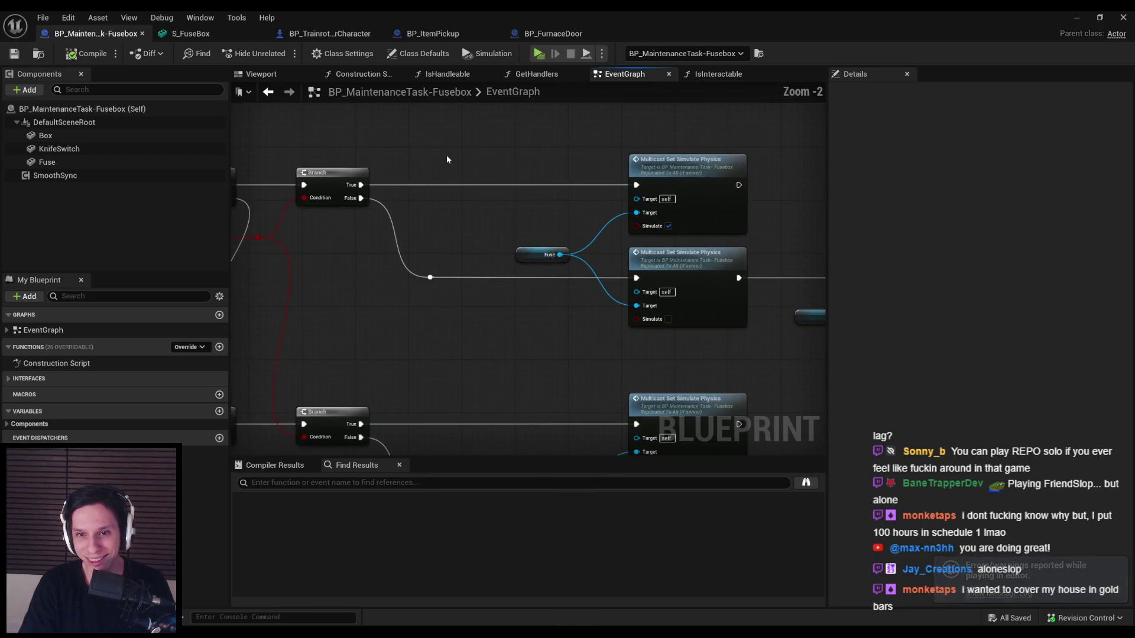
- Insert a Set Simulate Physics node on Fuse, Simulate checked, between Branch True and the upper multicast
key(ctrl+v)
scroll(452, 192, up, 3)
drag(442, 190, 325, 190)
drag(491, 165, 508, 165)
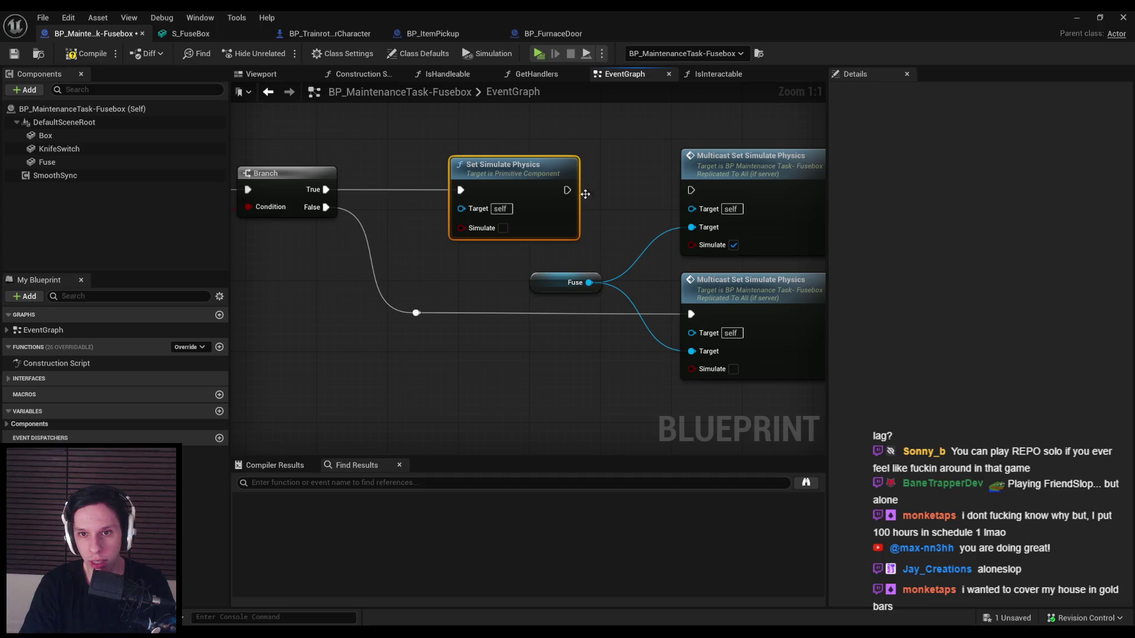
drag(567, 190, 691, 190)
drag(488, 209, 589, 283)
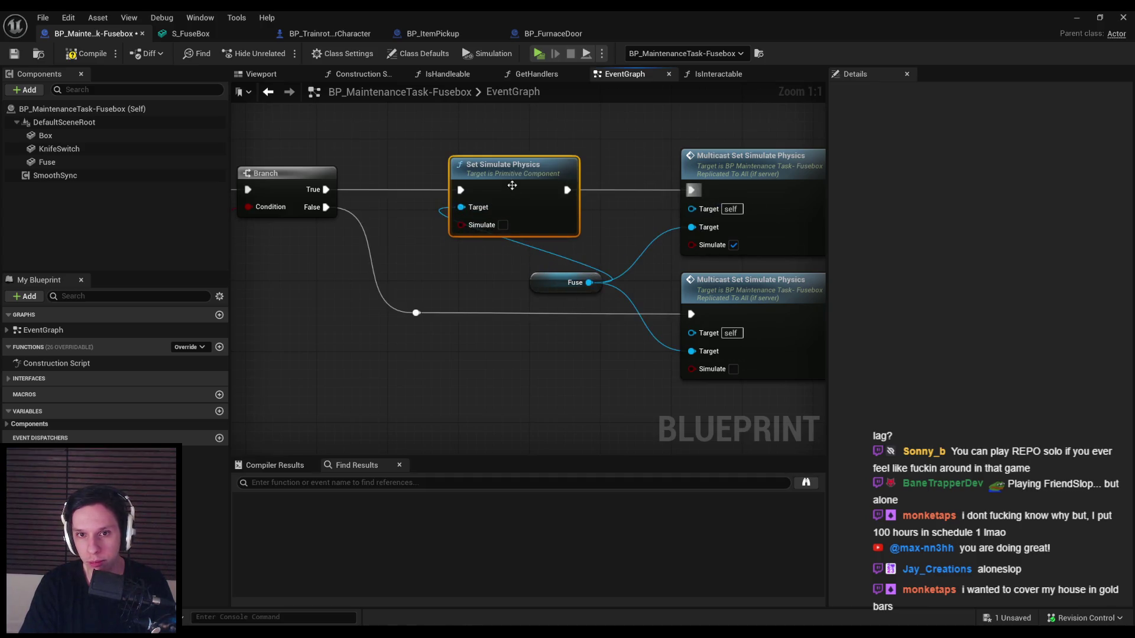
click(503, 225)
key(ctrl+c)
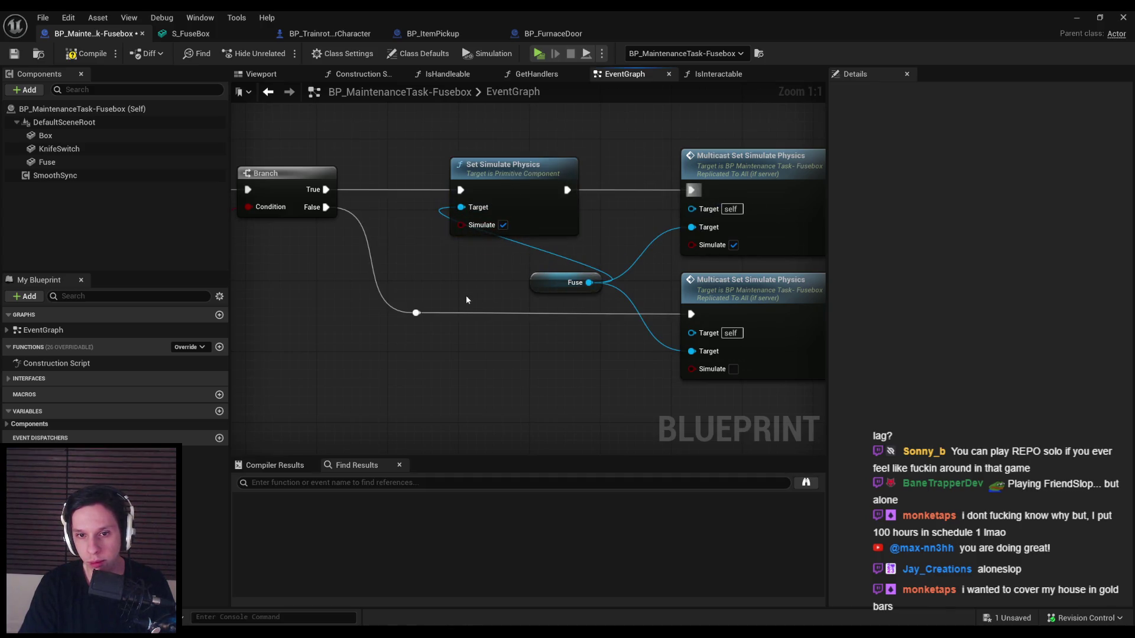
- Add a Fuse Set Simulate Physics copy with Simulate unchecked before the False-branch multicast, and align both
key(ctrl+v)
drag(457, 321, 470, 323)
drag(577, 323, 691, 313)
drag(570, 288, 561, 270)
mouse_move(532, 309)
mouse_down()
mouse_move(549, 300)
mouse_move(488, 333)
mouse_up()
click(530, 352)
drag(546, 381, 504, 187)
key(shift+a)
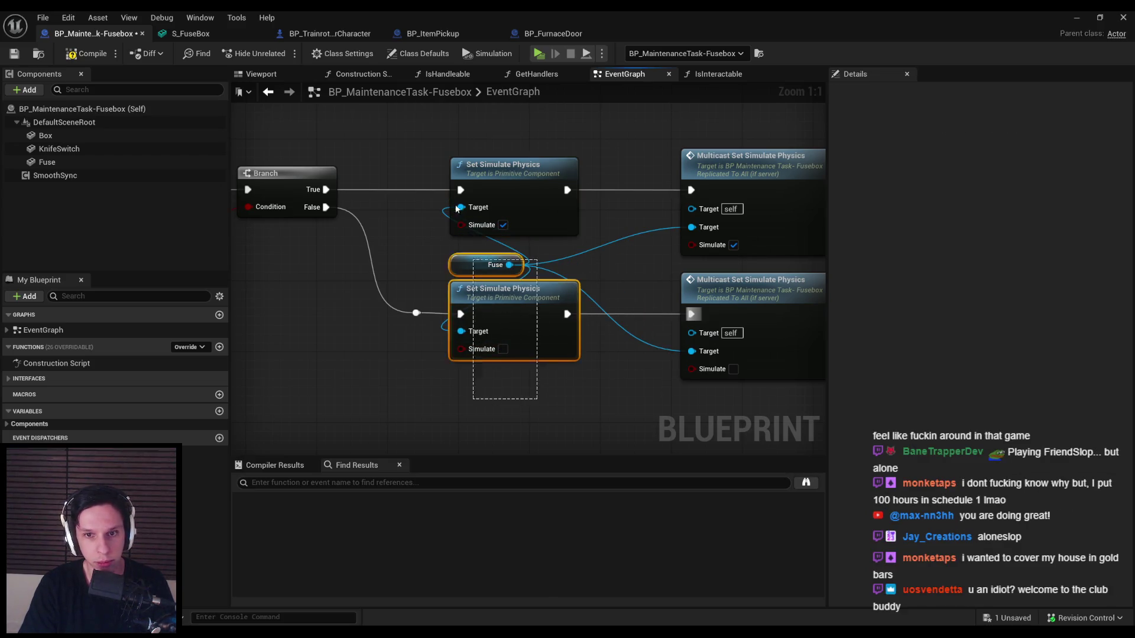
- Duplicate both physics nodes into the Knife Switch branch, wiring True/False paths and multicast calls
scroll(474, 342, down, 3)
drag(520, 287, 505, 224)
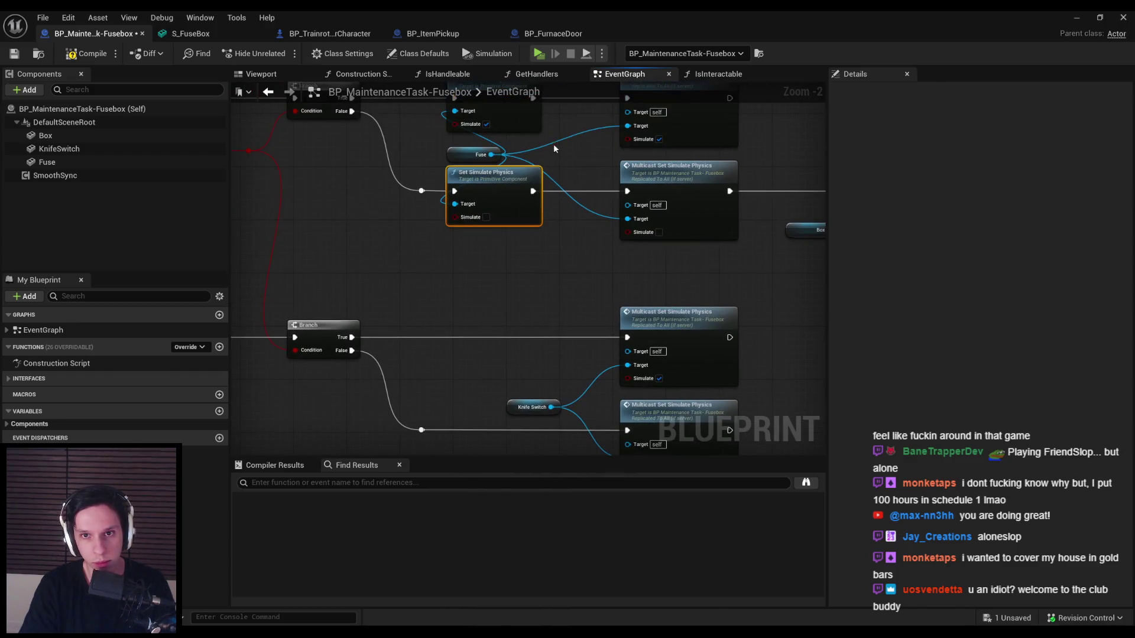
key(ctrl+c)
key(ctrl+v)
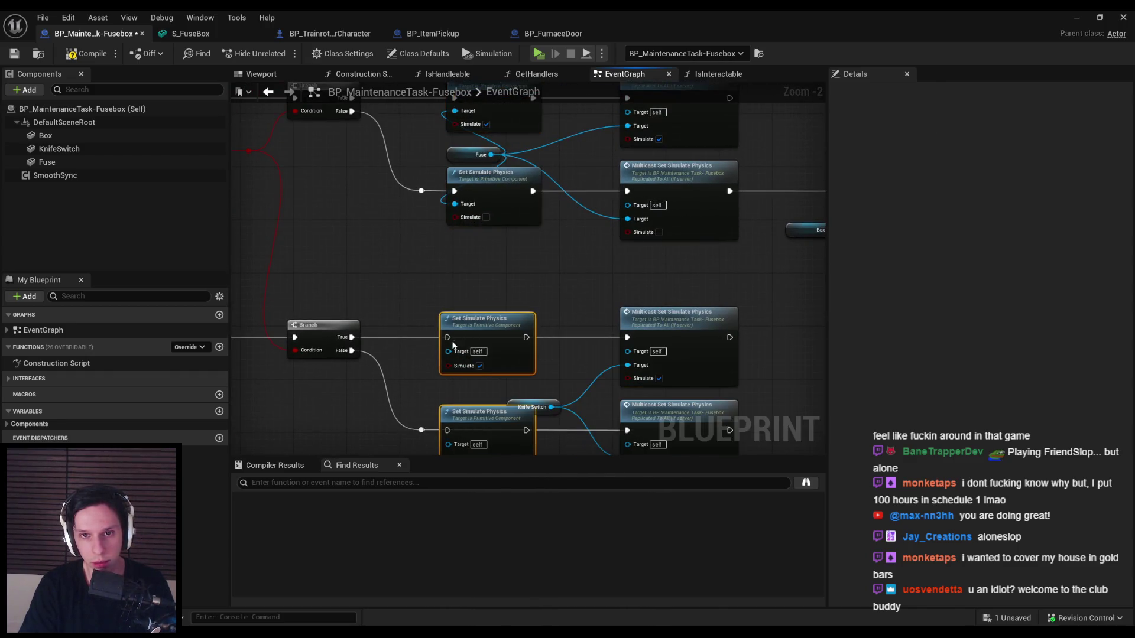
drag(453, 345, 352, 338)
drag(454, 431, 418, 434)
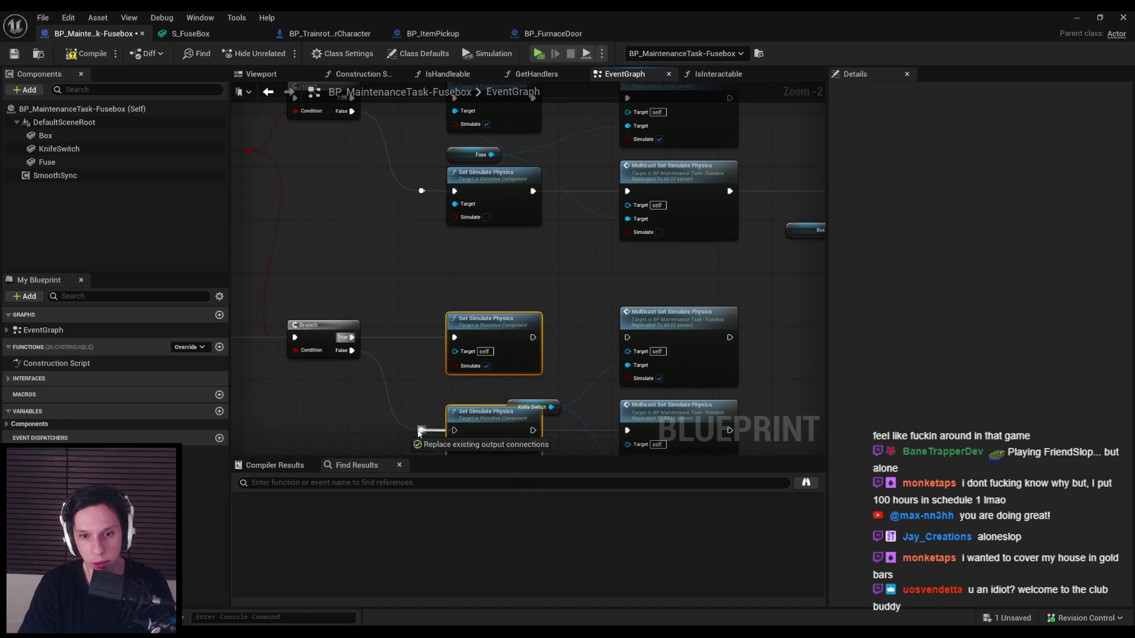
mouse_move(520, 404)
mouse_down()
mouse_move(455, 351)
mouse_move(509, 398)
mouse_move(473, 437)
mouse_move(455, 401)
mouse_move(627, 388)
mouse_up()
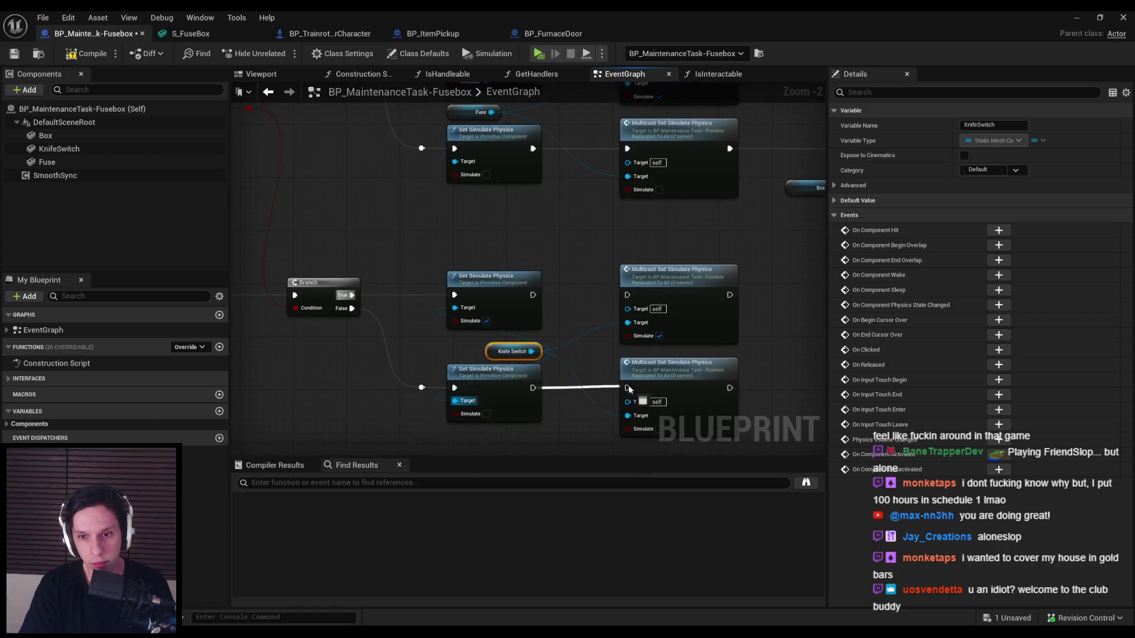
mouse_move(533, 295)
mouse_down()
mouse_move(591, 304)
mouse_move(627, 295)
mouse_up()
click(571, 256)
scroll(492, 285, down, 3)
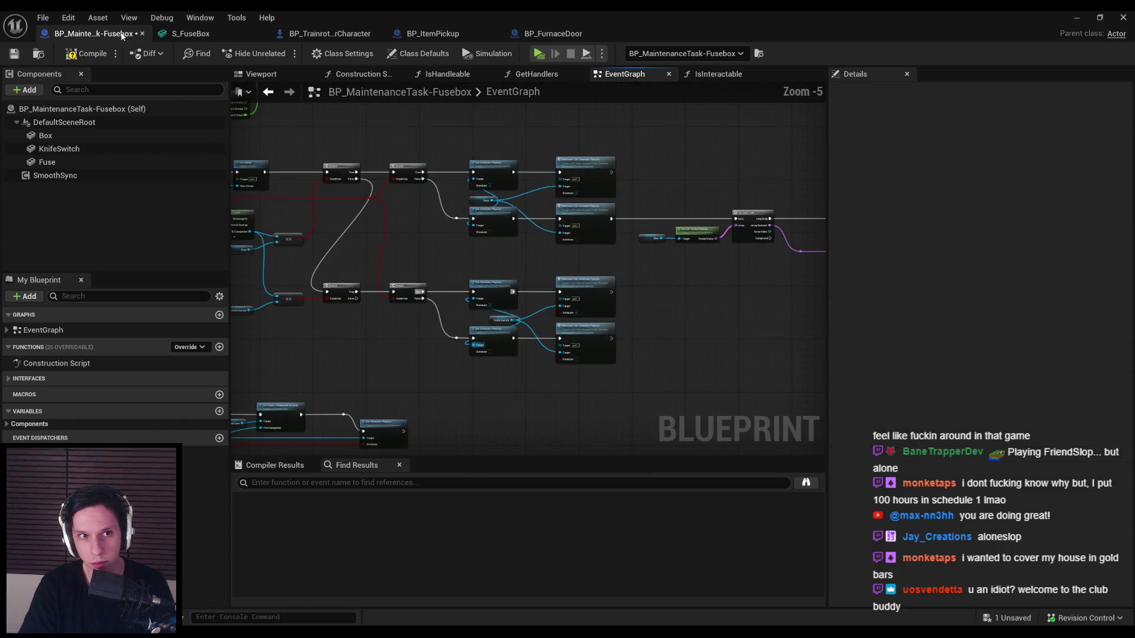
- Save the Fusebox blueprint and capture a screenshot region around the Knife Switch nodes
click(22, 58)
scroll(495, 337, up, 4)
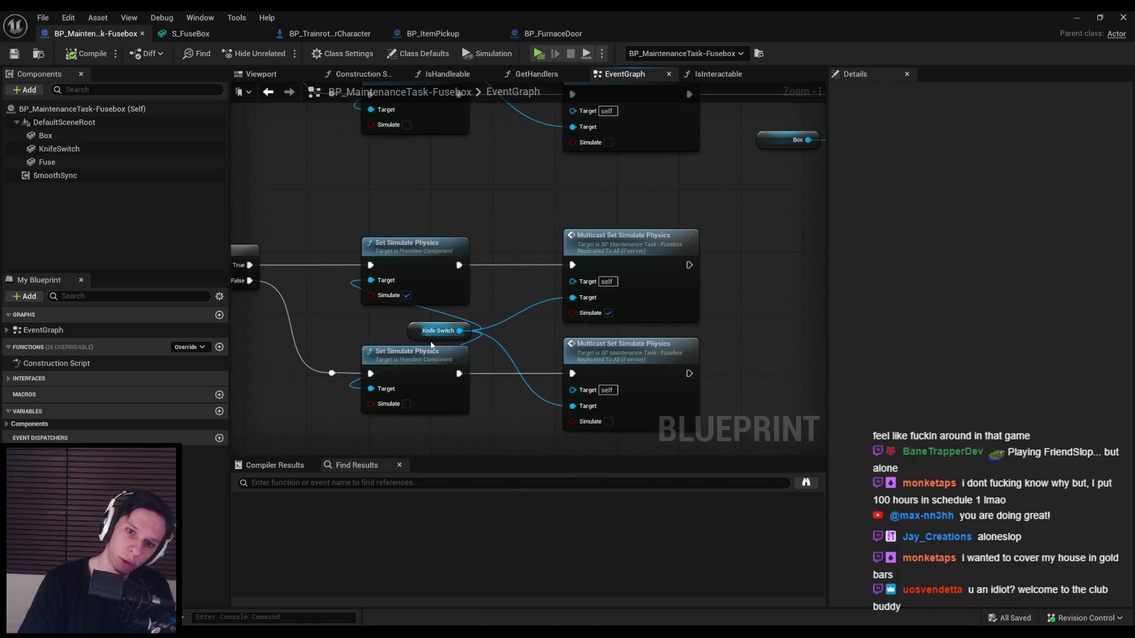
key(Print)
drag(231, 211, 635, 448)
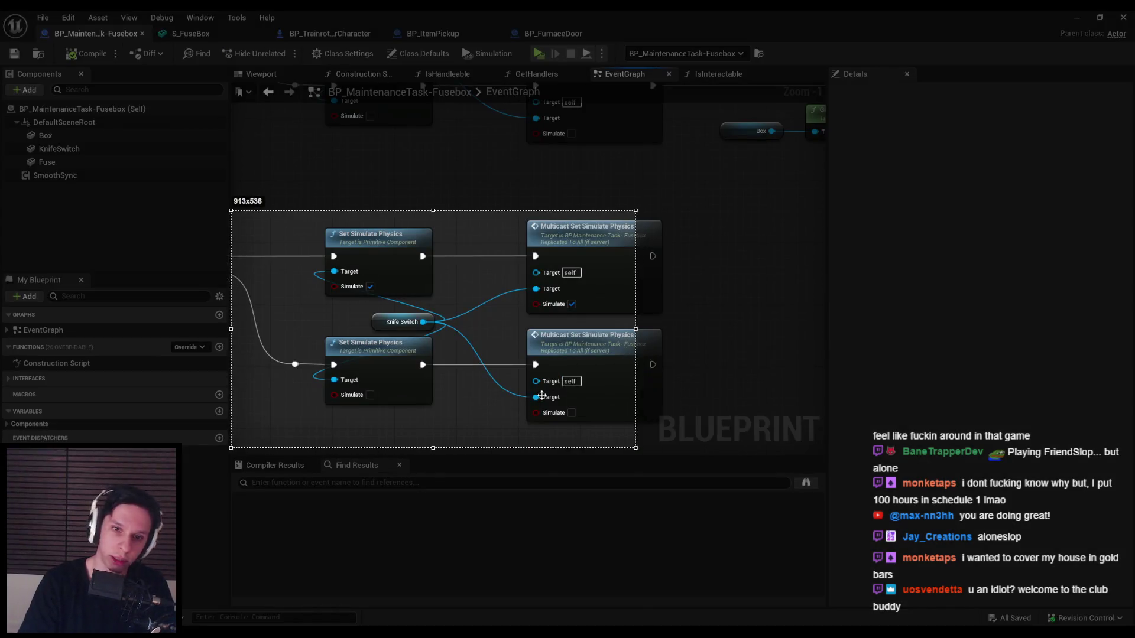
drag(542, 396, 539, 397)
- Draw red marks circling the Knife Switch and Target pins and linking both multicast Targets
drag(335, 385, 389, 351)
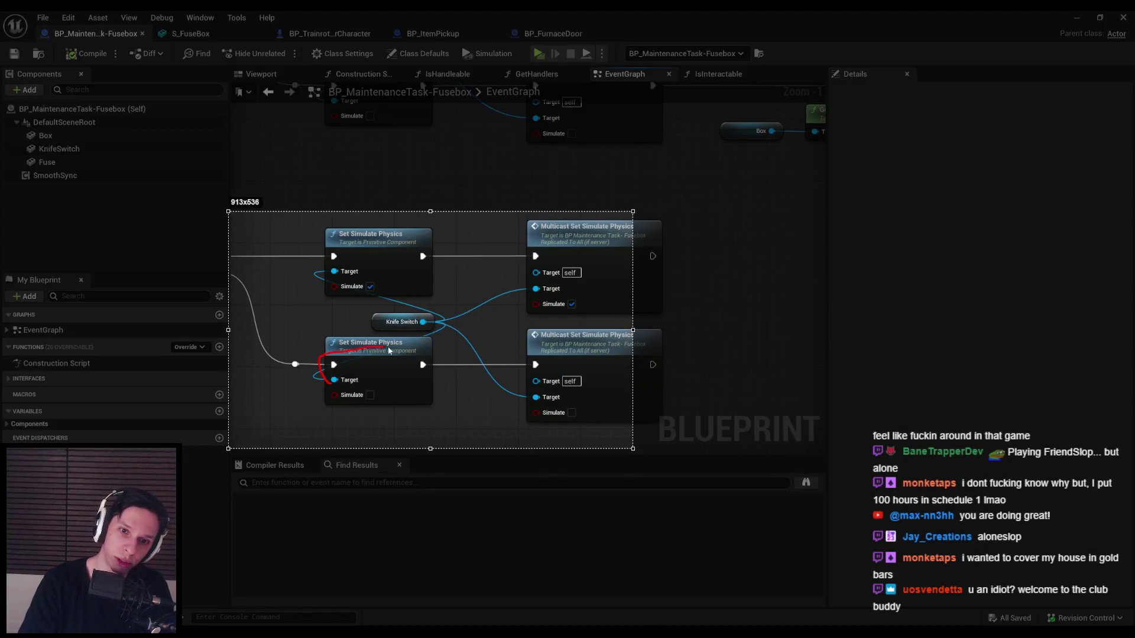
mouse_move(447, 327)
mouse_down()
mouse_move(431, 326)
mouse_move(437, 306)
mouse_up()
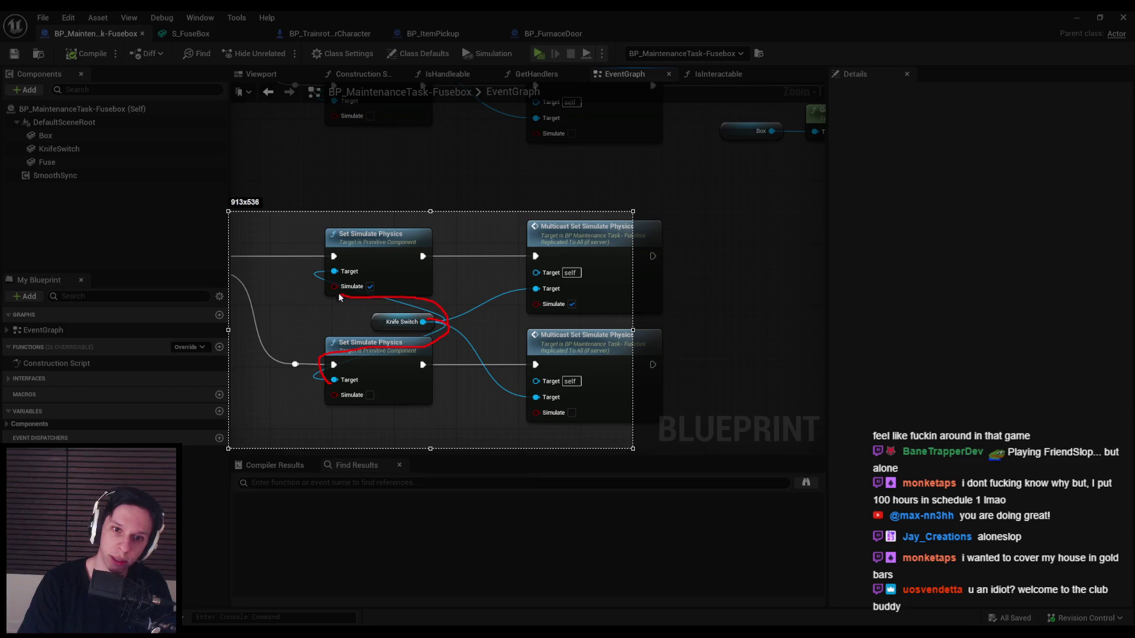
drag(340, 297, 342, 273)
drag(450, 316, 531, 298)
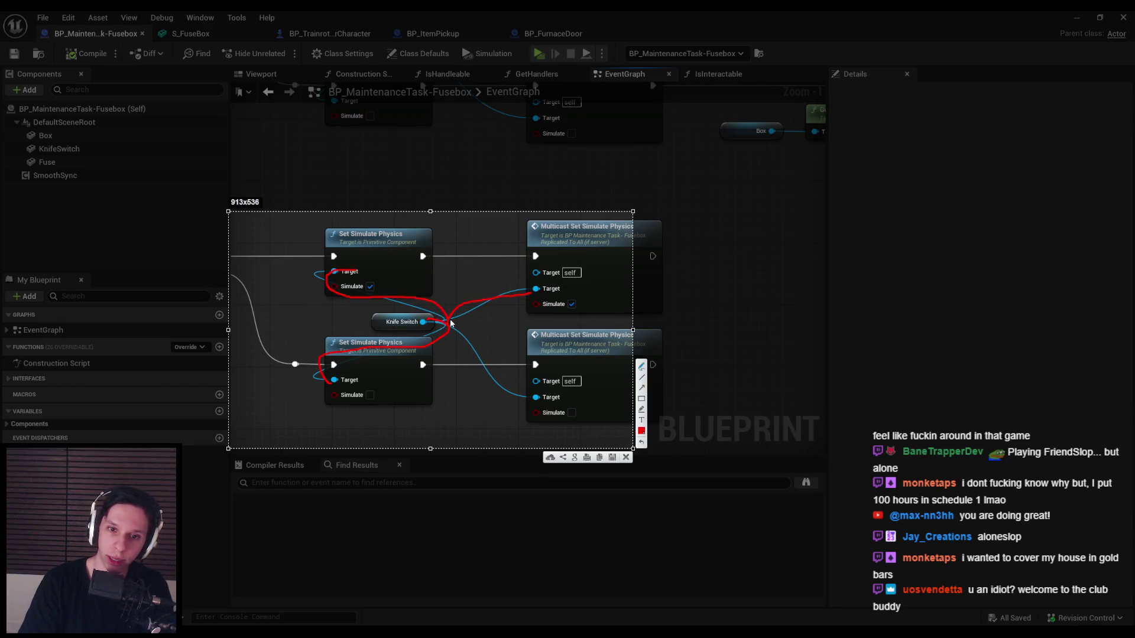
drag(451, 322, 529, 400)
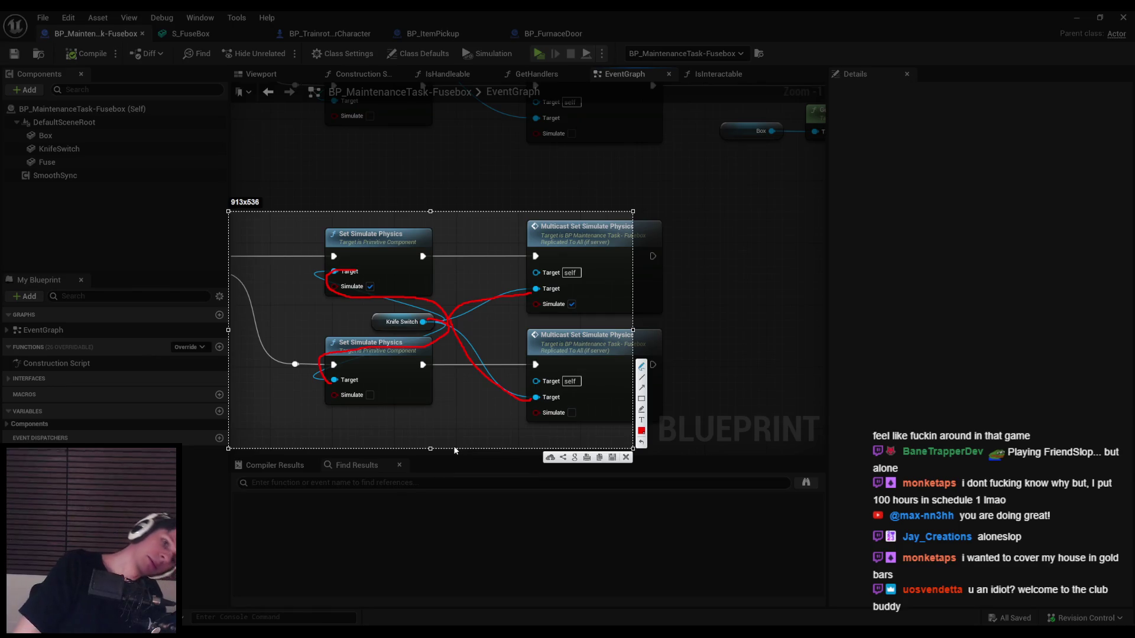
mouse_move(422, 298)
mouse_down()
mouse_move(429, 319)
mouse_move(420, 305)
mouse_up()
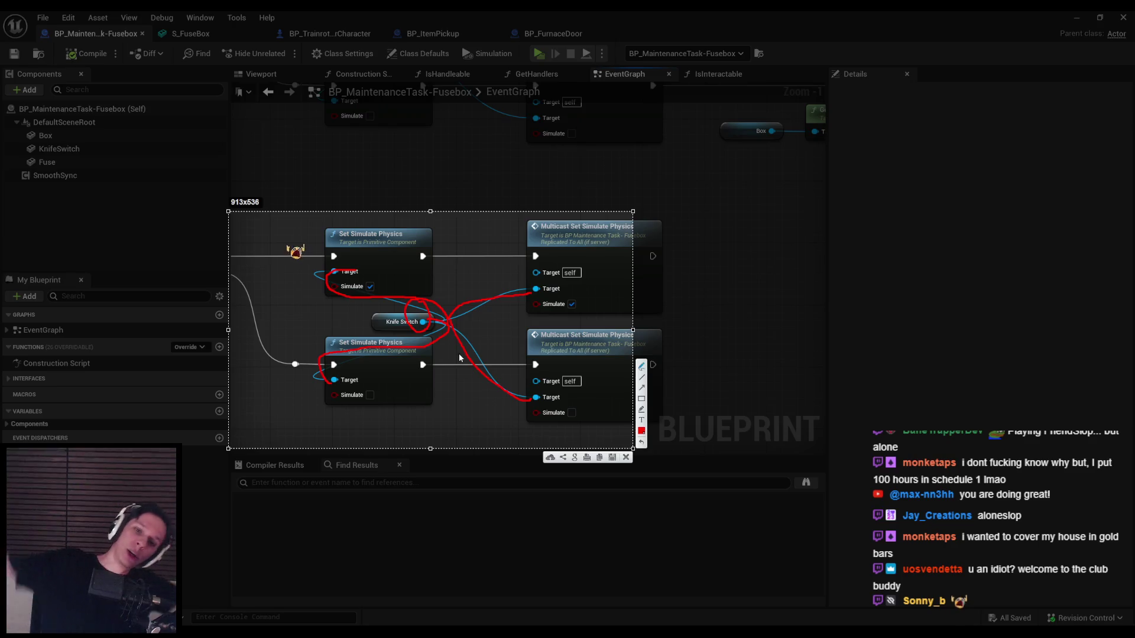